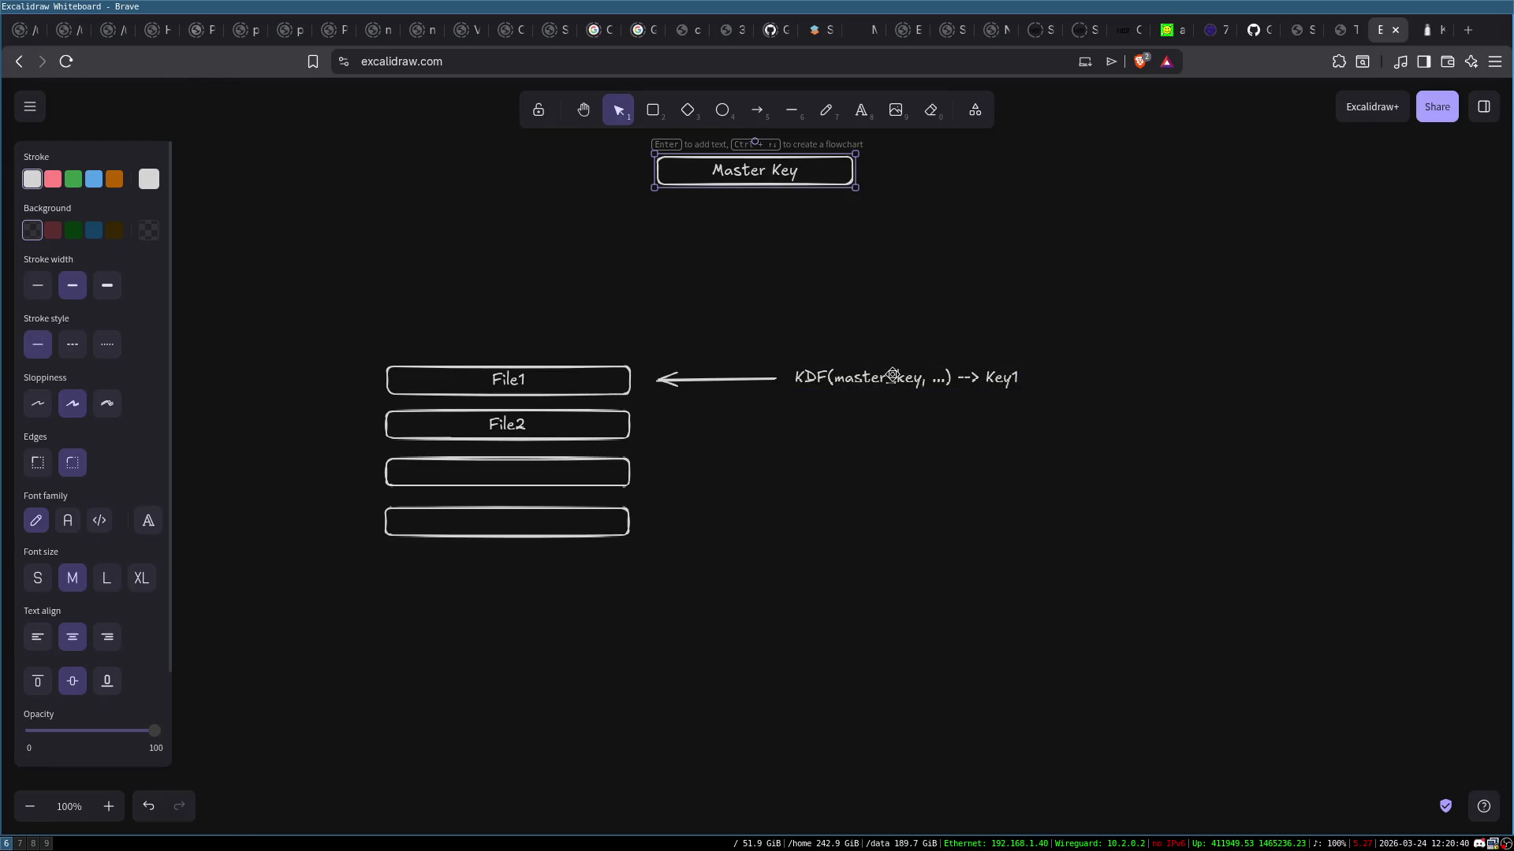
# Drag the Master Key box about 120 px down toward the File boxes
pyautogui.click(891, 376)
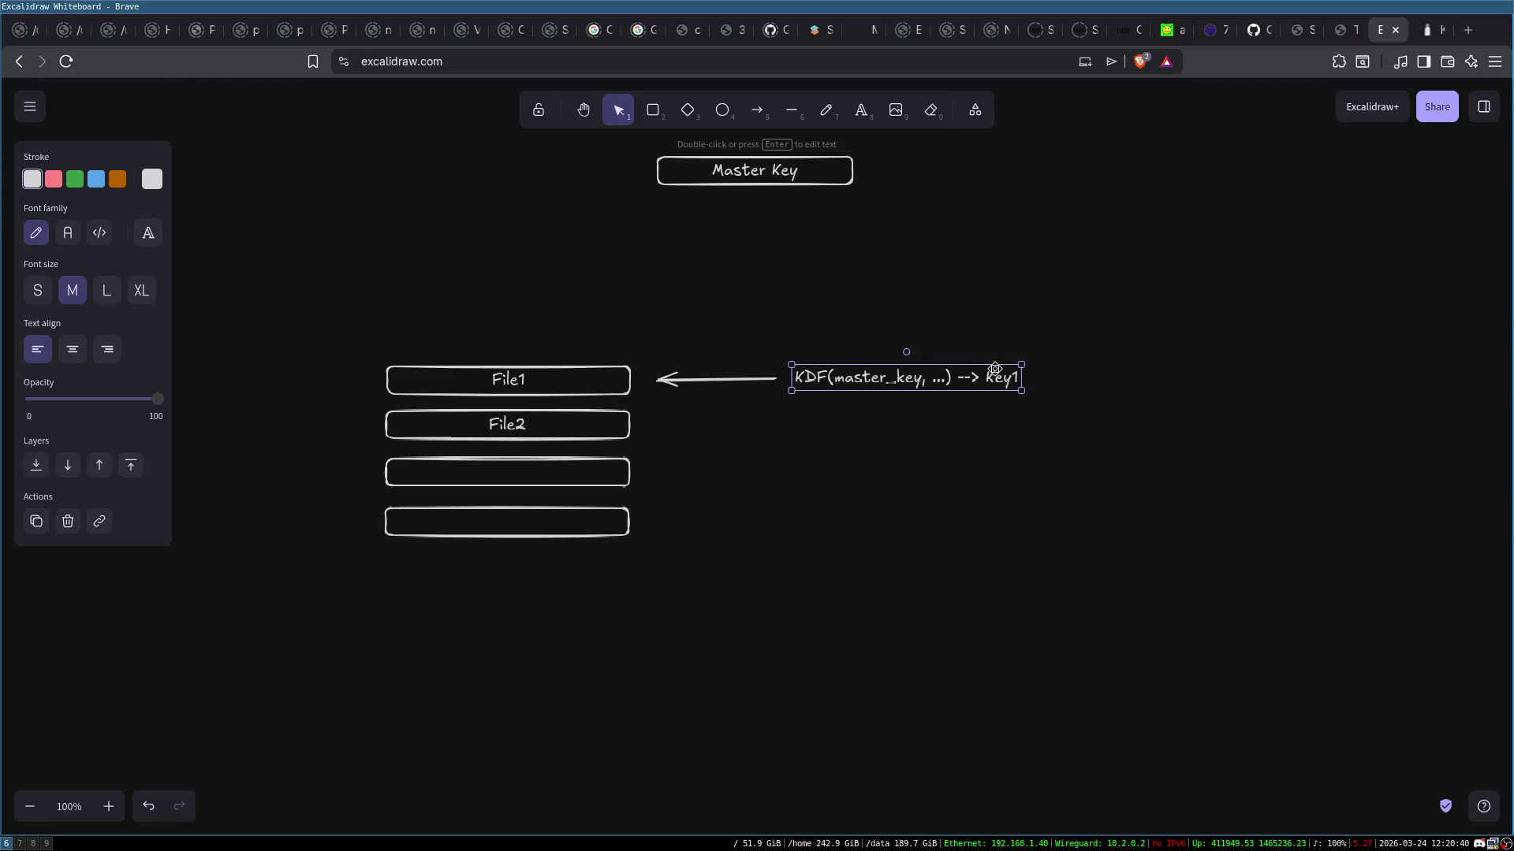
pyautogui.click(1001, 456)
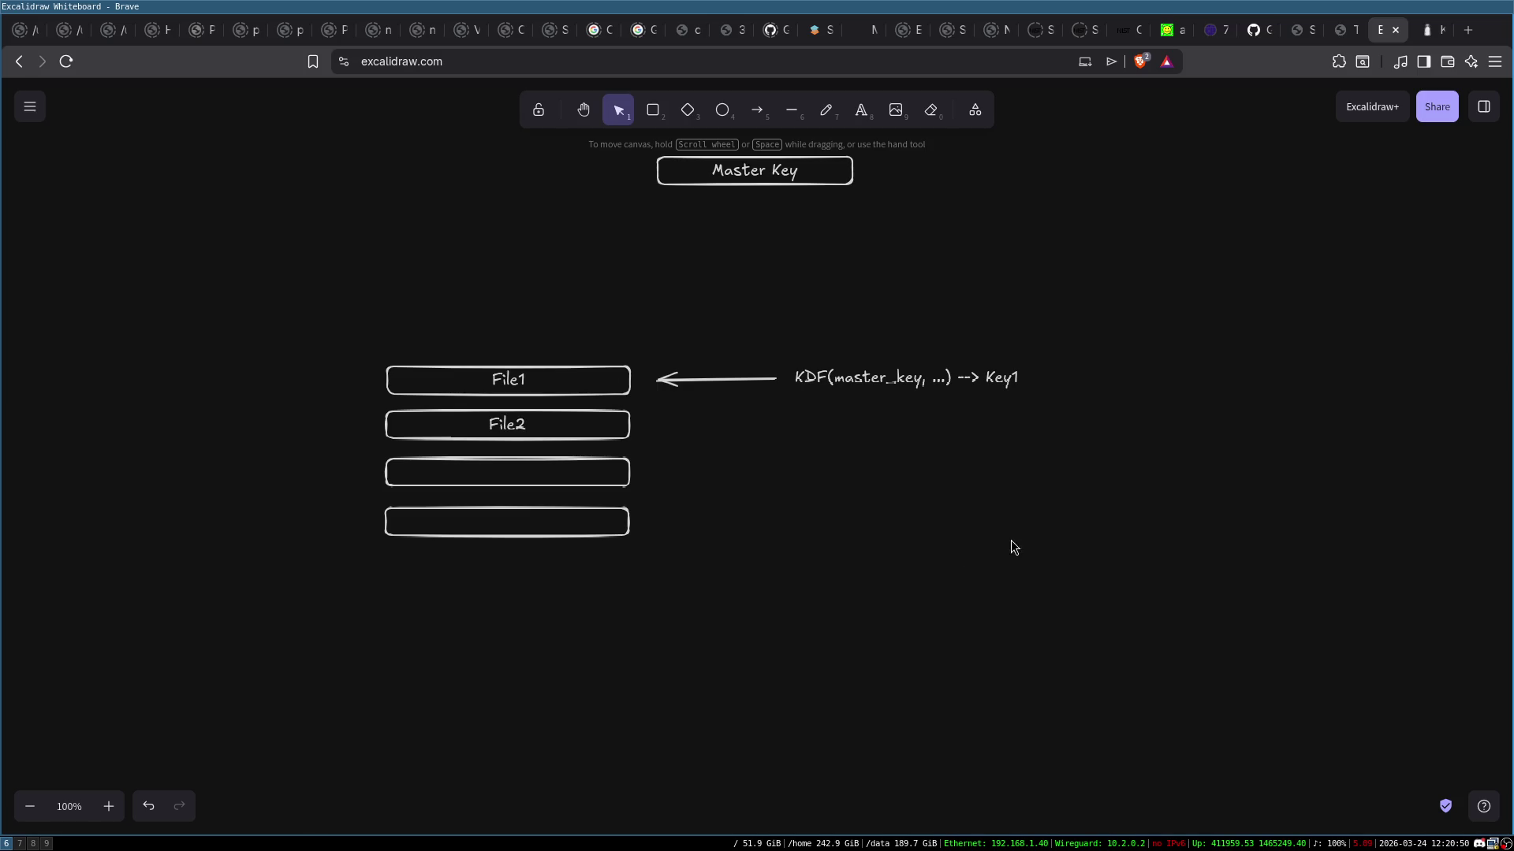
pyautogui.moveTo(759, 182); pyautogui.dragTo(758, 275)
pyautogui.click(986, 241)
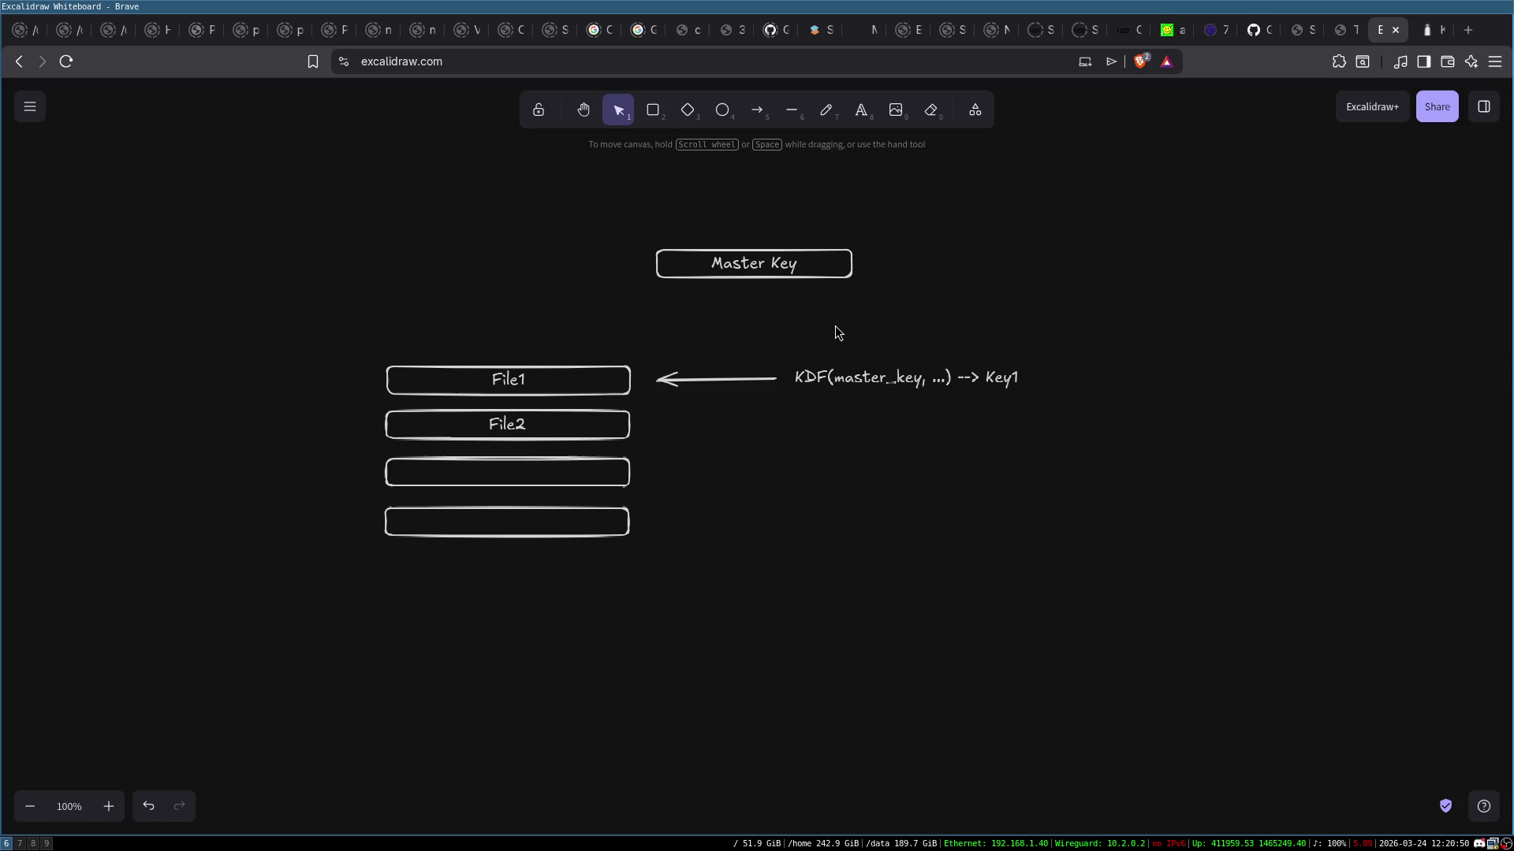
# Check the KDF label, then marquee-select the File boxes, arrow and KDF label together
pyautogui.click(819, 378)
pyautogui.click(954, 450)
pyautogui.click(823, 376)
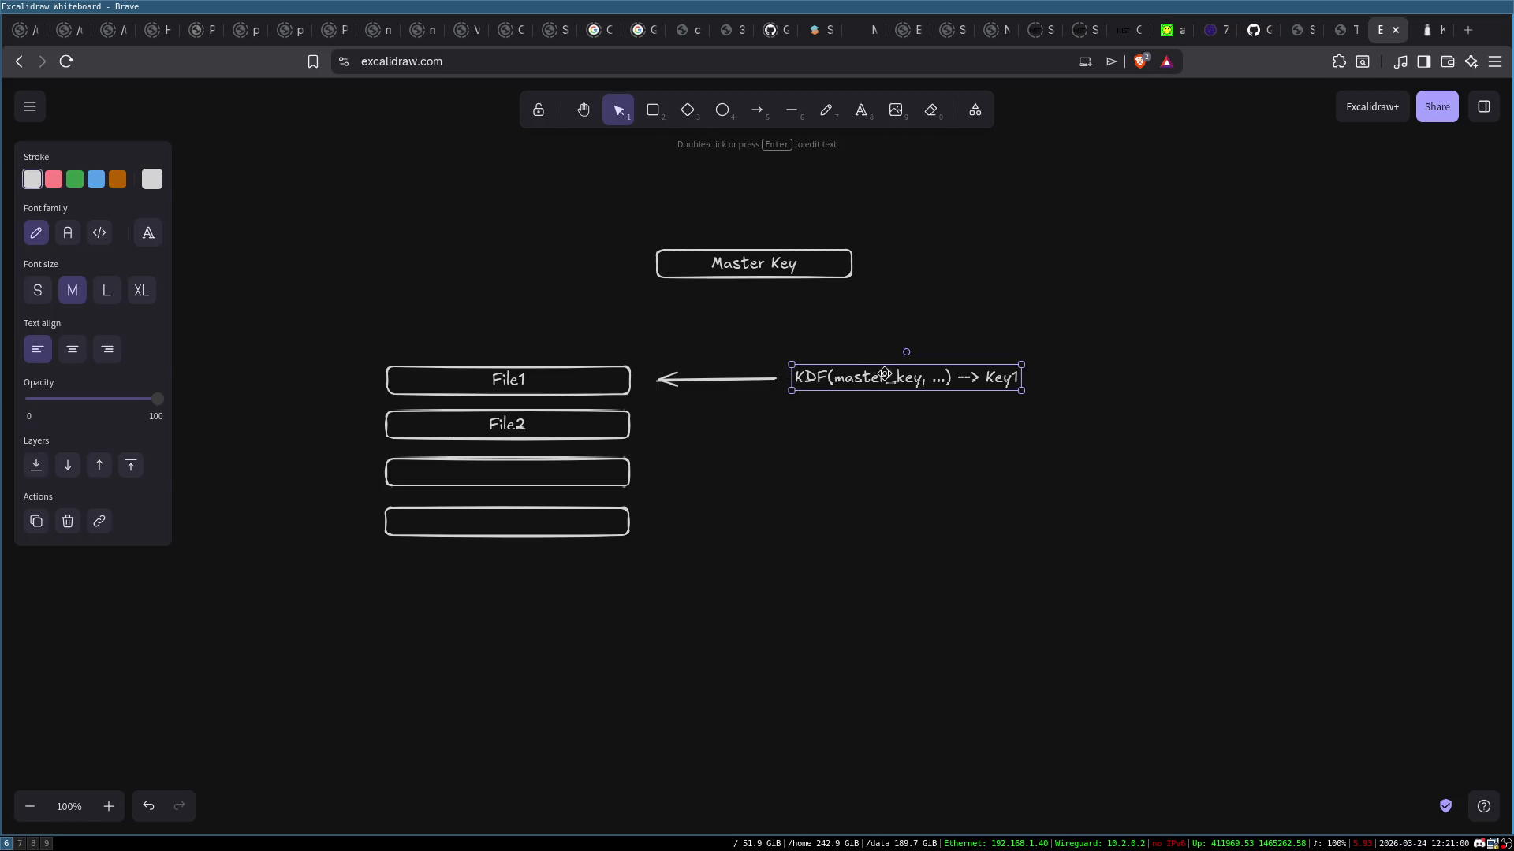
pyautogui.click(859, 417)
pyautogui.click(824, 380)
pyautogui.click(1109, 416)
pyautogui.moveTo(348, 328)
pyautogui.mouseDown()
pyautogui.moveTo(1051, 480)
pyautogui.moveTo(1077, 549)
pyautogui.mouseUp()
pyautogui.click(873, 607)
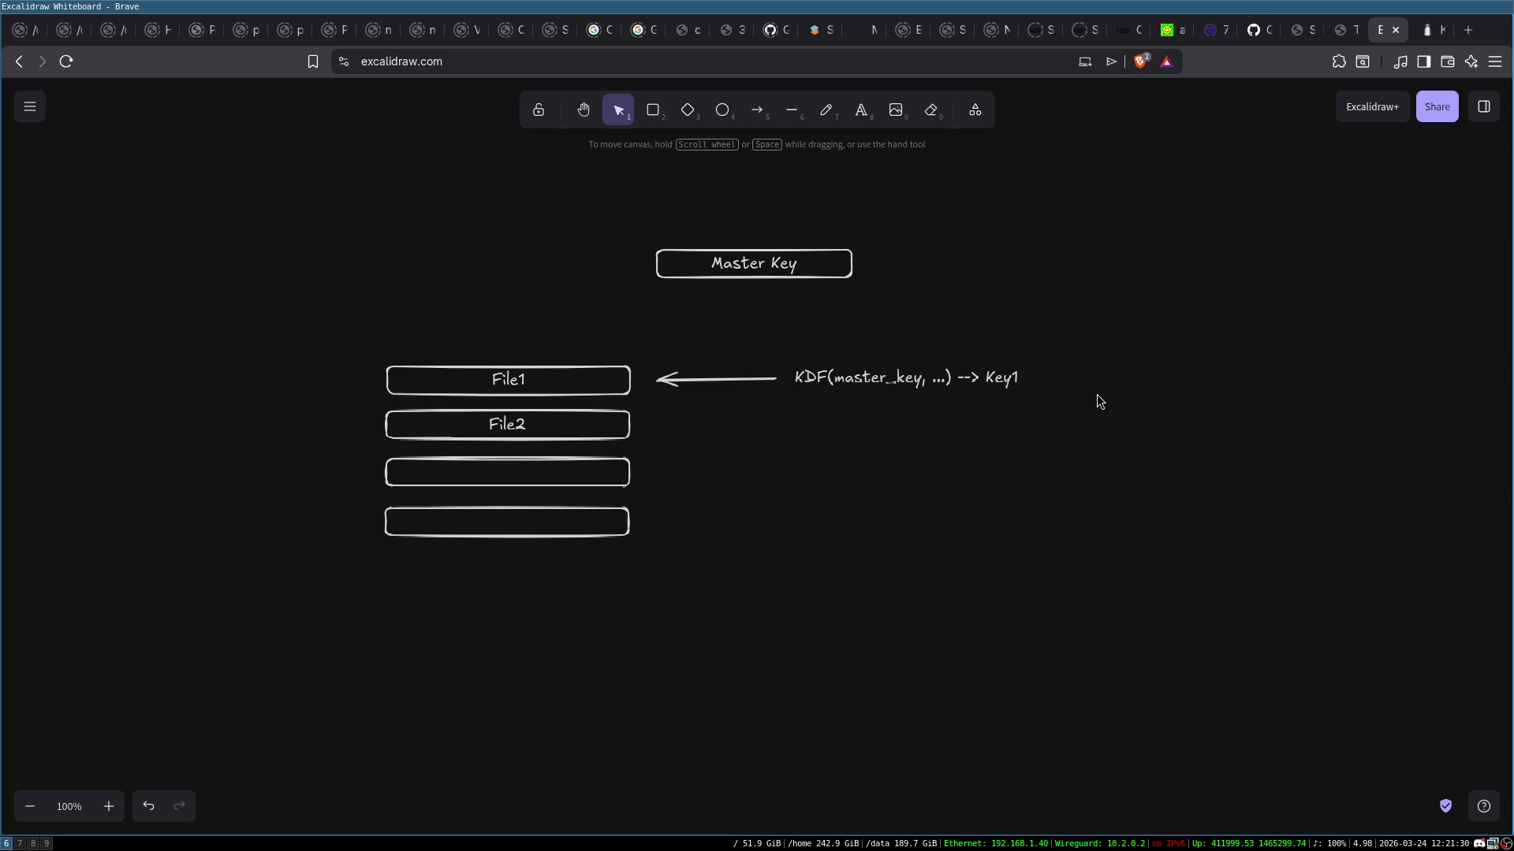
pyautogui.click(520, 434)
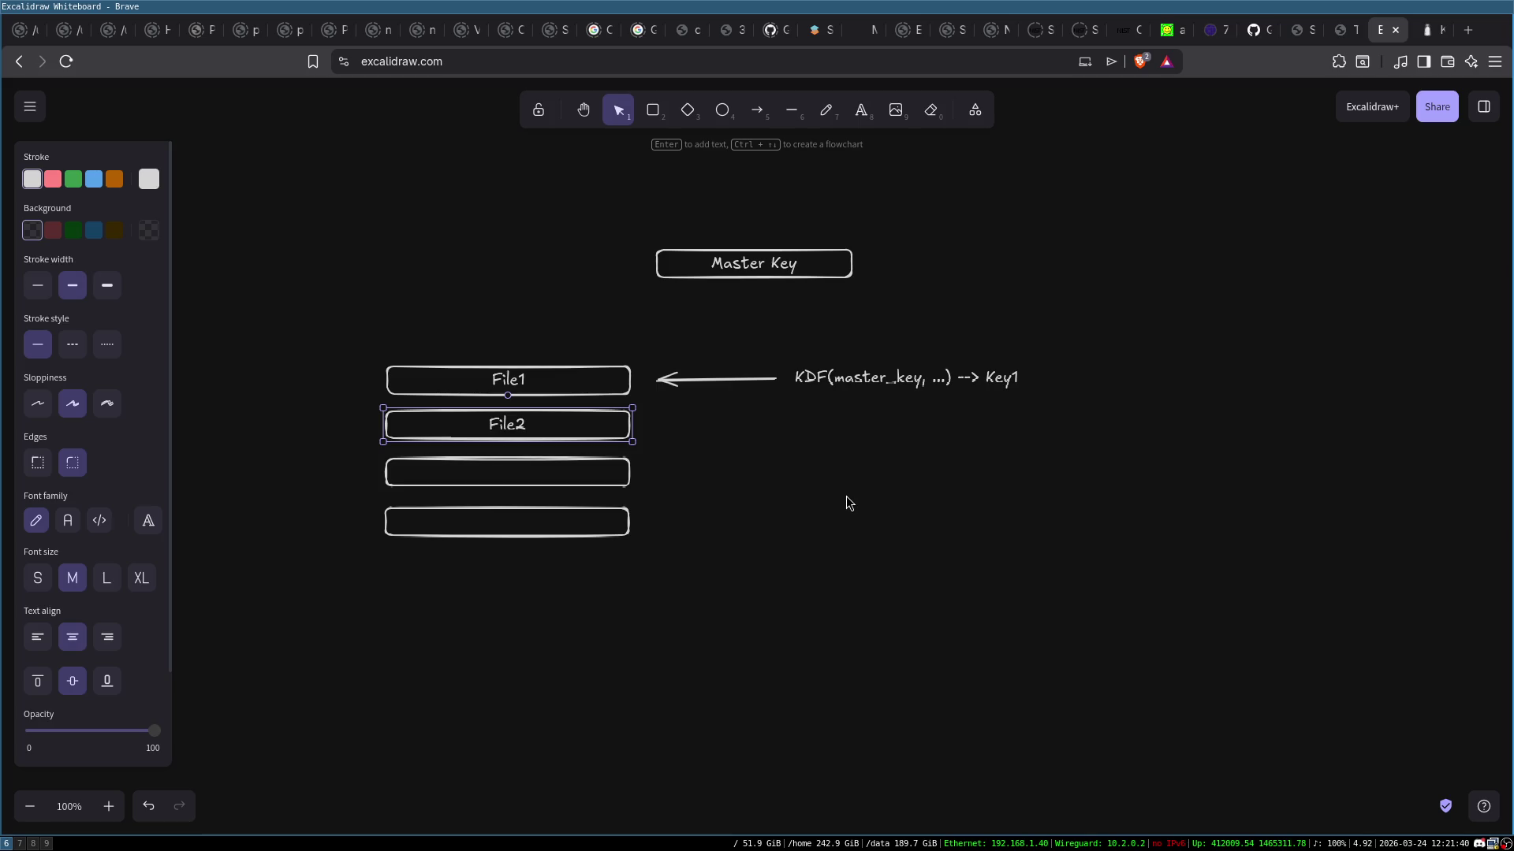
pyautogui.moveTo(355, 328); pyautogui.dragTo(1091, 575)
pyautogui.click(1042, 416)
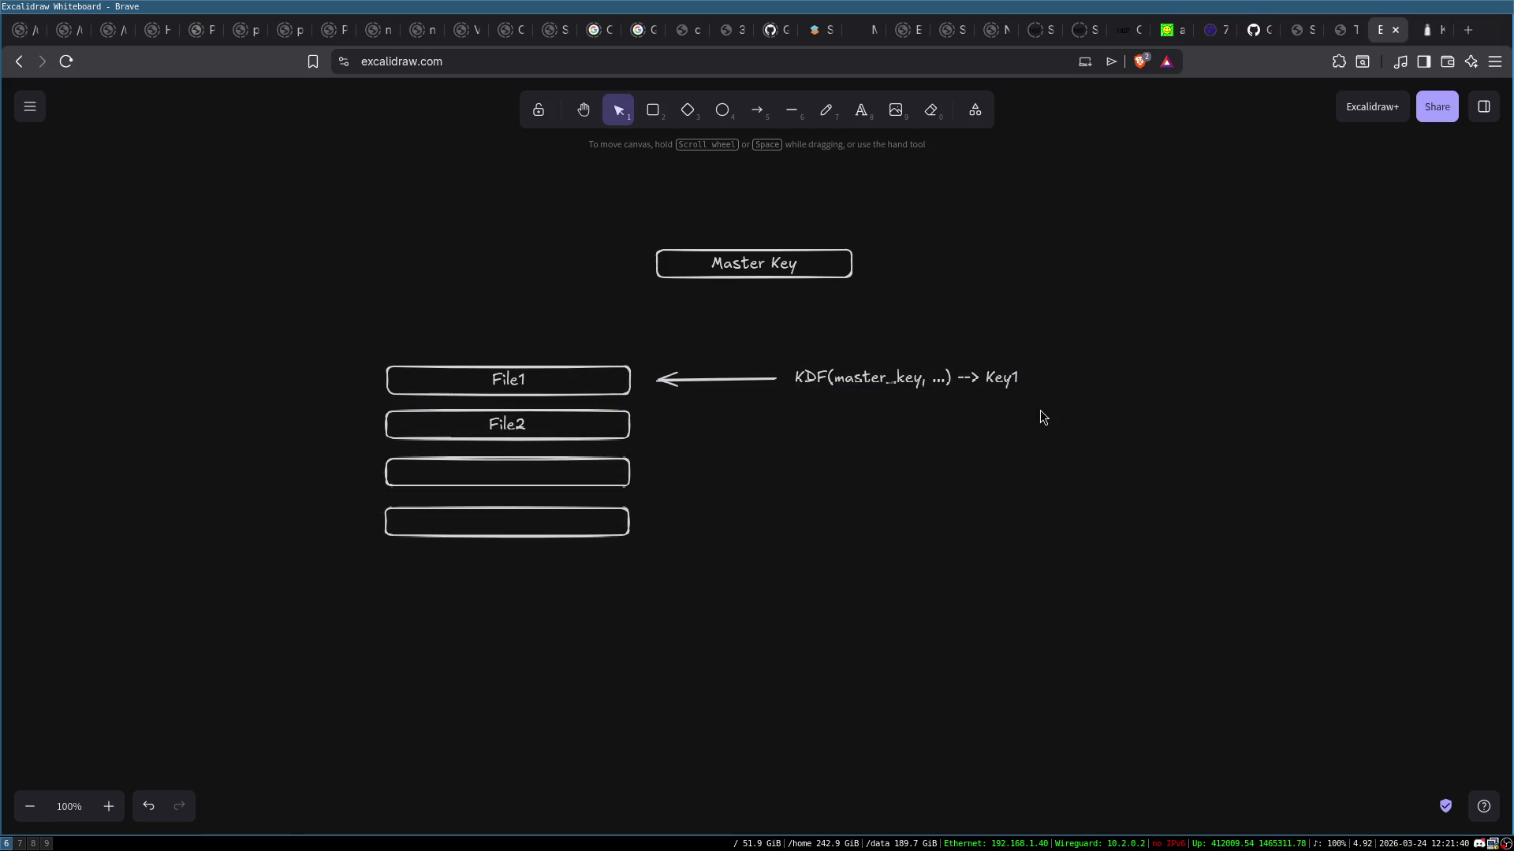
pyautogui.moveTo(380, 334)
pyautogui.mouseDown()
pyautogui.moveTo(716, 448)
pyautogui.moveTo(1067, 608)
pyautogui.mouseUp()
pyautogui.click(1067, 608)
pyautogui.moveTo(330, 338)
pyautogui.mouseDown()
pyautogui.moveTo(1028, 678)
pyautogui.moveTo(1077, 633)
pyautogui.mouseUp()
pyautogui.click(1022, 607)
pyautogui.doubleClick(1006, 384)
pyautogui.click(1006, 380)
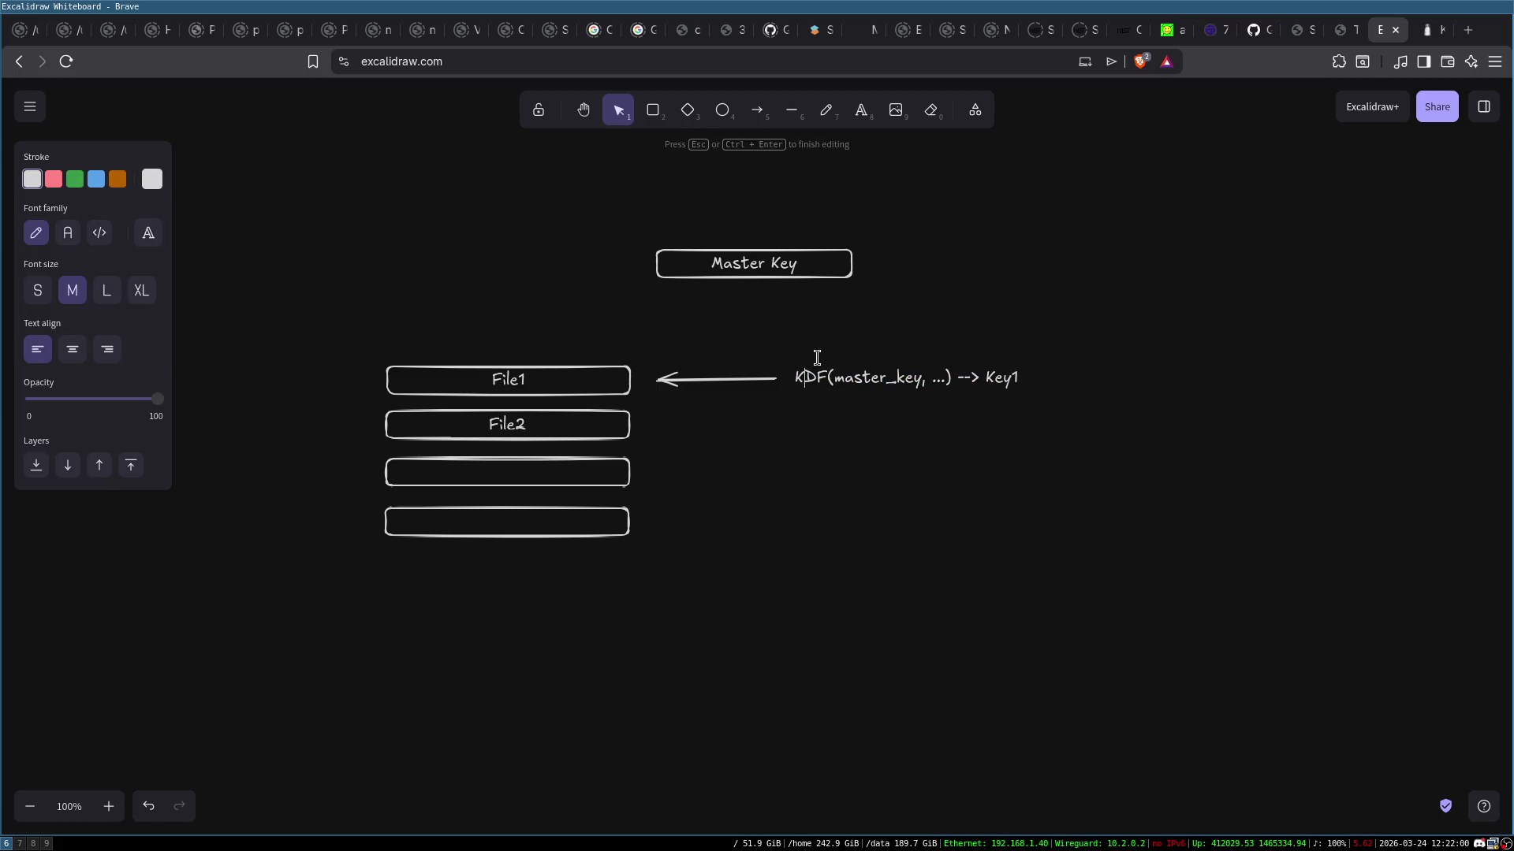
pyautogui.click(762, 258)
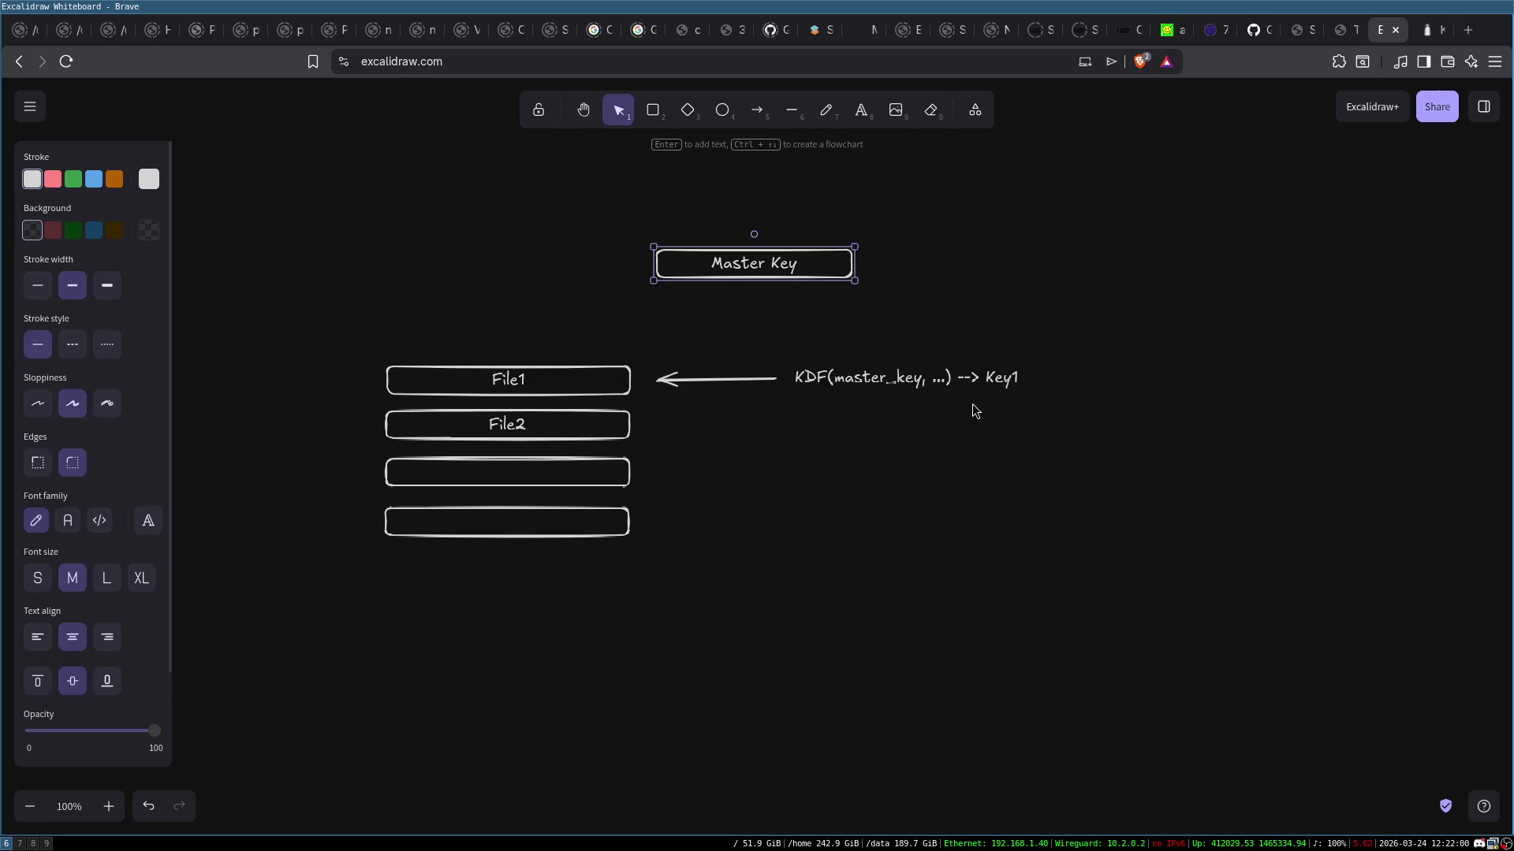
pyautogui.click(1002, 382)
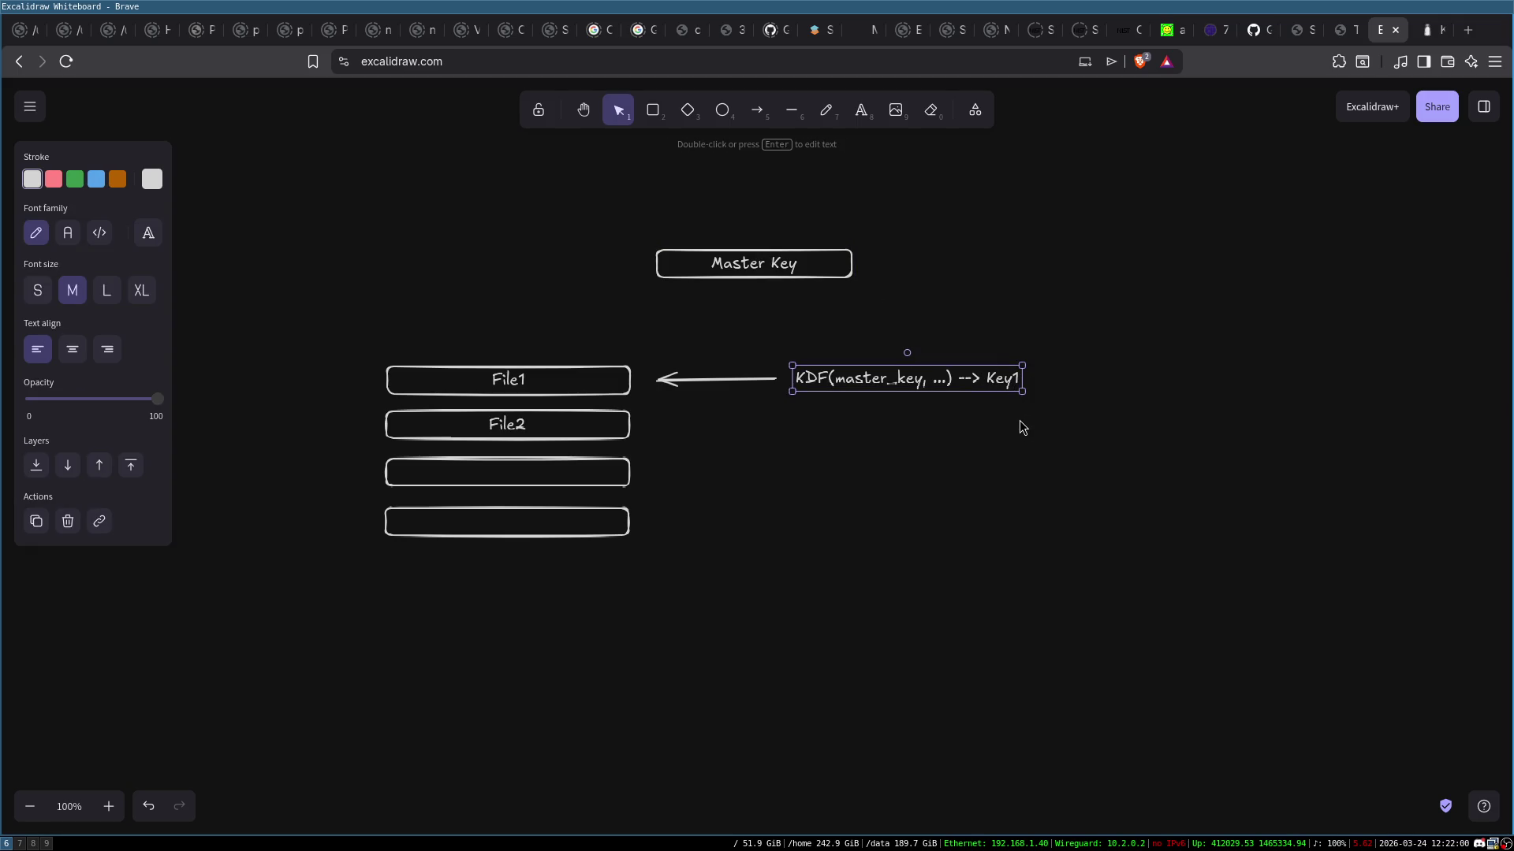
pyautogui.click(1000, 416)
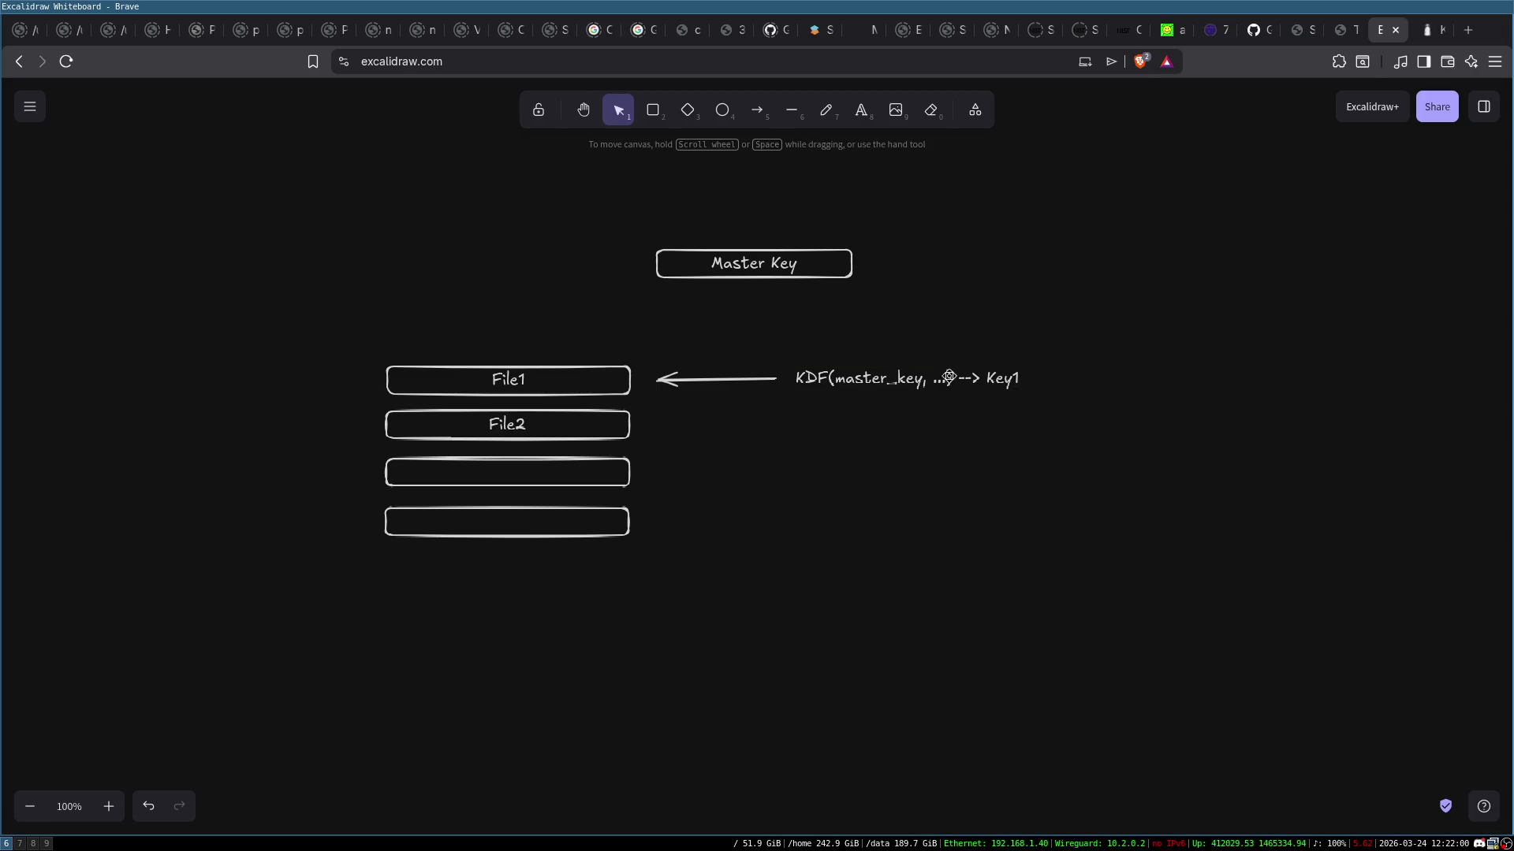
pyautogui.doubleClick(958, 379)
pyautogui.doubleClick(940, 382)
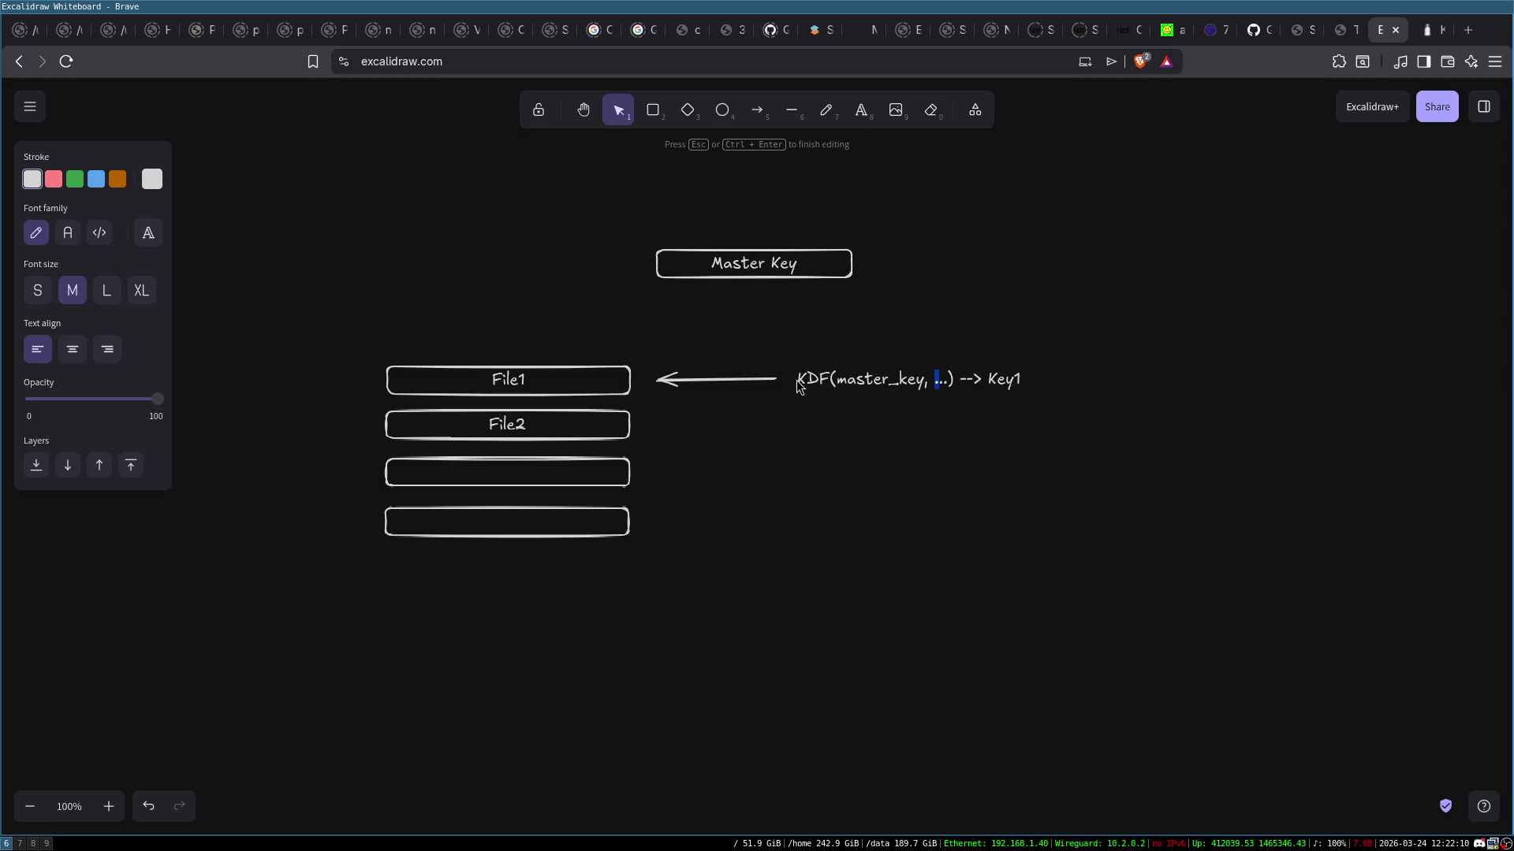
pyautogui.doubleClick(1005, 379)
pyautogui.click(1037, 447)
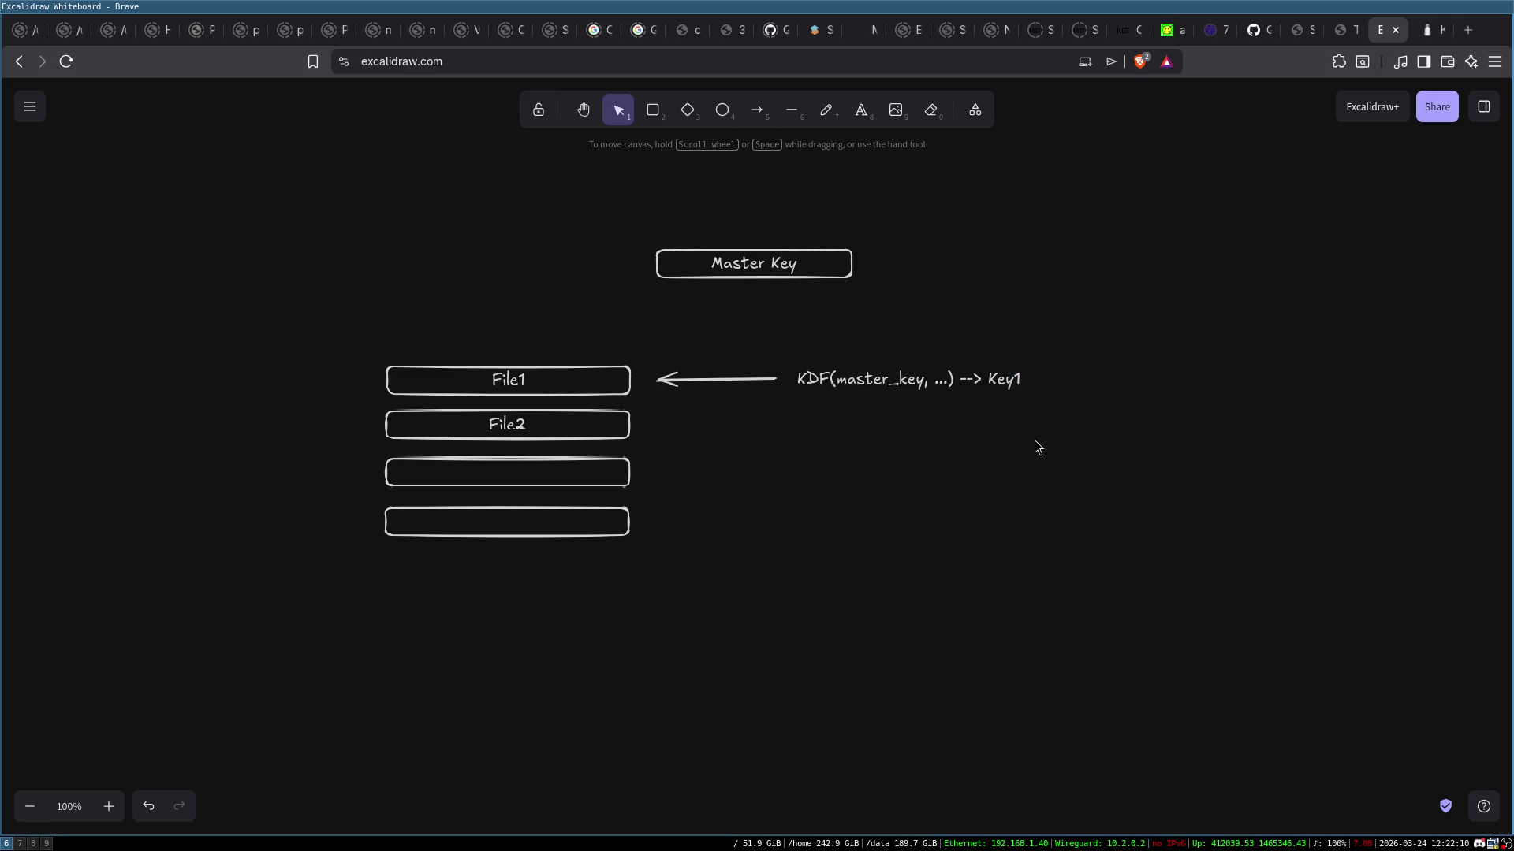
pyautogui.click(544, 381)
pyautogui.click(865, 500)
# Undo five times with Ctrl+Z so Master Key returns above File1 and File2
pyautogui.hotkey('ctrl', 'z')
pyautogui.hotkey('ctrl', 'z')
pyautogui.hotkey('ctrl', 'z')
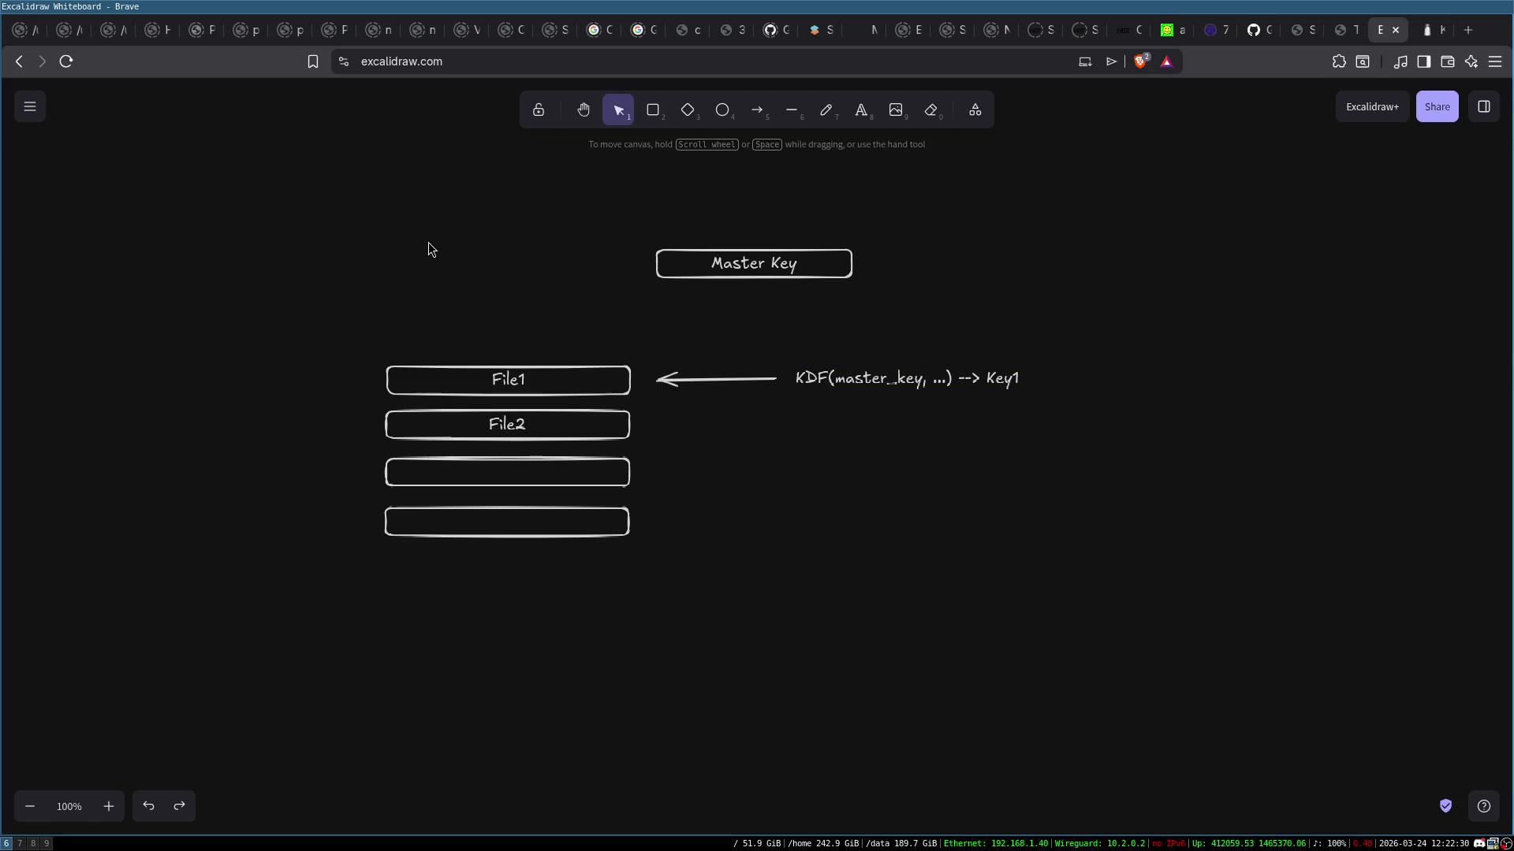
pyautogui.hotkey('ctrl', 'z')
pyautogui.hotkey('ctrl', 'z')
pyautogui.hotkey('ctrl', 'z')
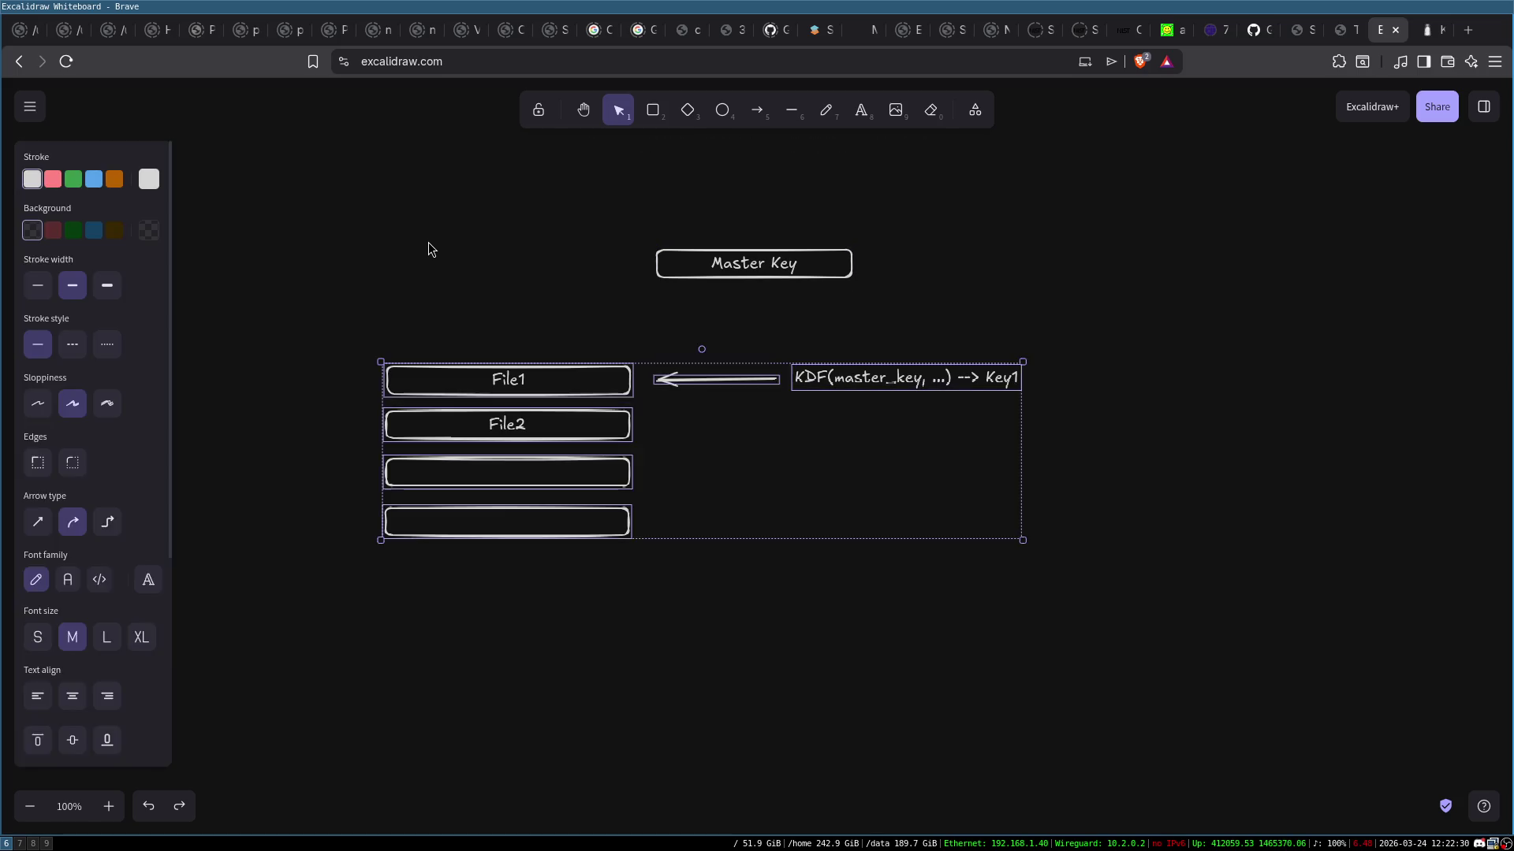
pyautogui.hotkey('ctrl', 'z')
pyautogui.hotkey('ctrl', 'z')
pyautogui.hotkey('ctrl', 'z')
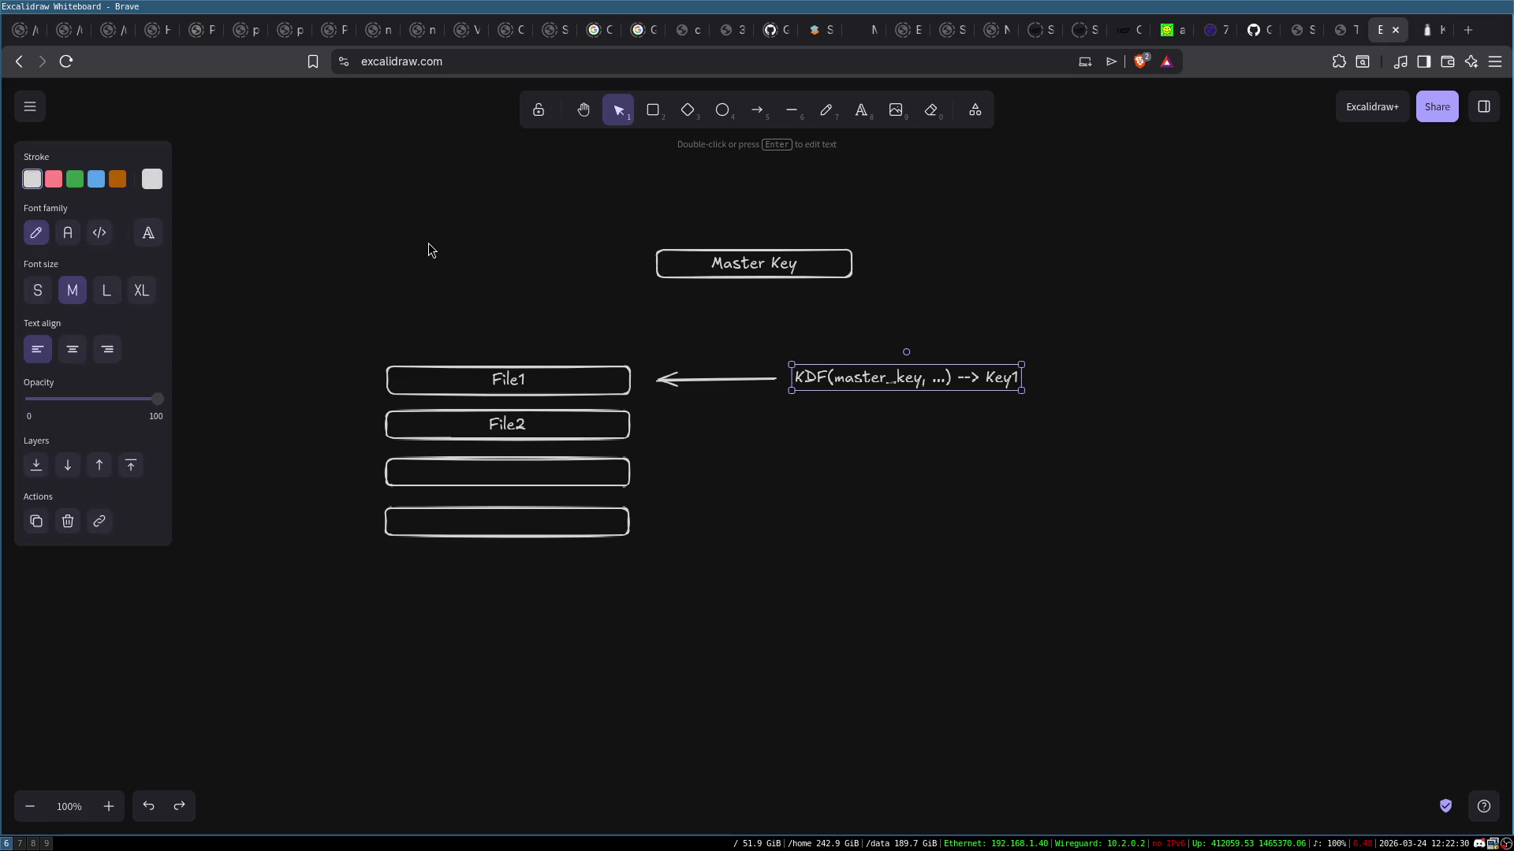
pyautogui.hotkey('ctrl', 'z')
pyautogui.hotkey('ctrl', 'z')
pyautogui.hotkey('ctrl', 'z')
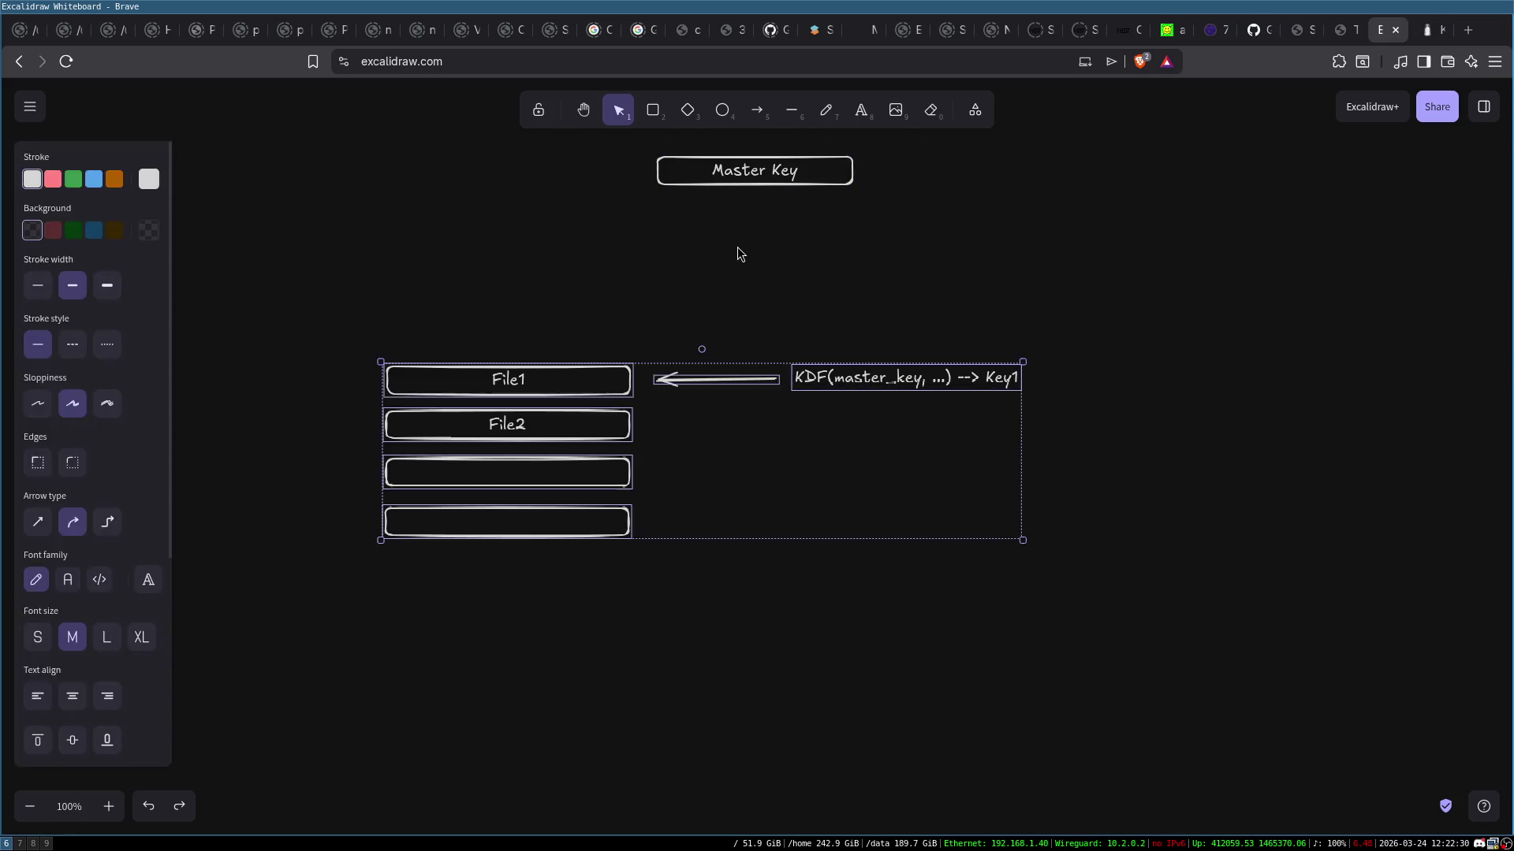
pyautogui.hotkey('ctrl', 'z')
pyautogui.hotkey('ctrl', 'z')
pyautogui.hotkey('ctrl', 'z')
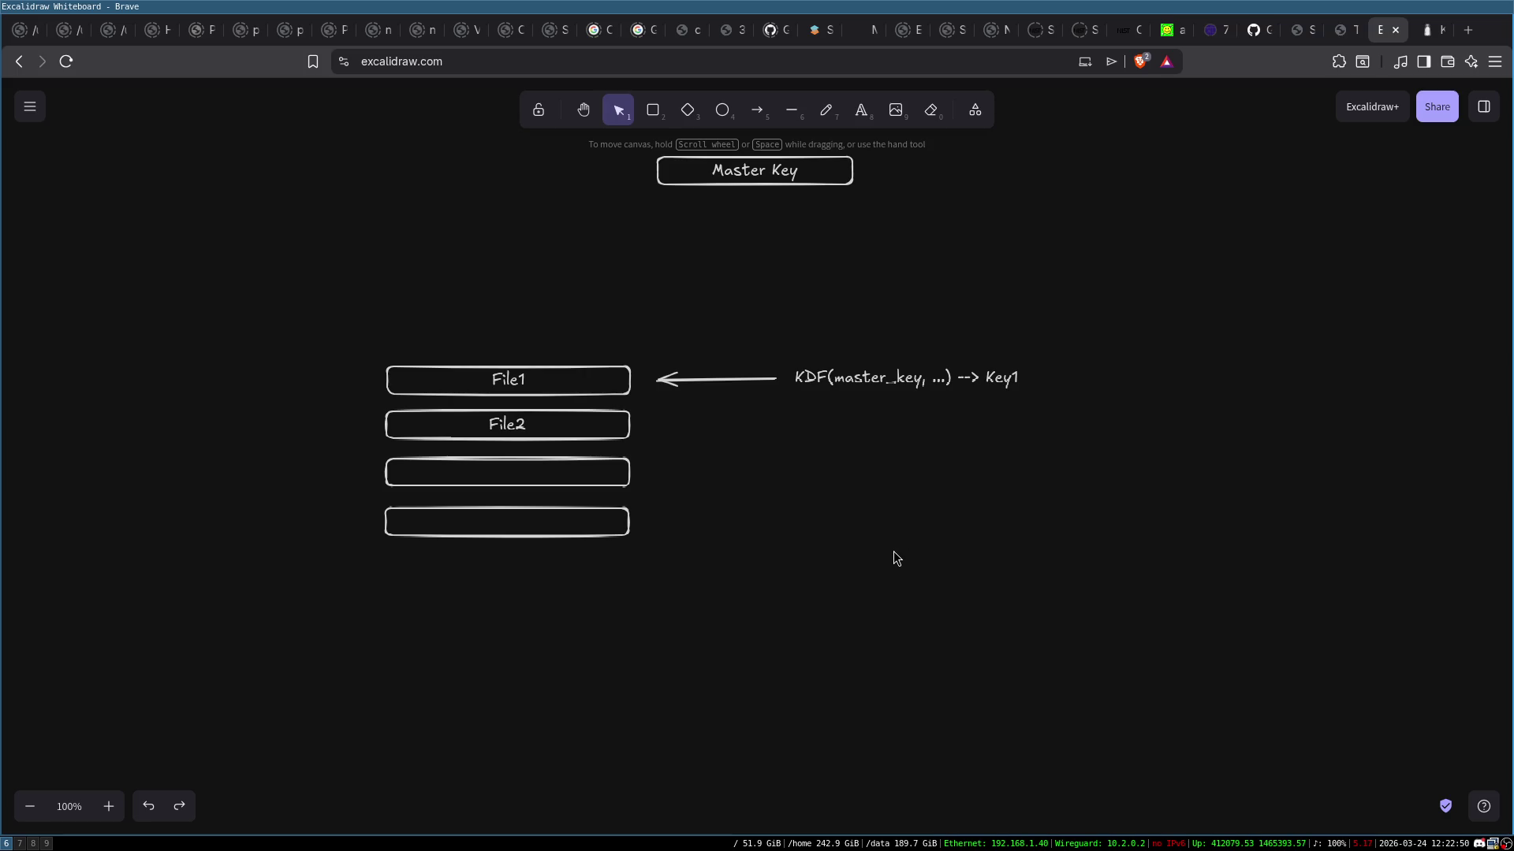
# Drag Master Key down-left just above the four File boxes, then marquee-check their alignment
pyautogui.moveTo(352, 329)
pyautogui.mouseDown()
pyautogui.moveTo(1057, 594)
pyautogui.moveTo(1132, 520)
pyautogui.mouseUp()
pyautogui.click(740, 399)
pyautogui.click(754, 171)
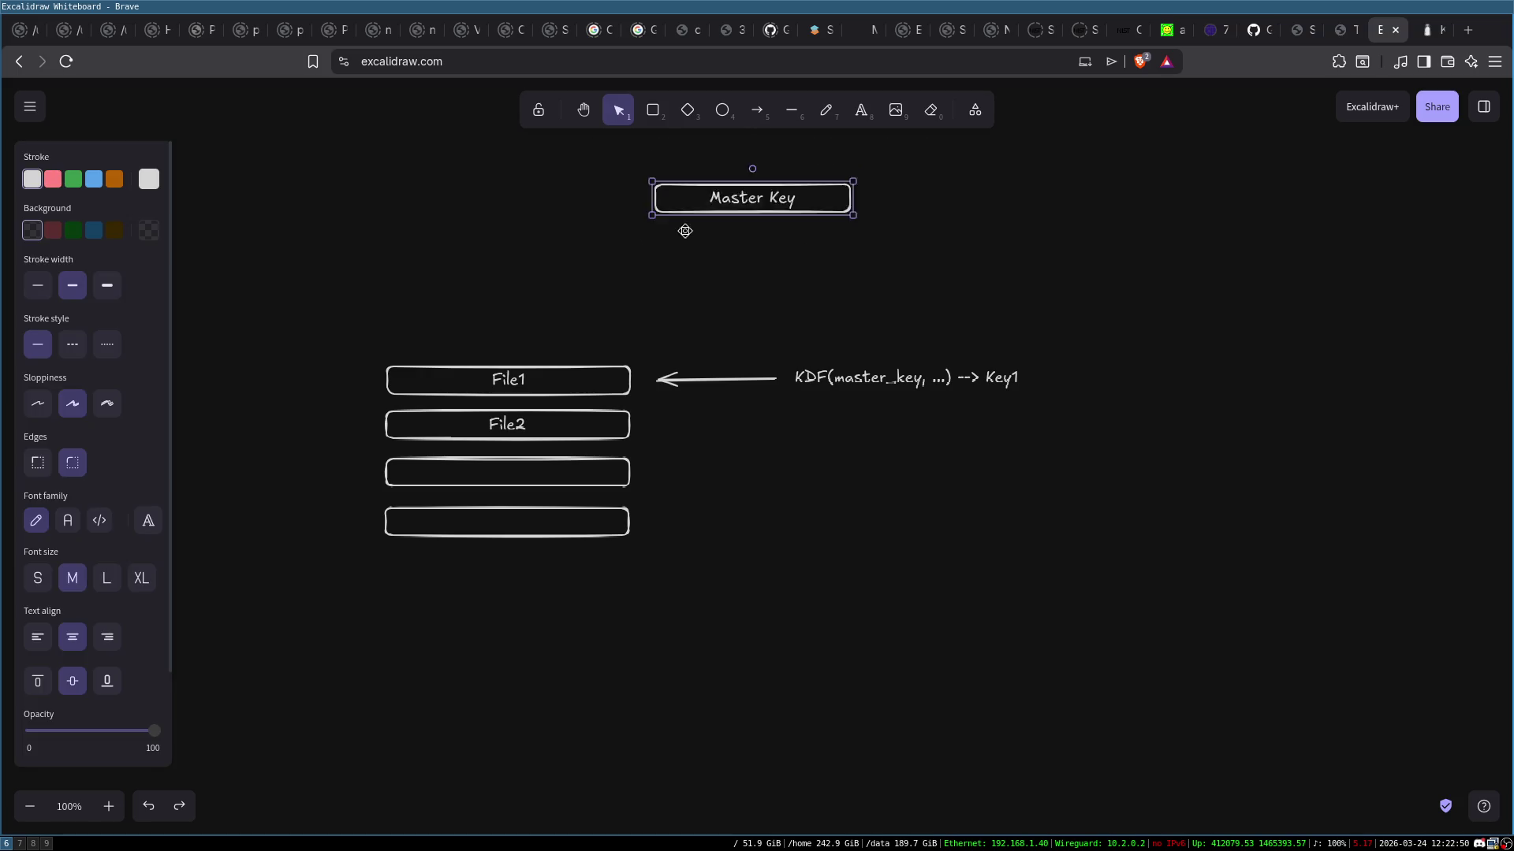
pyautogui.moveTo(754, 170); pyautogui.dragTo(718, 251)
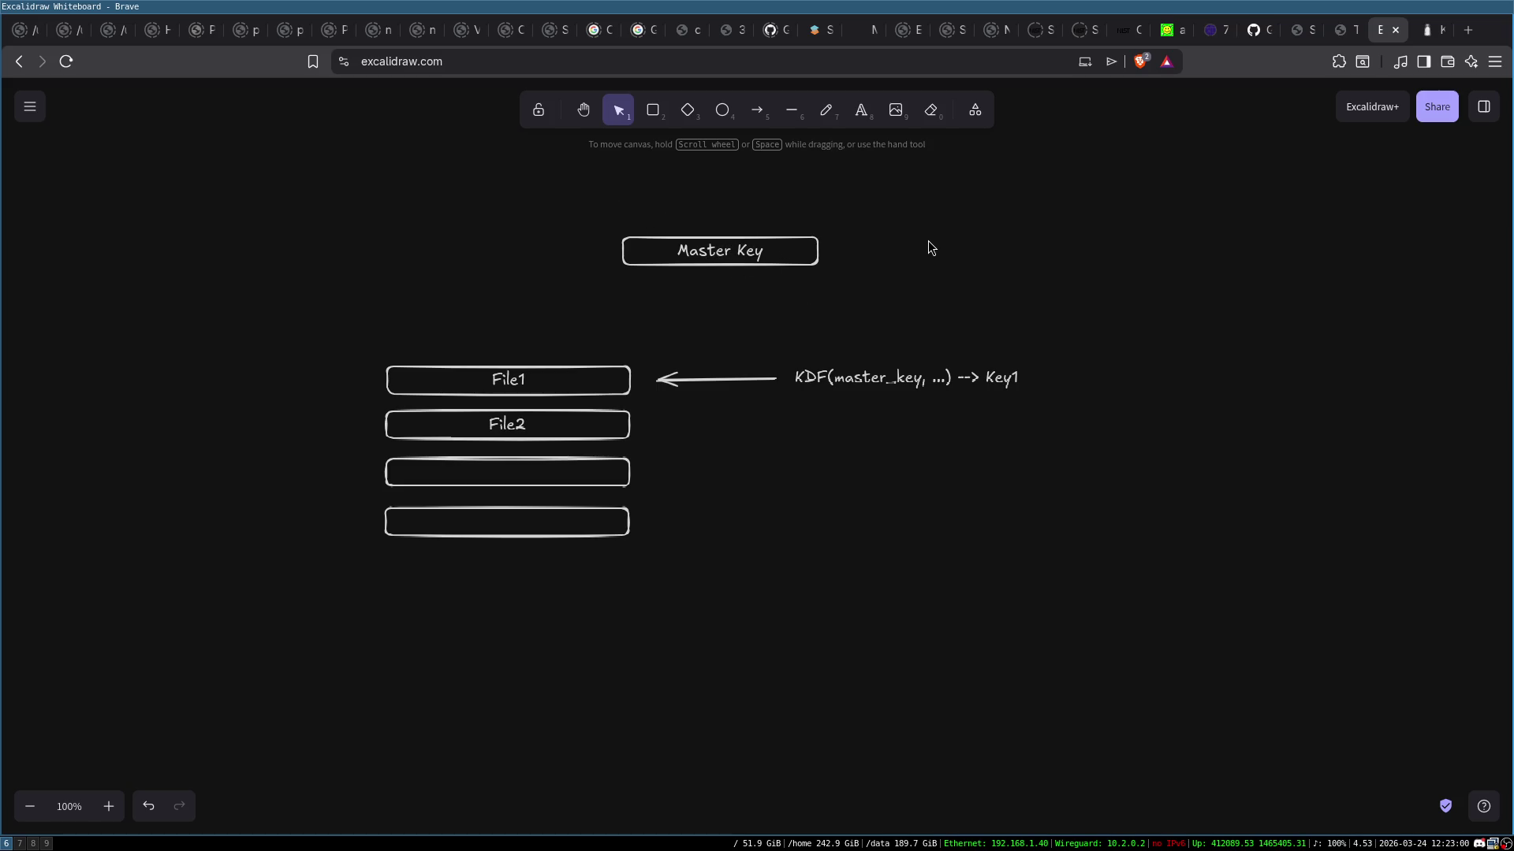
pyautogui.moveTo(614, 215); pyautogui.dragTo(864, 300)
pyautogui.click(864, 300)
pyautogui.moveTo(340, 321); pyautogui.dragTo(695, 577)
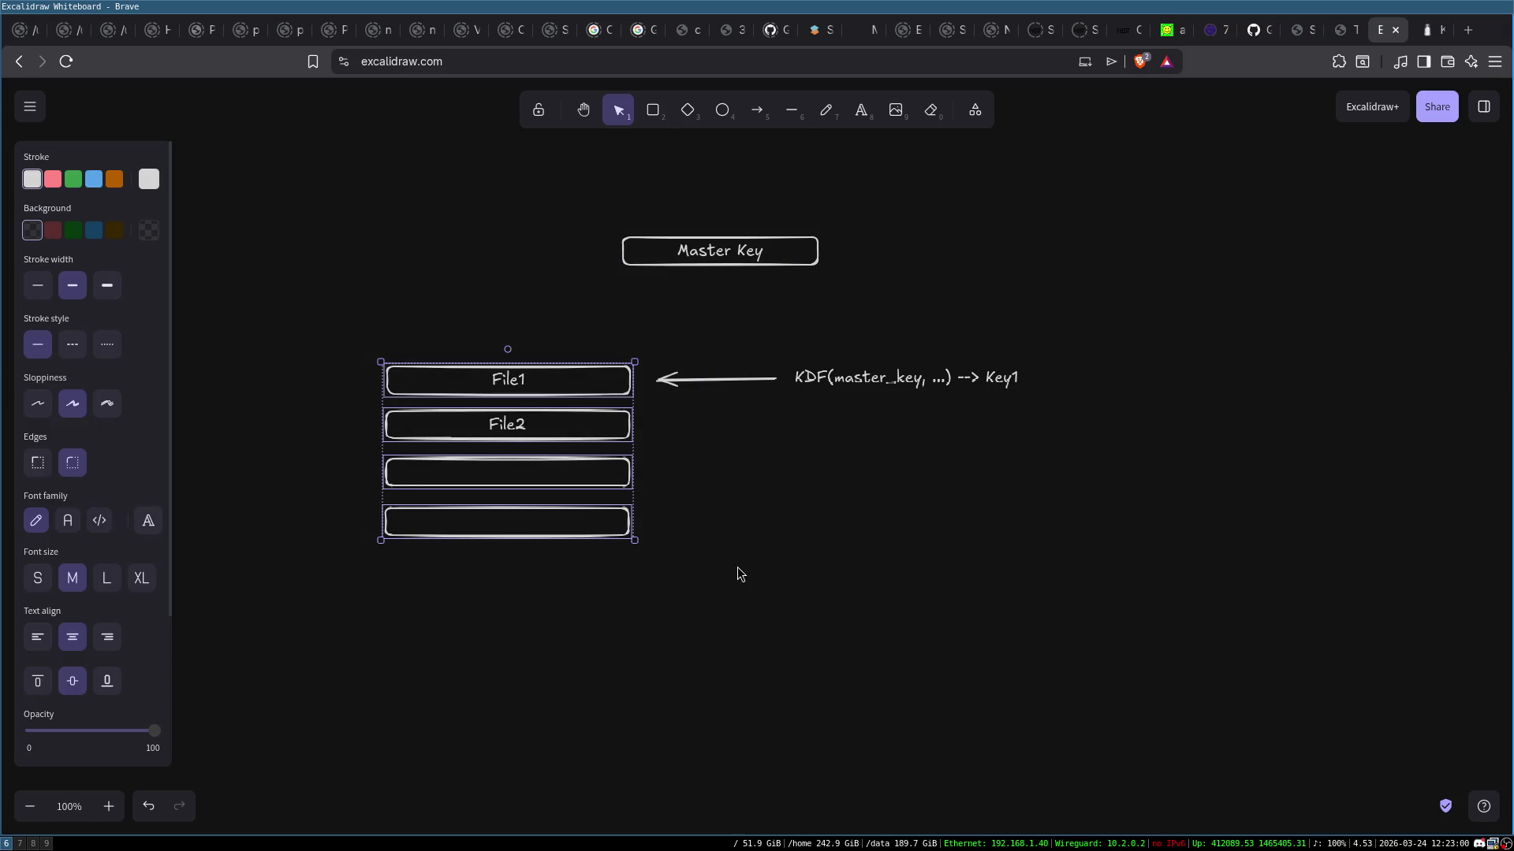
pyautogui.moveTo(333, 324); pyautogui.dragTo(775, 631)
pyautogui.click(765, 603)
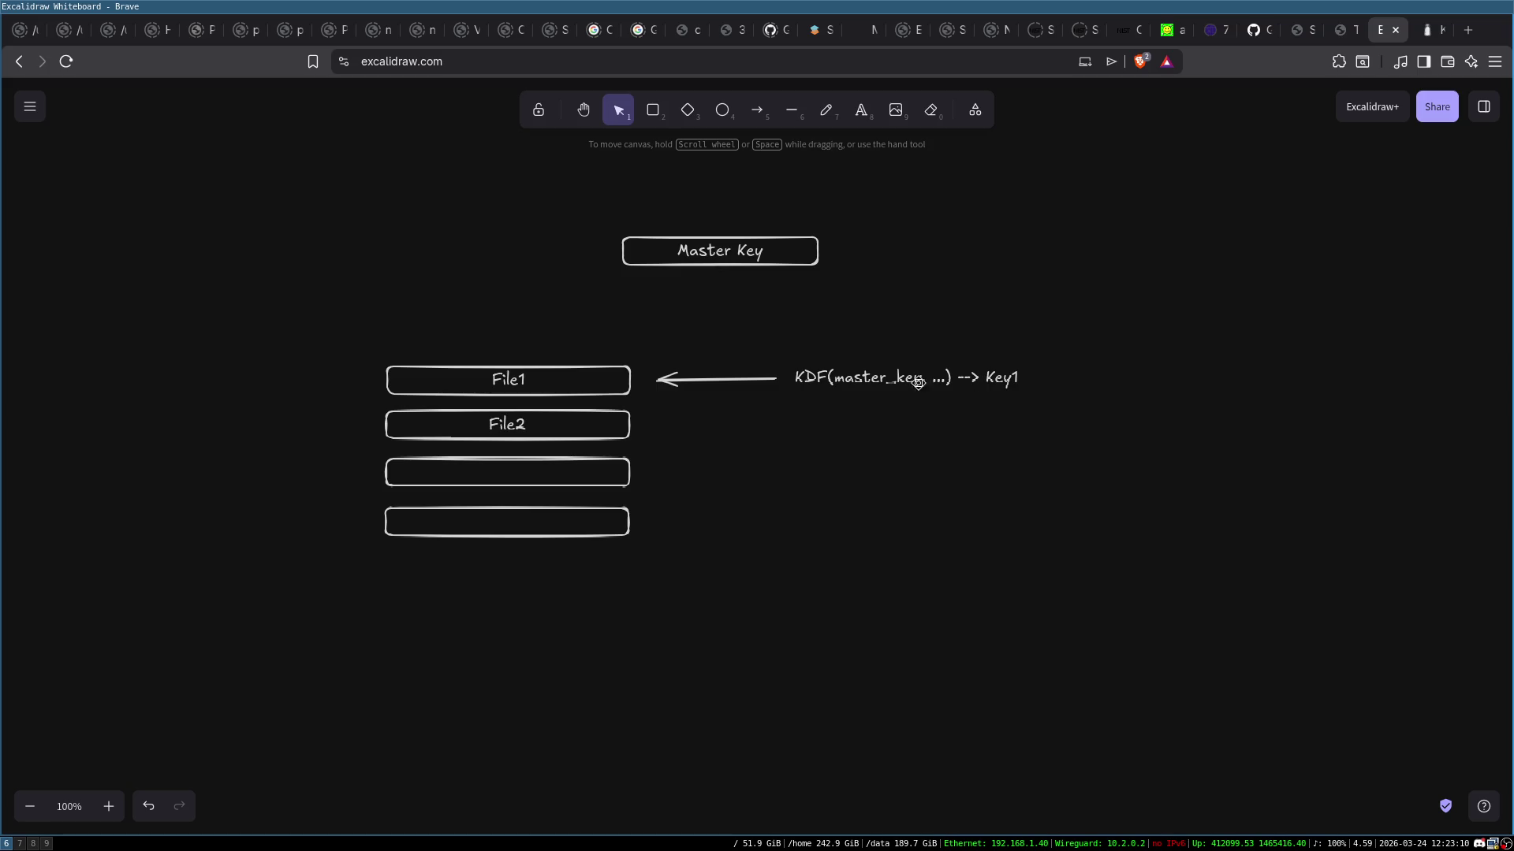
pyautogui.doubleClick(943, 377)
pyautogui.click(943, 378)
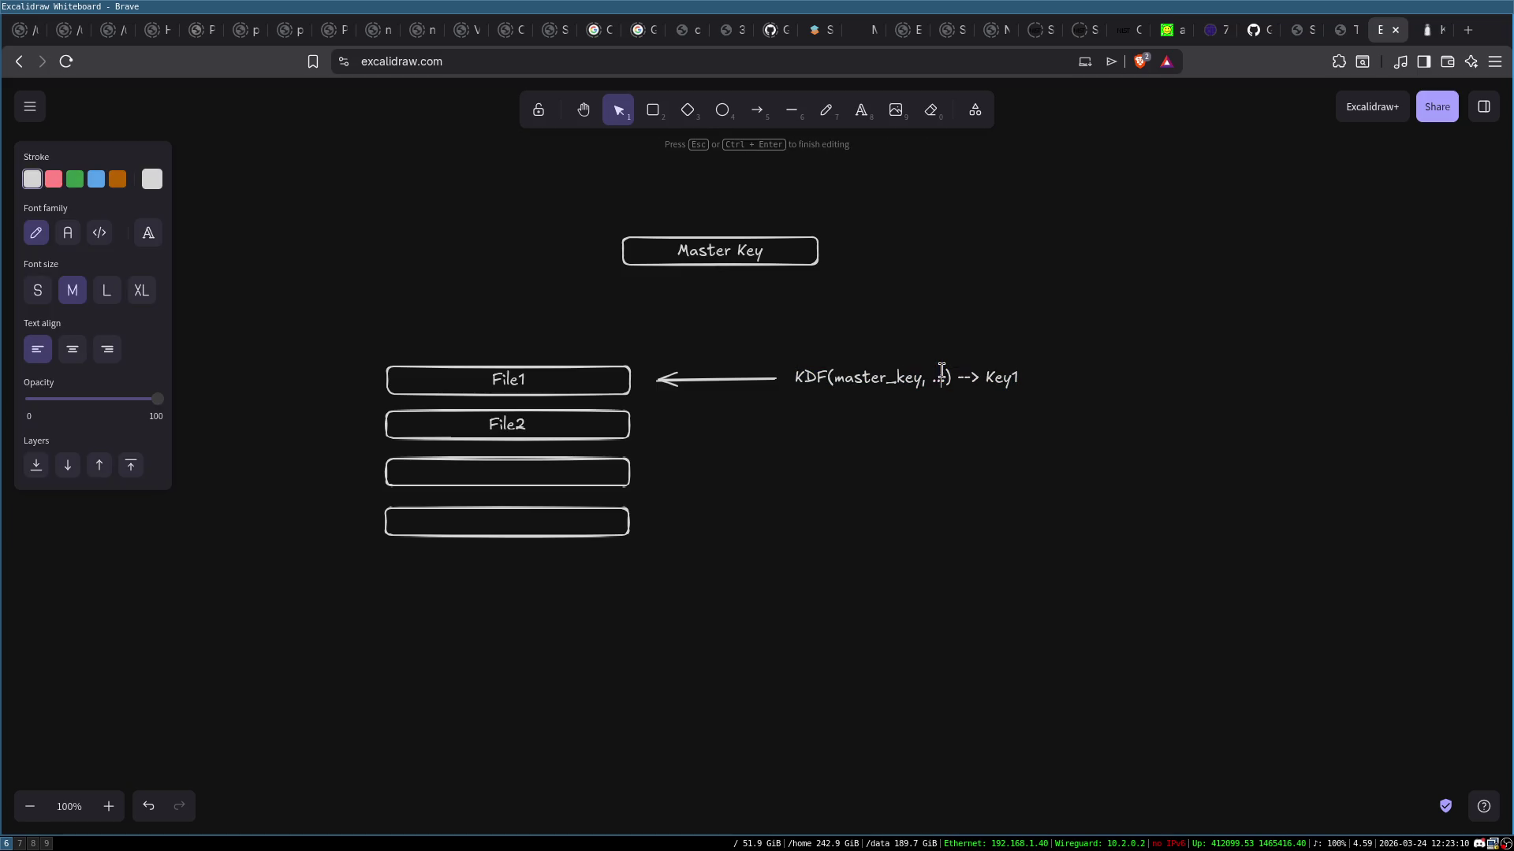
pyautogui.click(1023, 293)
pyautogui.click(829, 375)
pyautogui.doubleClick(830, 375)
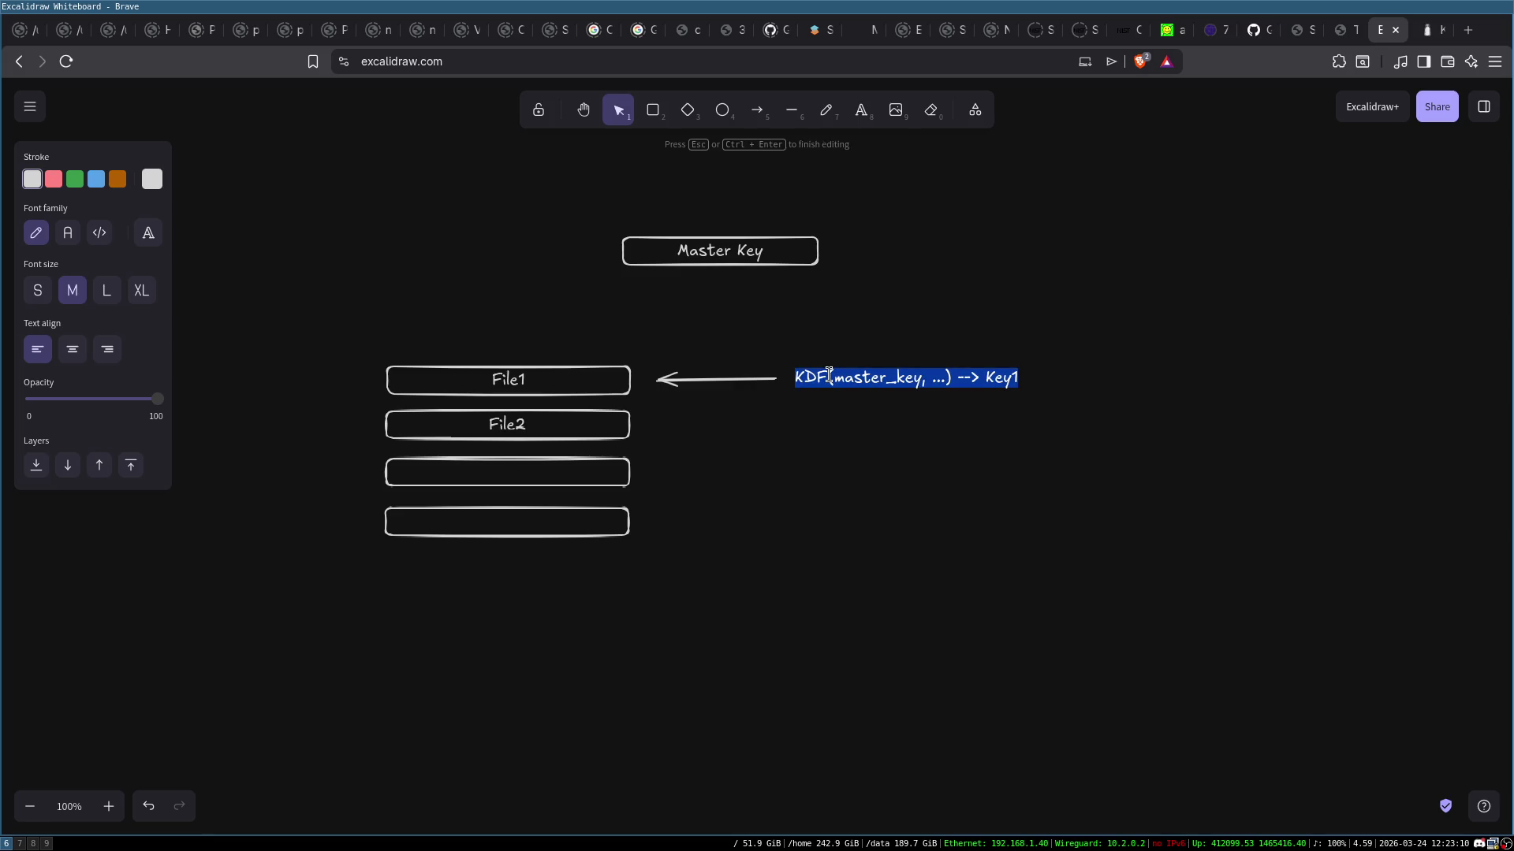
pyautogui.write('PBKDF2*')
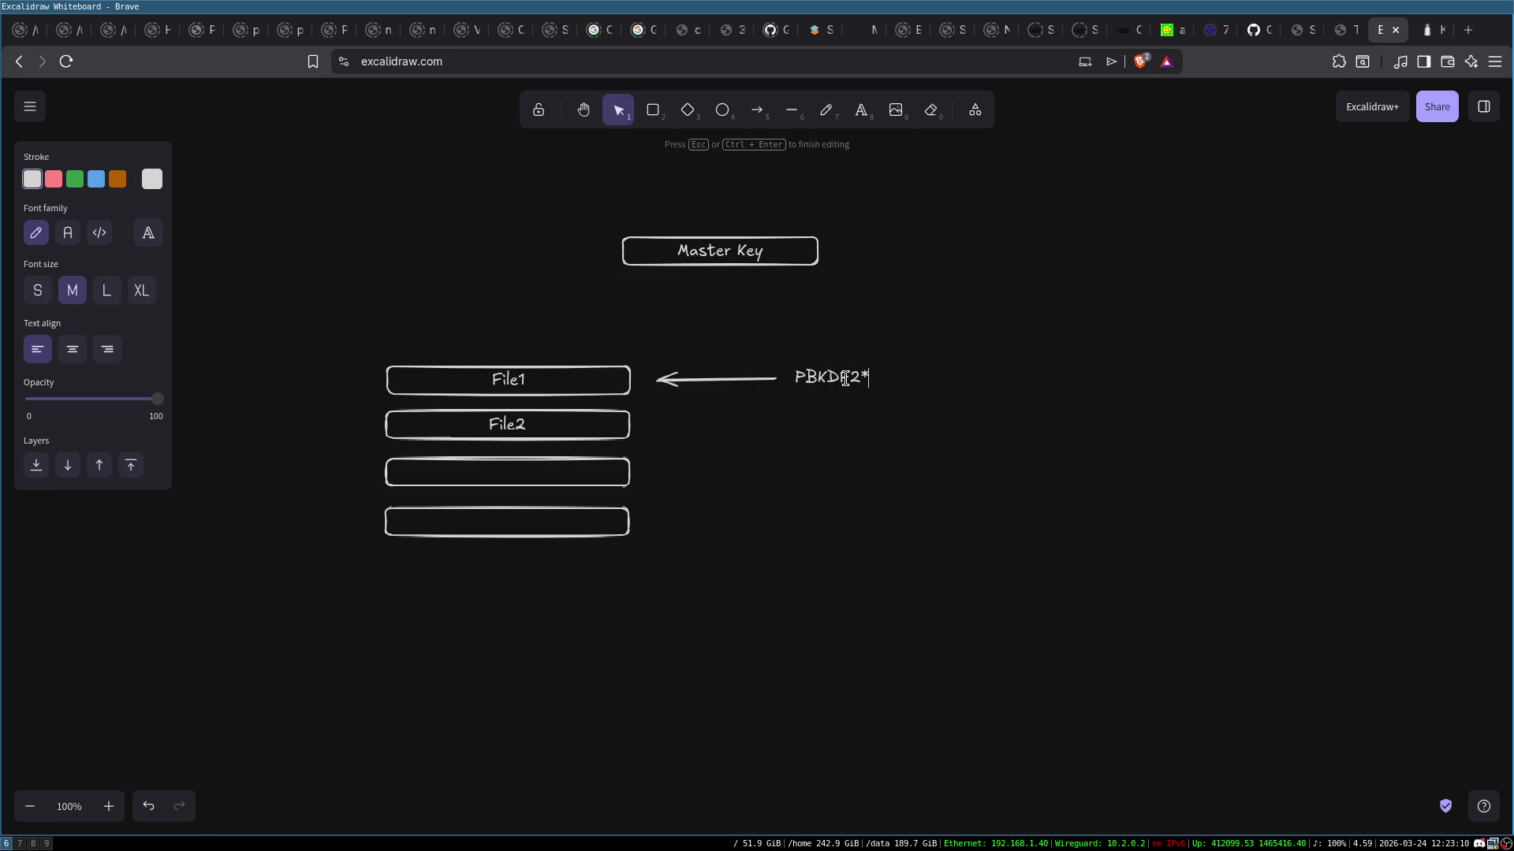
pyautogui.press('BackSpace')
pyautogui.write('(')
pyautogui.write('master_key, ')
pyautogui.write('salt, it')
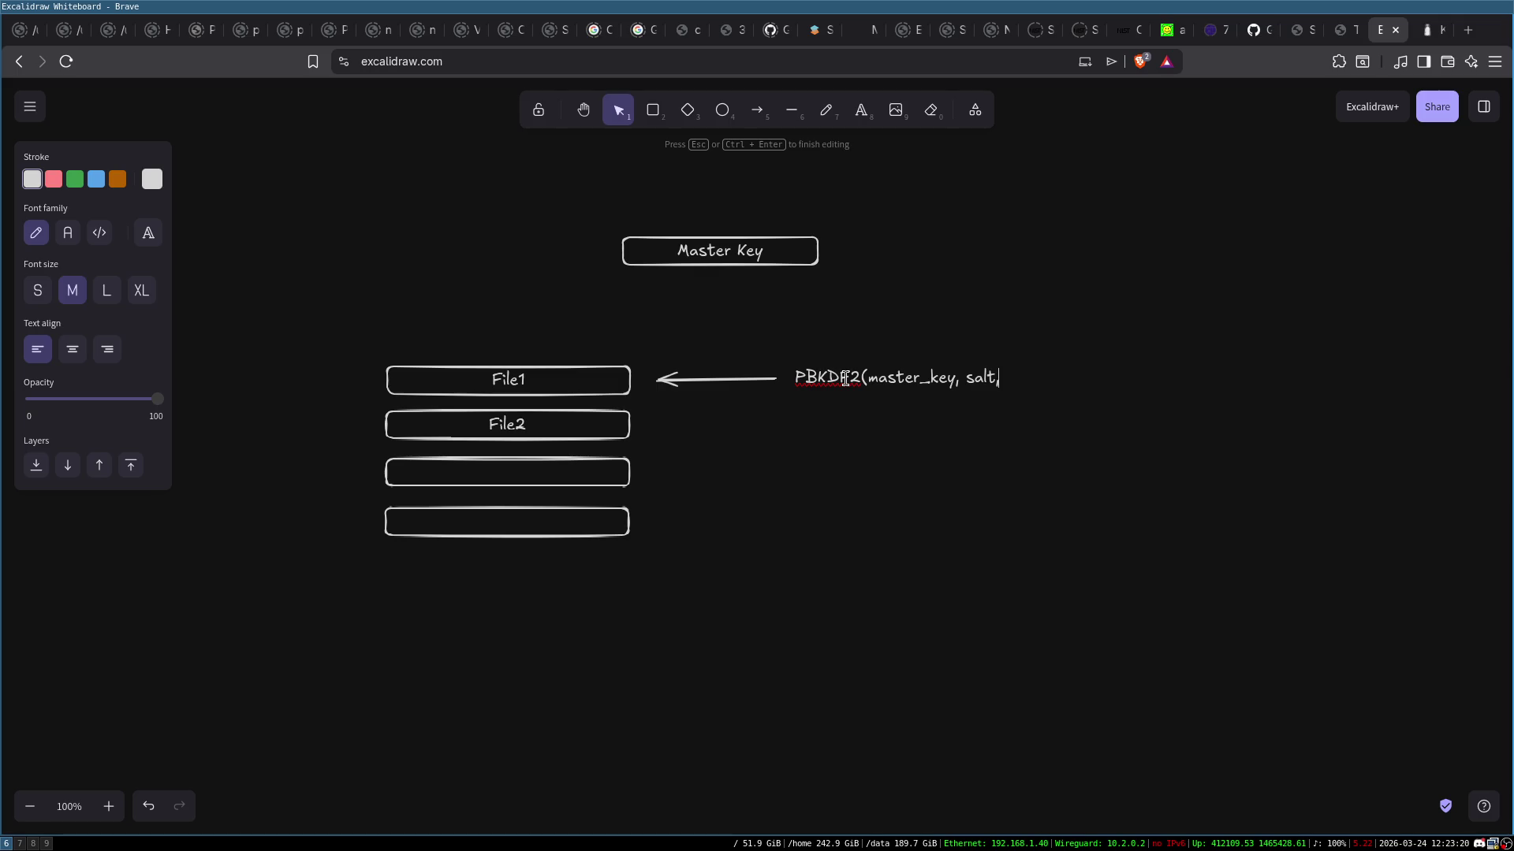
pyautogui.write('er) --')
pyautogui.write('> key1')
pyautogui.click(1072, 514)
pyautogui.click(541, 386)
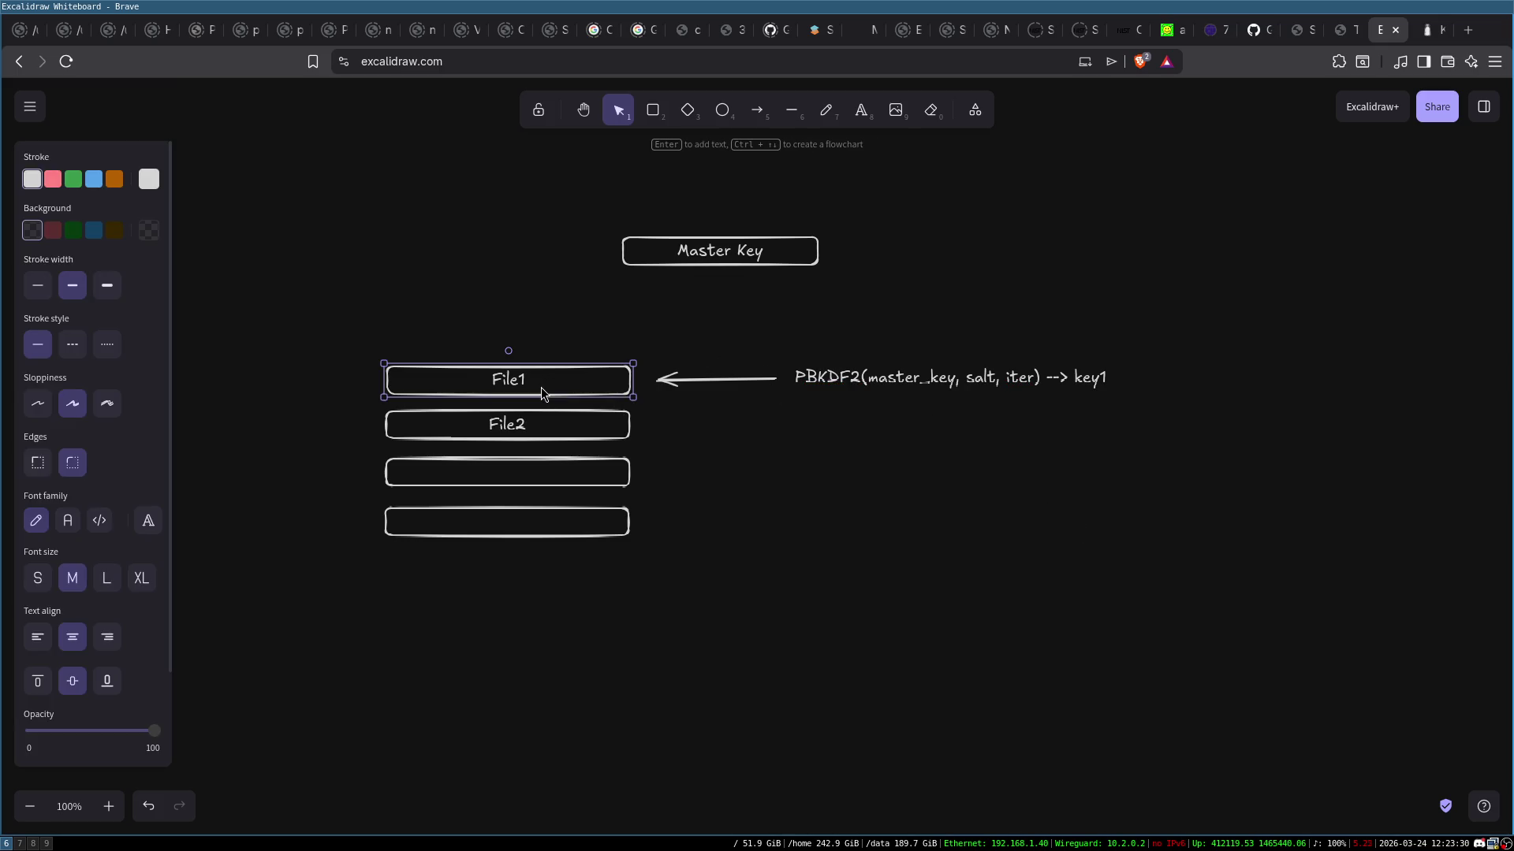
pyautogui.click(576, 439)
pyautogui.doubleClick(1007, 381)
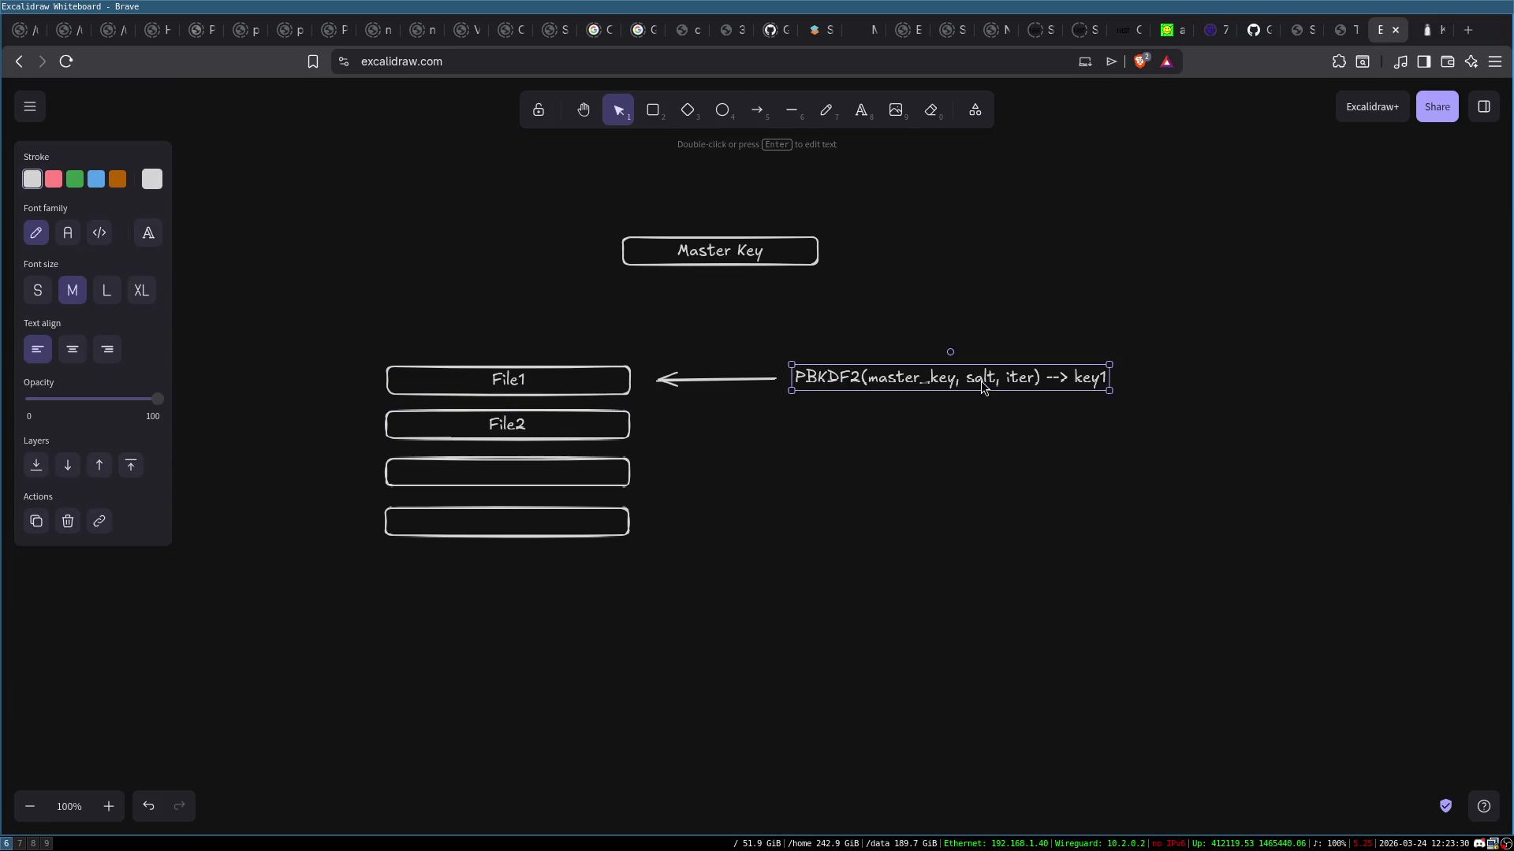
pyautogui.doubleClick(1009, 379)
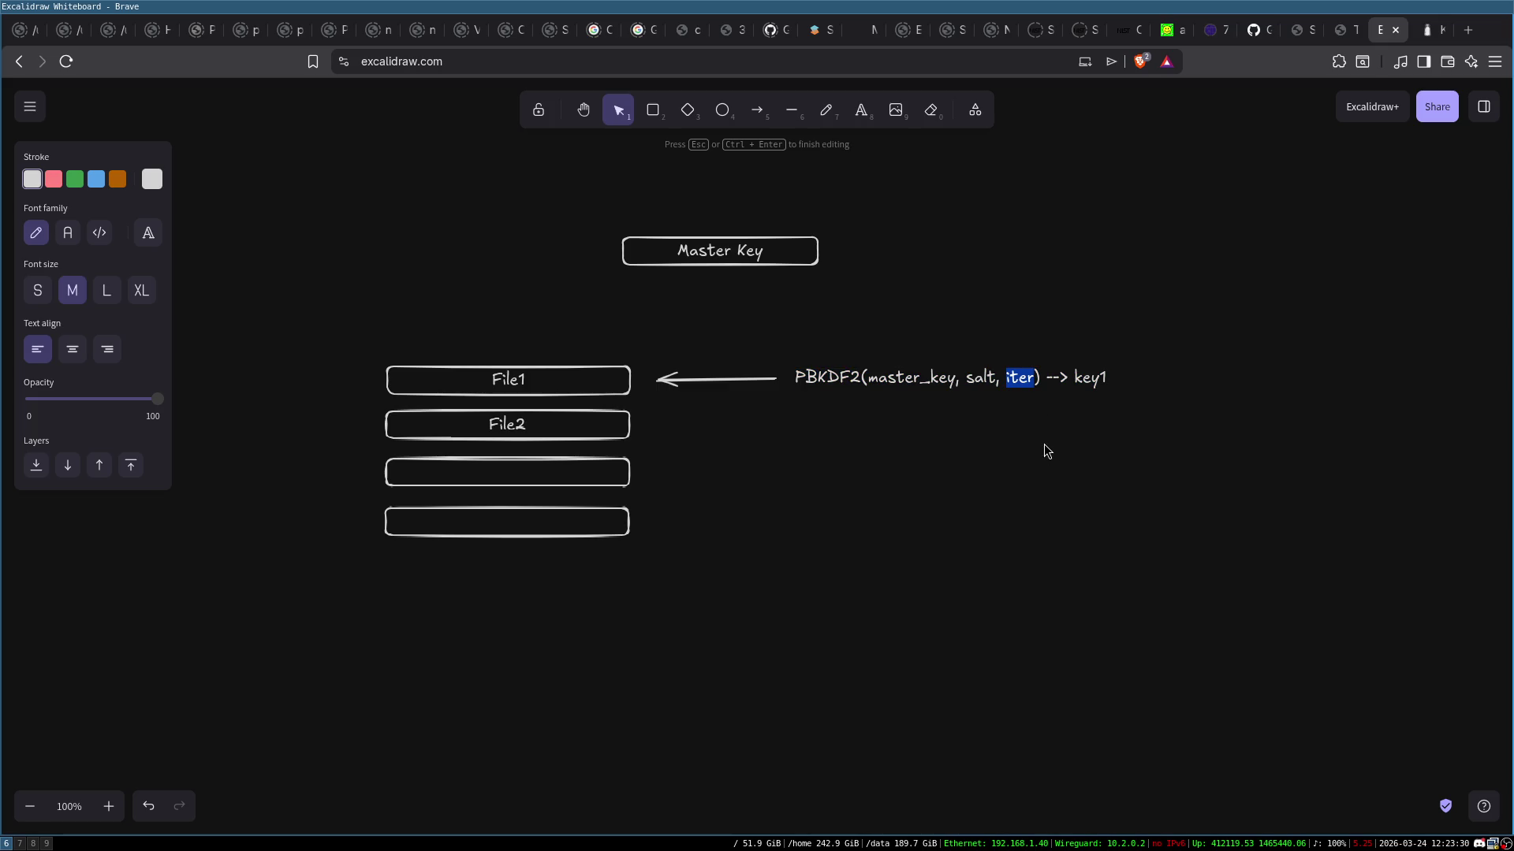
pyautogui.click(1026, 405)
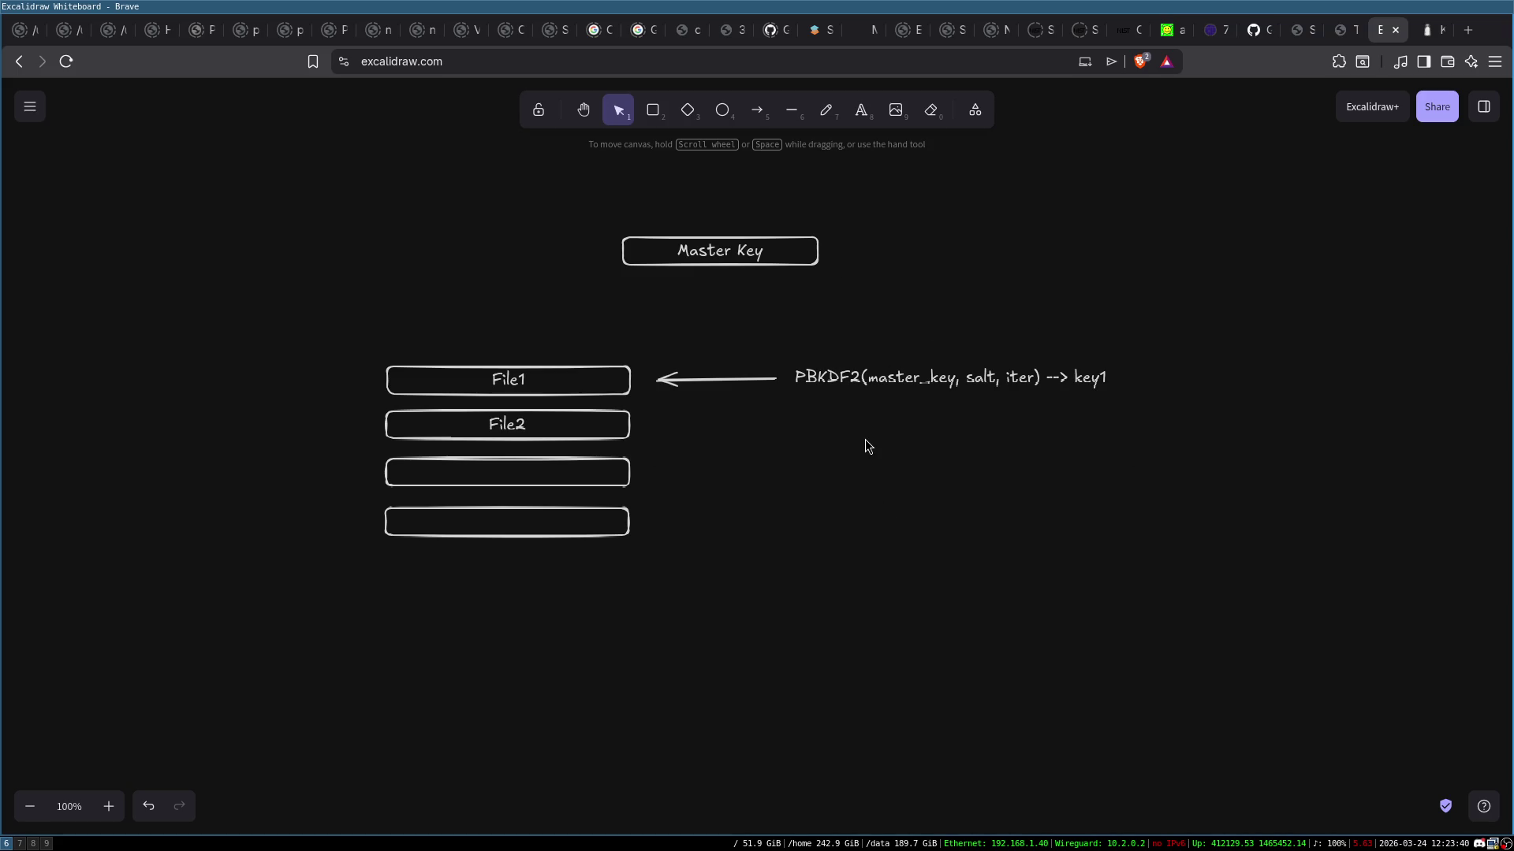
pyautogui.moveTo(321, 308); pyautogui.dragTo(661, 663)
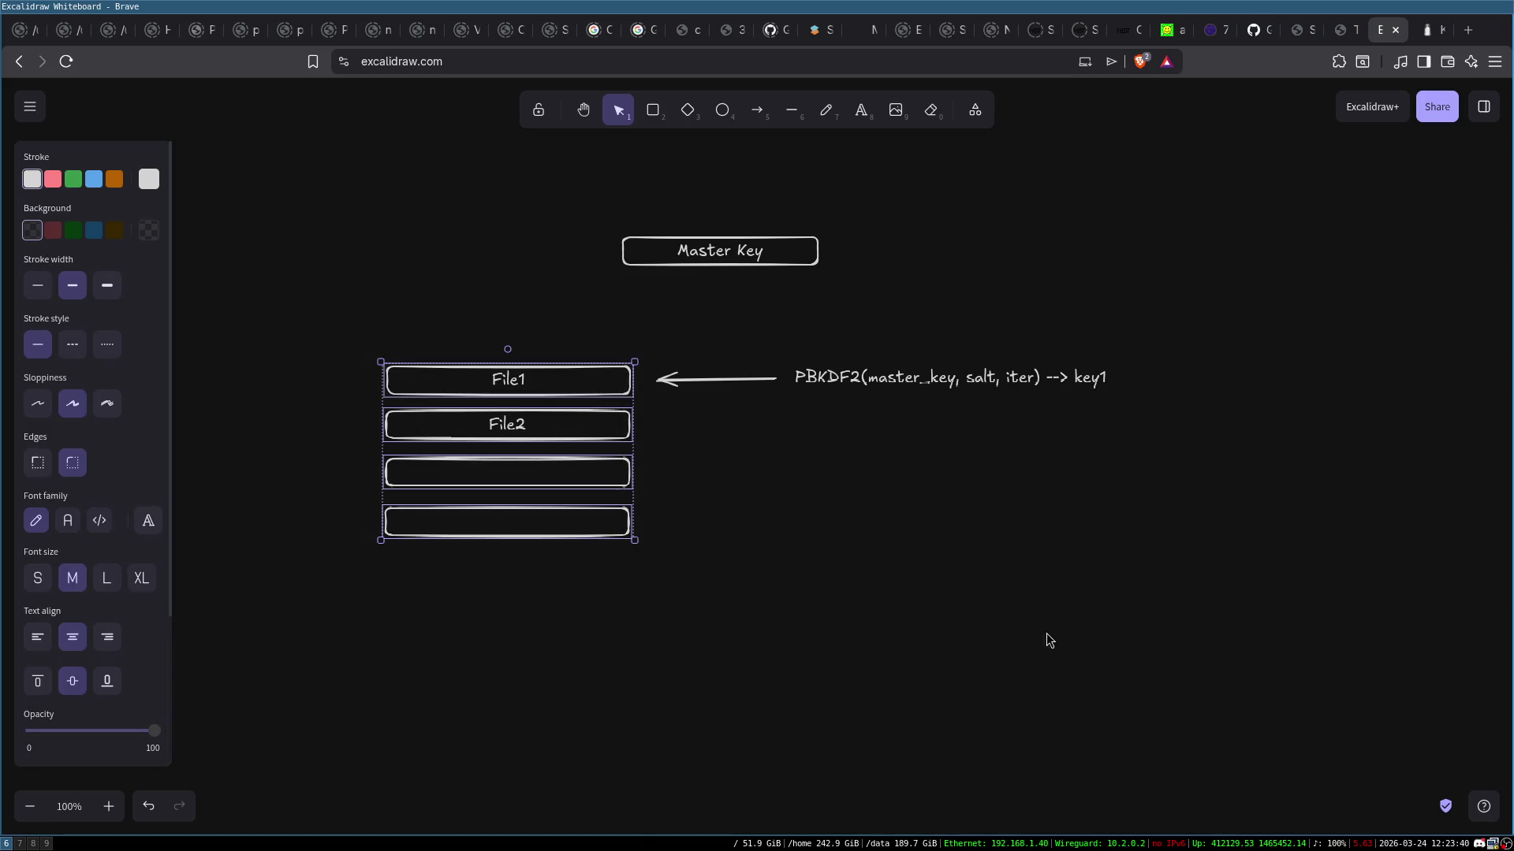
pyautogui.click(1028, 567)
pyautogui.click(826, 377)
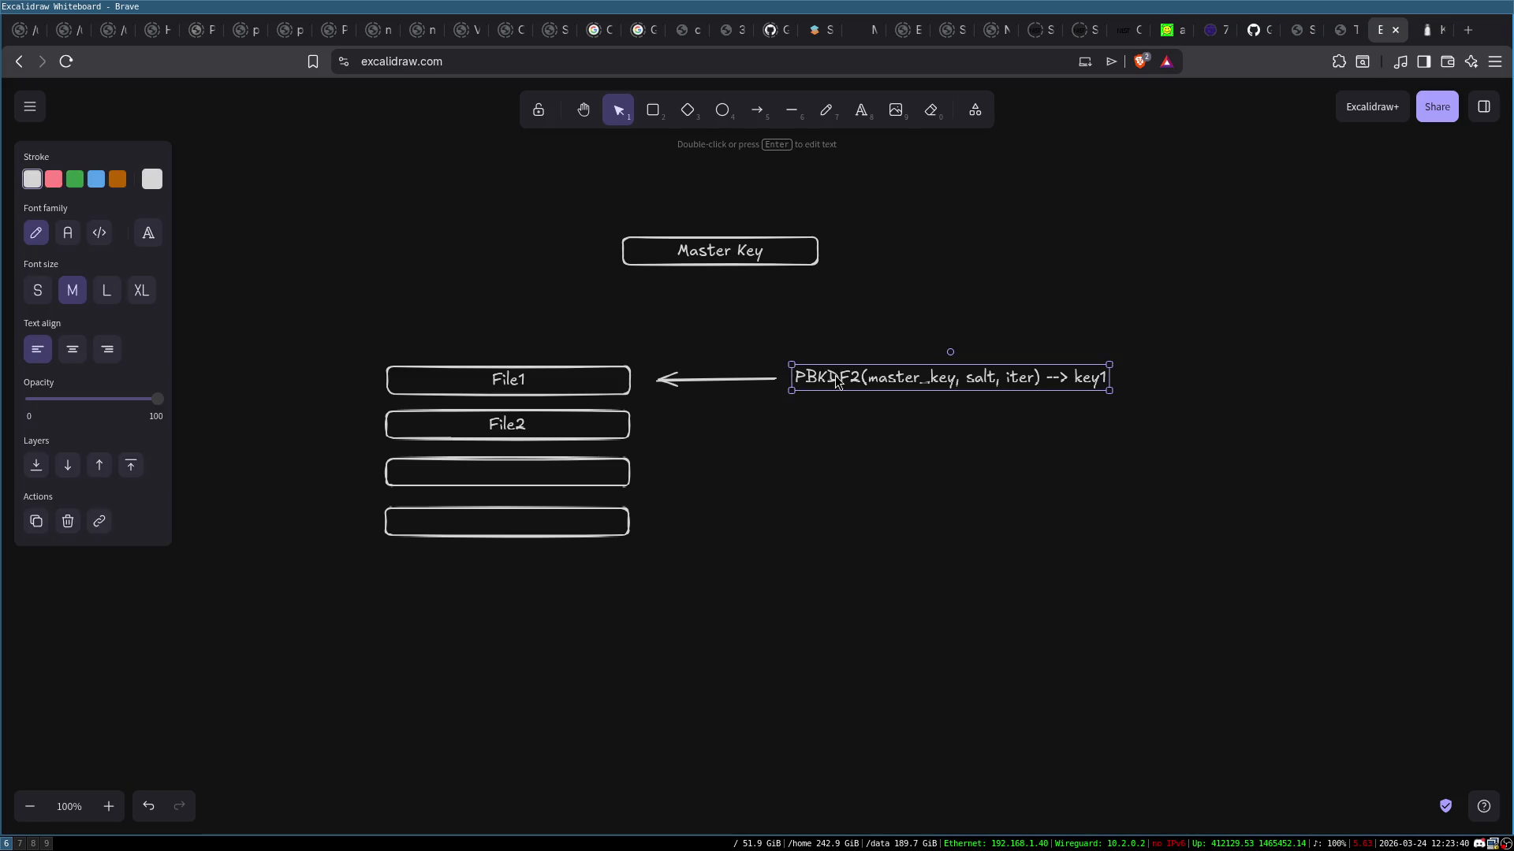
pyautogui.press('Return')
pyautogui.click(950, 348)
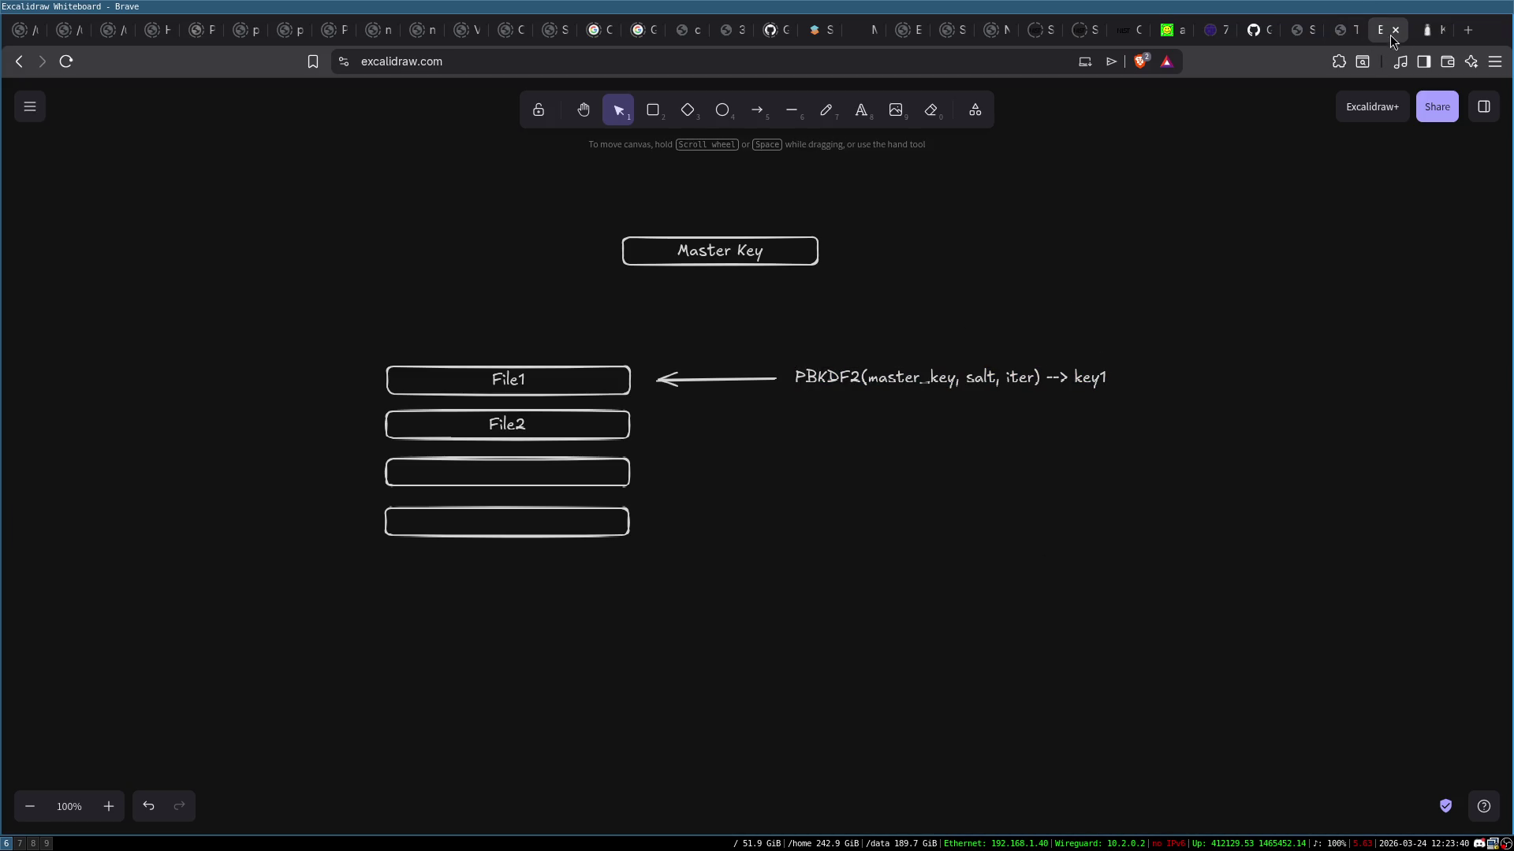
pyautogui.hotkey('ctrl', 'Tab')
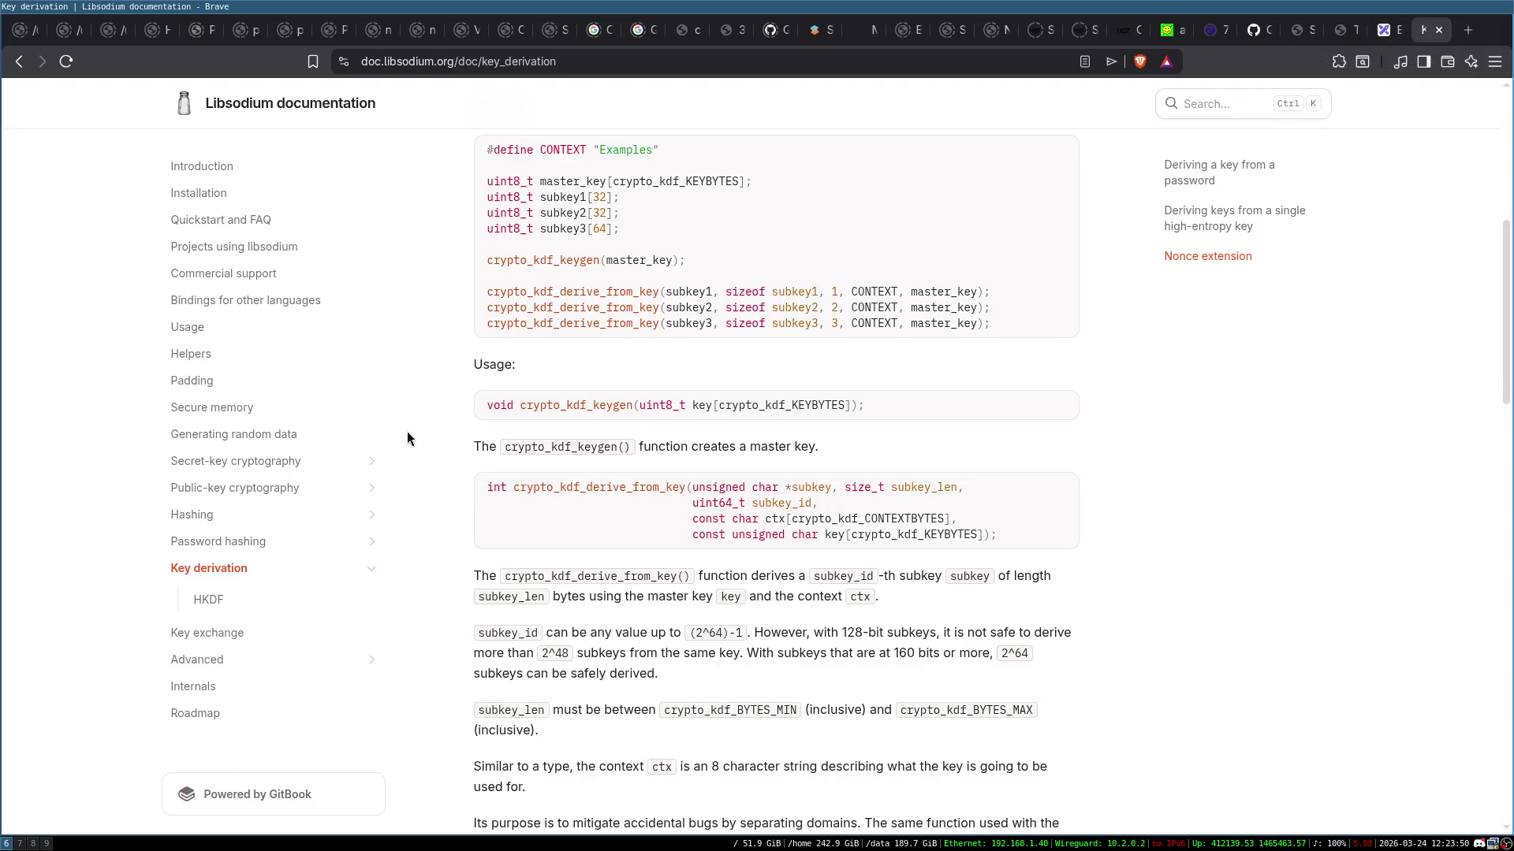
pyautogui.scroll(3, 429, 457)
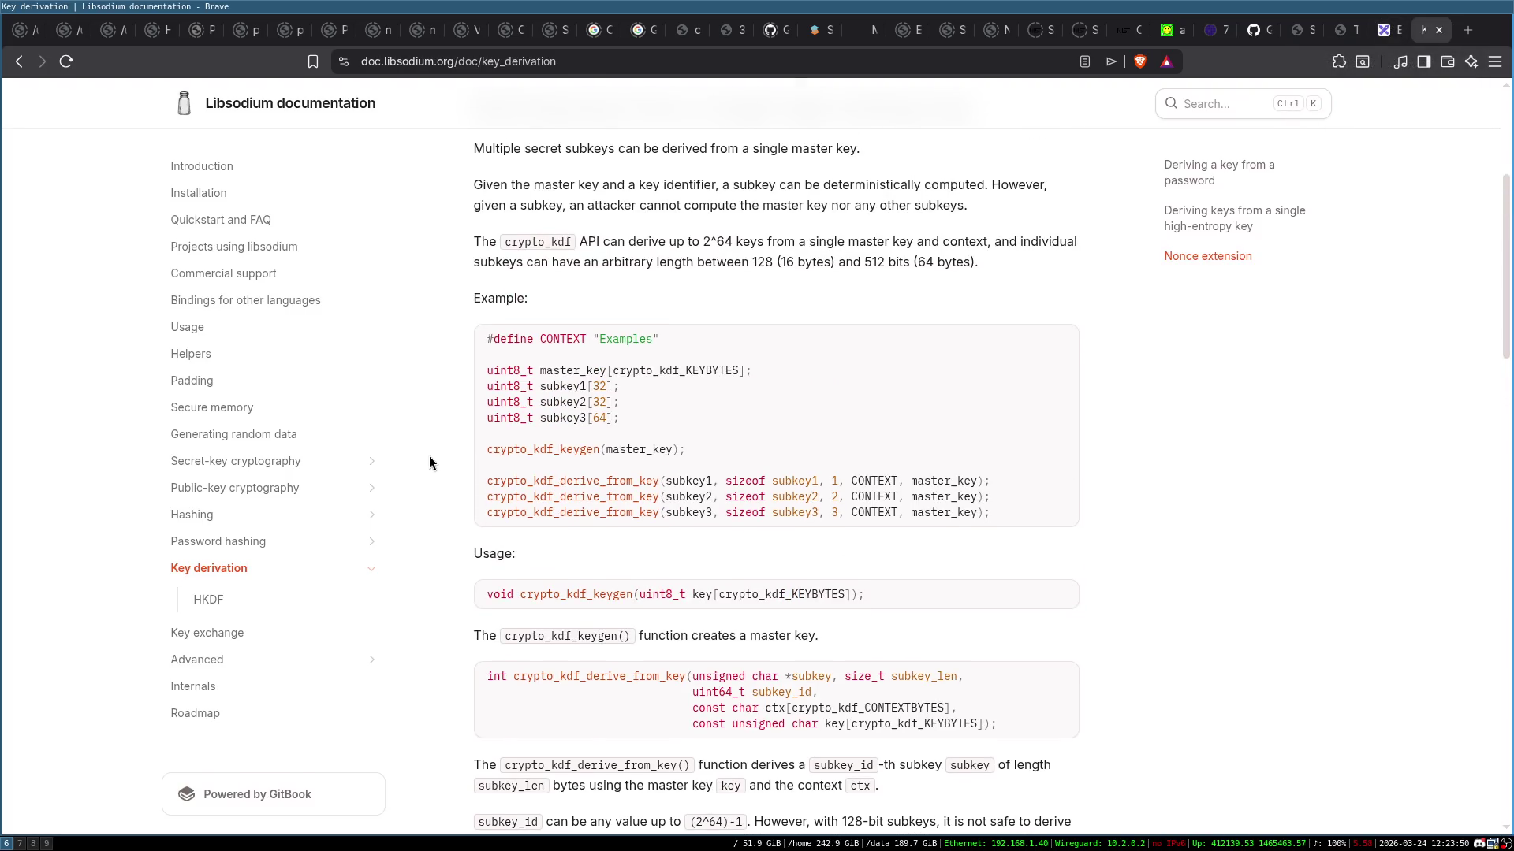
# Delete the PBKDF2 label beside the arrow into File1
pyautogui.click(1385, 35)
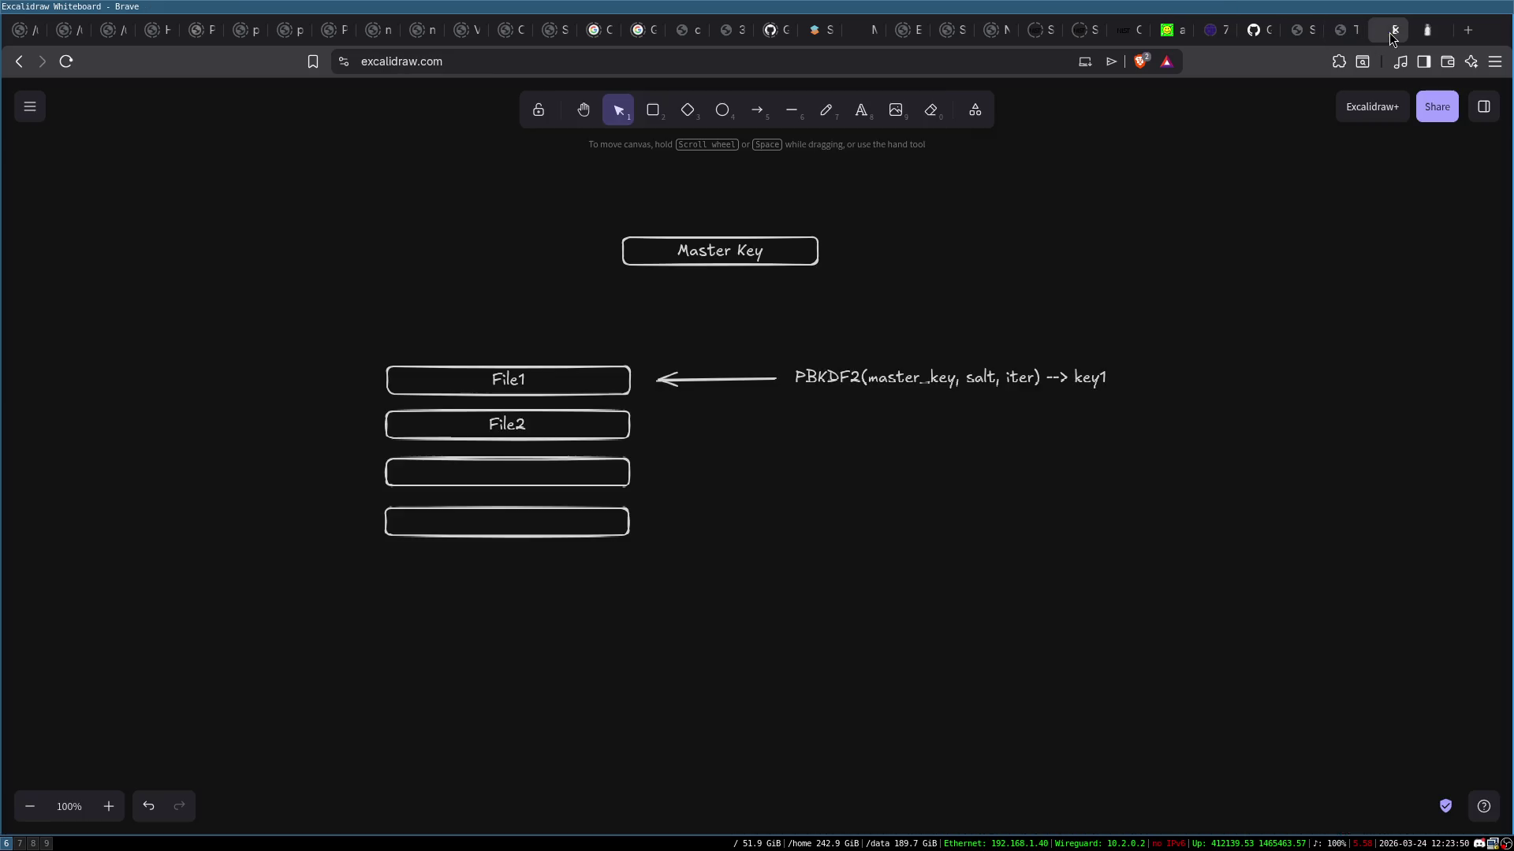
pyautogui.click(570, 376)
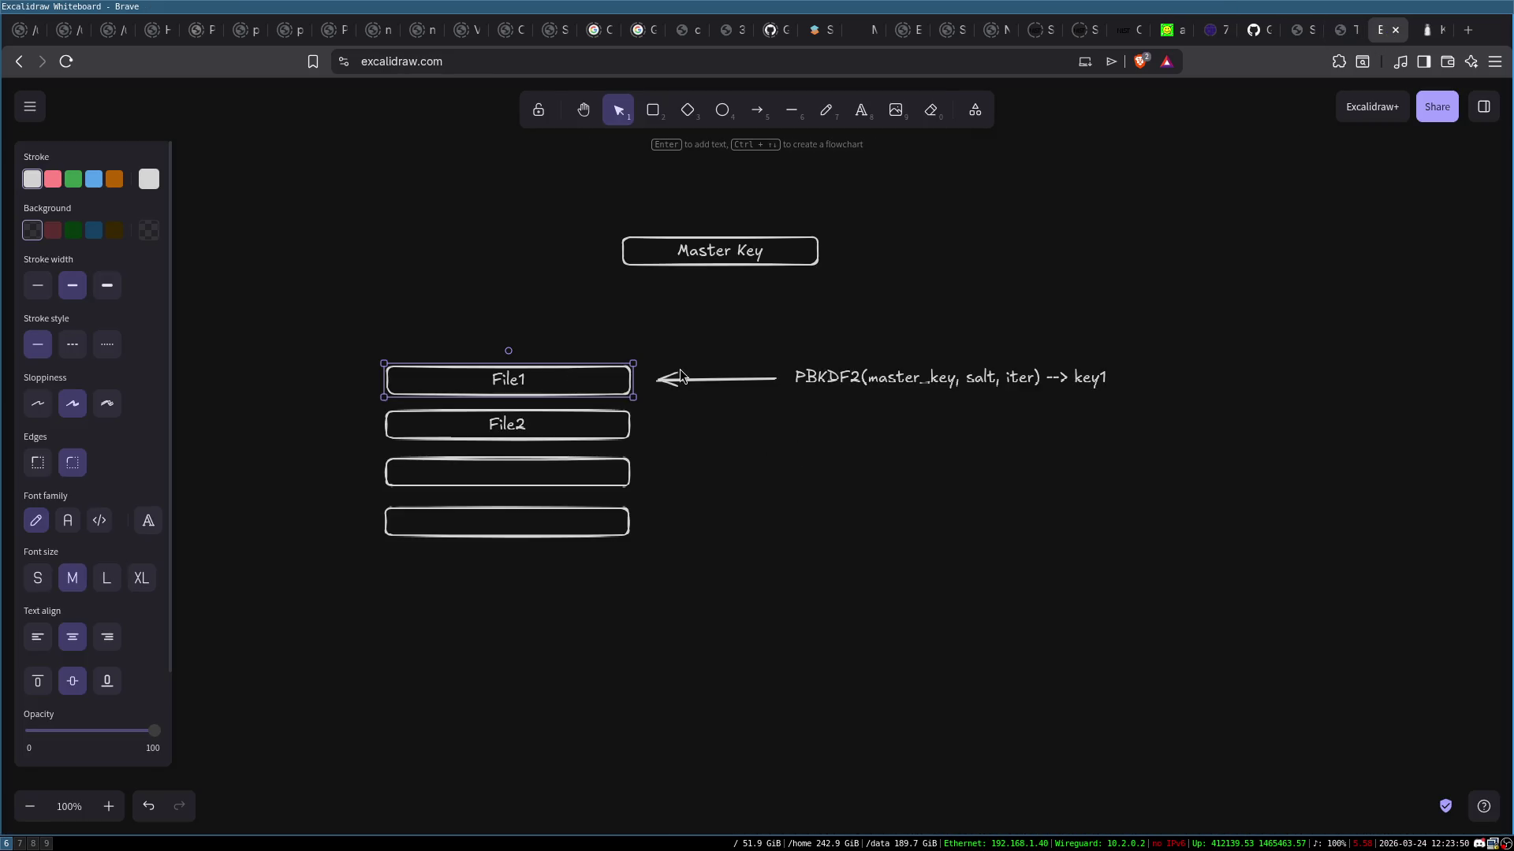
pyautogui.click(647, 374)
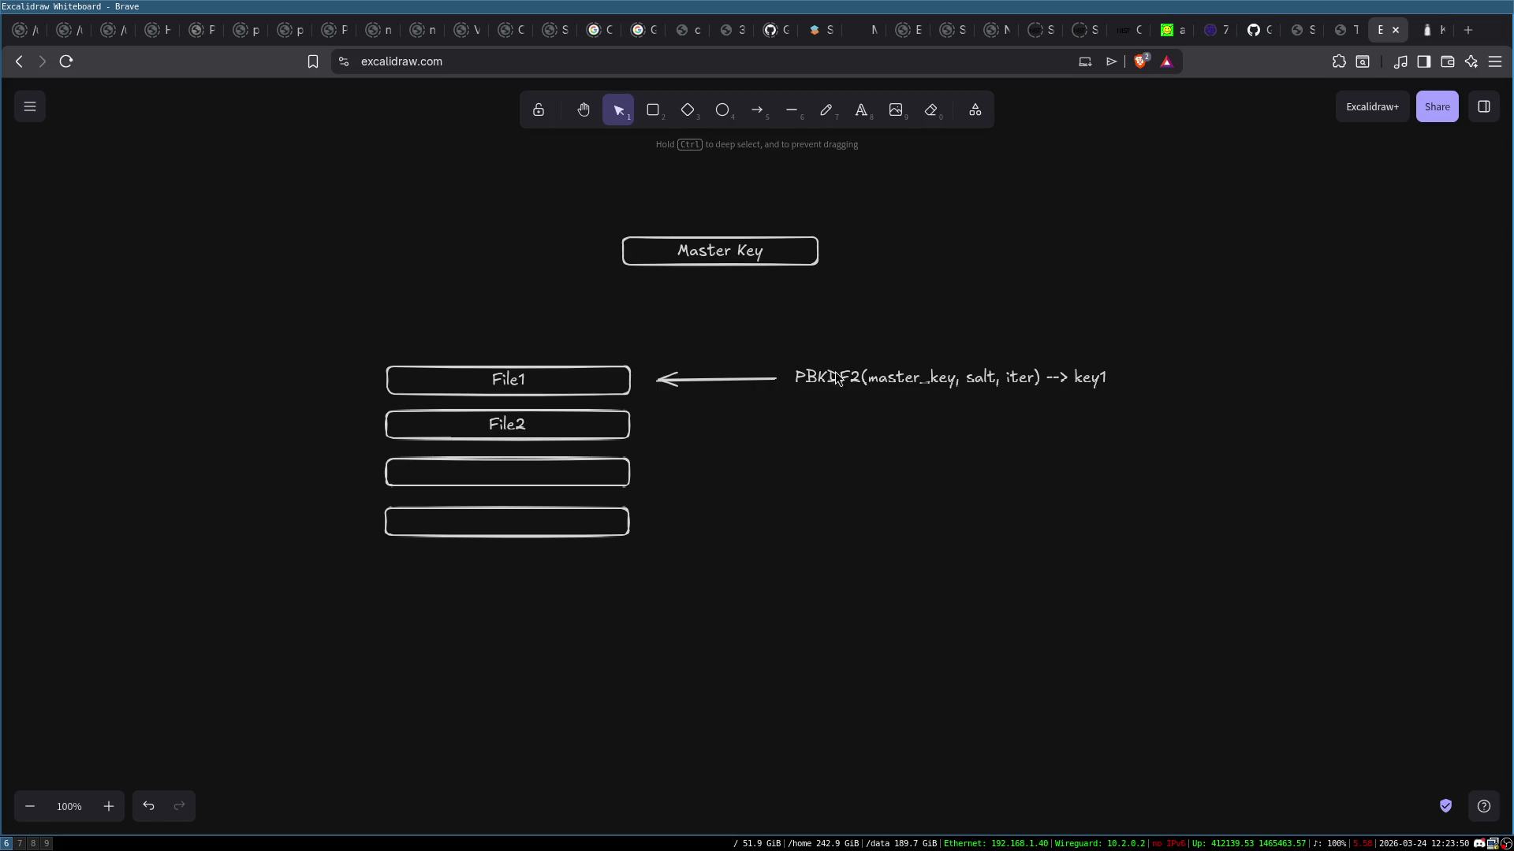
pyautogui.moveTo(779, 342); pyautogui.dragTo(1234, 447)
pyautogui.press('Delete')
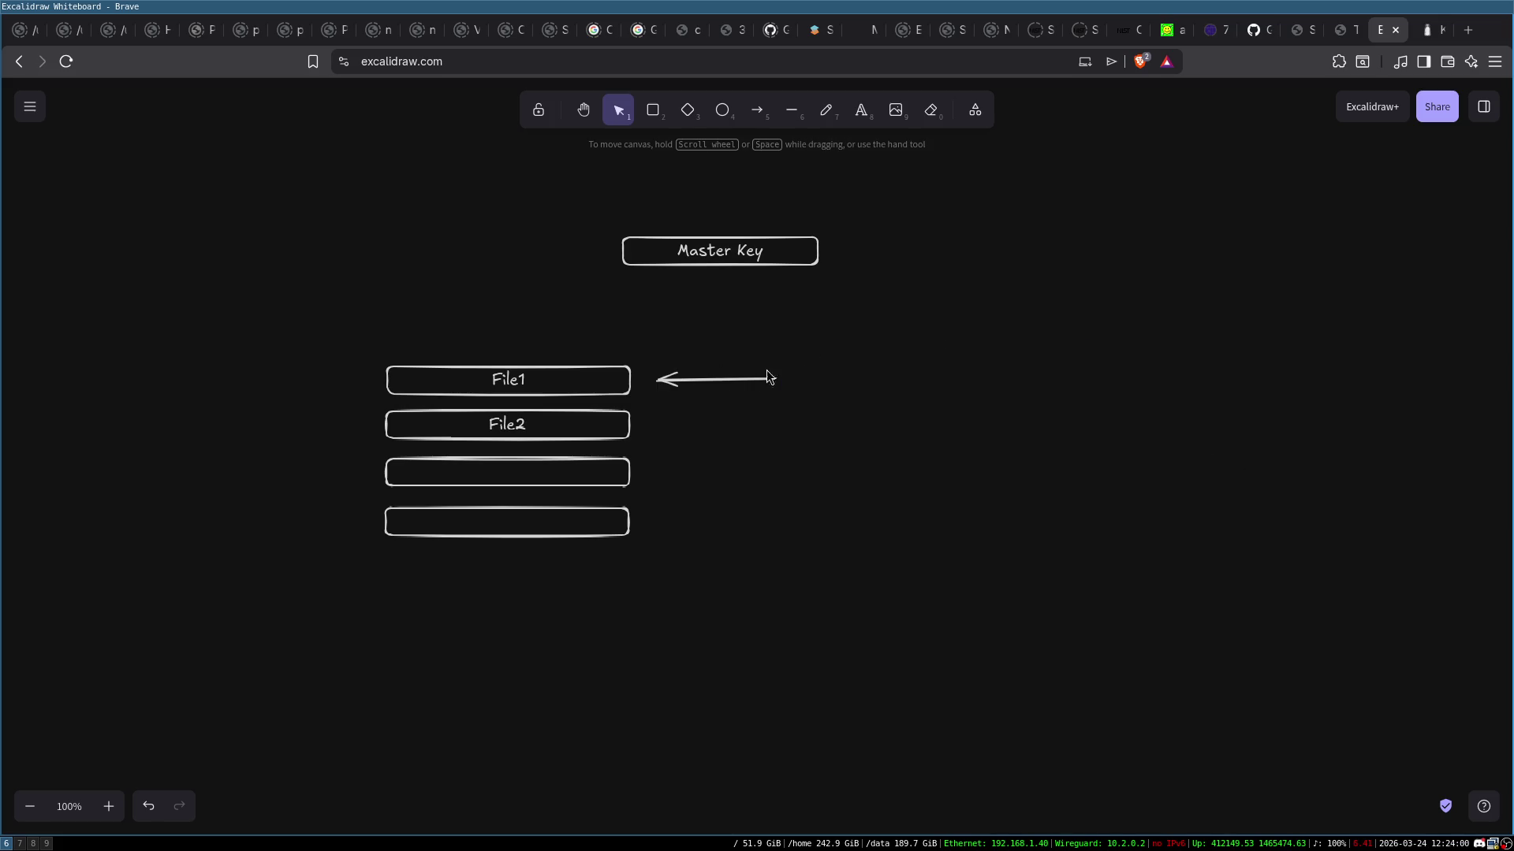
# Add a '(pk, sk) --> key1' text label beside the arrow
pyautogui.click(592, 381)
pyautogui.click(797, 376)
pyautogui.doubleClick(799, 376)
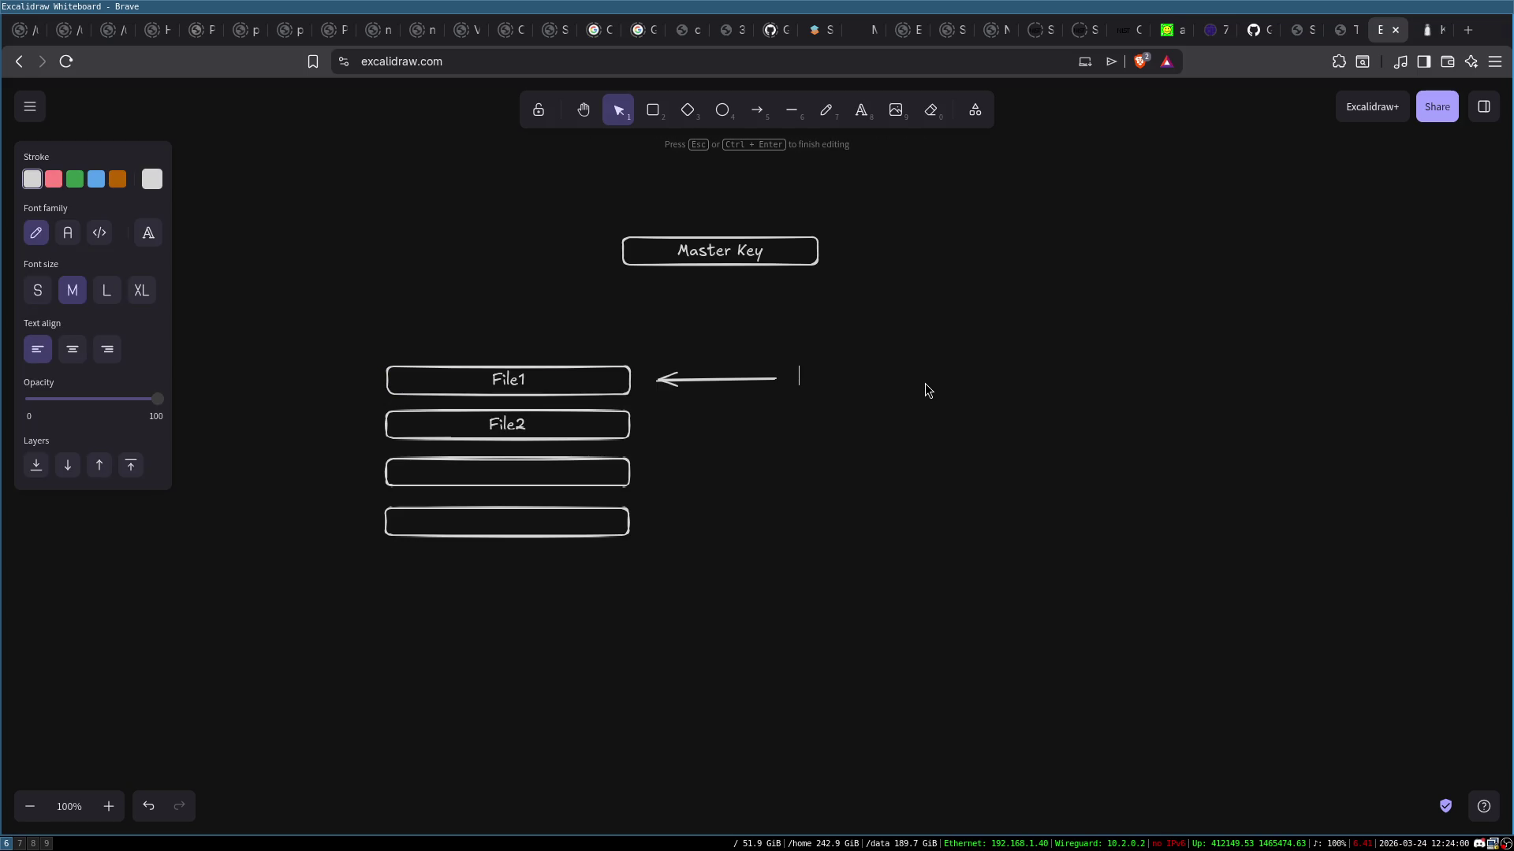
pyautogui.write('pk')
pyautogui.write(', sk')
pyautogui.write('(')
pyautogui.write(')')
pyautogui.write('--')
pyautogui.write('>')
pyautogui.write('key1')
pyautogui.click(912, 470)
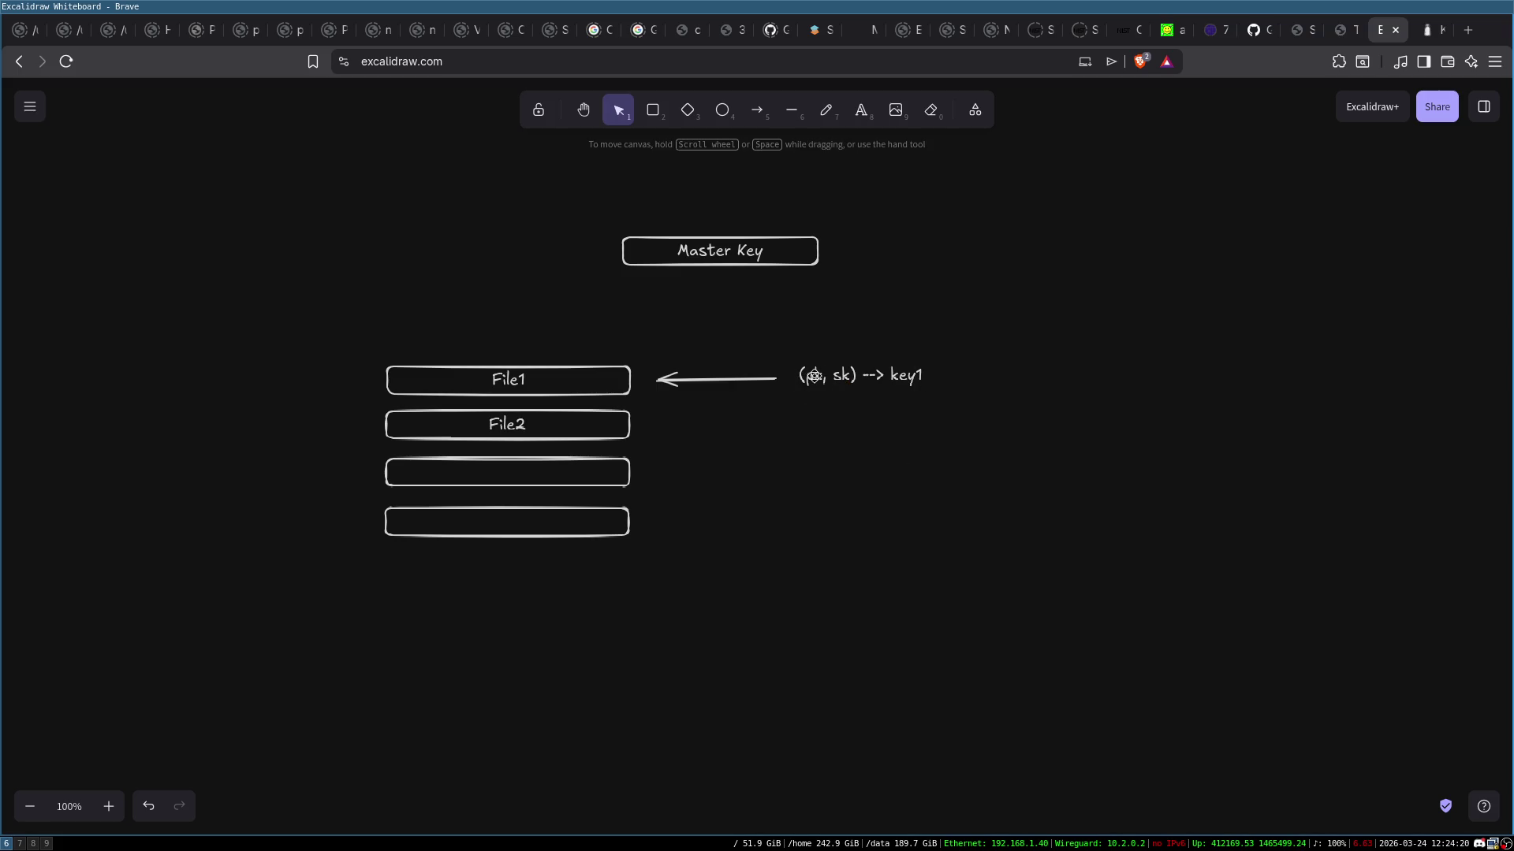
# Reselect the '(pk, sk) --> key1' label and open it for editing
pyautogui.click(826, 377)
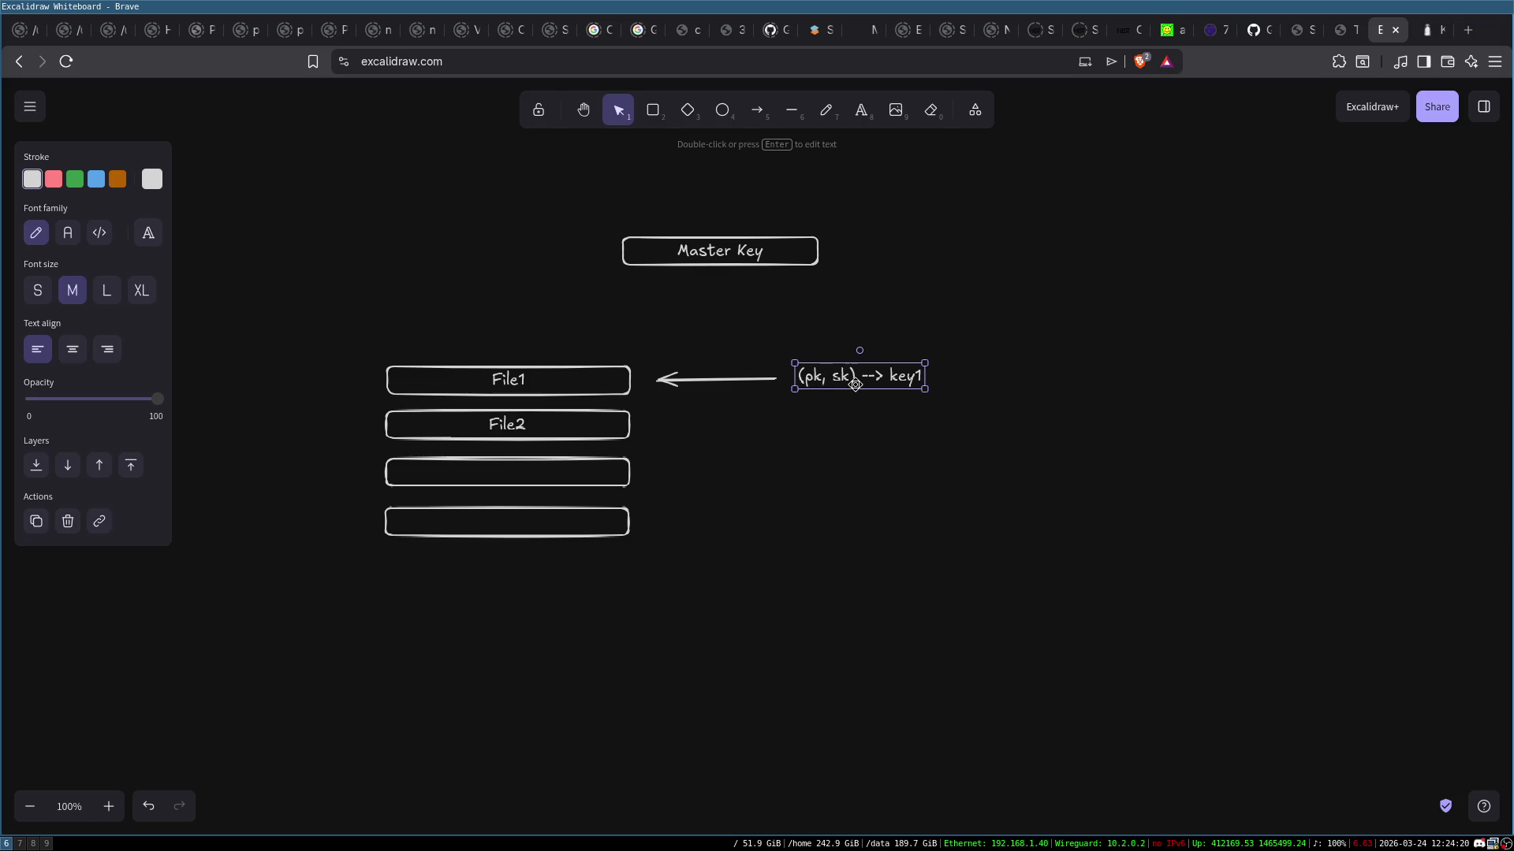
pyautogui.click(834, 418)
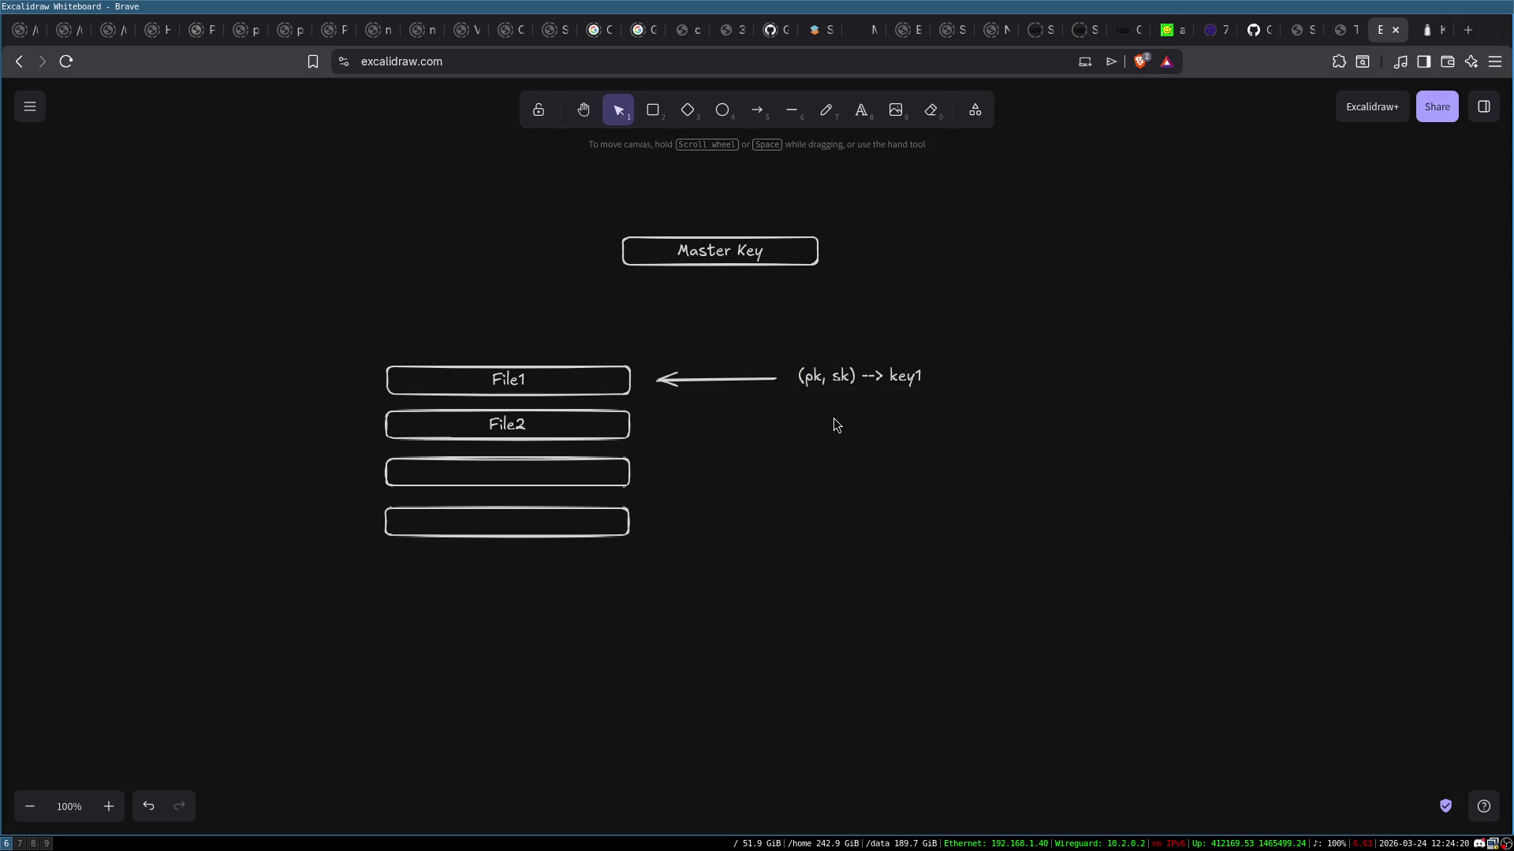
pyautogui.click(822, 374)
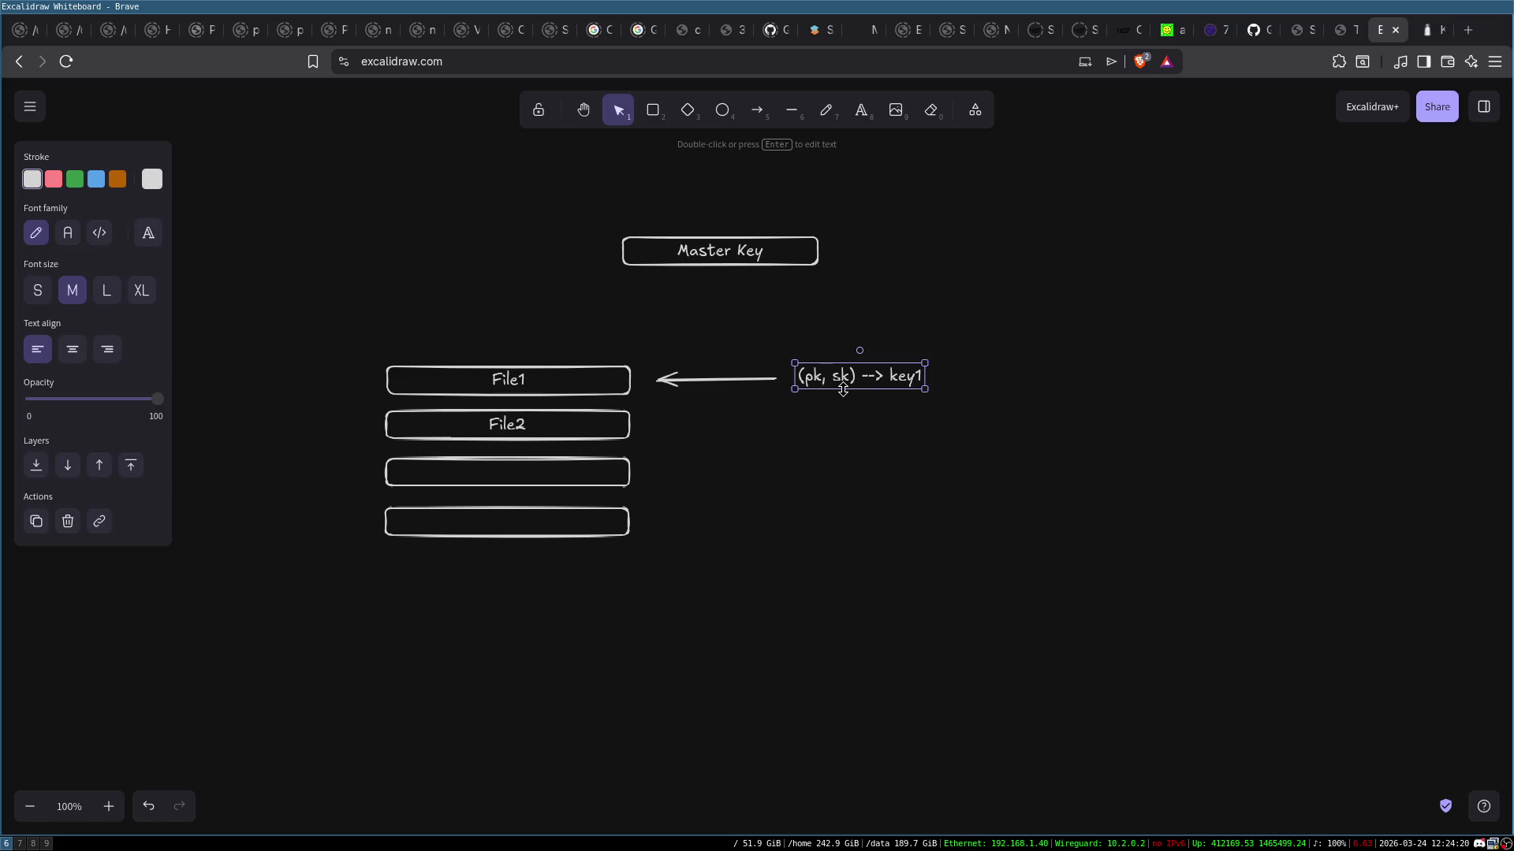
pyautogui.doubleClick(899, 377)
pyautogui.doubleClick(907, 377)
pyautogui.click(913, 379)
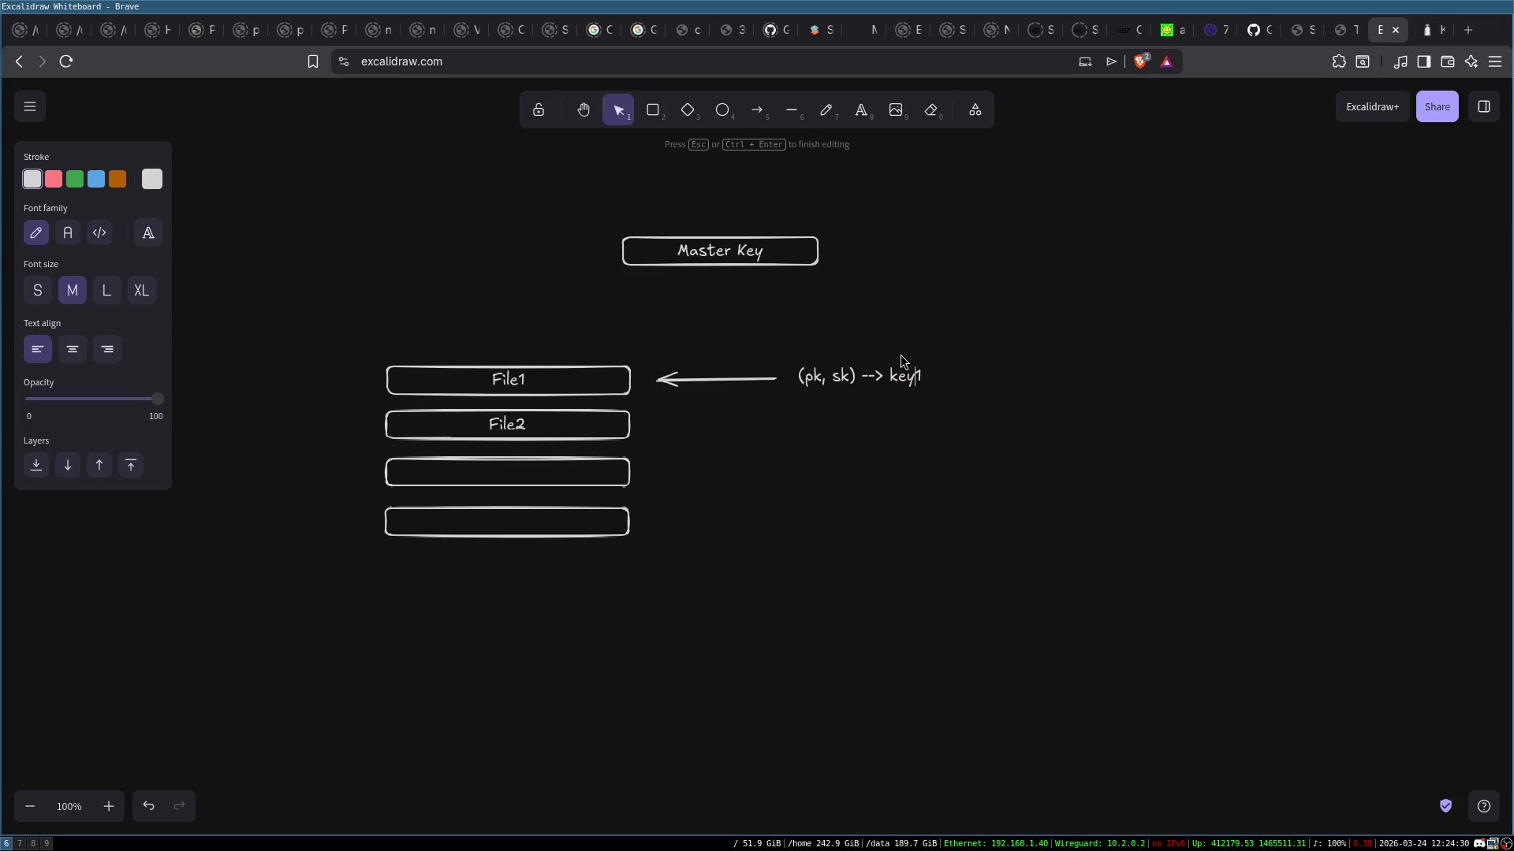
pyautogui.click(559, 377)
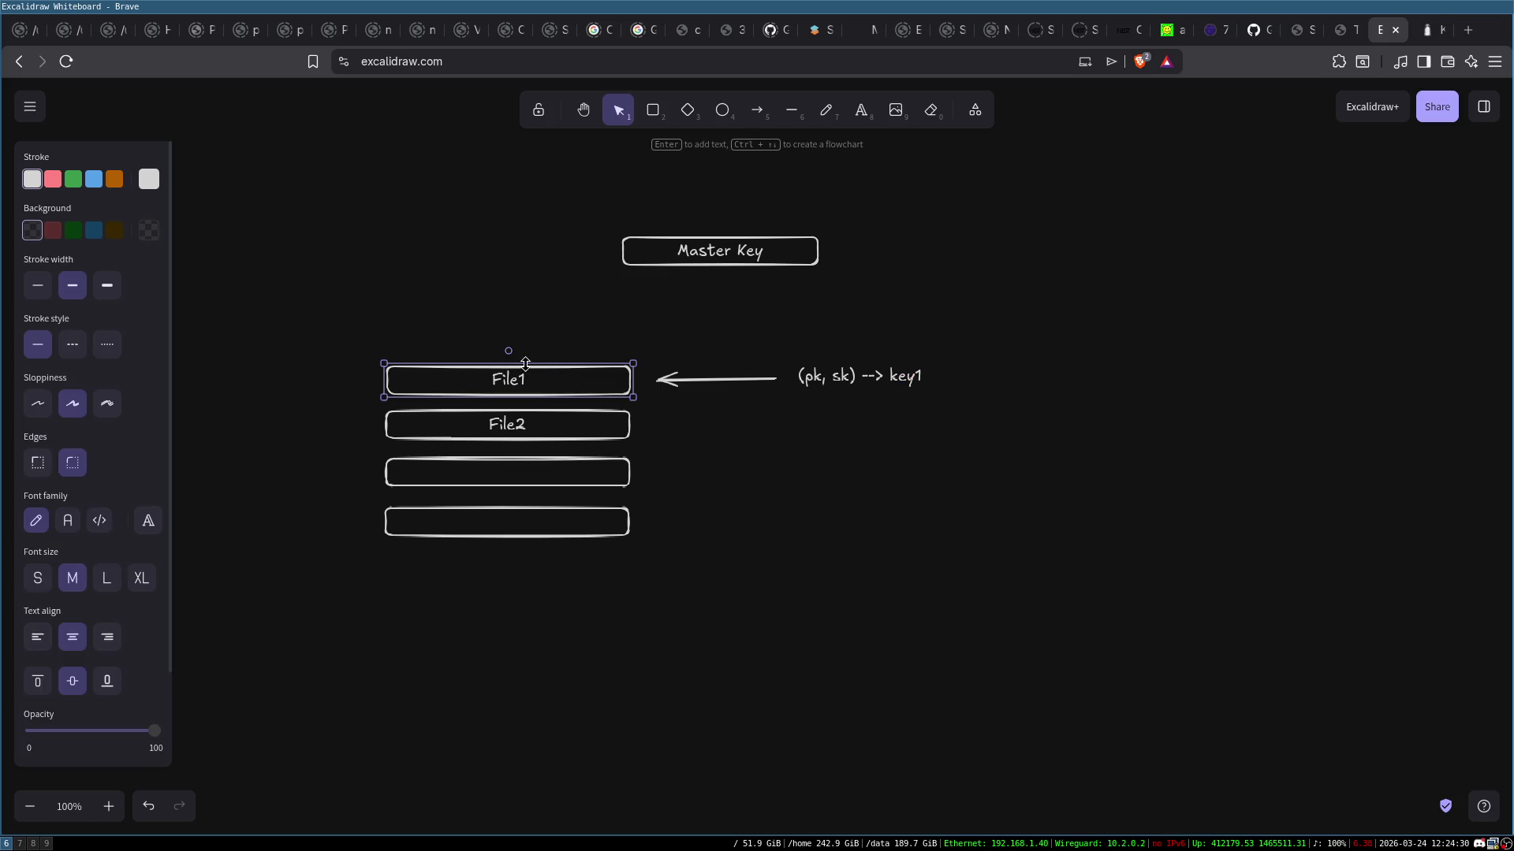
pyautogui.click(532, 381)
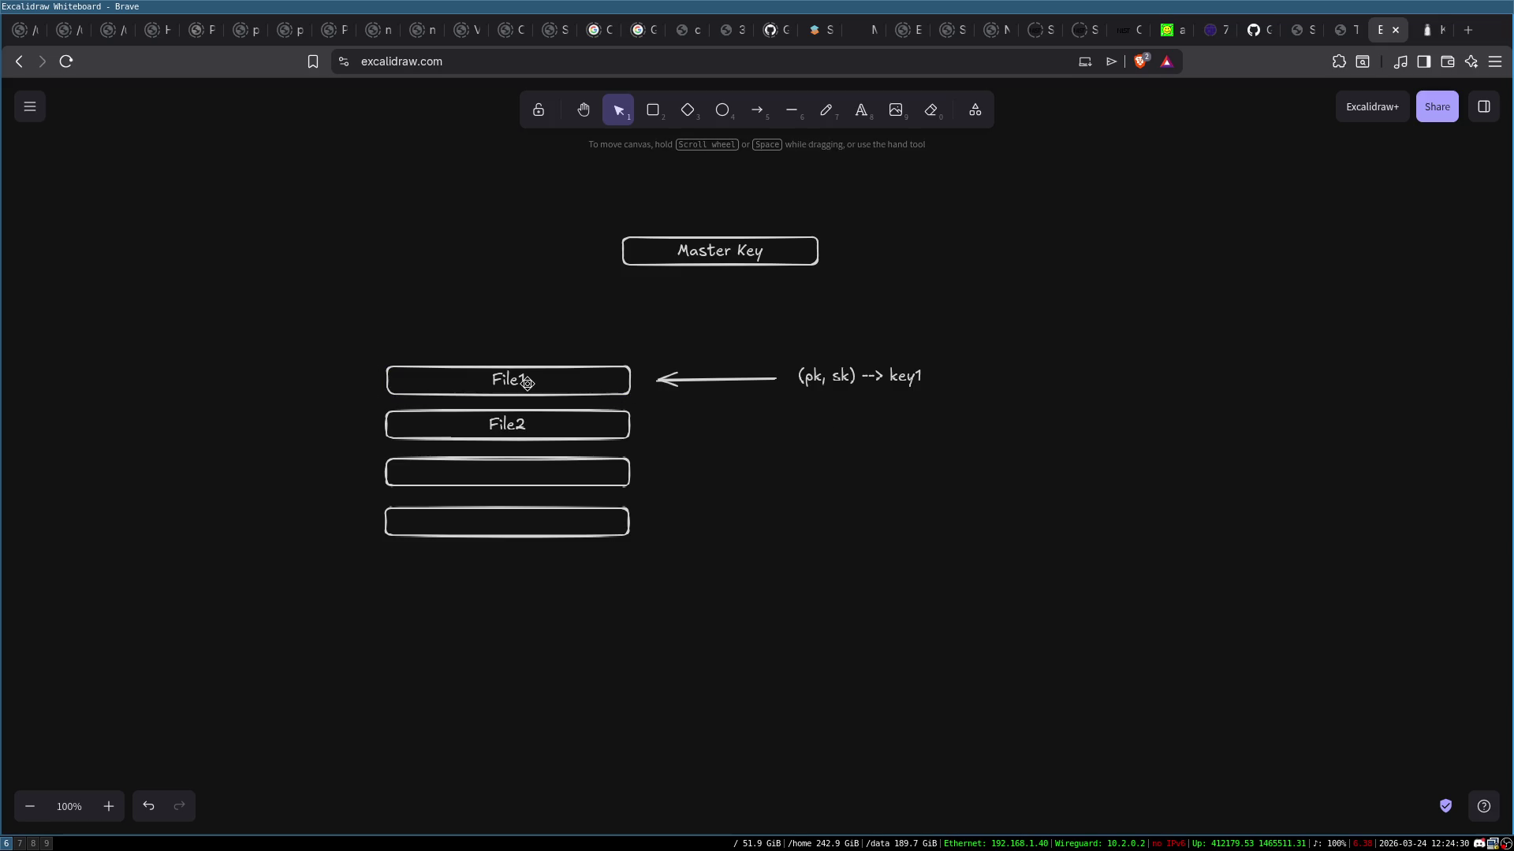
pyautogui.click(874, 460)
# Erase the label's text so it is discarded, and cancel a stray empty text below Master Key
pyautogui.doubleClick(829, 379)
pyautogui.press('BackSpace')
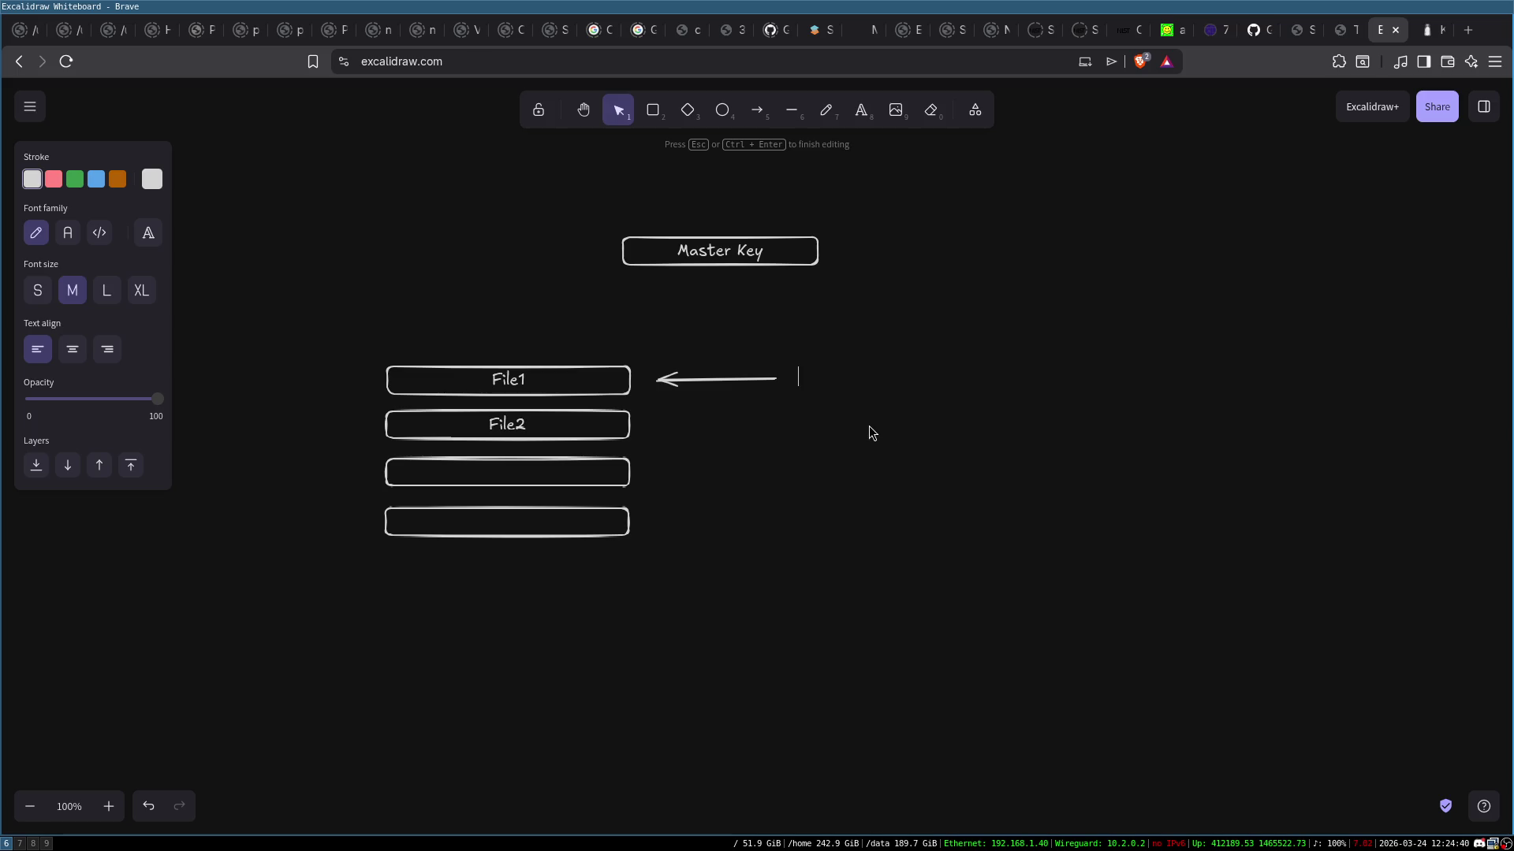
pyautogui.press('Escape')
pyautogui.doubleClick(700, 285)
pyautogui.press('Escape')
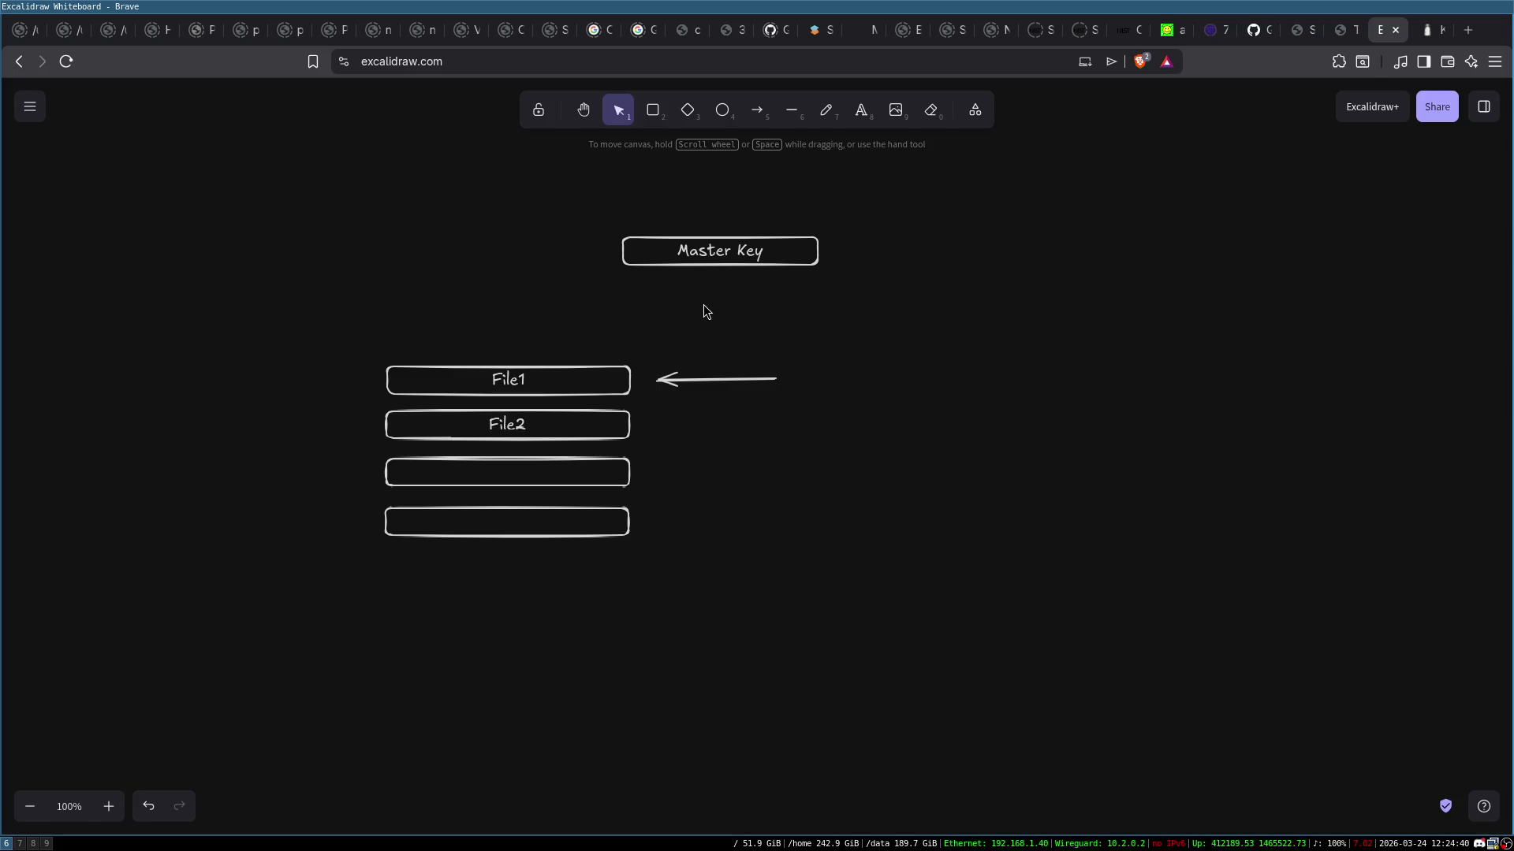
# Delete the arrow into File1, then box-select Master Key and the four file boxes to check them
pyautogui.click(713, 379)
pyautogui.press('Delete')
pyautogui.moveTo(597, 213); pyautogui.dragTo(920, 324)
pyautogui.click(920, 324)
pyautogui.moveTo(358, 338)
pyautogui.mouseDown()
pyautogui.moveTo(714, 644)
pyautogui.moveTo(729, 622)
pyautogui.mouseUp()
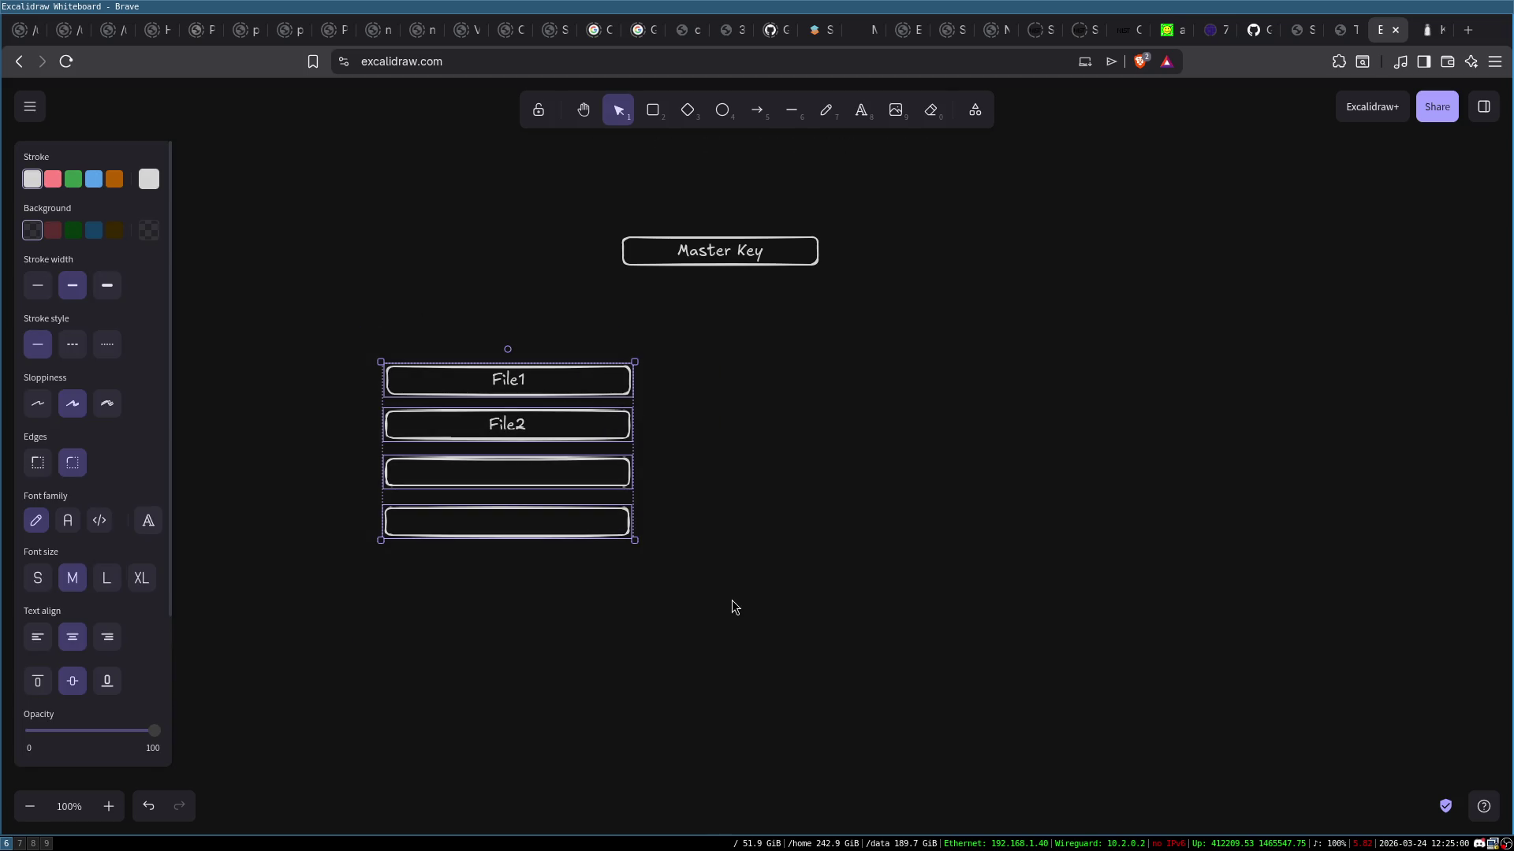
pyautogui.click(735, 585)
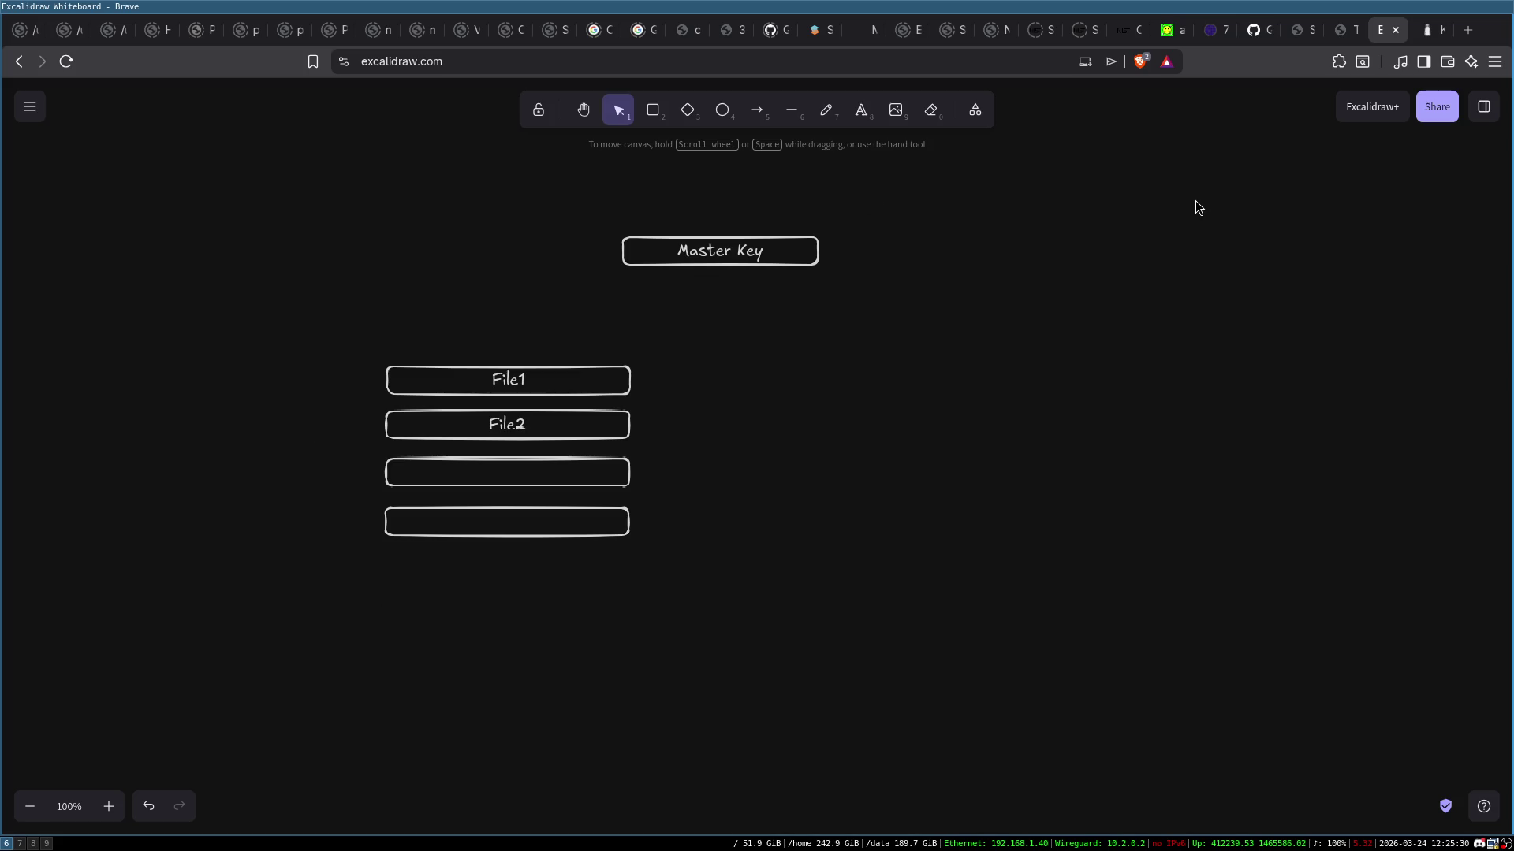
# Draw a rounded box right of Master Key labelled 'C&C'
pyautogui.click(652, 110)
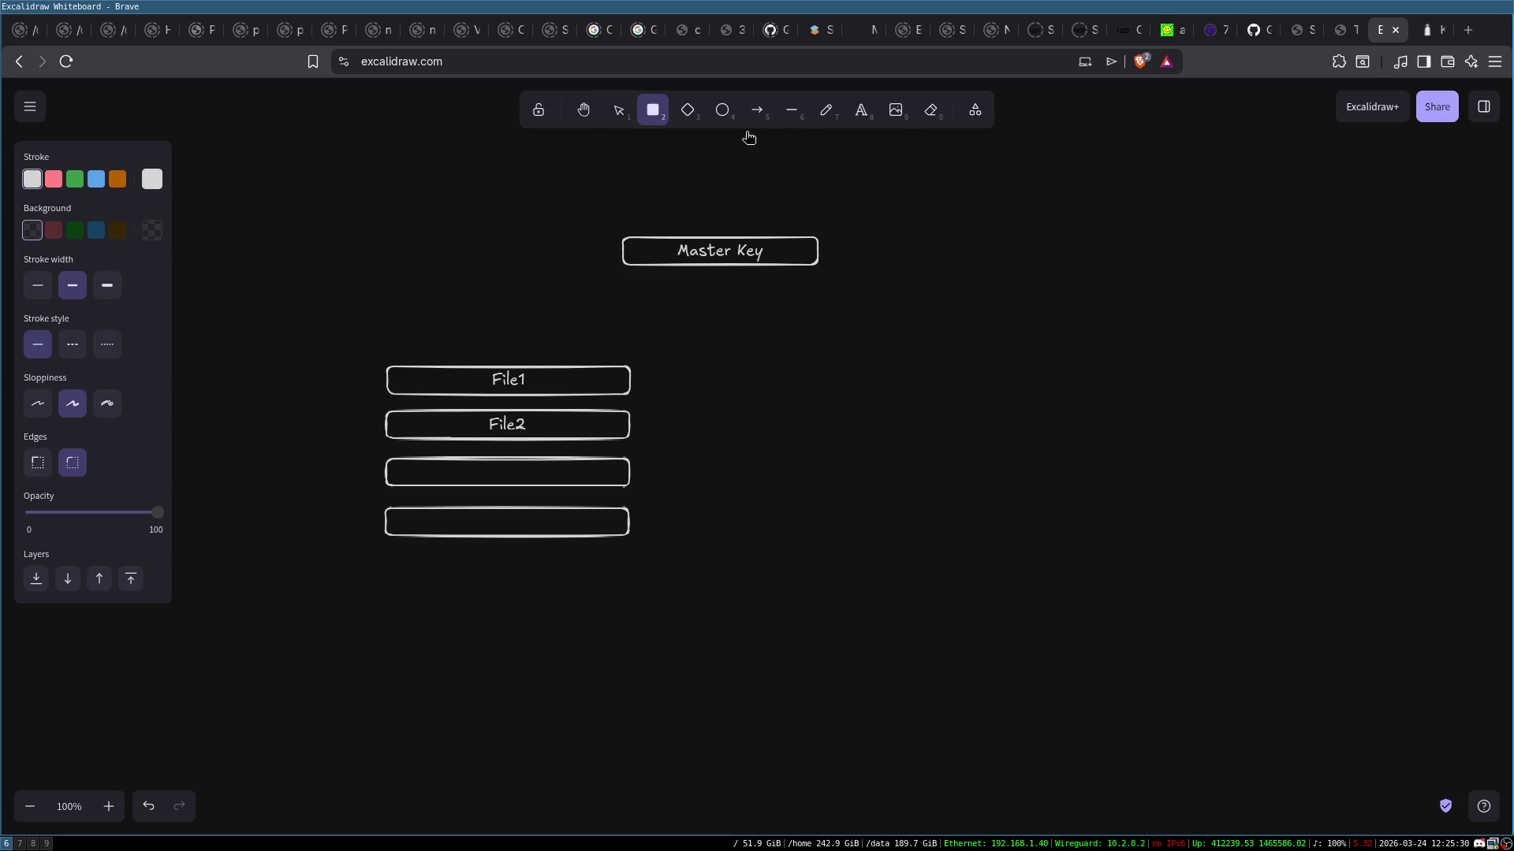
pyautogui.moveTo(1066, 200); pyautogui.dragTo(1215, 281)
pyautogui.doubleClick(1119, 247)
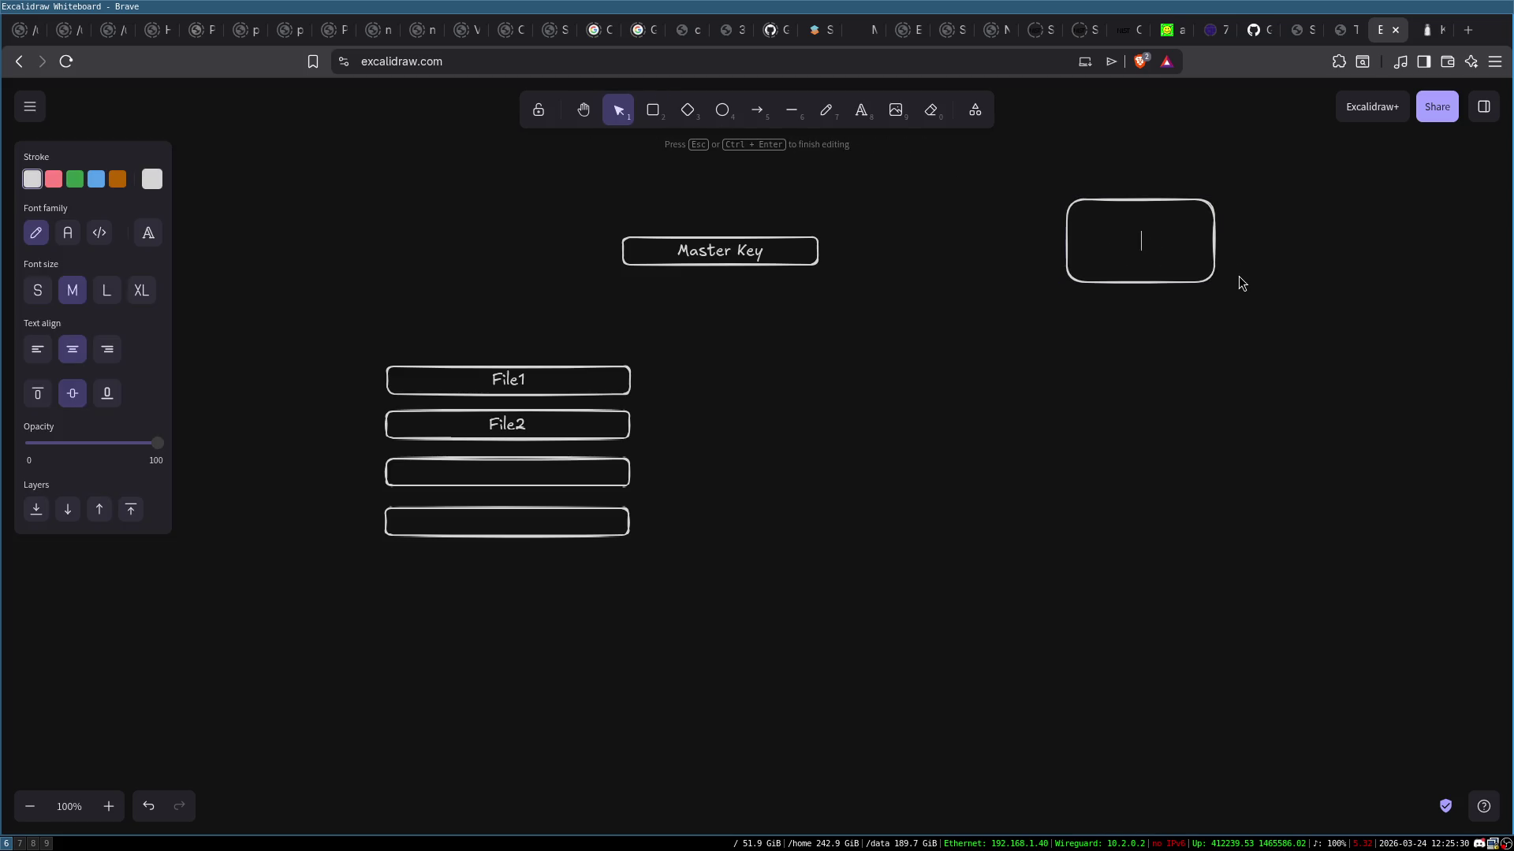
pyautogui.write('C&')
pyautogui.write('C')
pyautogui.click(1205, 376)
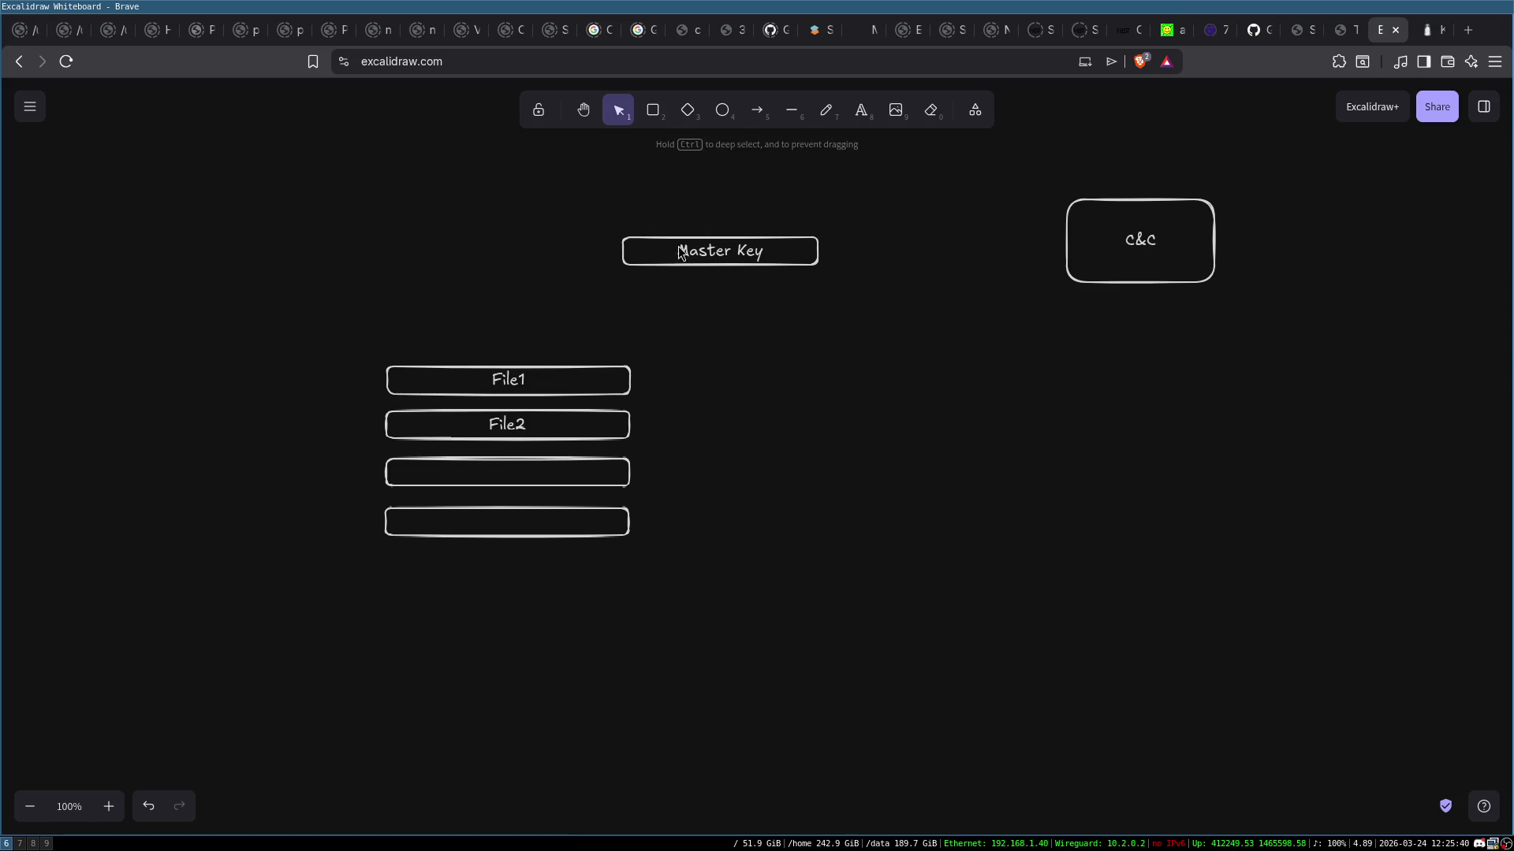
# Move the Master Key box up and slightly to the left
pyautogui.click(792, 265)
pyautogui.moveTo(792, 276); pyautogui.dragTo(699, 261)
pyautogui.click(741, 291)
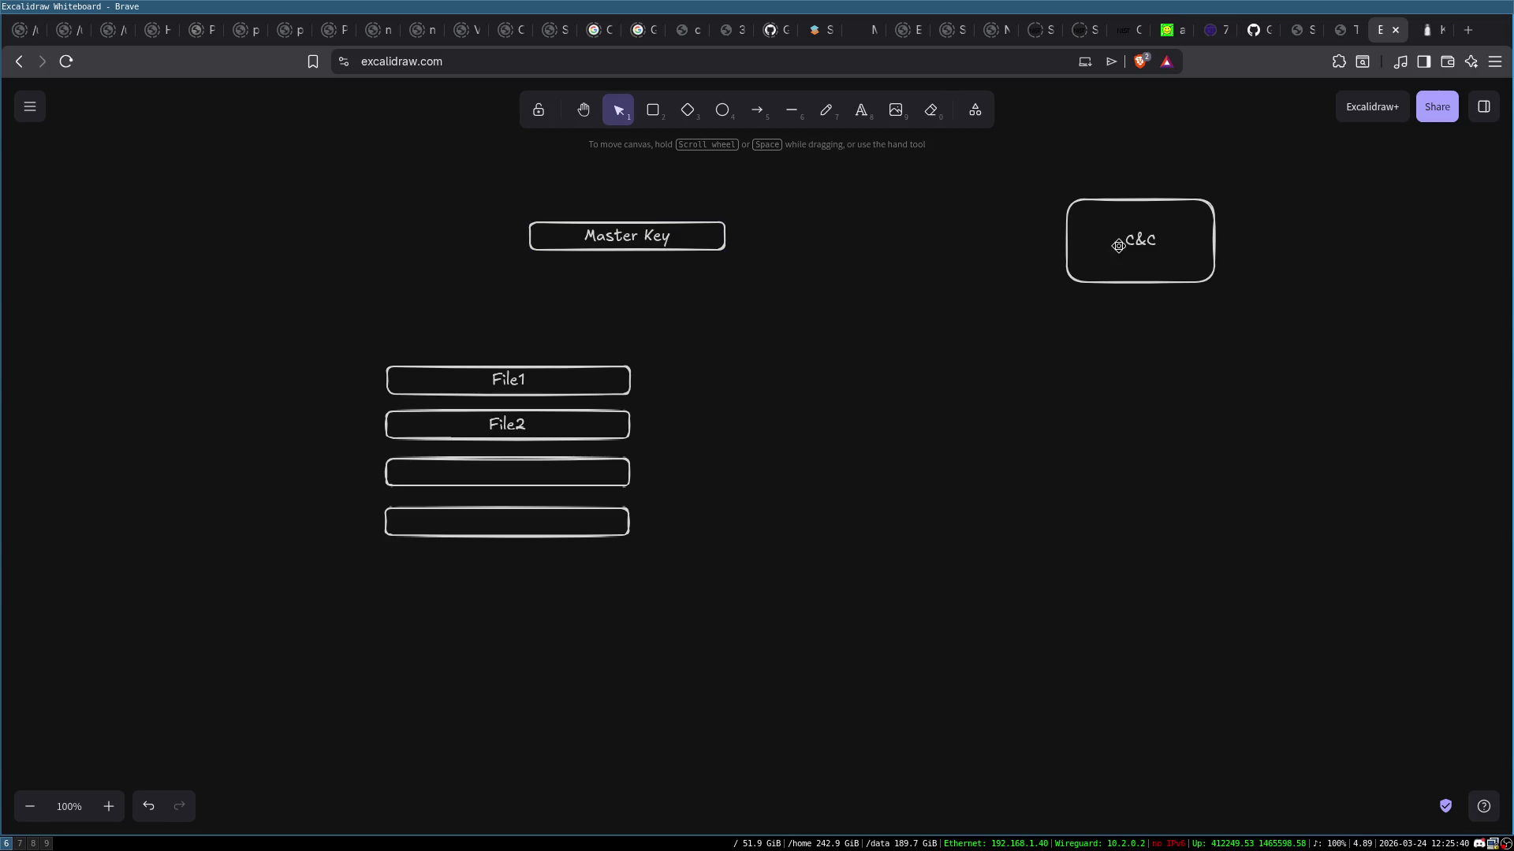
pyautogui.click(1088, 199)
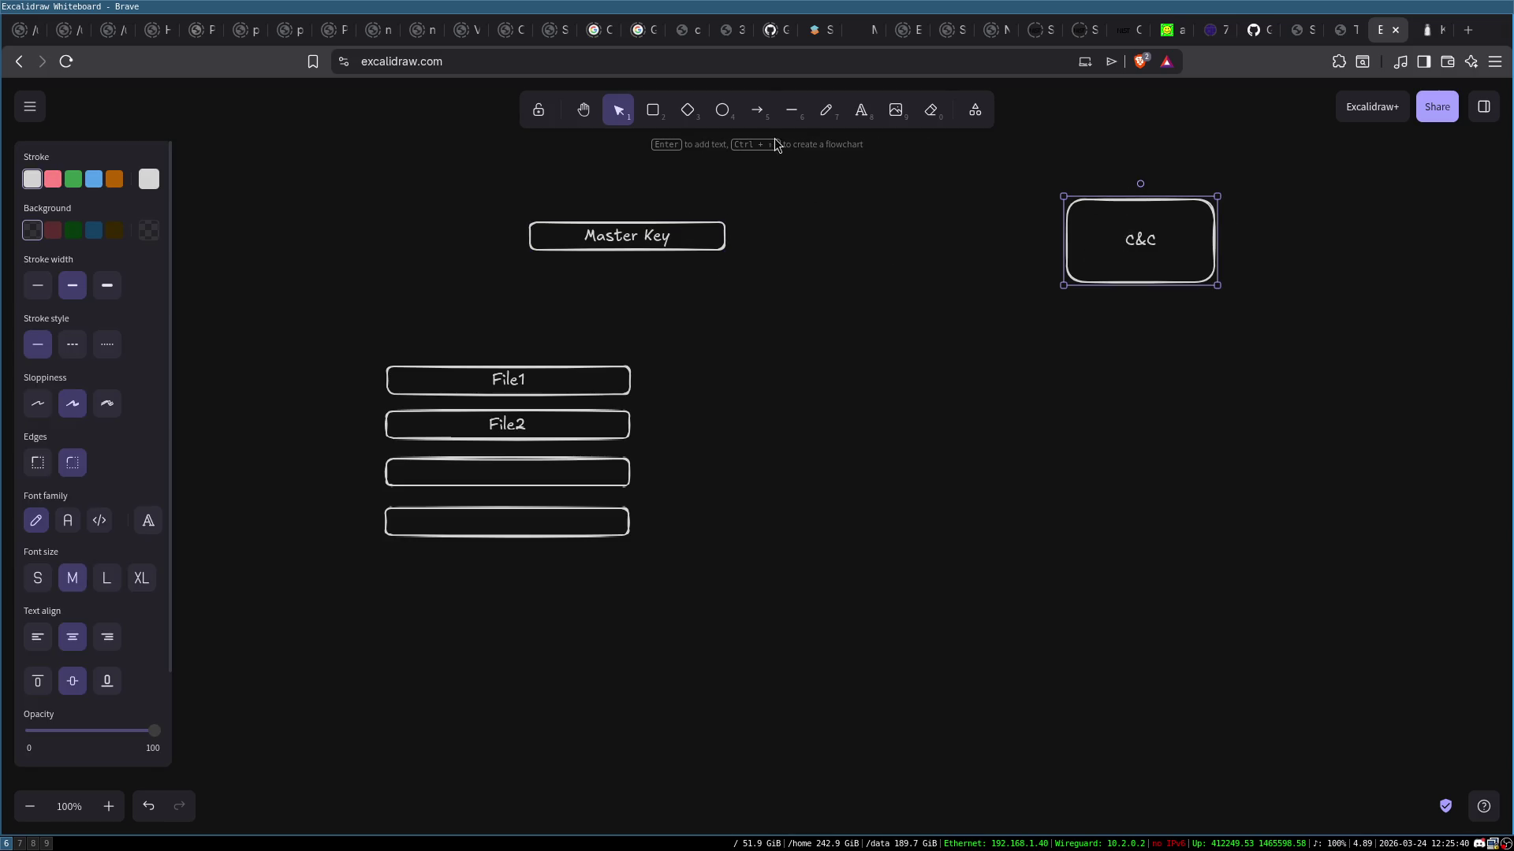
pyautogui.click(759, 115)
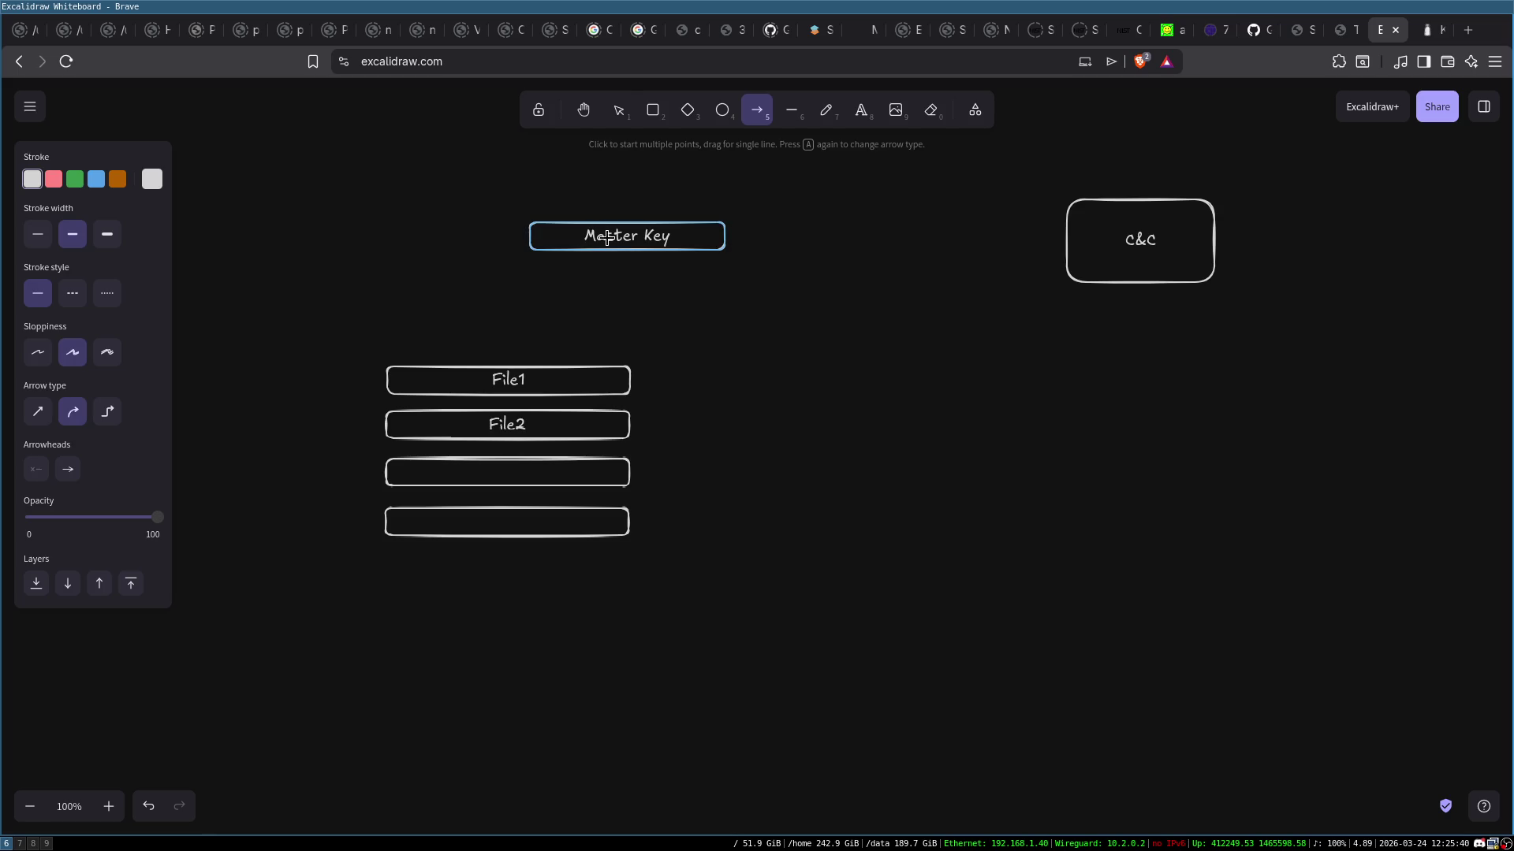
pyautogui.press('Escape')
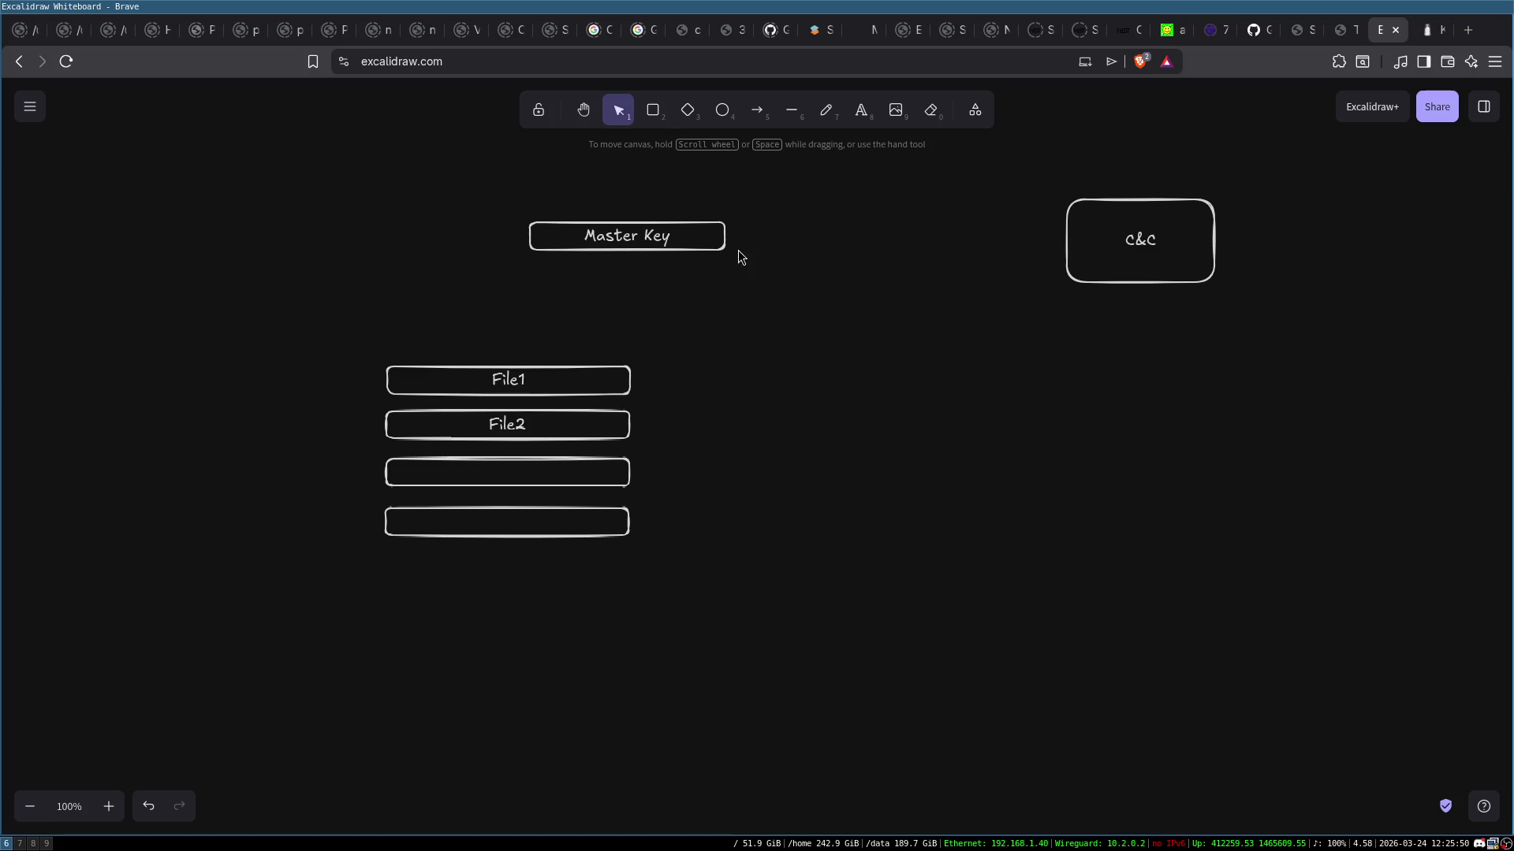
# Draw a large frame around Master Key and the file boxes, with an arrow from it to C&C
pyautogui.click(653, 109)
pyautogui.moveTo(299, 172); pyautogui.dragTo(862, 647)
pyautogui.click(757, 109)
pyautogui.moveTo(836, 316); pyautogui.dragTo(1108, 254)
pyautogui.click(1156, 405)
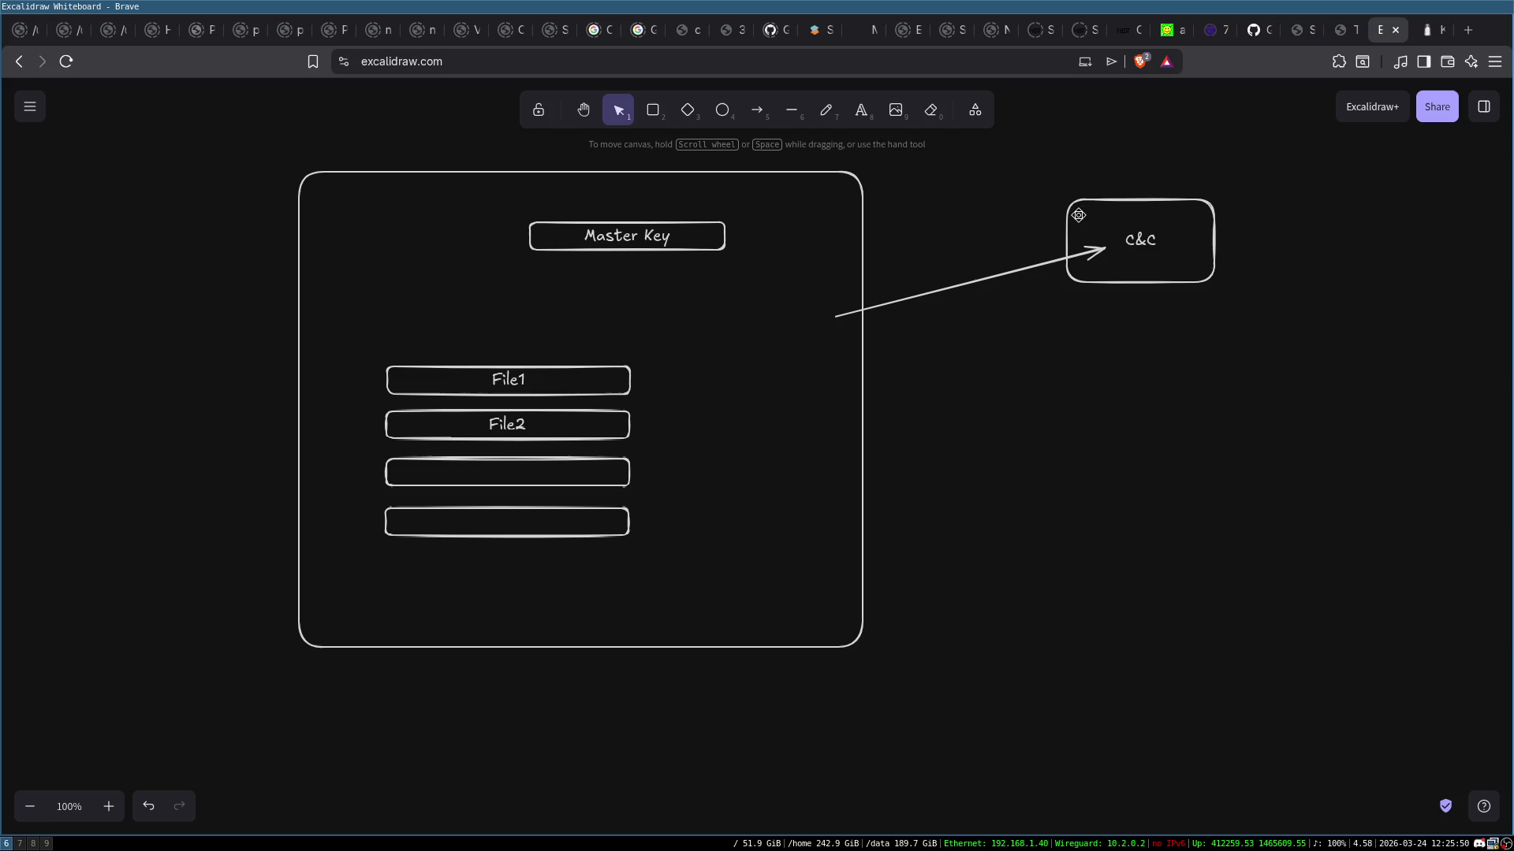
pyautogui.click(1072, 212)
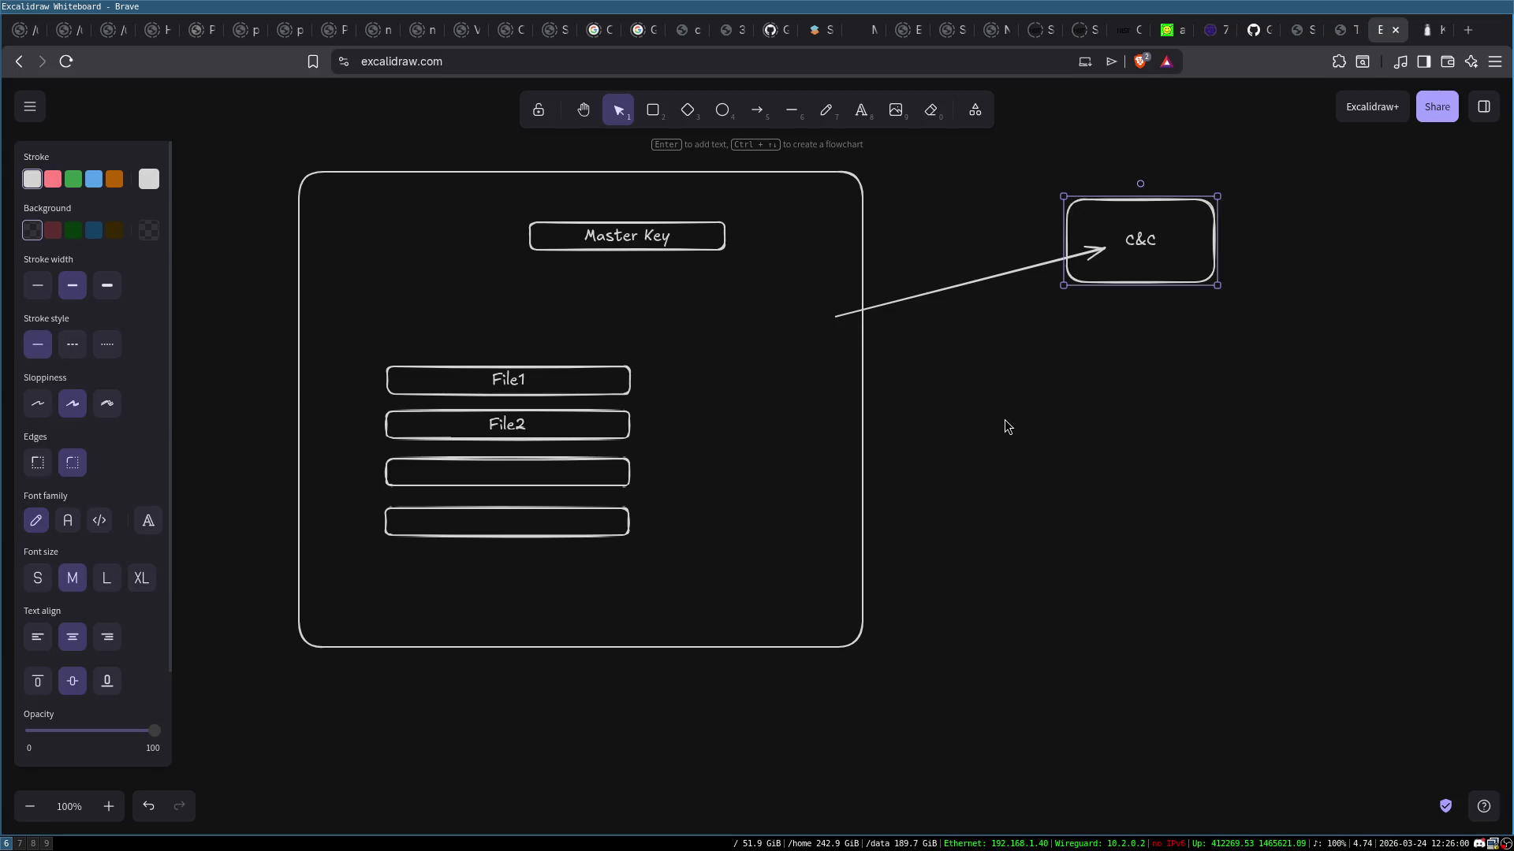
pyautogui.click(1108, 386)
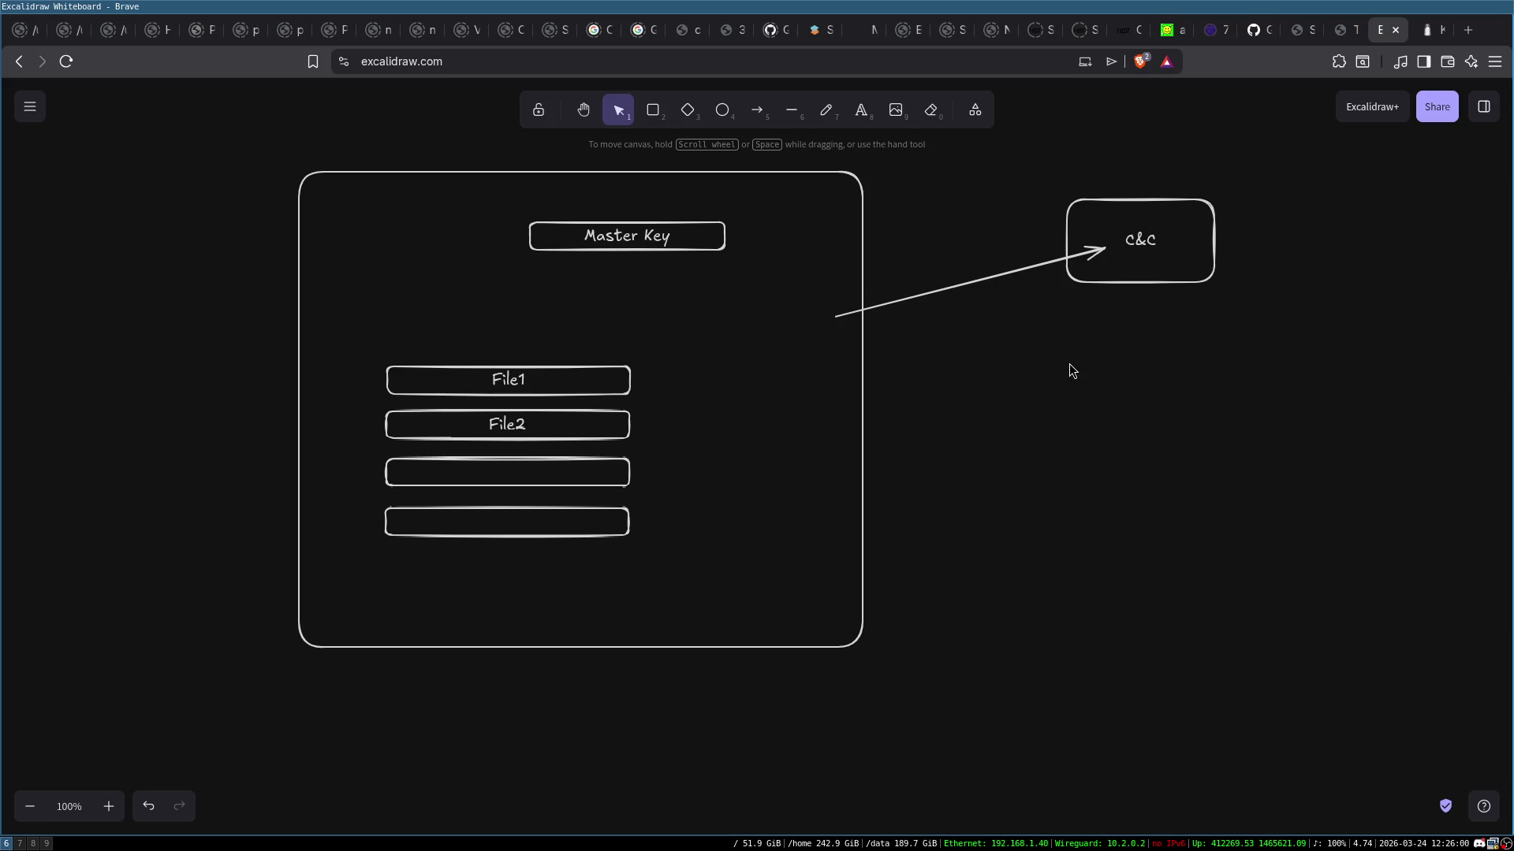
pyautogui.moveTo(1026, 172)
pyautogui.mouseDown()
pyautogui.moveTo(1252, 300)
pyautogui.moveTo(1294, 389)
pyautogui.mouseUp()
# Move the four file boxes up and left inside the frame
pyautogui.click(1244, 408)
pyautogui.moveTo(273, 170)
pyautogui.mouseDown()
pyautogui.moveTo(321, 186)
pyautogui.moveTo(926, 683)
pyautogui.mouseUp()
pyautogui.click(938, 654)
pyautogui.click(618, 254)
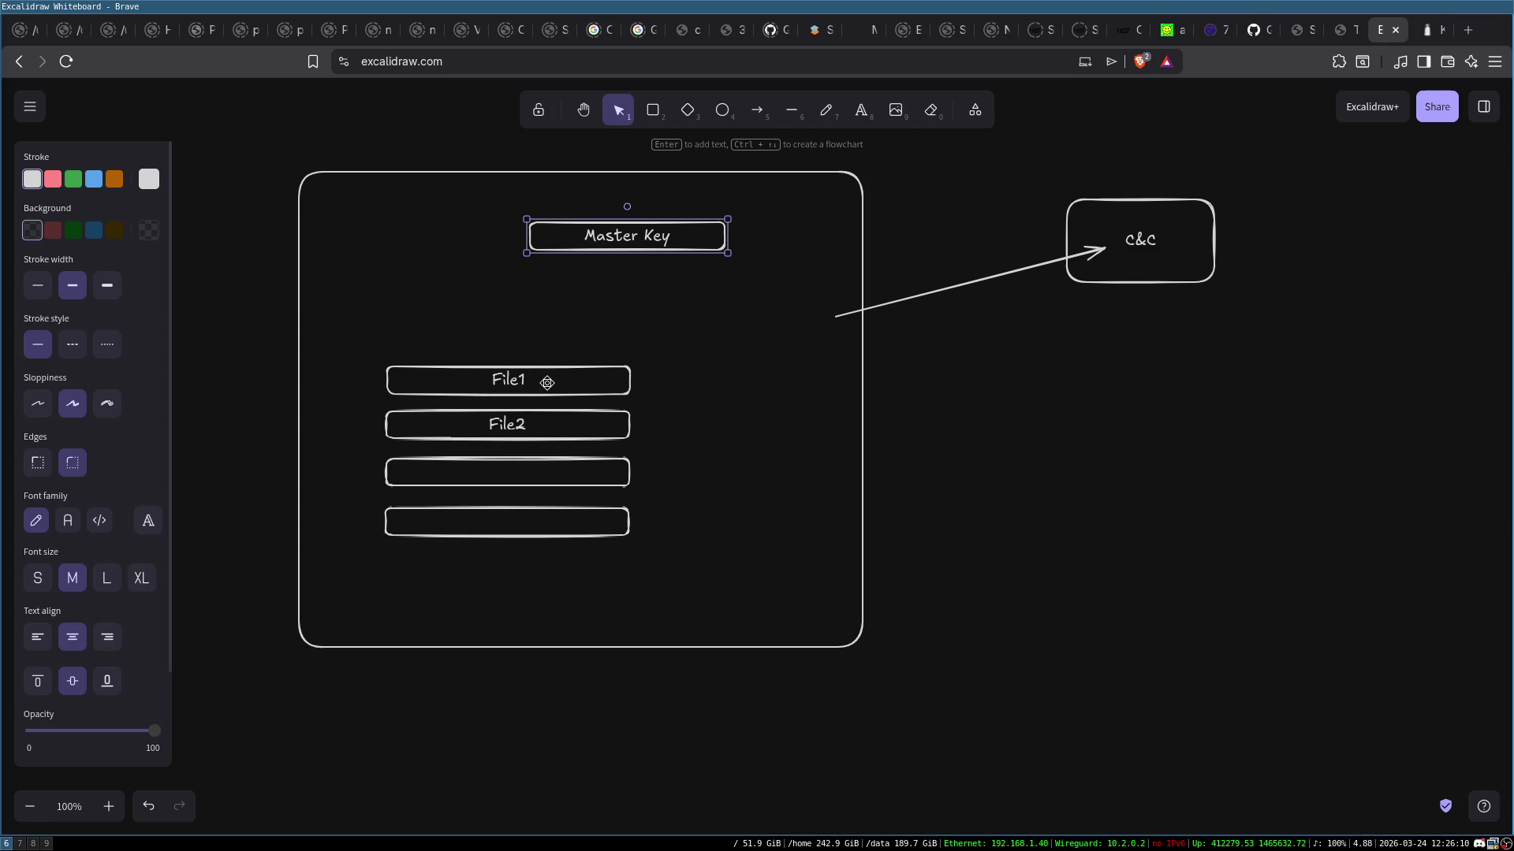
pyautogui.click(574, 387)
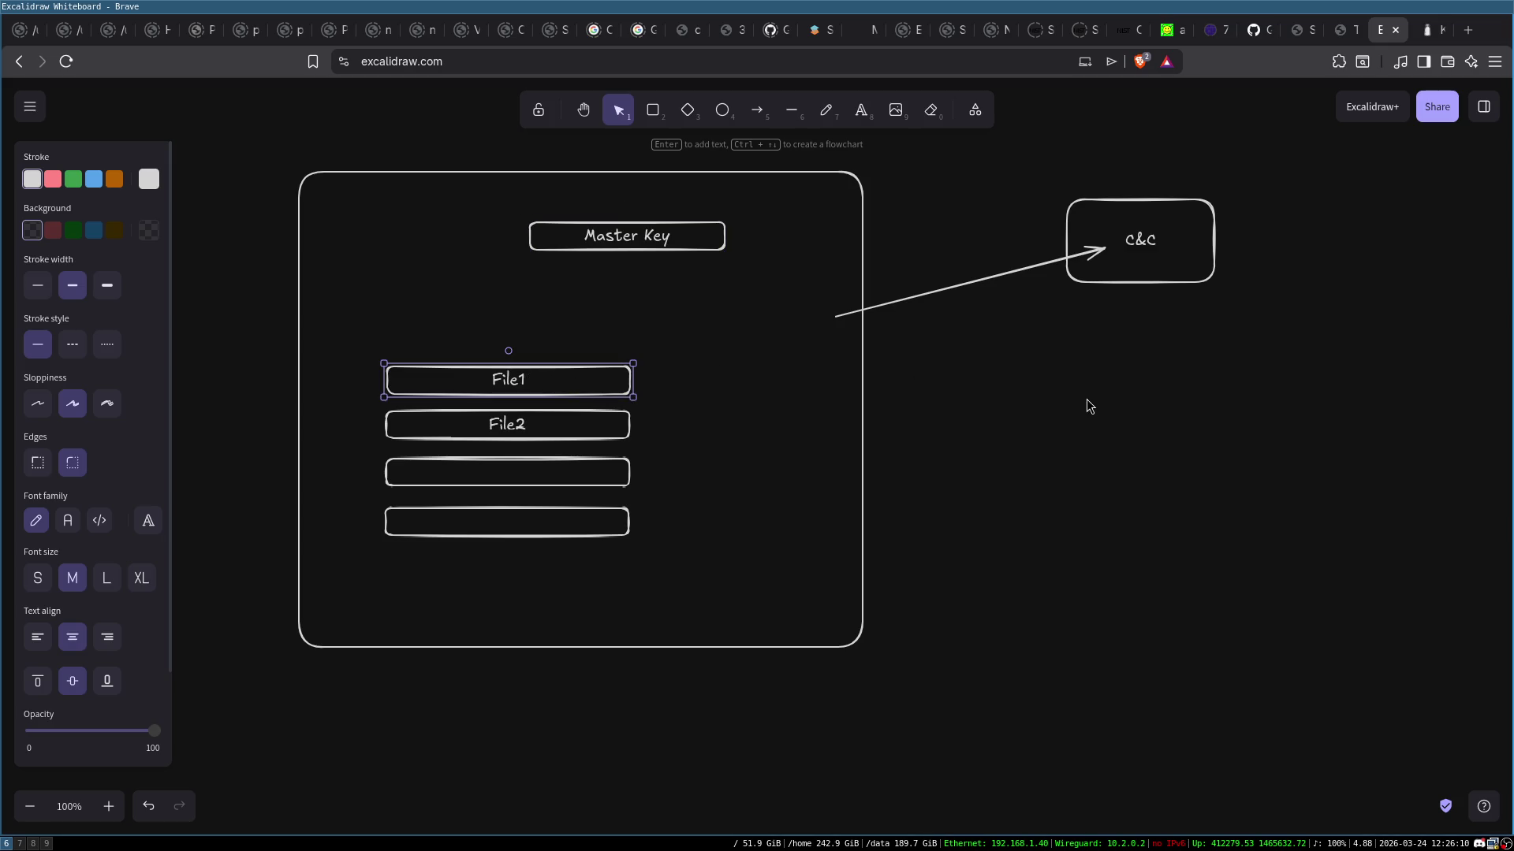
pyautogui.press('Escape')
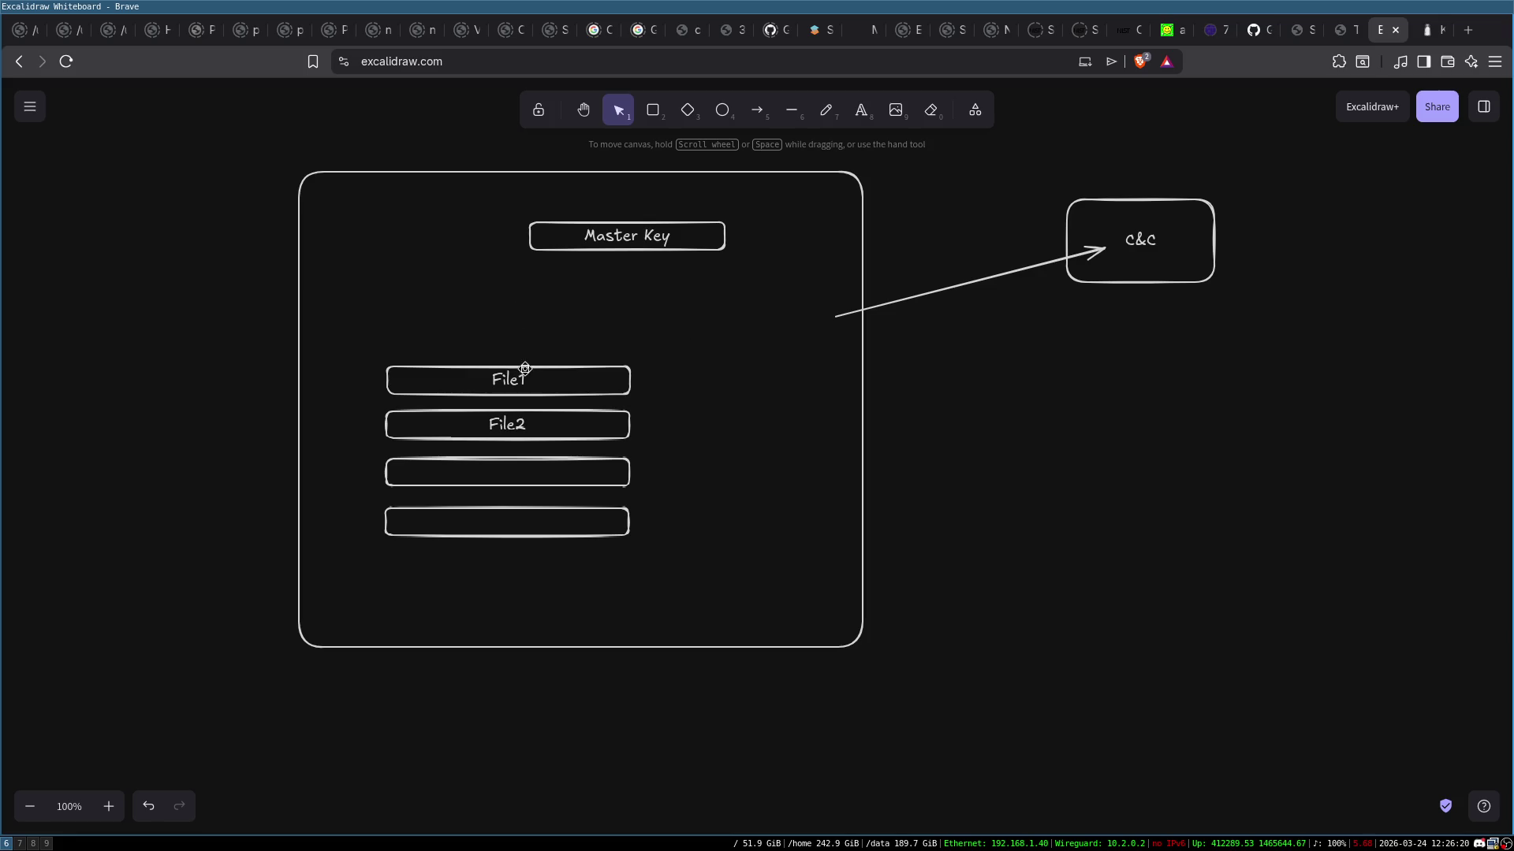
pyautogui.moveTo(356, 340)
pyautogui.mouseDown()
pyautogui.moveTo(464, 406)
pyautogui.moveTo(659, 593)
pyautogui.mouseUp()
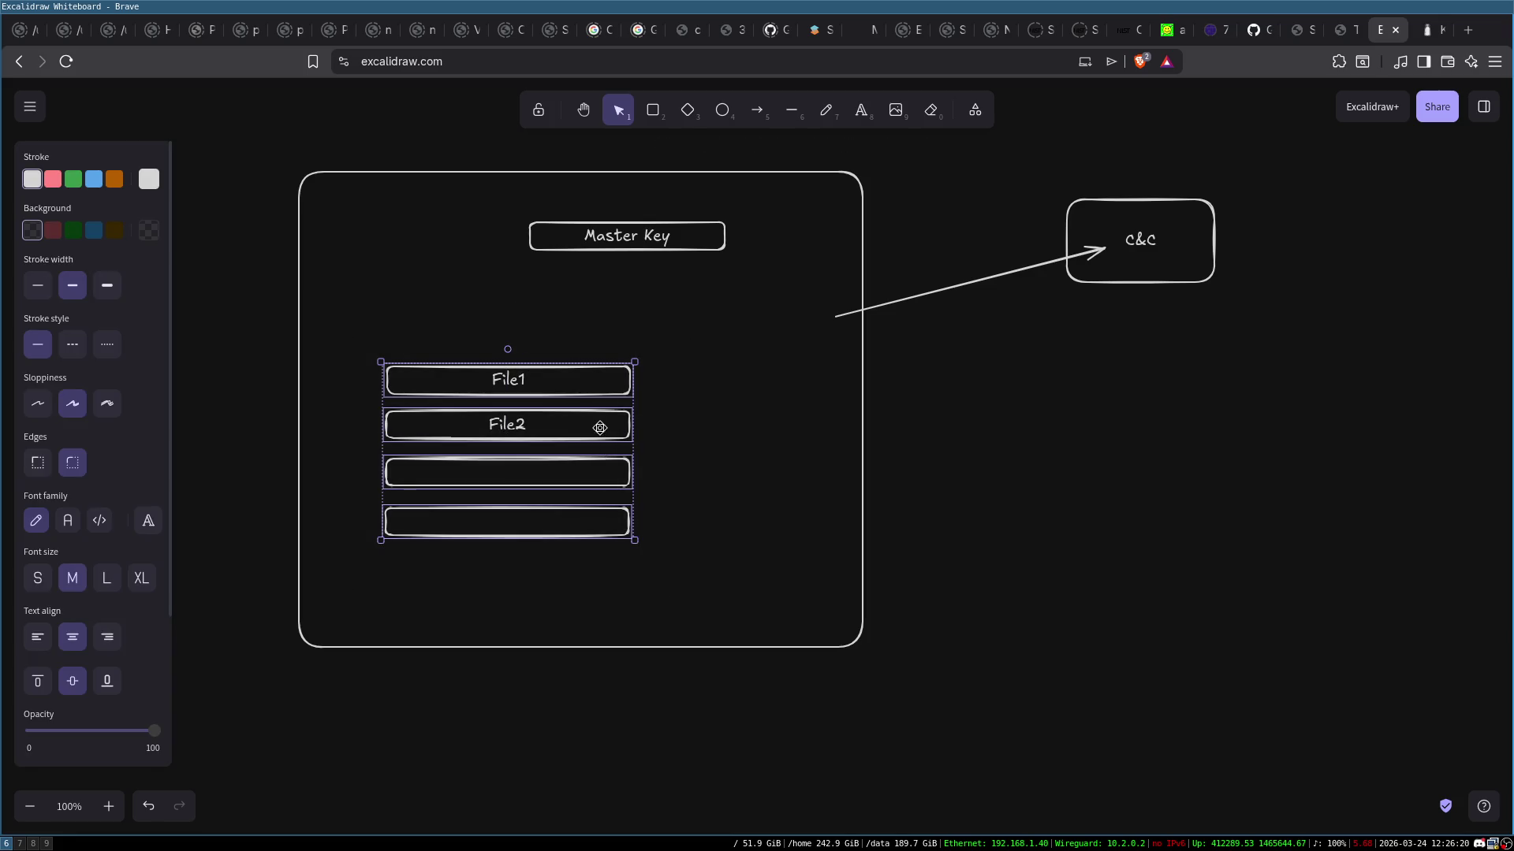
pyautogui.moveTo(551, 363); pyautogui.dragTo(501, 333)
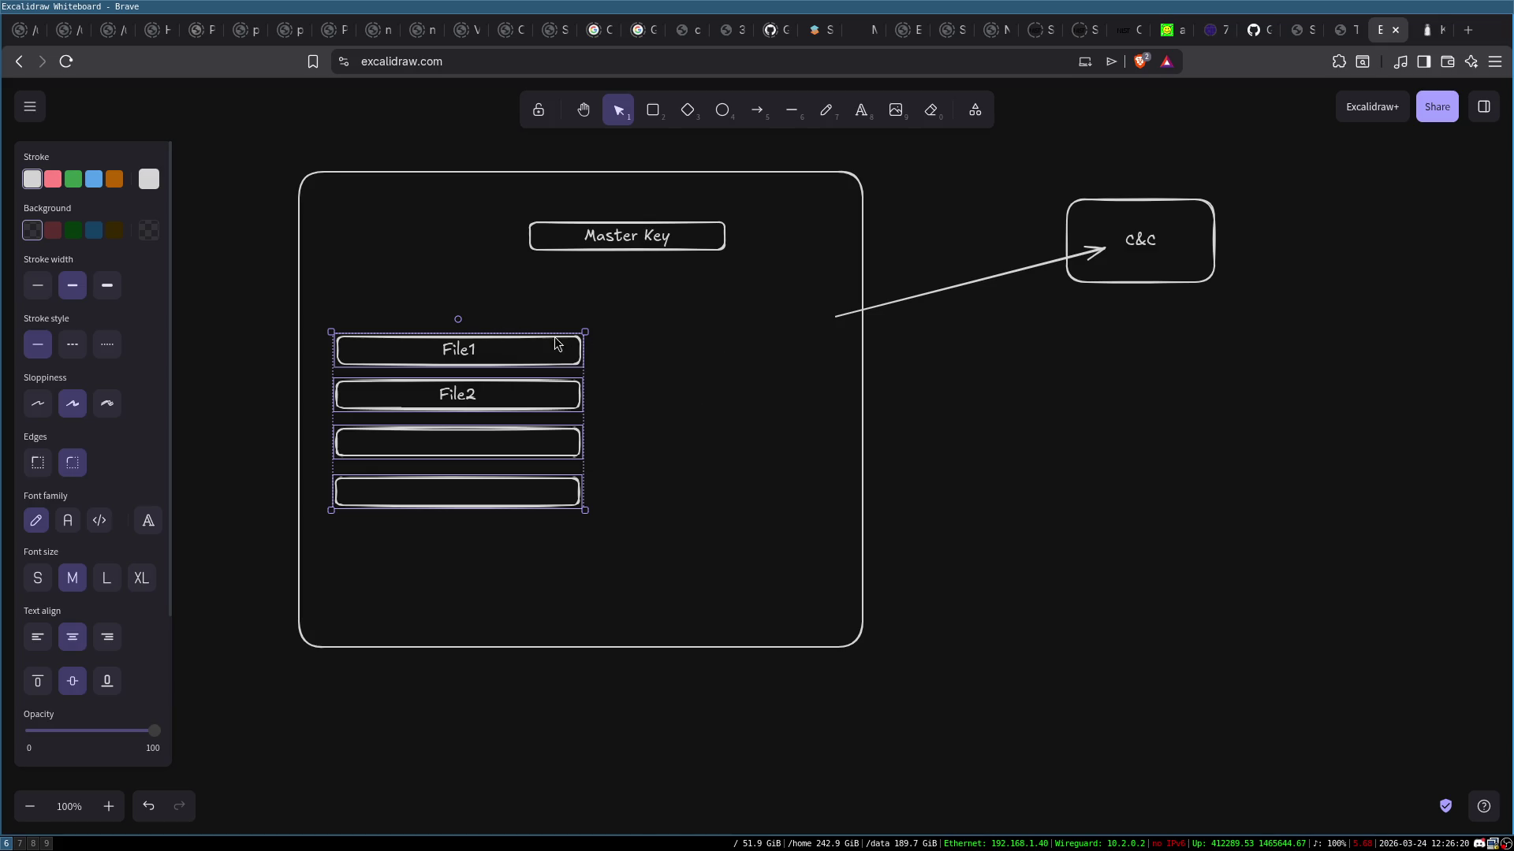
pyautogui.click(1118, 522)
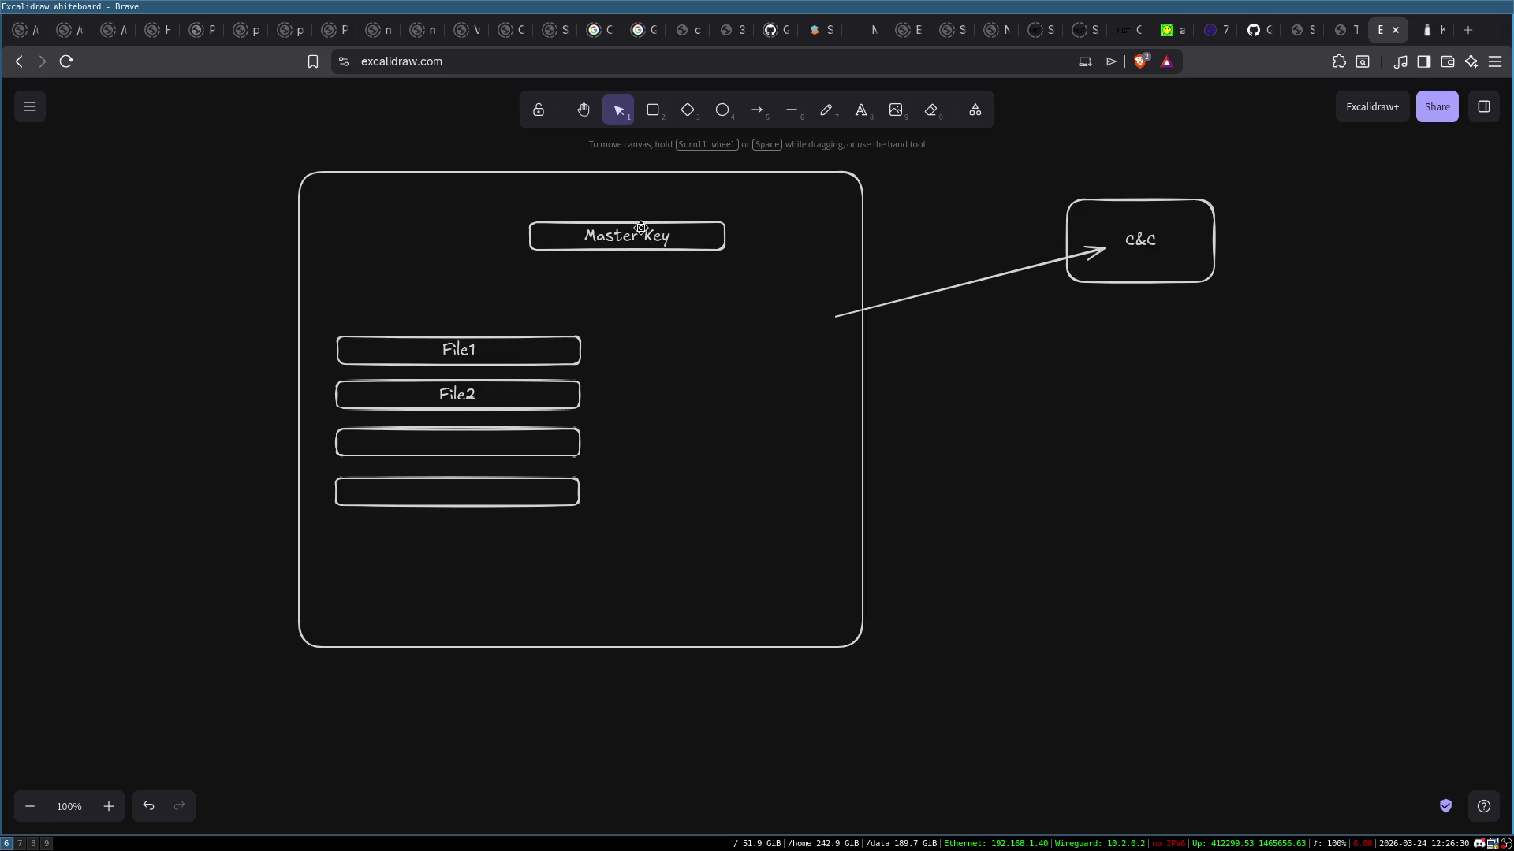
# Move Master Key to the frame's top-left, then shift the whole diagram slightly down
pyautogui.moveTo(507, 202)
pyautogui.mouseDown()
pyautogui.moveTo(726, 261)
pyautogui.moveTo(505, 219)
pyautogui.mouseUp()
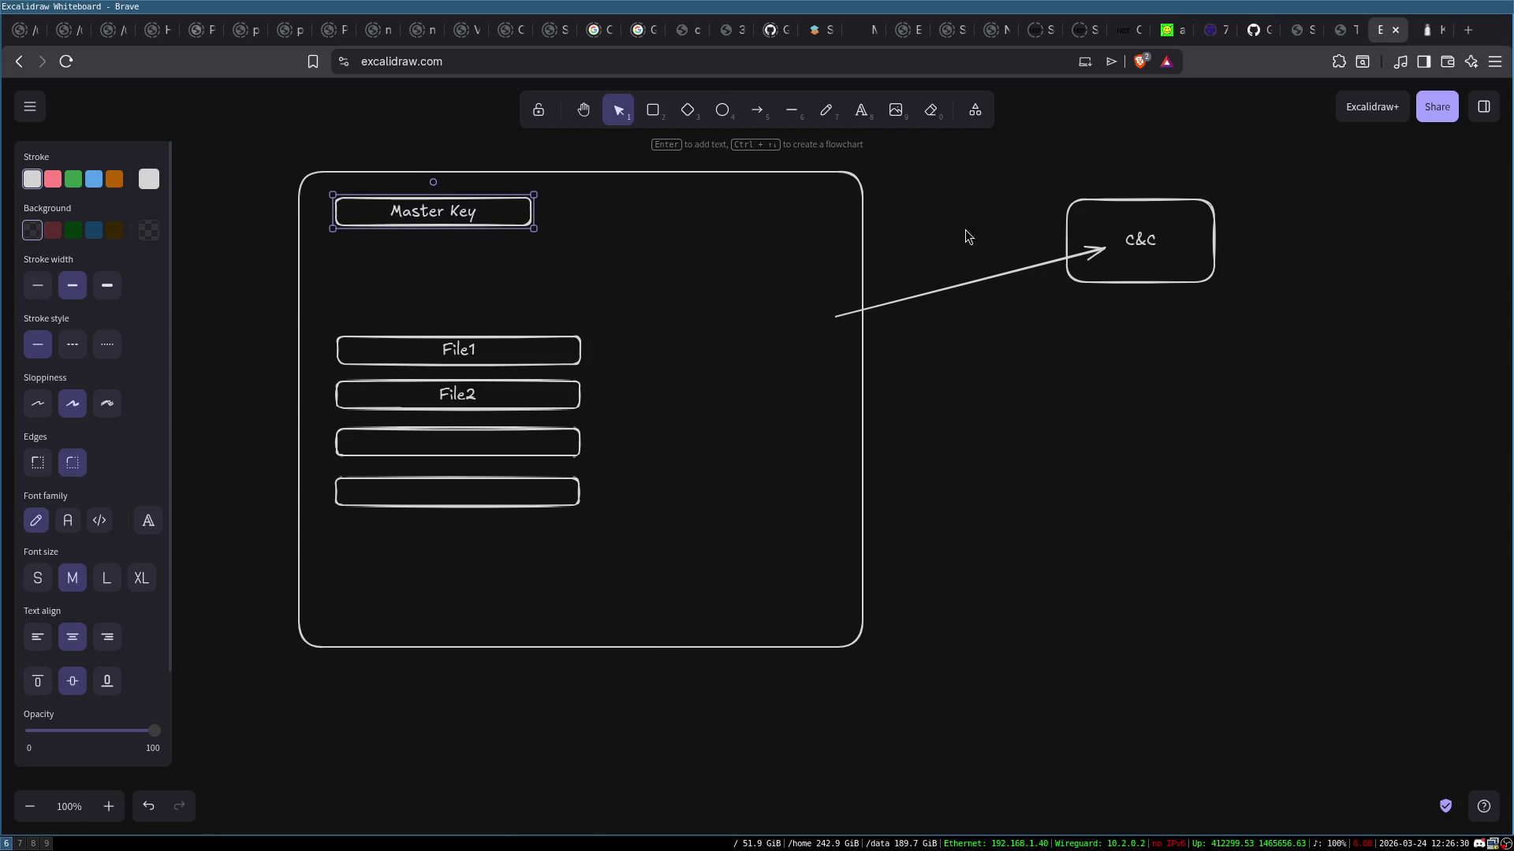
pyautogui.click(1149, 526)
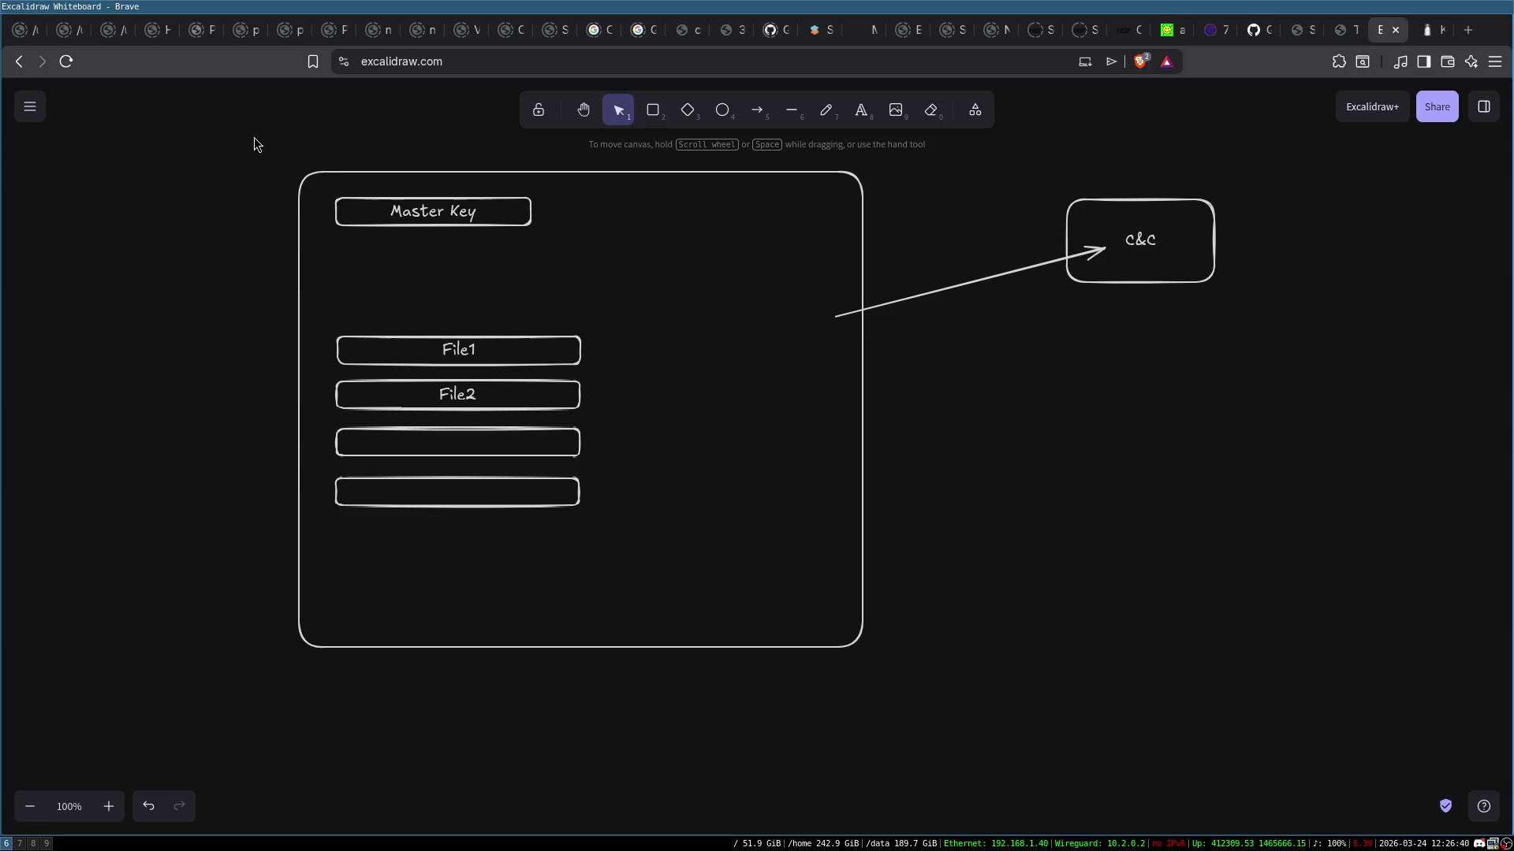
pyautogui.moveTo(254, 144)
pyautogui.mouseDown()
pyautogui.moveTo(1010, 352)
pyautogui.moveTo(1223, 726)
pyautogui.mouseUp()
pyautogui.moveTo(1178, 267); pyautogui.dragTo(1184, 347)
pyautogui.click(1384, 302)
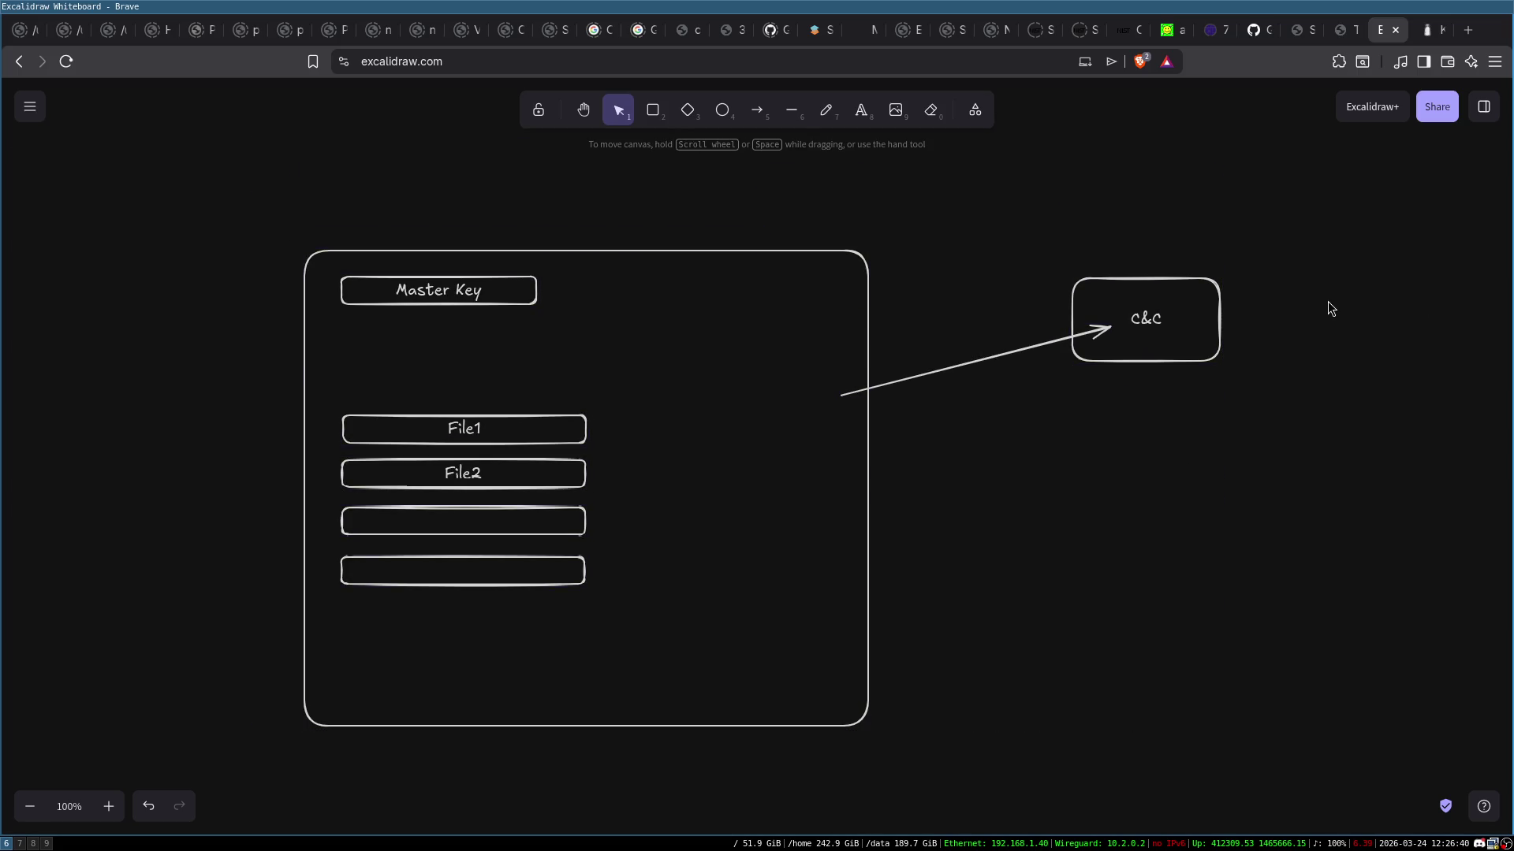
pyautogui.doubleClick(961, 367)
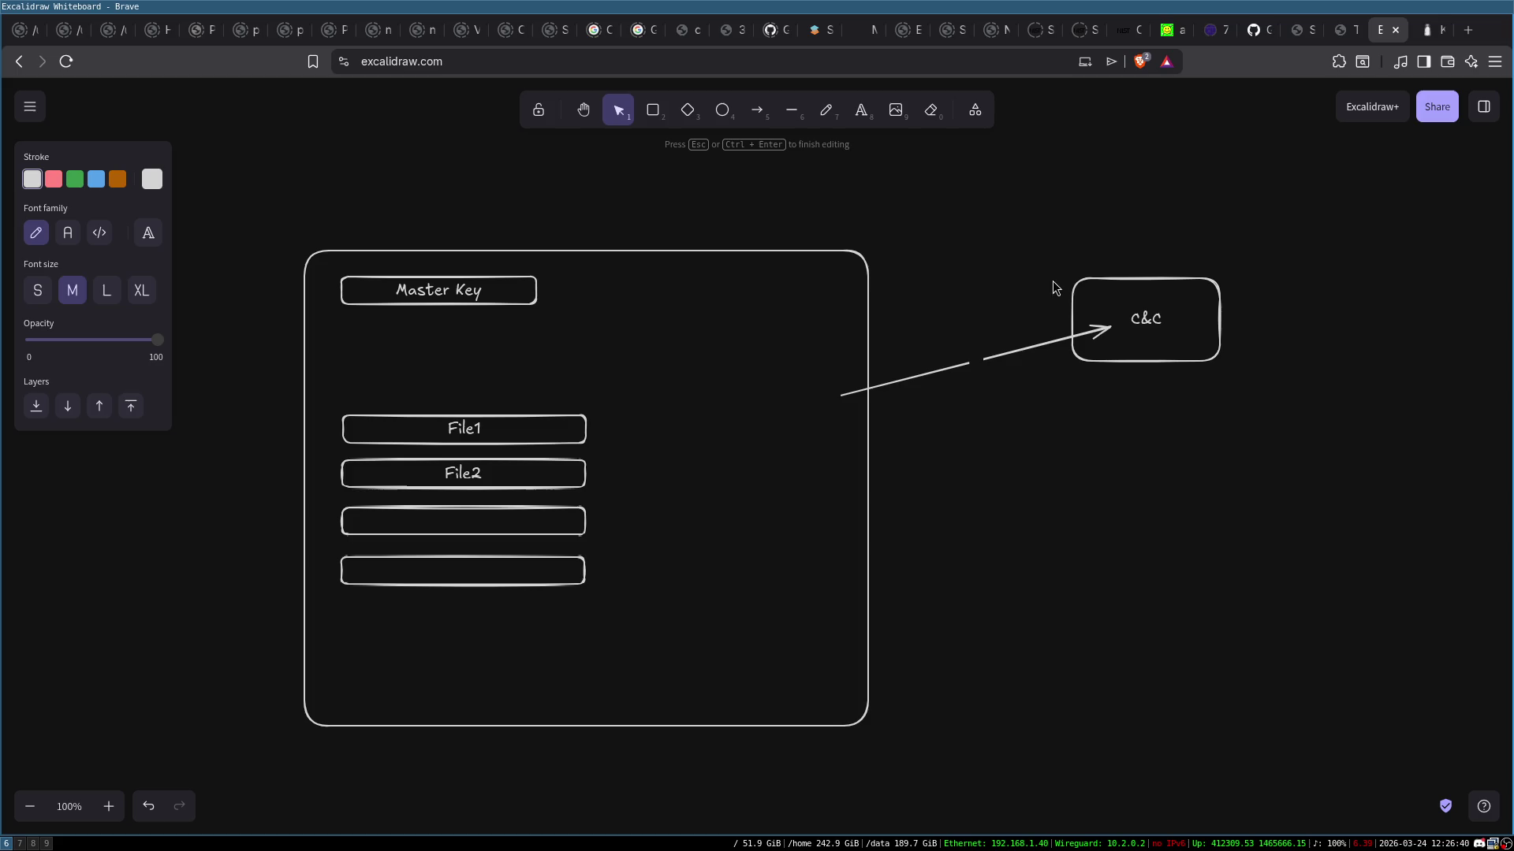
pyautogui.click(1097, 289)
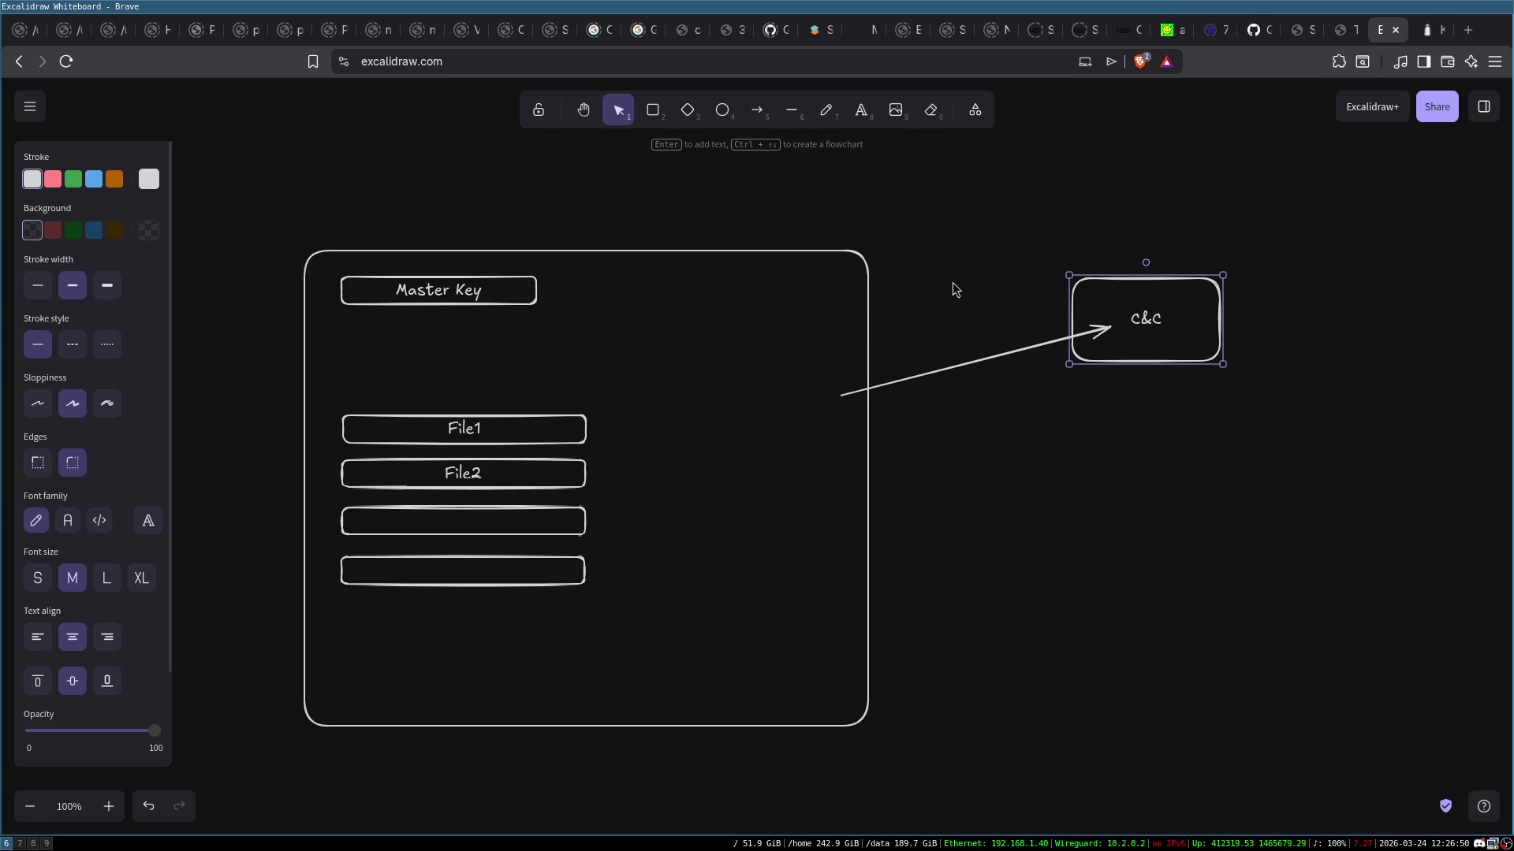
pyautogui.click(994, 386)
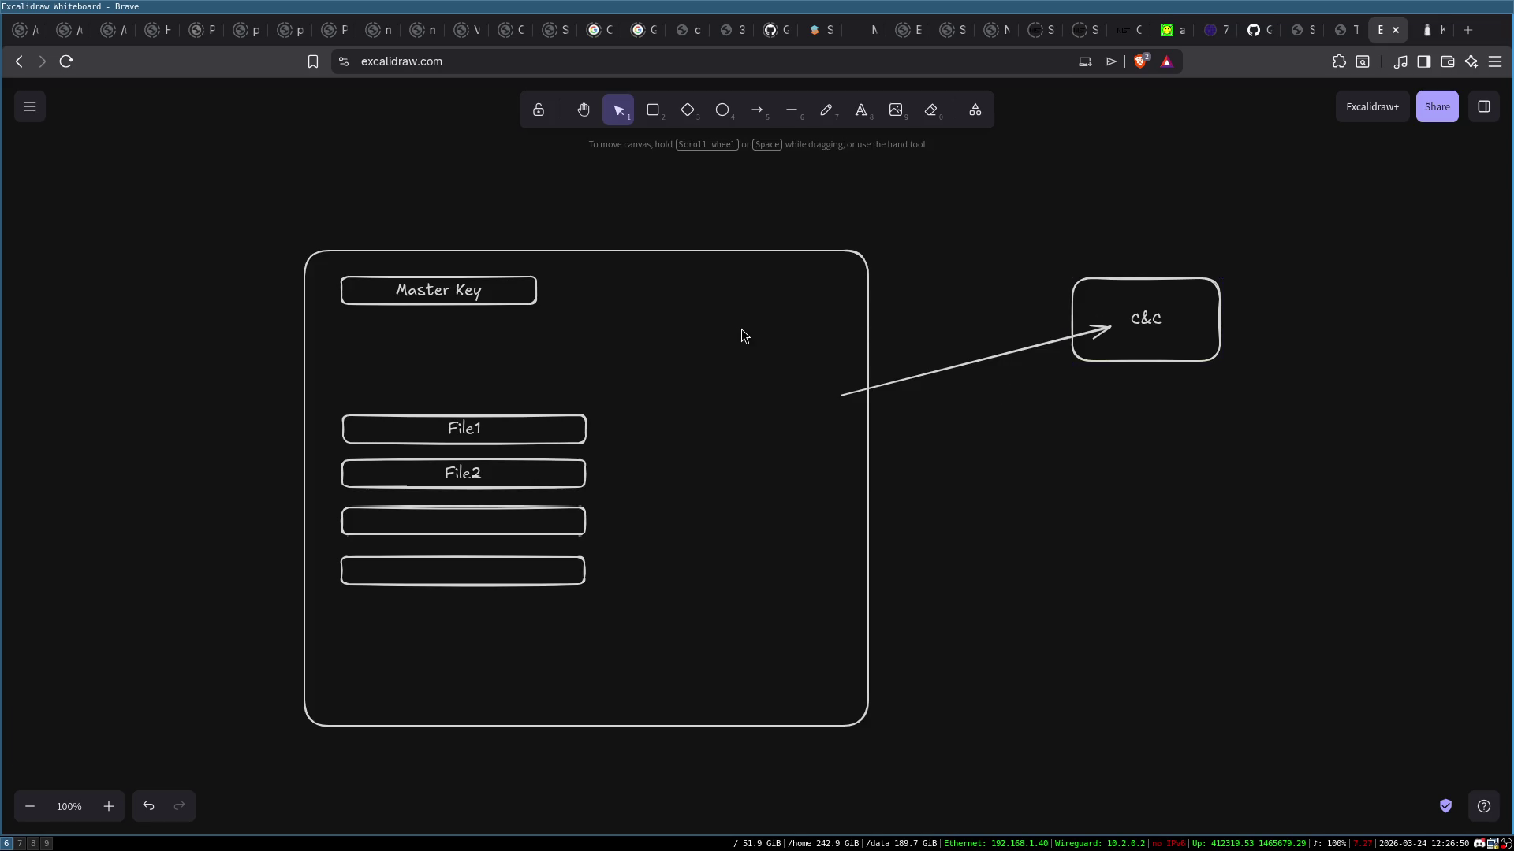
pyautogui.click(1151, 297)
pyautogui.click(777, 344)
pyautogui.click(983, 361)
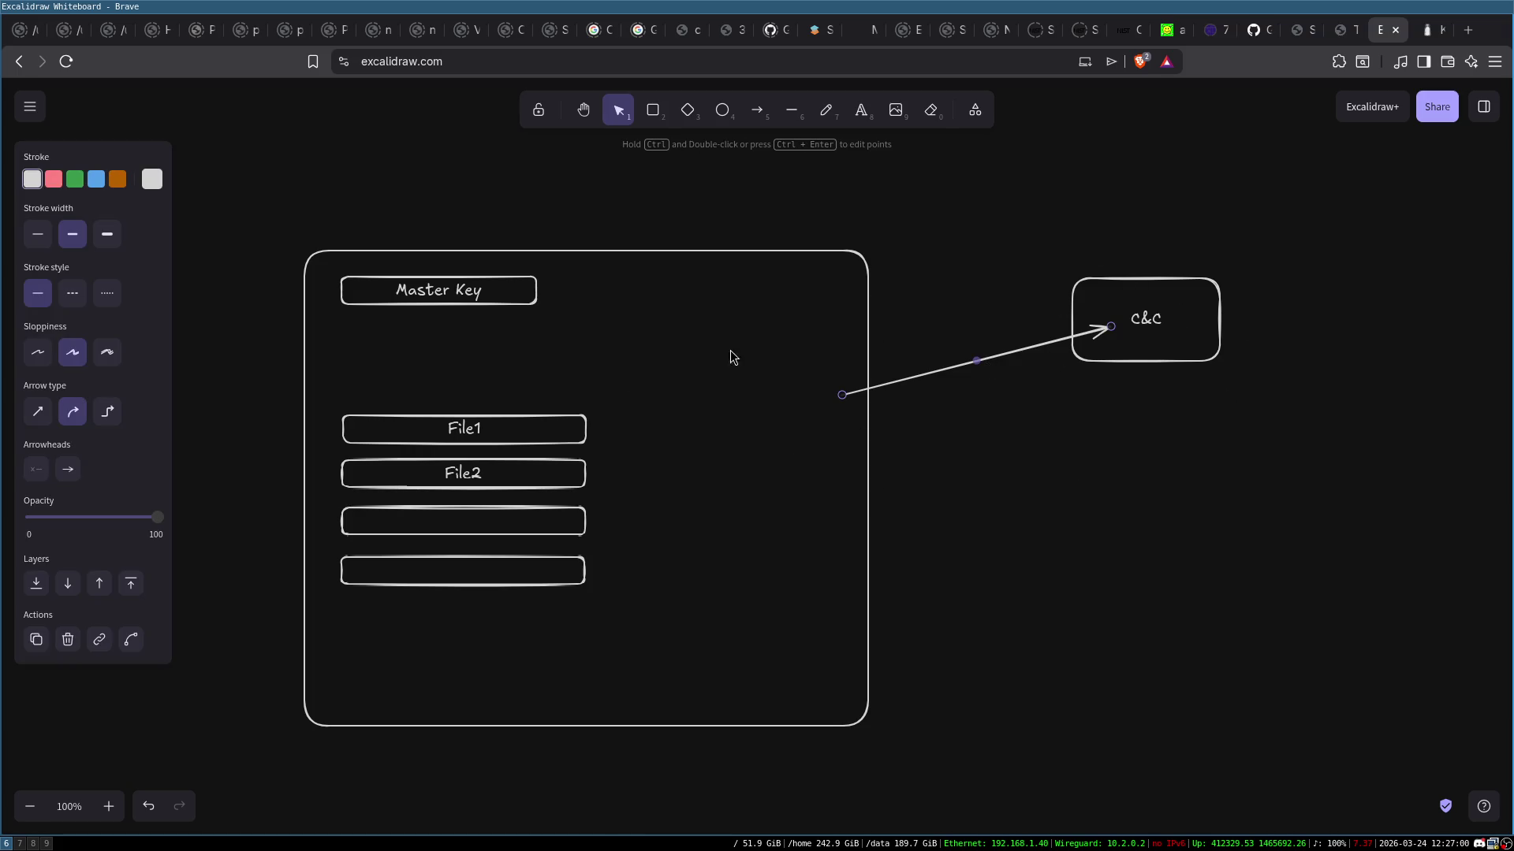
pyautogui.click(980, 345)
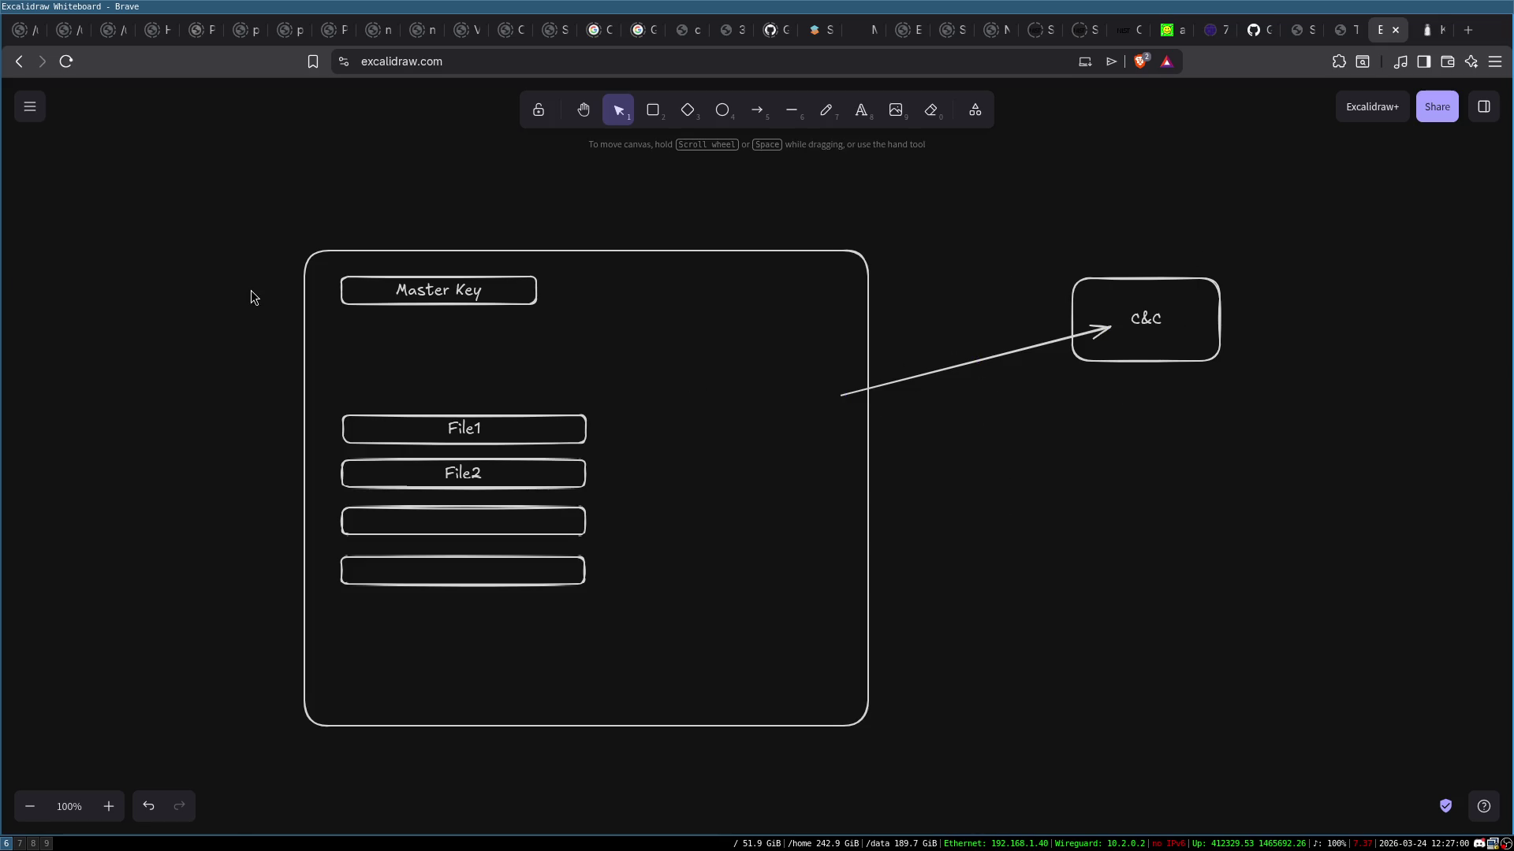
pyautogui.moveTo(812, 215)
pyautogui.mouseDown()
pyautogui.moveTo(948, 423)
pyautogui.moveTo(1138, 551)
pyautogui.mouseUp()
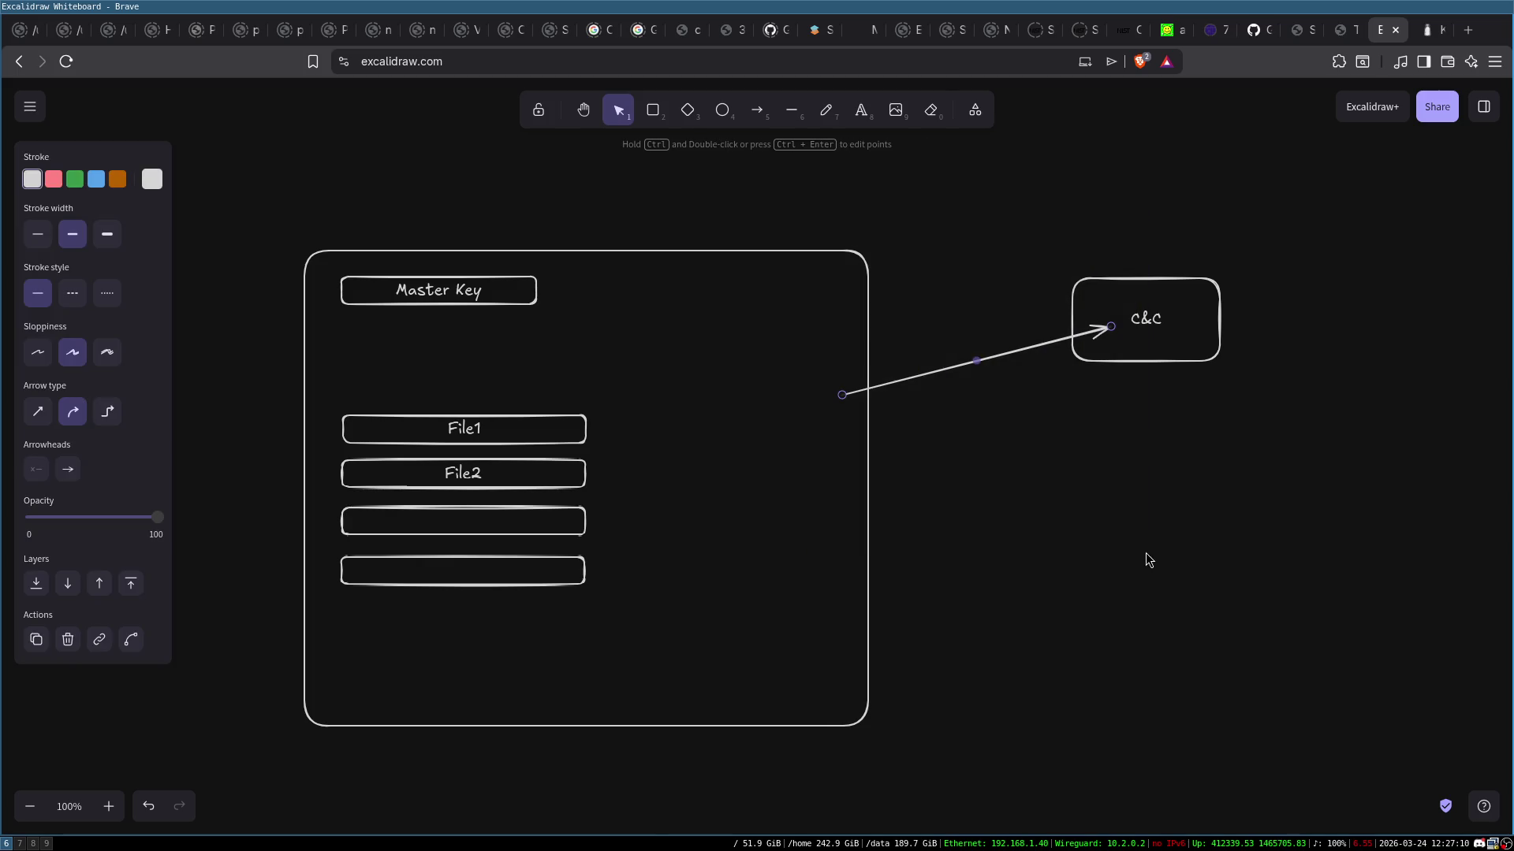
pyautogui.click(783, 474)
pyautogui.click(653, 248)
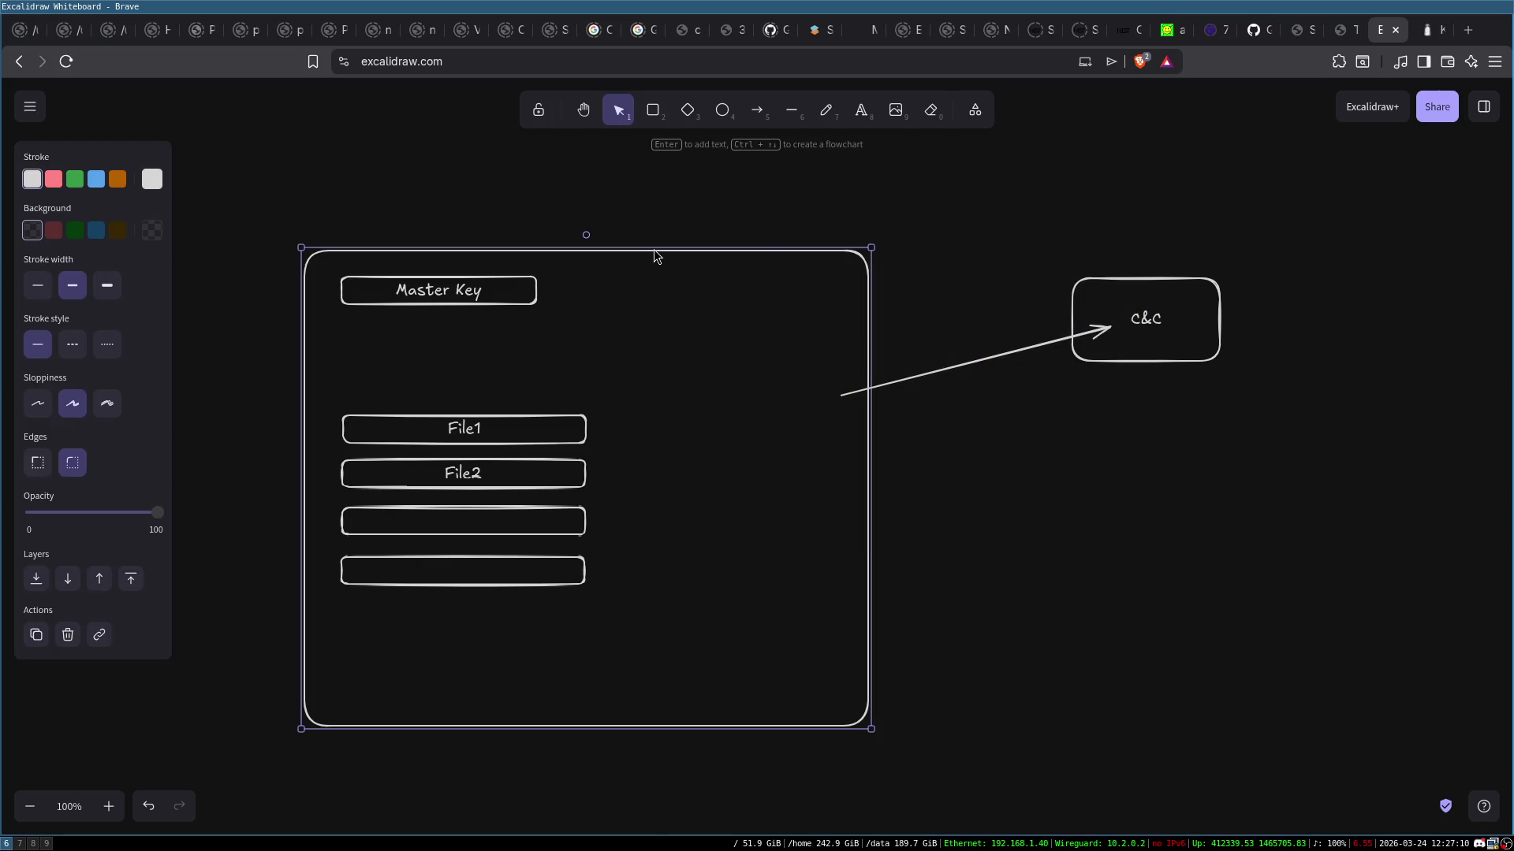
pyautogui.click(660, 229)
pyautogui.doubleClick(543, 229)
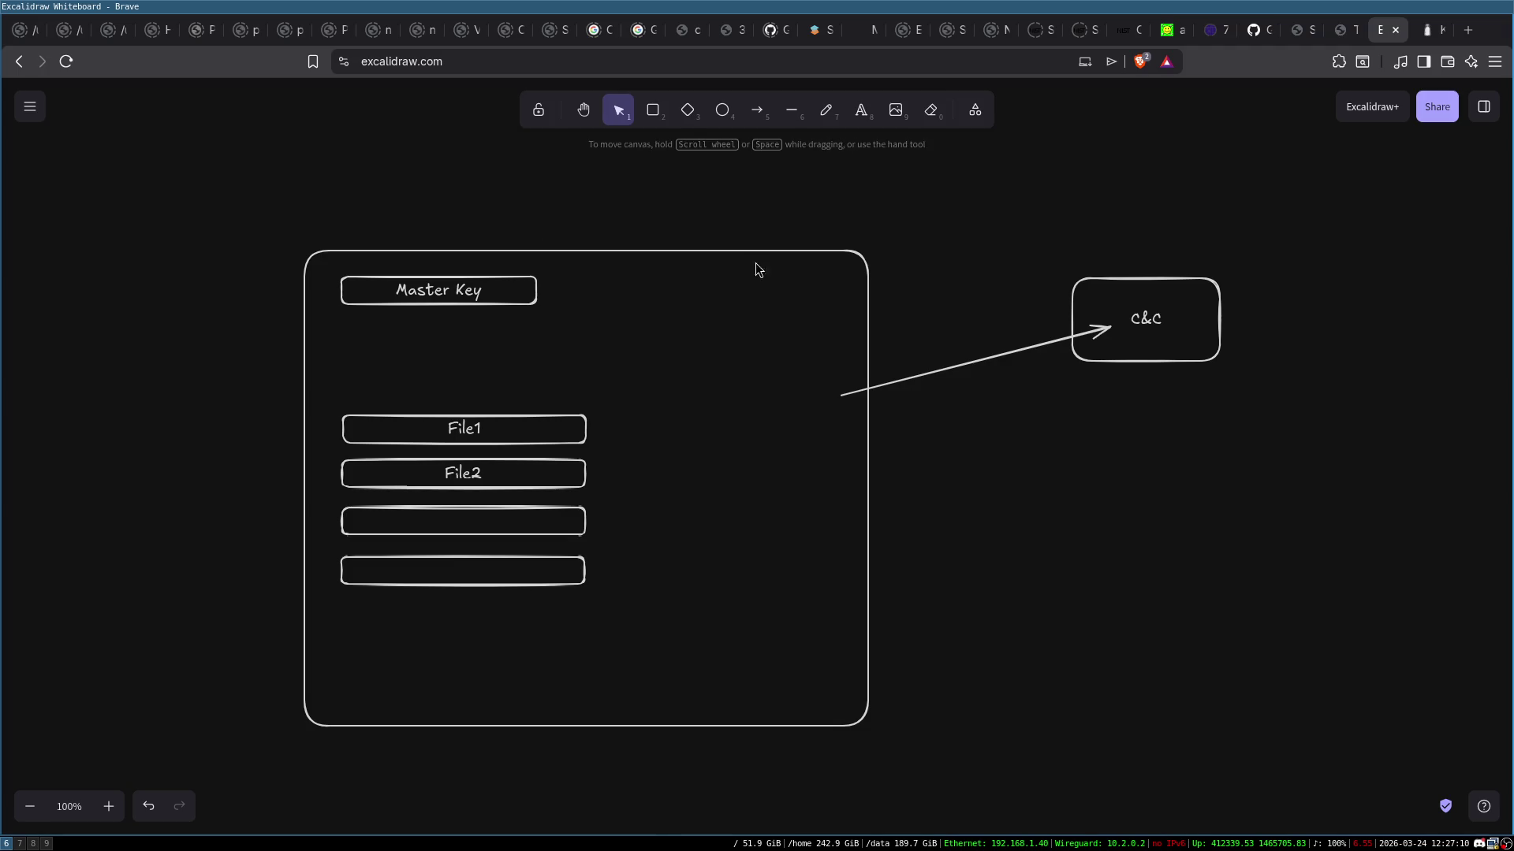
pyautogui.write('Client')
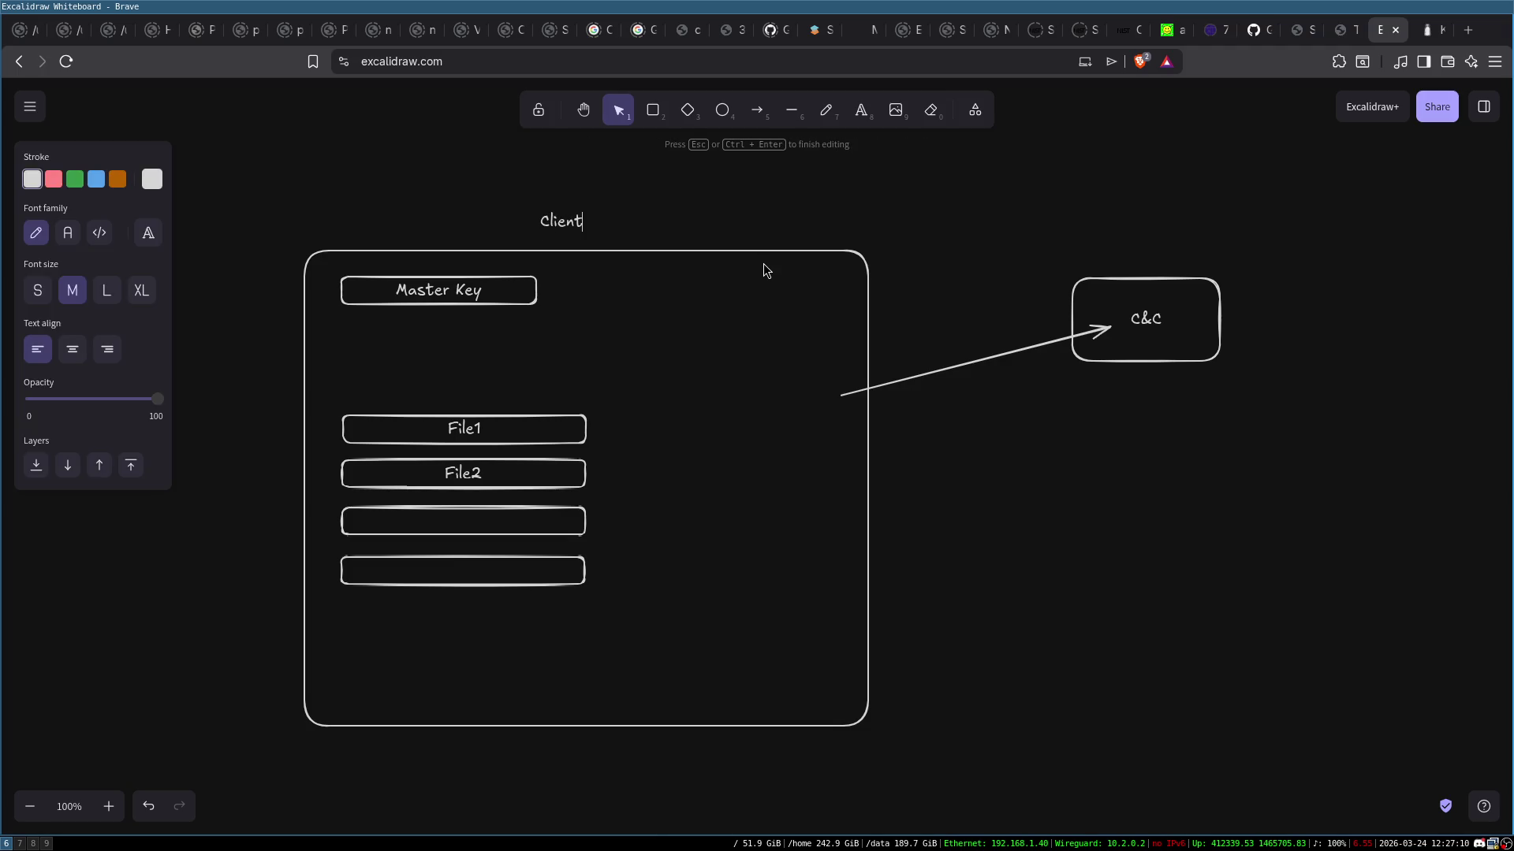
pyautogui.click(763, 272)
pyautogui.moveTo(1030, 236); pyautogui.dragTo(1275, 437)
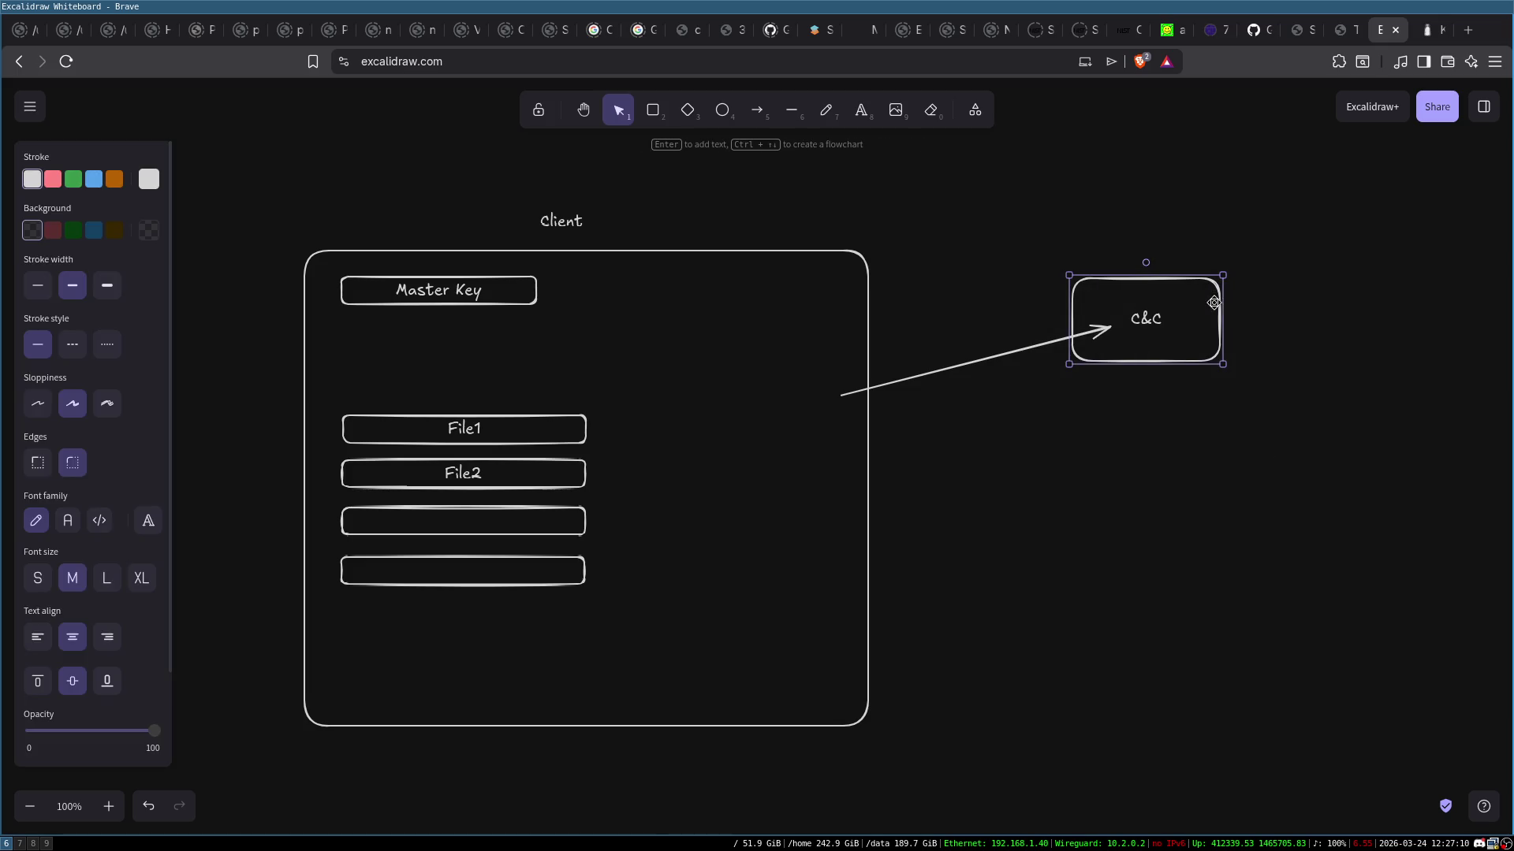
pyautogui.click(1159, 489)
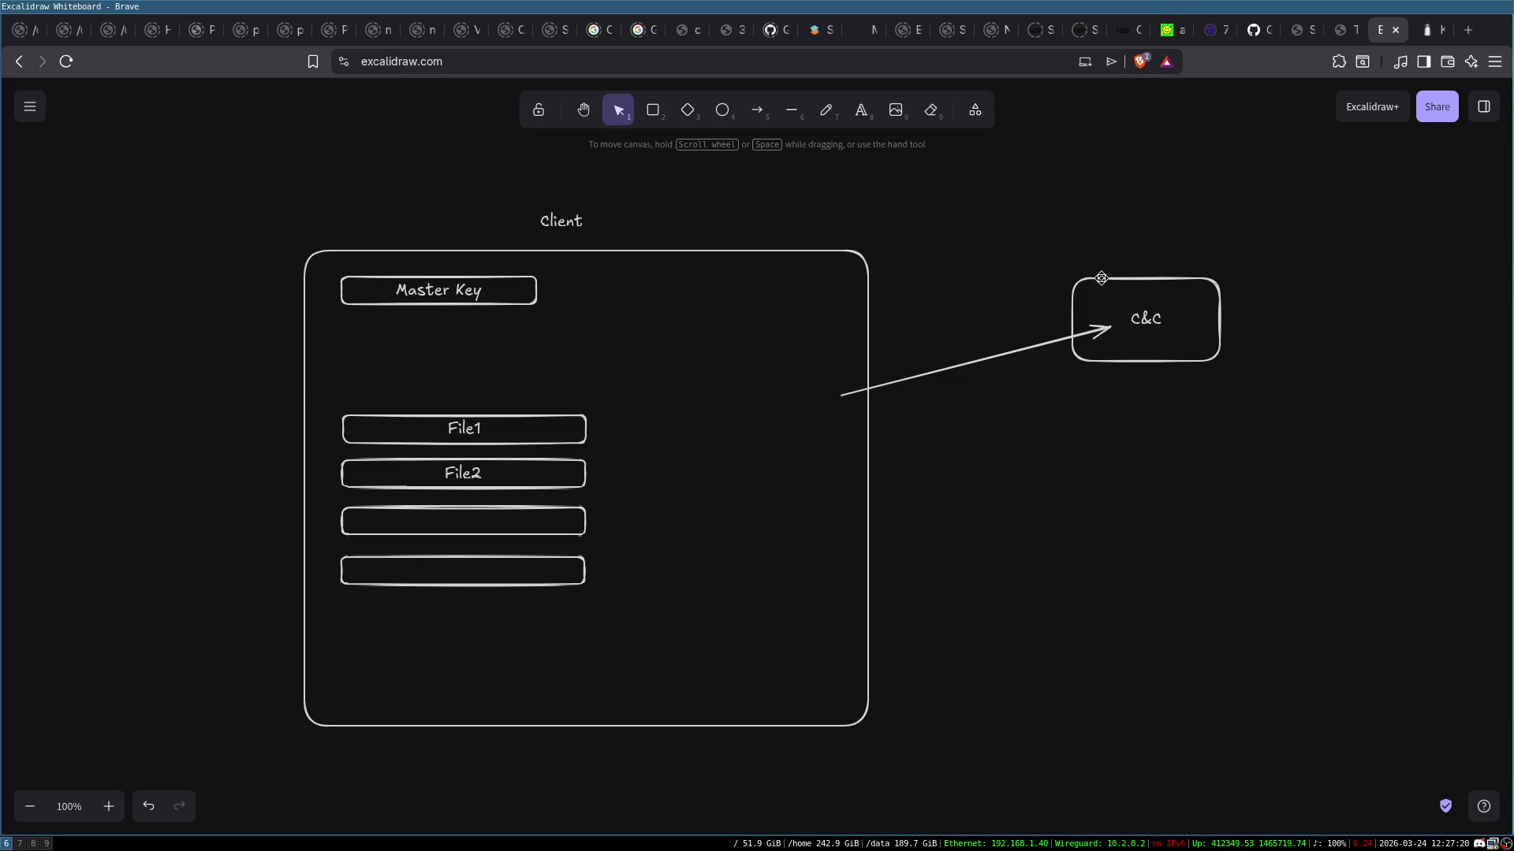
pyautogui.click(564, 227)
pyautogui.press('Return')
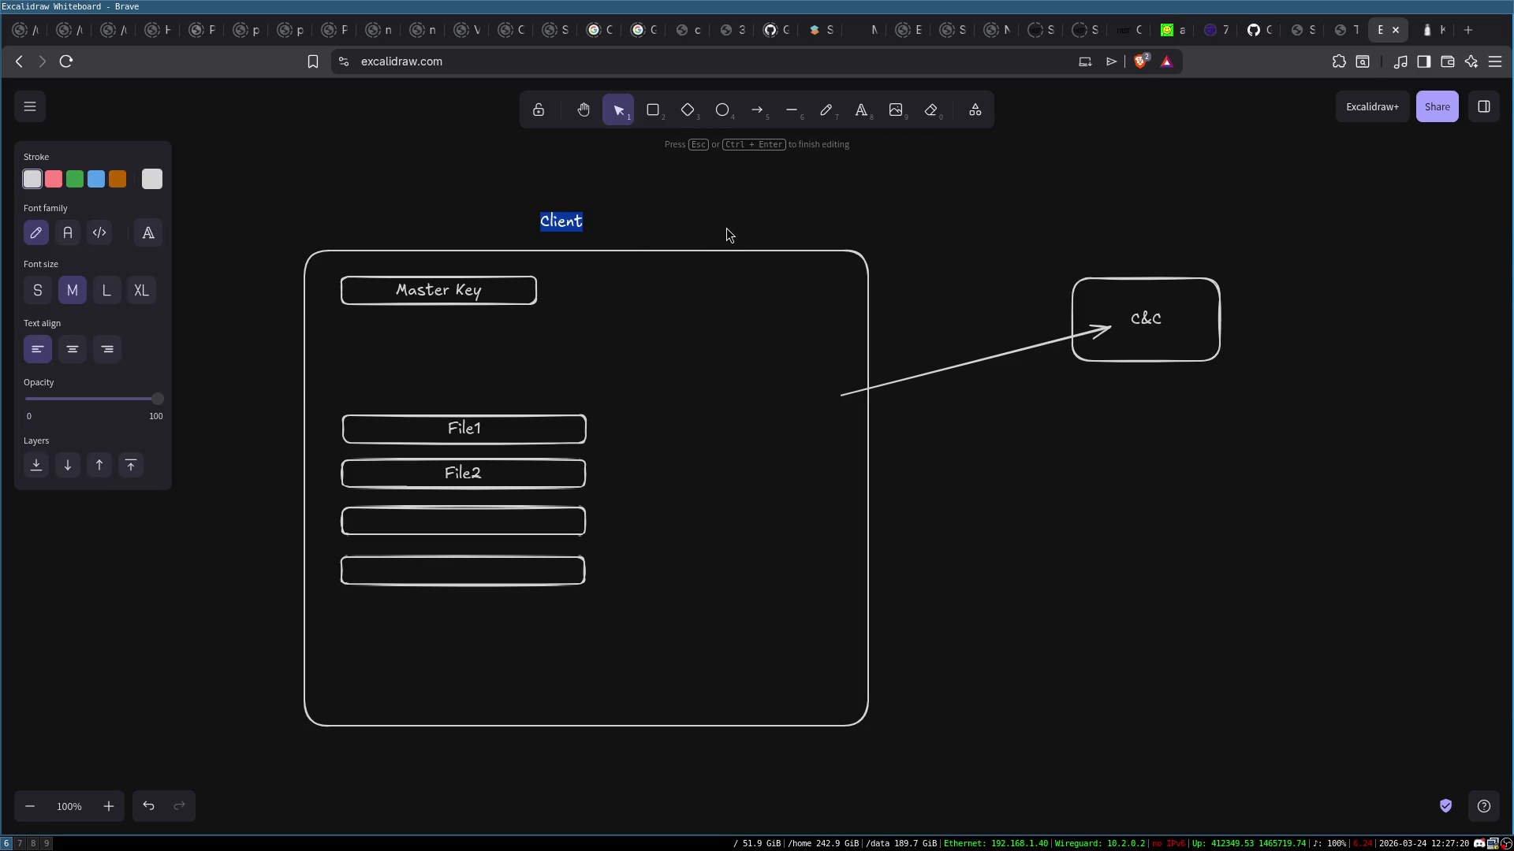
pyautogui.press('End')
pyautogui.write('(')
pyautogui.press('BackSpace')
pyautogui.press('BackSpace')
pyautogui.write('pk, sk')
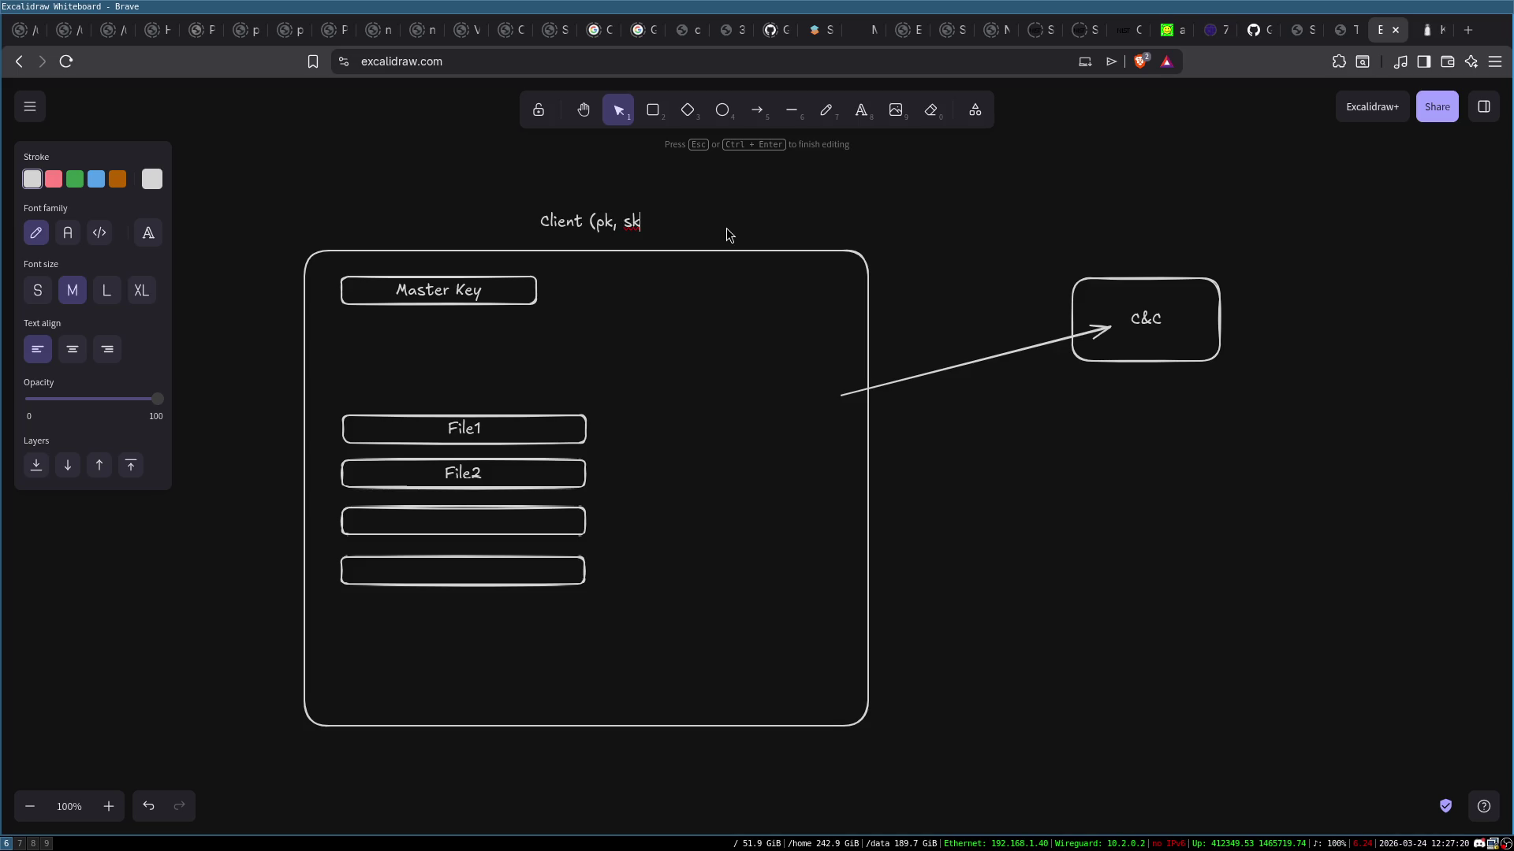
pyautogui.write(')')
pyautogui.click(759, 208)
pyautogui.moveTo(604, 218); pyautogui.dragTo(572, 219)
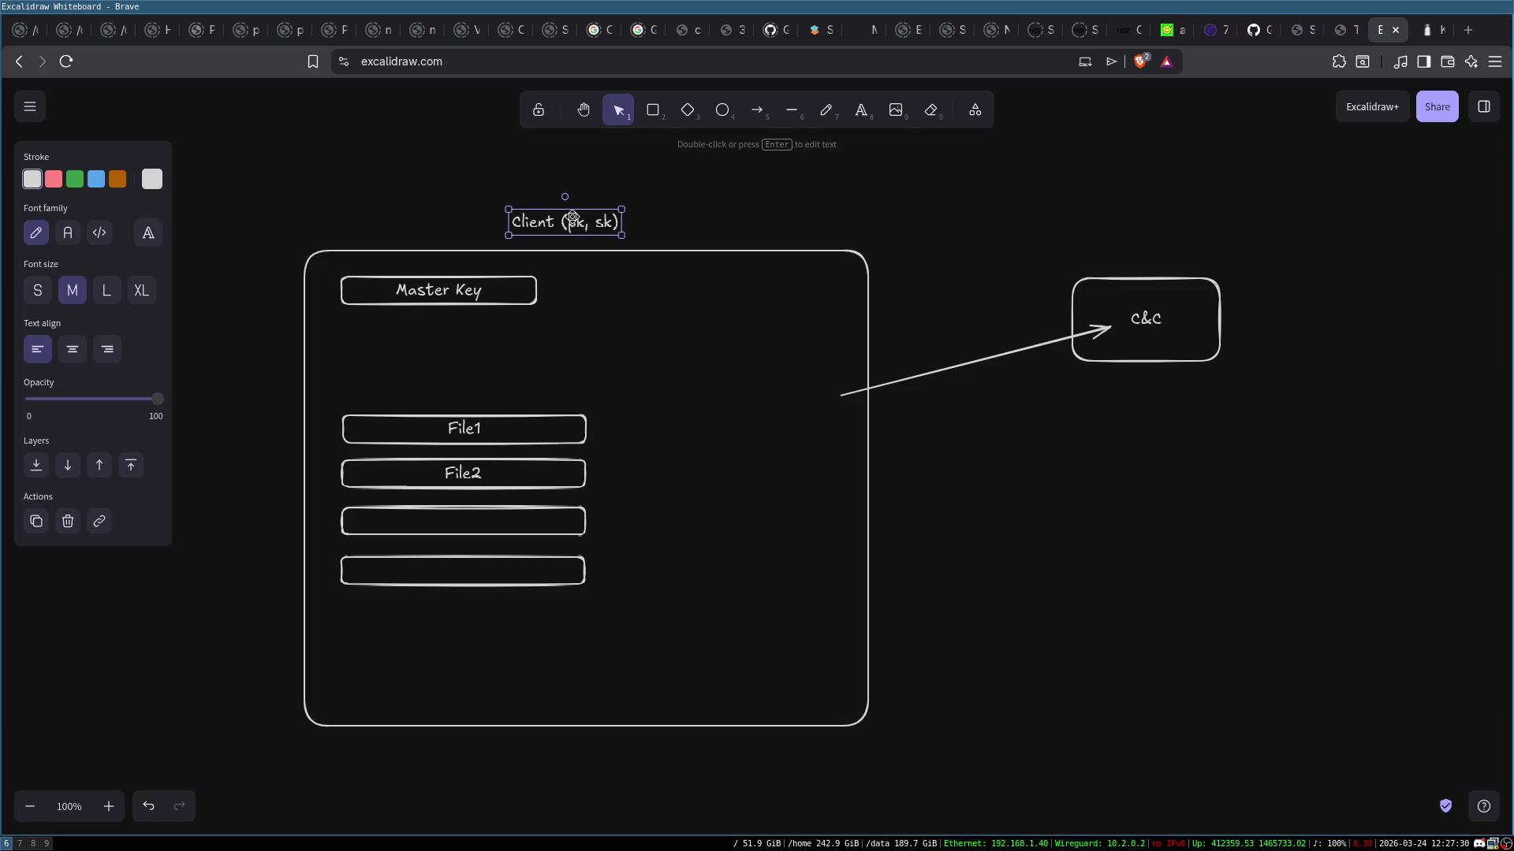
pyautogui.click(623, 220)
pyautogui.click(612, 226)
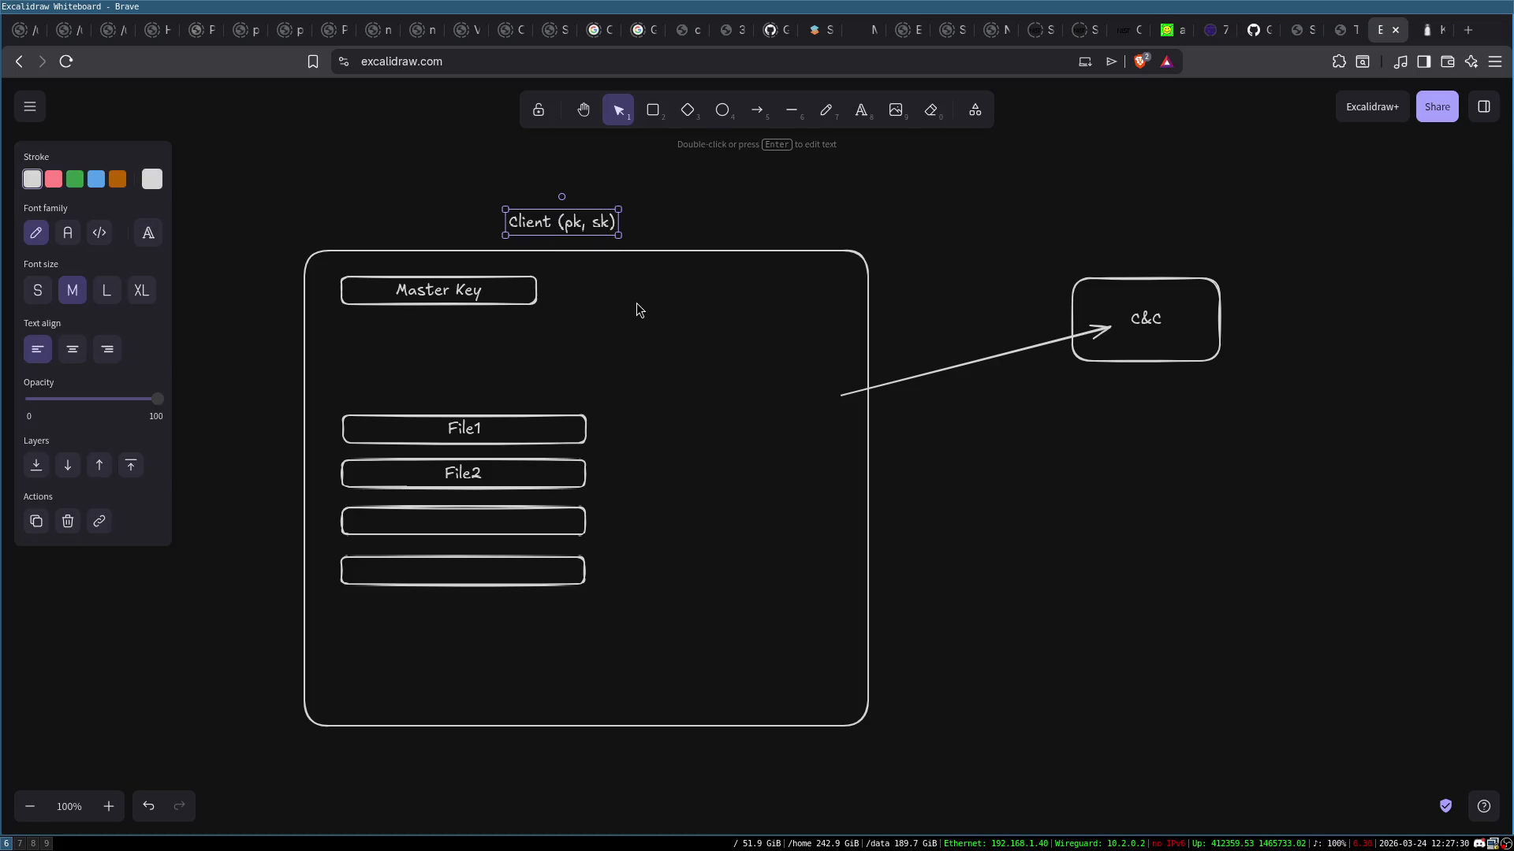
pyautogui.click(636, 306)
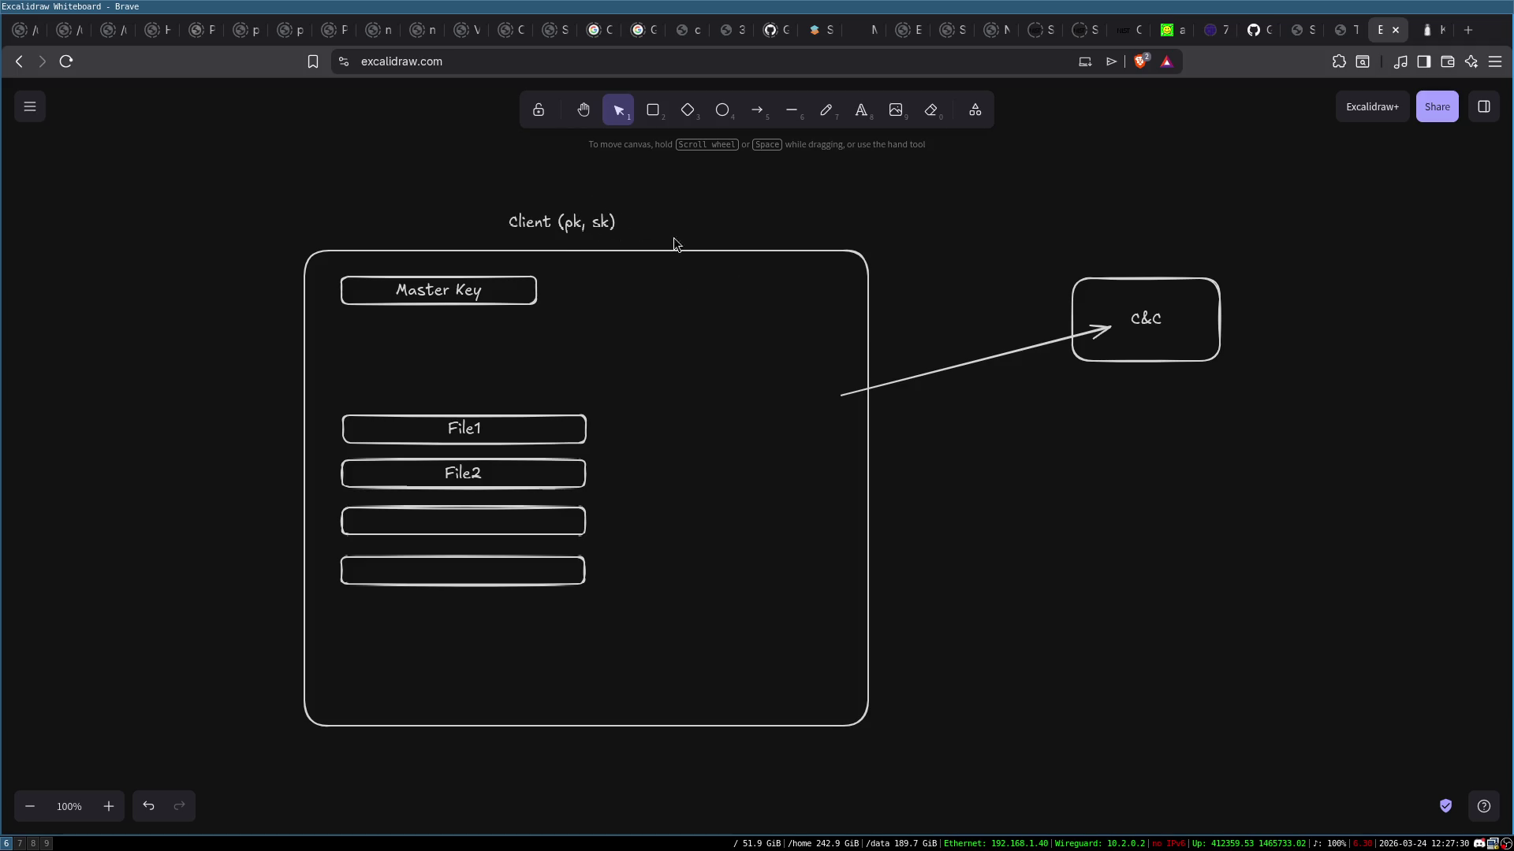
pyautogui.click(1176, 313)
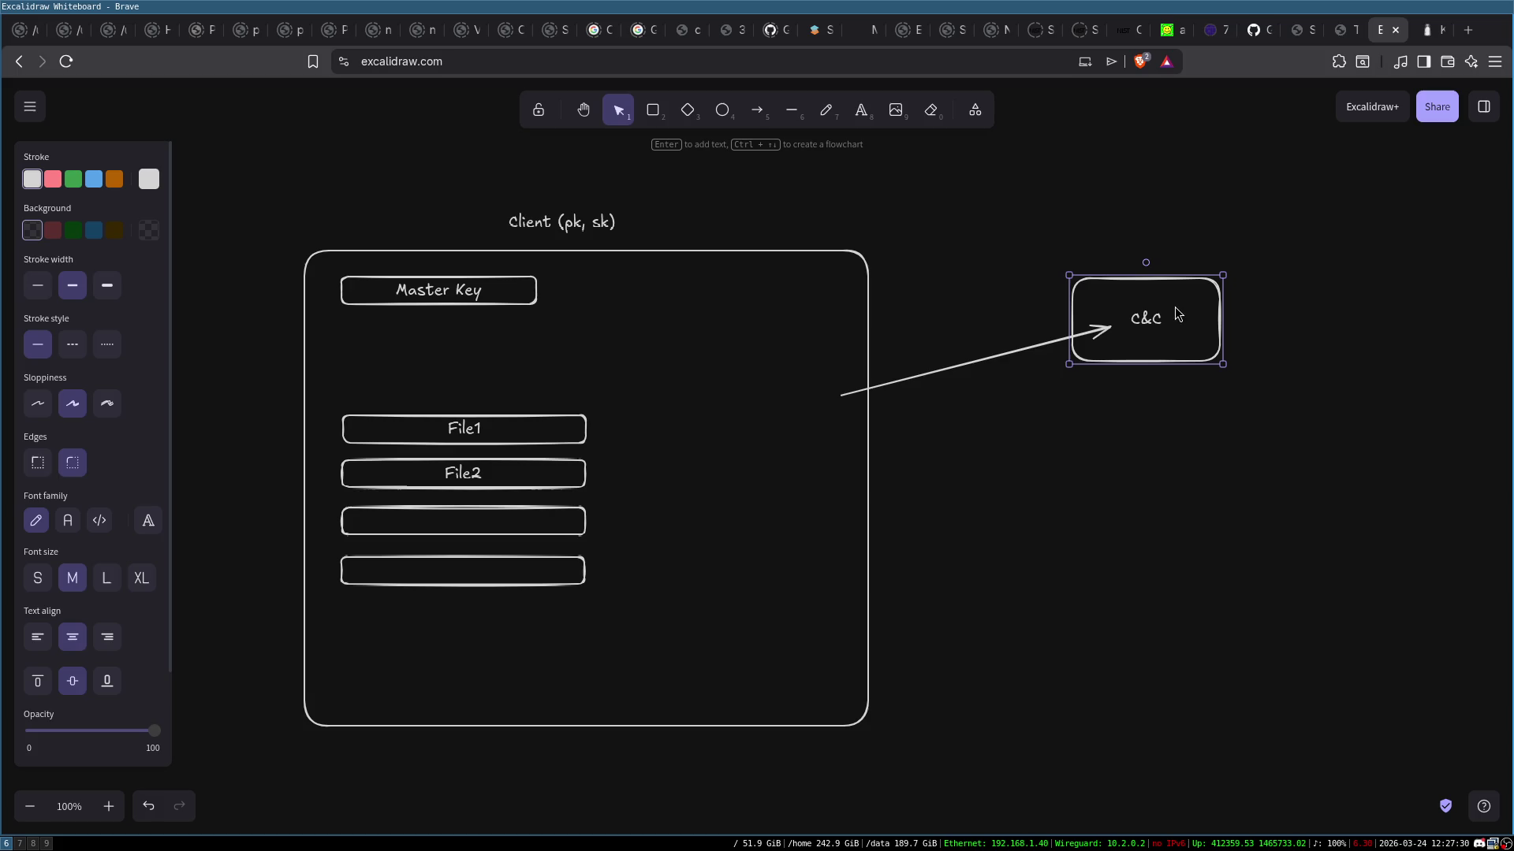
pyautogui.click(593, 227)
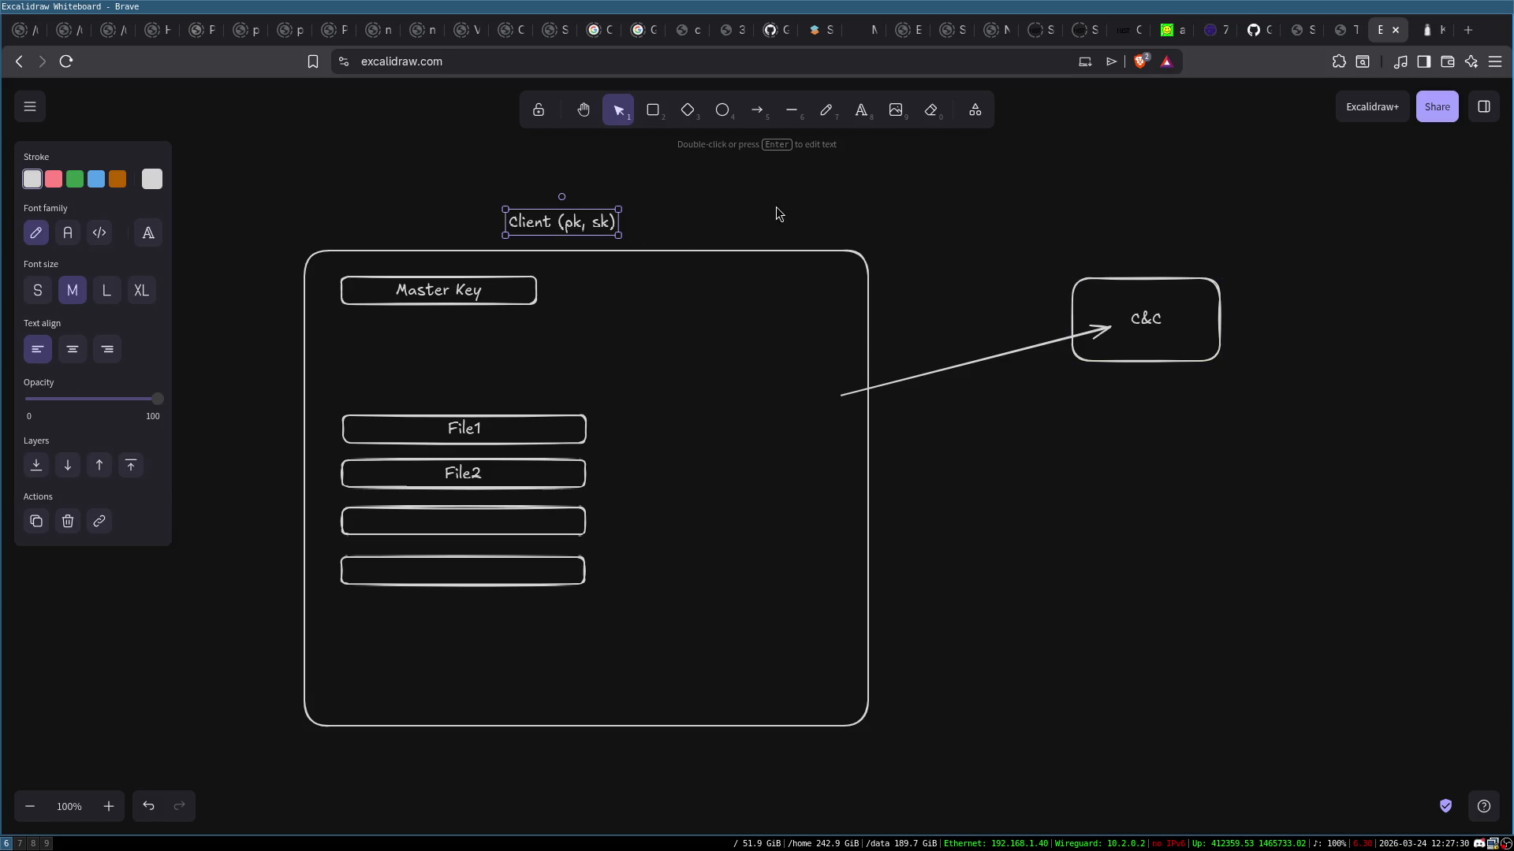
pyautogui.click(674, 203)
pyautogui.moveTo(186, 207); pyautogui.dragTo(954, 801)
pyautogui.click(551, 319)
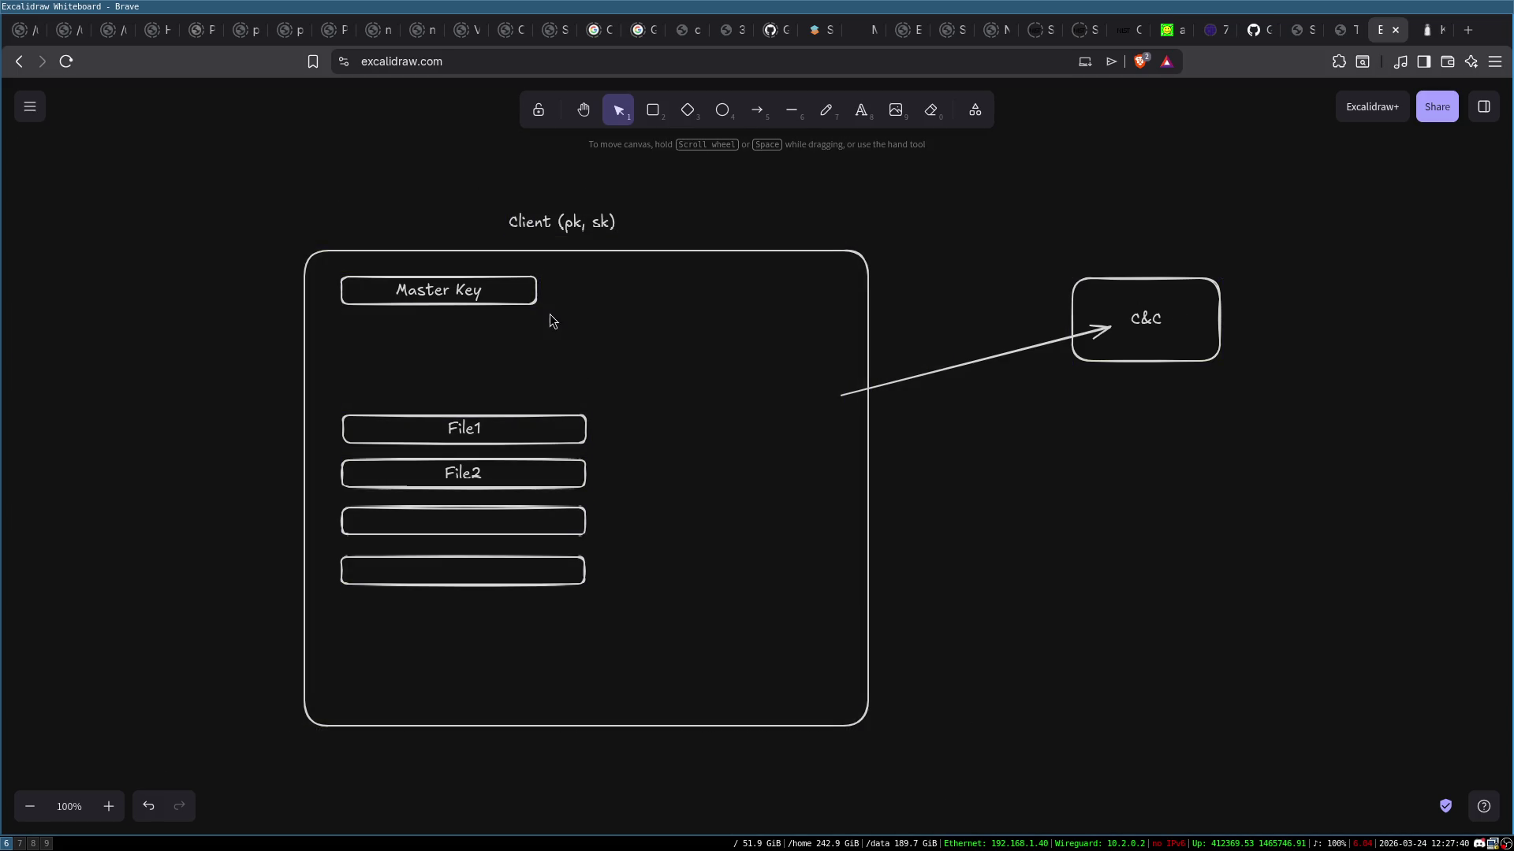
pyautogui.click(604, 218)
pyautogui.doubleClick(604, 218)
pyautogui.click(702, 219)
pyautogui.click(605, 227)
pyautogui.doubleClick(605, 227)
pyautogui.click(635, 229)
pyautogui.click(616, 248)
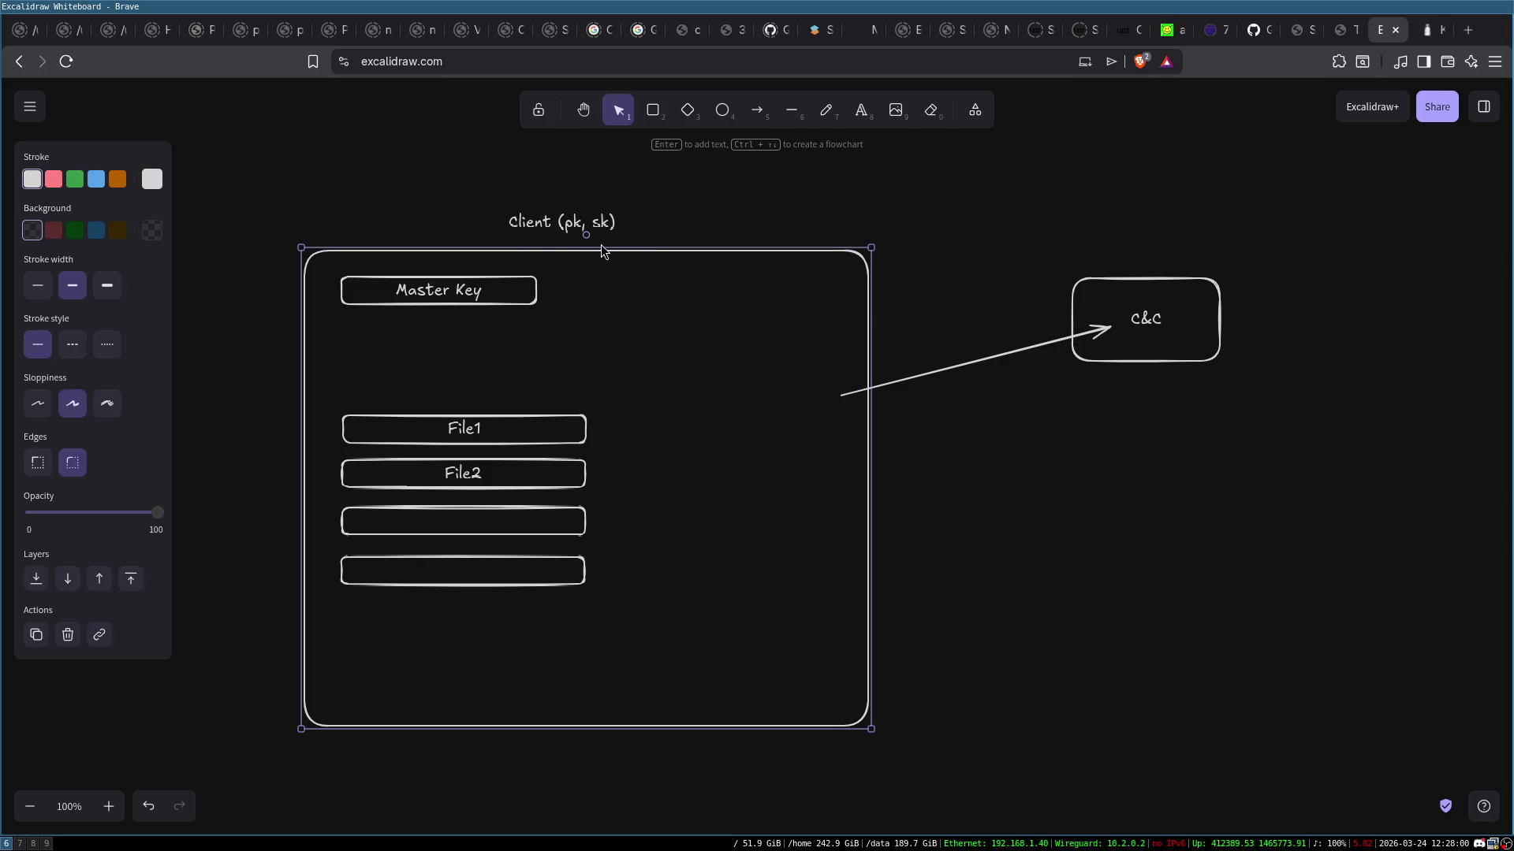
pyautogui.click(575, 221)
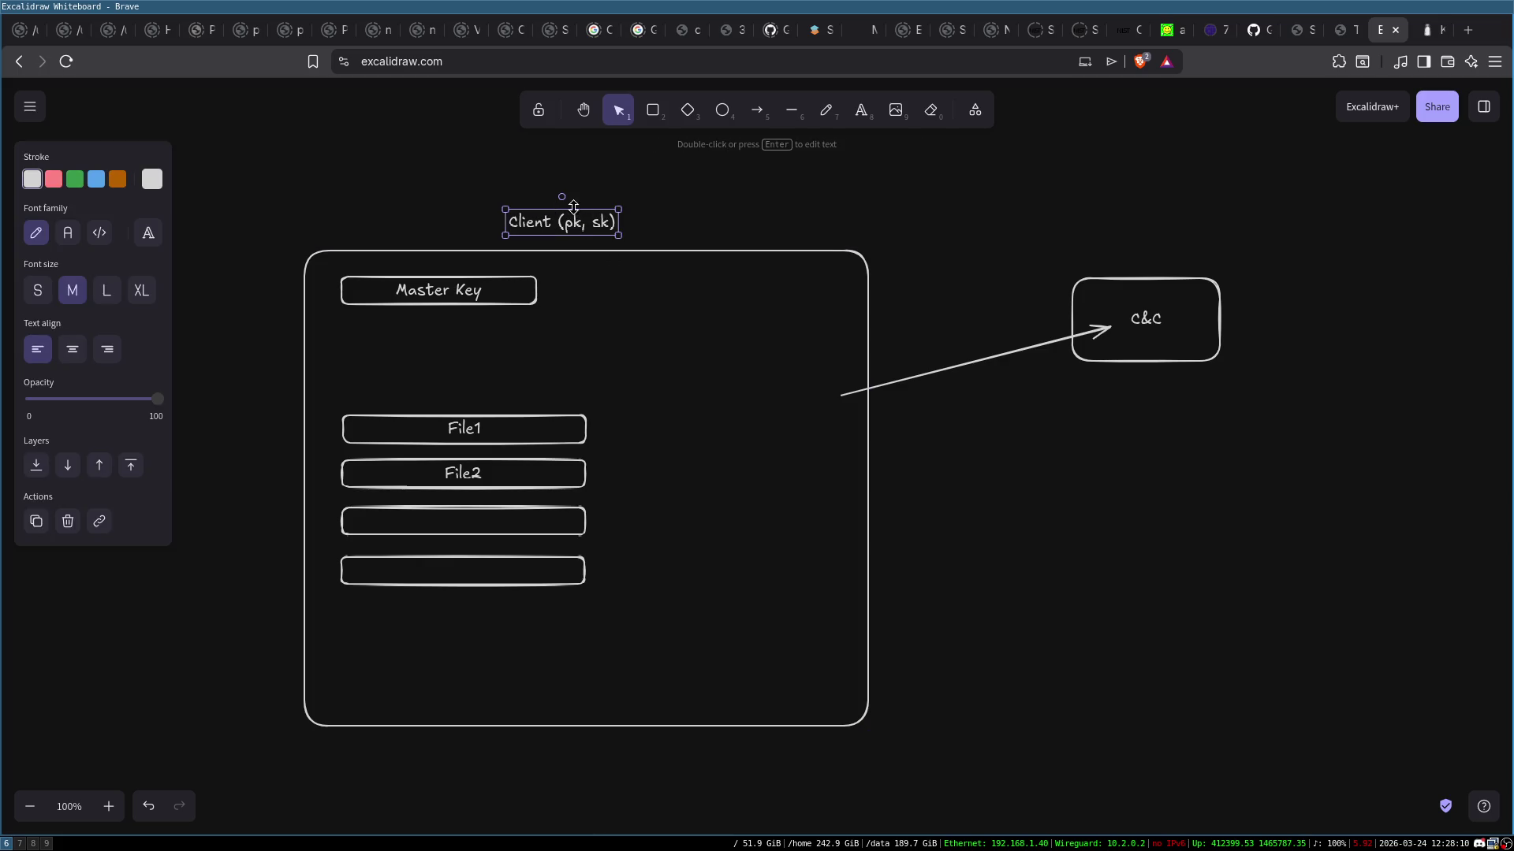
pyautogui.click(836, 211)
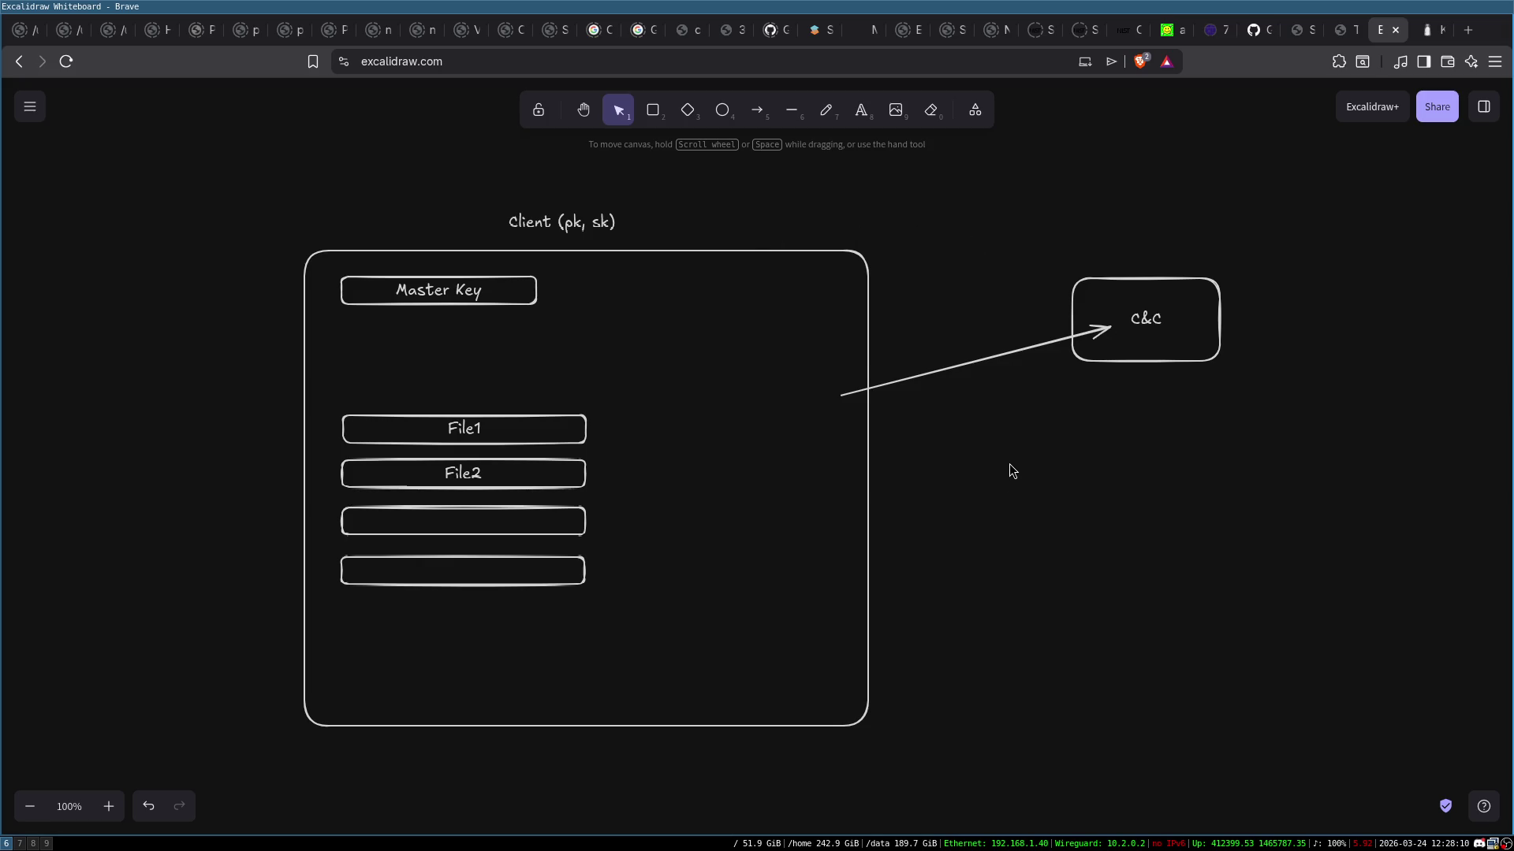
pyautogui.click(533, 226)
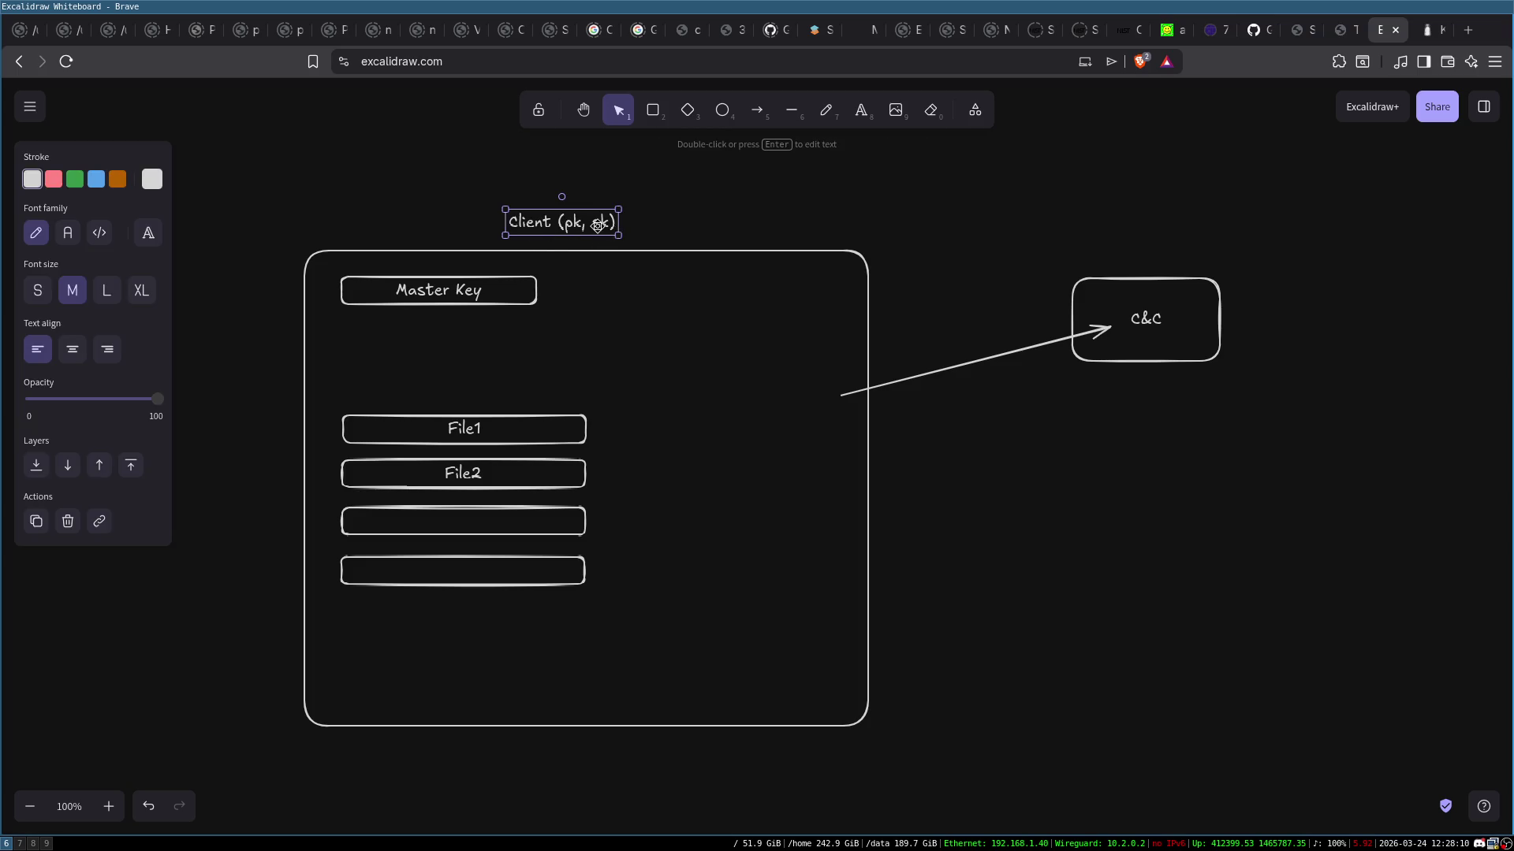
pyautogui.press('Escape')
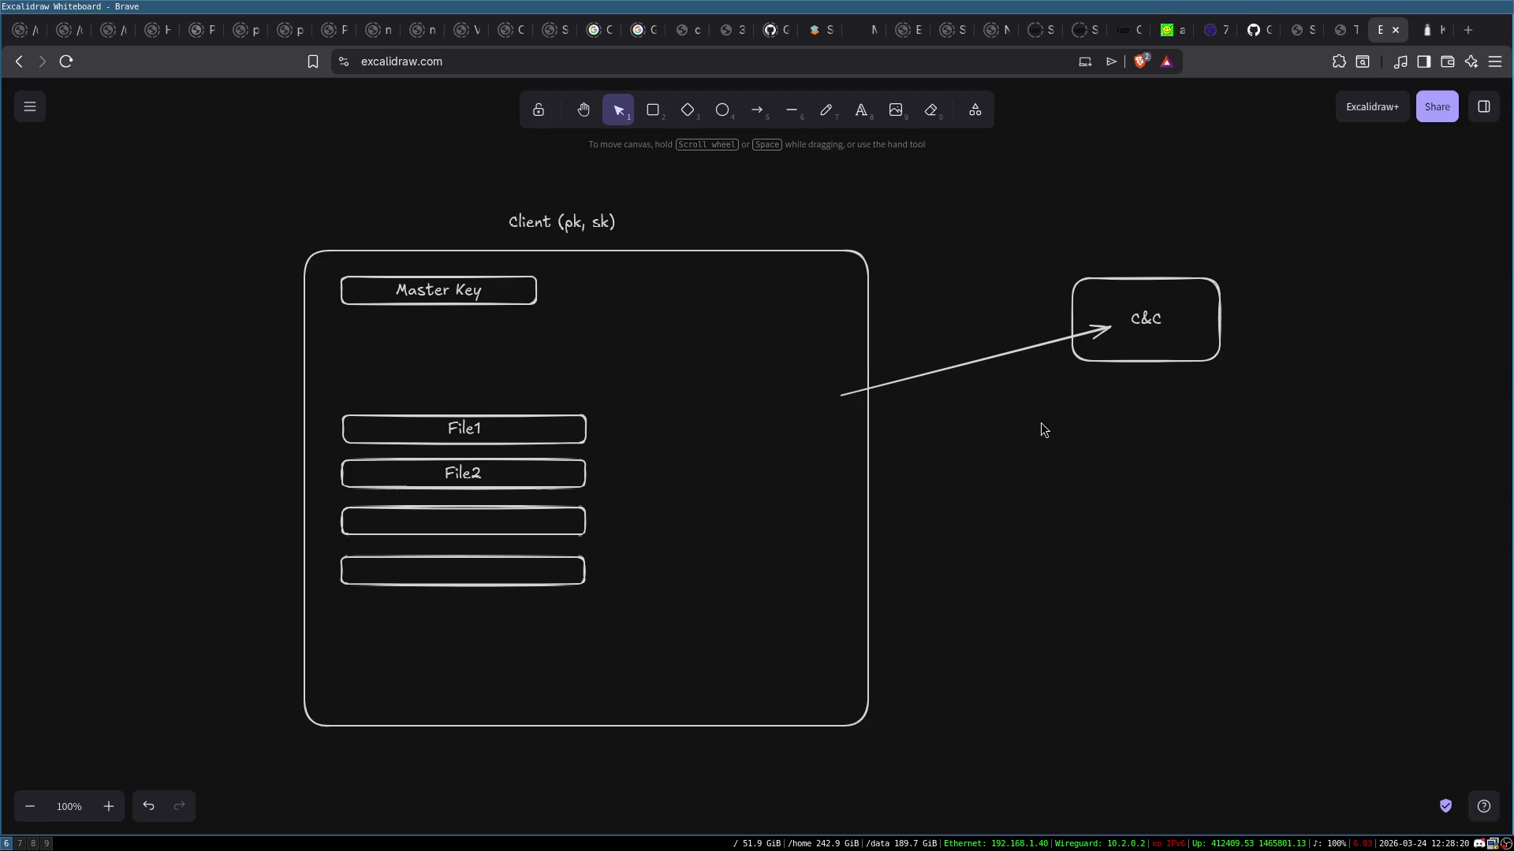
pyautogui.click(603, 224)
pyautogui.click(844, 231)
# Select the arrow, the Client (pk, sk) label and the C&C box in turn
pyautogui.click(982, 361)
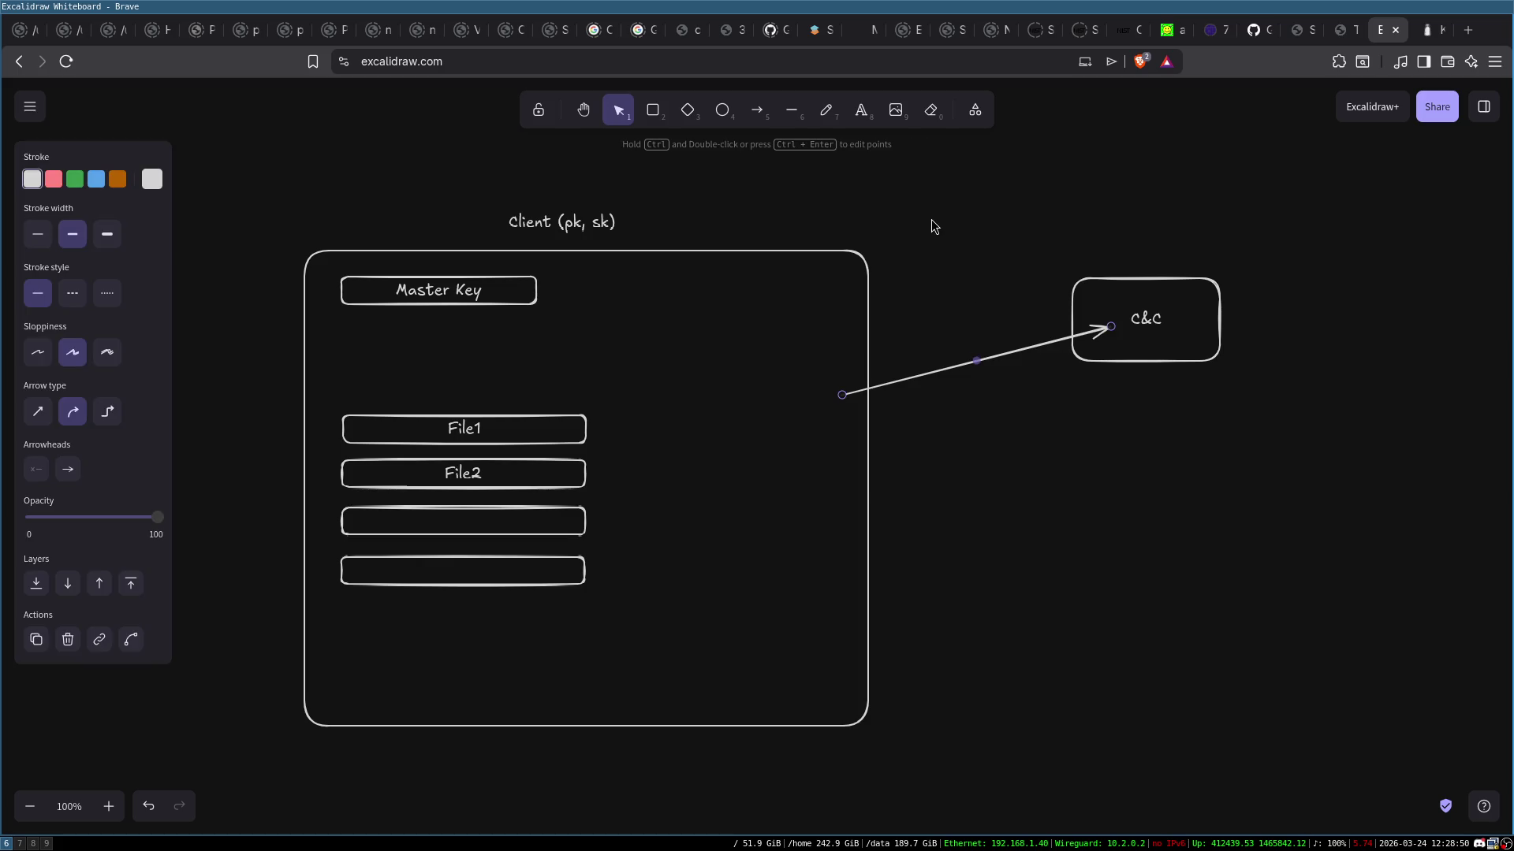
pyautogui.click(930, 219)
pyautogui.click(550, 227)
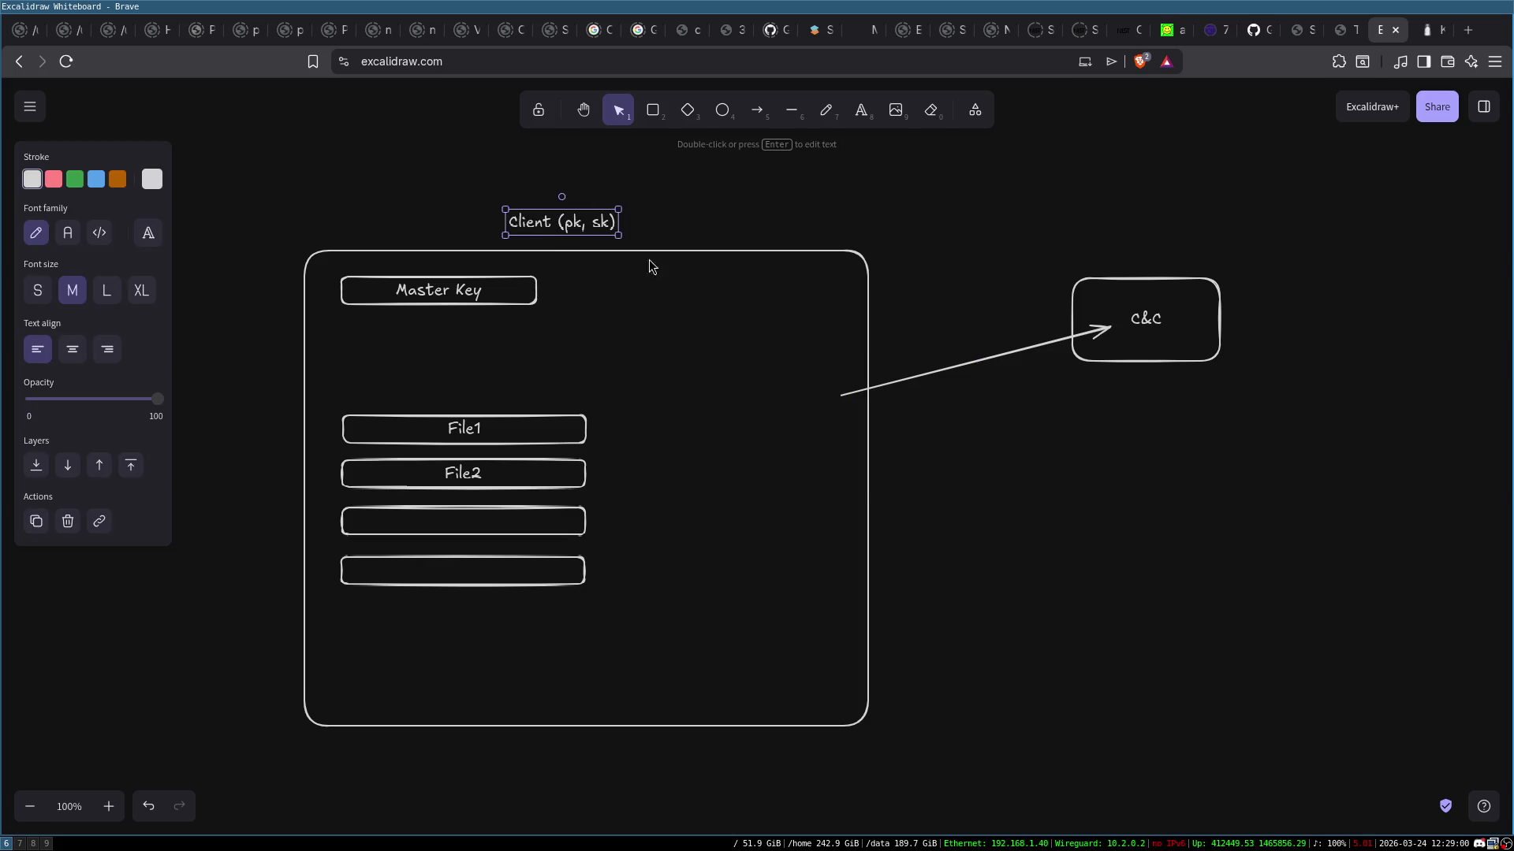
pyautogui.click(579, 261)
pyautogui.moveTo(797, 208); pyautogui.dragTo(1304, 466)
pyautogui.click(944, 414)
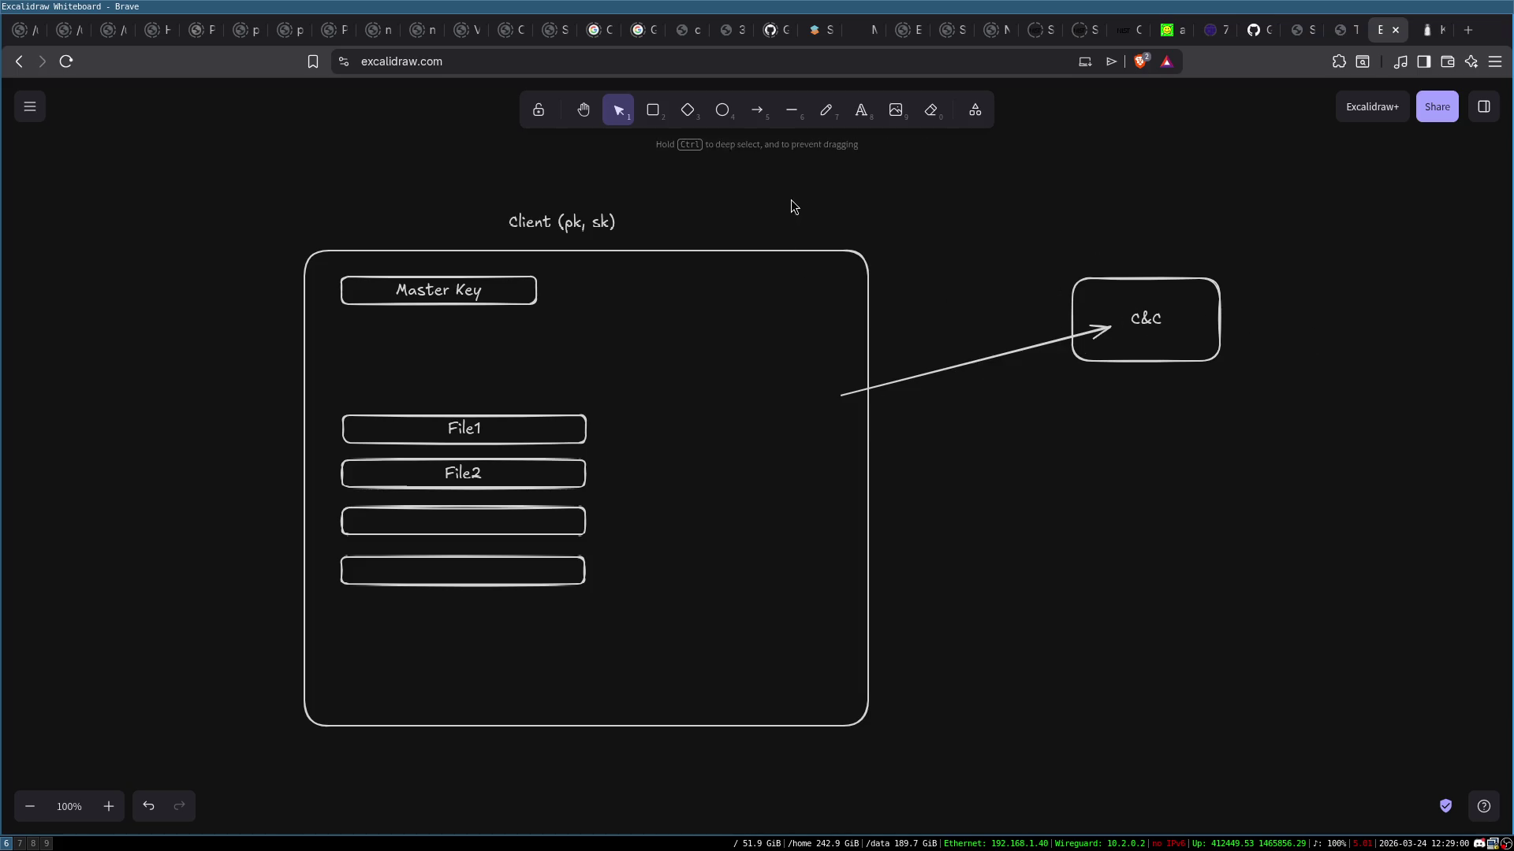
# Marquee-select the whole Client group several times, then select the C&C box
pyautogui.moveTo(206, 146)
pyautogui.mouseDown()
pyautogui.moveTo(928, 589)
pyautogui.moveTo(979, 788)
pyautogui.mouseUp()
pyautogui.click(1093, 542)
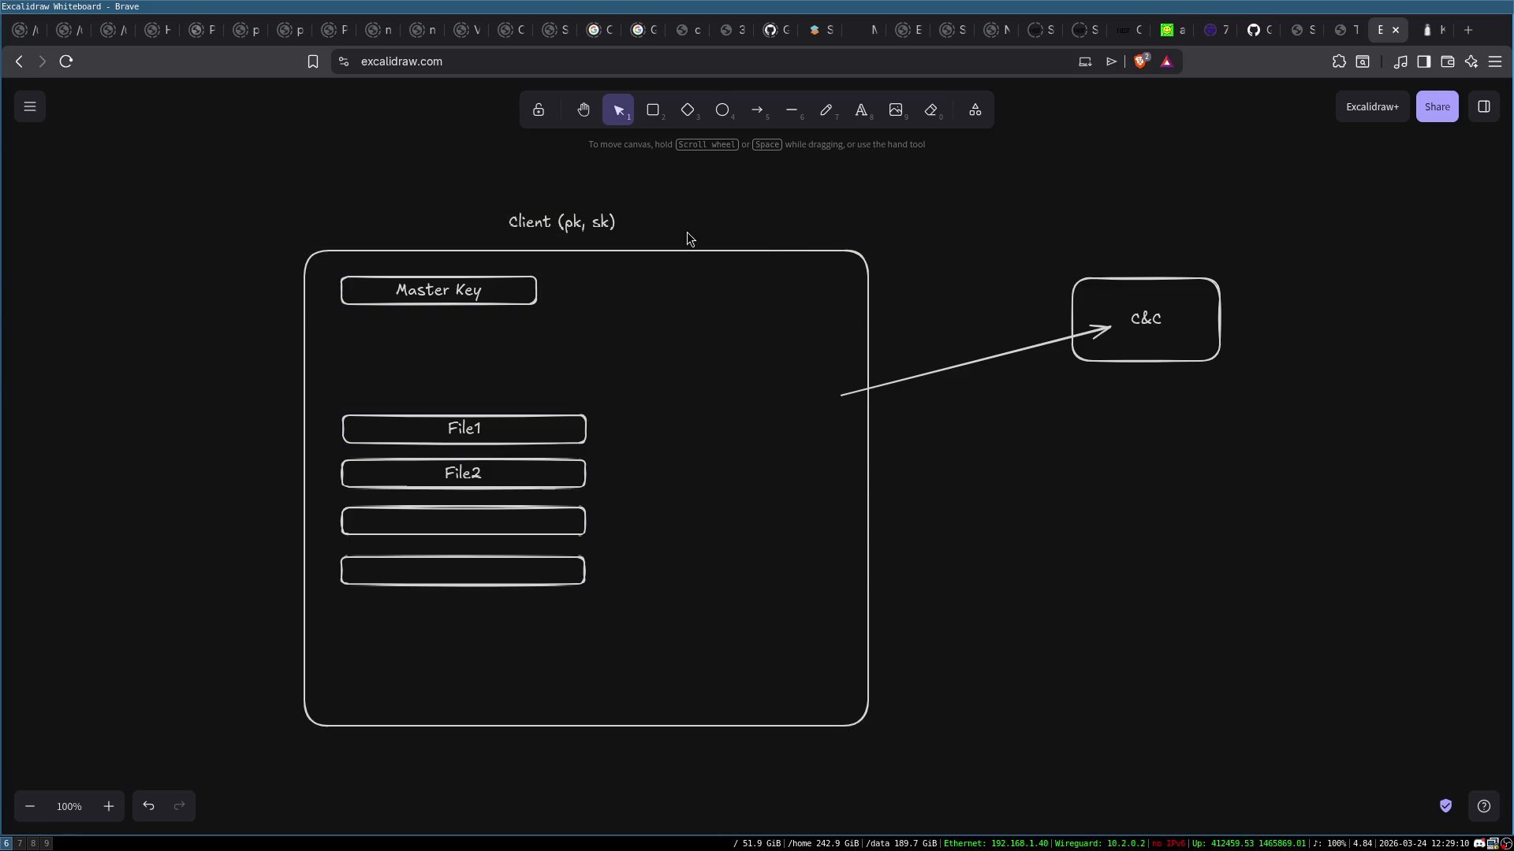
pyautogui.moveTo(215, 164)
pyautogui.mouseDown()
pyautogui.moveTo(828, 619)
pyautogui.moveTo(922, 655)
pyautogui.mouseUp()
pyautogui.click(1167, 316)
pyautogui.click(1113, 284)
pyautogui.click(1088, 174)
pyautogui.moveTo(267, 186)
pyautogui.mouseDown()
pyautogui.moveTo(750, 583)
pyautogui.moveTo(986, 726)
pyautogui.moveTo(981, 779)
pyautogui.mouseUp()
pyautogui.click(927, 621)
pyautogui.click(1158, 344)
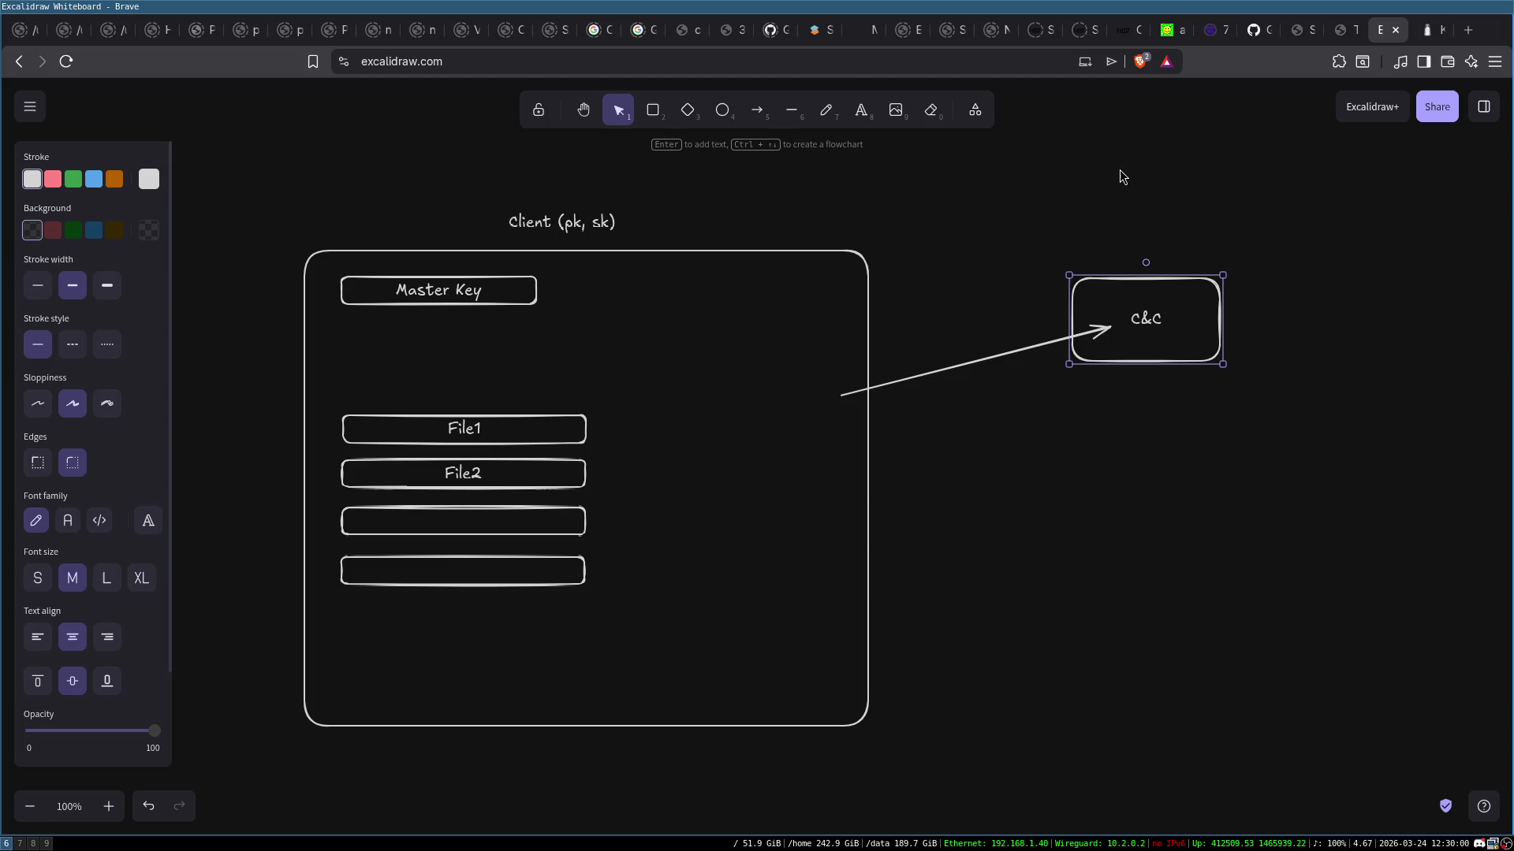
# Delete every element, then draw a new rounded box and duplicate it to the left
pyautogui.moveTo(261, 200)
pyautogui.mouseDown()
pyautogui.moveTo(1306, 832)
pyautogui.moveTo(1337, 791)
pyautogui.mouseUp()
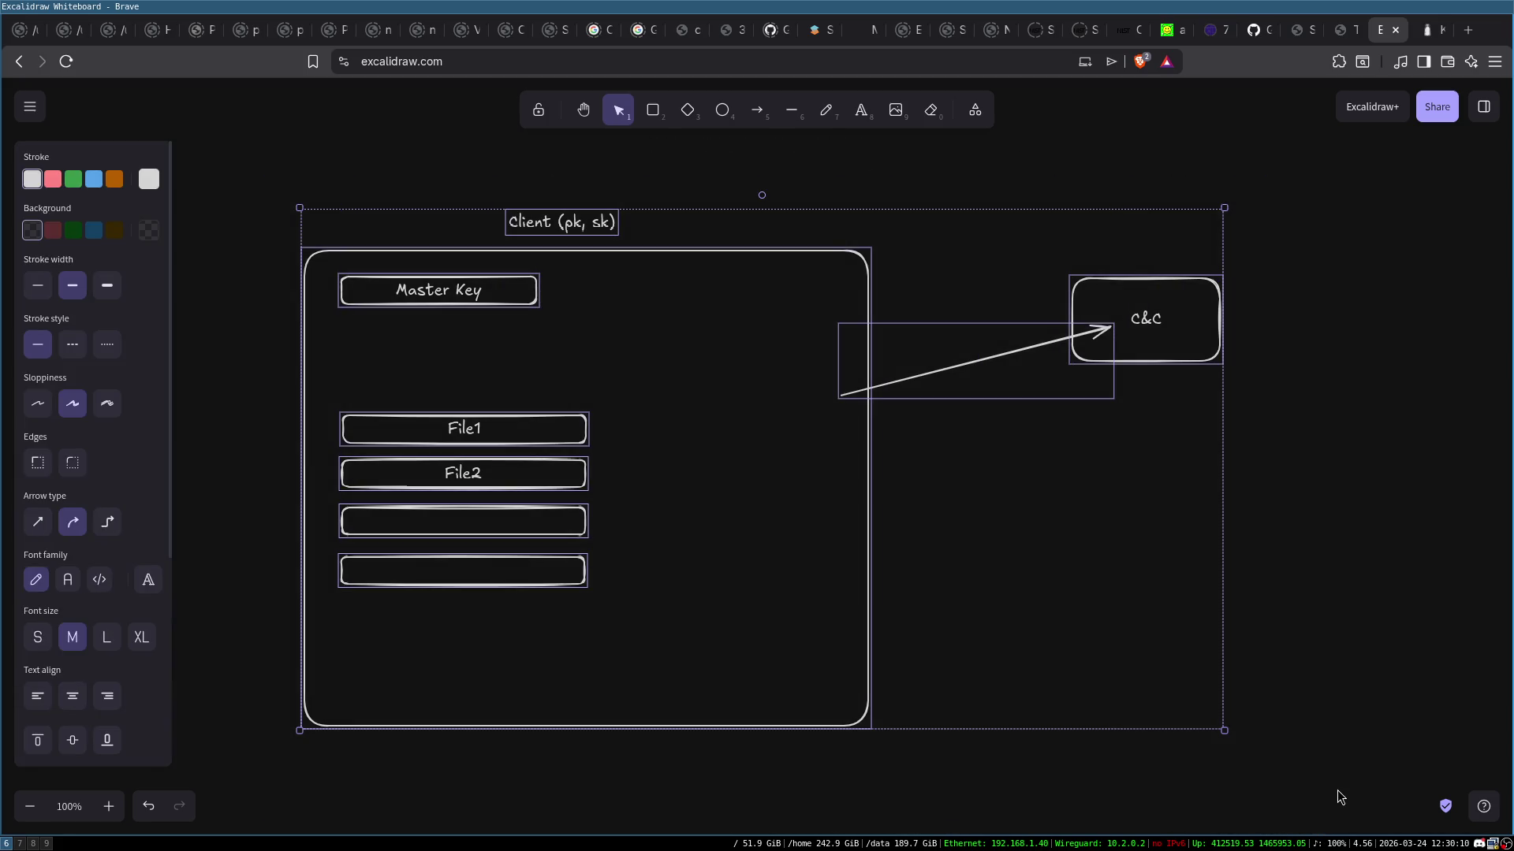
pyautogui.press('Delete')
pyautogui.click(653, 109)
pyautogui.moveTo(907, 271); pyautogui.dragTo(1049, 364)
pyautogui.moveTo(930, 291)
pyautogui.keyDown('alt'); pyautogui.mouseDown()
pyautogui.moveTo(503, 363)
pyautogui.moveTo(497, 321)
pyautogui.mouseUp(); pyautogui.keyUp('alt')
# Label the right box 'Server' and the left box 'Client'
pyautogui.doubleClick(510, 319)
pyautogui.click(709, 169)
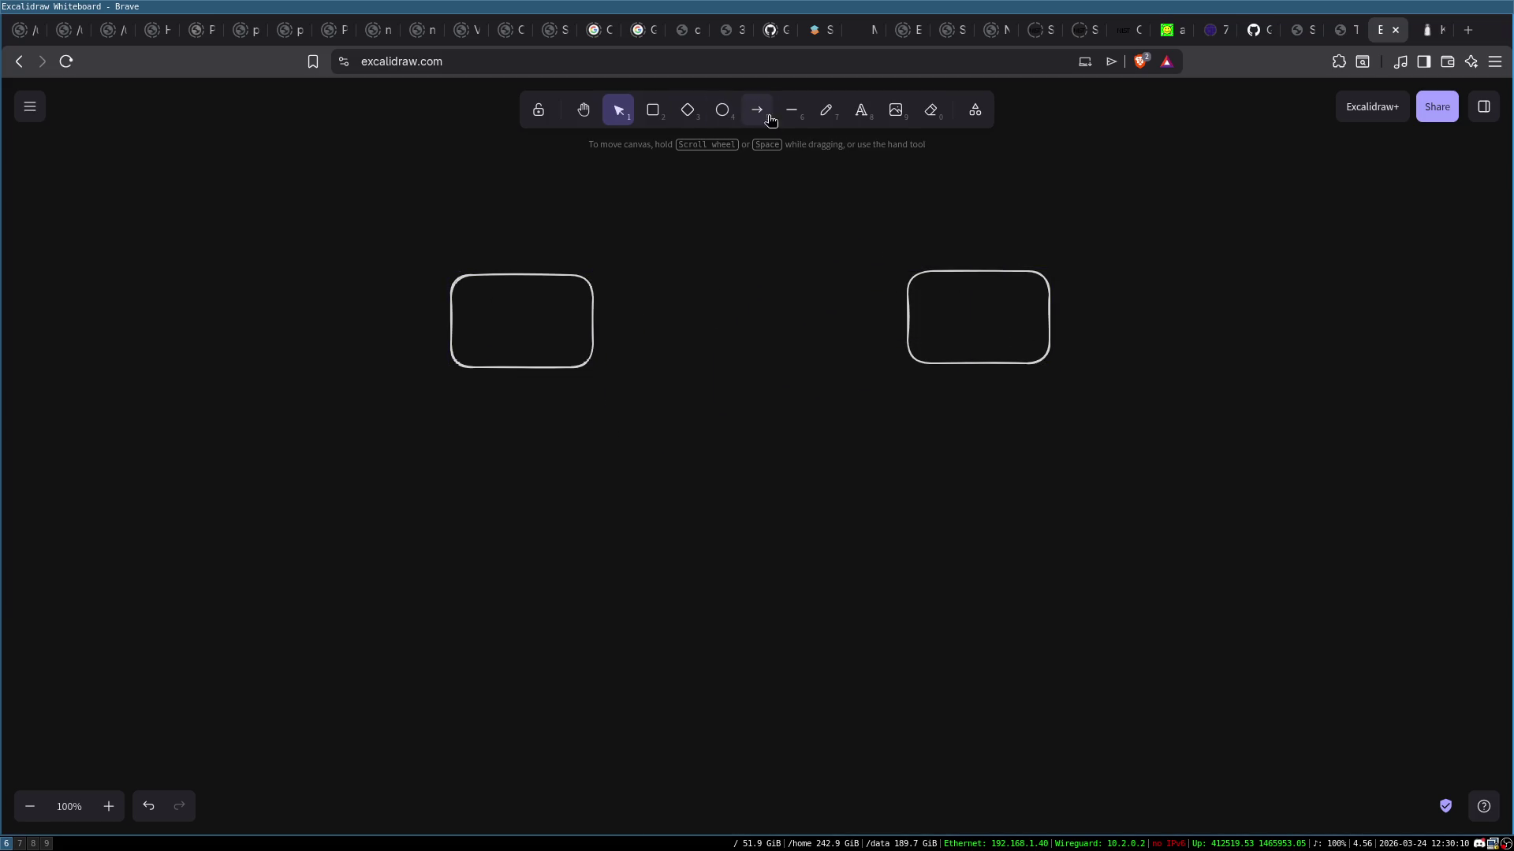
pyautogui.doubleClick(981, 318)
pyautogui.write('Ser')
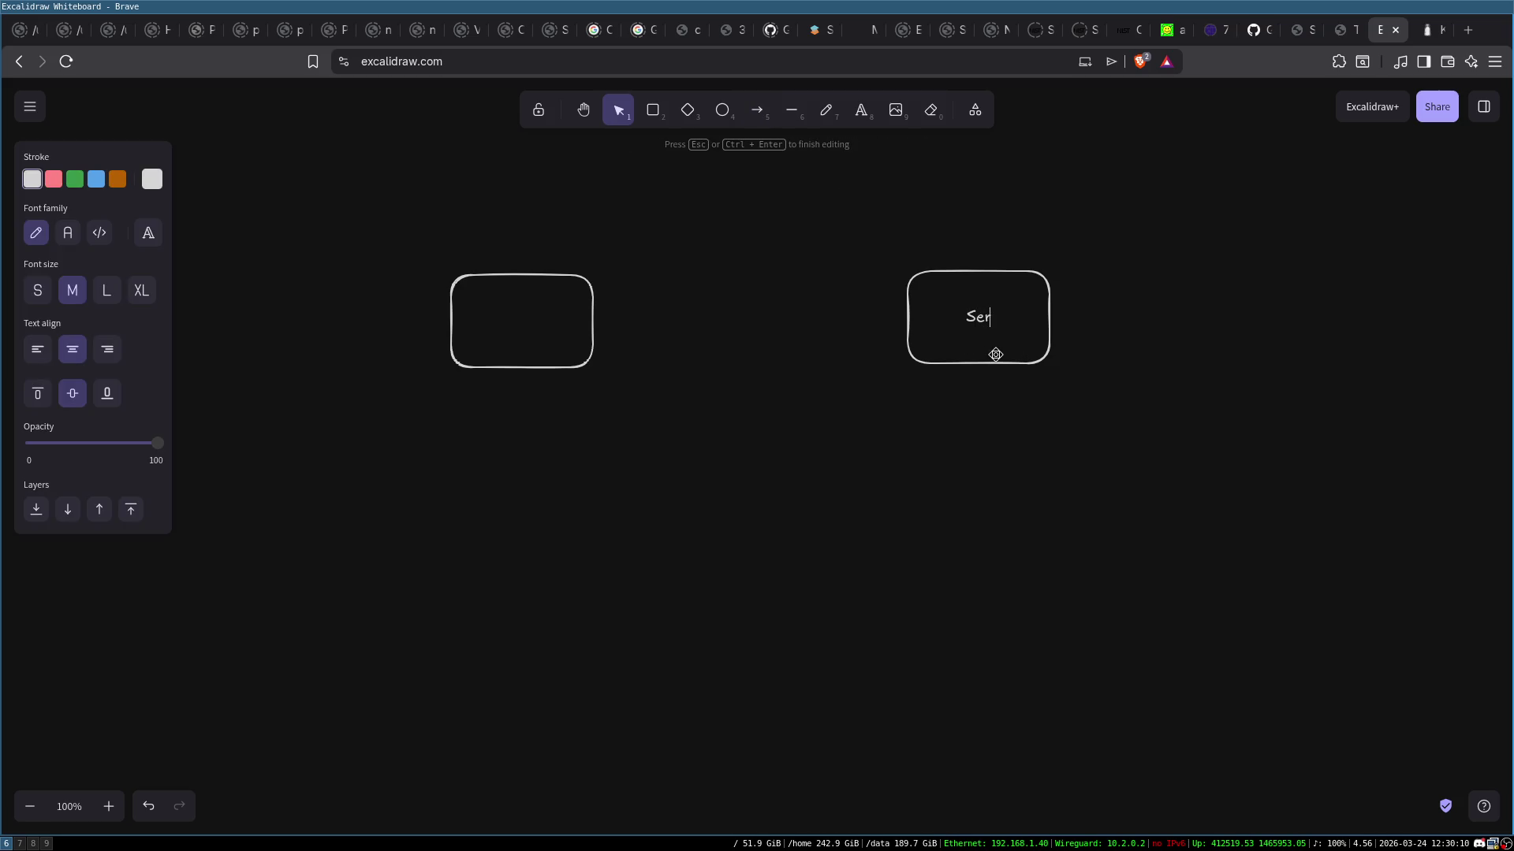
pyautogui.write('ver')
pyautogui.doubleClick(508, 315)
pyautogui.write('Client')
pyautogui.click(583, 404)
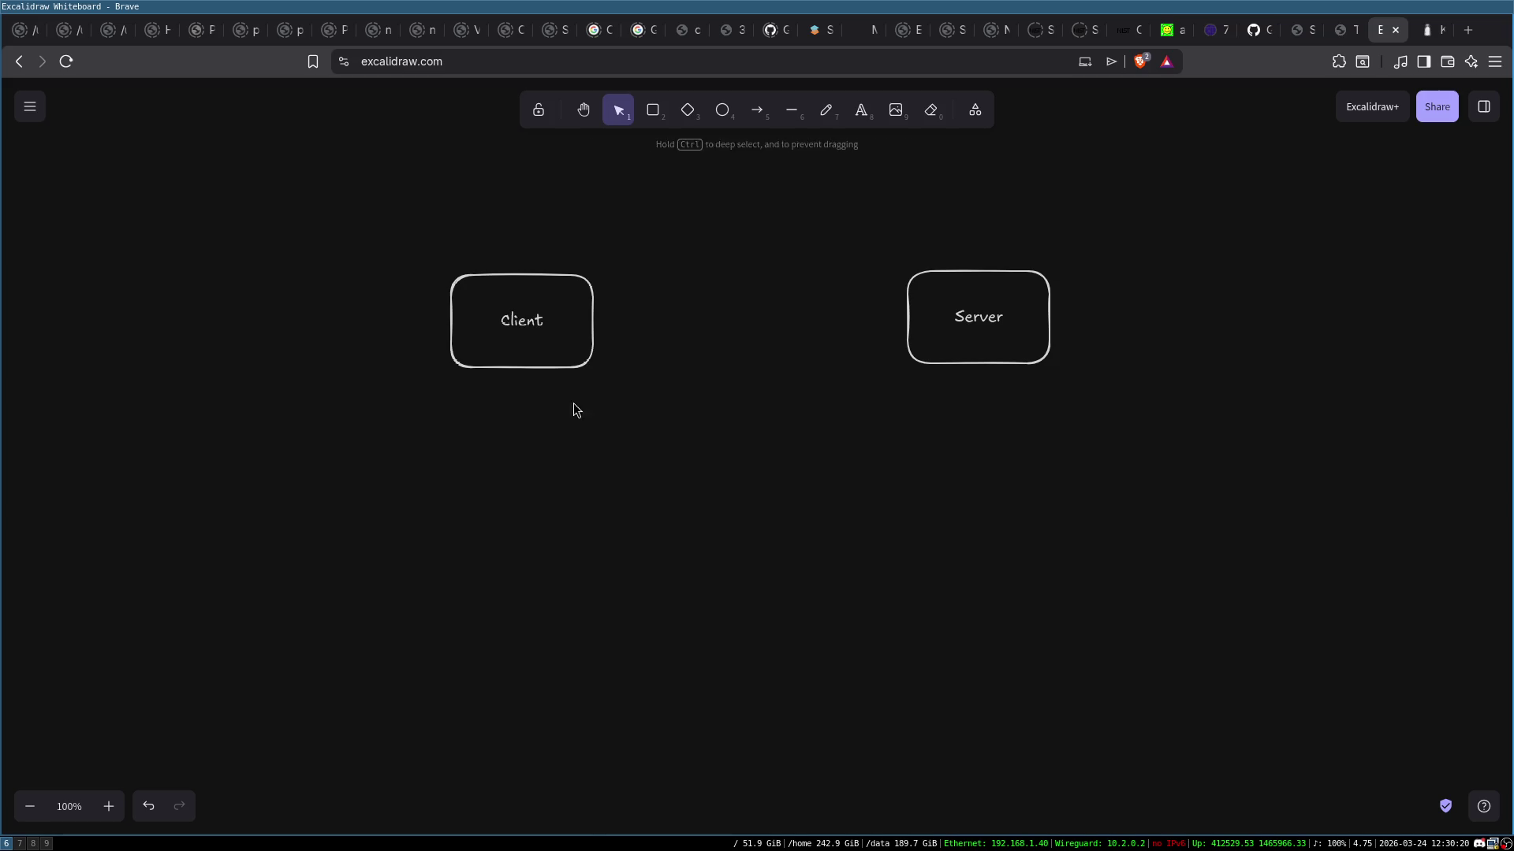
# Add 'cpk, csk' text beneath the Client box
pyautogui.doubleClick(523, 386)
pyautogui.write('c')
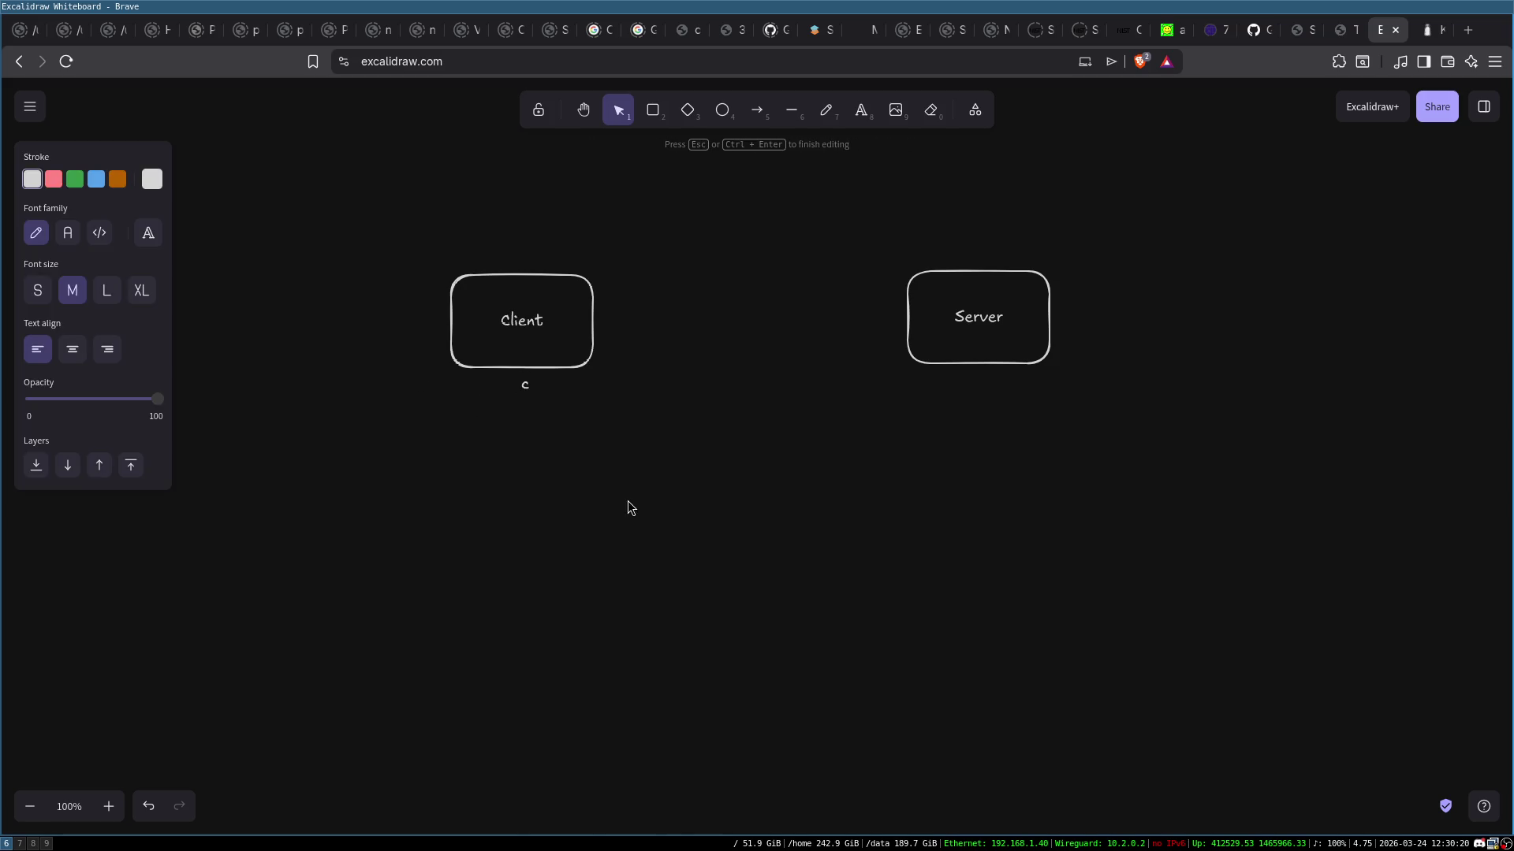
pyautogui.write('pk, csk')
pyautogui.click(627, 507)
pyautogui.moveTo(580, 385); pyautogui.dragTo(542, 387)
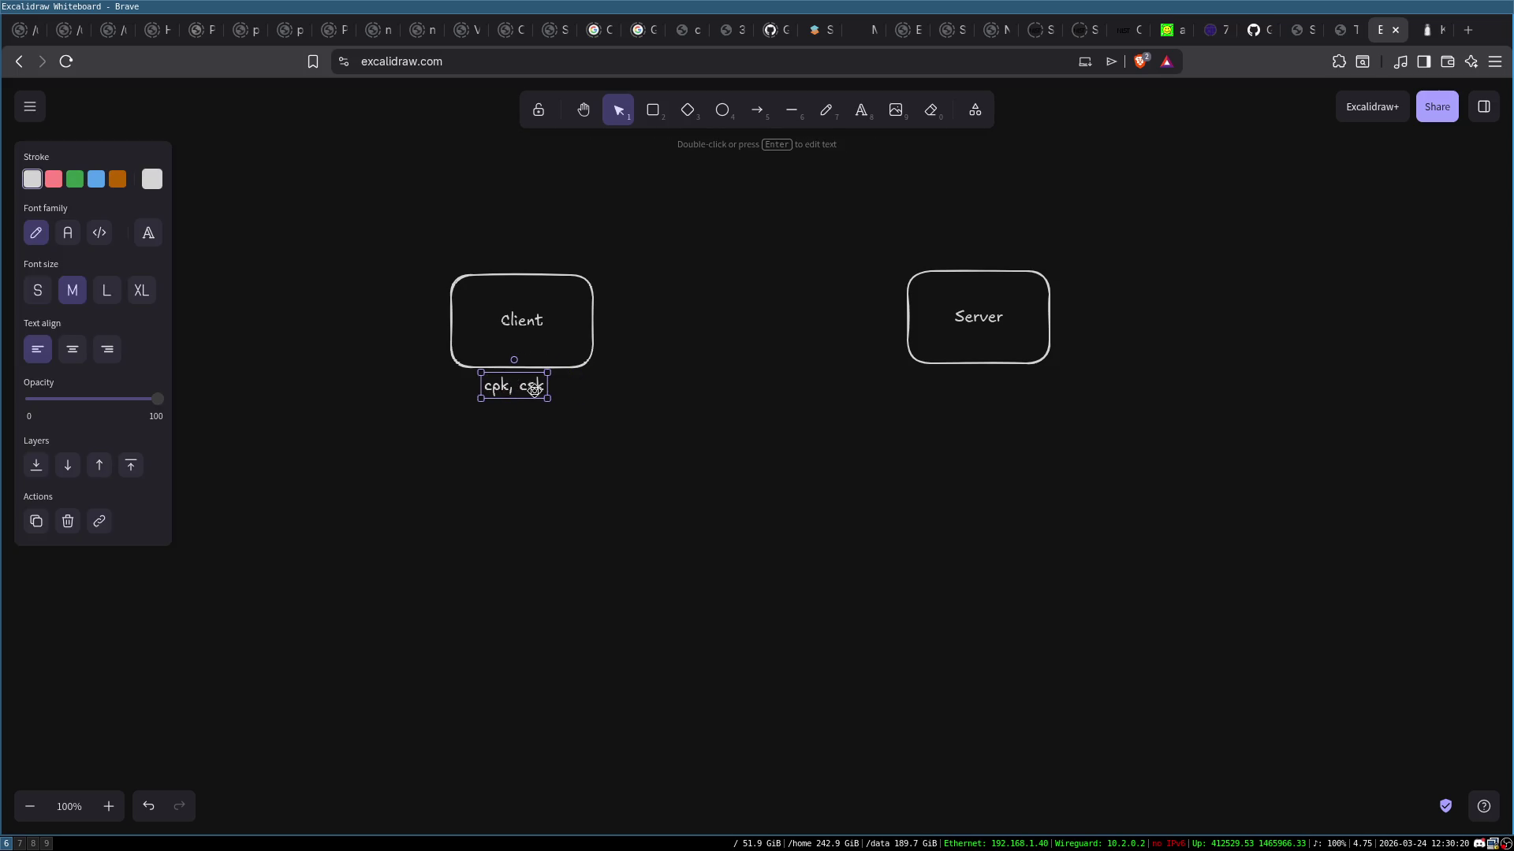
# Add 'cpk' text beneath the Server box and nudge it into place
pyautogui.doubleClick(946, 372)
pyautogui.write('cpk')
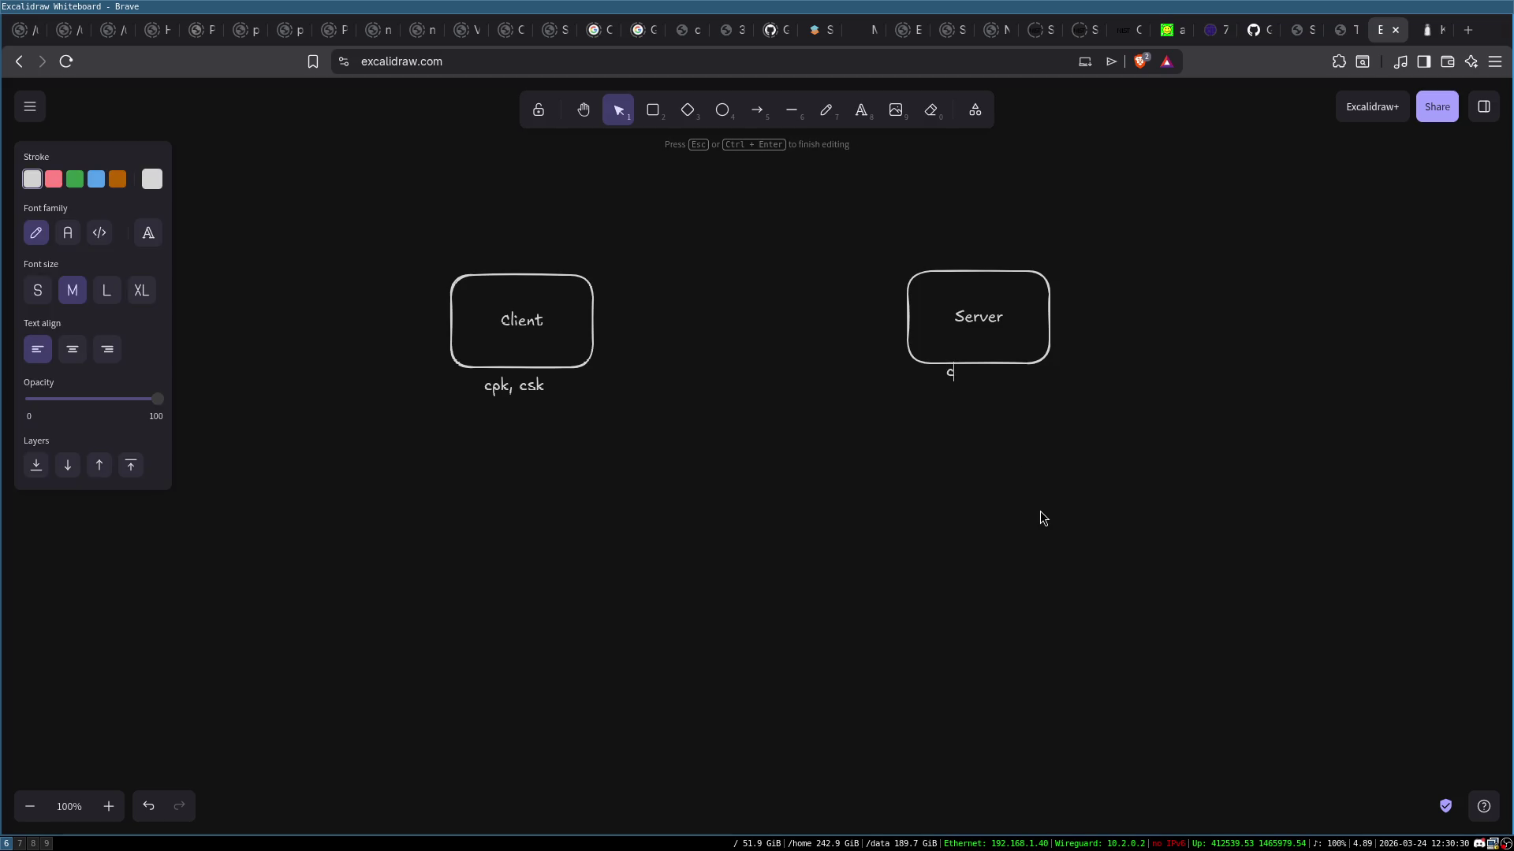
pyautogui.click(989, 466)
pyautogui.moveTo(964, 372); pyautogui.dragTo(966, 380)
pyautogui.click(939, 452)
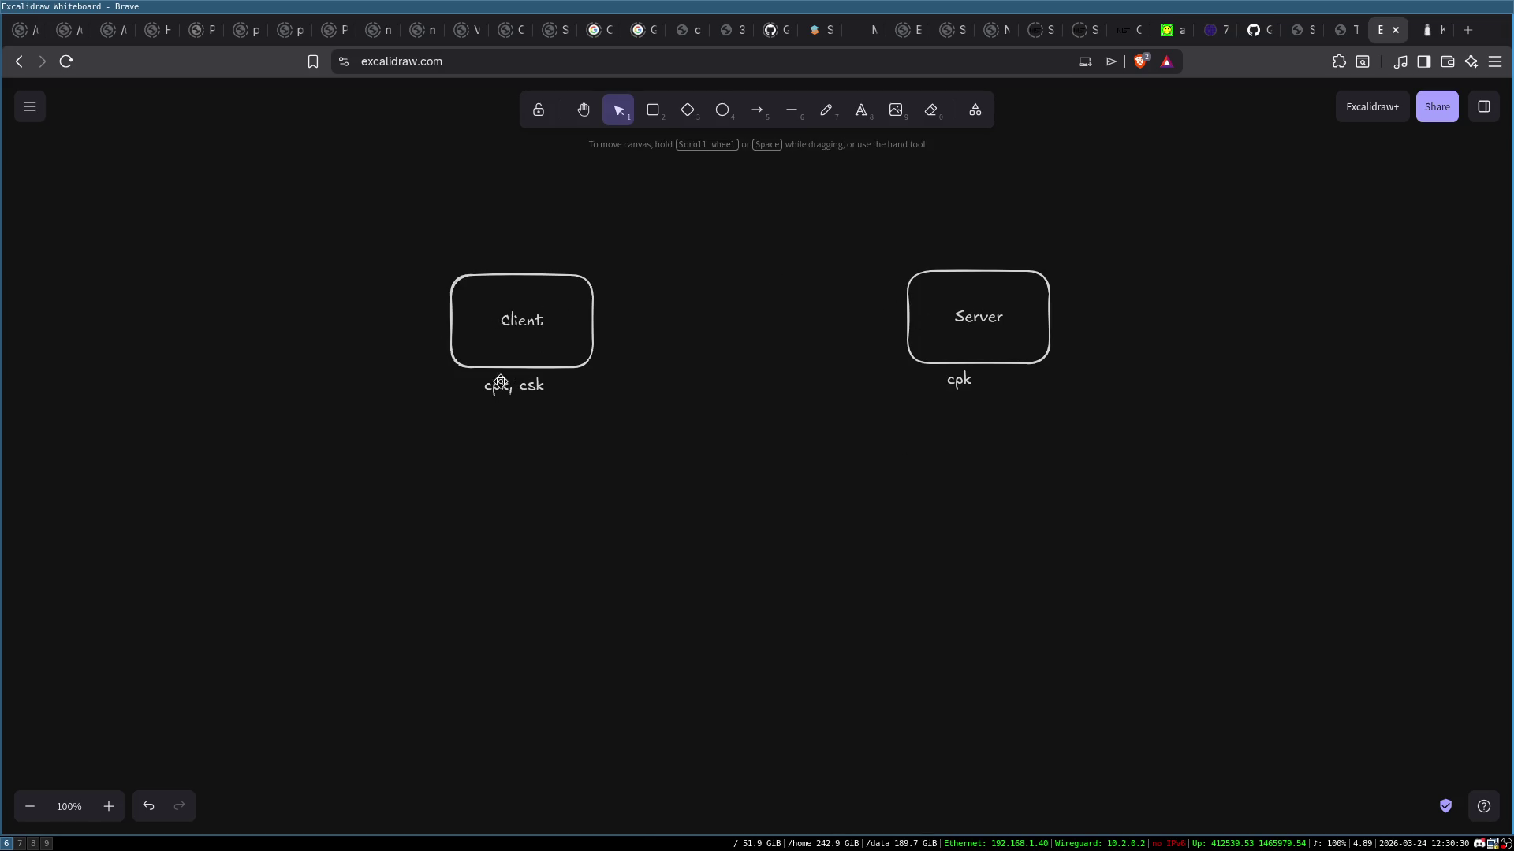
pyautogui.click(503, 398)
pyautogui.doubleClick(529, 388)
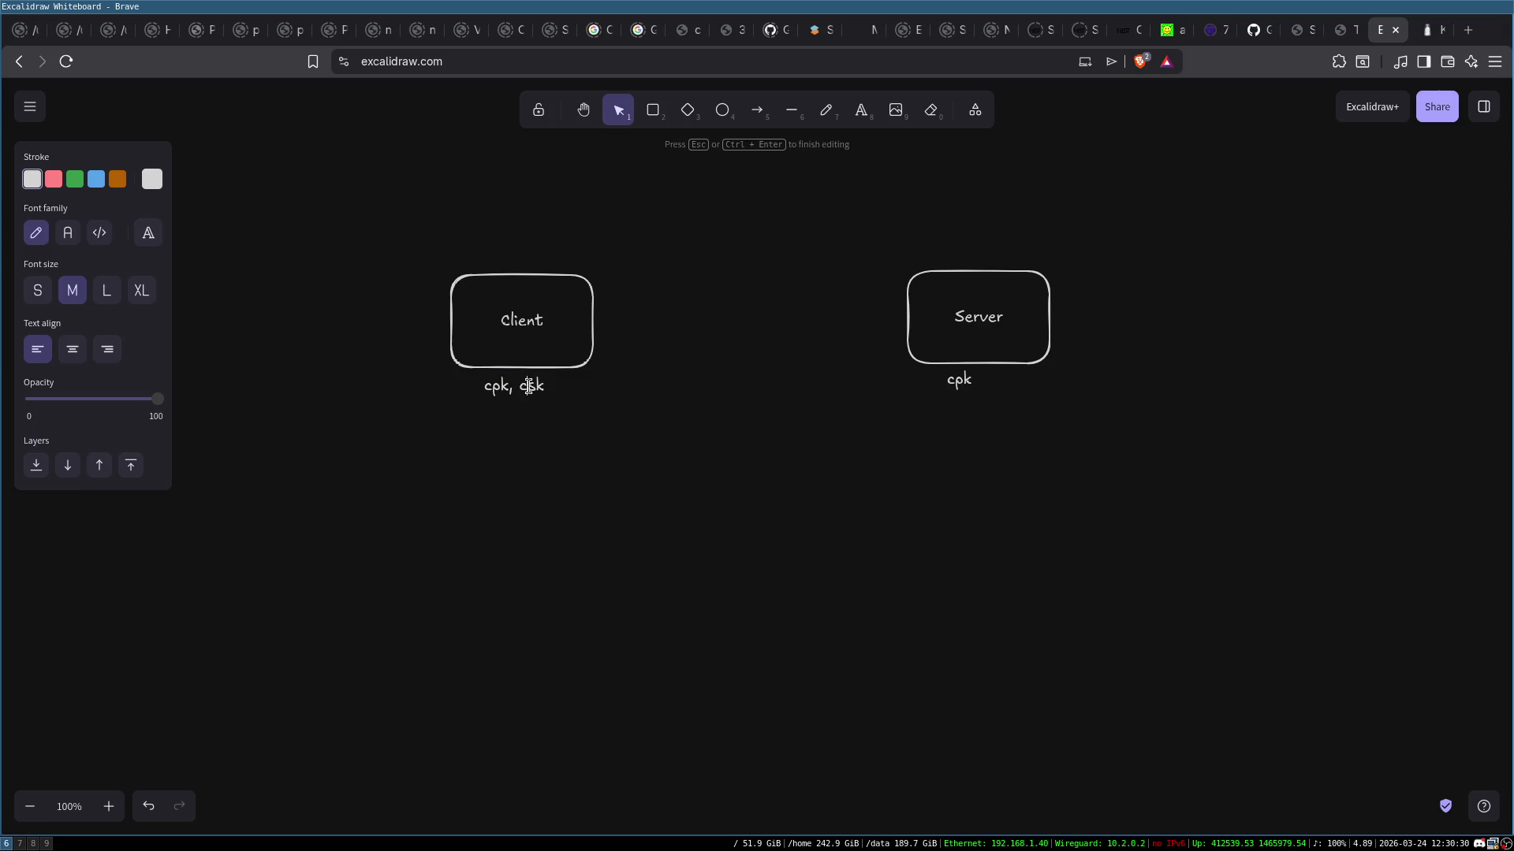
pyautogui.click(1028, 296)
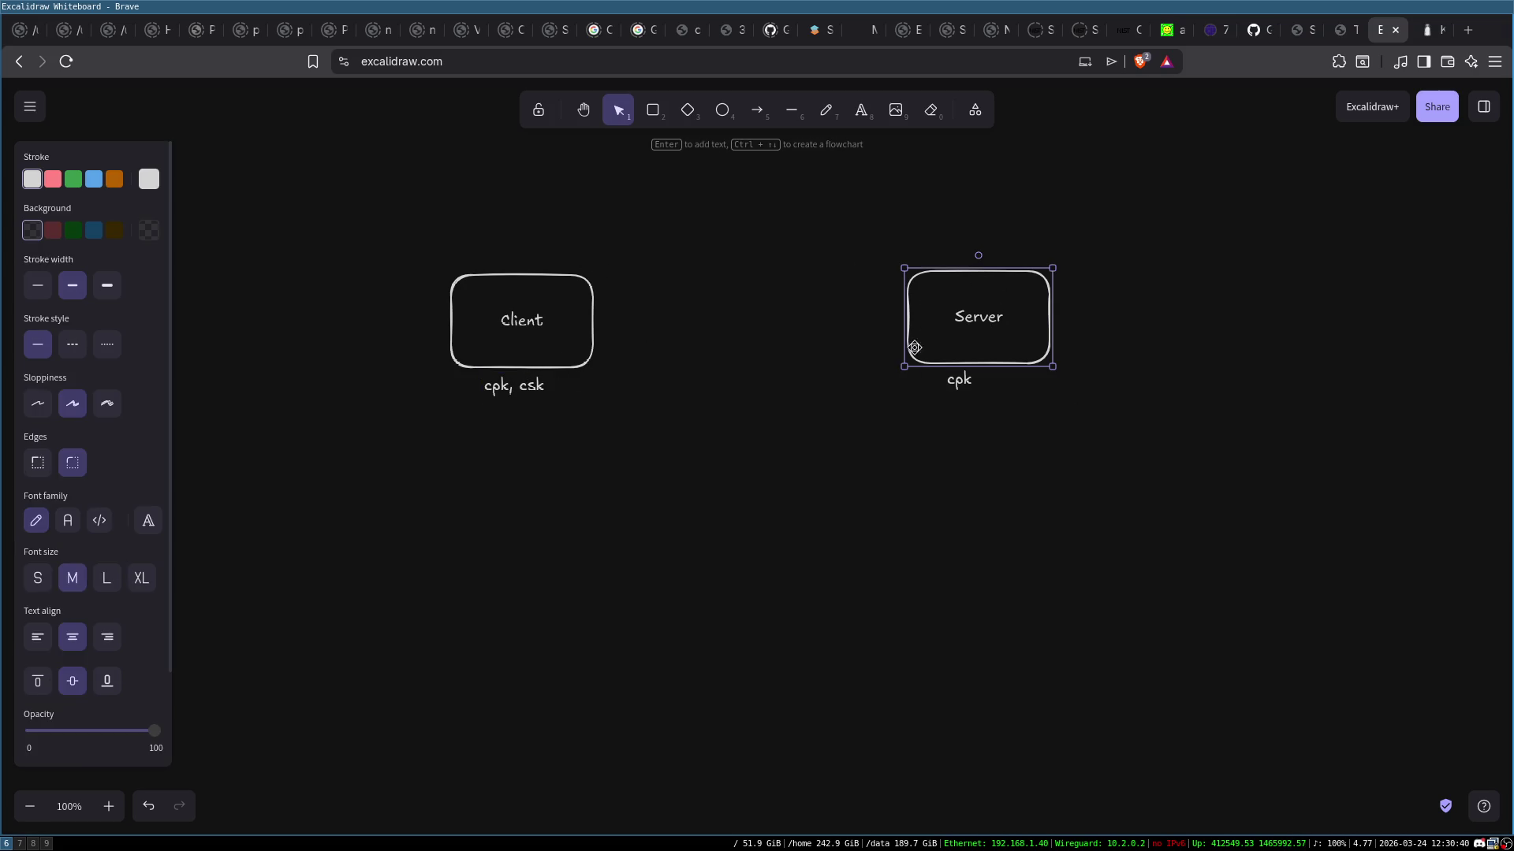
# Draw a Server-to-Client arrow labelled e(n = 100, cpk) and nudge the label left
pyautogui.click(757, 110)
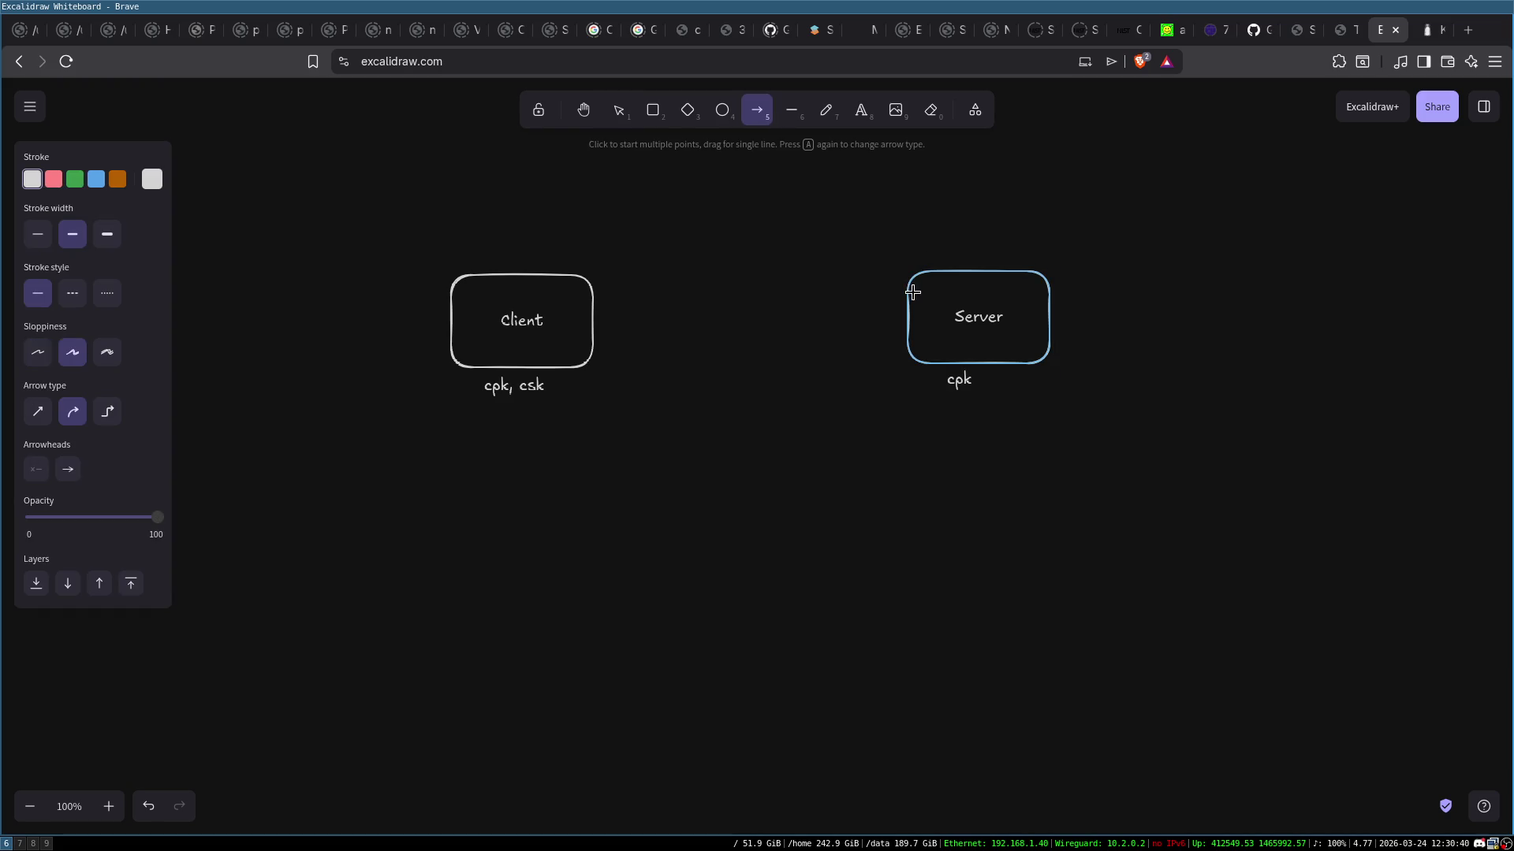
pyautogui.moveTo(912, 295); pyautogui.dragTo(561, 300)
pyautogui.doubleClick(737, 268)
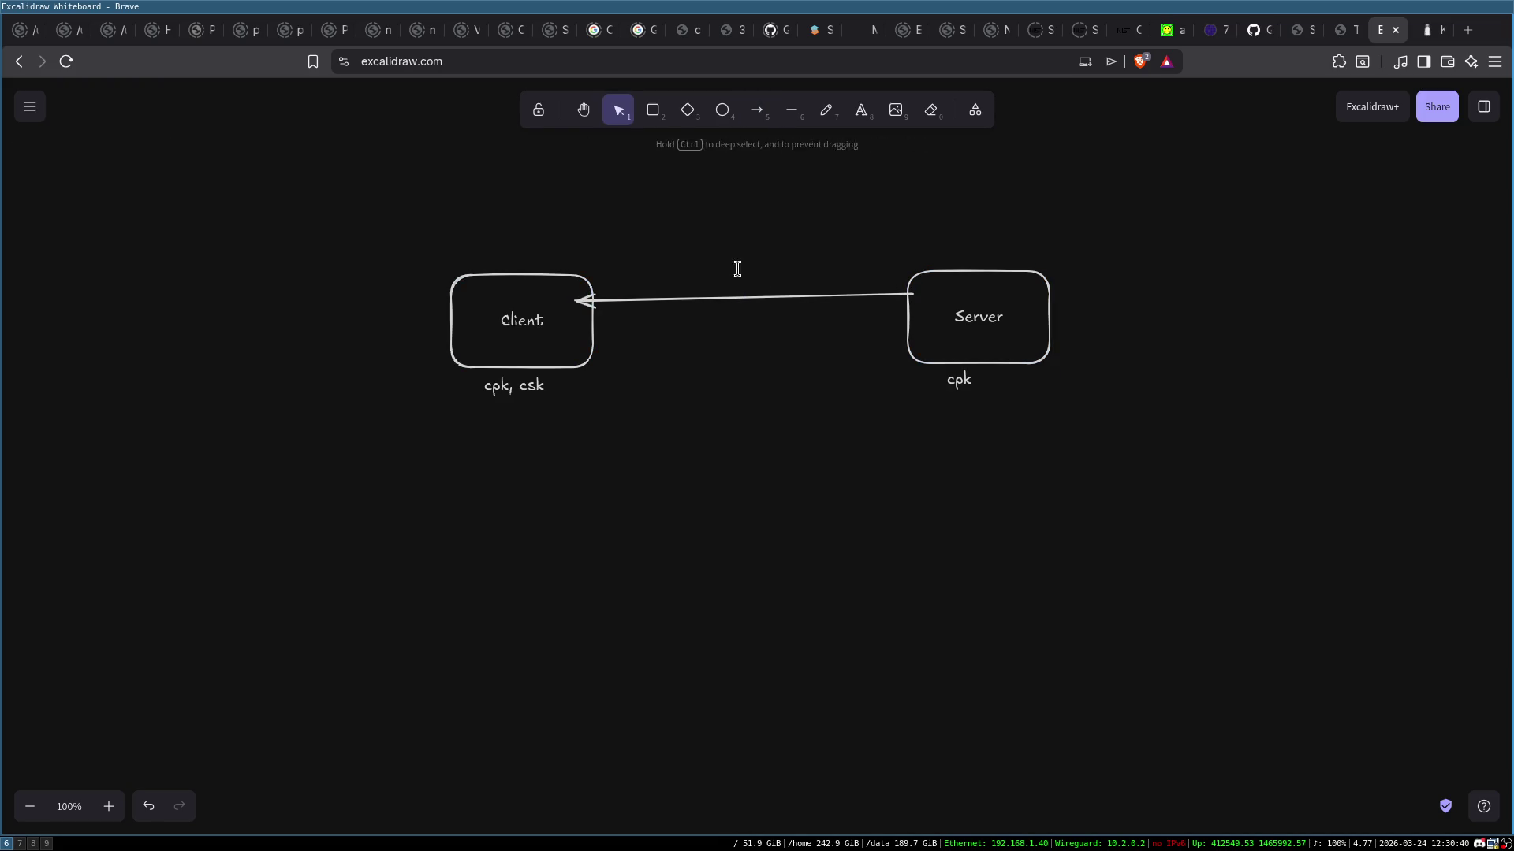
pyautogui.write('n= 100')
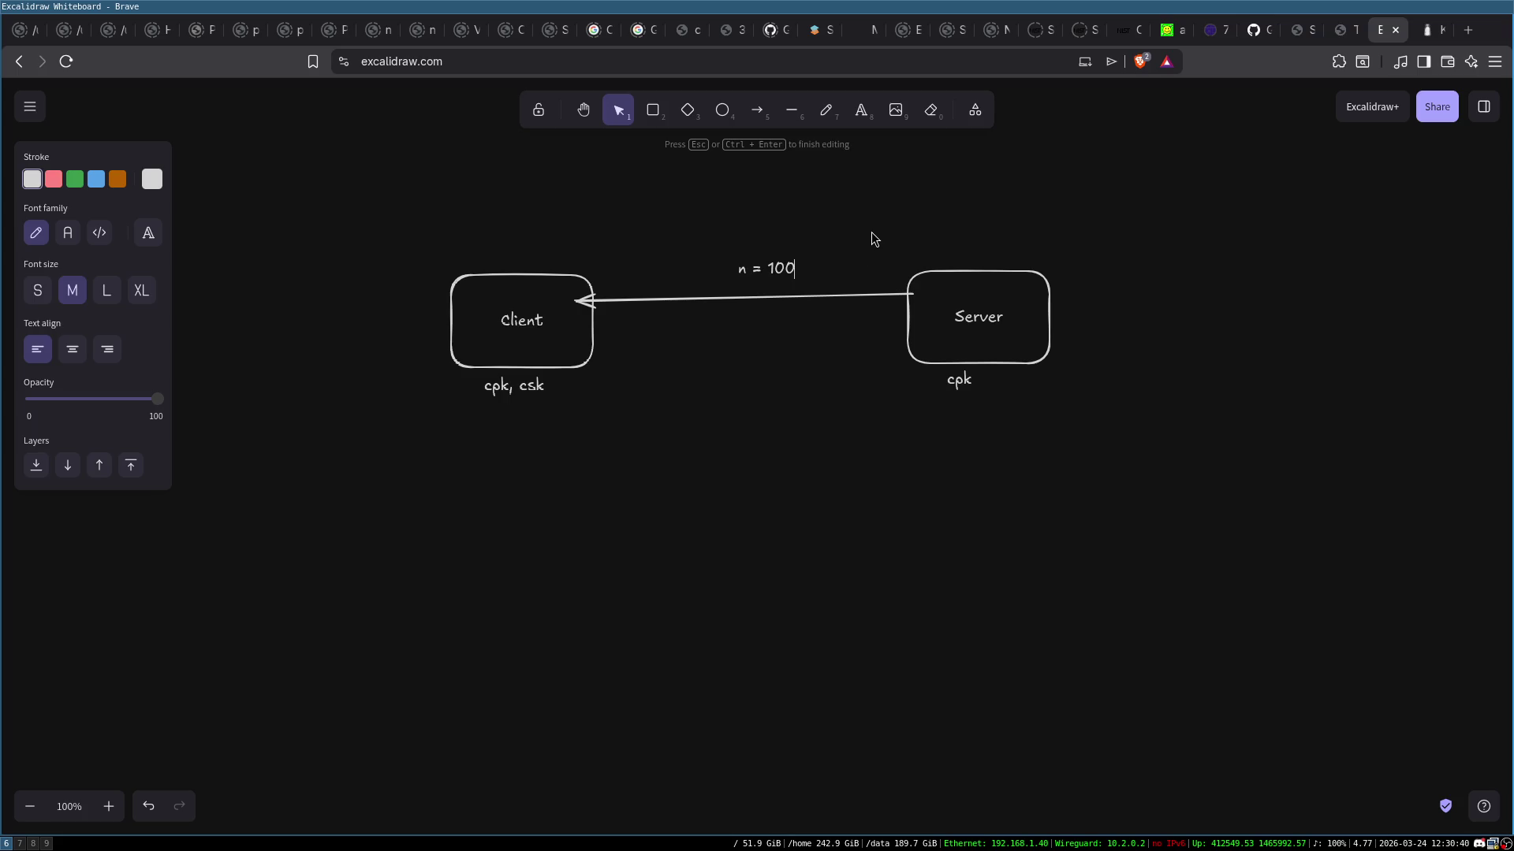
pyautogui.write(')')
pyautogui.write('(')
pyautogui.write('e')
pyautogui.write(', C')
pyautogui.press('BackSpace')
pyautogui.press('BackSpace')
pyautogui.write('c')
pyautogui.click(855, 215)
pyautogui.click(788, 269)
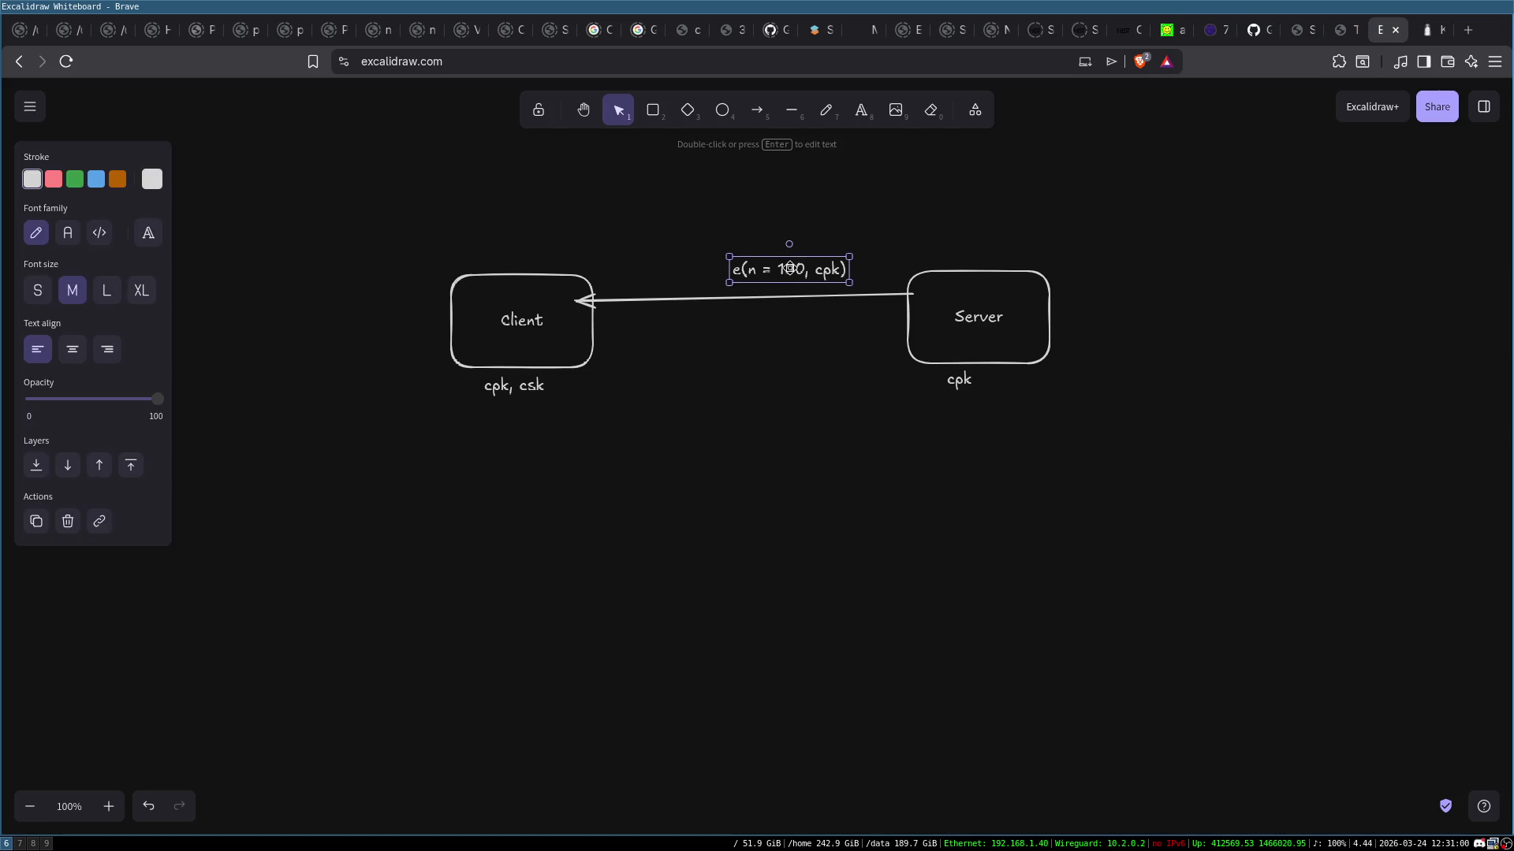
pyautogui.moveTo(789, 269); pyautogui.dragTo(770, 270)
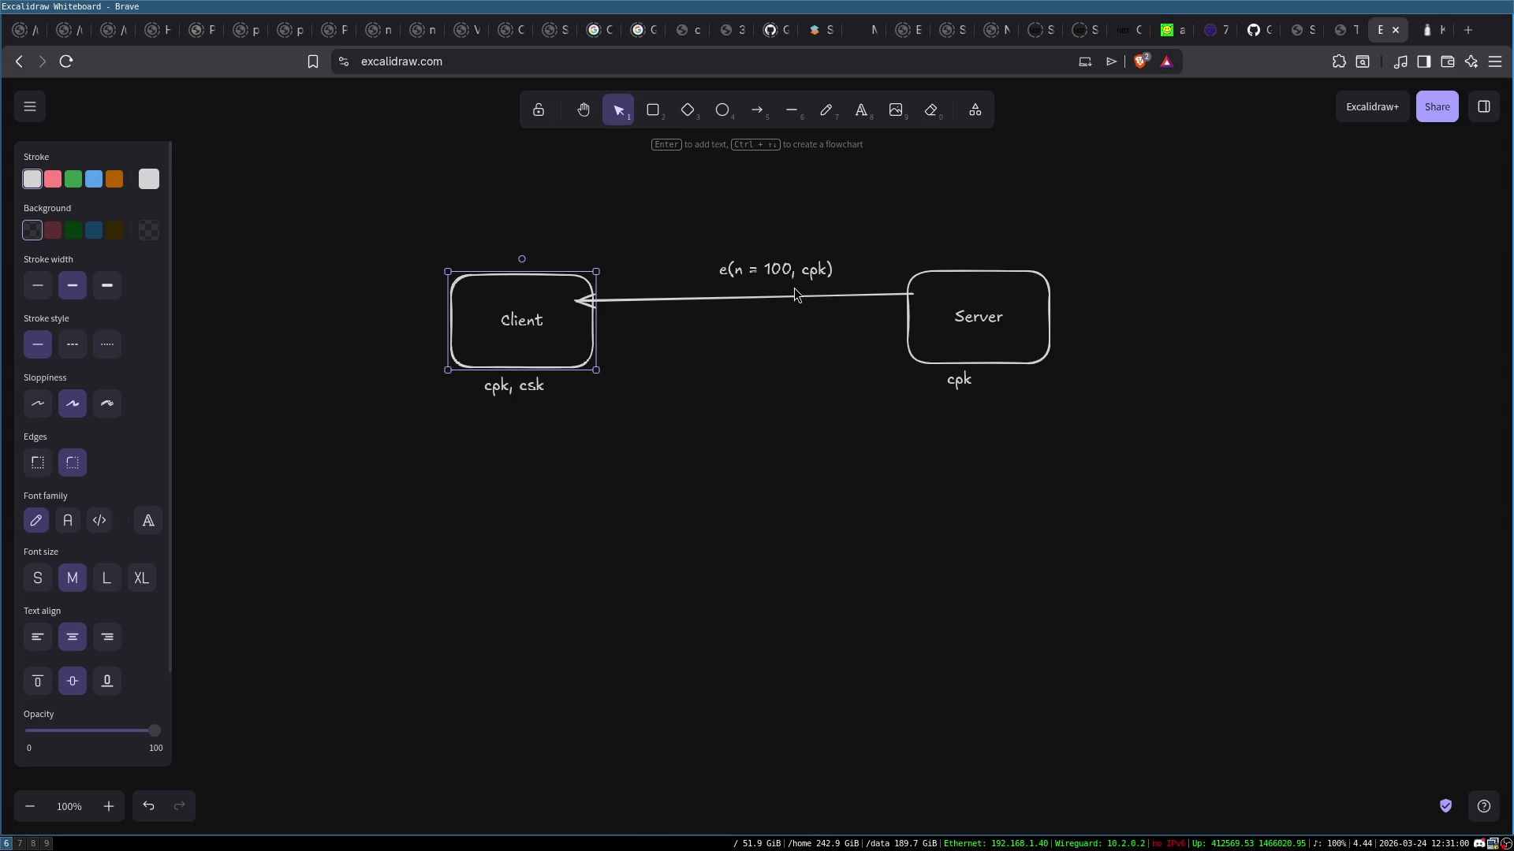
# Append the result = 2019 to the label and shift both label texts left above the arrow
pyautogui.doubleClick(780, 268)
pyautogui.click(754, 269)
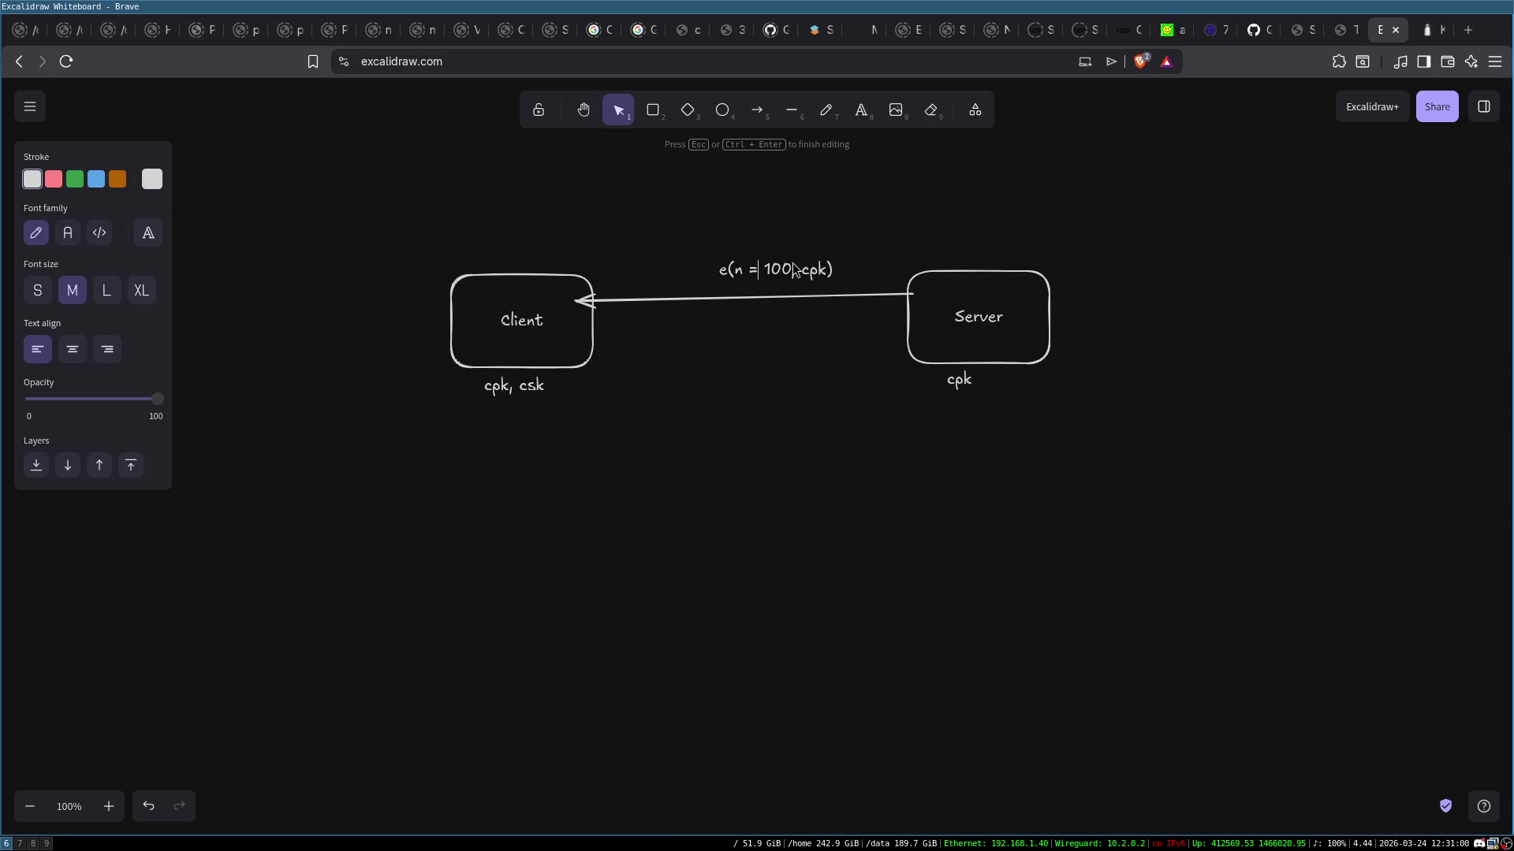
pyautogui.click(848, 270)
pyautogui.doubleClick(840, 268)
pyautogui.write('2319')
pyautogui.click(912, 229)
pyautogui.moveTo(869, 269)
pyautogui.mouseDown()
pyautogui.moveTo(820, 270)
pyautogui.moveTo(866, 270)
pyautogui.mouseUp()
pyautogui.moveTo(712, 228)
pyautogui.mouseDown()
pyautogui.moveTo(809, 279)
pyautogui.moveTo(907, 295)
pyautogui.mouseUp()
pyautogui.moveTo(798, 273); pyautogui.dragTo(746, 273)
pyautogui.click(788, 199)
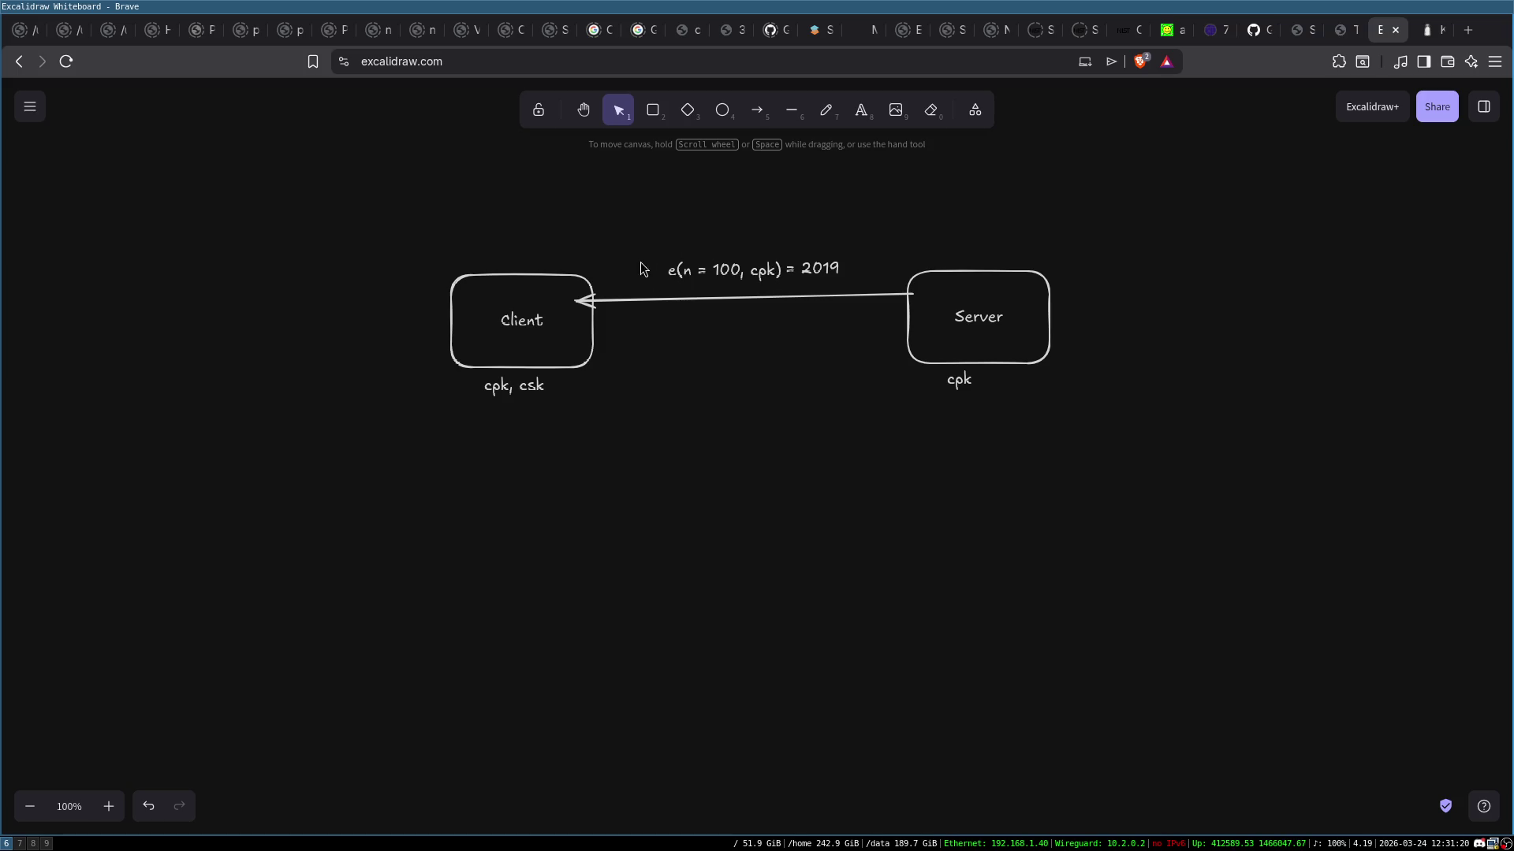
pyautogui.click(755, 113)
# Draw a Client-to-Server arrow below the first and label it e(n = 101, csk)
pyautogui.moveTo(578, 344); pyautogui.dragTo(916, 341)
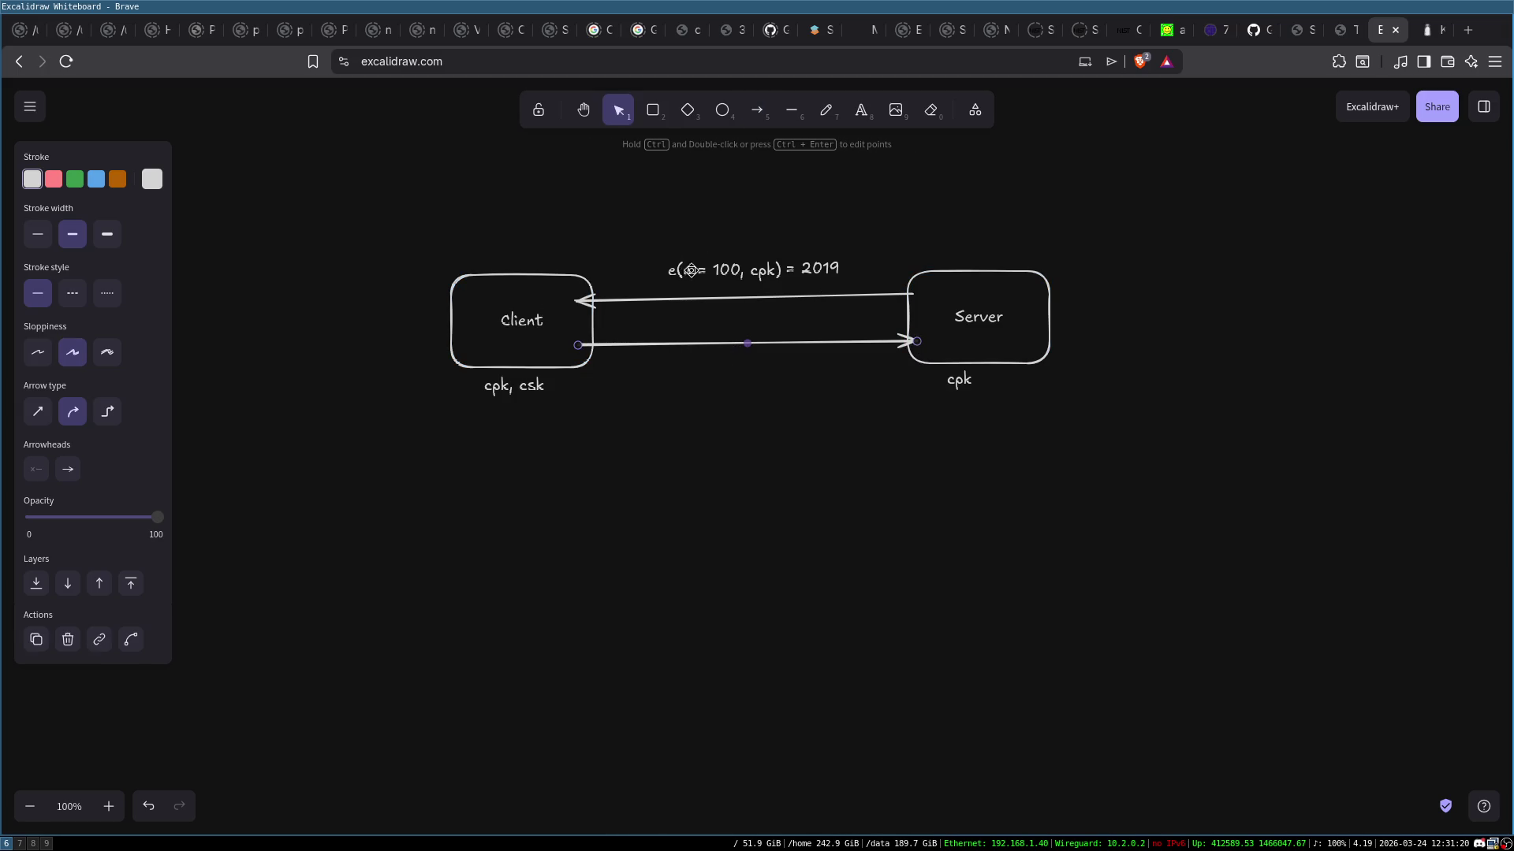
pyautogui.doubleClick(678, 354)
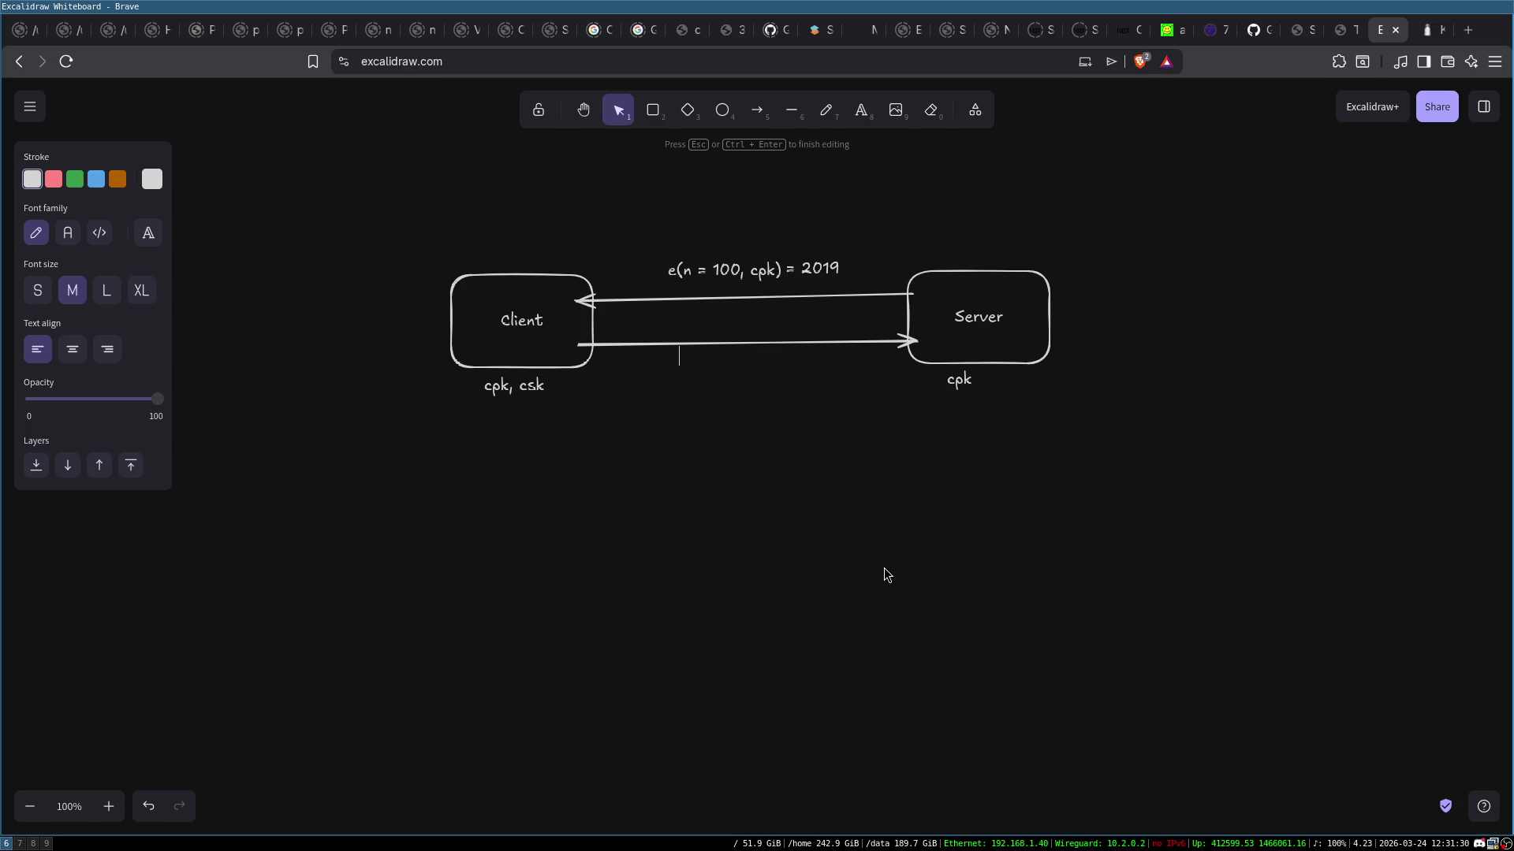
pyautogui.write('n =')
pyautogui.write(' 101')
pyautogui.press('Home')
pyautogui.write('e(')
pyautogui.press('End')
pyautogui.write(',')
pyautogui.write(' cp')
pyautogui.press('BackSpace')
pyautogui.press('BackSpace')
pyautogui.write('csk)')
pyautogui.click(811, 385)
# Select the entire Client/Server diagram with a rubber-band selection
pyautogui.hotkey('ctrl', 'a')
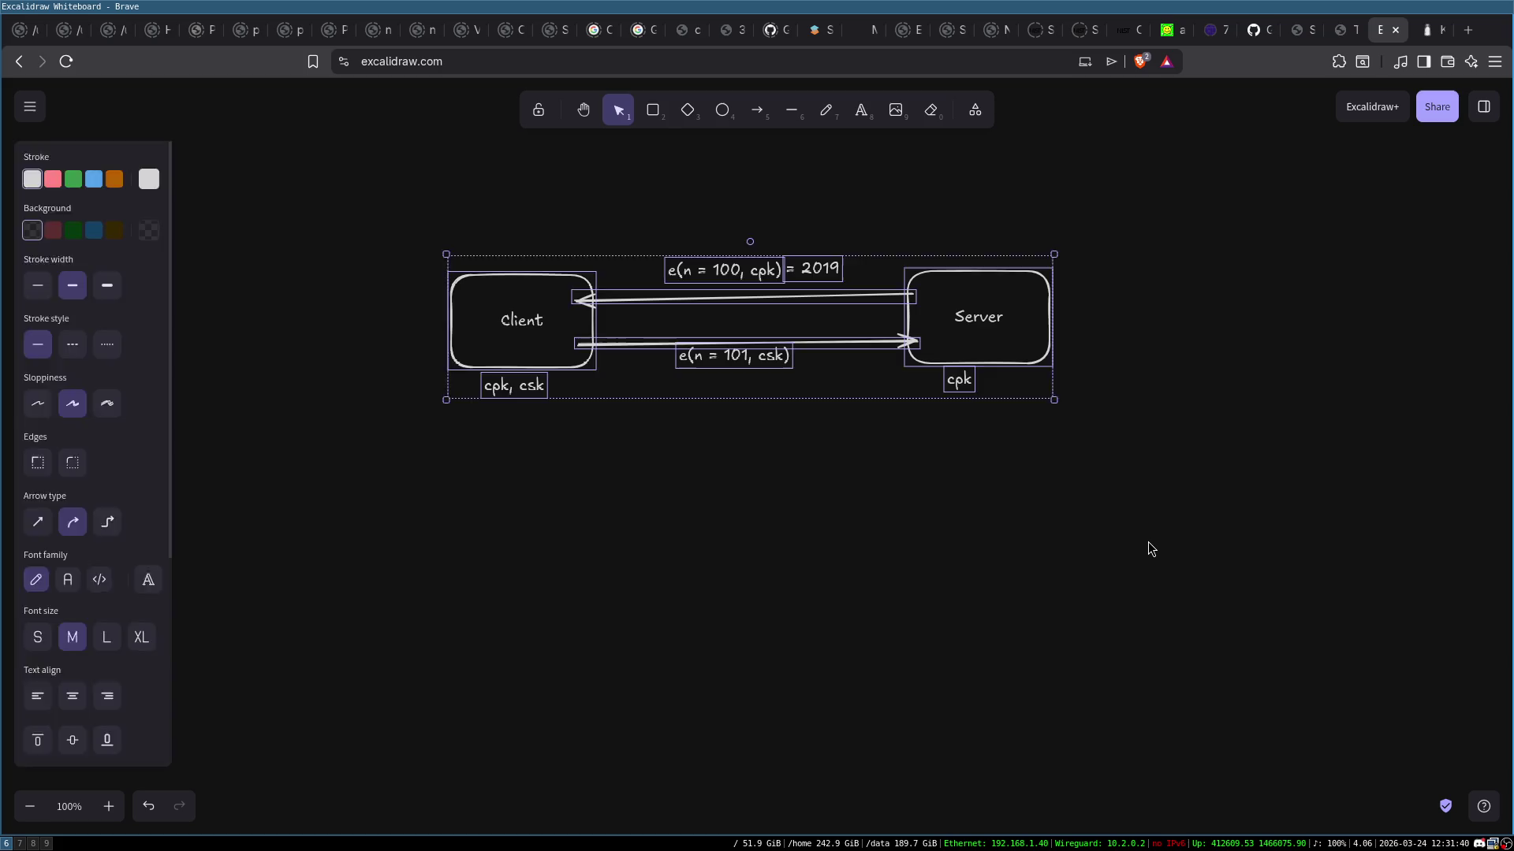
pyautogui.press('Escape')
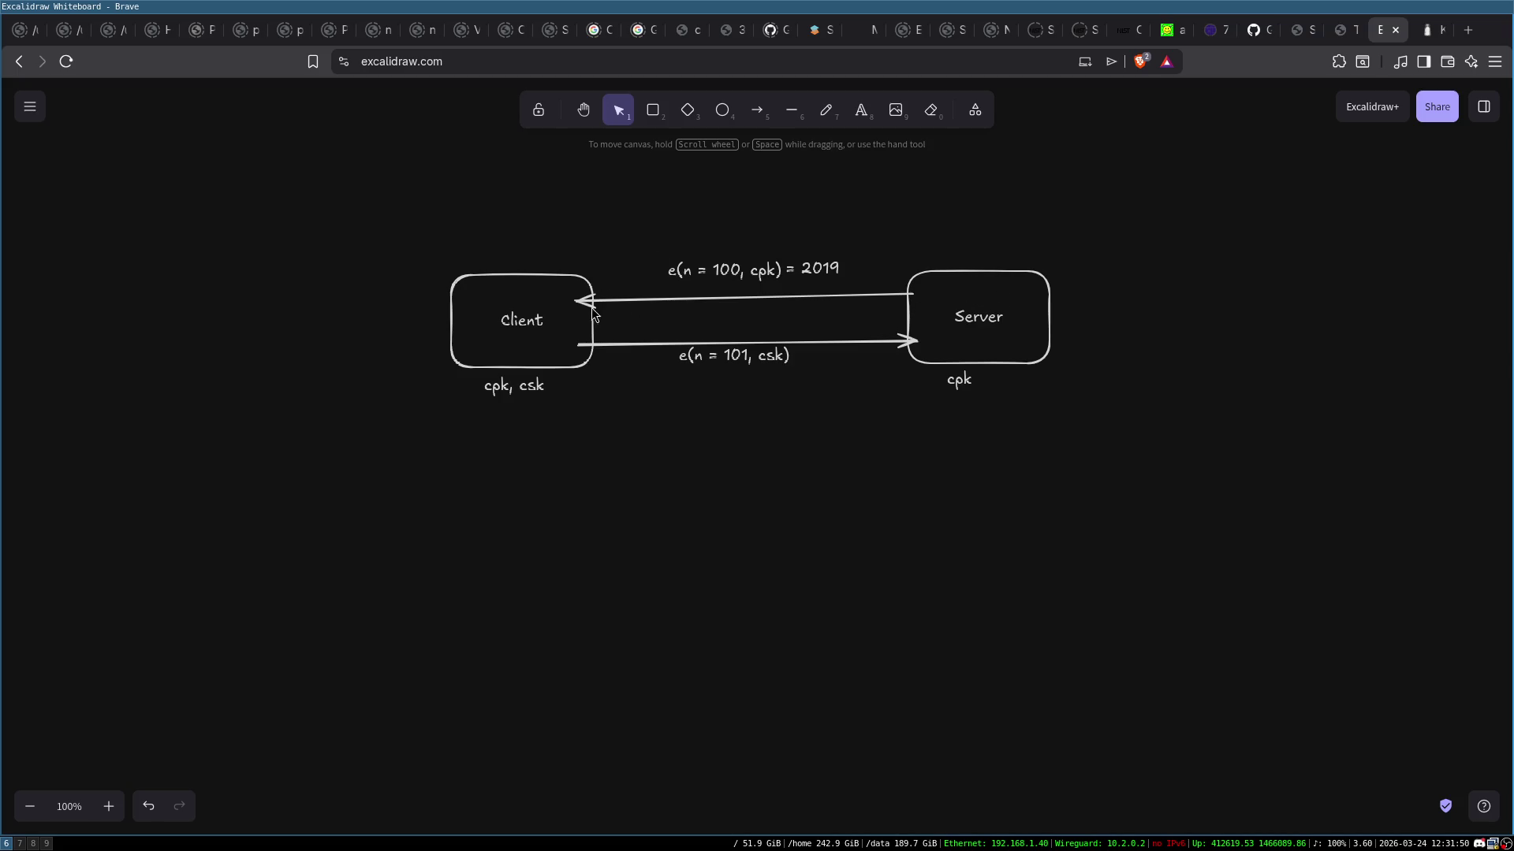
pyautogui.click(973, 315)
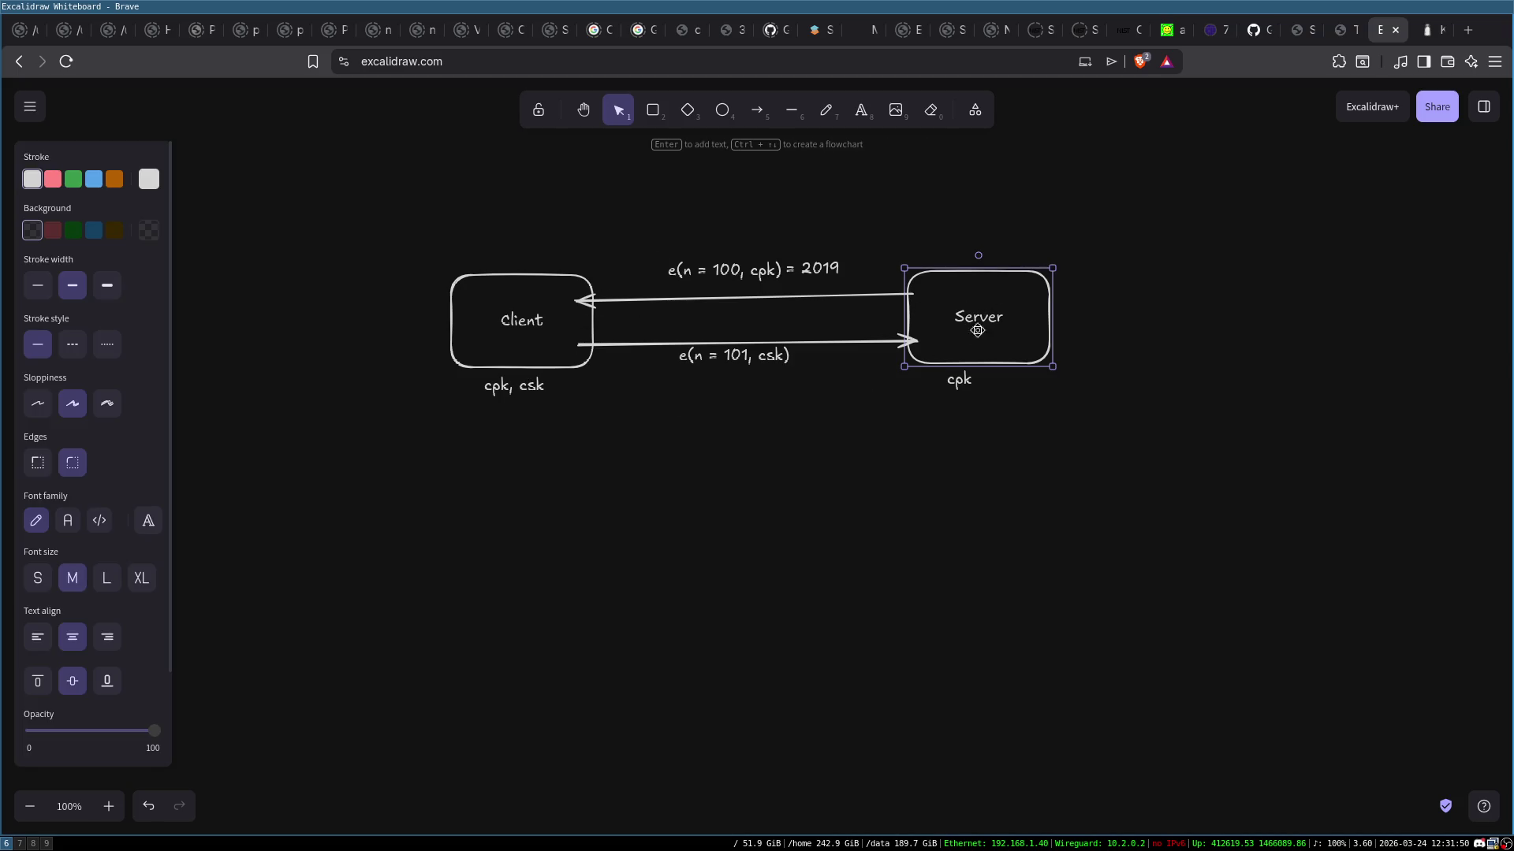
pyautogui.click(952, 484)
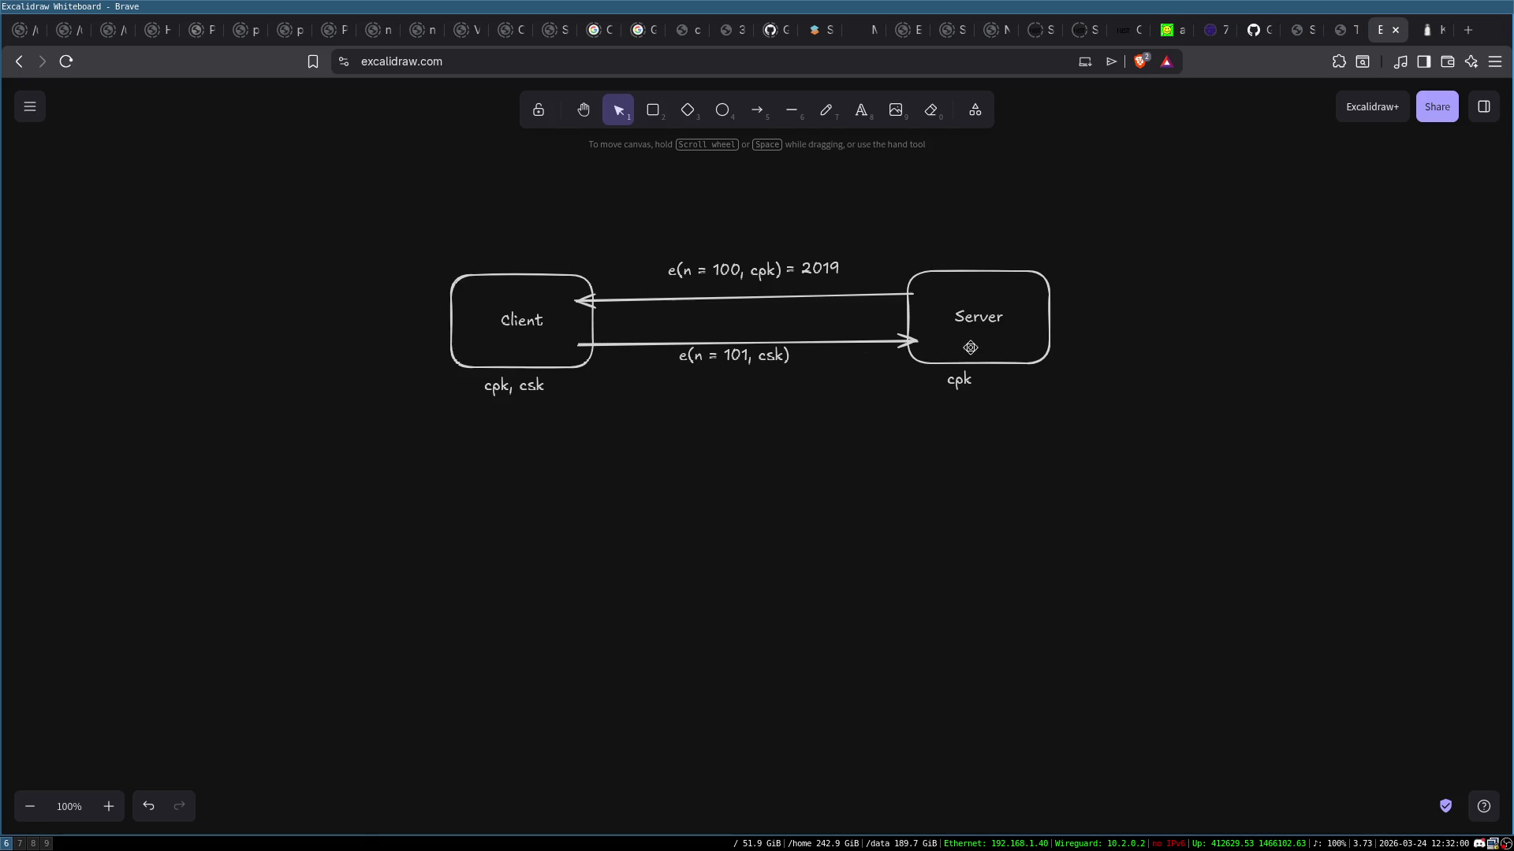
pyautogui.click(1000, 322)
pyautogui.click(1096, 528)
pyautogui.moveTo(415, 225)
pyautogui.mouseDown()
pyautogui.moveTo(1134, 460)
pyautogui.moveTo(1209, 471)
pyautogui.mouseUp()
# Delete the selected Client/Server diagram, boxes, arrows and labels, leaving a blank canvas
pyautogui.press('Delete')
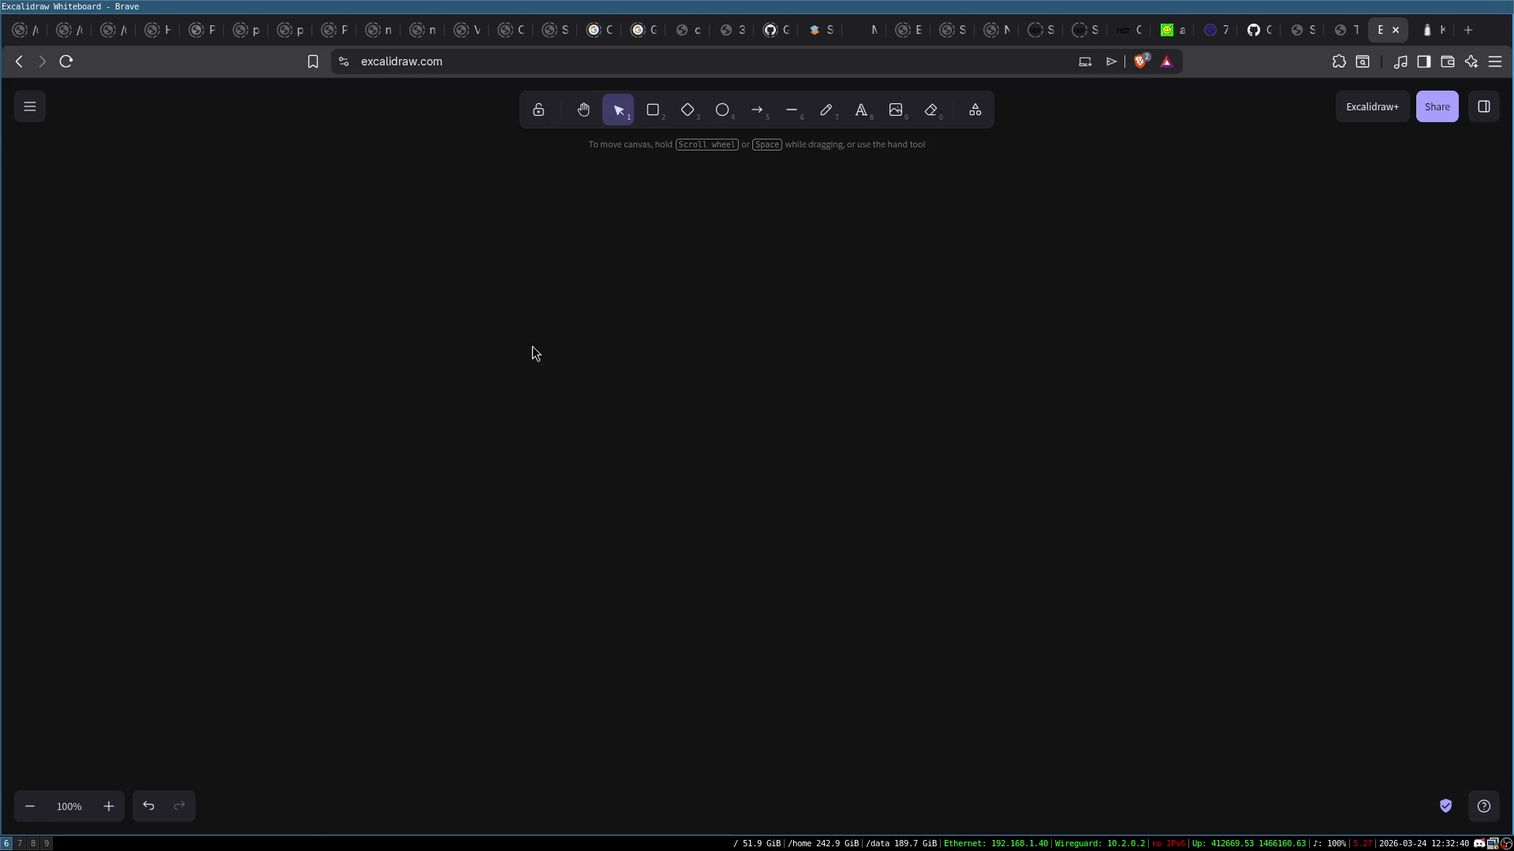
# Show the Libsodium Key derivation page and inspect the master_key in its crypto_kdf example
pyautogui.click(1416, 30)
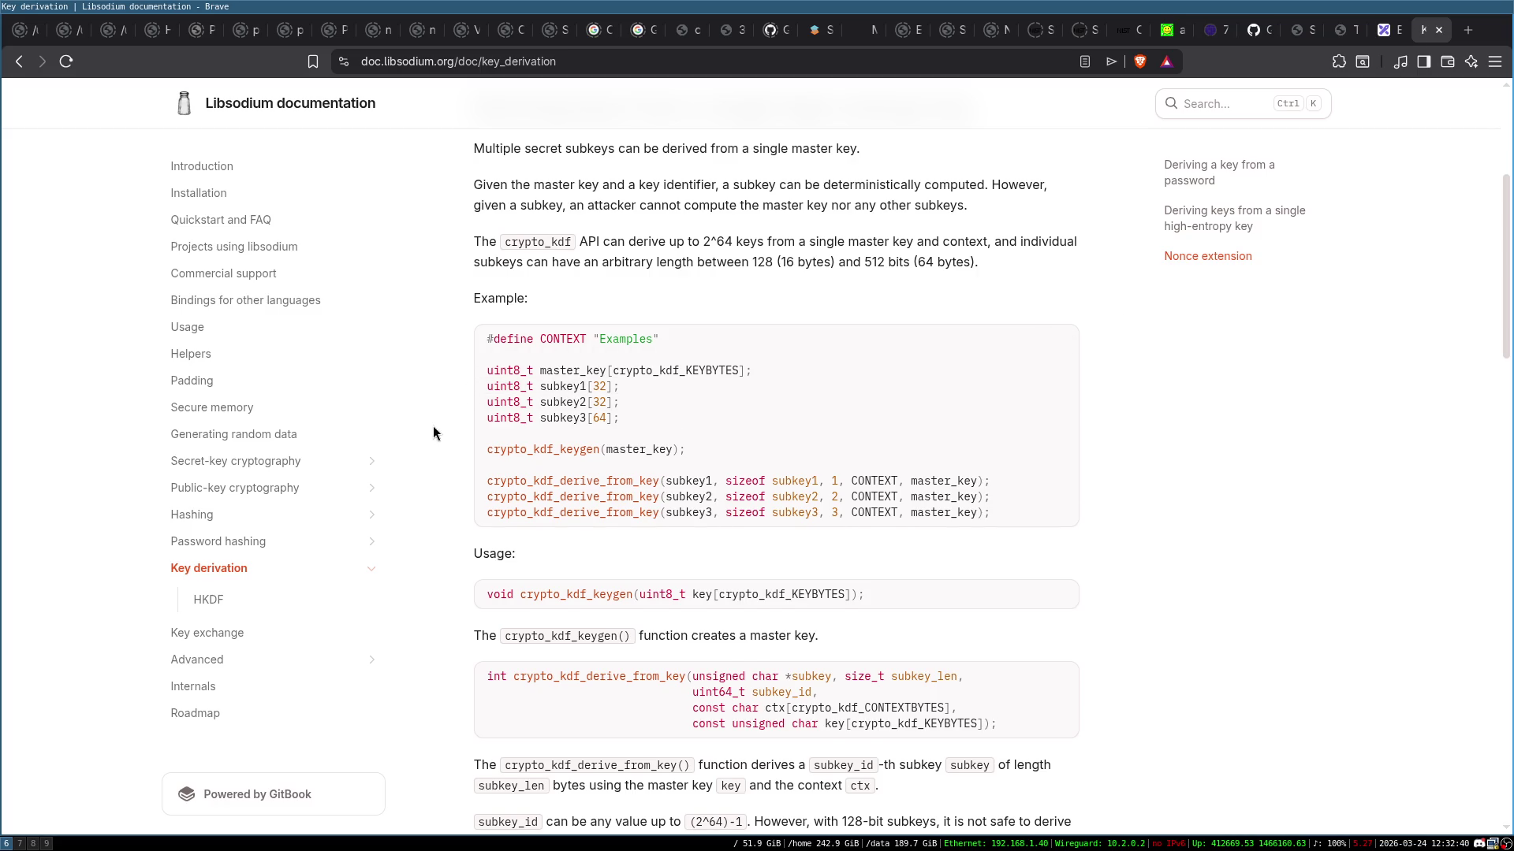
pyautogui.scroll(-2, 433, 426)
pyautogui.scroll(2, 433, 426)
pyautogui.hotkey('ctrl', 'shift', 'Tab')
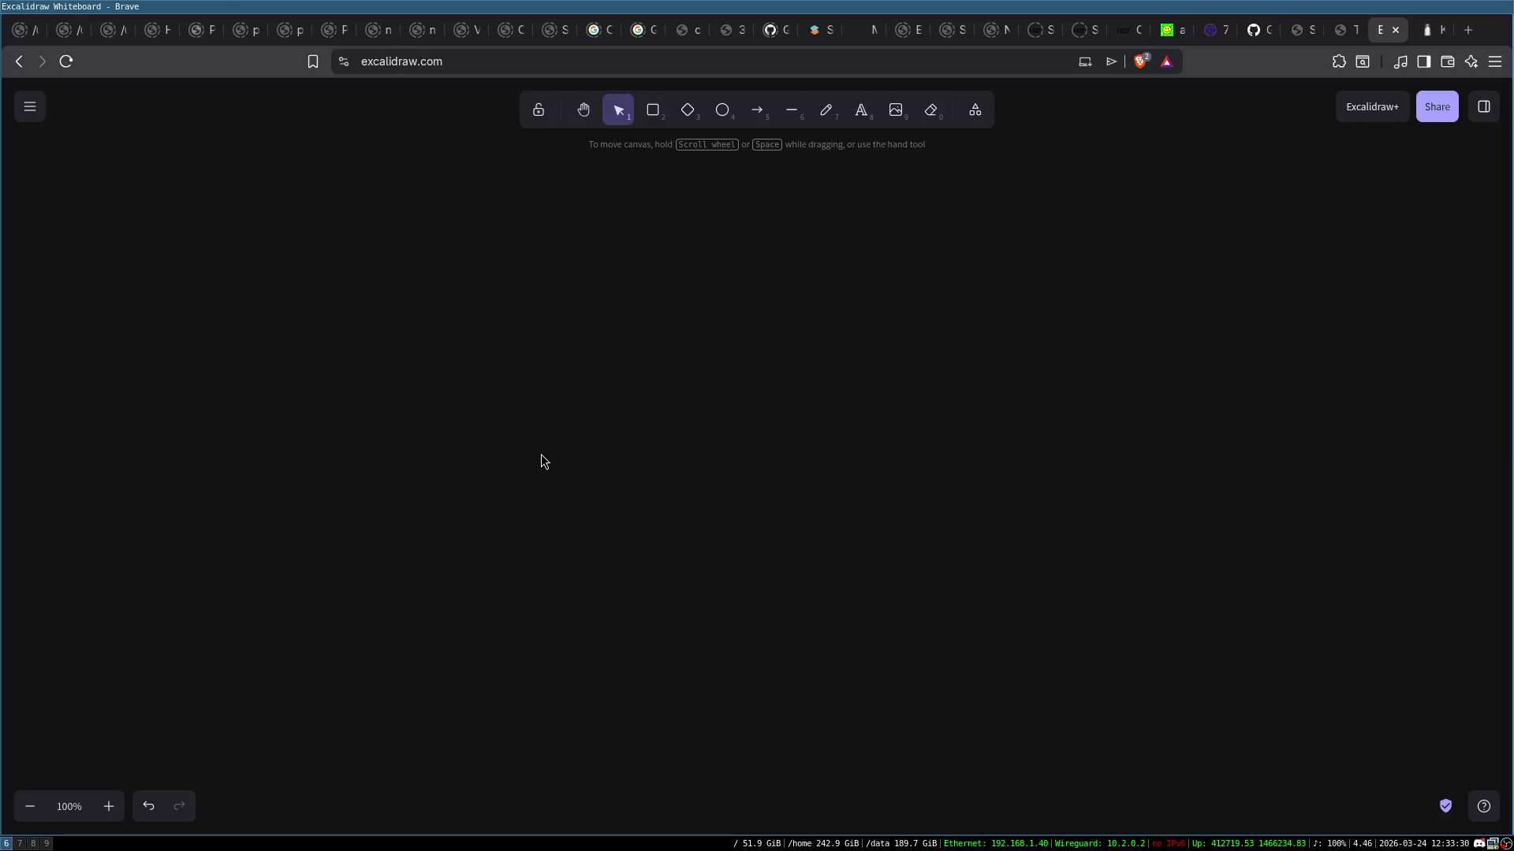
pyautogui.hotkey('ctrl', 'Tab')
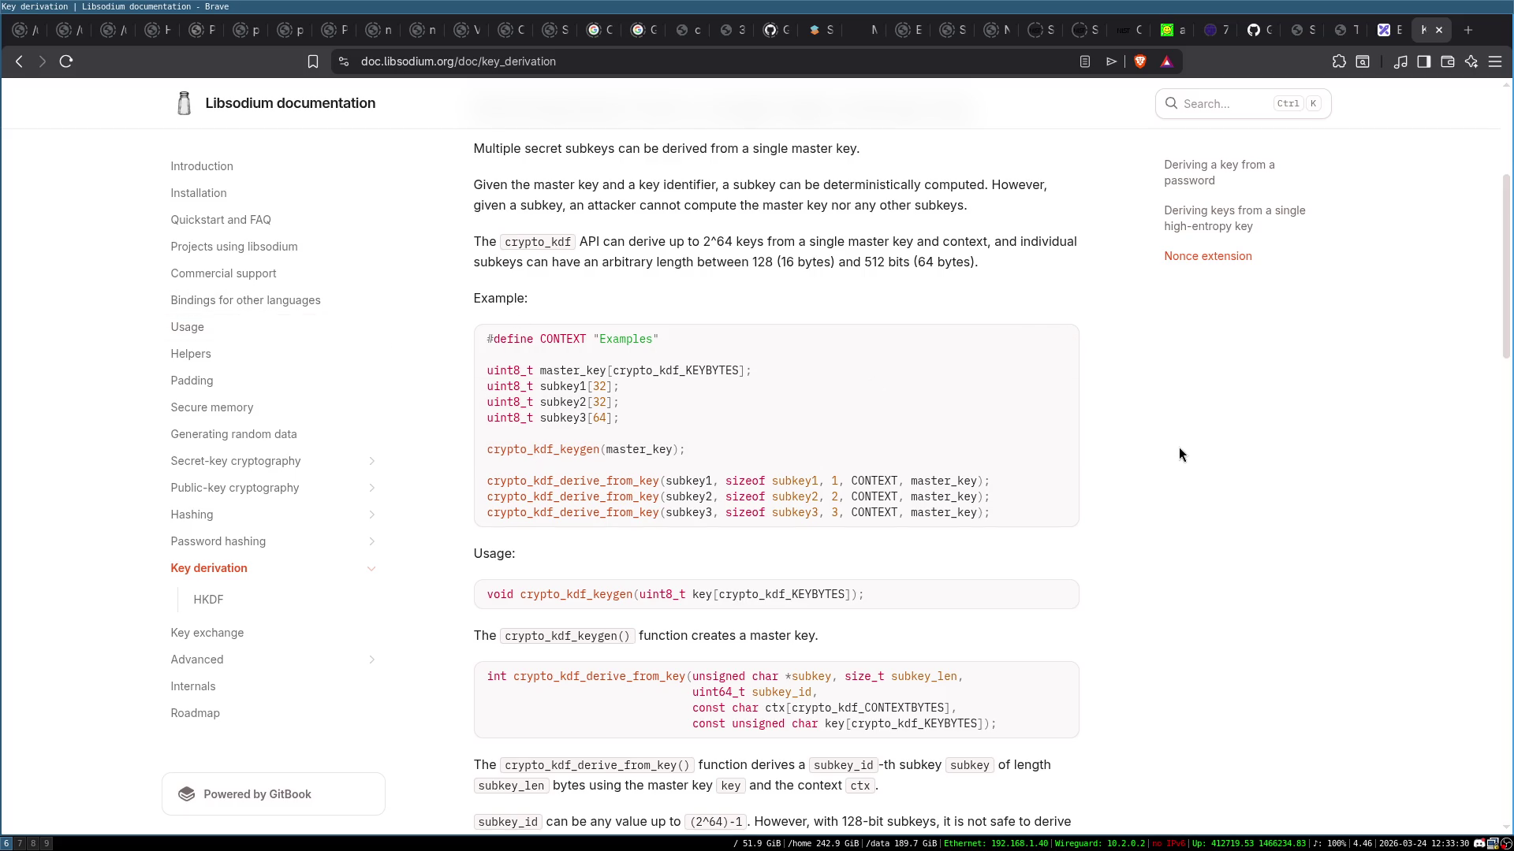
pyautogui.scroll(-2, 1184, 477)
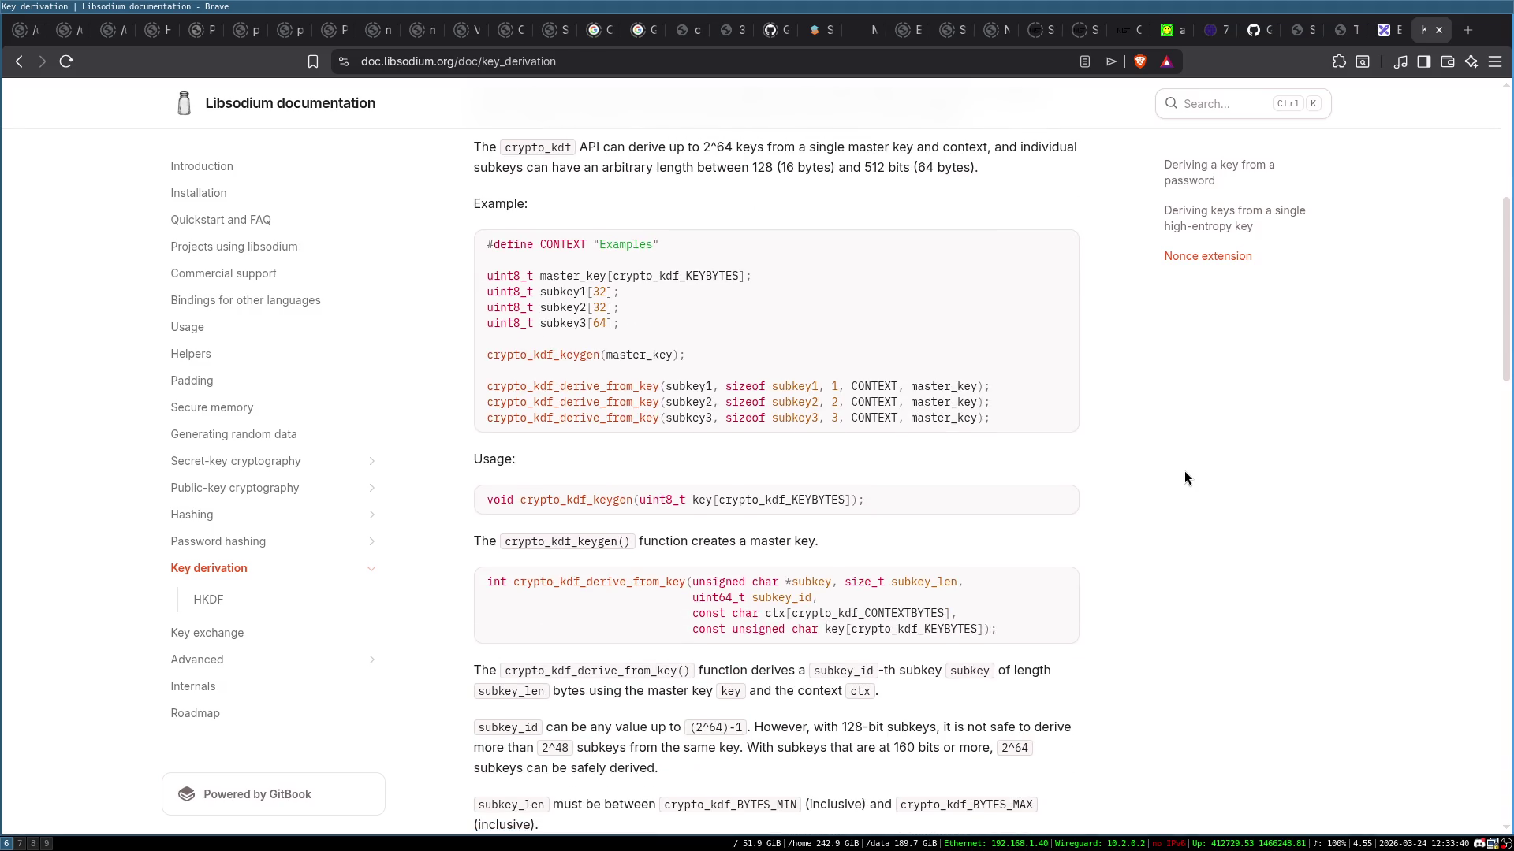
pyautogui.doubleClick(641, 354)
pyautogui.click(1235, 394)
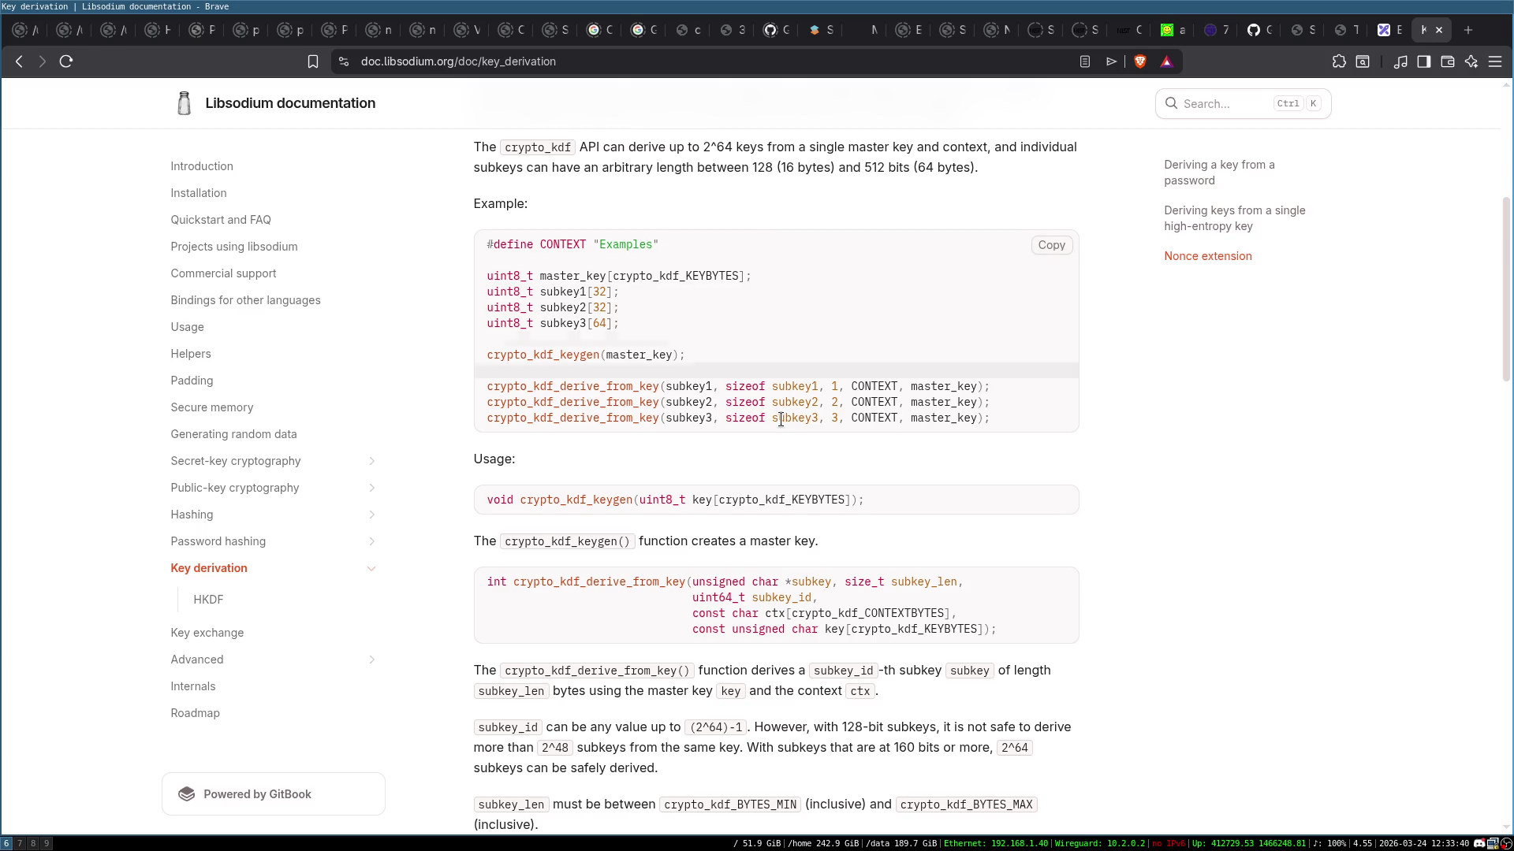
pyautogui.scroll(2, 780, 420)
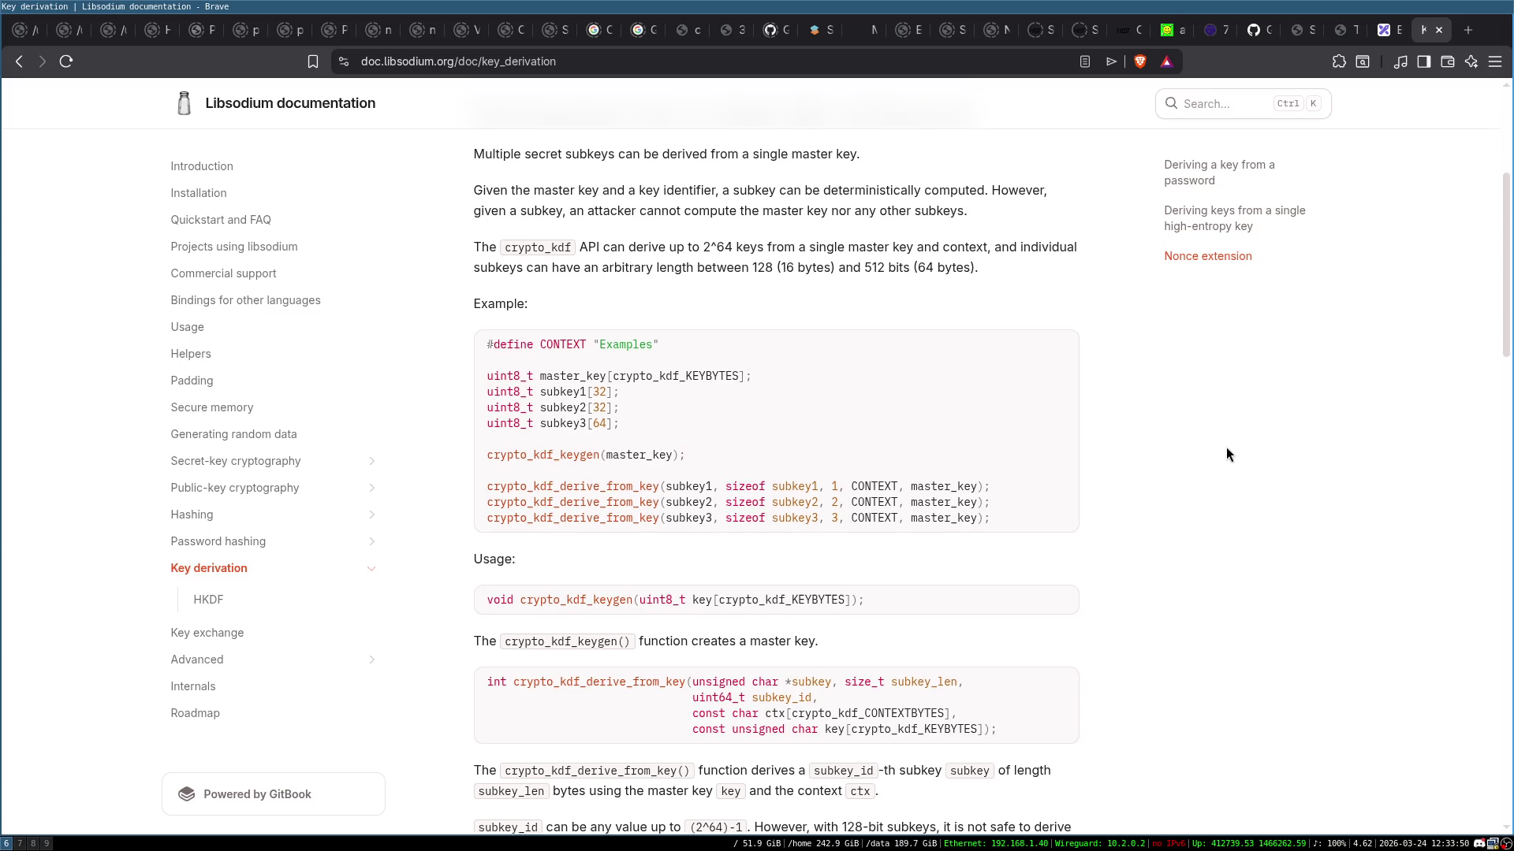
pyautogui.scroll(-2, 1227, 503)
pyautogui.scroll(2, 1227, 503)
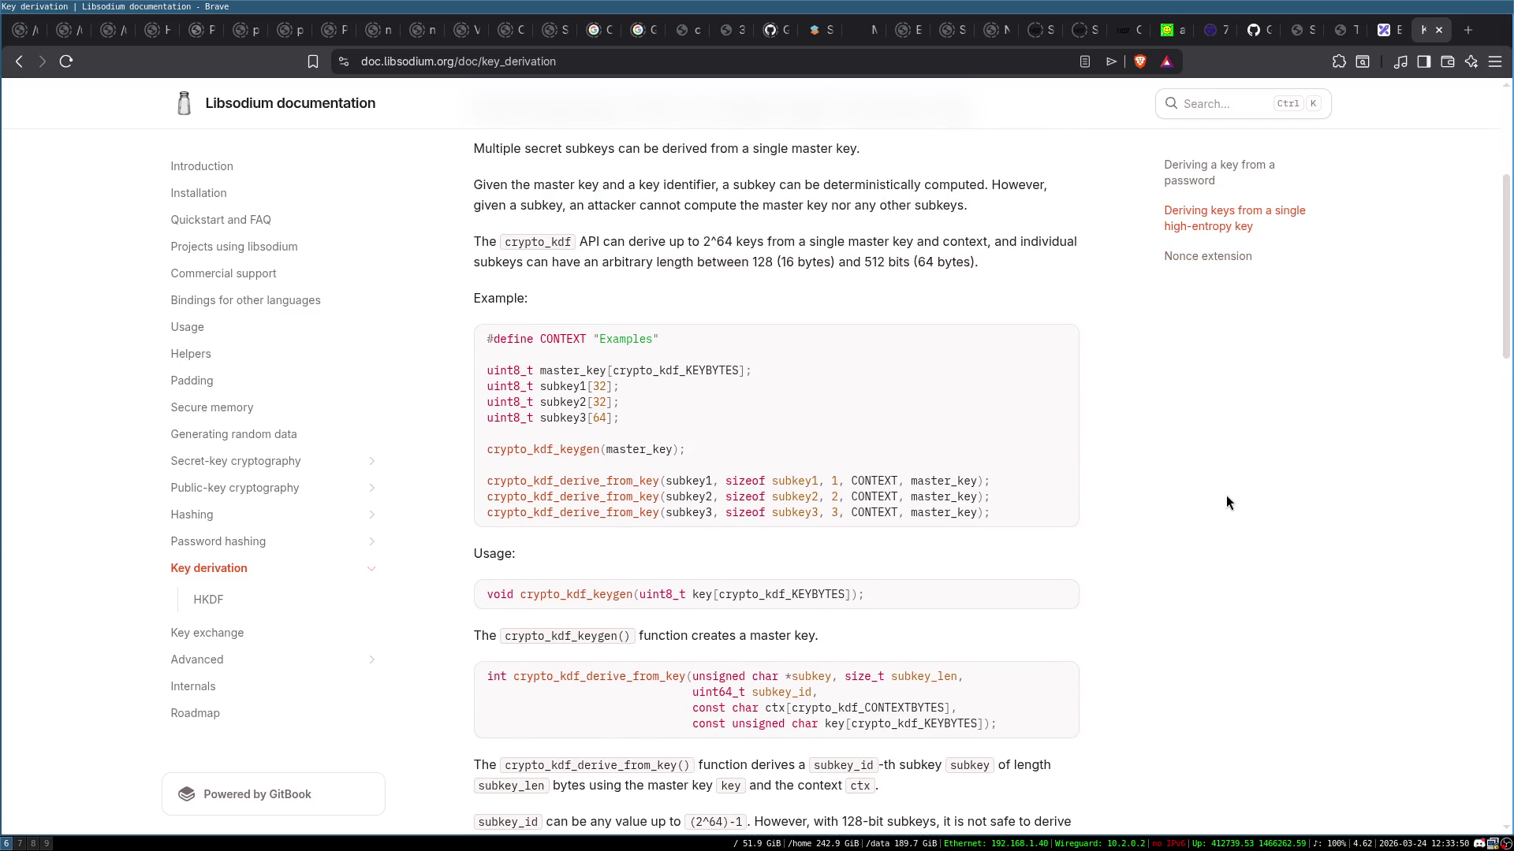
pyautogui.scroll(-2, 1227, 503)
pyautogui.scroll(2, 1227, 502)
pyautogui.scroll(-2, 1083, 505)
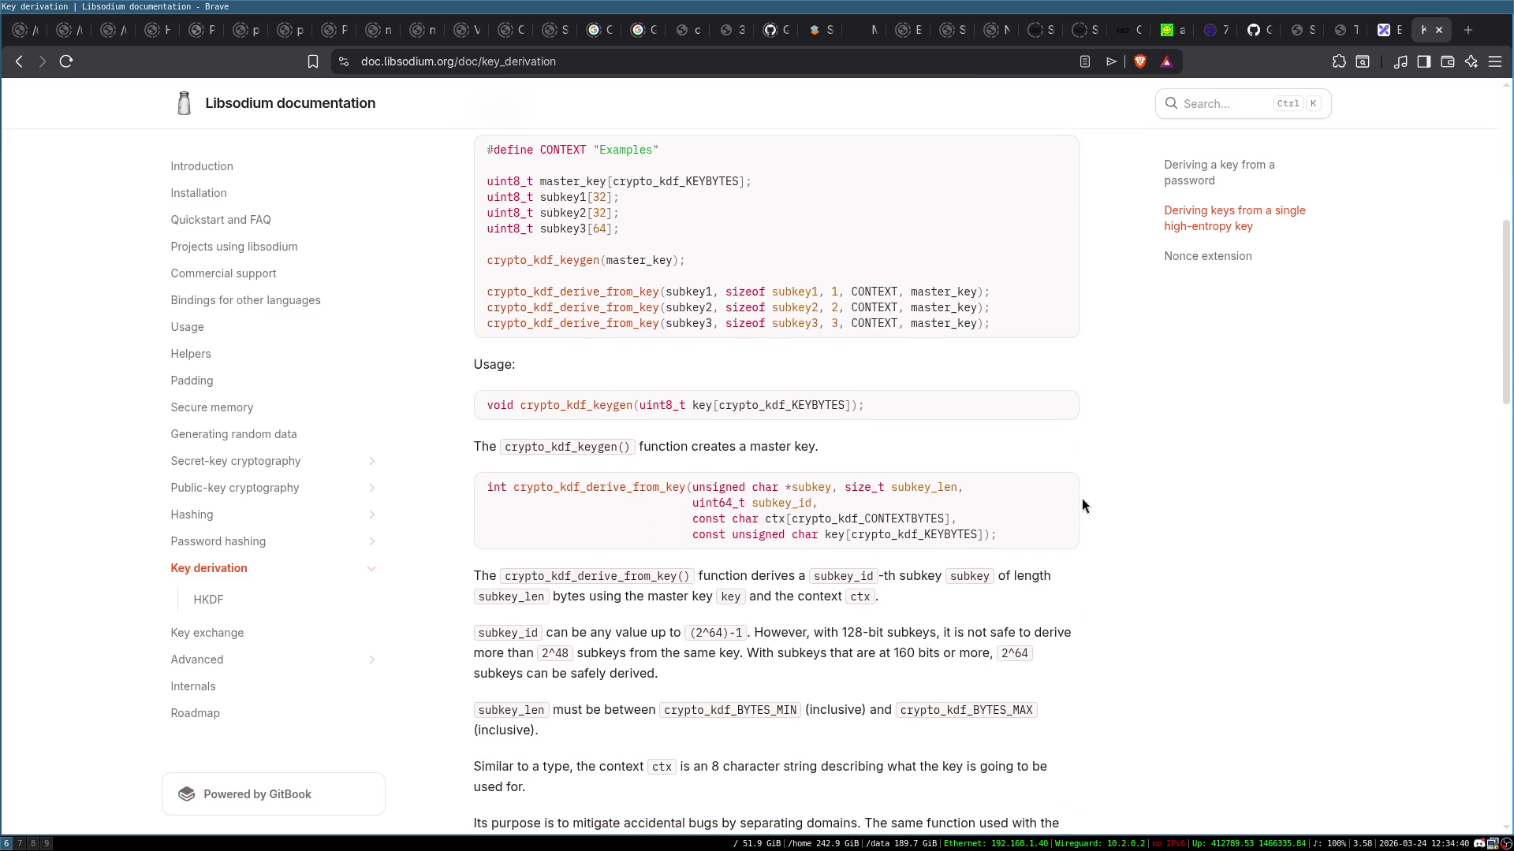
pyautogui.scroll(1, 1082, 505)
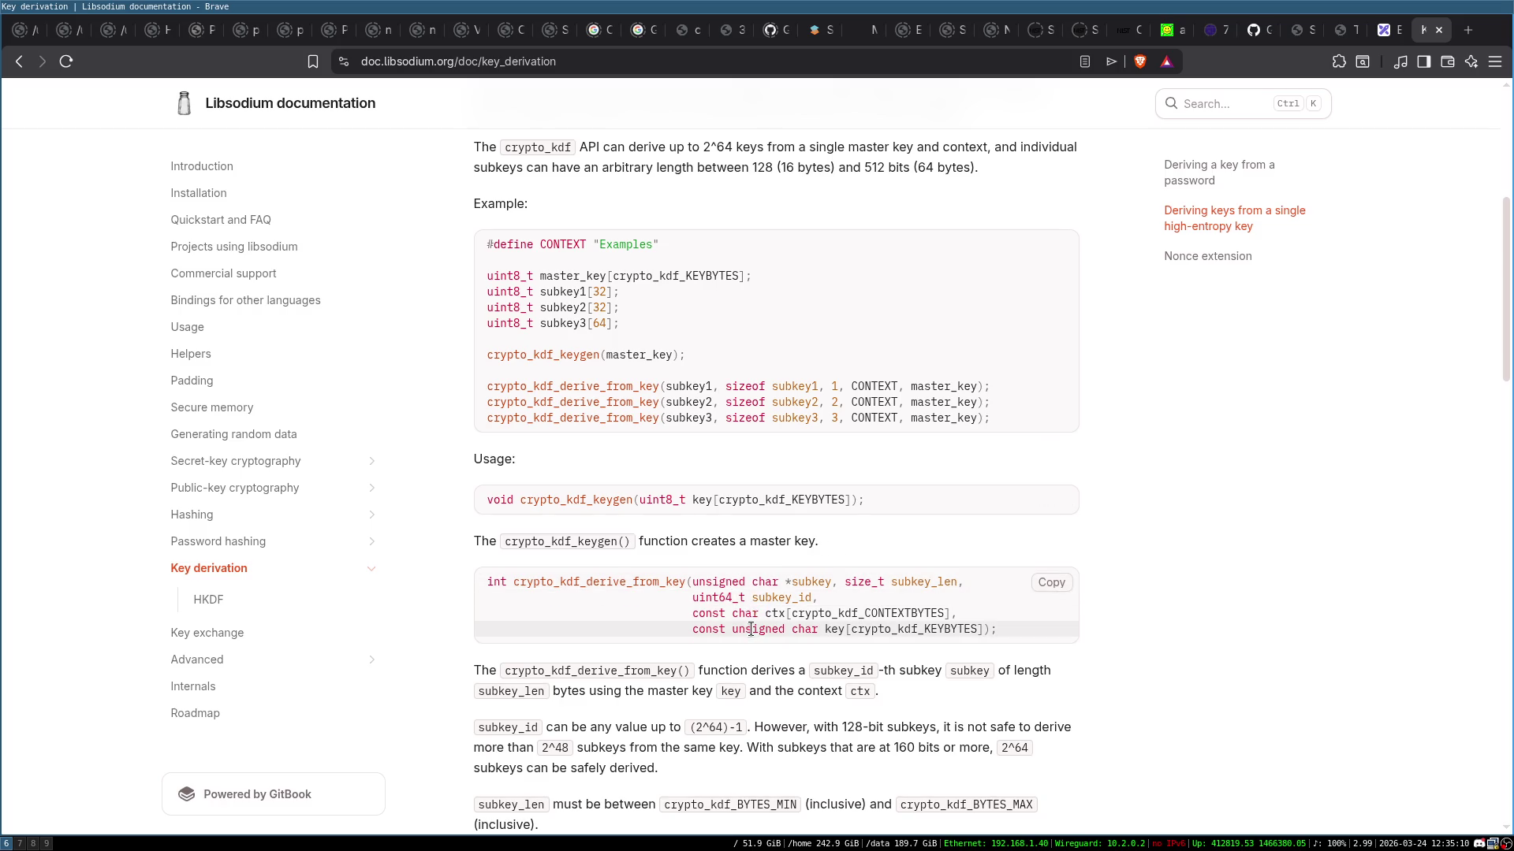
pyautogui.doubleClick(791, 614)
pyautogui.tripleClick(791, 613)
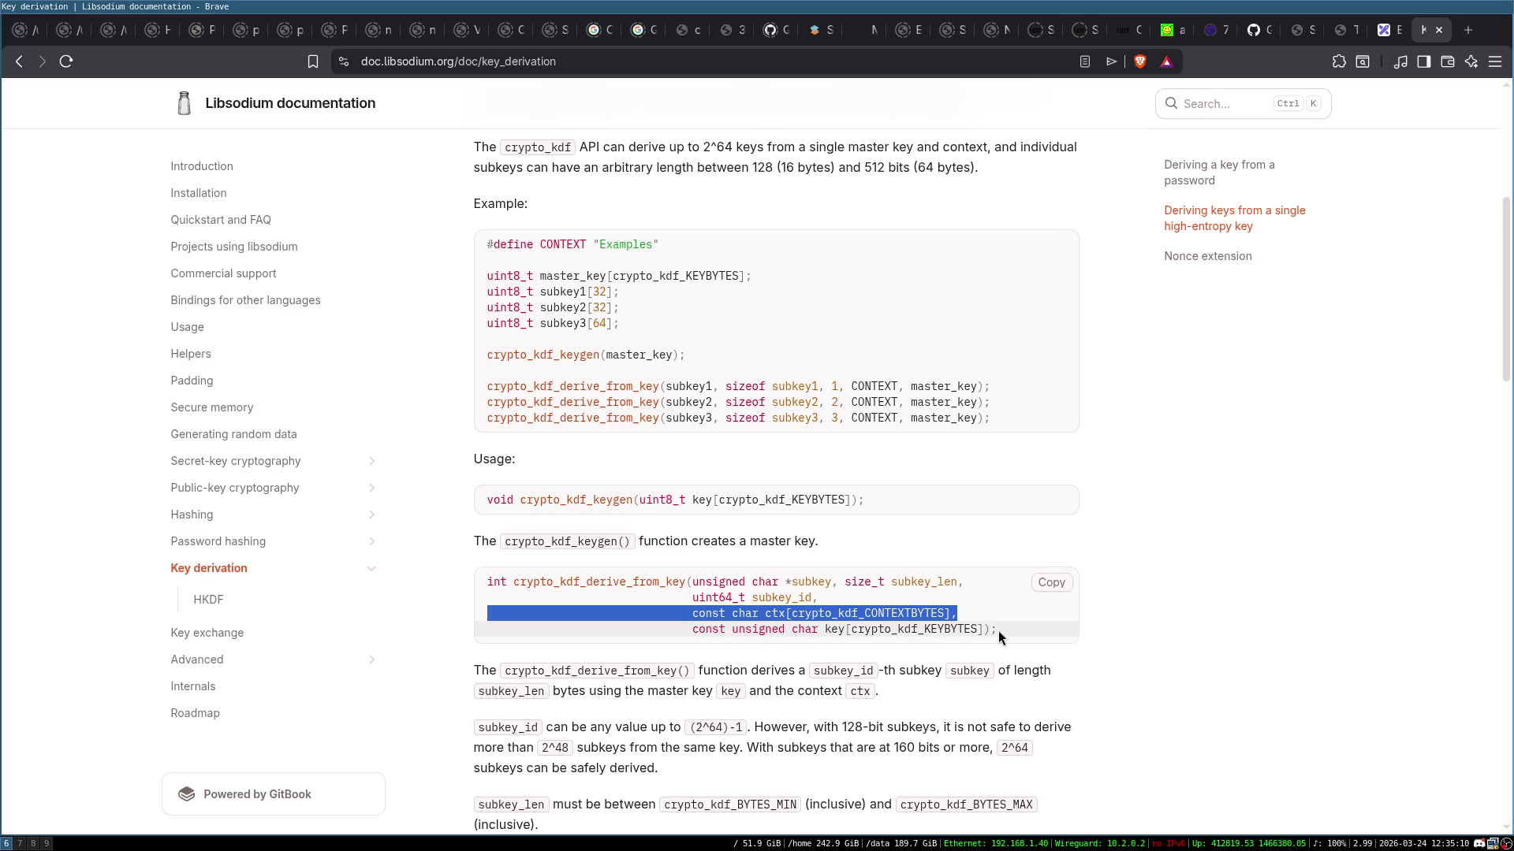
pyautogui.scroll(-3, 996, 631)
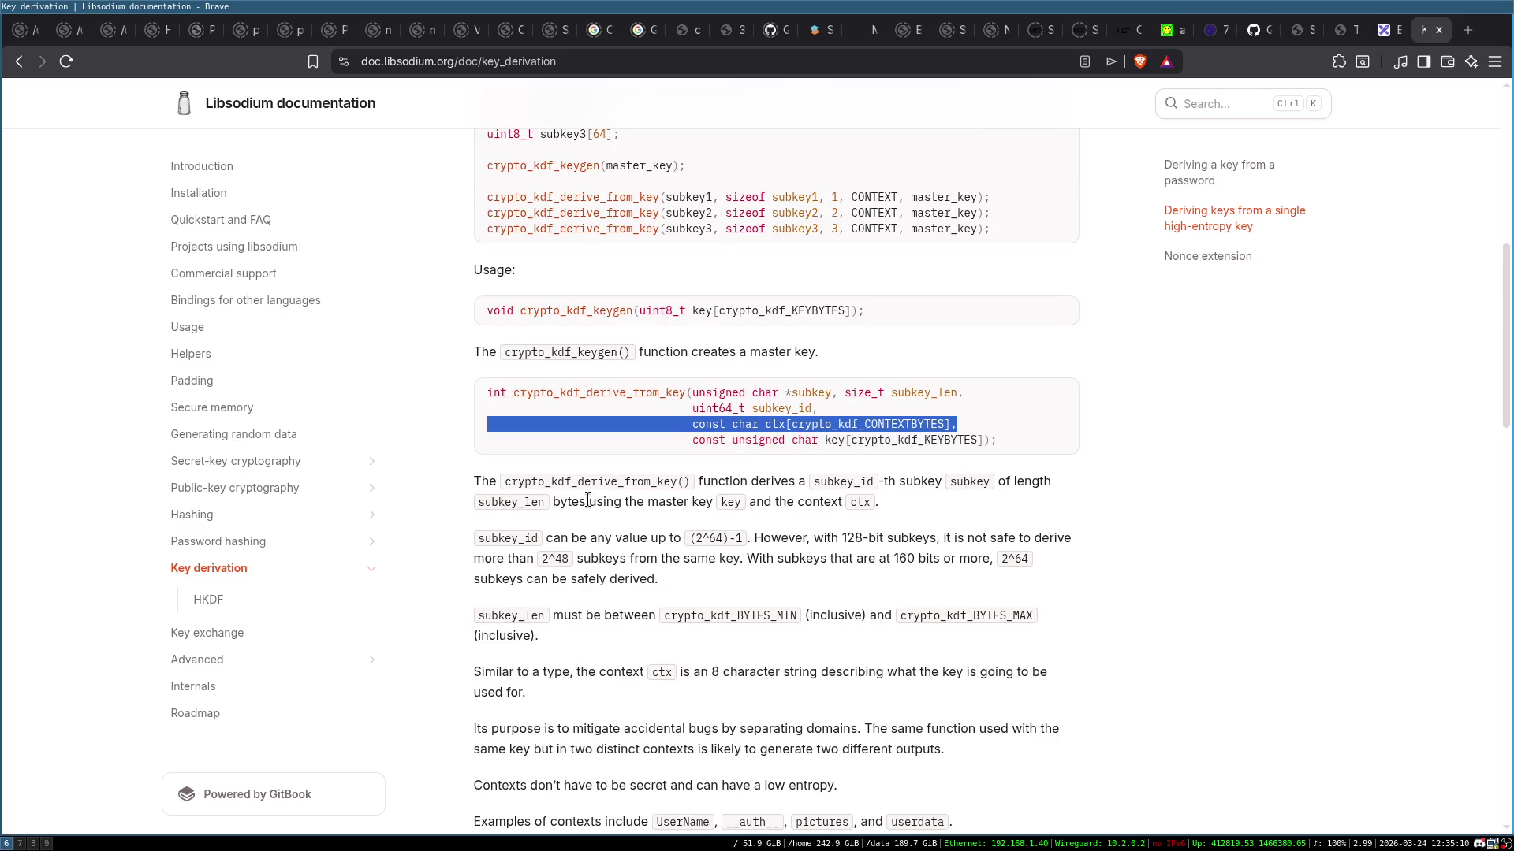
pyautogui.scroll(-2, 590, 499)
pyautogui.click(619, 465)
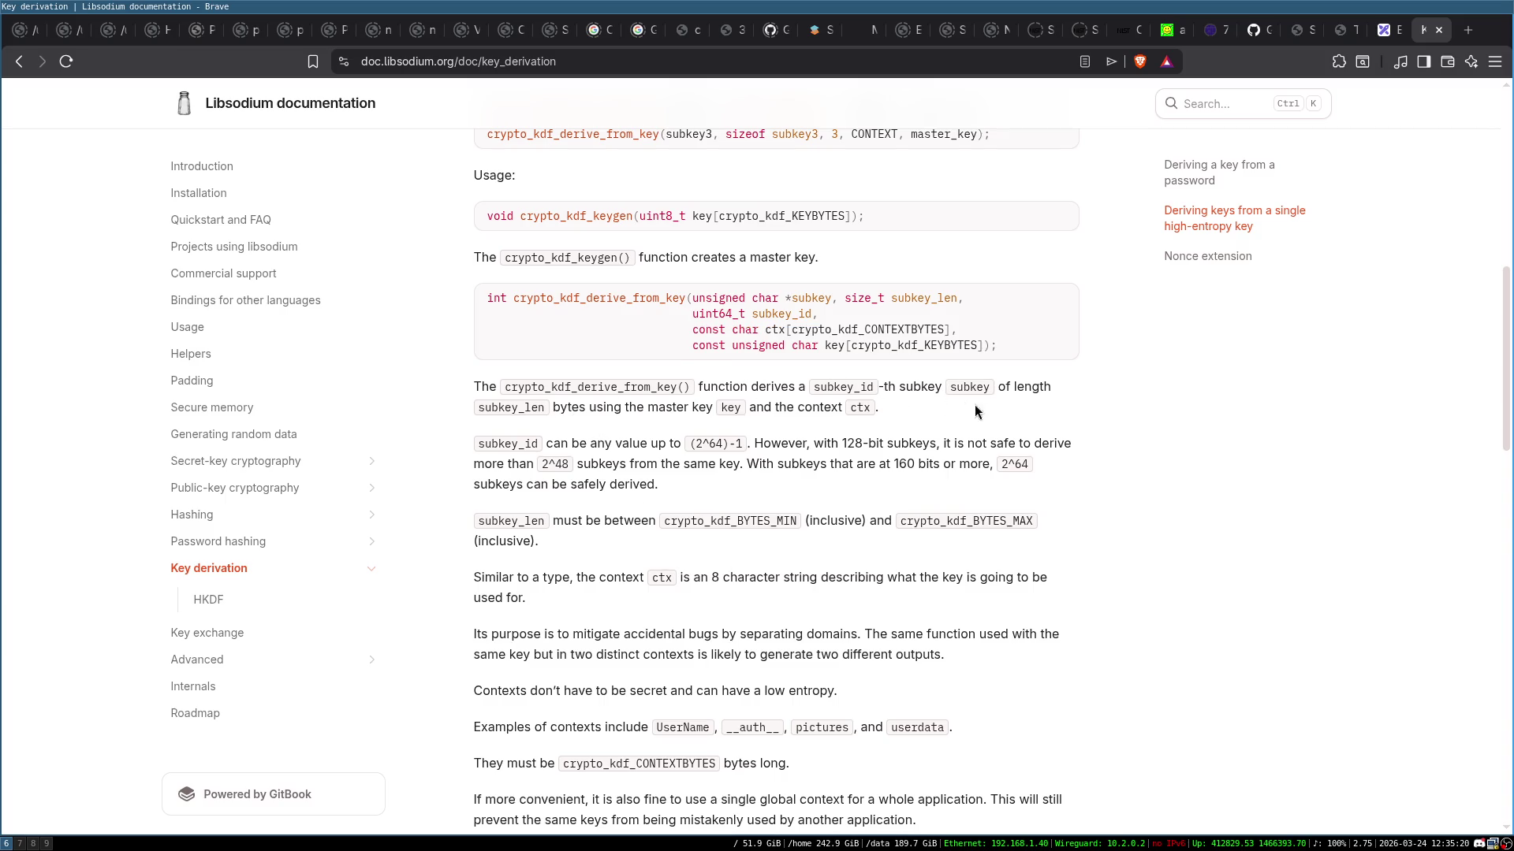
pyautogui.doubleClick(780, 313)
pyautogui.click(891, 504)
pyautogui.doubleClick(783, 314)
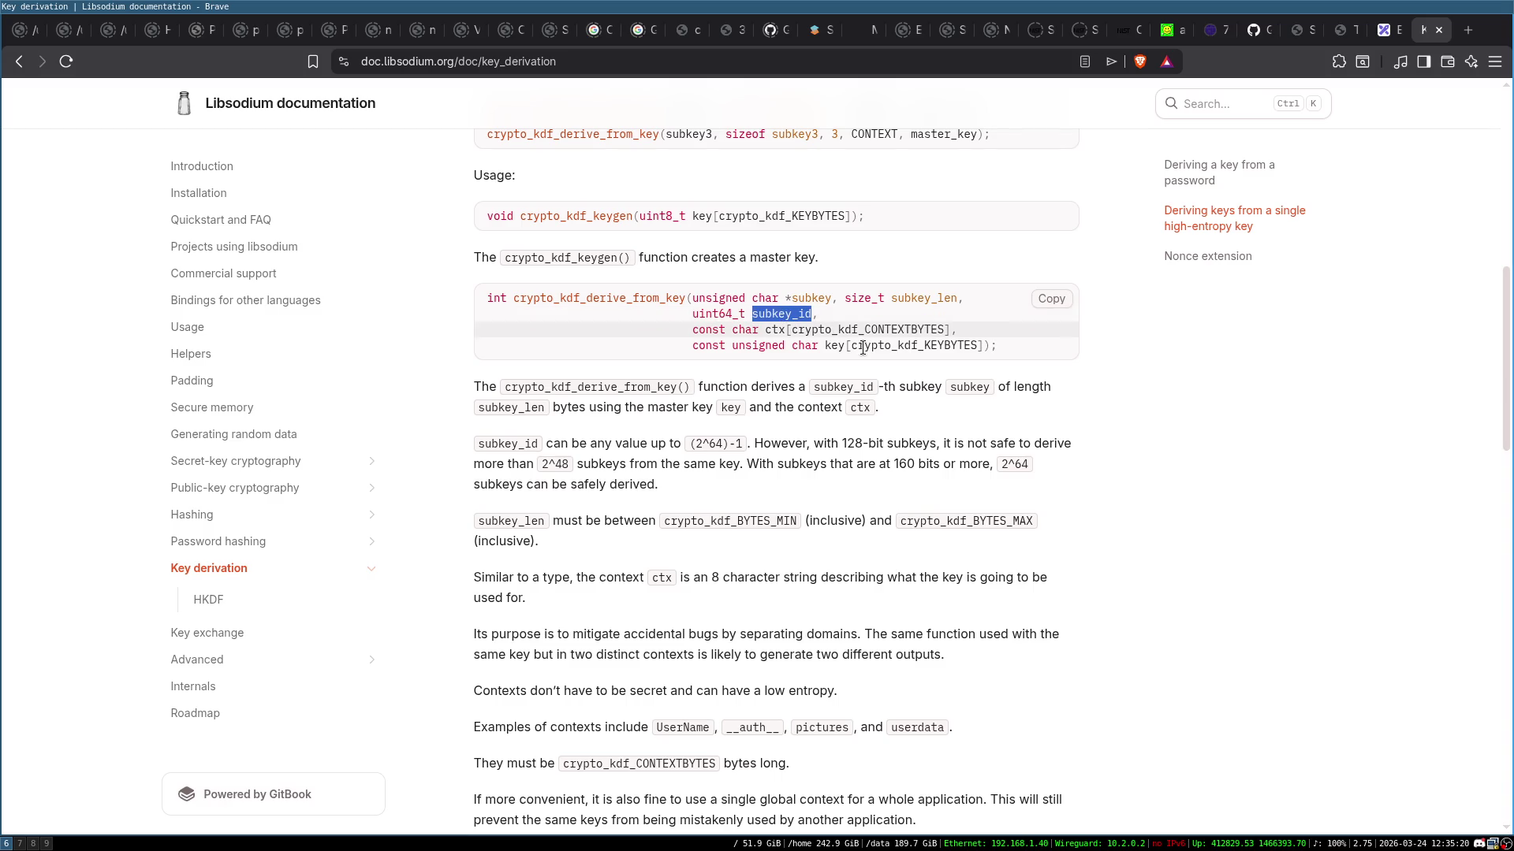
pyautogui.click(630, 445)
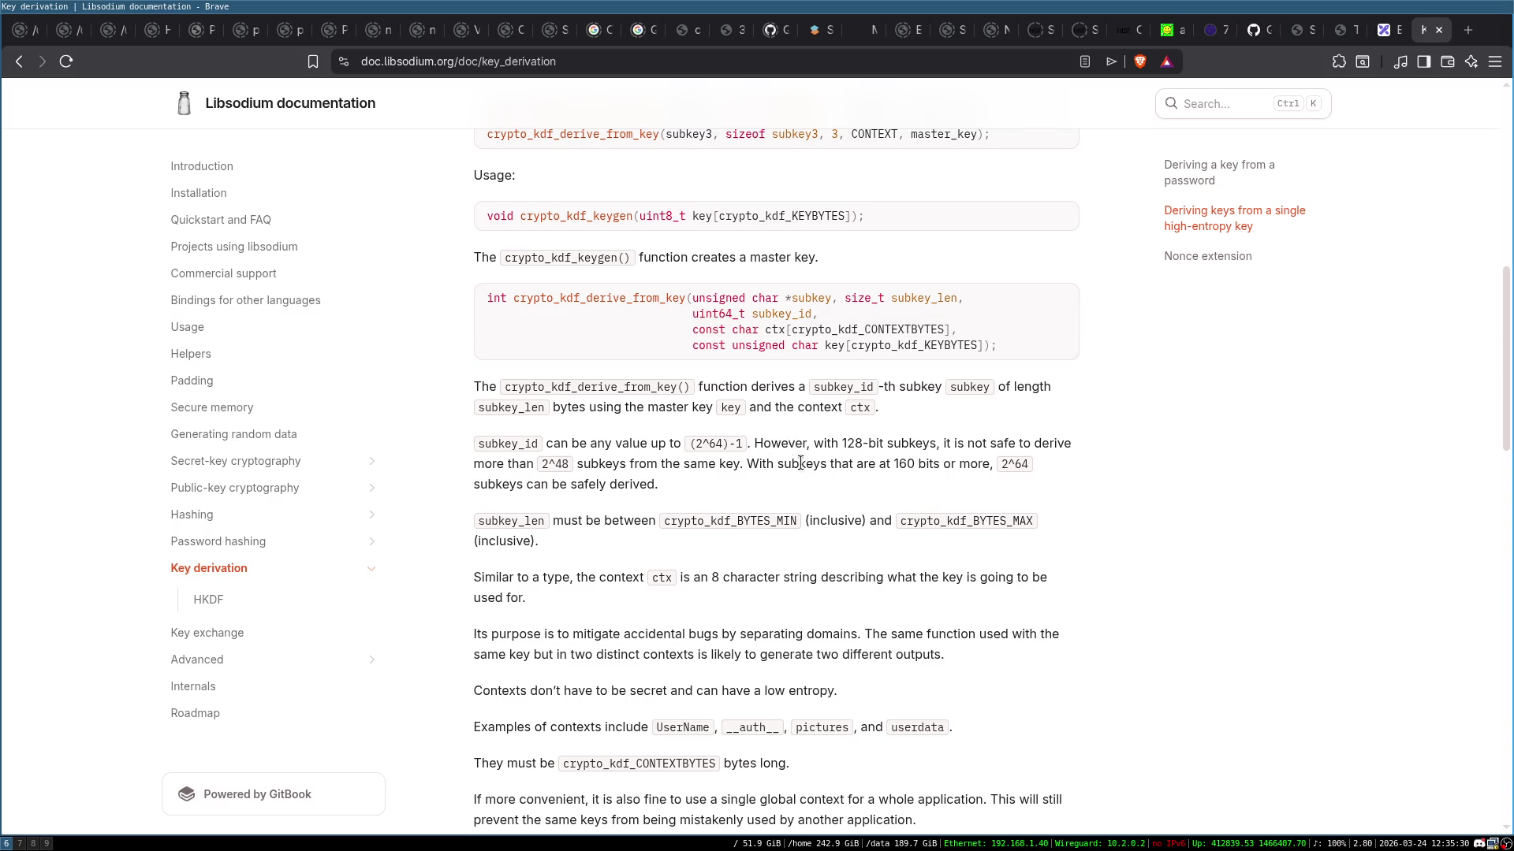
pyautogui.scroll(3, 788, 457)
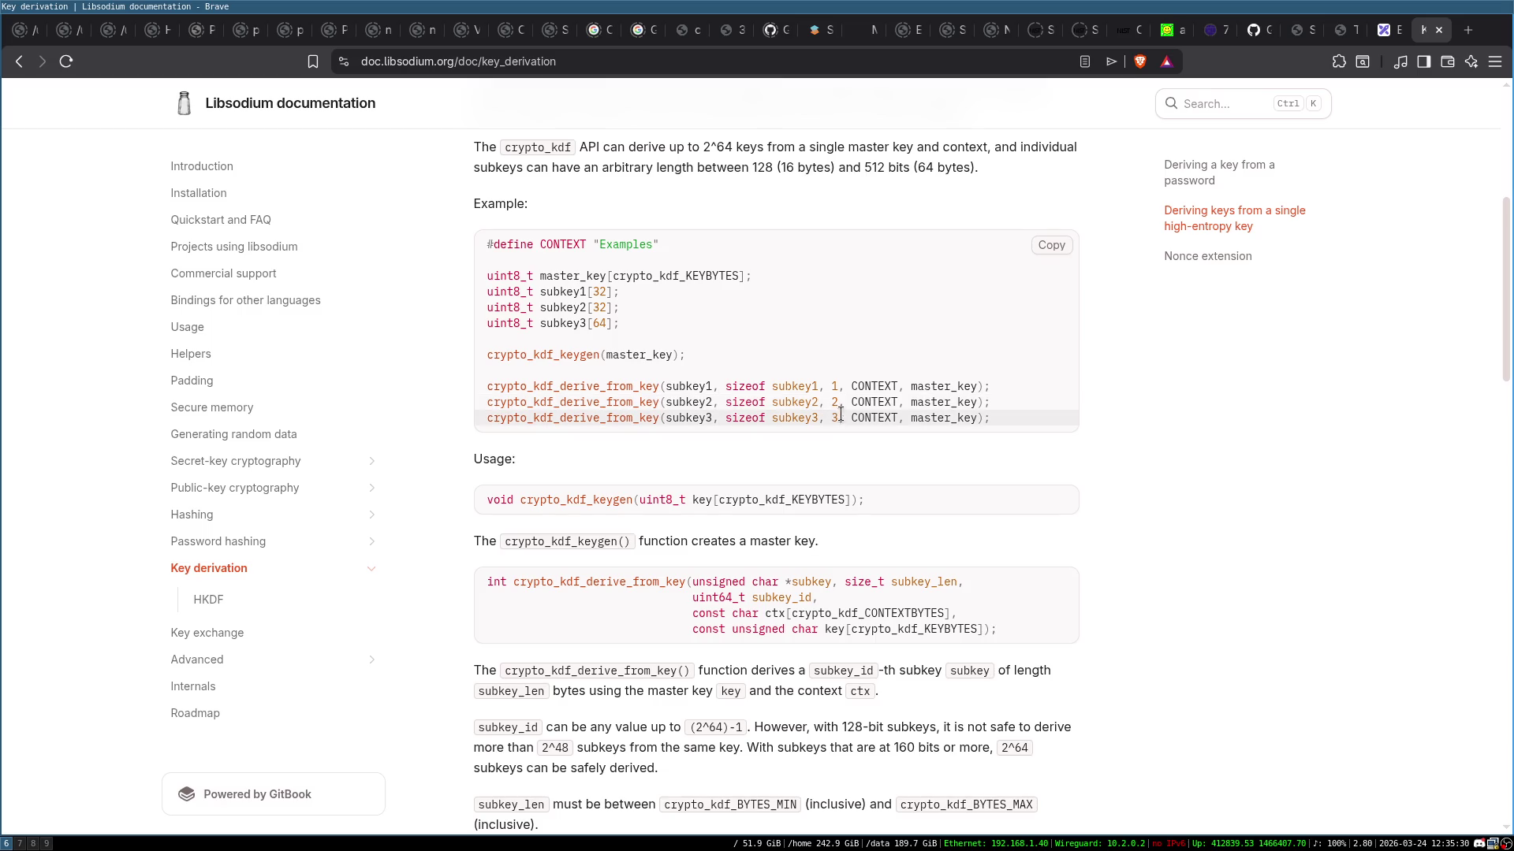
pyautogui.scroll(-2, 838, 437)
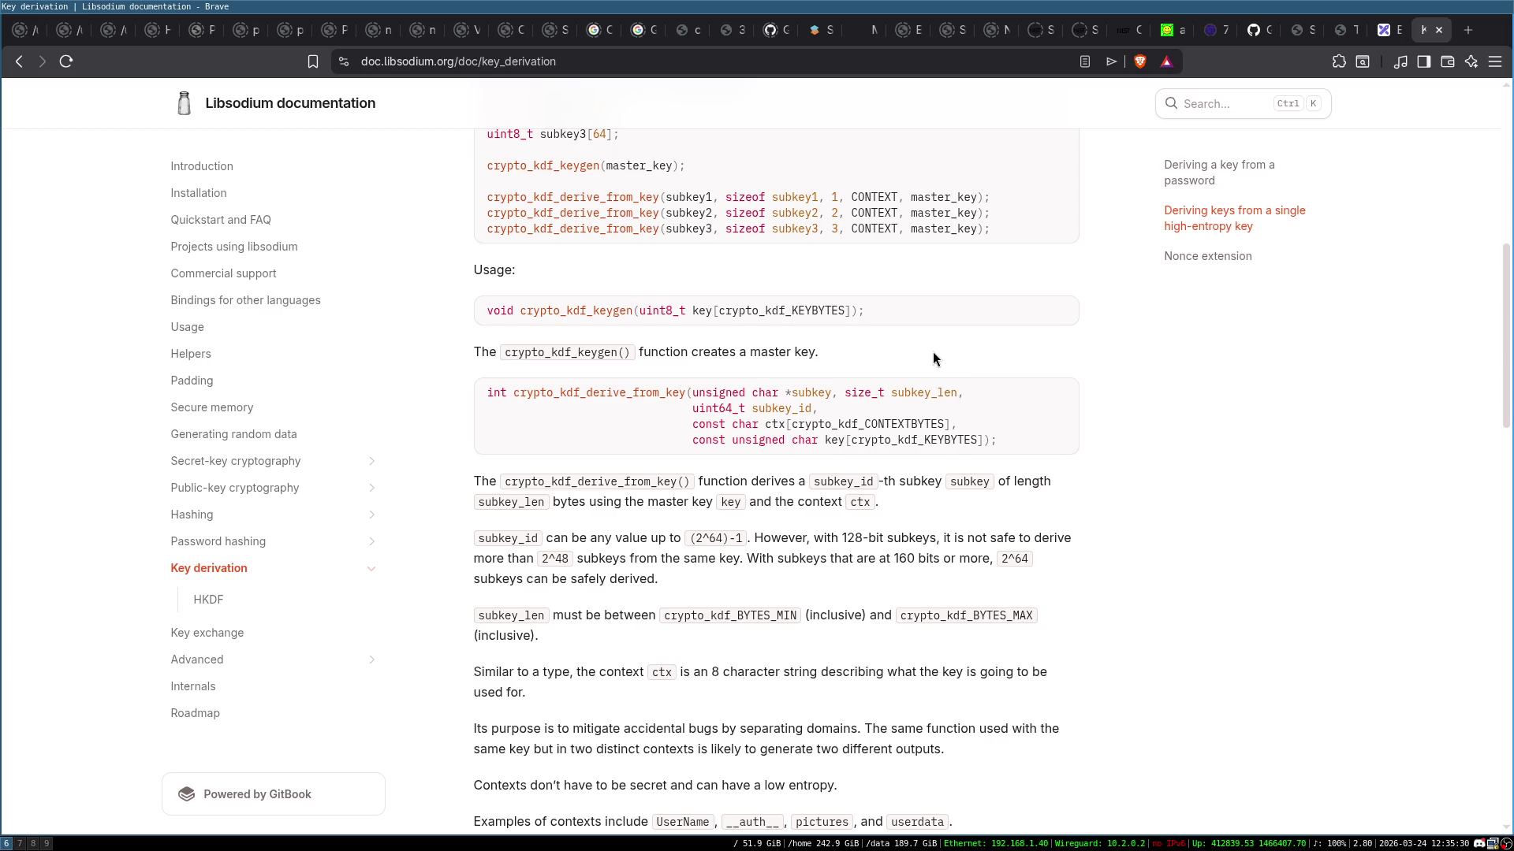
pyautogui.scroll(-1, 641, 332)
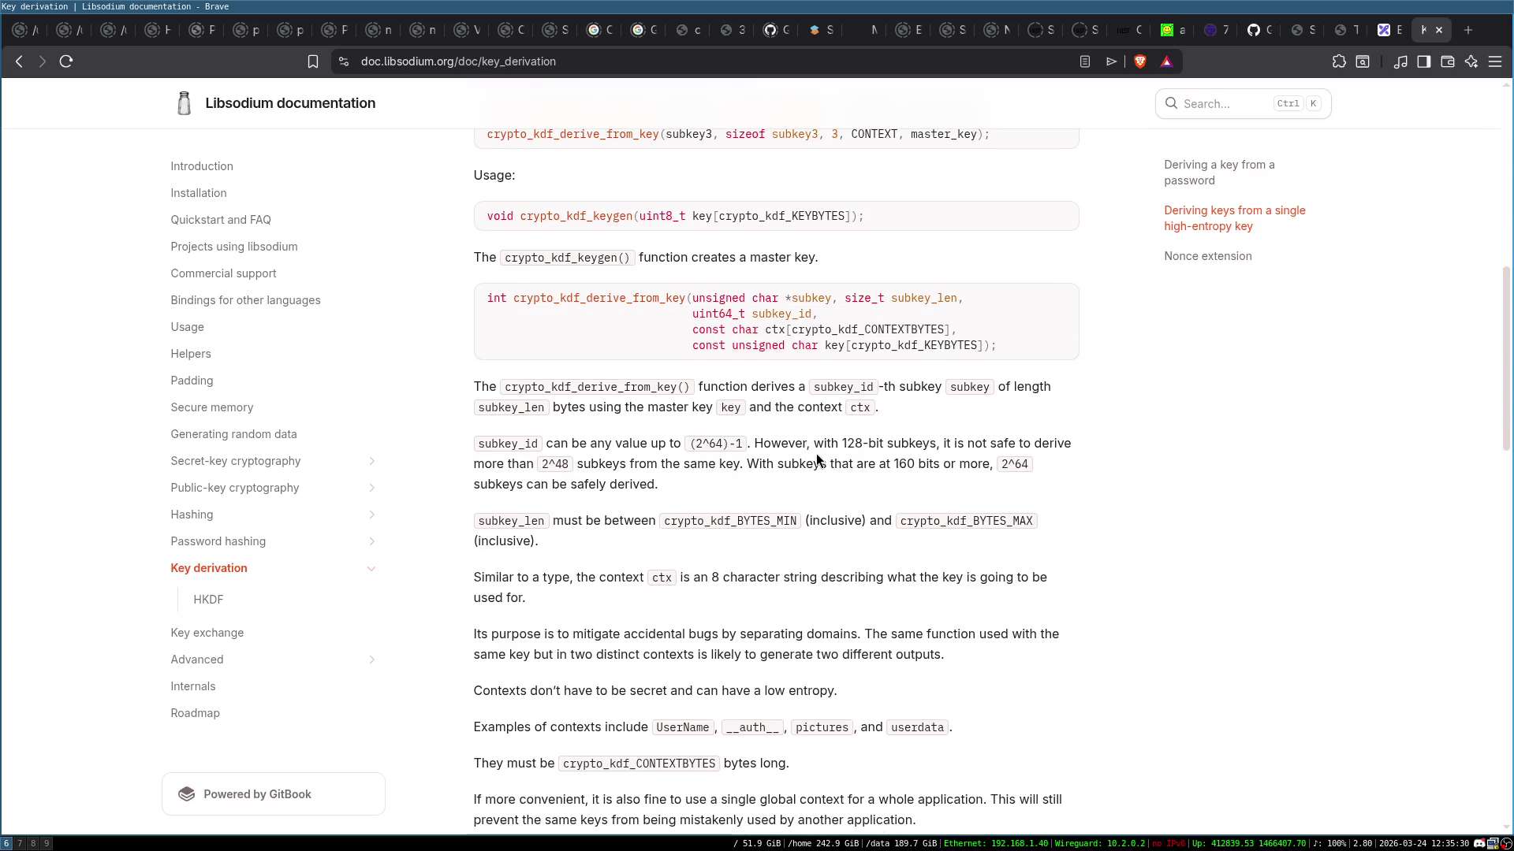
pyautogui.scroll(1, 741, 370)
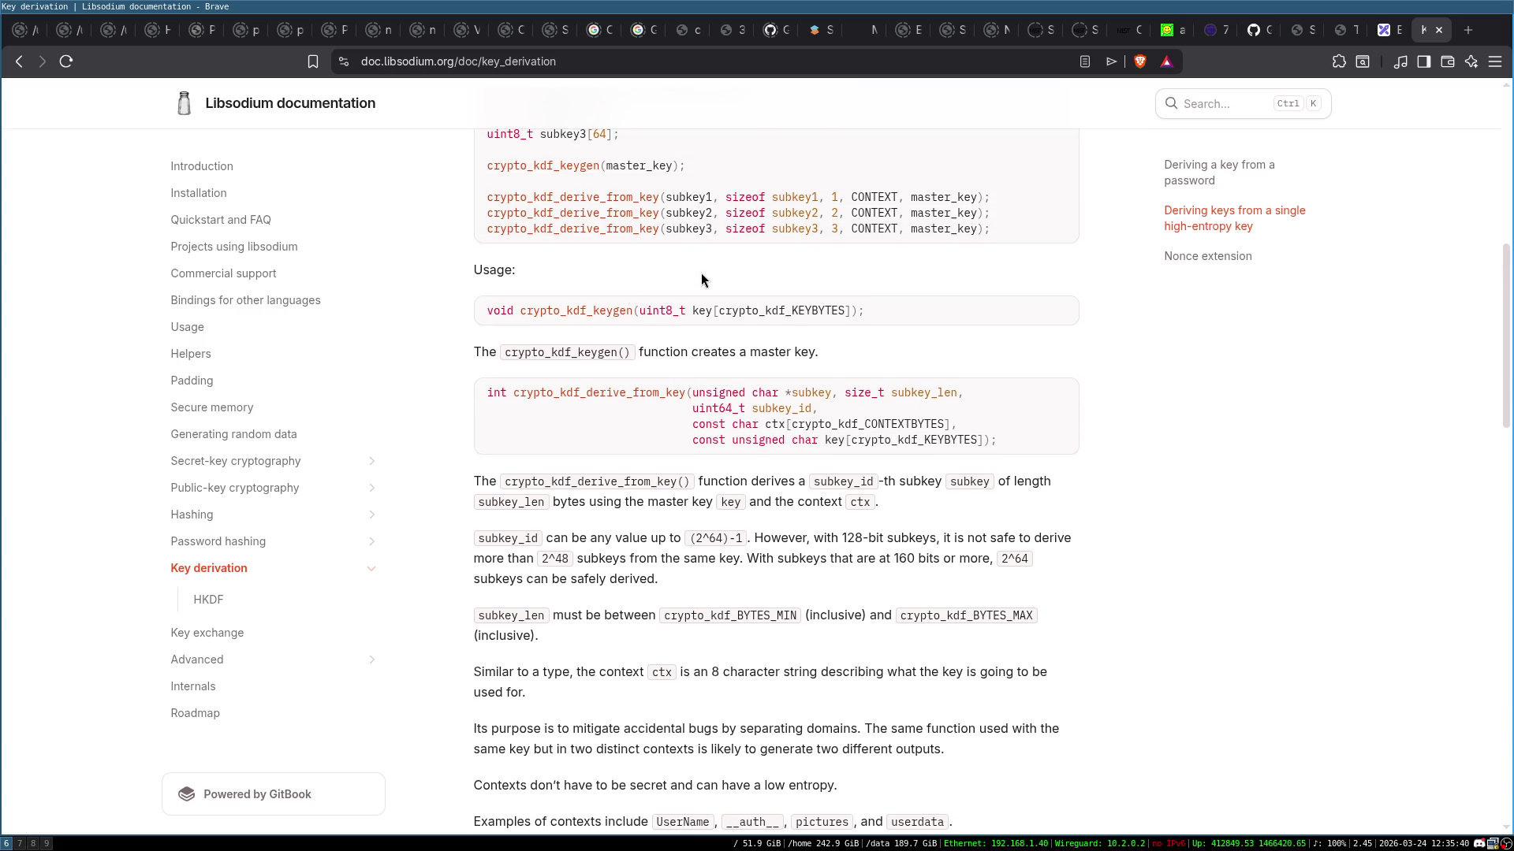
pyautogui.scroll(-1, 701, 275)
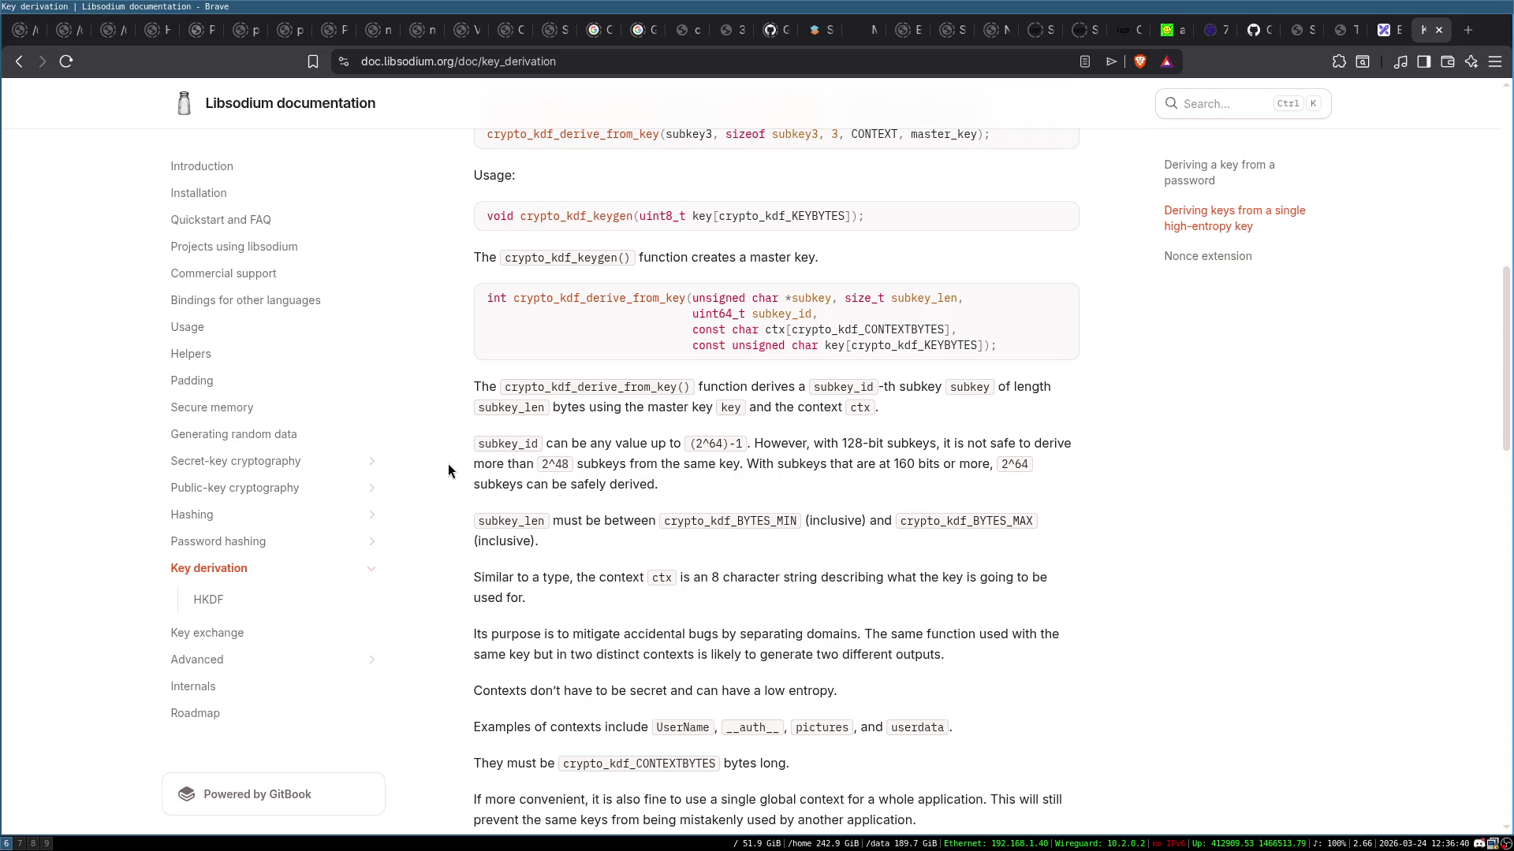
pyautogui.hotkey('ctrl', 'shift', 'Tab')
pyautogui.hotkey('ctrl', 'Tab')
# Scroll up to the 'Deriving keys from a single high-entropy key' section and its example code
pyautogui.scroll(-4, 552, 418)
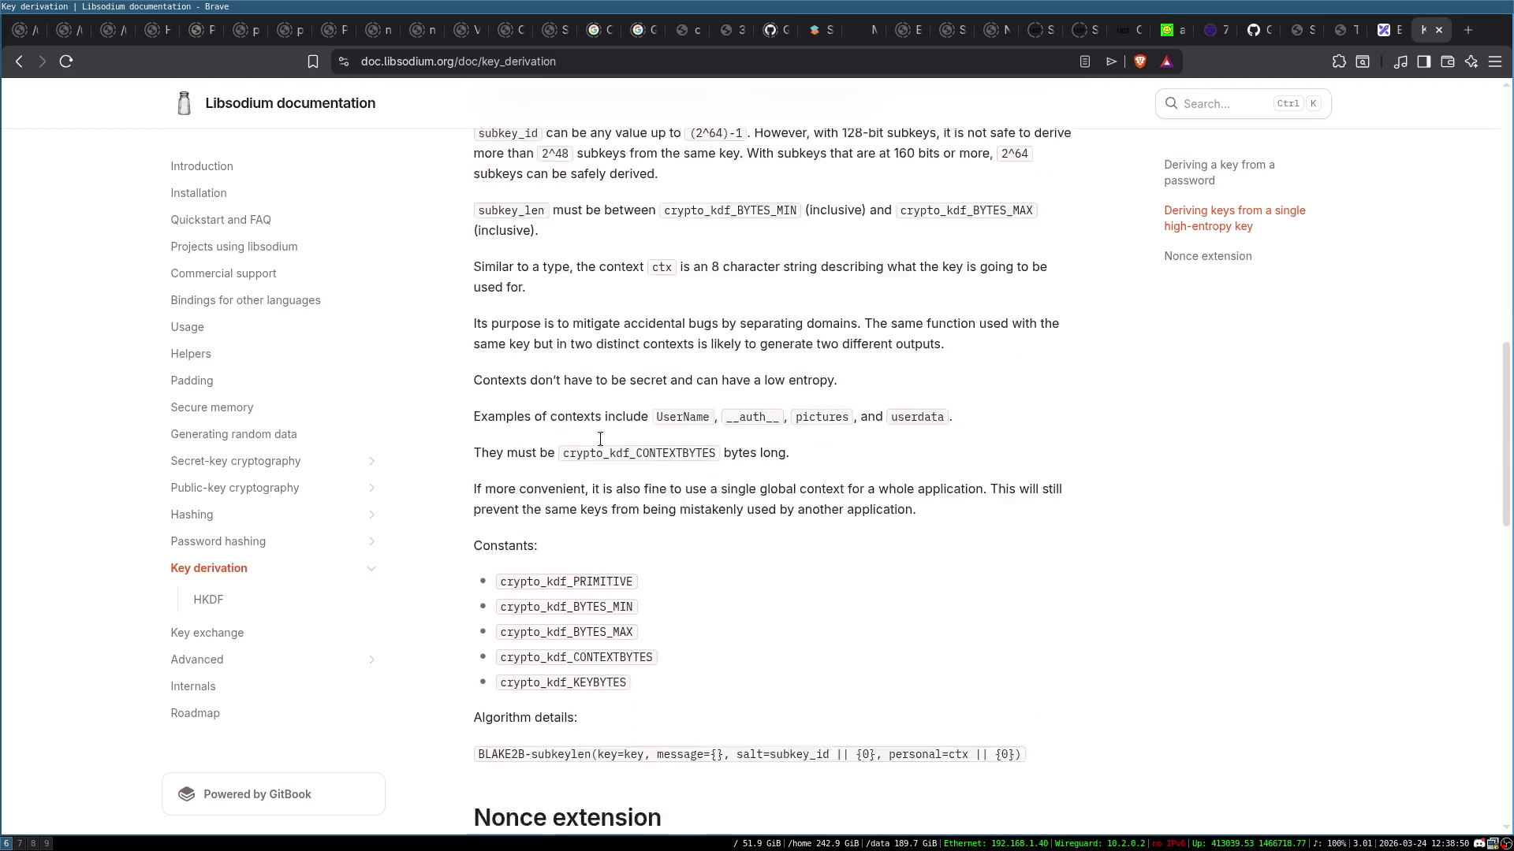
pyautogui.scroll(3, 623, 406)
pyautogui.scroll(3, 622, 403)
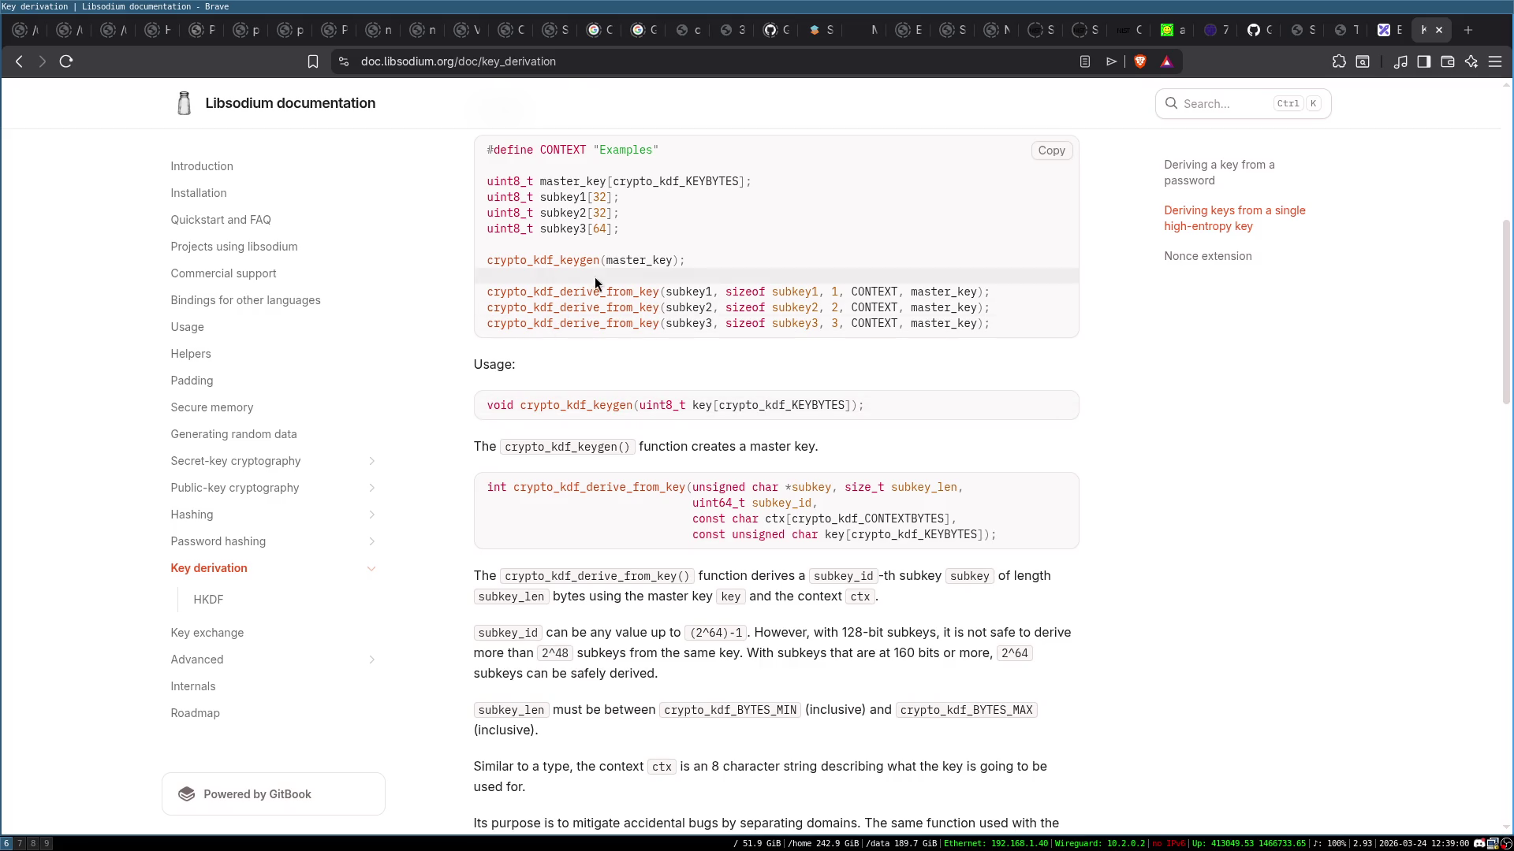
pyautogui.scroll(3, 435, 347)
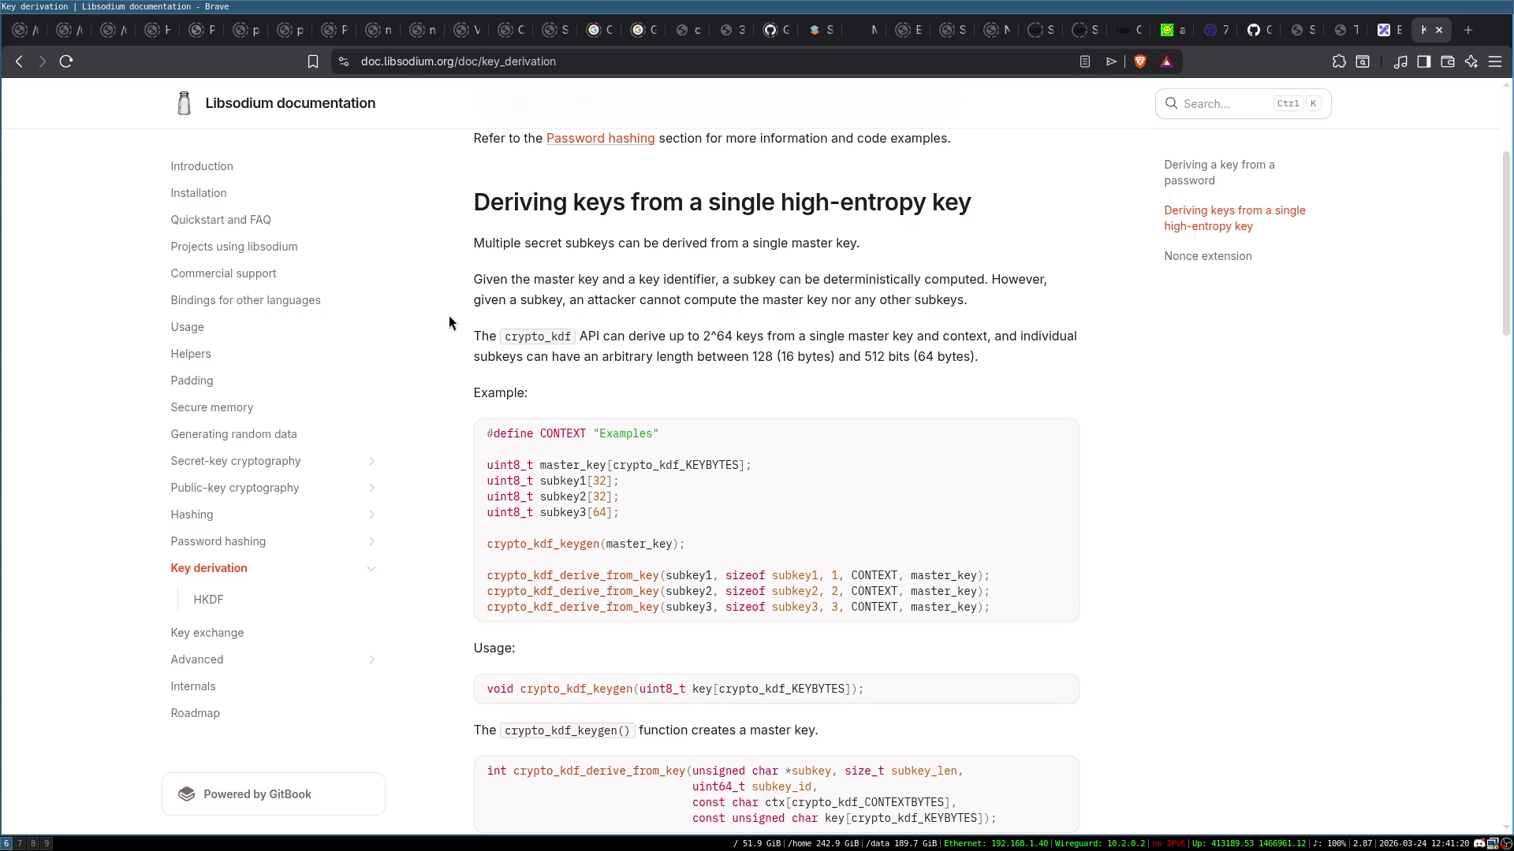
# In Excalidraw, draw a wide rounded box labelled Hash and move it slightly lower
pyautogui.hotkey('ctrl', 'pageup')
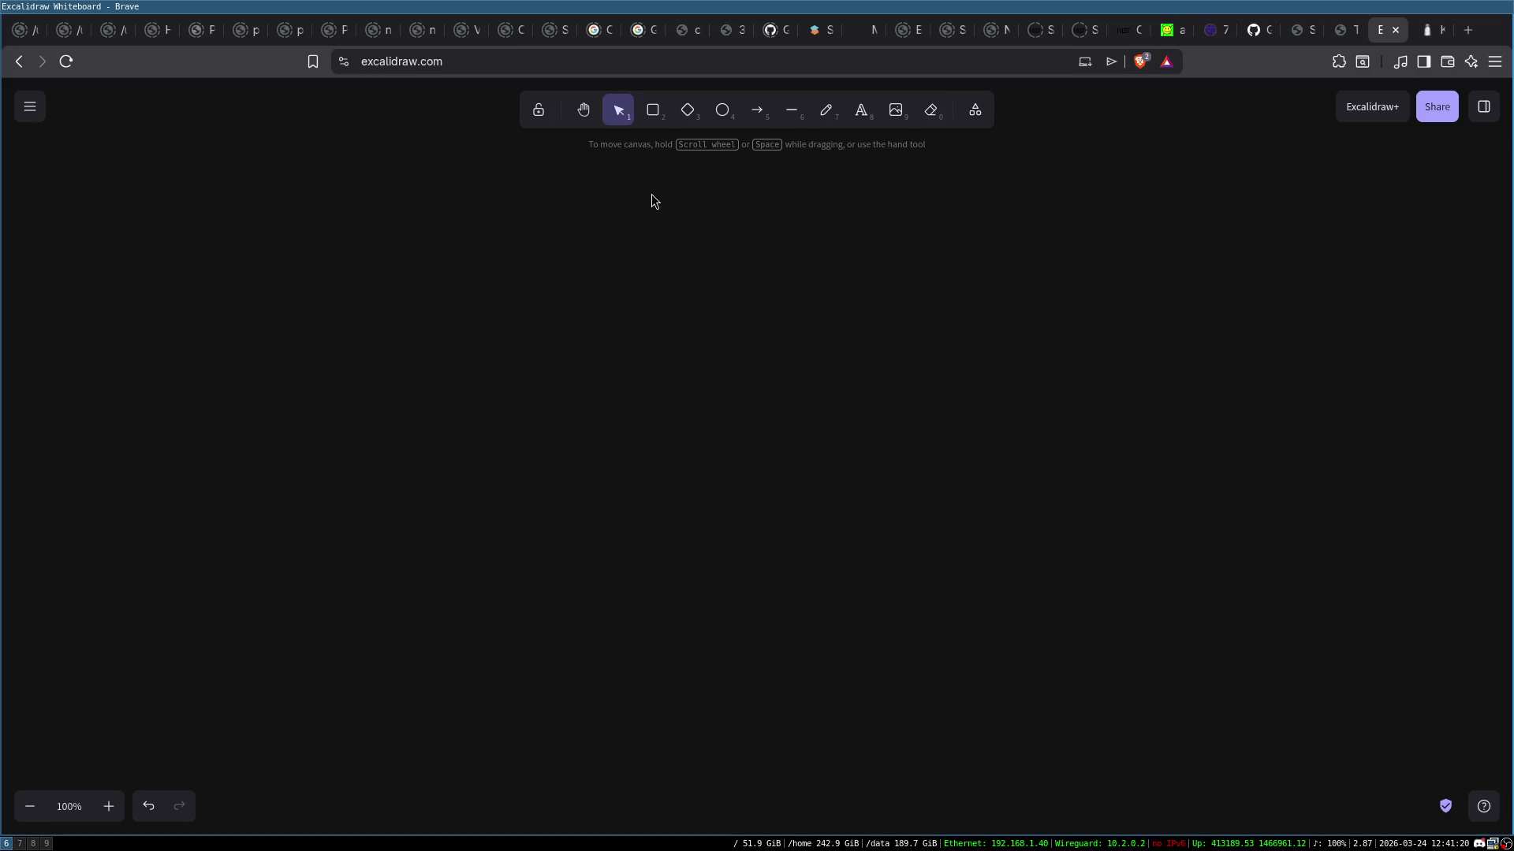
pyautogui.click(653, 111)
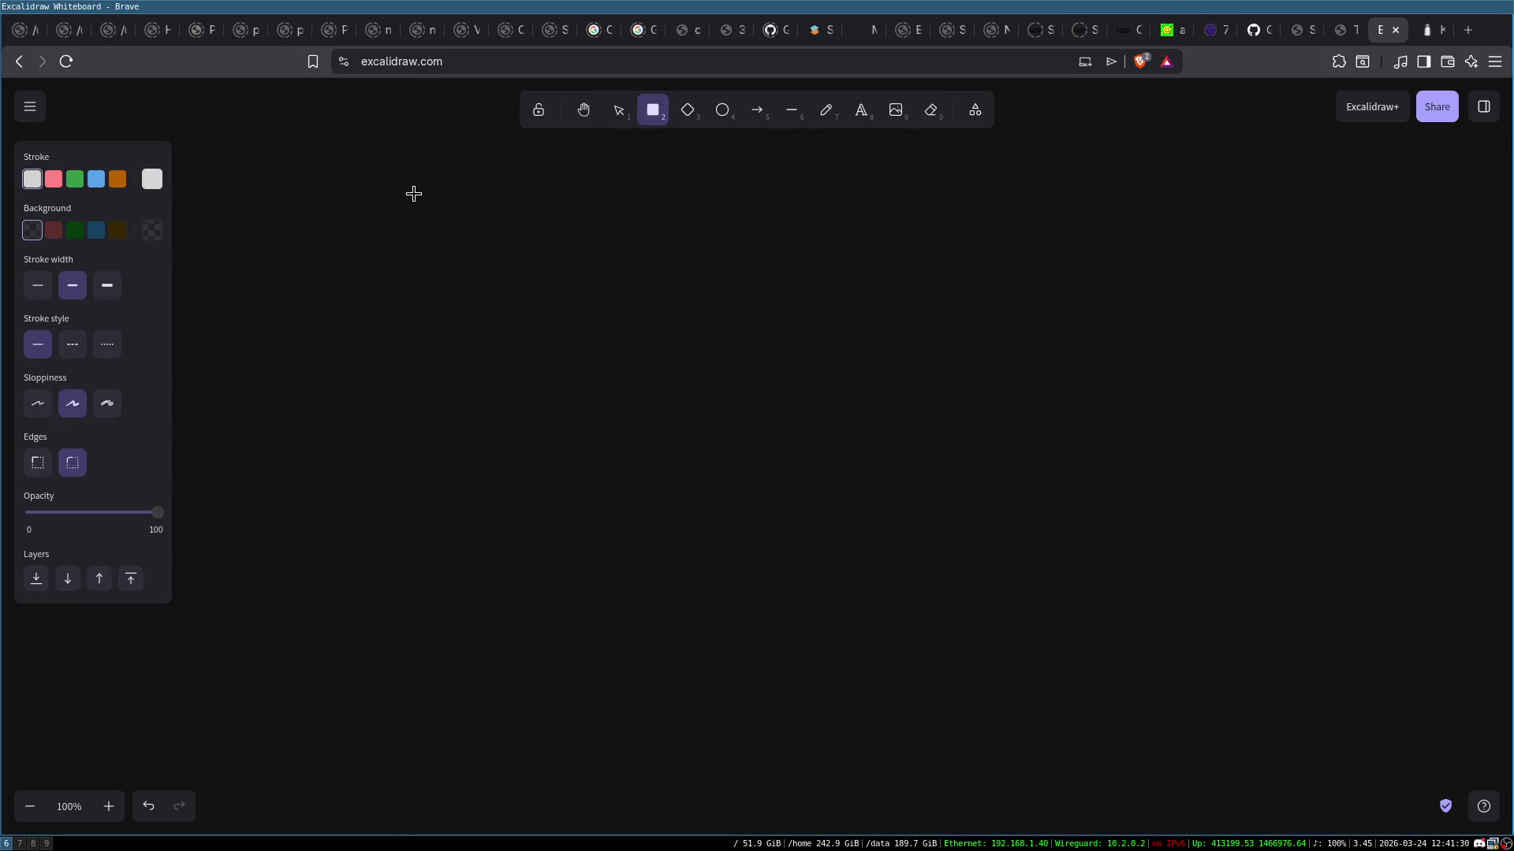
pyautogui.moveTo(413, 193); pyautogui.dragTo(879, 240)
pyautogui.click(638, 230)
pyautogui.doubleClick(728, 223)
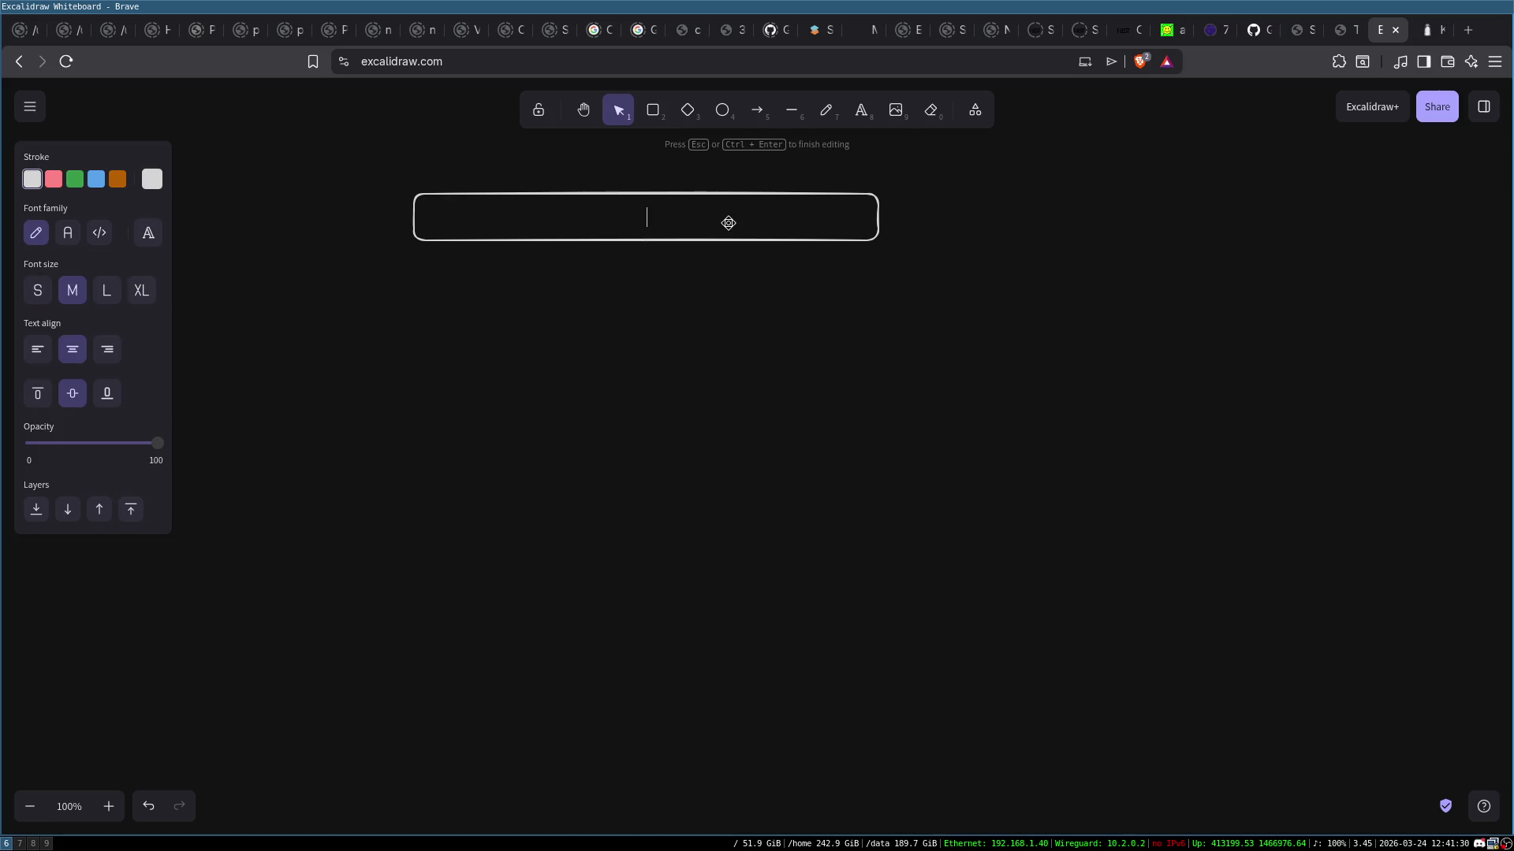
pyautogui.write('Hash')
pyautogui.click(749, 347)
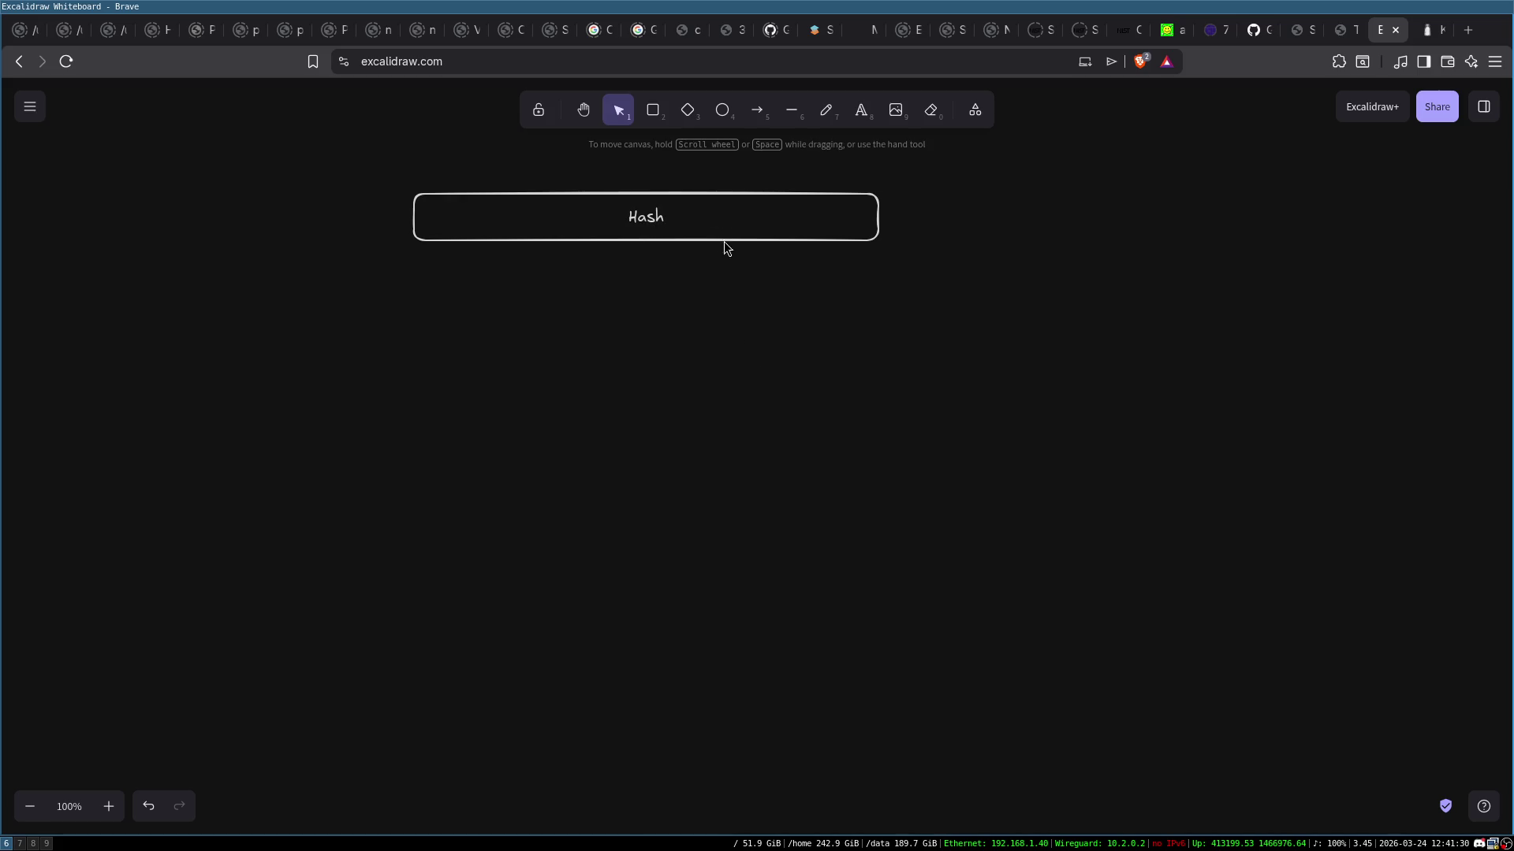
pyautogui.moveTo(728, 216); pyautogui.dragTo(728, 272)
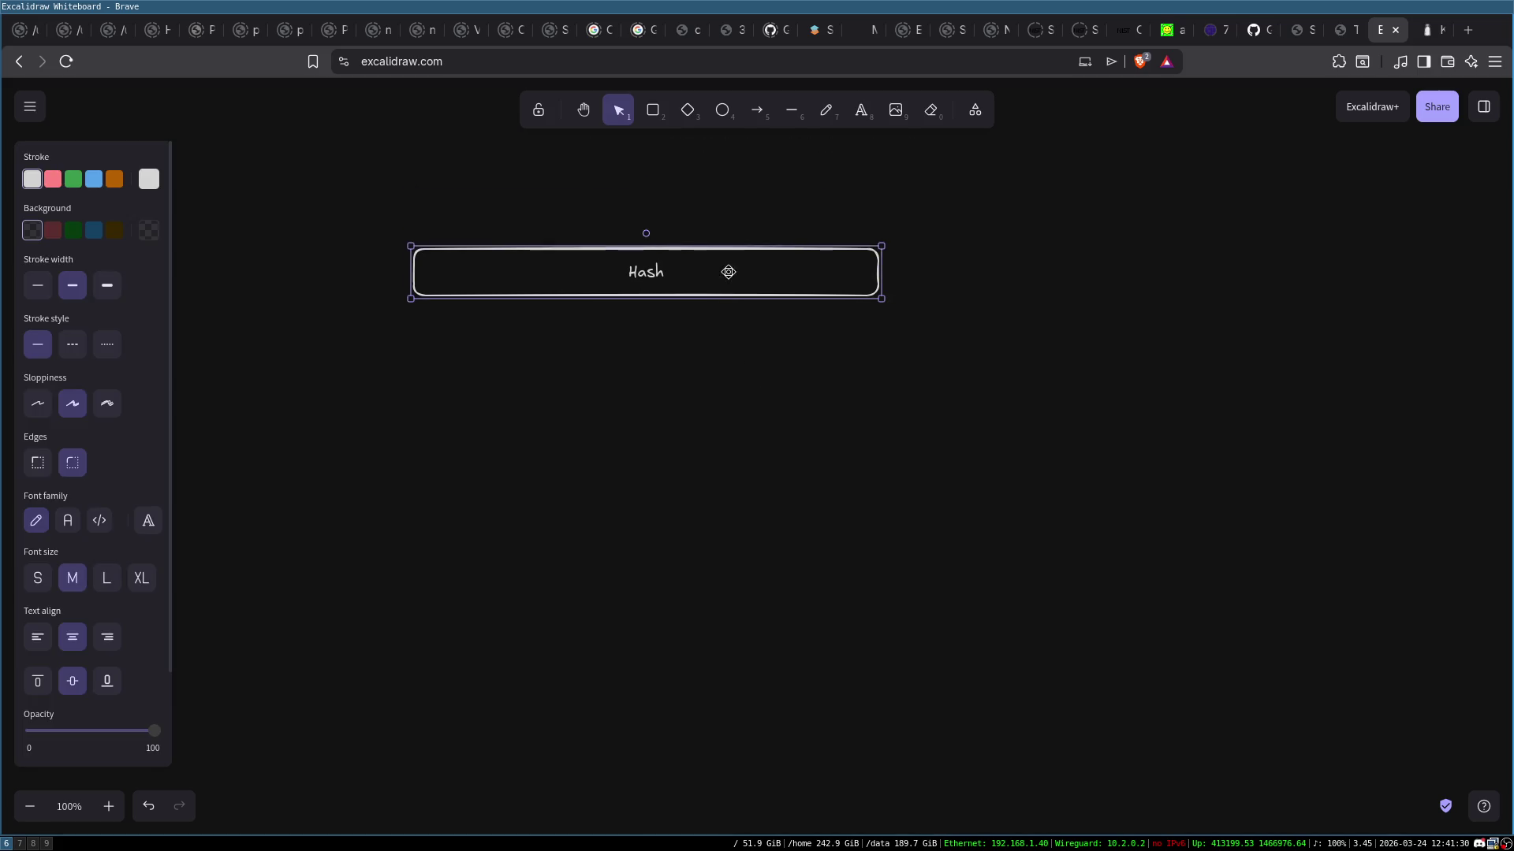
# Add the text 'MalwareID -->' to the left of the Hash box
pyautogui.doubleClick(319, 271)
pyautogui.write('MalwareID-->')
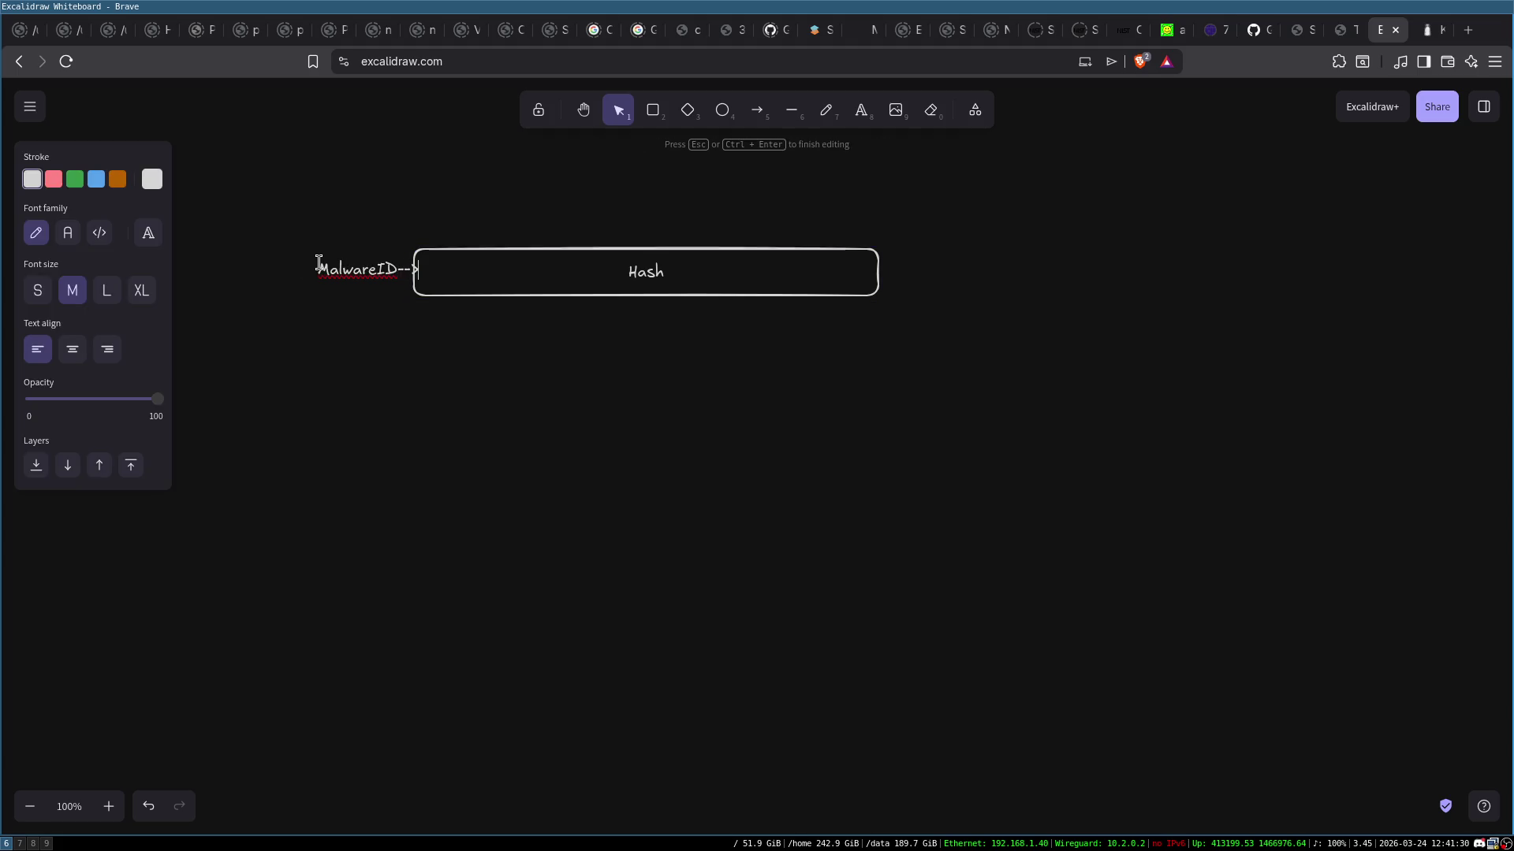
pyautogui.press('Escape')
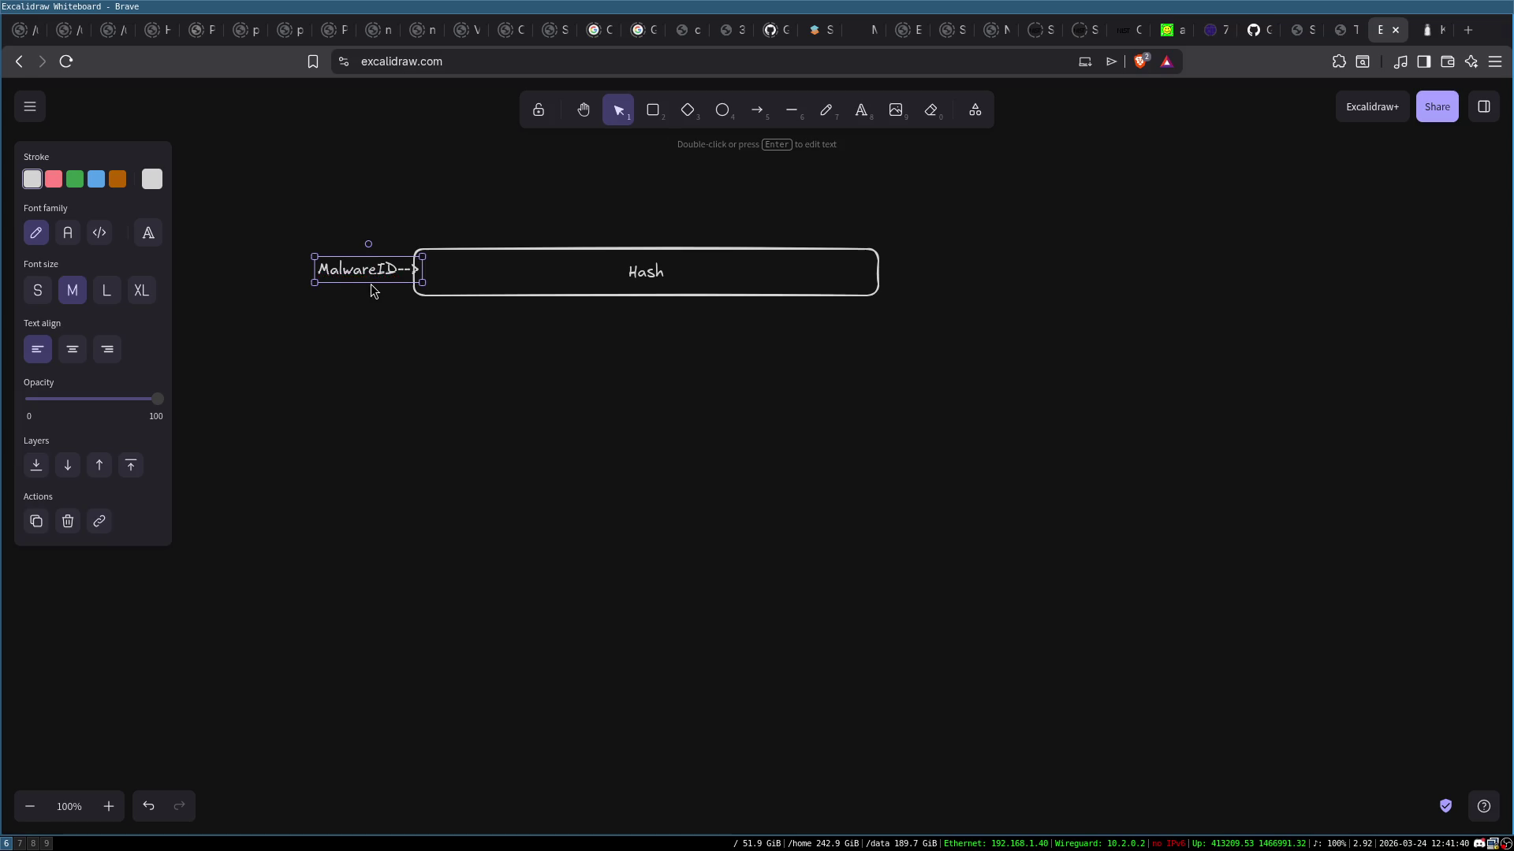
pyautogui.moveTo(371, 283); pyautogui.dragTo(348, 284)
pyautogui.click(503, 385)
pyautogui.click(370, 273)
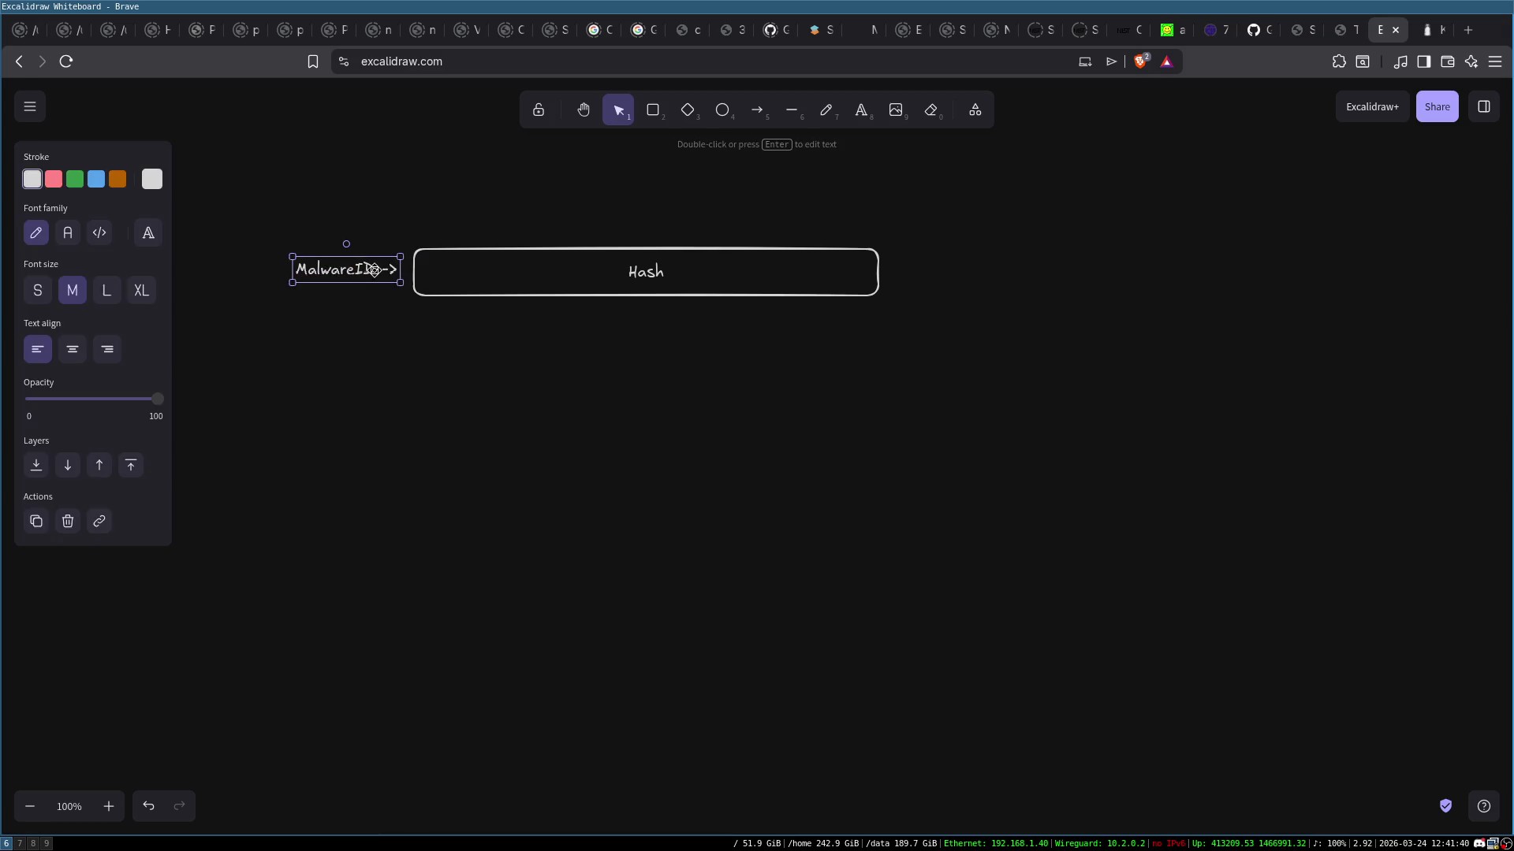
pyautogui.doubleClick(373, 271)
pyautogui.click(385, 271)
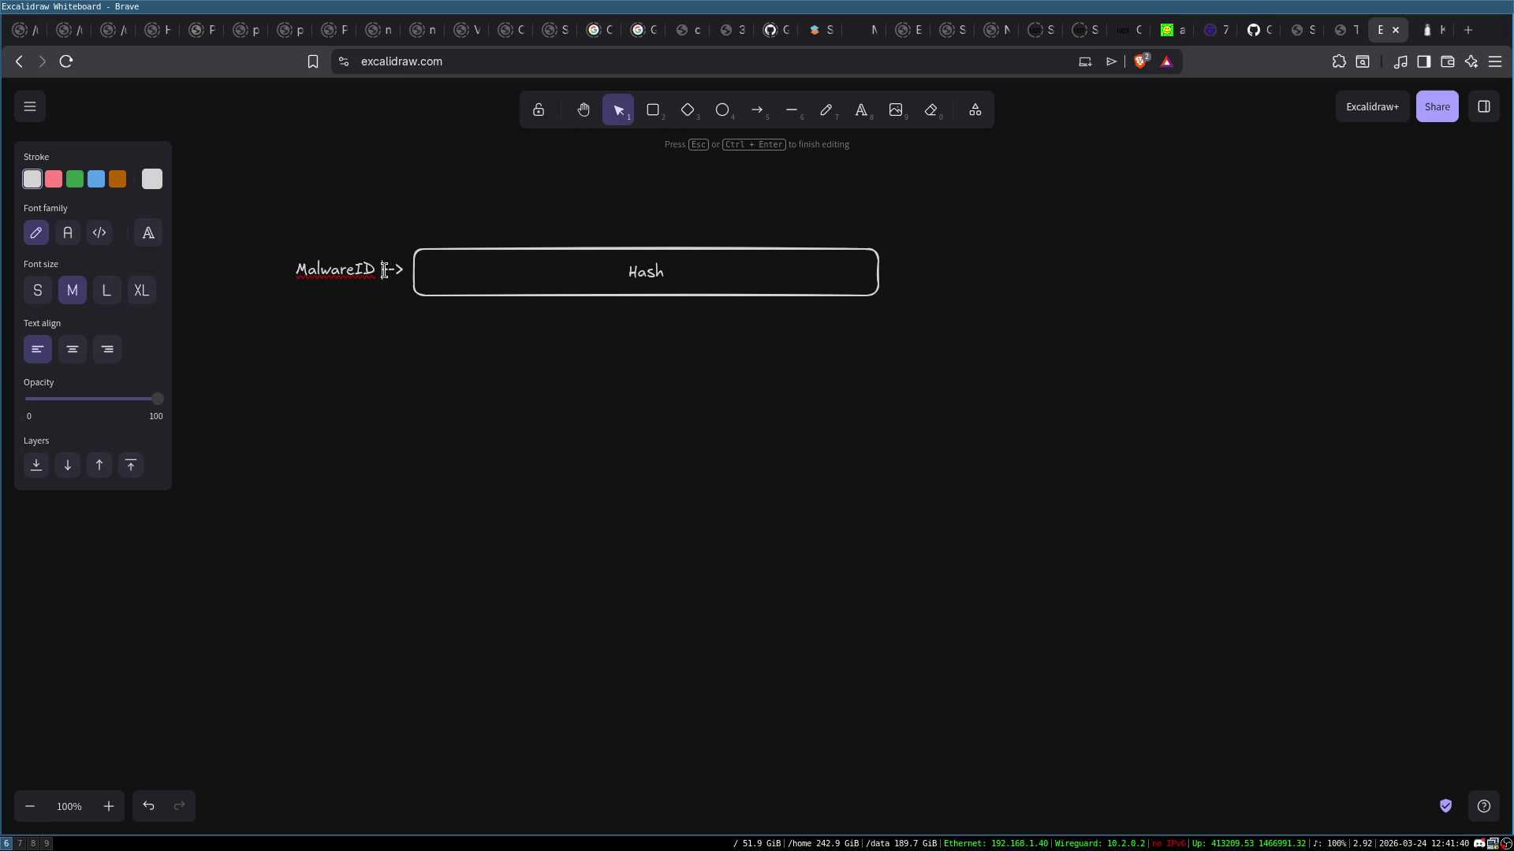
pyautogui.click(493, 181)
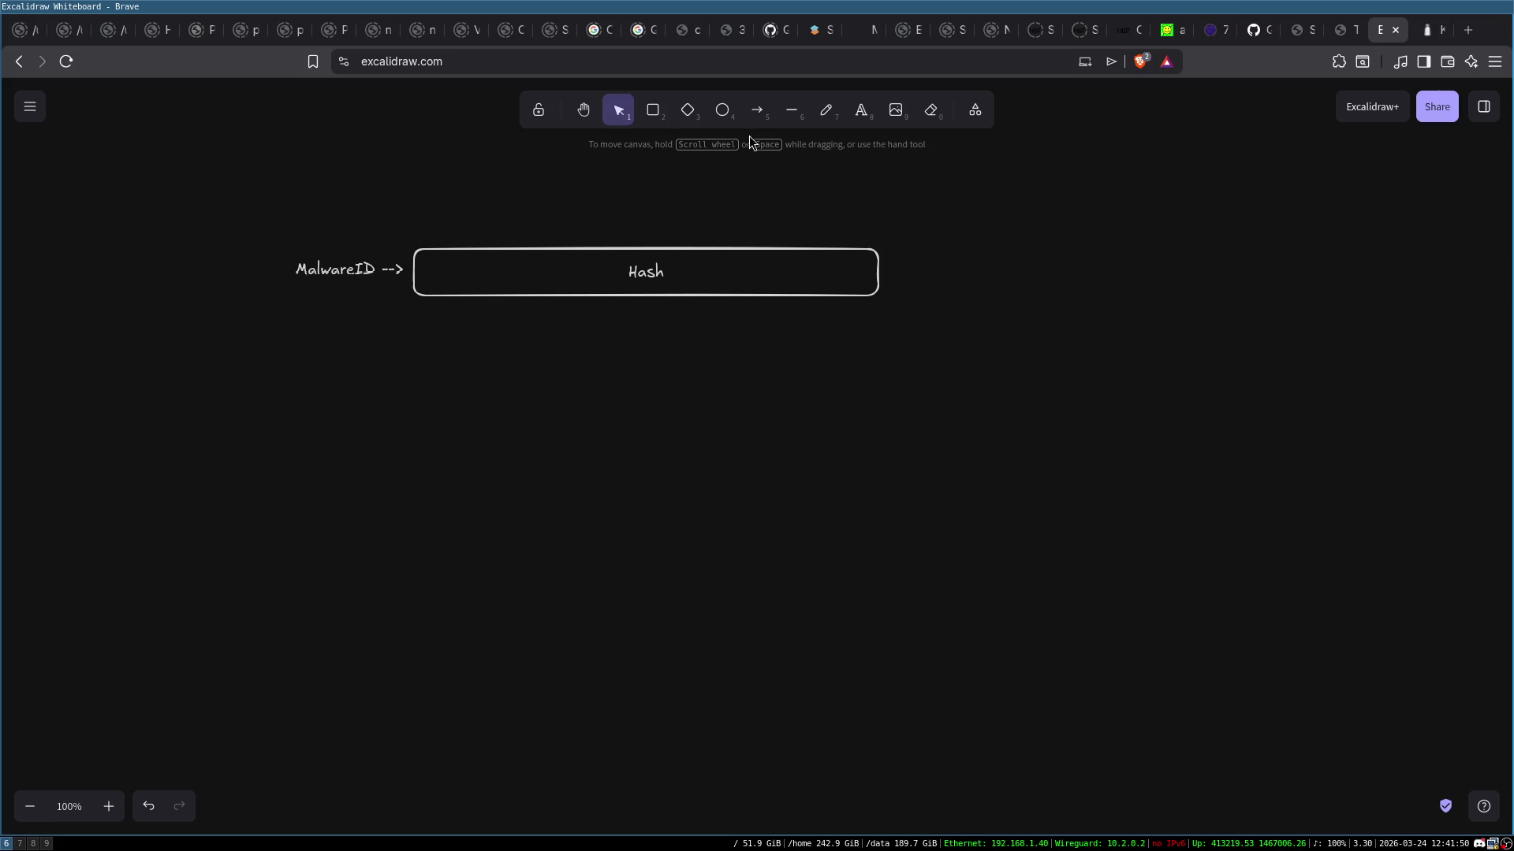
# Draw an arrow from MalwareID down to a new ELF label, then an arrow from ELF up-right
pyautogui.click(757, 110)
pyautogui.moveTo(350, 285); pyautogui.dragTo(386, 409)
pyautogui.doubleClick(391, 426)
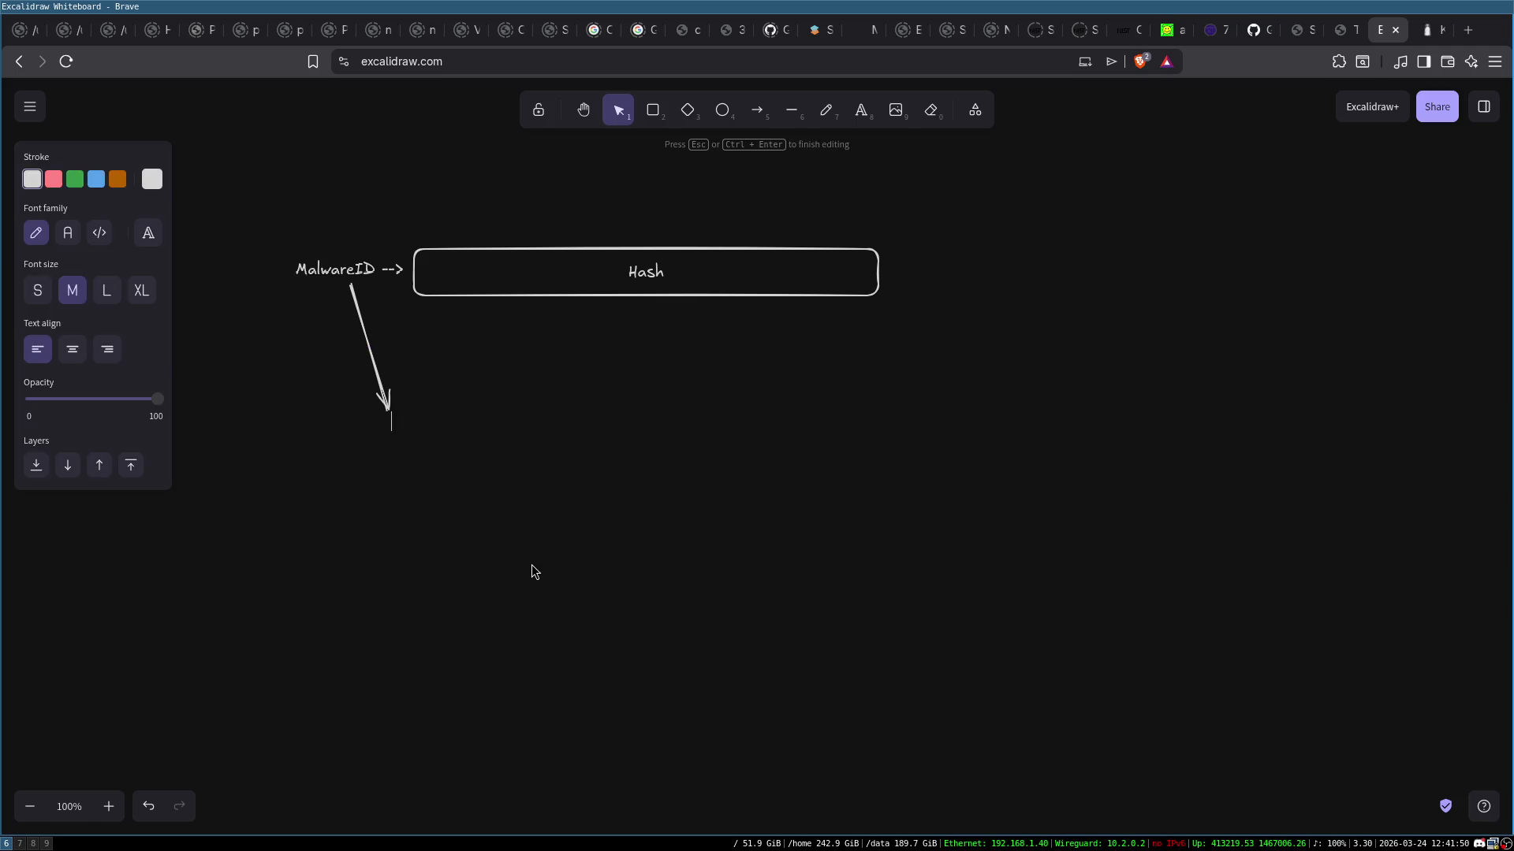
pyautogui.write('ELF')
pyautogui.press('Escape')
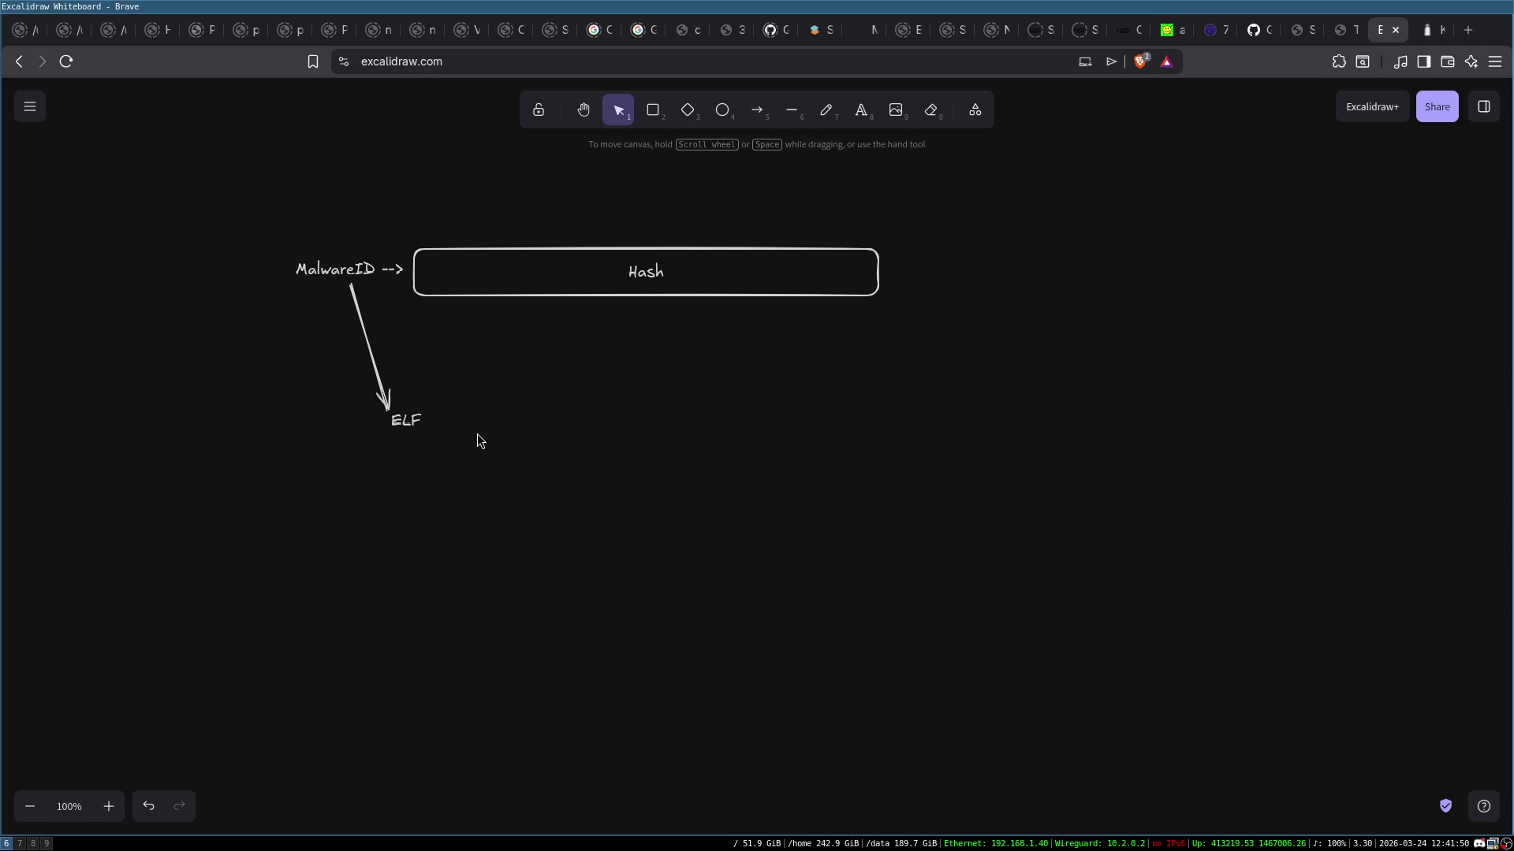
pyautogui.click(757, 109)
pyautogui.moveTo(438, 411); pyautogui.dragTo(580, 356)
# Draw two more arrows from ELF, one straight right and one down-right
pyautogui.click(763, 113)
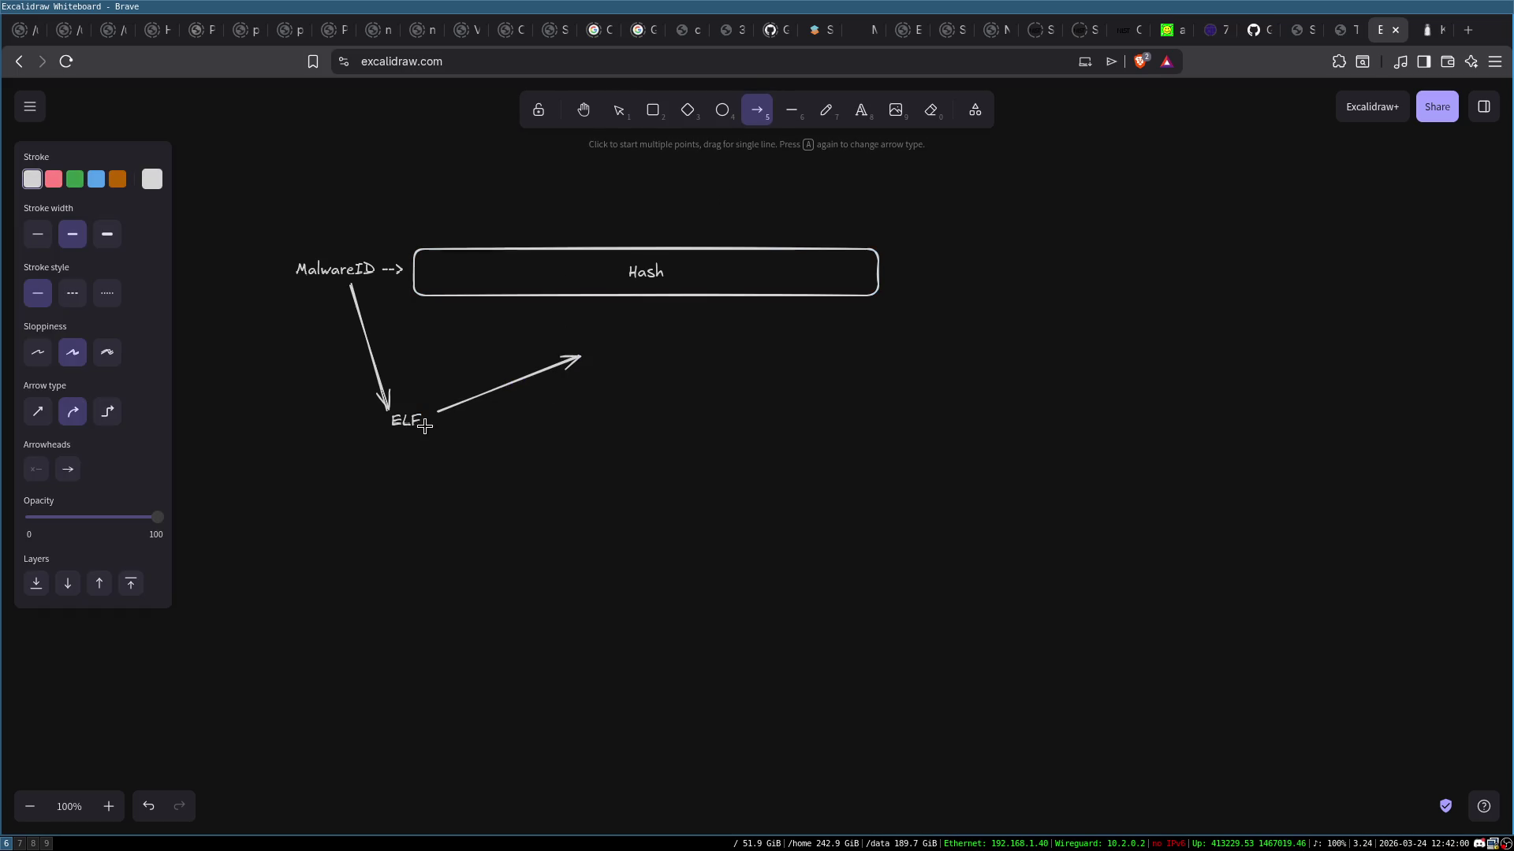
pyautogui.moveTo(440, 425); pyautogui.dragTo(586, 426)
pyautogui.click(757, 109)
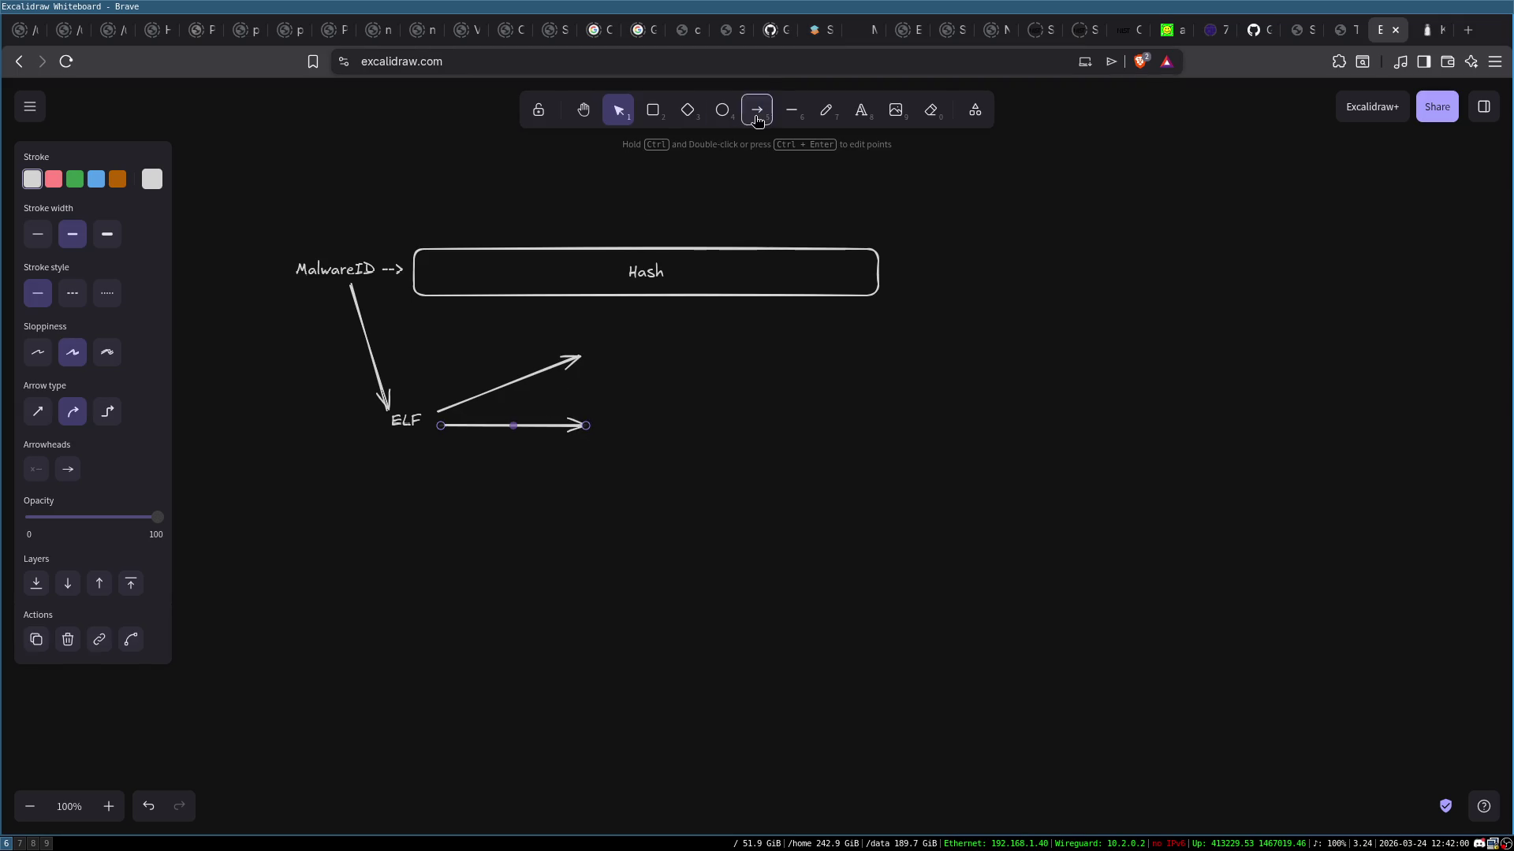
pyautogui.moveTo(441, 444); pyautogui.dragTo(584, 490)
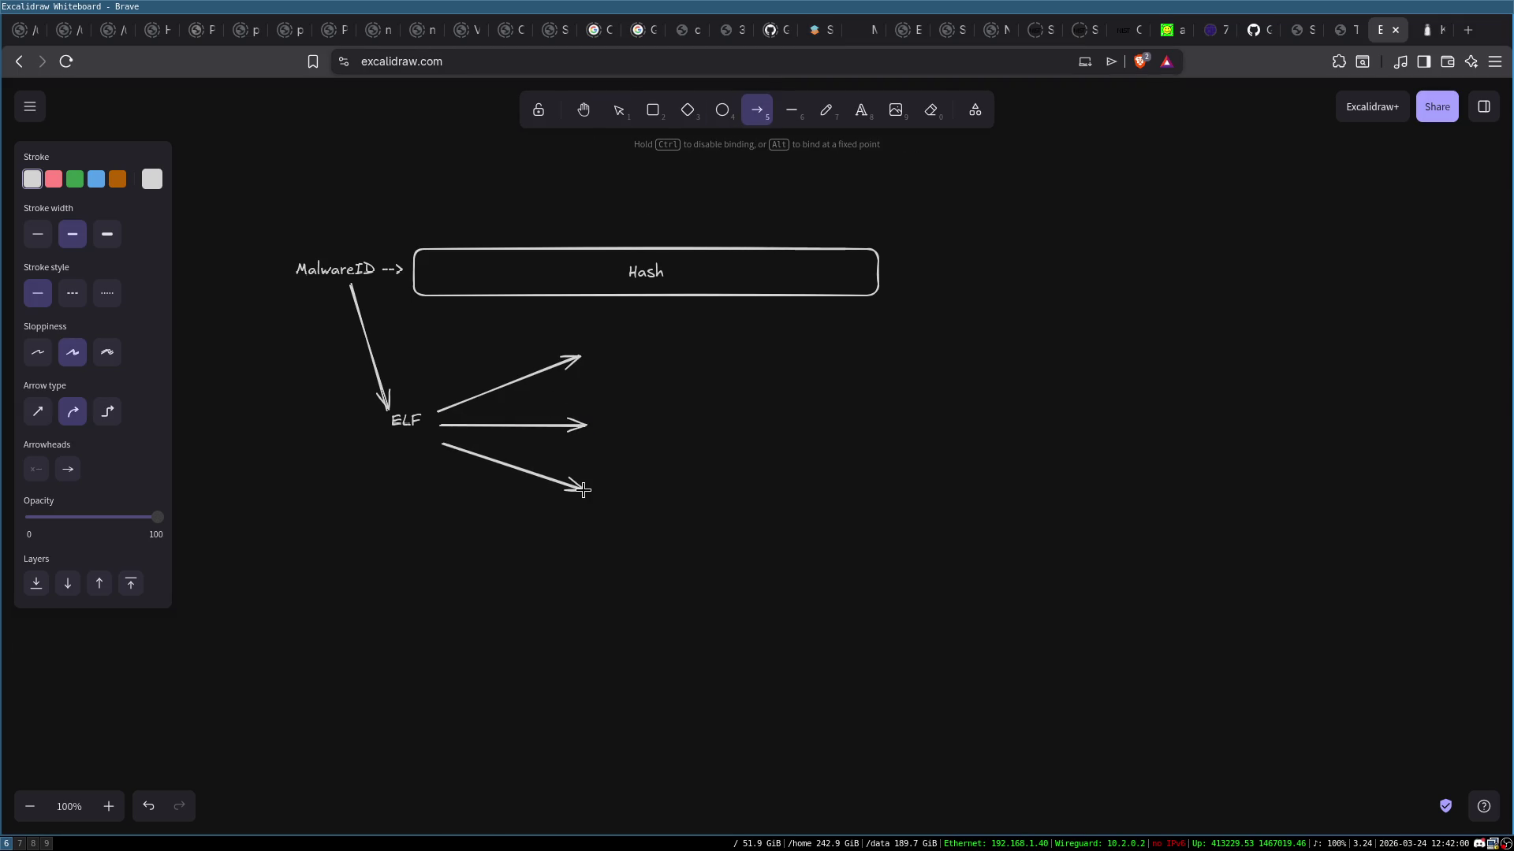
# Label the upper arrow's tip 'Hash section X' and duplicate it to another arrow tip
pyautogui.doubleClick(589, 355)
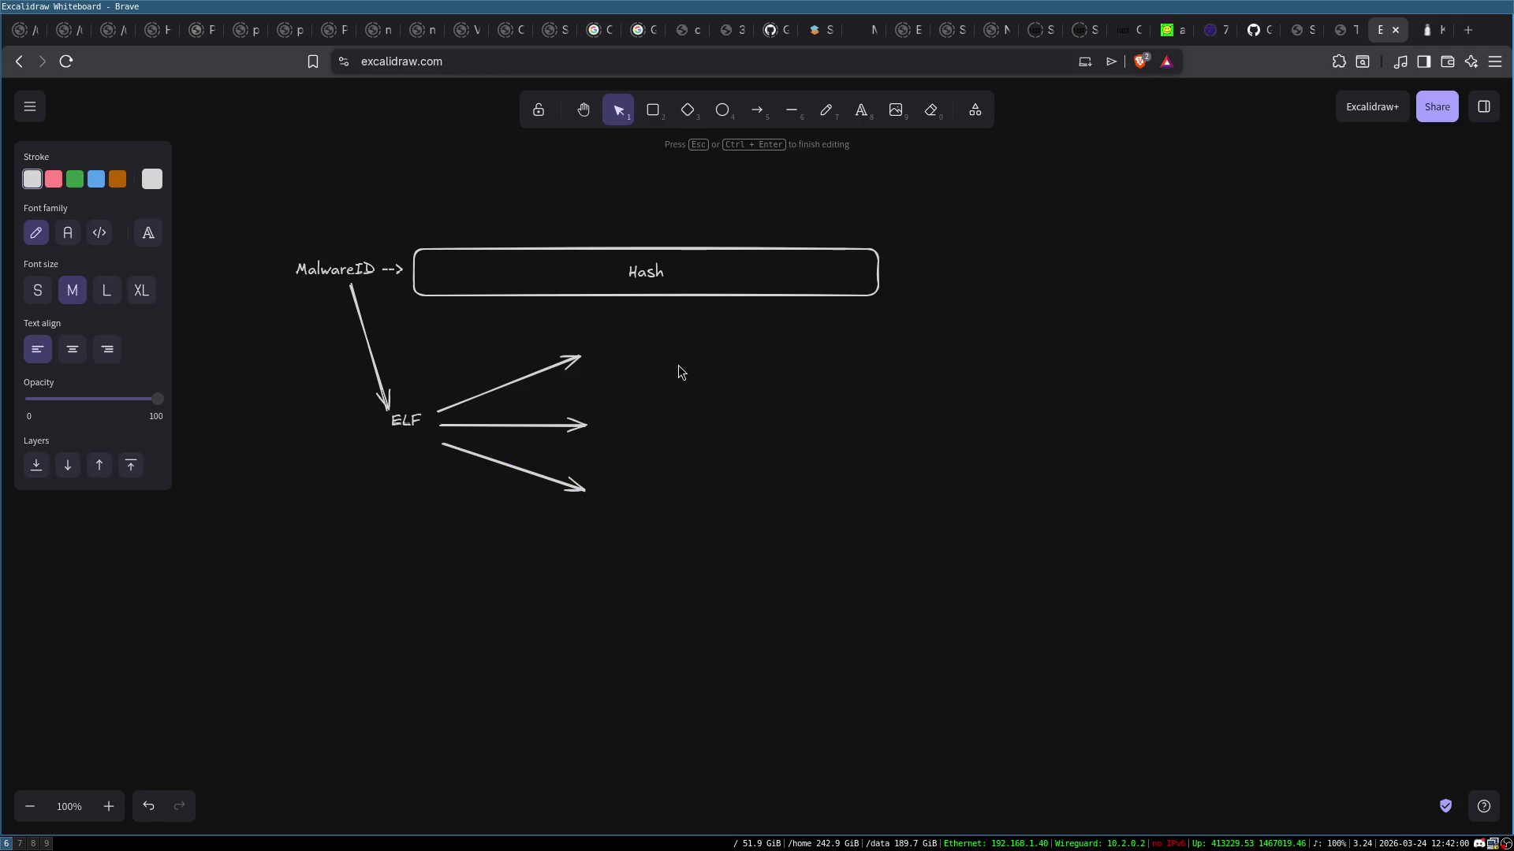
pyautogui.write('Hash s')
pyautogui.write('ection X')
pyautogui.click(682, 385)
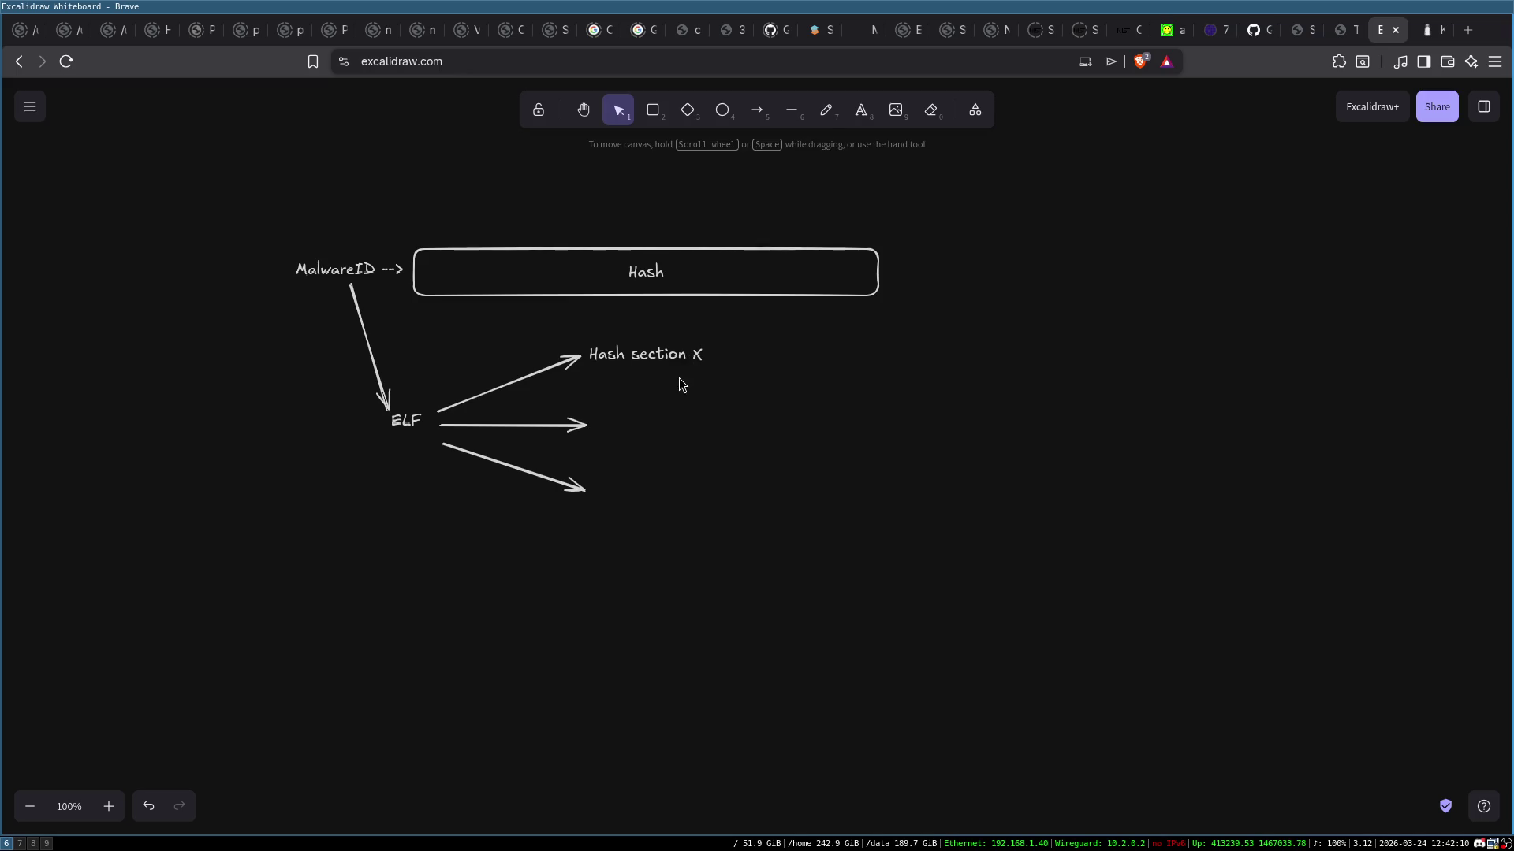
pyautogui.click(680, 364)
pyautogui.moveTo(679, 363)
pyautogui.mouseDown()
pyautogui.moveTo(652, 431)
pyautogui.moveTo(654, 495)
pyautogui.mouseUp()
# Change the copied labels to read Hash section Y and Hash section Z
pyautogui.click(719, 429)
pyautogui.click(696, 416)
pyautogui.doubleClick(698, 418)
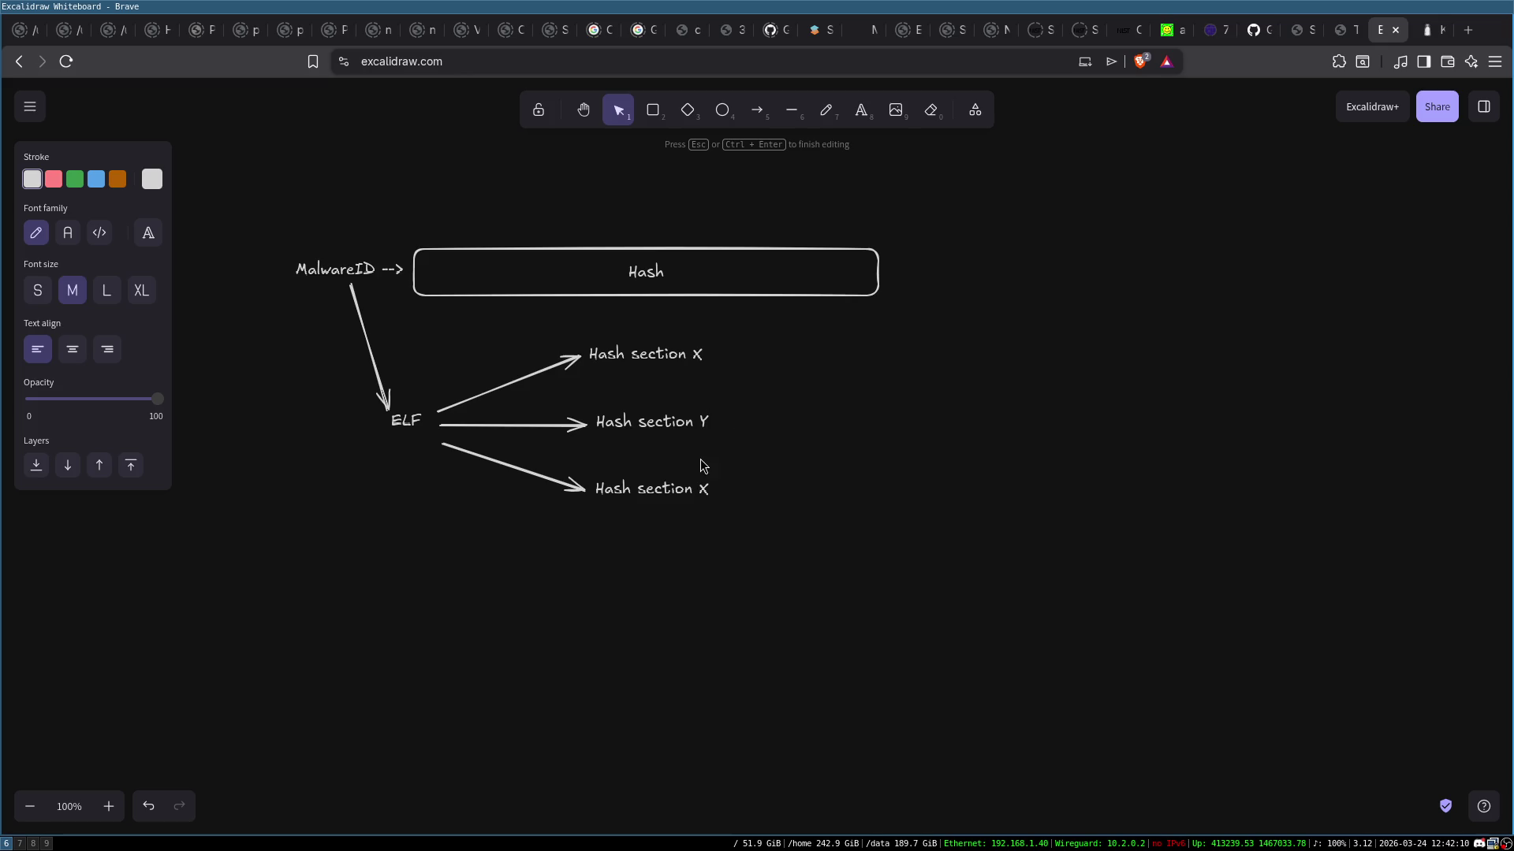
pyautogui.click(707, 490)
pyautogui.doubleClick(707, 490)
pyautogui.click(707, 492)
pyautogui.press('BackSpace')
pyautogui.write('Z')
pyautogui.click(877, 460)
# Draw two arrows branching right from Hash section X, one upper and one lower
pyautogui.click(757, 111)
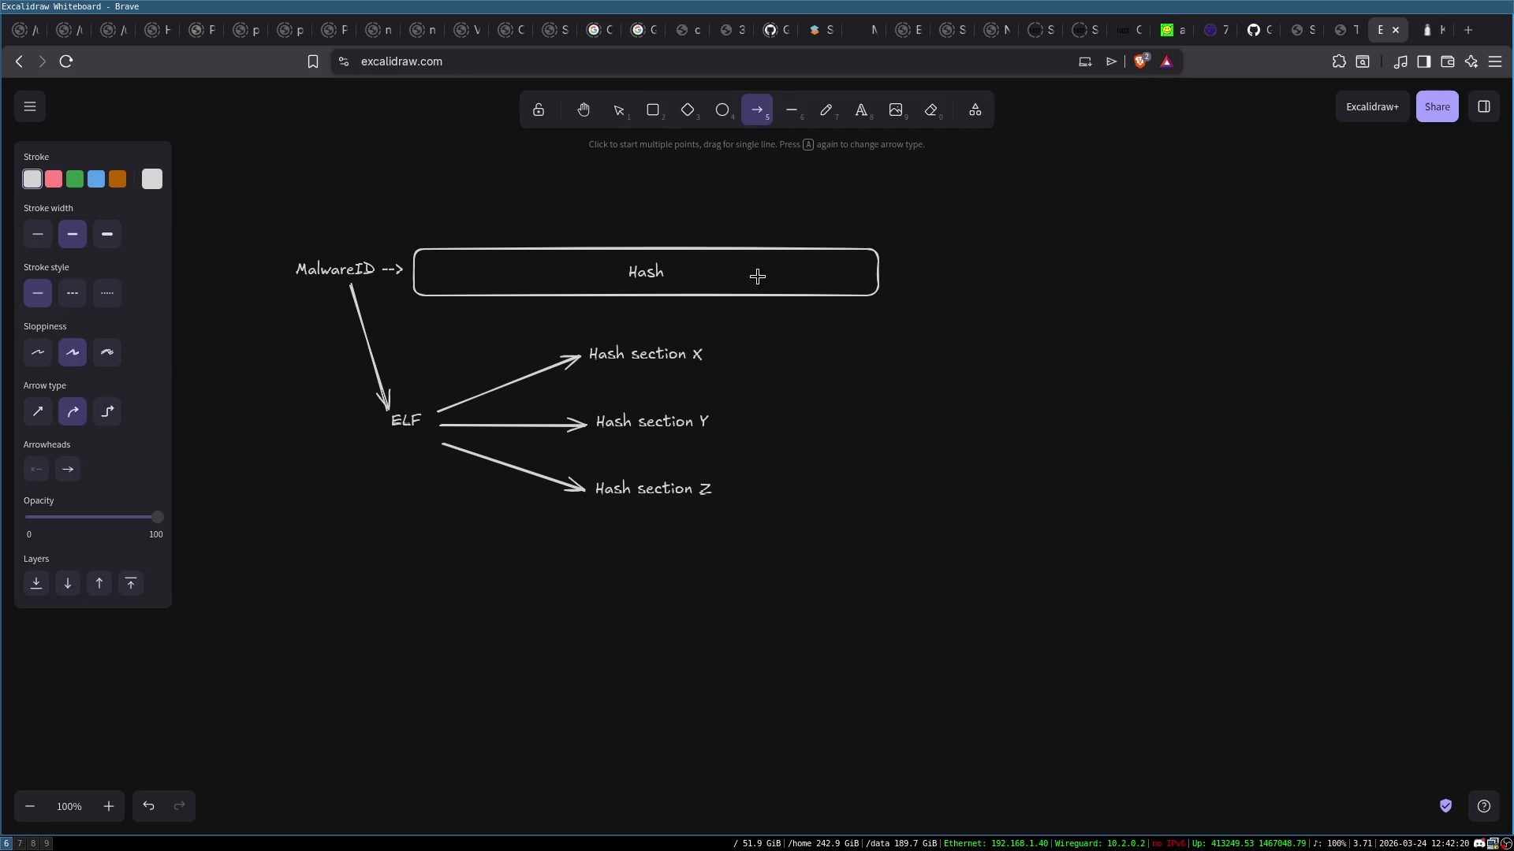
pyautogui.moveTo(721, 353); pyautogui.dragTo(834, 331)
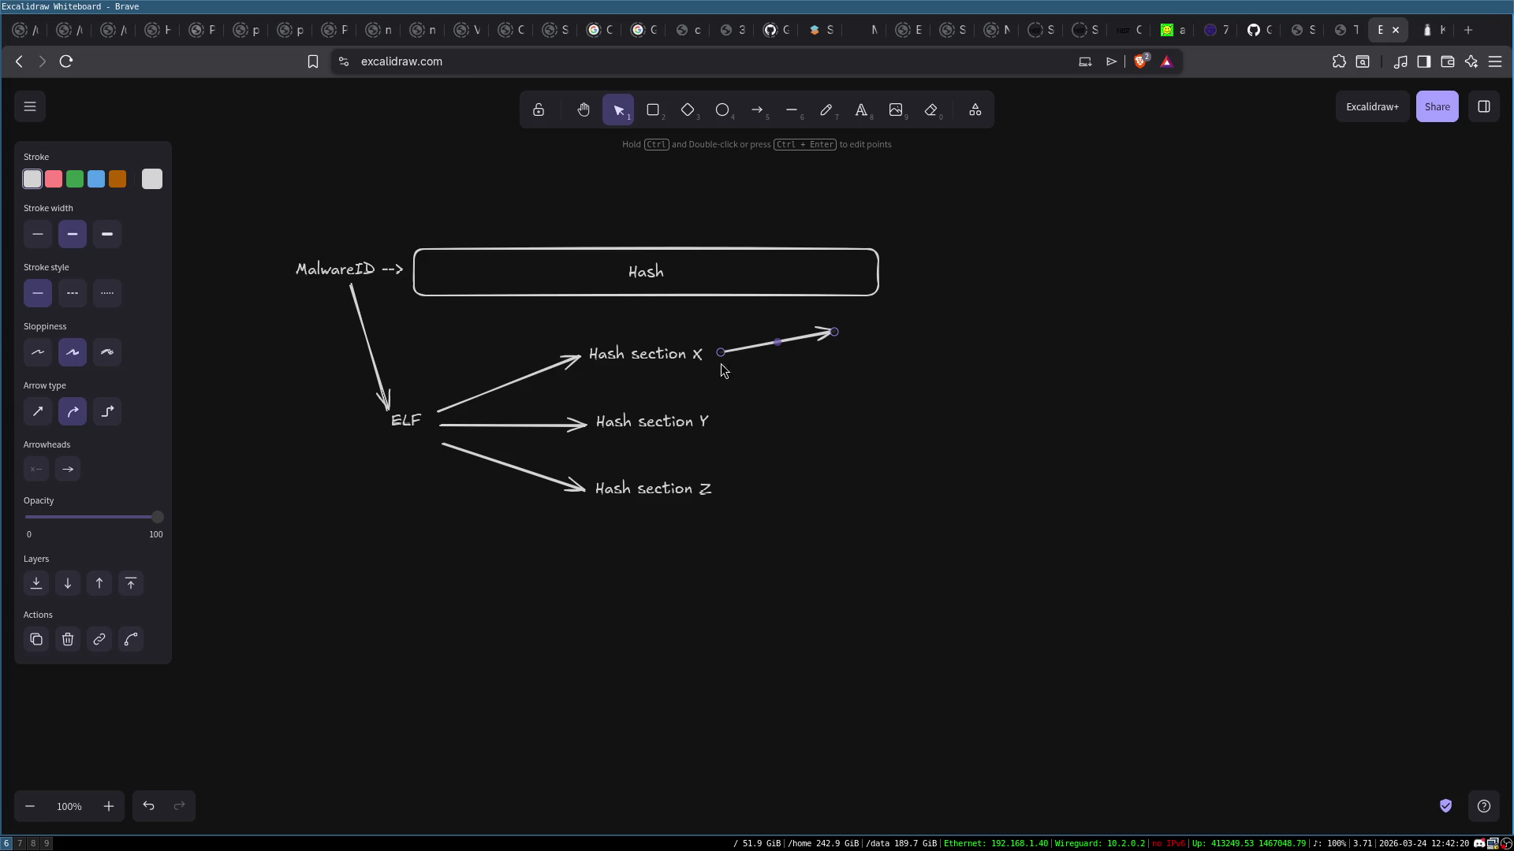
pyautogui.click(756, 110)
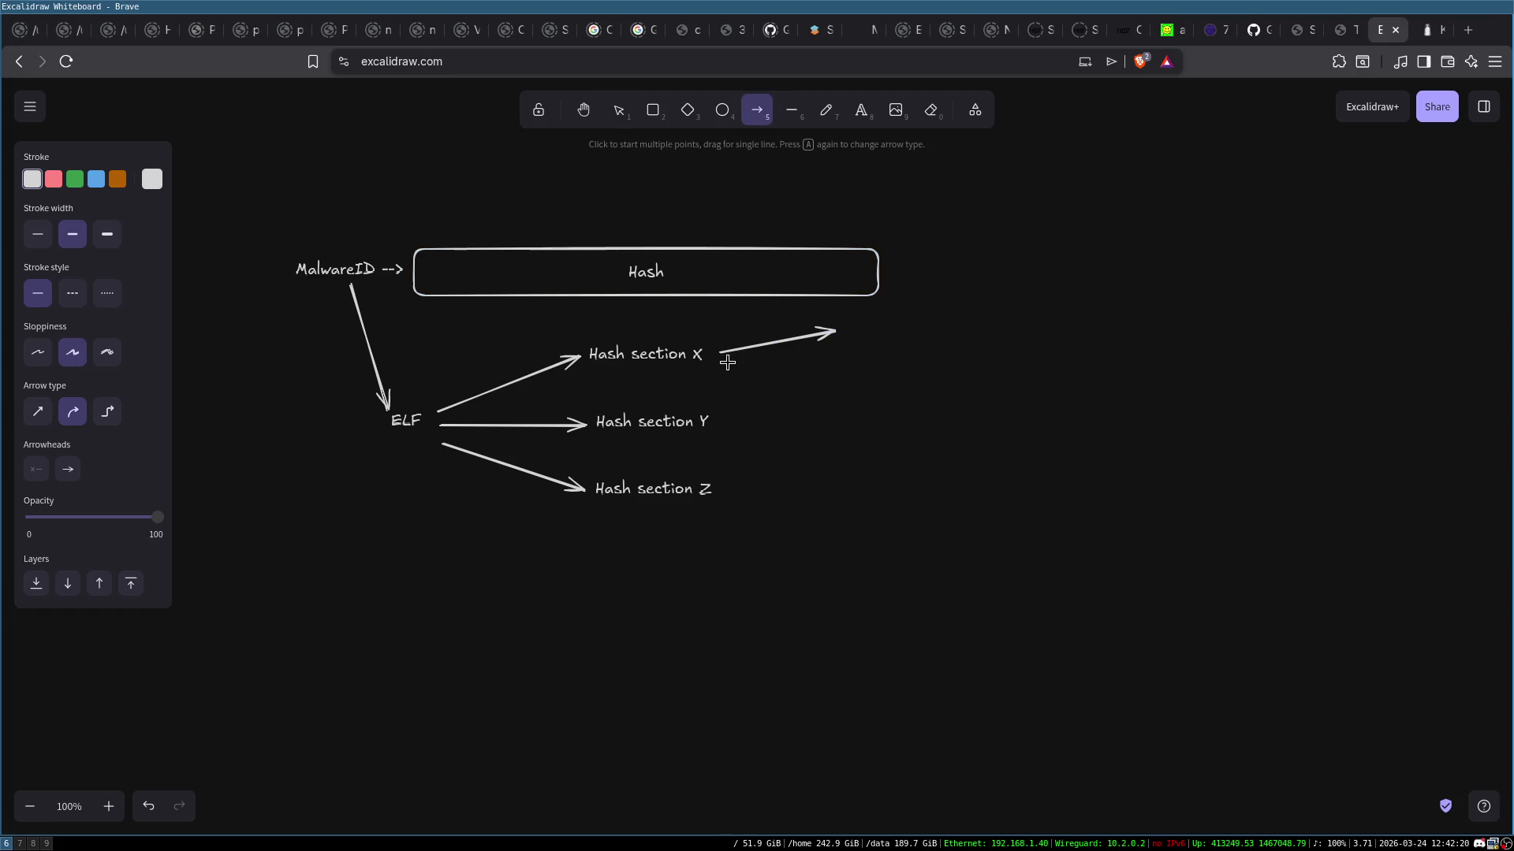
pyautogui.moveTo(726, 363); pyautogui.dragTo(842, 388)
# Label the upper arrow's tip 'functions/loops/basic blocks'
pyautogui.doubleClick(839, 330)
pyautogui.write('functions')
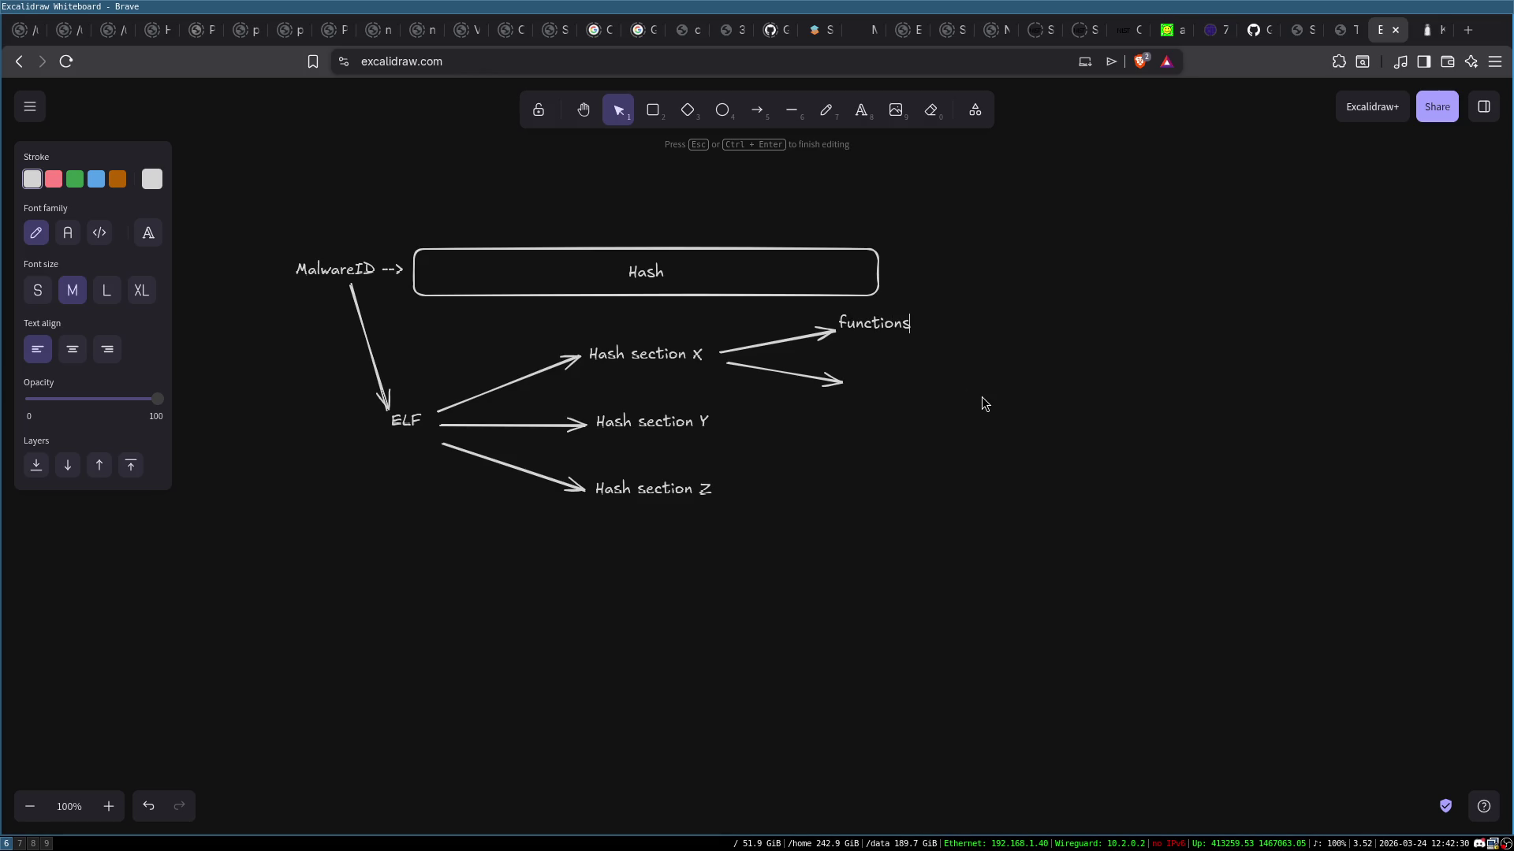
pyautogui.click(930, 378)
pyautogui.click(861, 320)
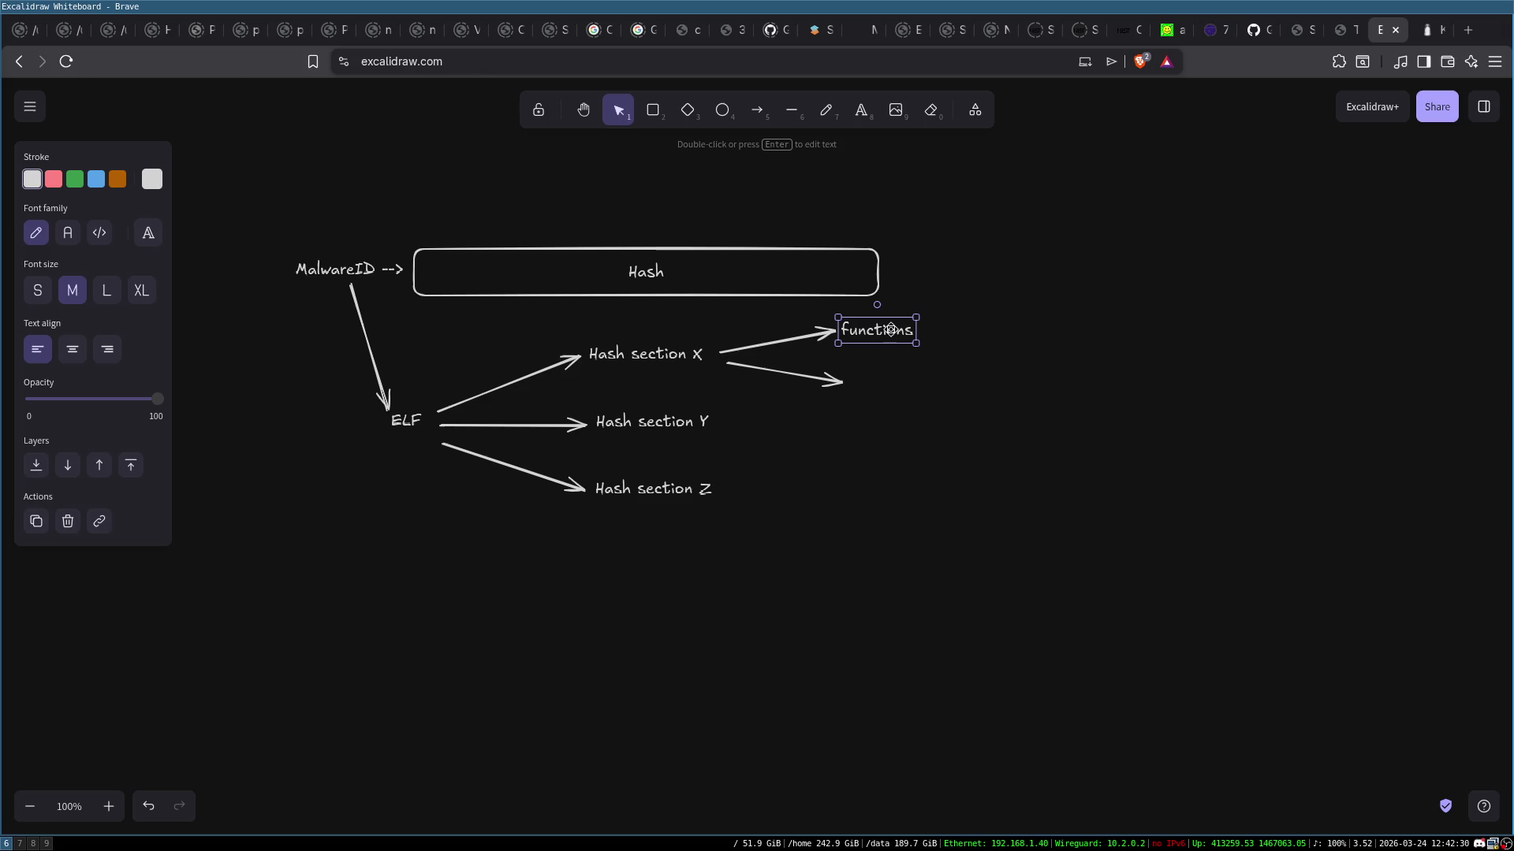
pyautogui.doubleClick(890, 329)
pyautogui.write('/basic blocks/loops')
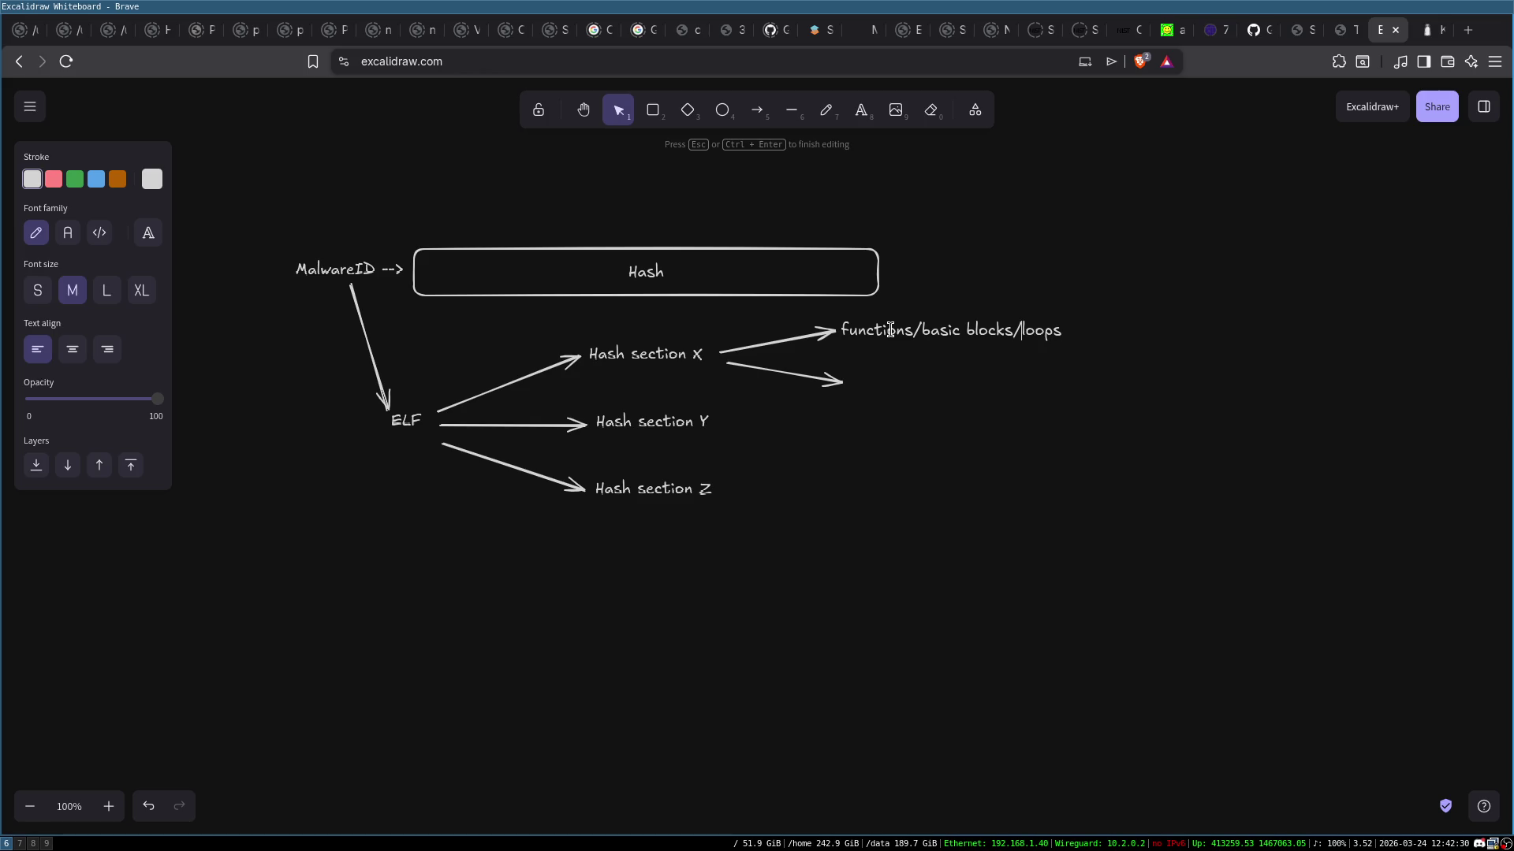
pyautogui.hotkey('ctrl', 'BackSpace')
pyautogui.hotkey('ctrl', 'BackSpace')
pyautogui.hotkey('ctrl', 'BackSpace')
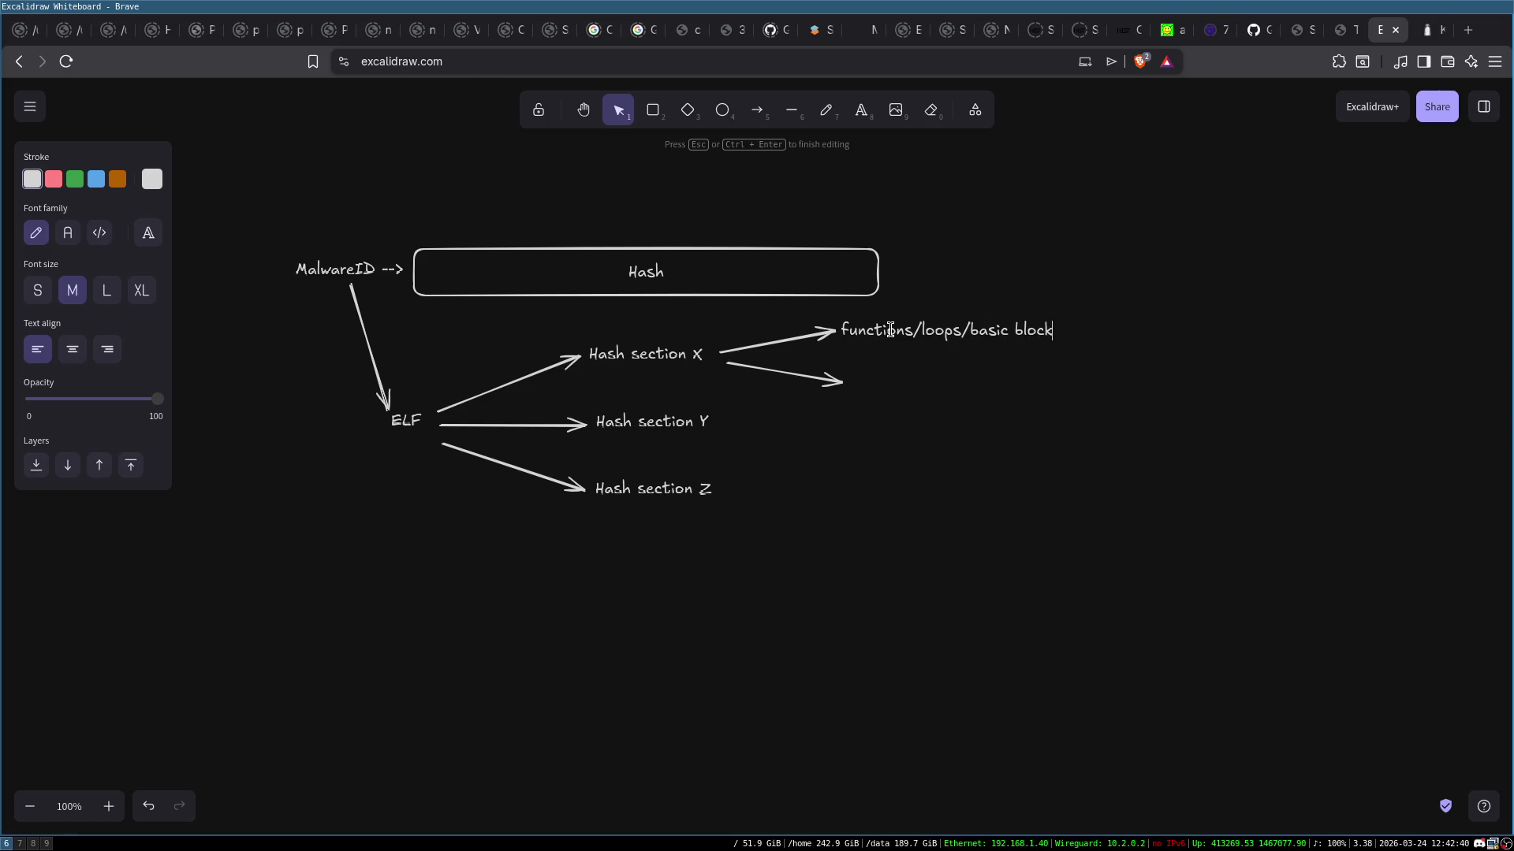
pyautogui.click(913, 396)
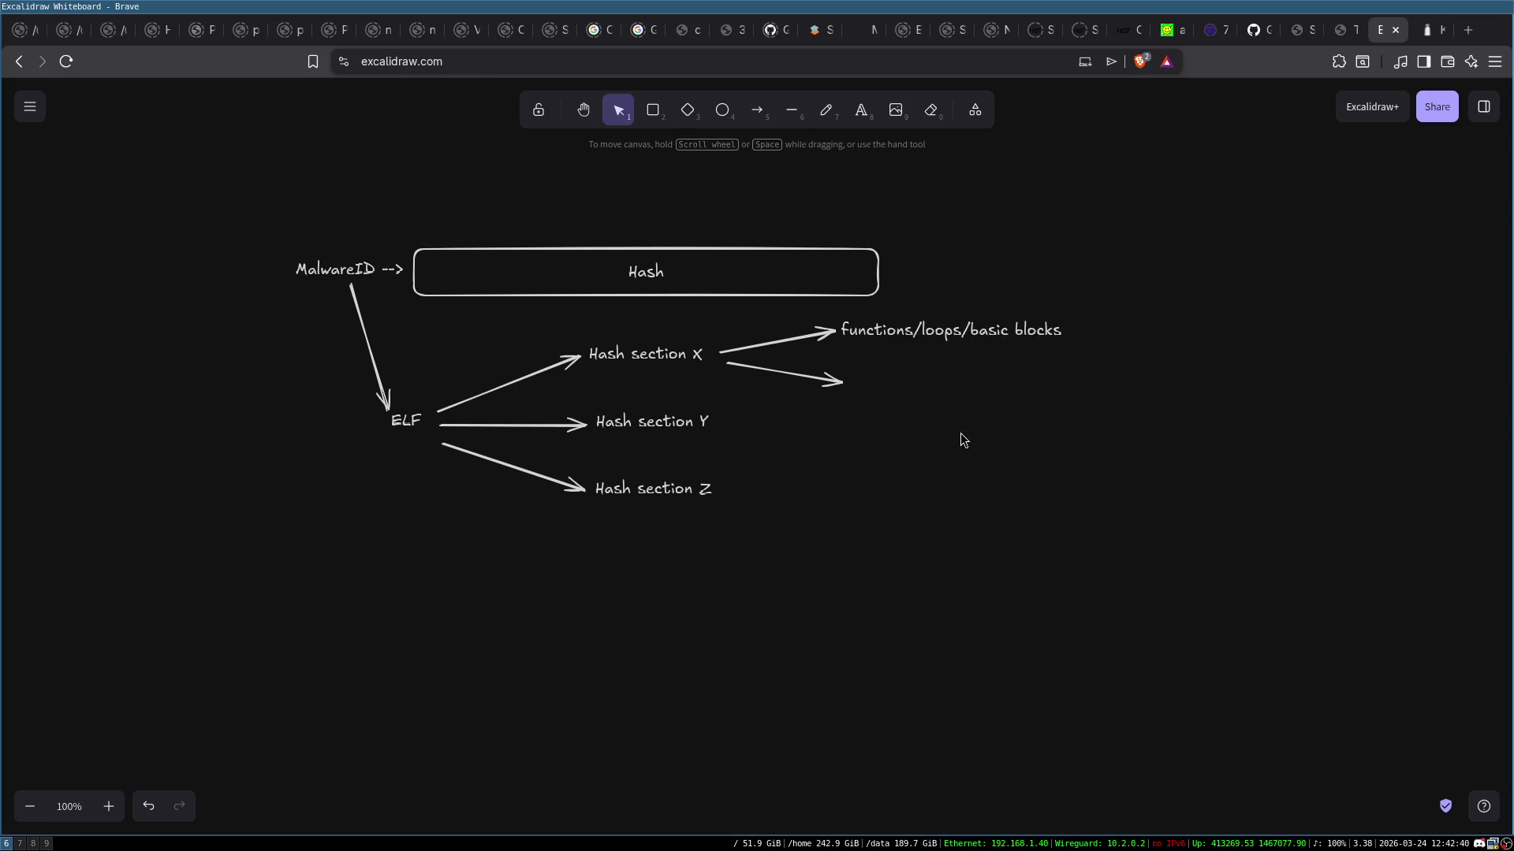
# Duplicate the functions/loops/basic blocks label onto the lower arrow's end
pyautogui.click(884, 329)
pyautogui.hotkey('ctrl', 'c')
pyautogui.hotkey('ctrl', 'v')
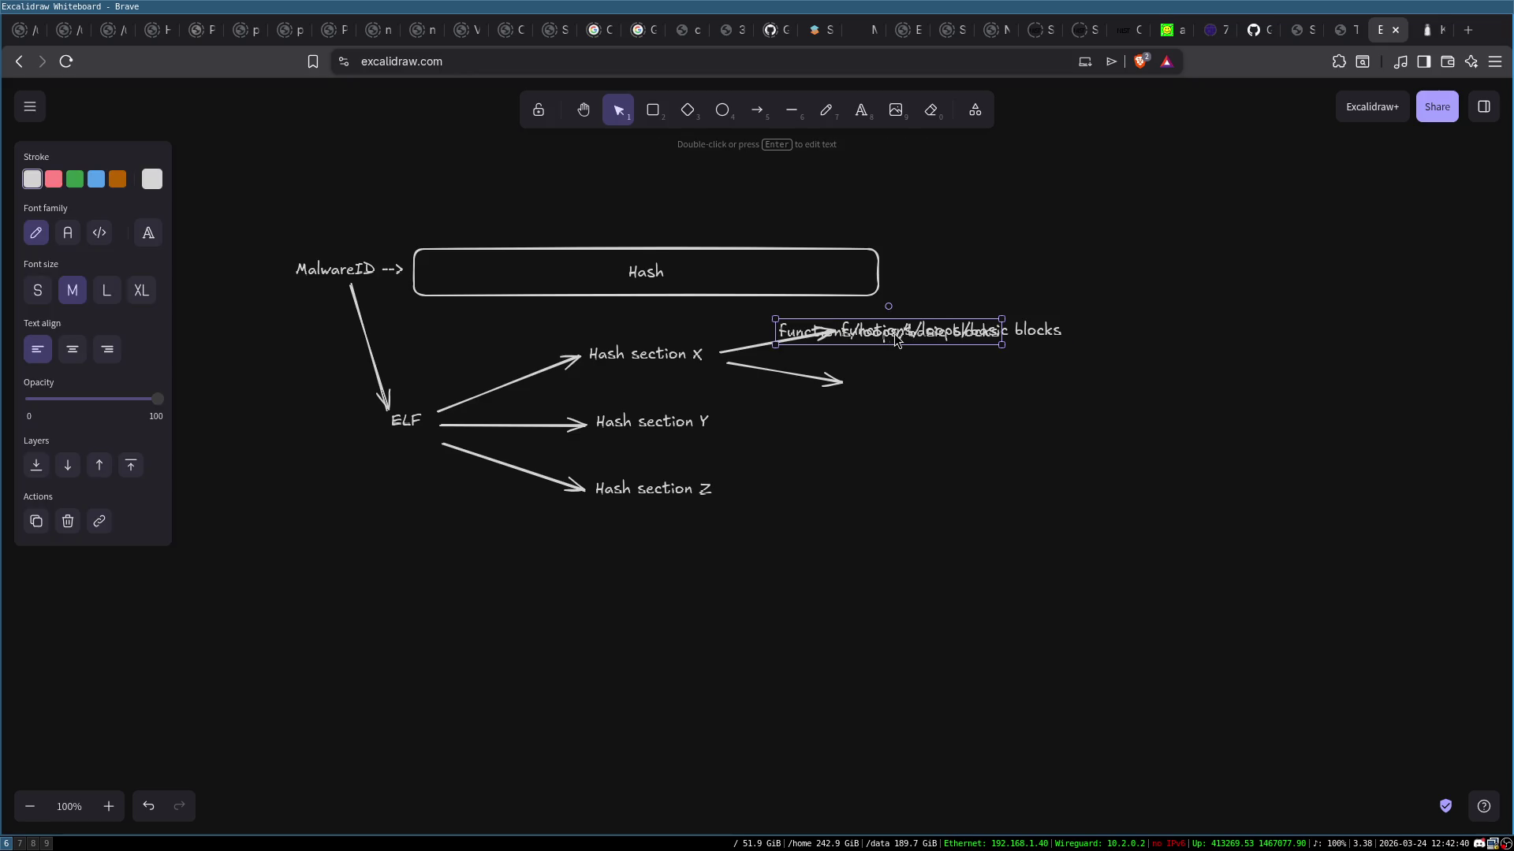
pyautogui.moveTo(927, 324)
pyautogui.mouseDown()
pyautogui.moveTo(955, 392)
pyautogui.moveTo(998, 372)
pyautogui.mouseUp()
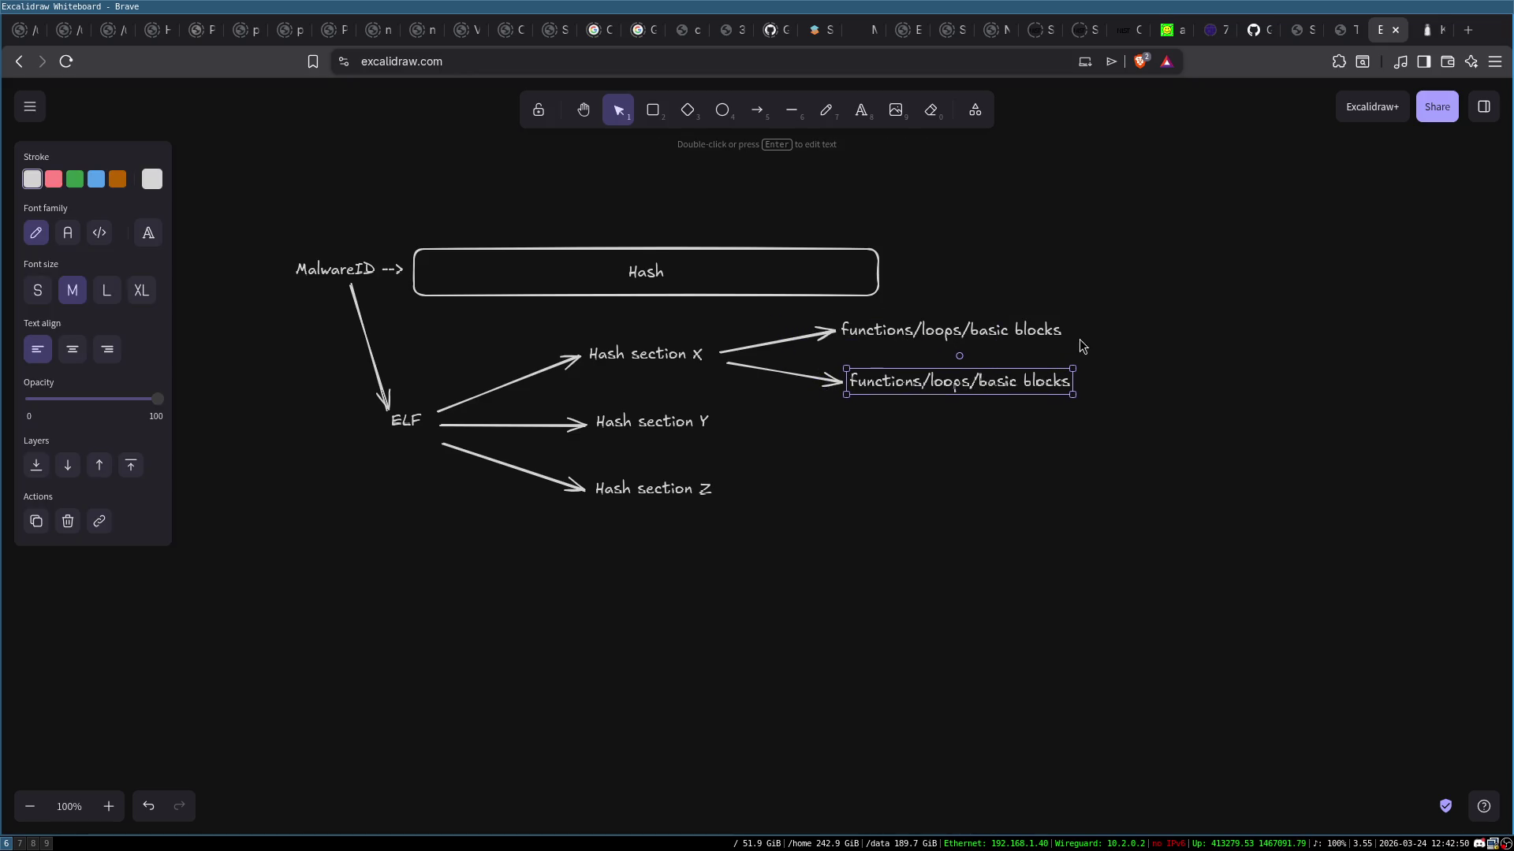
# Prefix both labels with 'Hash' so they read 'Hash functions/loops/basic blocks'
pyautogui.click(922, 330)
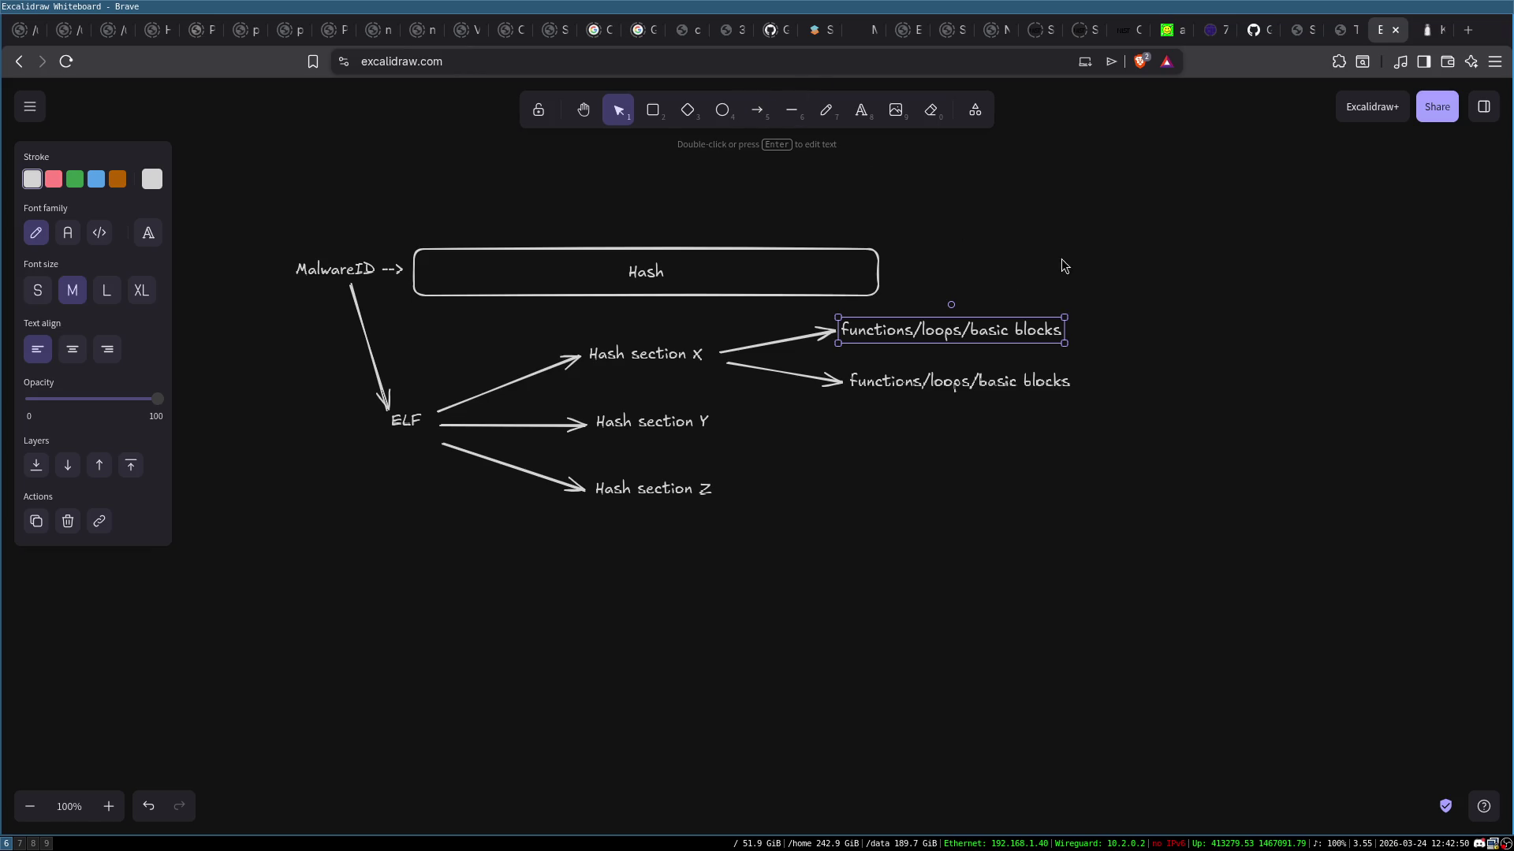
pyautogui.doubleClick(1064, 329)
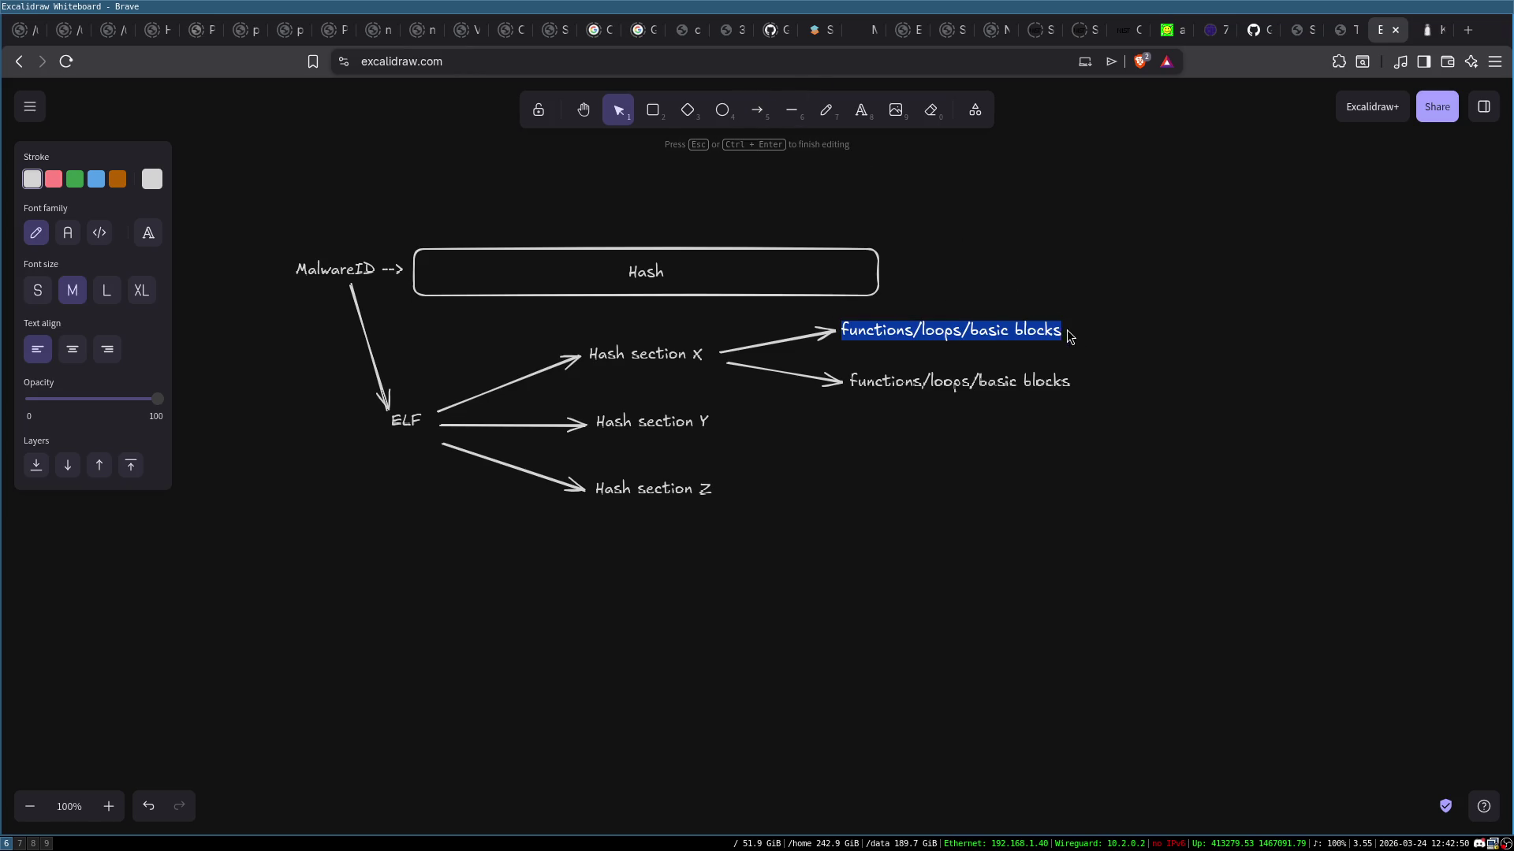
pyautogui.press('Home')
pyautogui.write('Hash')
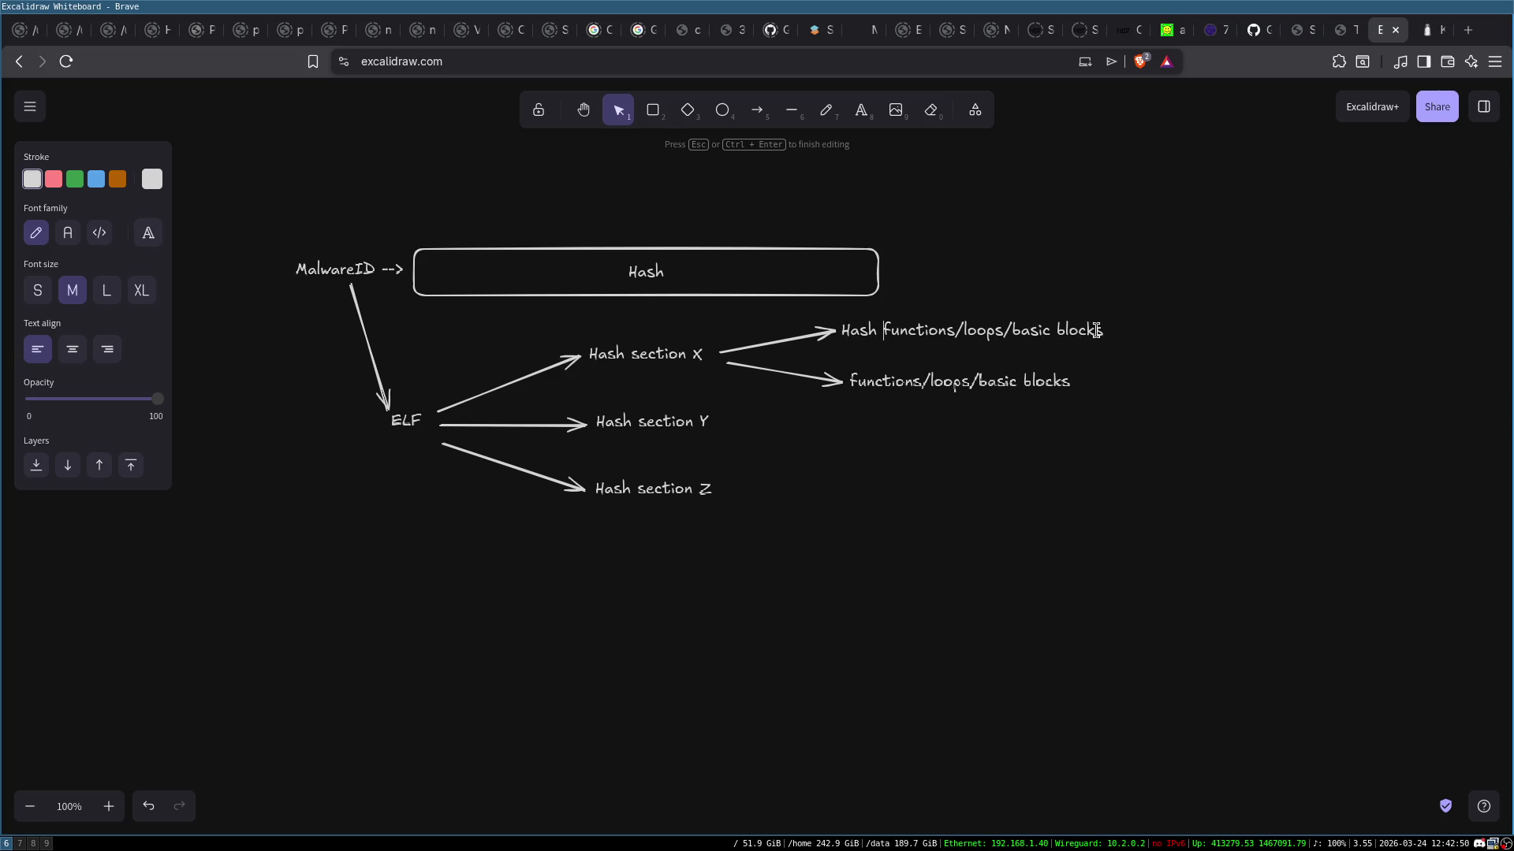
pyautogui.doubleClick(866, 381)
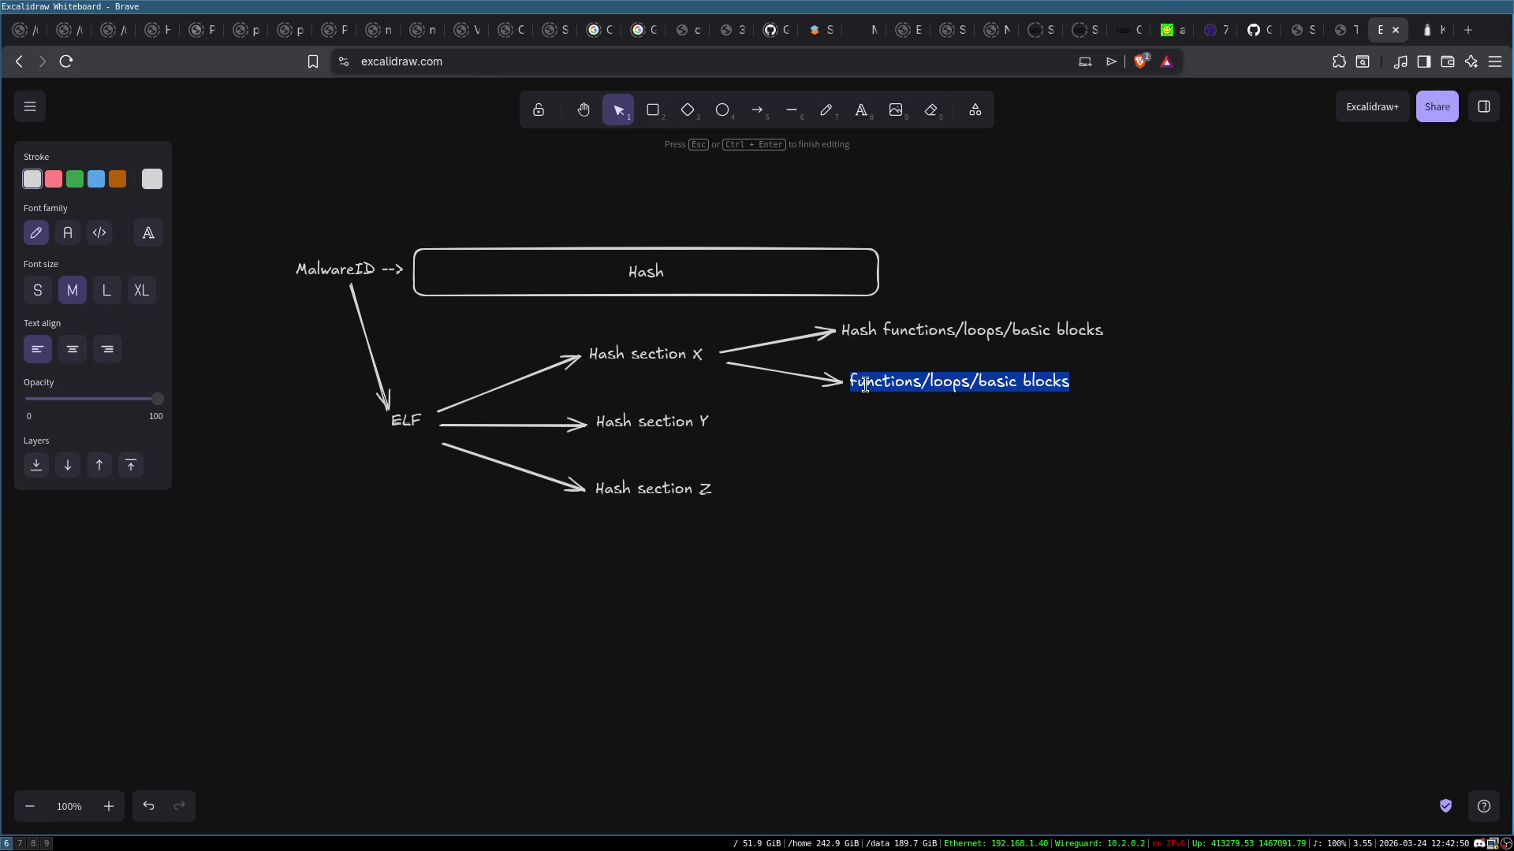
pyautogui.press('Home')
pyautogui.write('Hash')
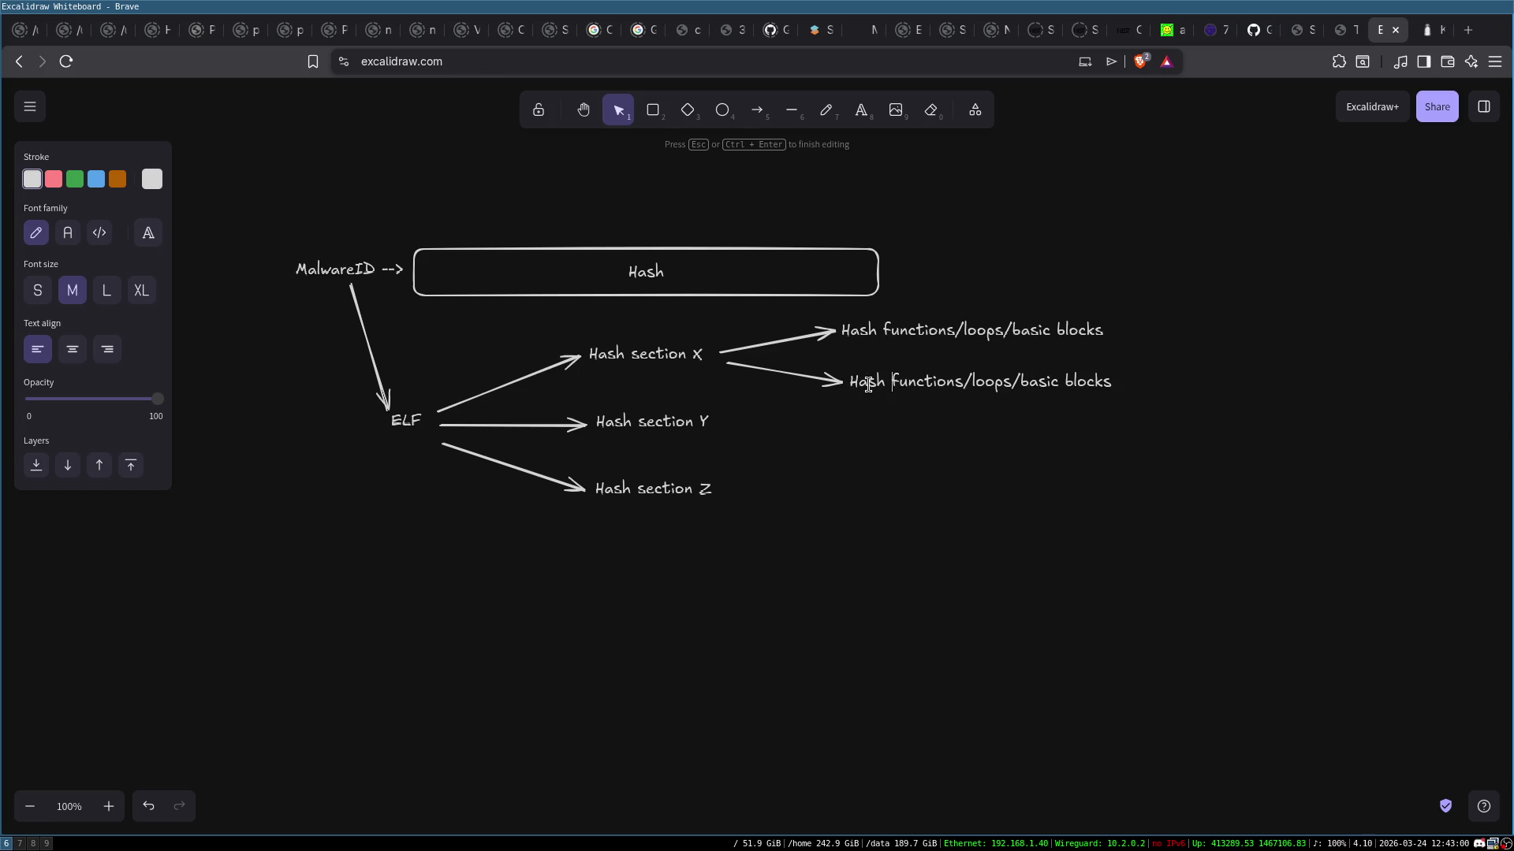
pyautogui.click(1091, 500)
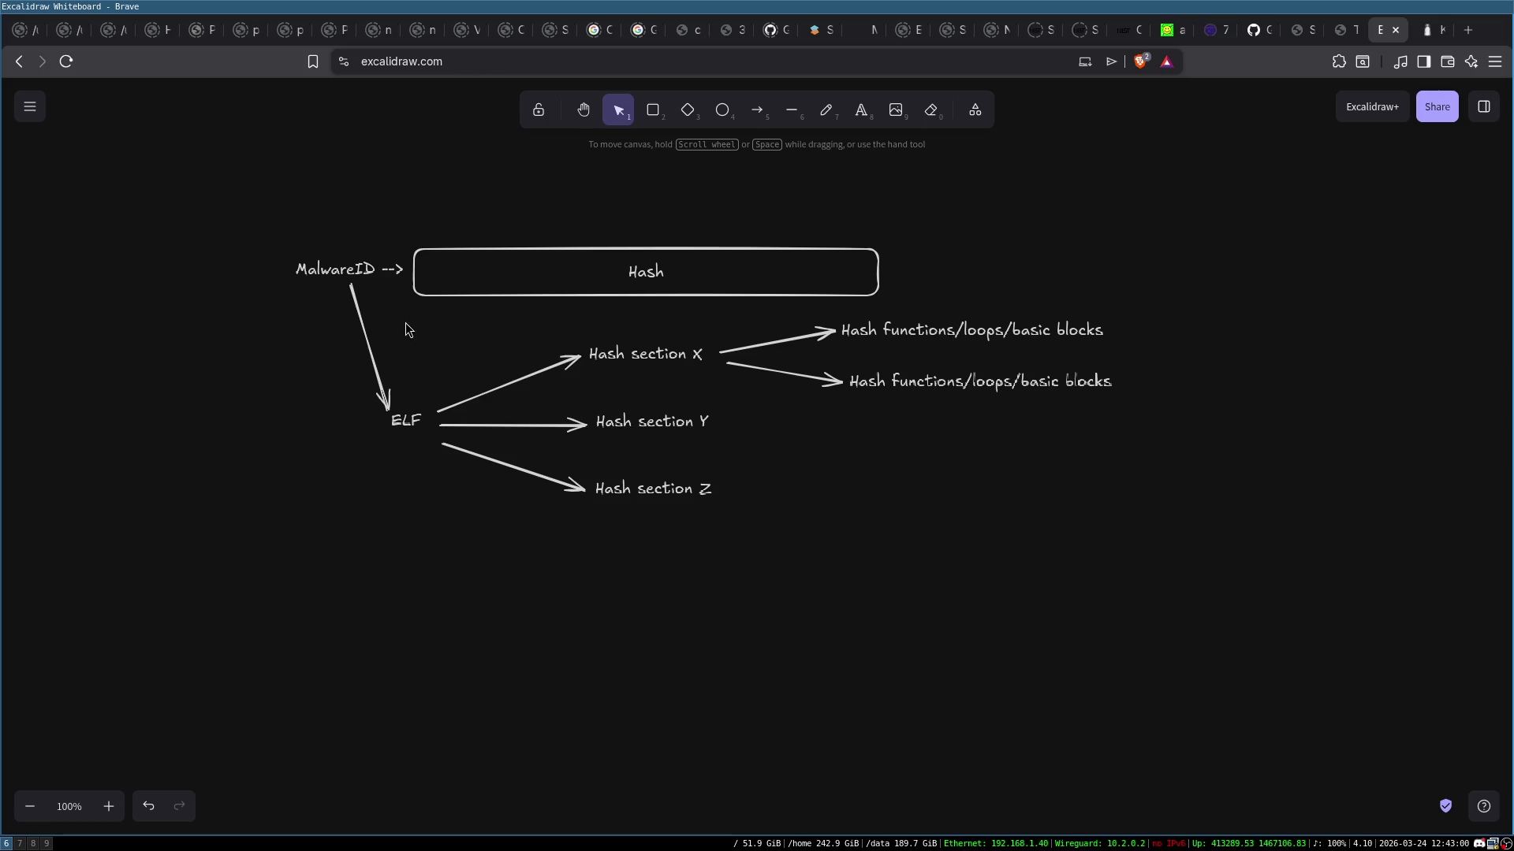
pyautogui.moveTo(279, 211)
pyautogui.mouseDown()
pyautogui.moveTo(1209, 541)
pyautogui.moveTo(1239, 584)
pyautogui.mouseUp()
pyautogui.click(1068, 598)
pyautogui.click(637, 356)
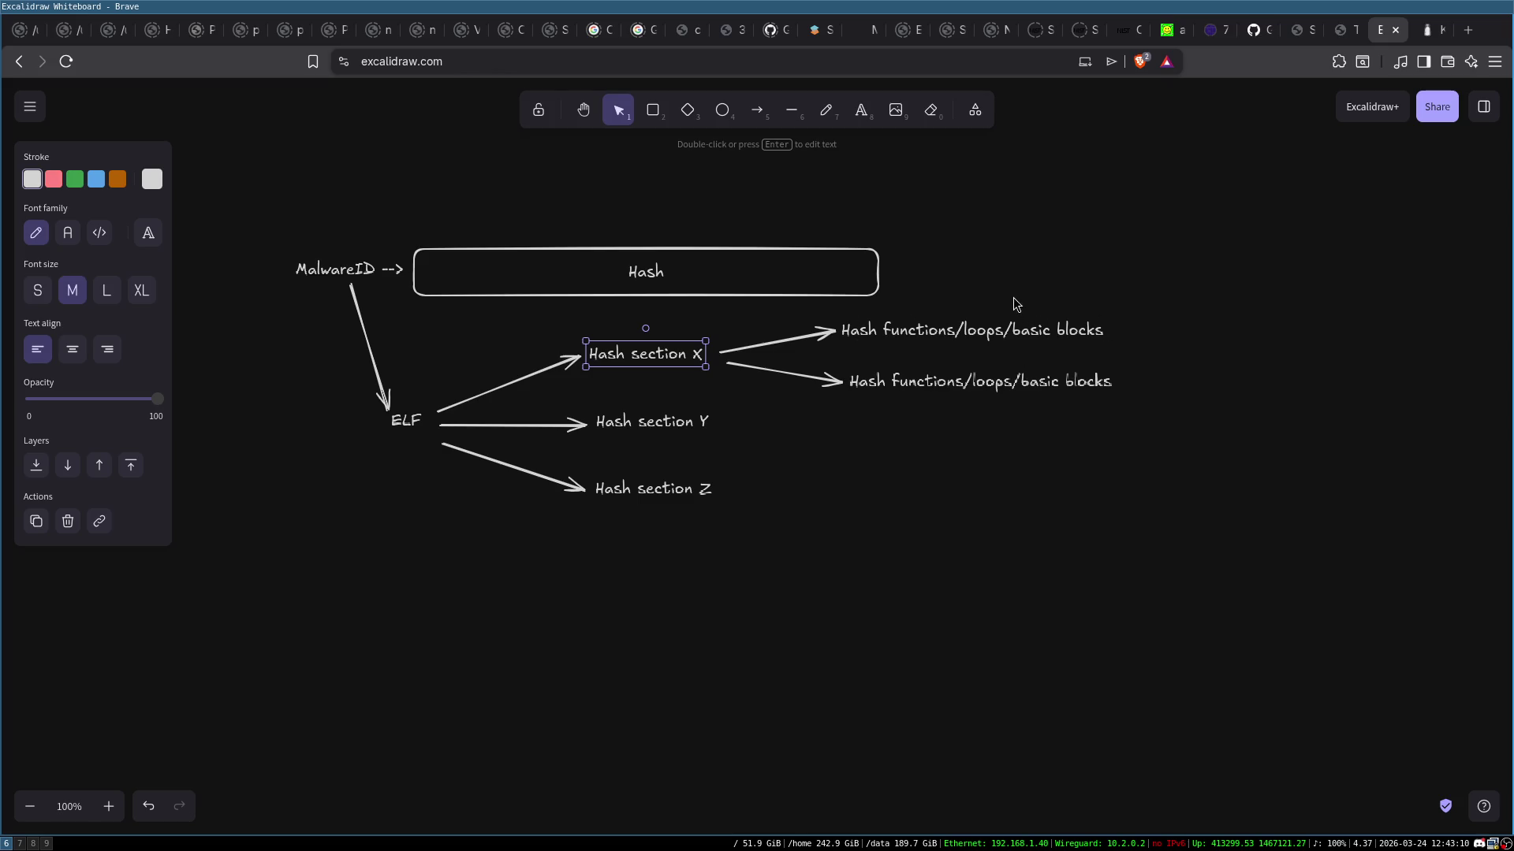
pyautogui.moveTo(996, 290); pyautogui.dragTo(1163, 477)
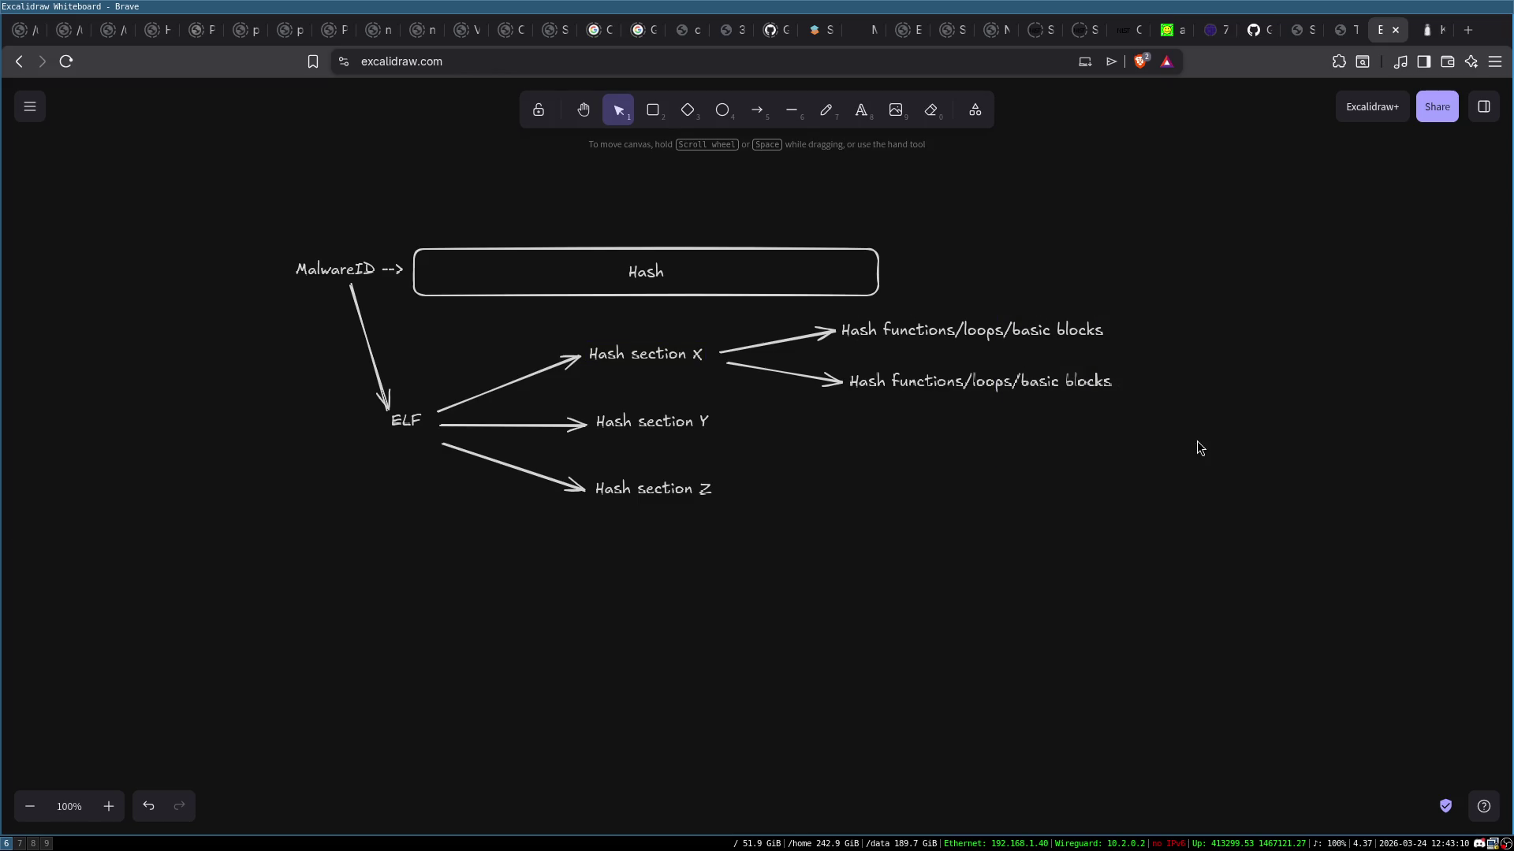
pyautogui.doubleClick(1227, 355)
pyautogui.write('CFG')
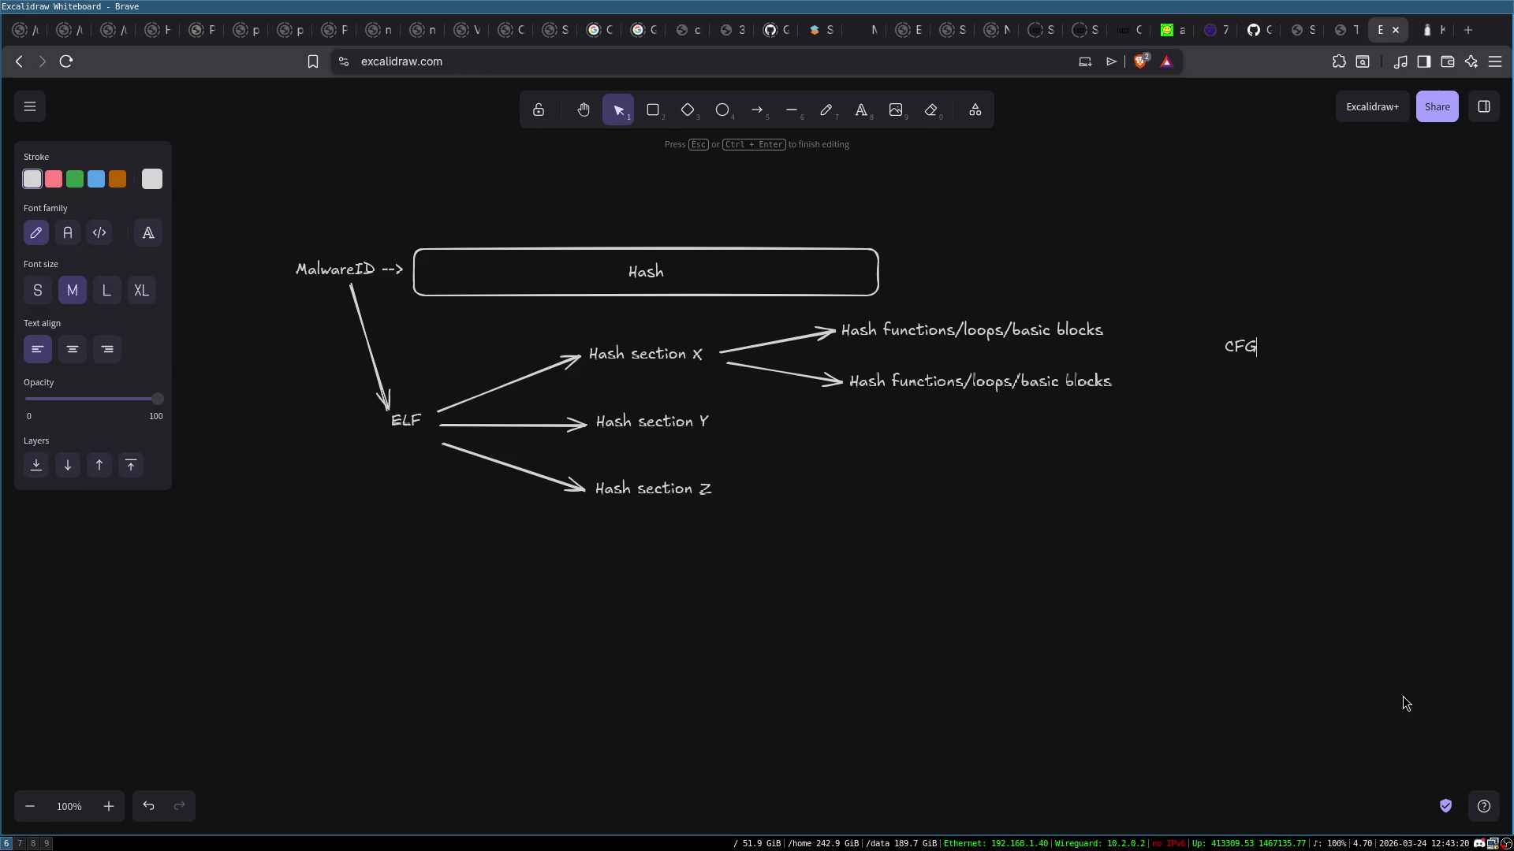
pyautogui.click(1260, 415)
pyautogui.moveTo(1226, 325); pyautogui.dragTo(1282, 389)
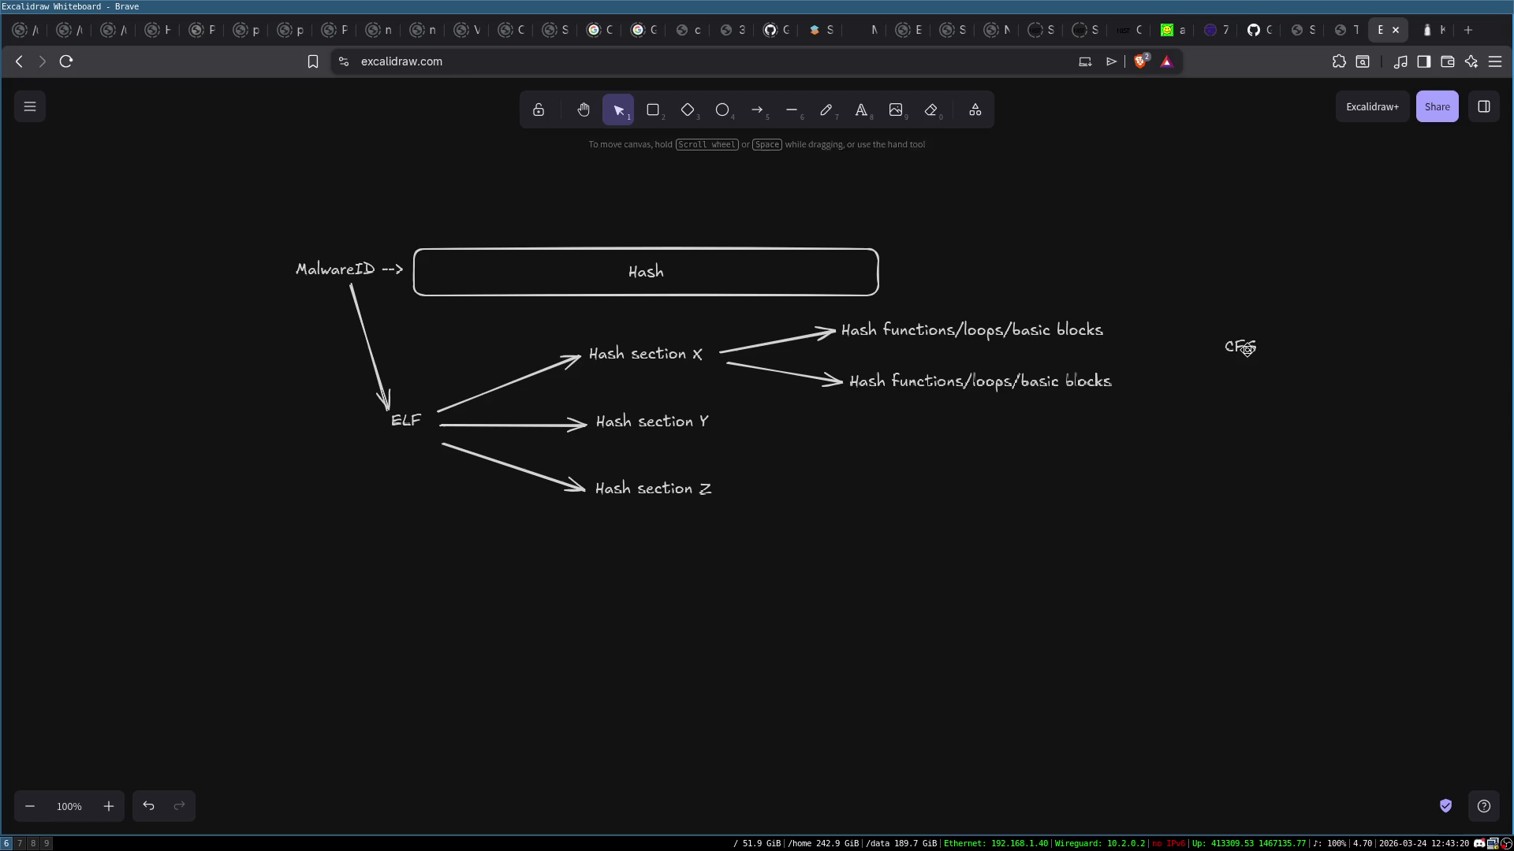
pyautogui.click(1246, 350)
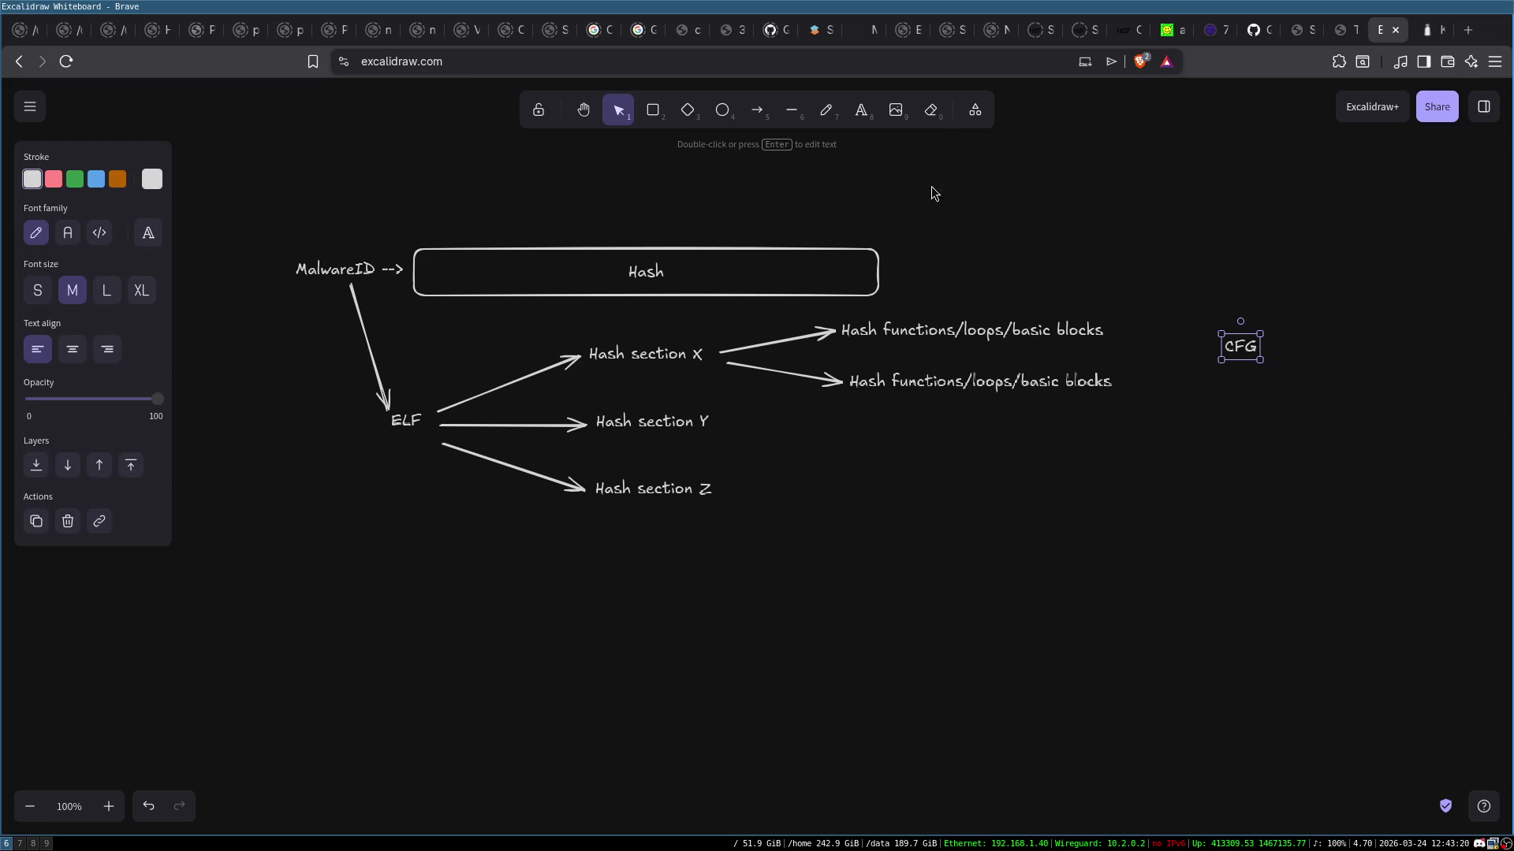
pyautogui.click(931, 334)
pyautogui.doubleClick(1042, 329)
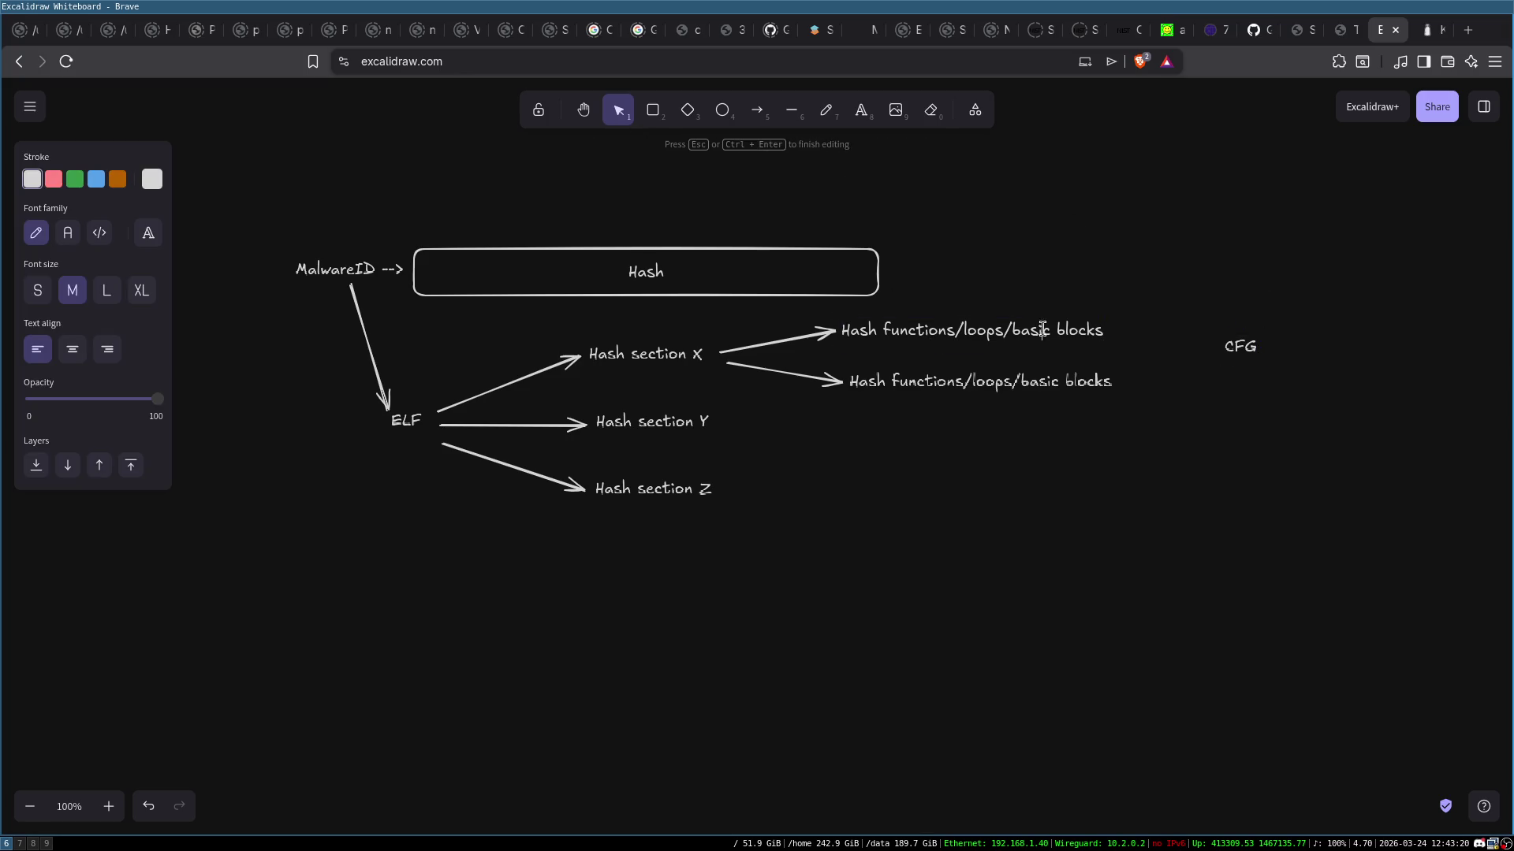
pyautogui.doubleClick(1056, 332)
pyautogui.click(1193, 399)
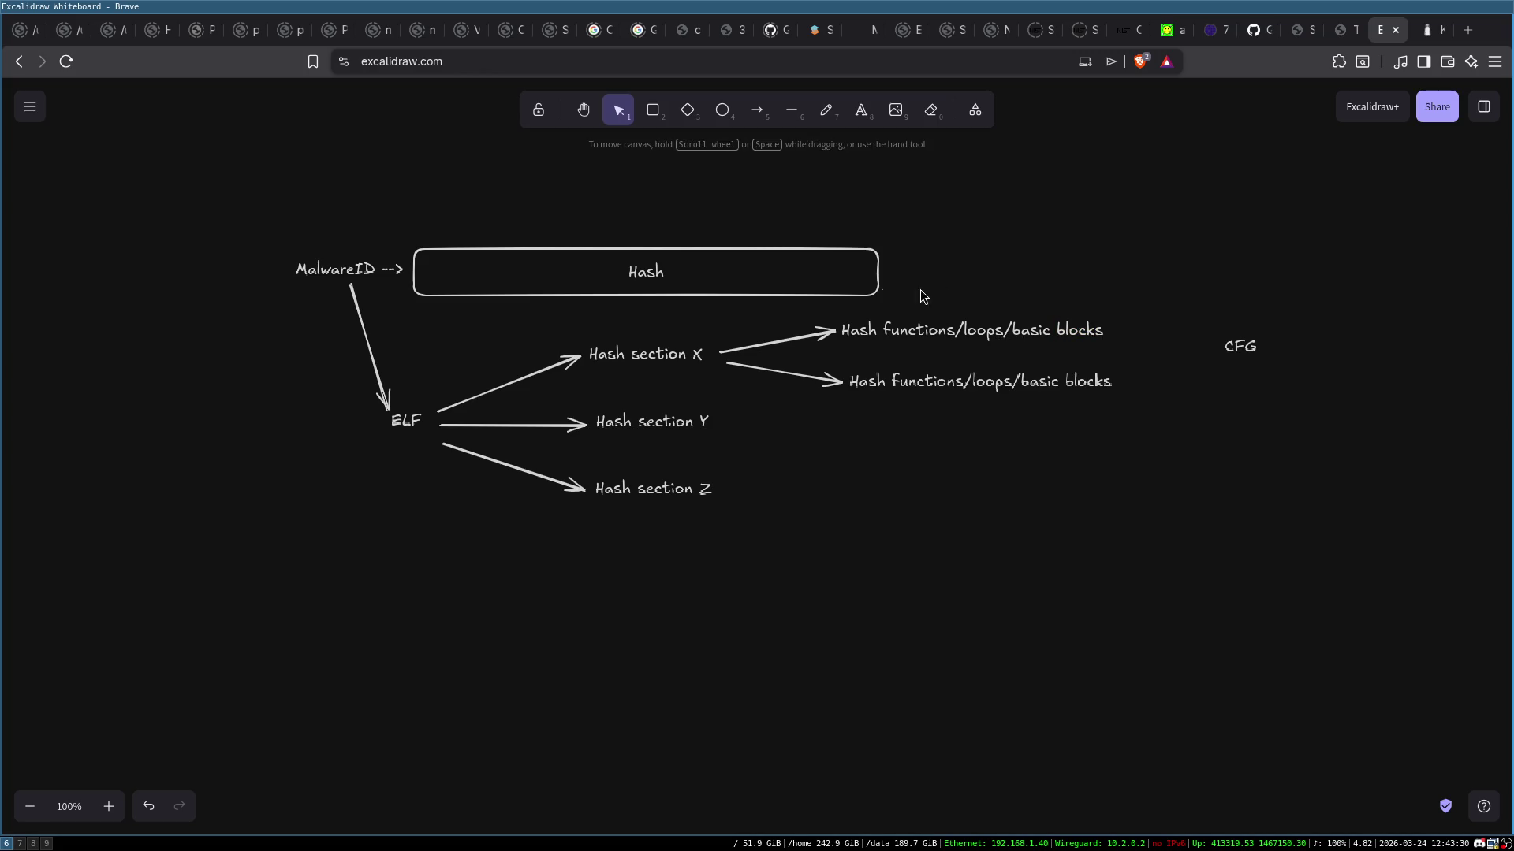
pyautogui.click(860, 328)
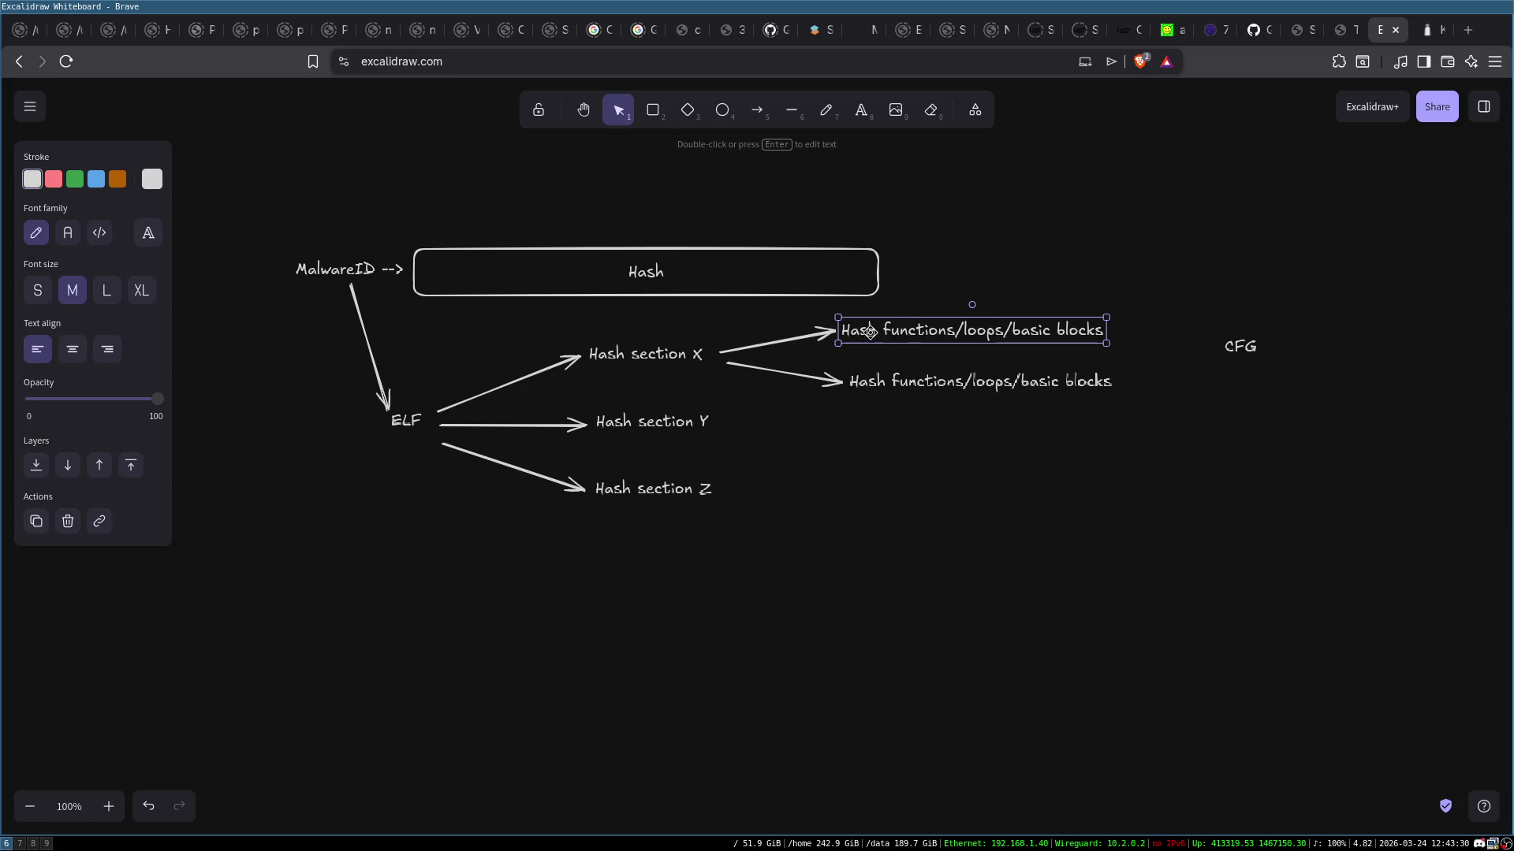
pyautogui.click(1190, 500)
pyautogui.click(1242, 345)
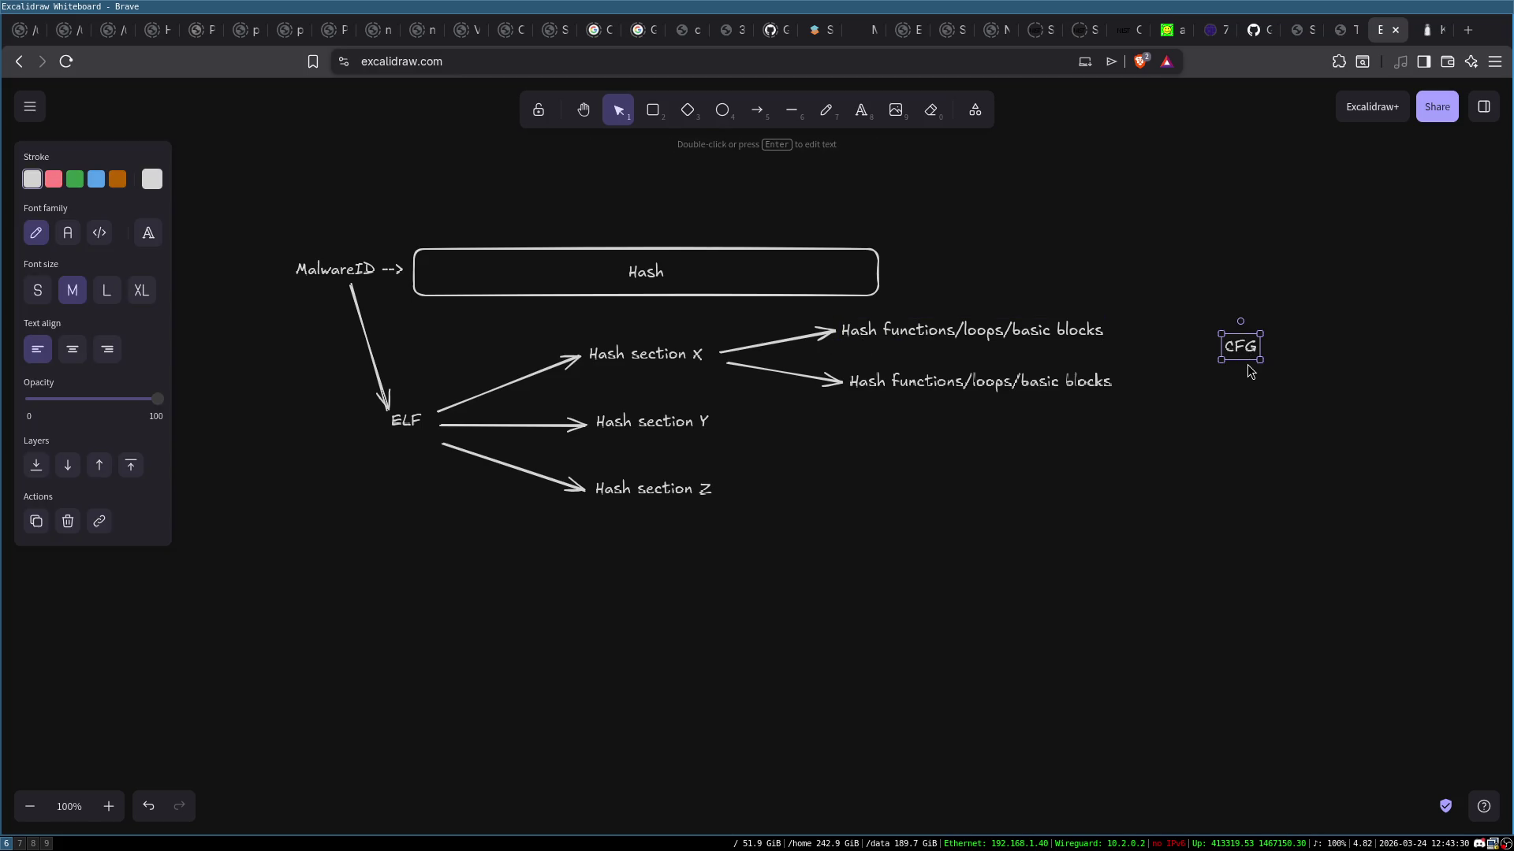
pyautogui.press('Delete')
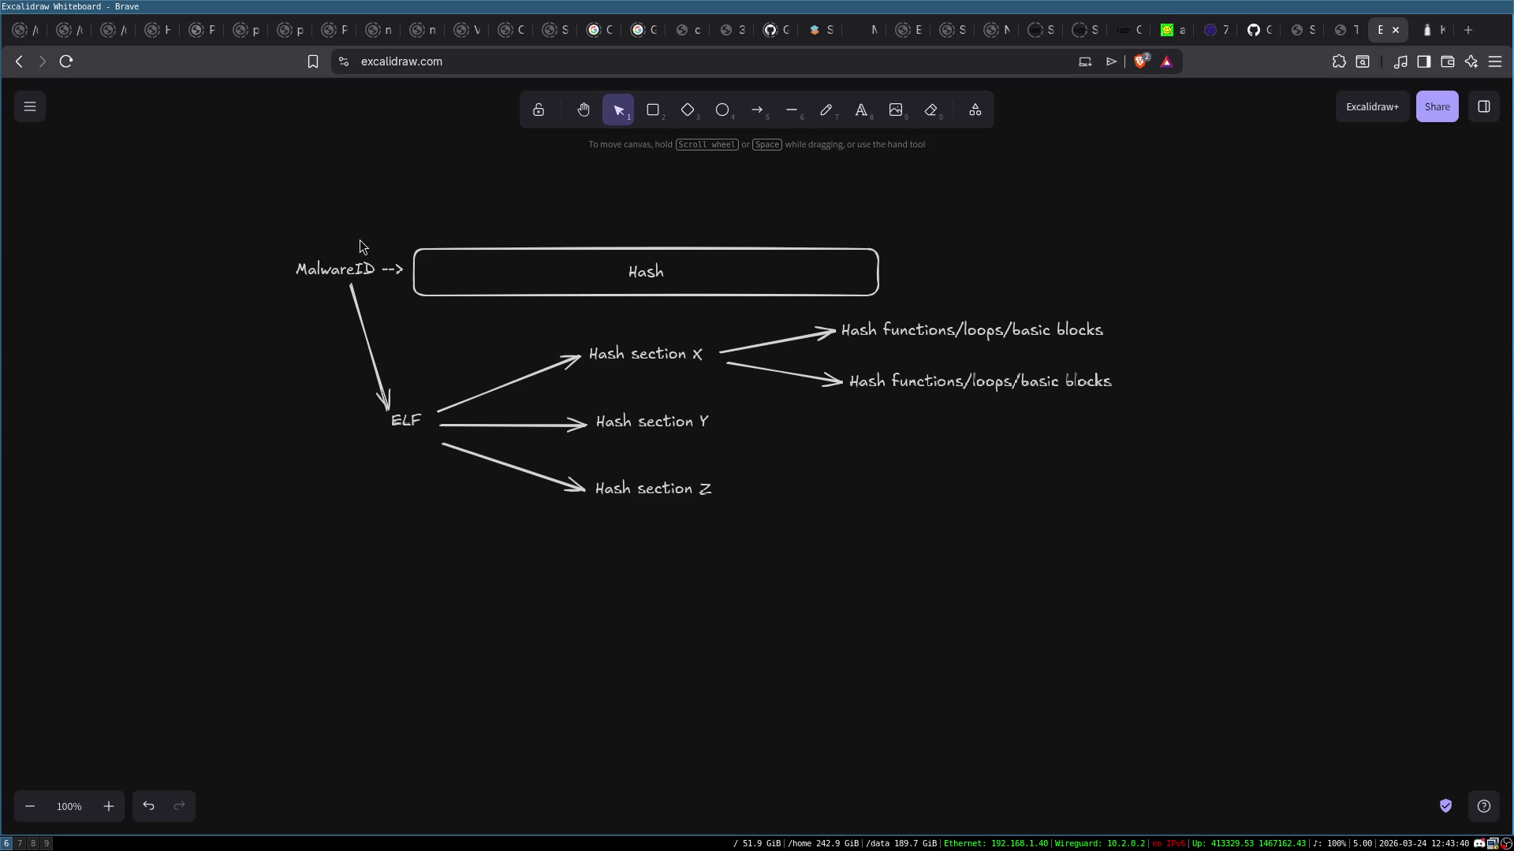
pyautogui.moveTo(260, 182)
pyautogui.mouseDown()
pyautogui.moveTo(1000, 432)
pyautogui.moveTo(1219, 561)
pyautogui.mouseUp()
pyautogui.click(1220, 568)
pyautogui.moveTo(397, 216)
pyautogui.mouseDown()
pyautogui.moveTo(895, 370)
pyautogui.moveTo(895, 304)
pyautogui.moveTo(949, 294)
pyautogui.mouseUp()
pyautogui.click(952, 291)
pyautogui.click(504, 276)
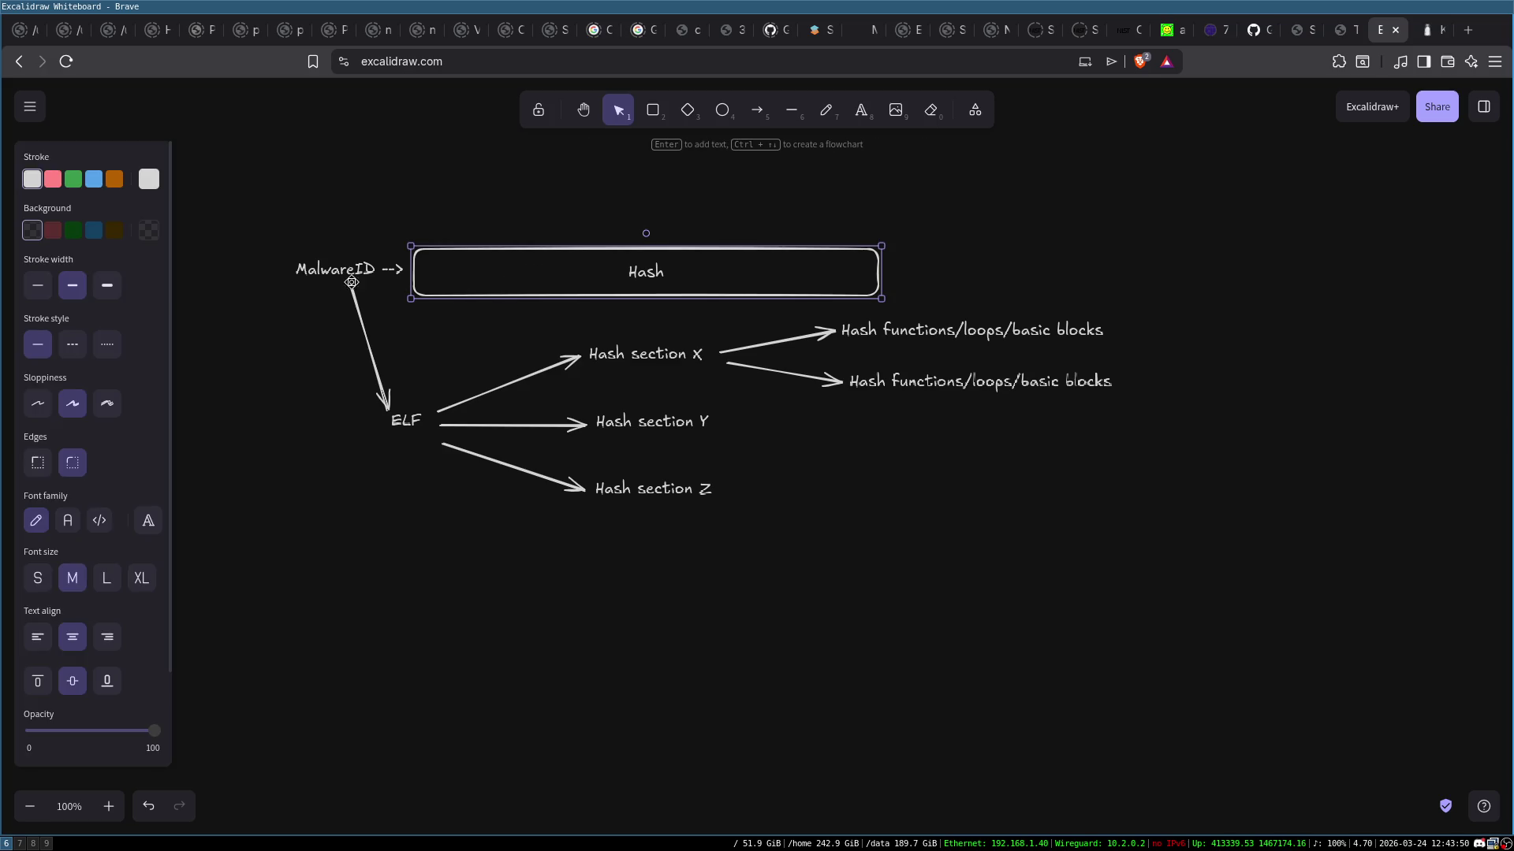
pyautogui.click(299, 266)
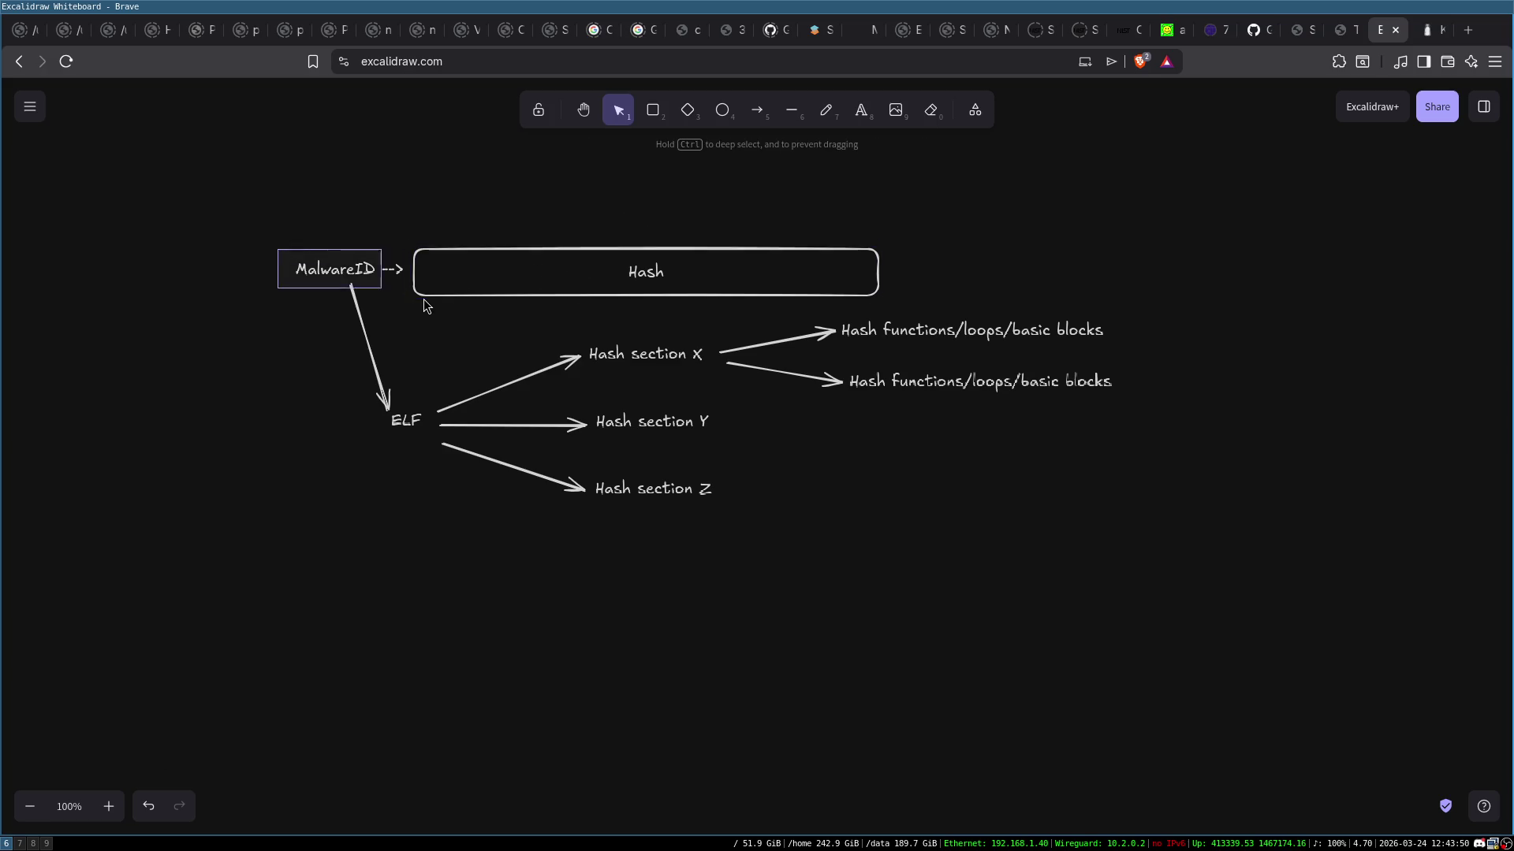
pyautogui.click(397, 360)
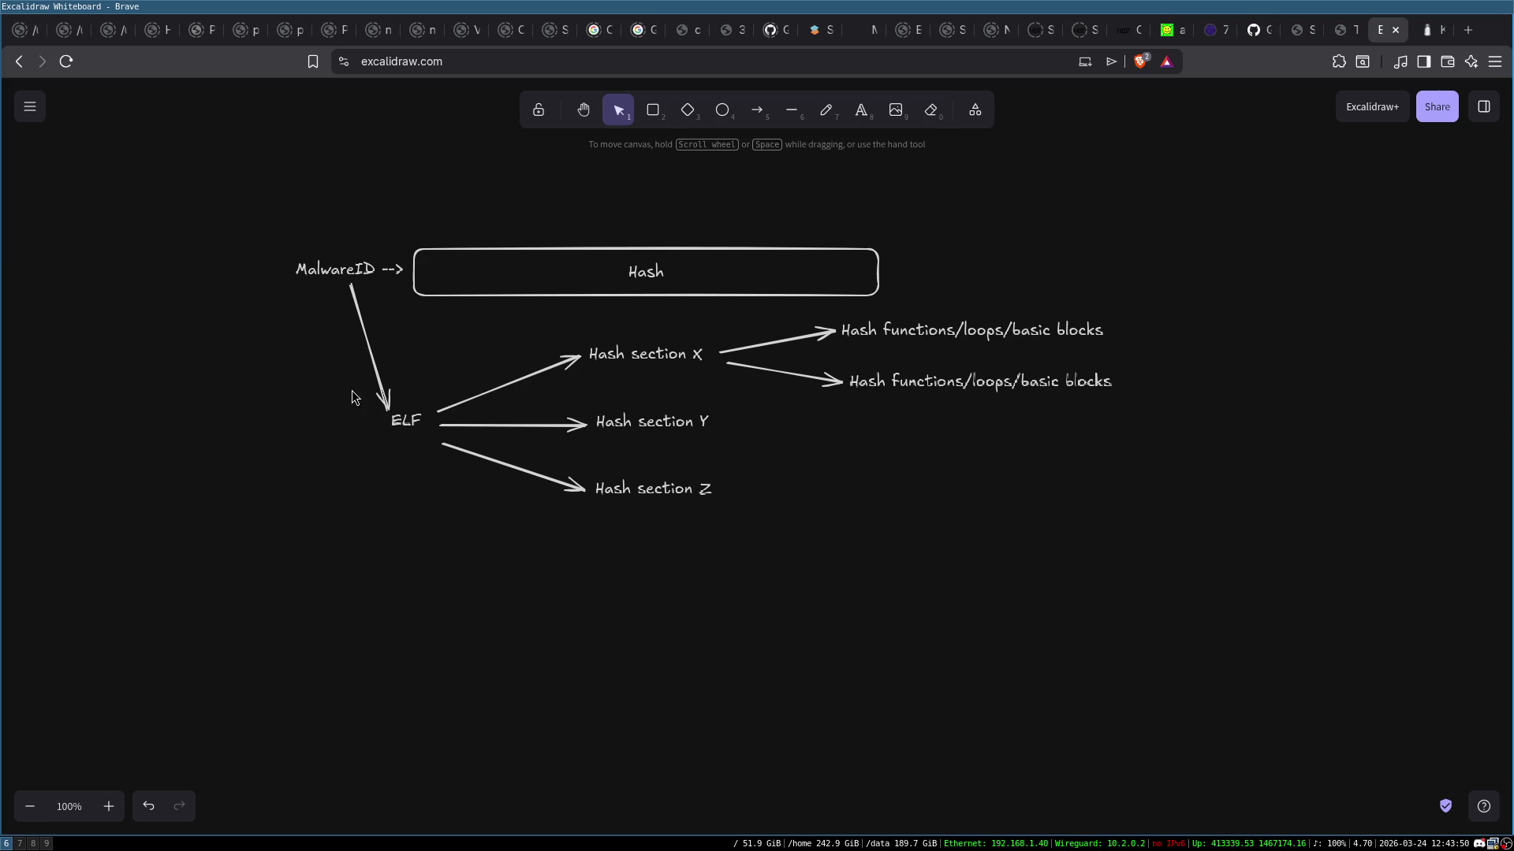
pyautogui.moveTo(445, 341); pyautogui.dragTo(849, 541)
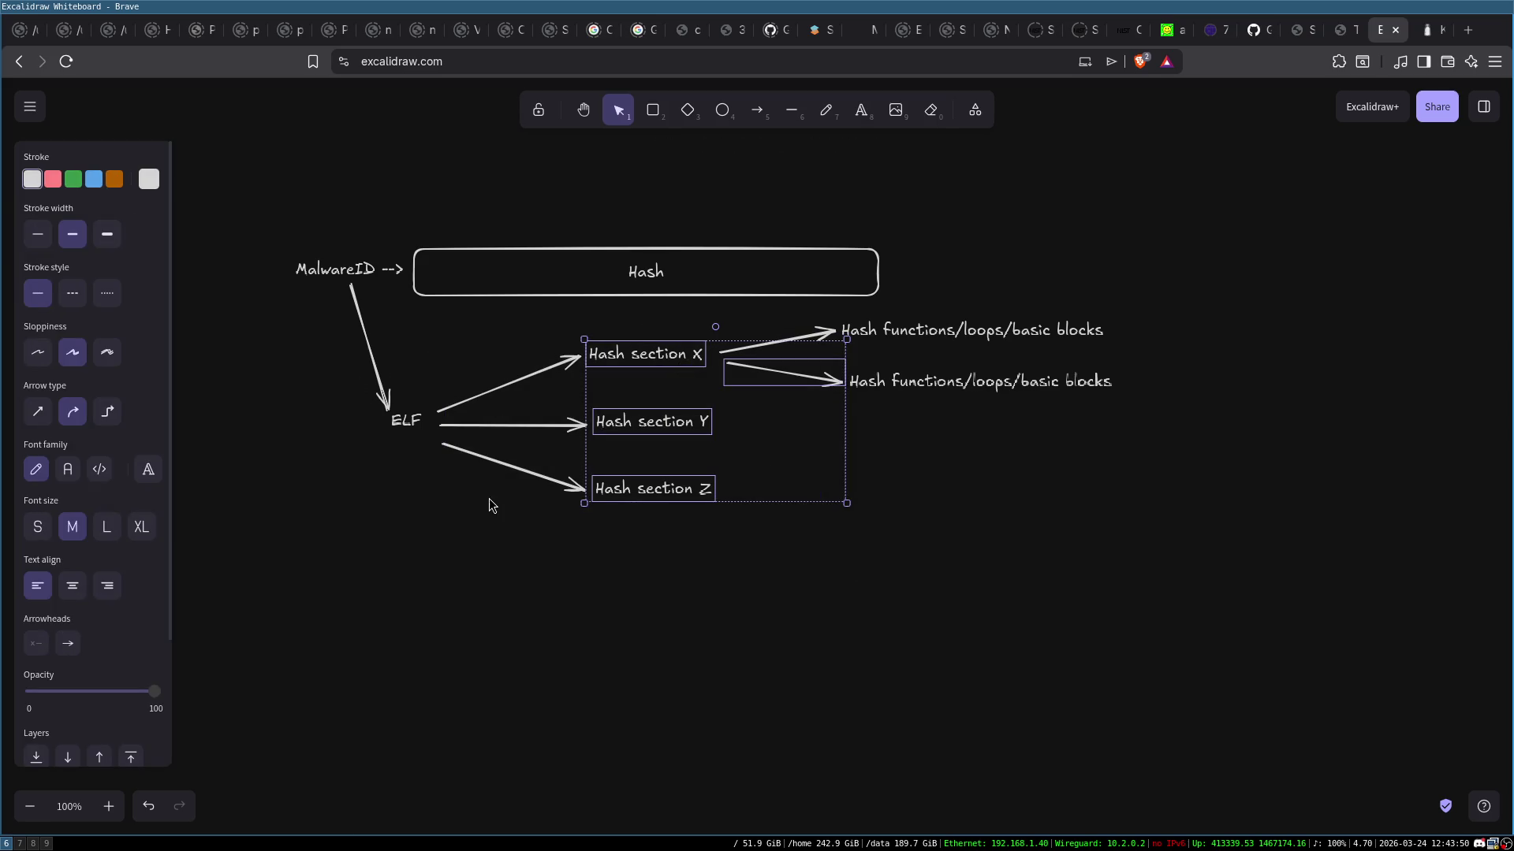
pyautogui.click(522, 373)
pyautogui.click(681, 361)
pyautogui.click(666, 427)
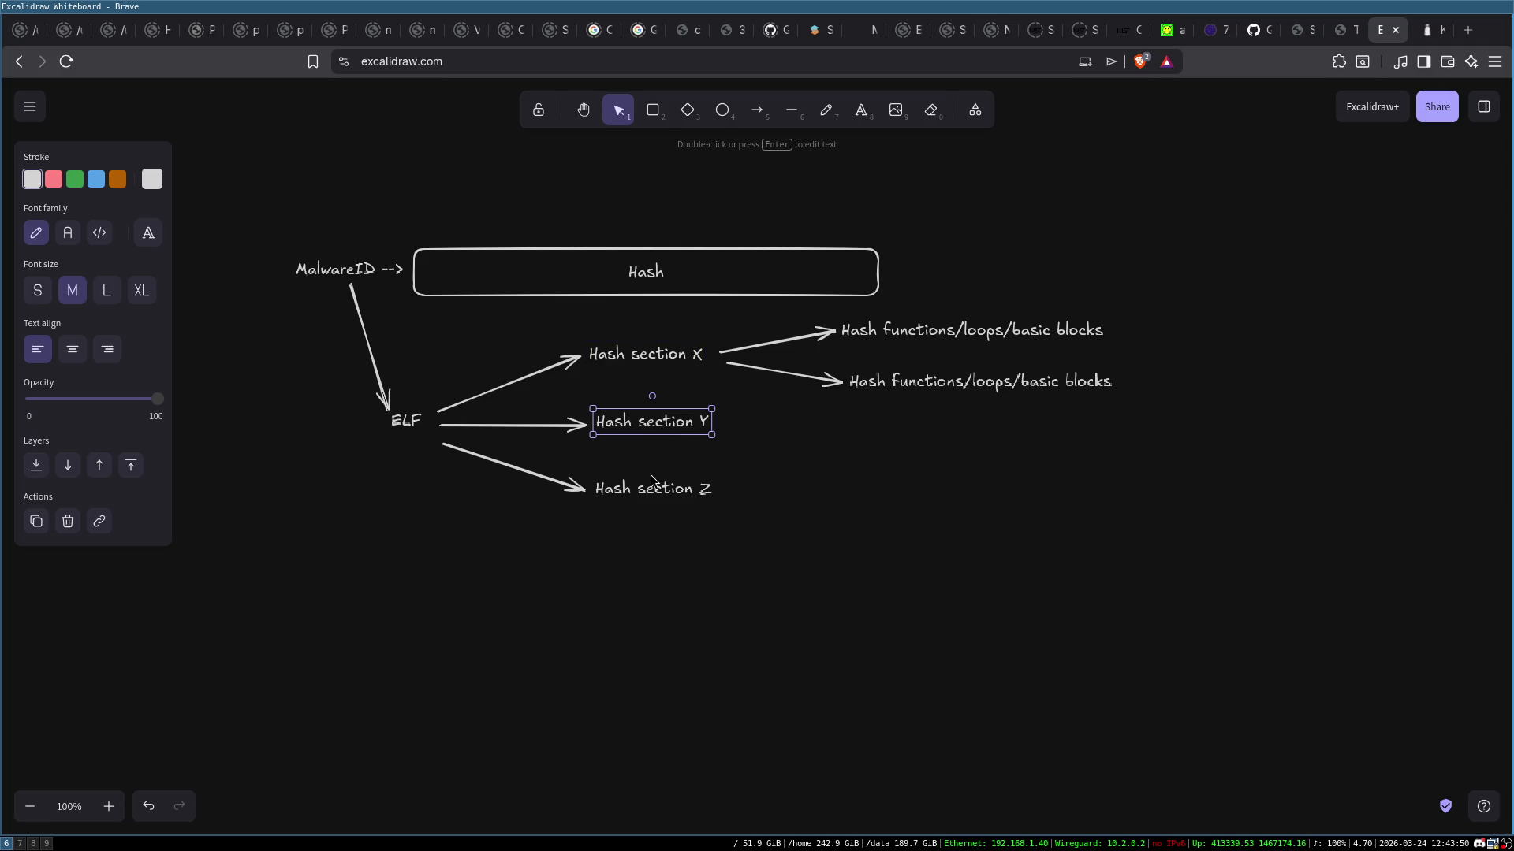
pyautogui.click(655, 484)
pyautogui.click(832, 526)
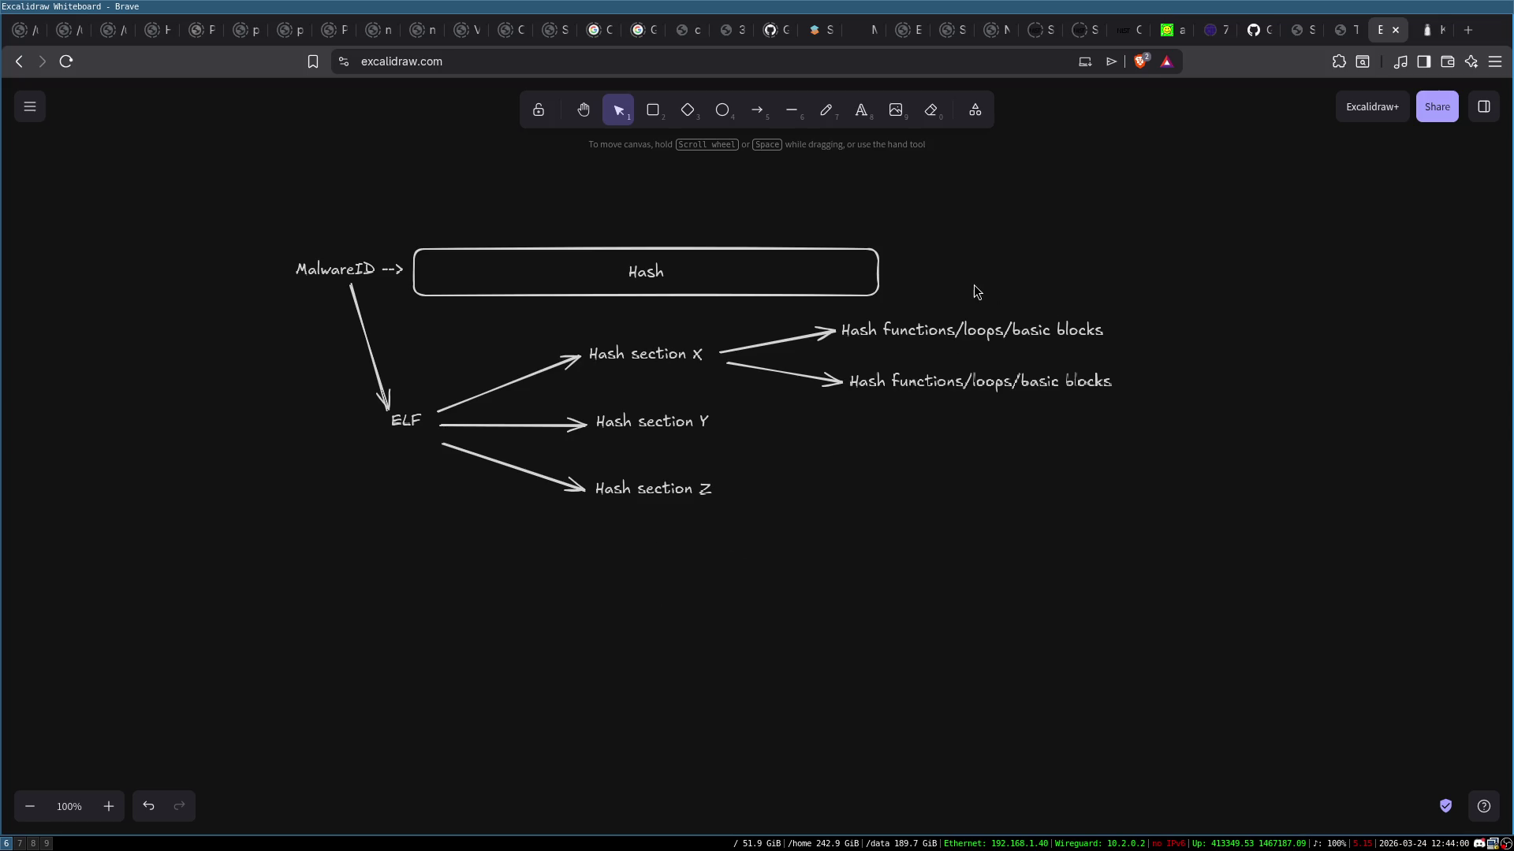
pyautogui.moveTo(811, 231)
pyautogui.mouseDown()
pyautogui.moveTo(1270, 618)
pyautogui.moveTo(1172, 517)
pyautogui.mouseUp()
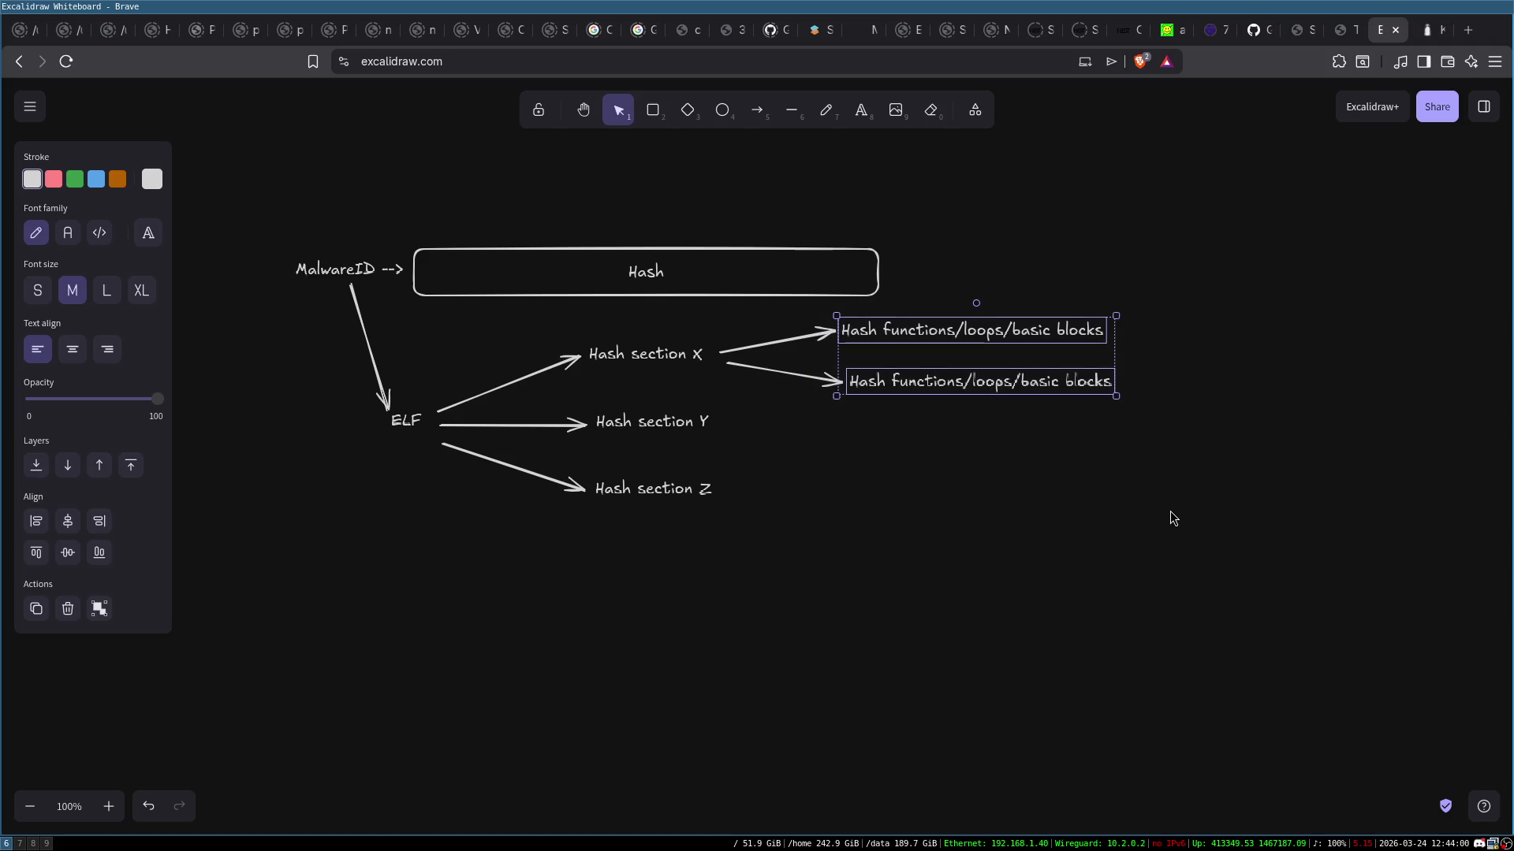
pyautogui.click(1172, 517)
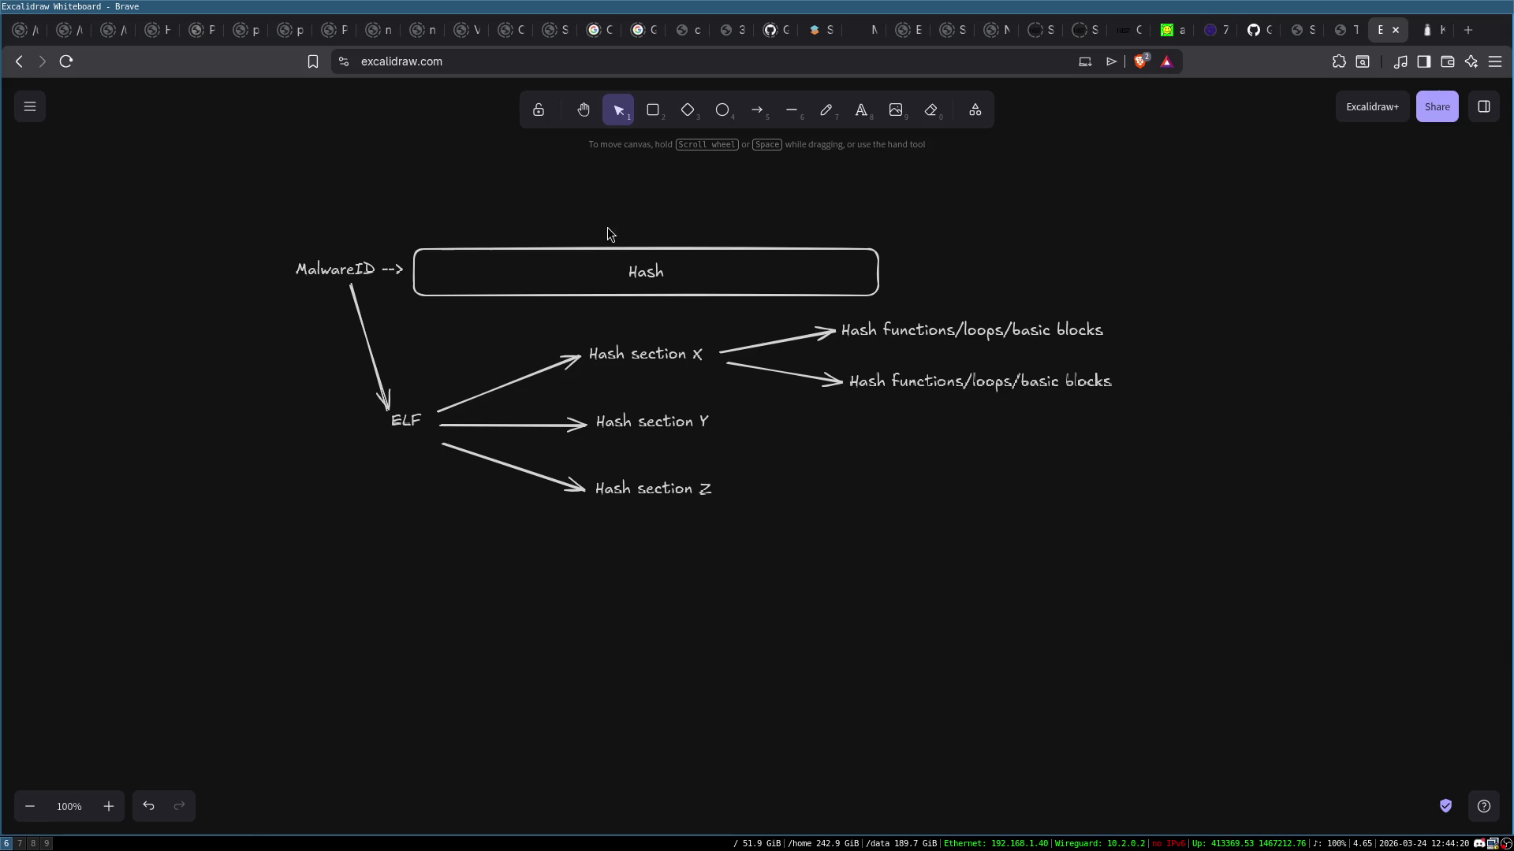
pyautogui.moveTo(226, 209)
pyautogui.mouseDown()
pyautogui.moveTo(473, 261)
pyautogui.moveTo(1179, 570)
pyautogui.mouseUp()
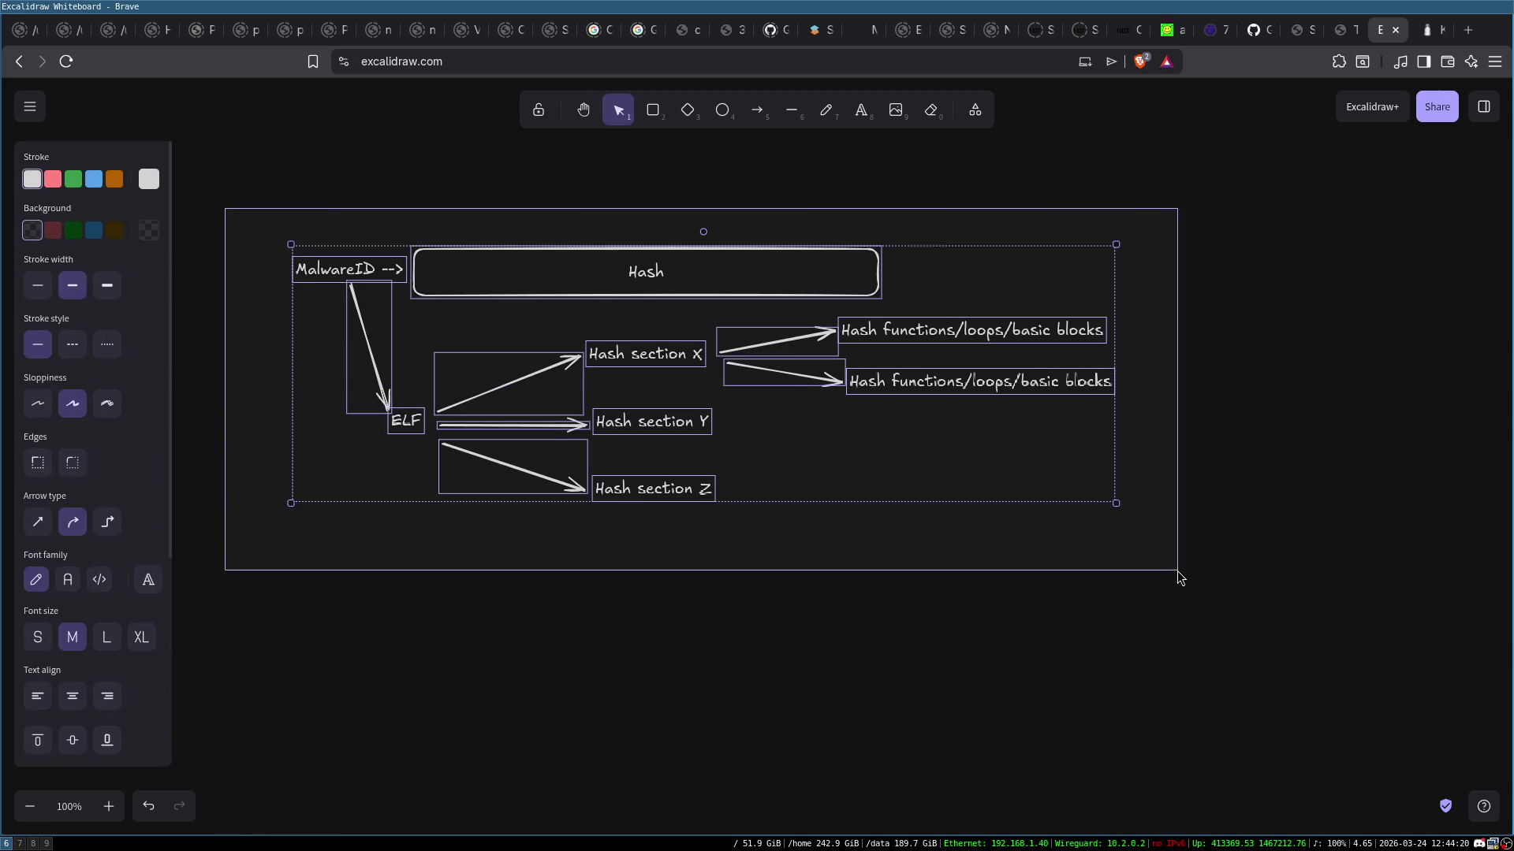
pyautogui.click(942, 408)
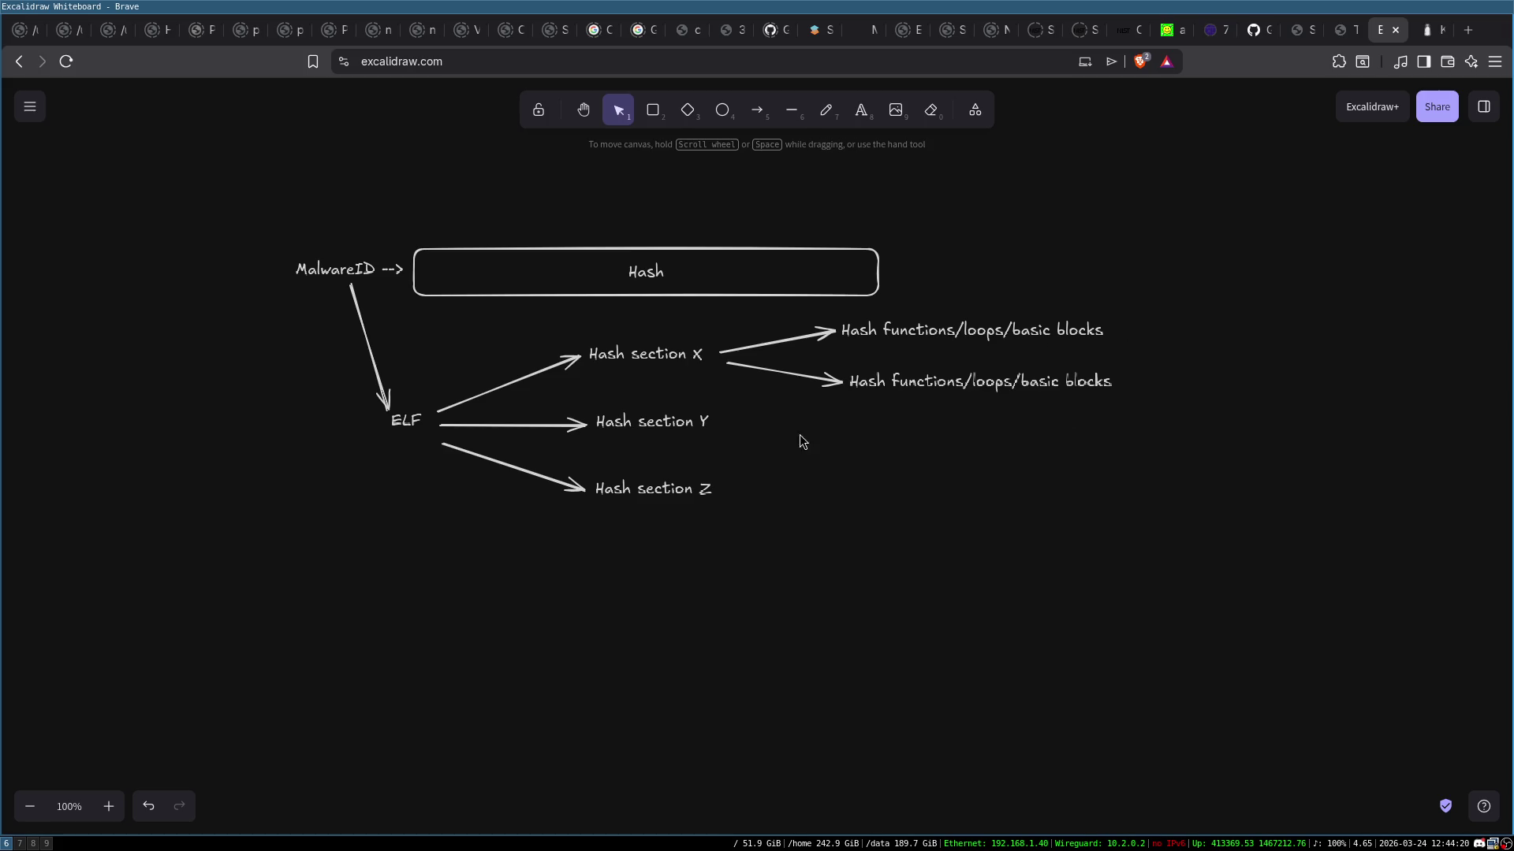
pyautogui.moveTo(219, 199)
pyautogui.mouseDown()
pyautogui.moveTo(1091, 527)
pyautogui.moveTo(1119, 566)
pyautogui.mouseUp()
pyautogui.click(1119, 565)
pyautogui.moveTo(276, 229)
pyautogui.mouseDown()
pyautogui.moveTo(1142, 593)
pyautogui.moveTo(1077, 584)
pyautogui.mouseUp()
pyautogui.click(1047, 584)
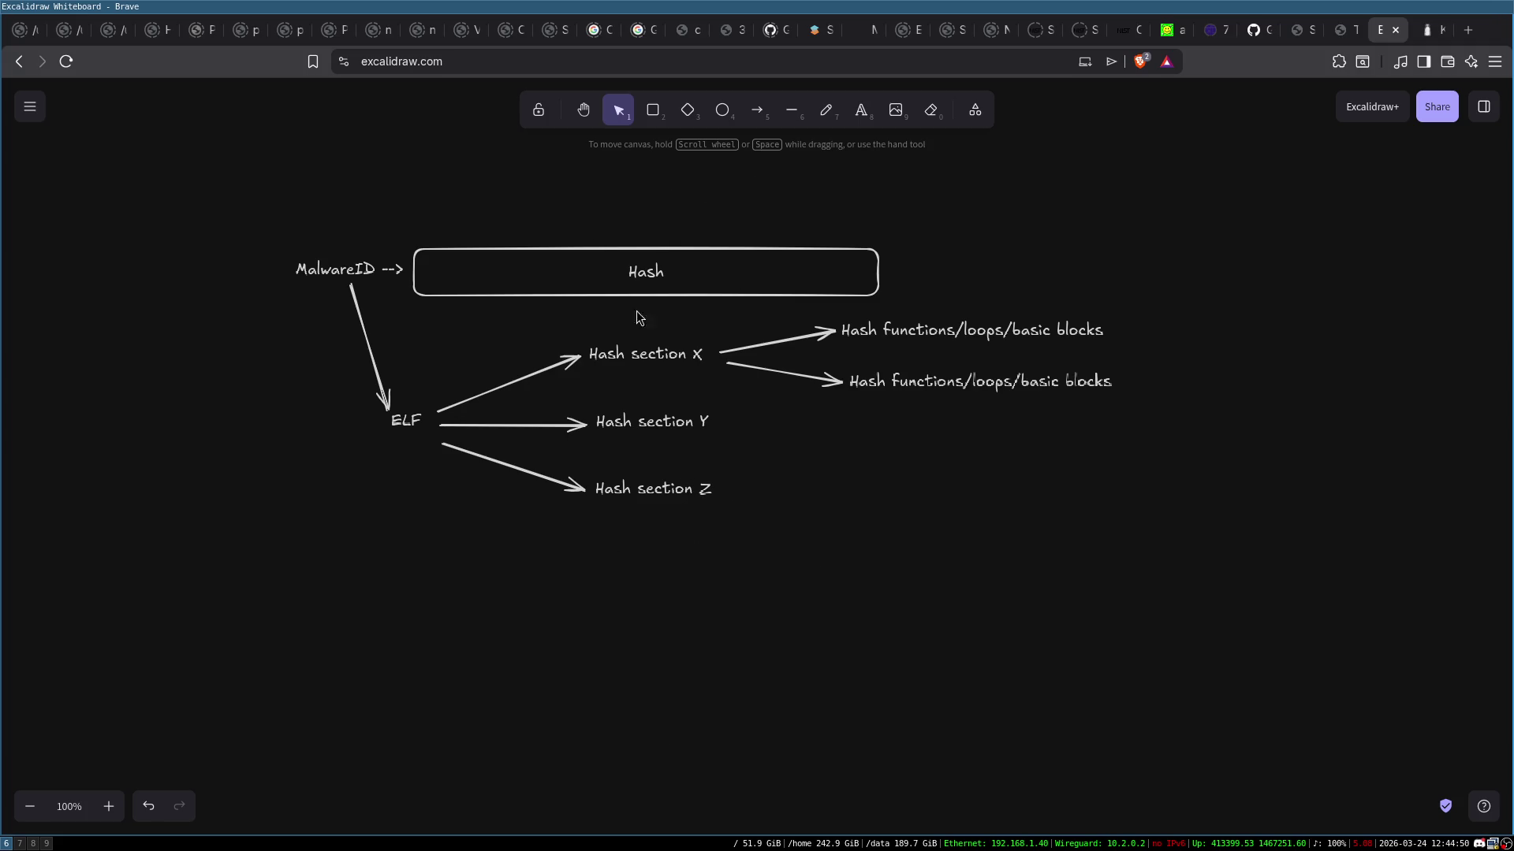
# Select and deselect the diagram, the Hash box and its label groups to review them
pyautogui.moveTo(244, 208)
pyautogui.mouseDown()
pyautogui.moveTo(1232, 545)
pyautogui.moveTo(1087, 572)
pyautogui.mouseUp()
pyautogui.click(1087, 572)
pyautogui.click(631, 268)
pyautogui.moveTo(286, 179)
pyautogui.mouseDown()
pyautogui.moveTo(1056, 479)
pyautogui.moveTo(1272, 615)
pyautogui.mouseUp()
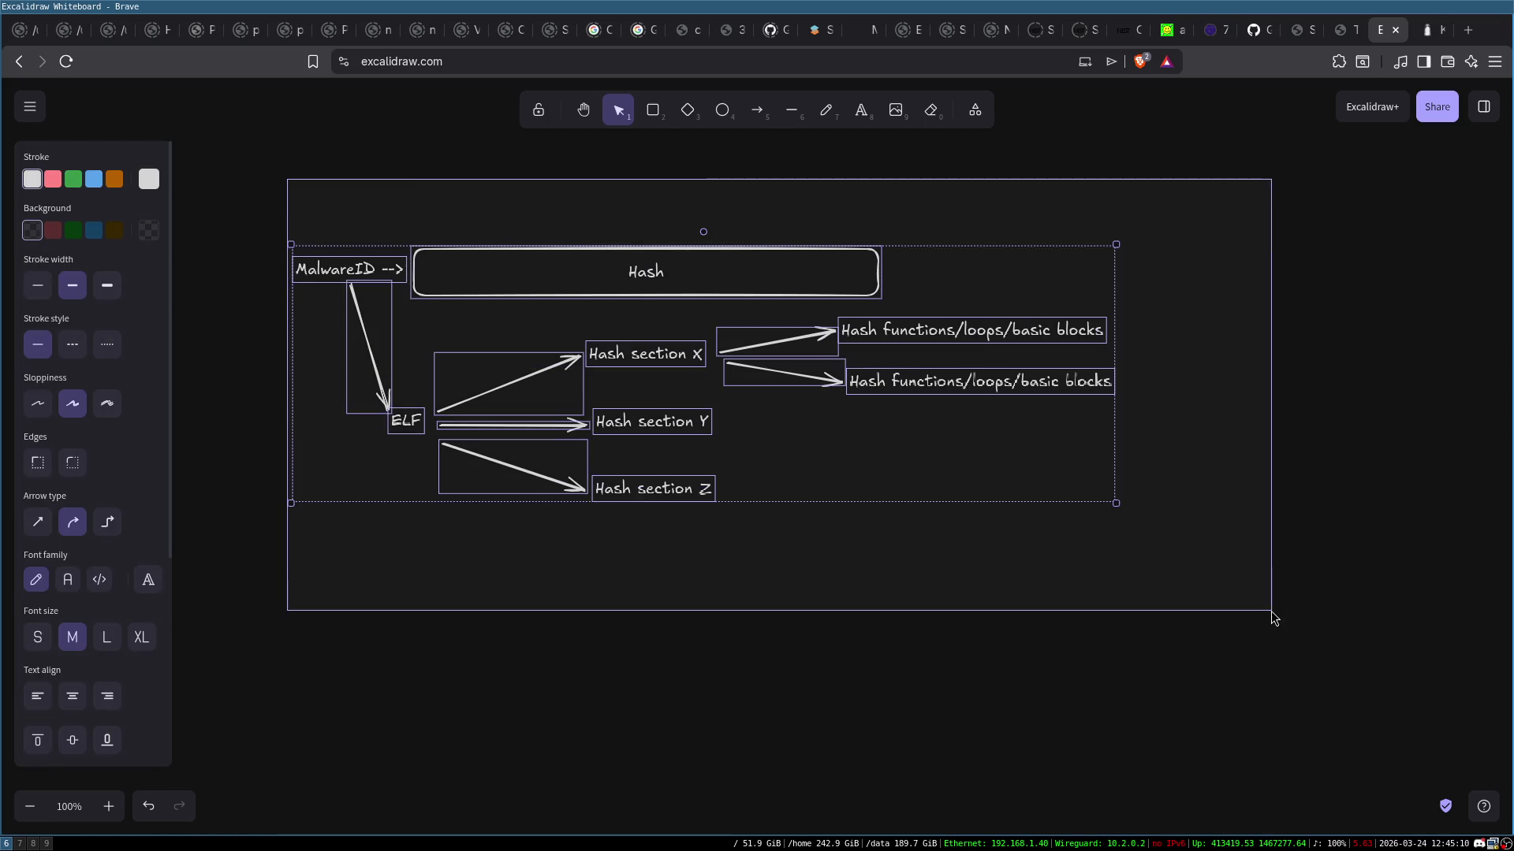
pyautogui.click(1076, 541)
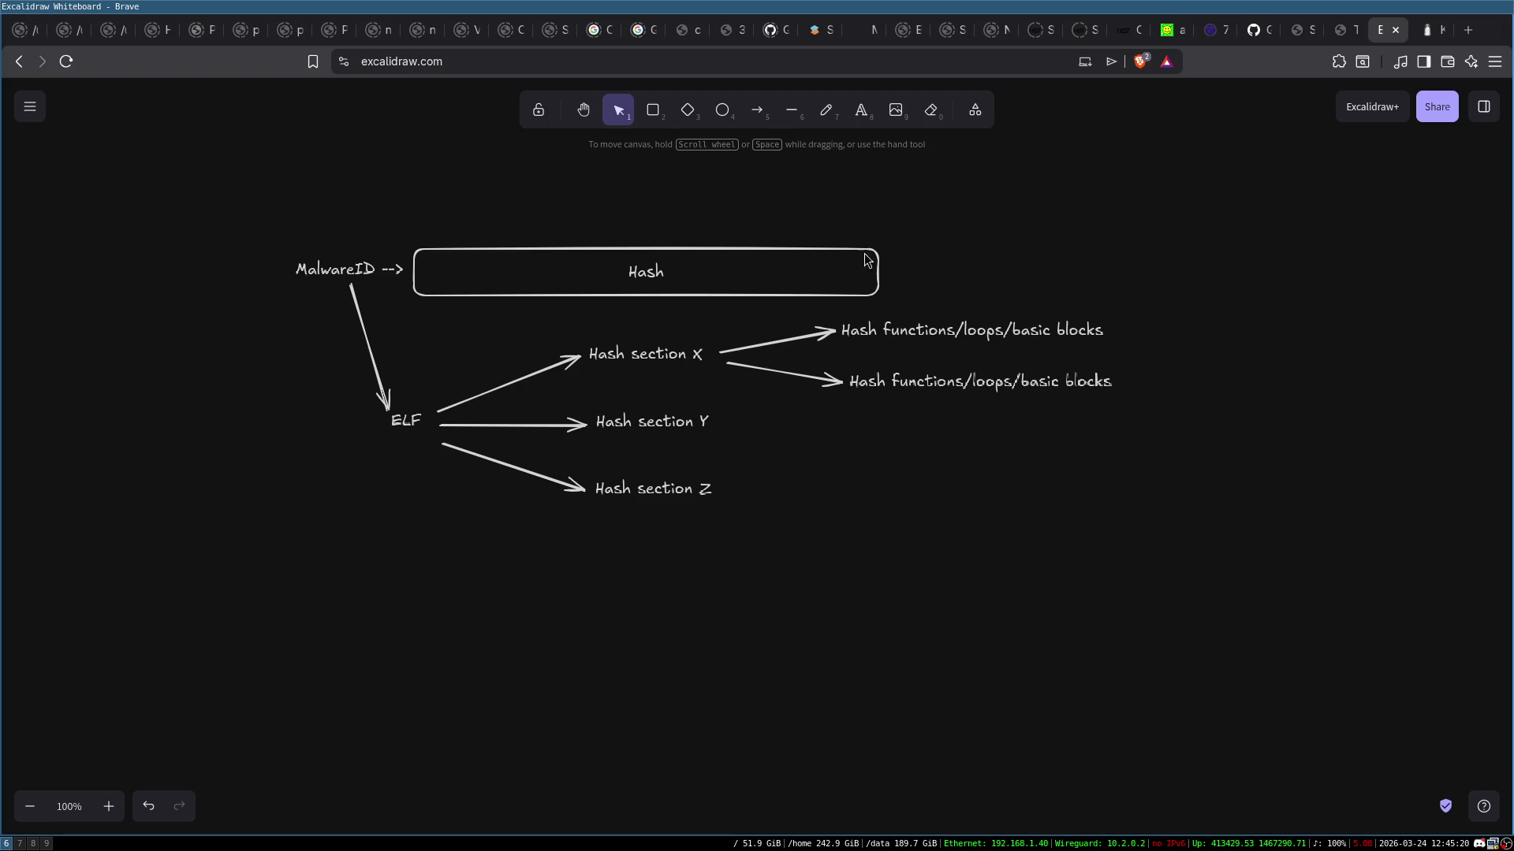
pyautogui.click(634, 251)
pyautogui.moveTo(483, 316)
pyautogui.mouseDown()
pyautogui.moveTo(750, 584)
pyautogui.moveTo(709, 521)
pyautogui.mouseUp()
pyautogui.moveTo(783, 311)
pyautogui.mouseDown()
pyautogui.moveTo(1166, 531)
pyautogui.moveTo(1135, 552)
pyautogui.mouseUp()
pyautogui.click(1134, 573)
# Add a STATIC label beside the ELF arrow
pyautogui.doubleClick(397, 330)
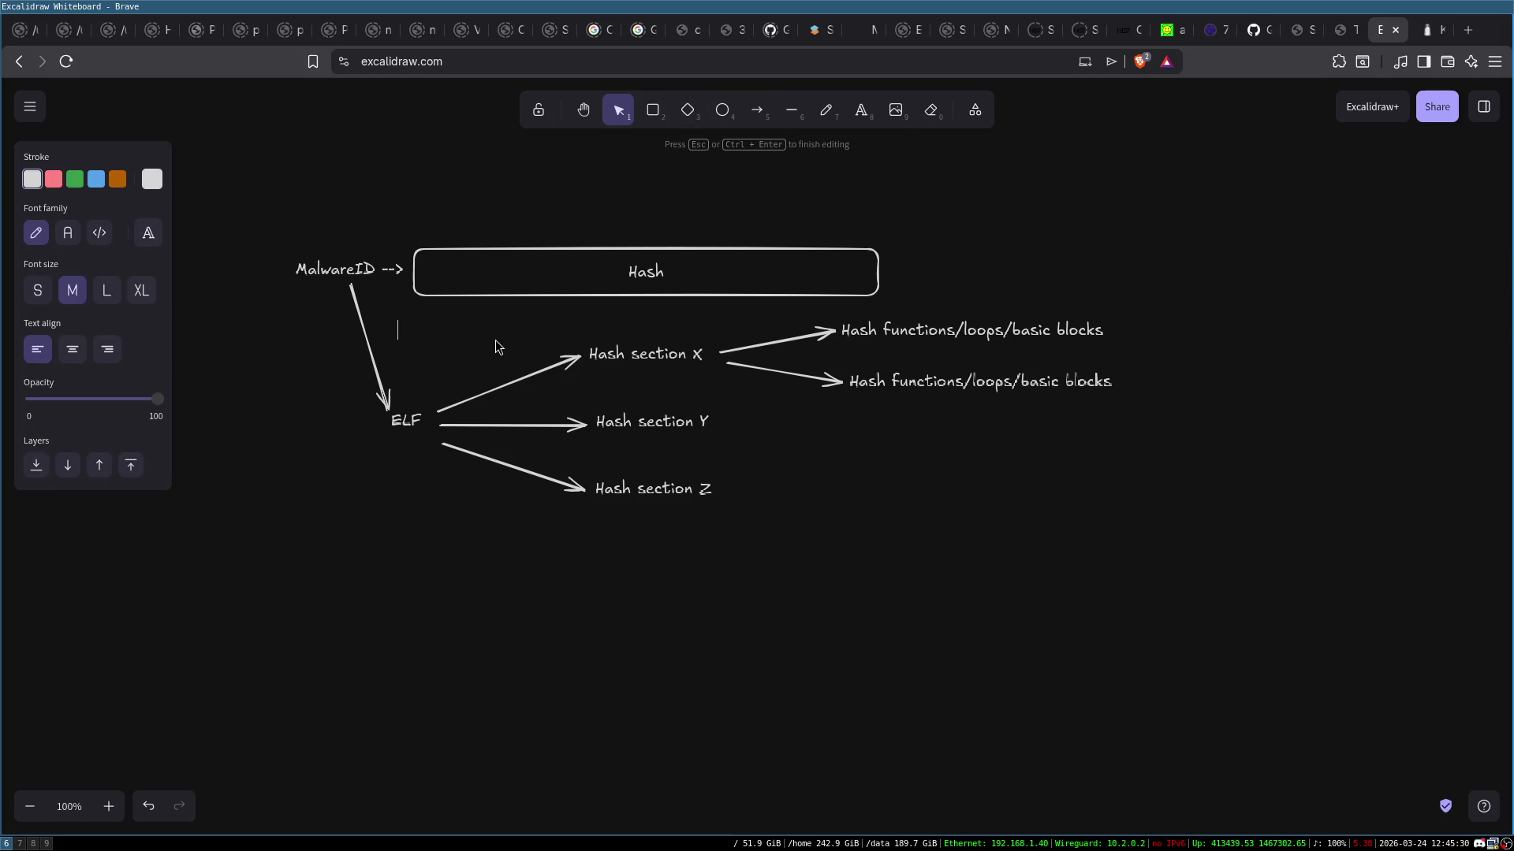
pyautogui.write('STATIC')
pyautogui.click(301, 510)
# Draw a long arrow down from MalwareID ending at a new DYNAMIC label
pyautogui.click(758, 110)
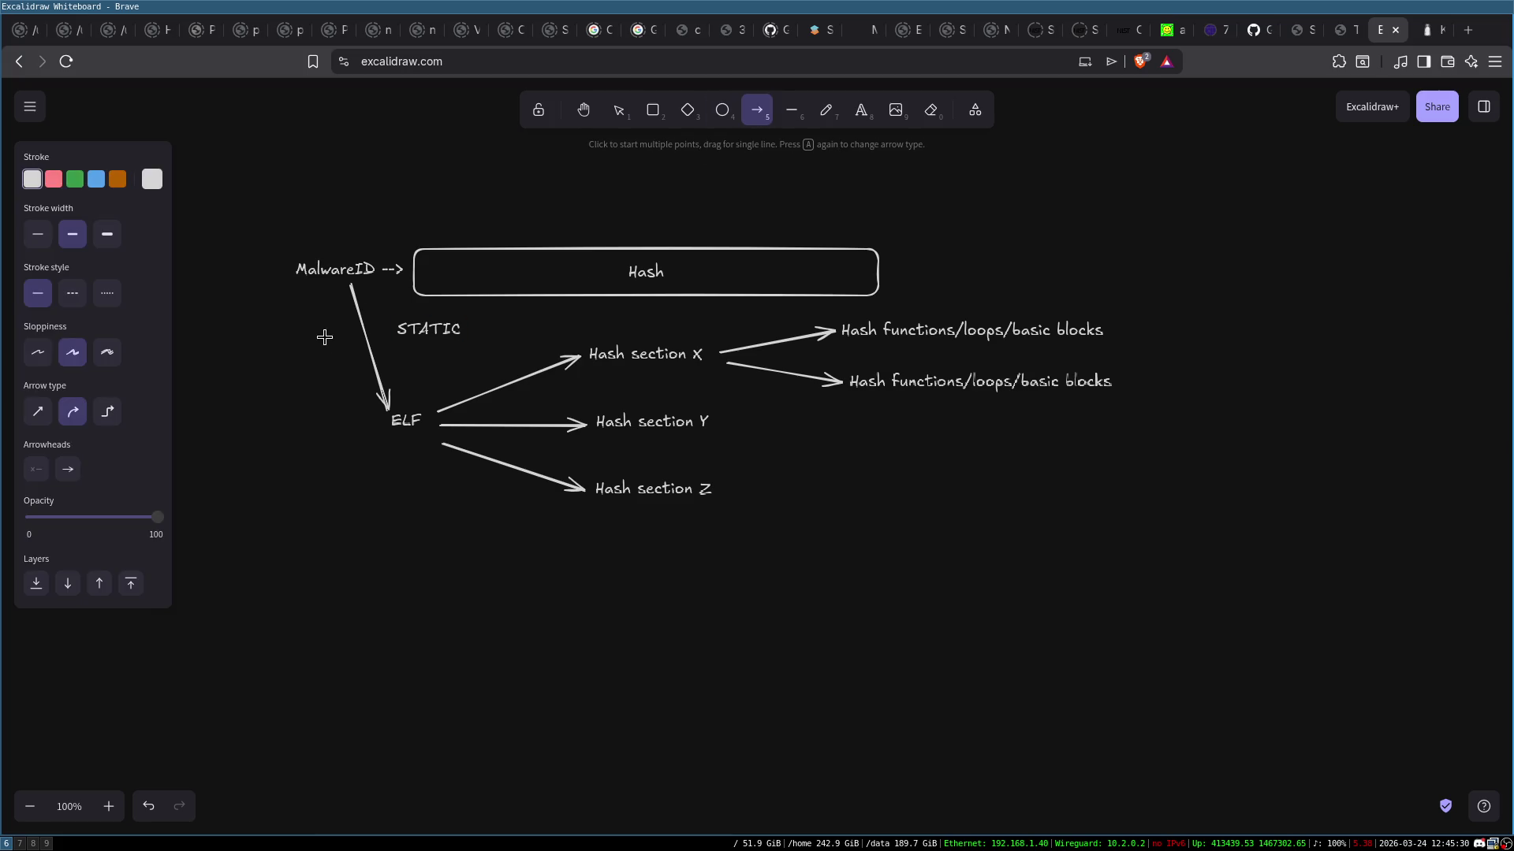
pyautogui.moveTo(299, 303); pyautogui.dragTo(384, 674)
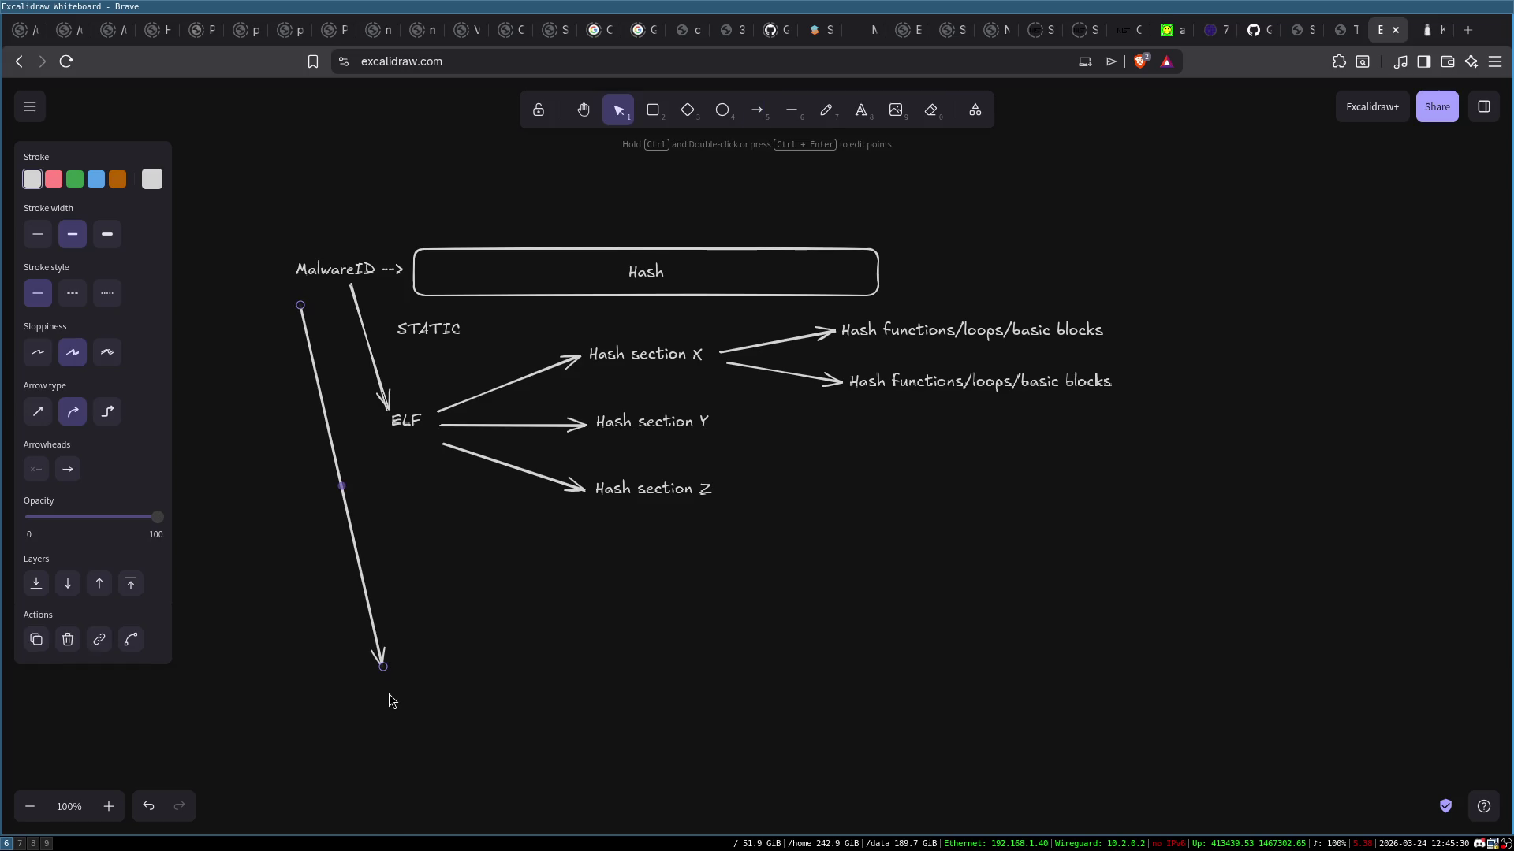
pyautogui.doubleClick(388, 692)
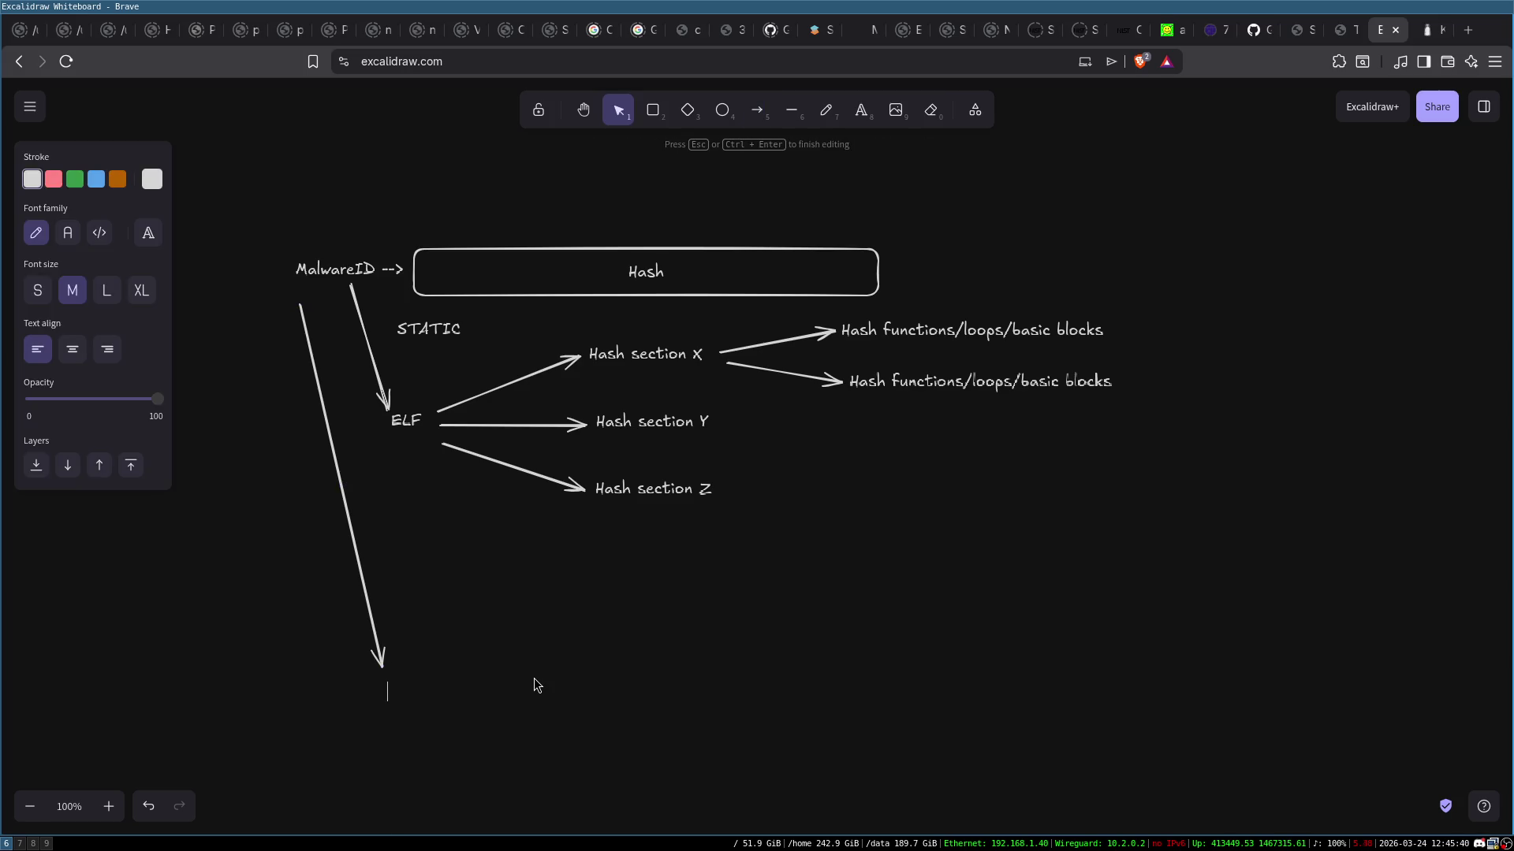
pyautogui.write('DYNAMIC')
pyautogui.click(550, 699)
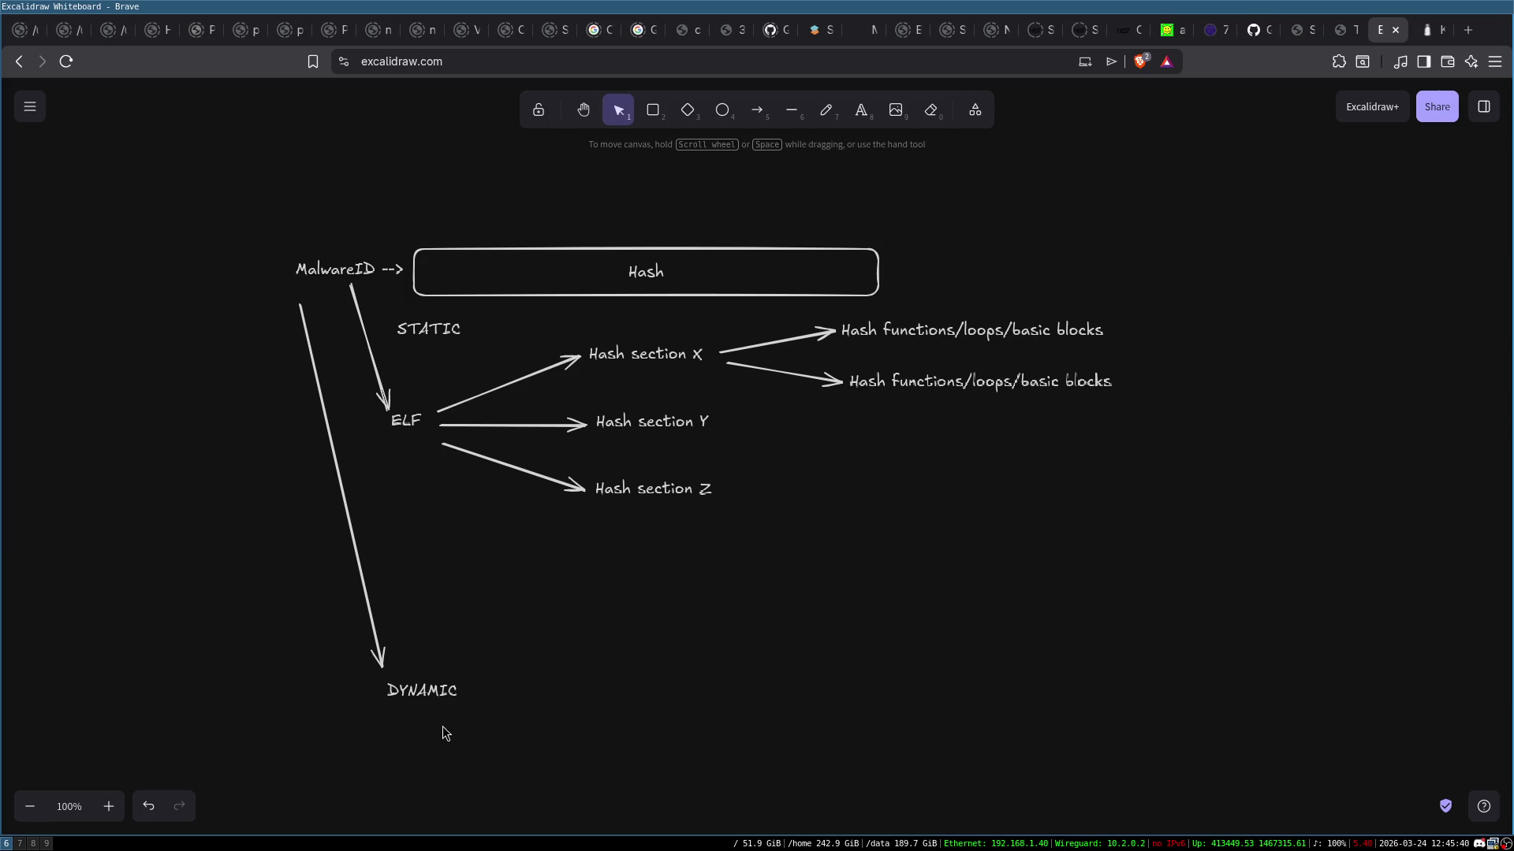
pyautogui.moveTo(430, 691); pyautogui.dragTo(421, 683)
pyautogui.click(535, 682)
pyautogui.doubleClick(846, 555)
pyautogui.write('./')
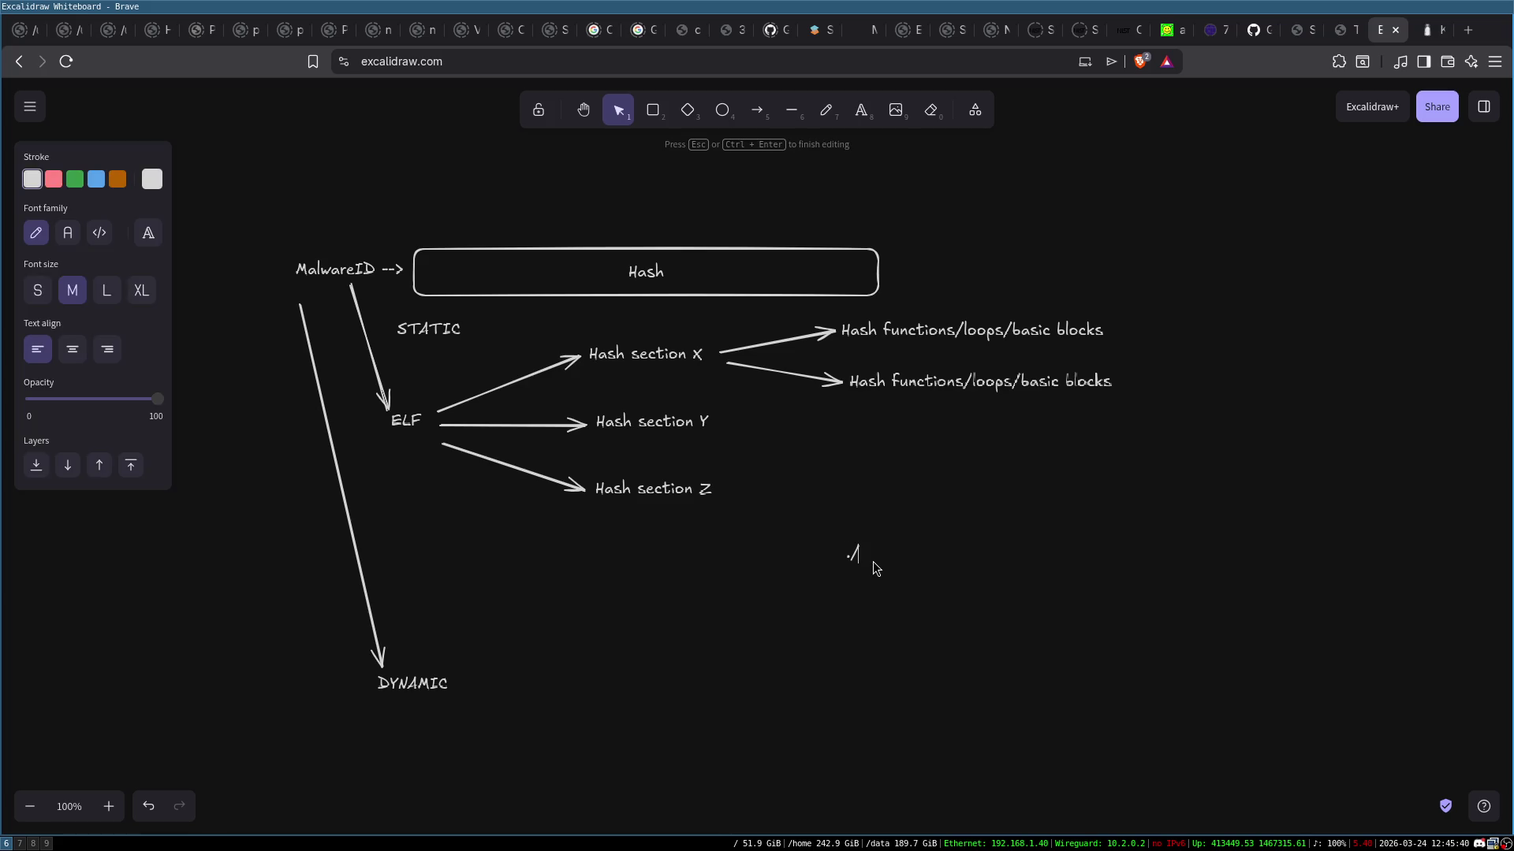
# Add a ./program label with an arrow down to 'STatic ANalysis (STAN)'
pyautogui.write('program')
pyautogui.click(932, 595)
pyautogui.moveTo(877, 555); pyautogui.dragTo(917, 570)
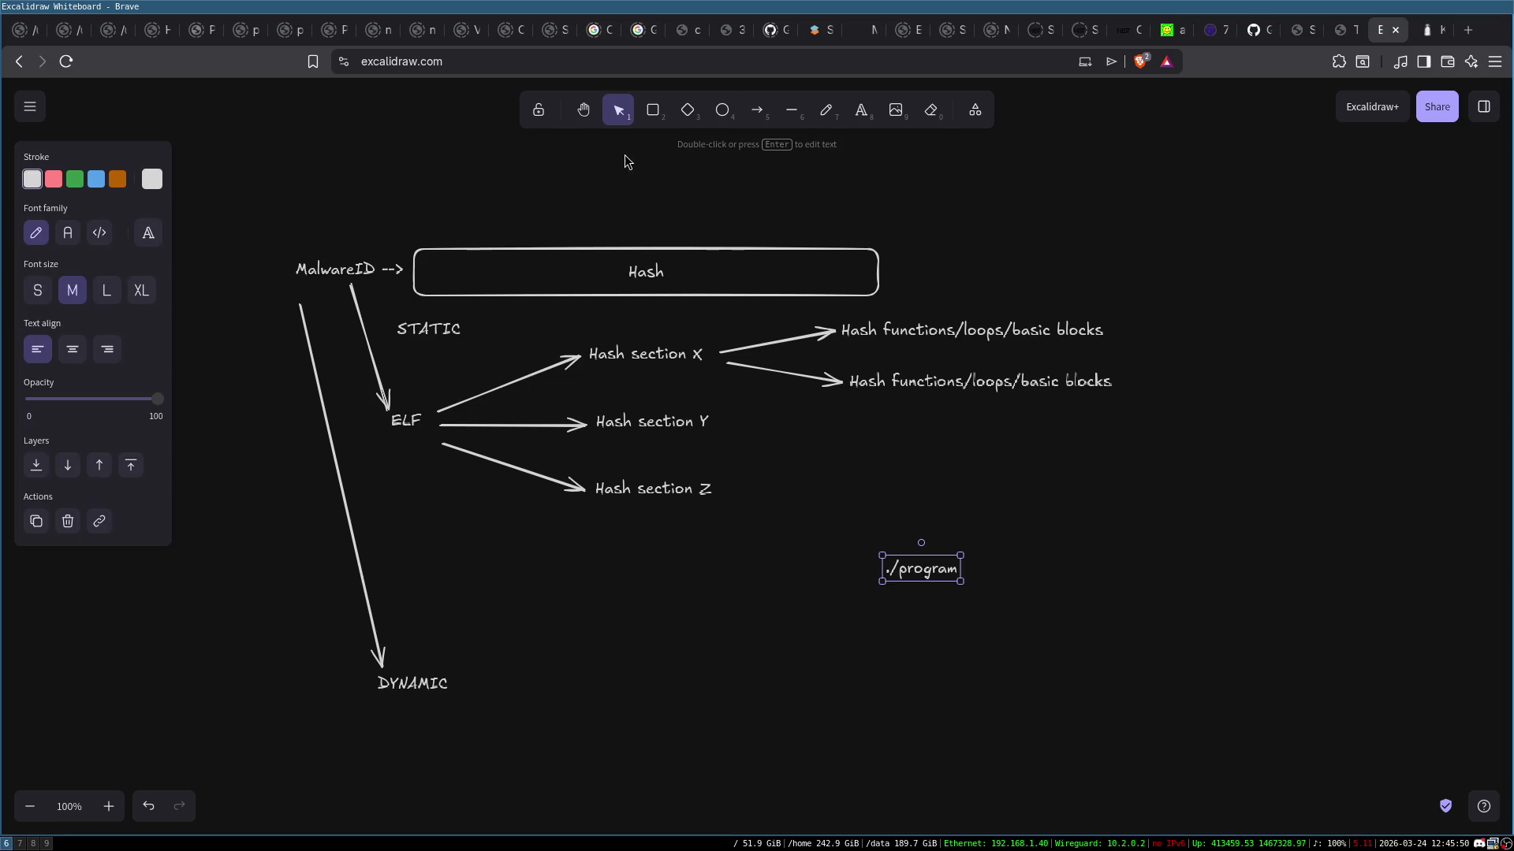
pyautogui.click(756, 110)
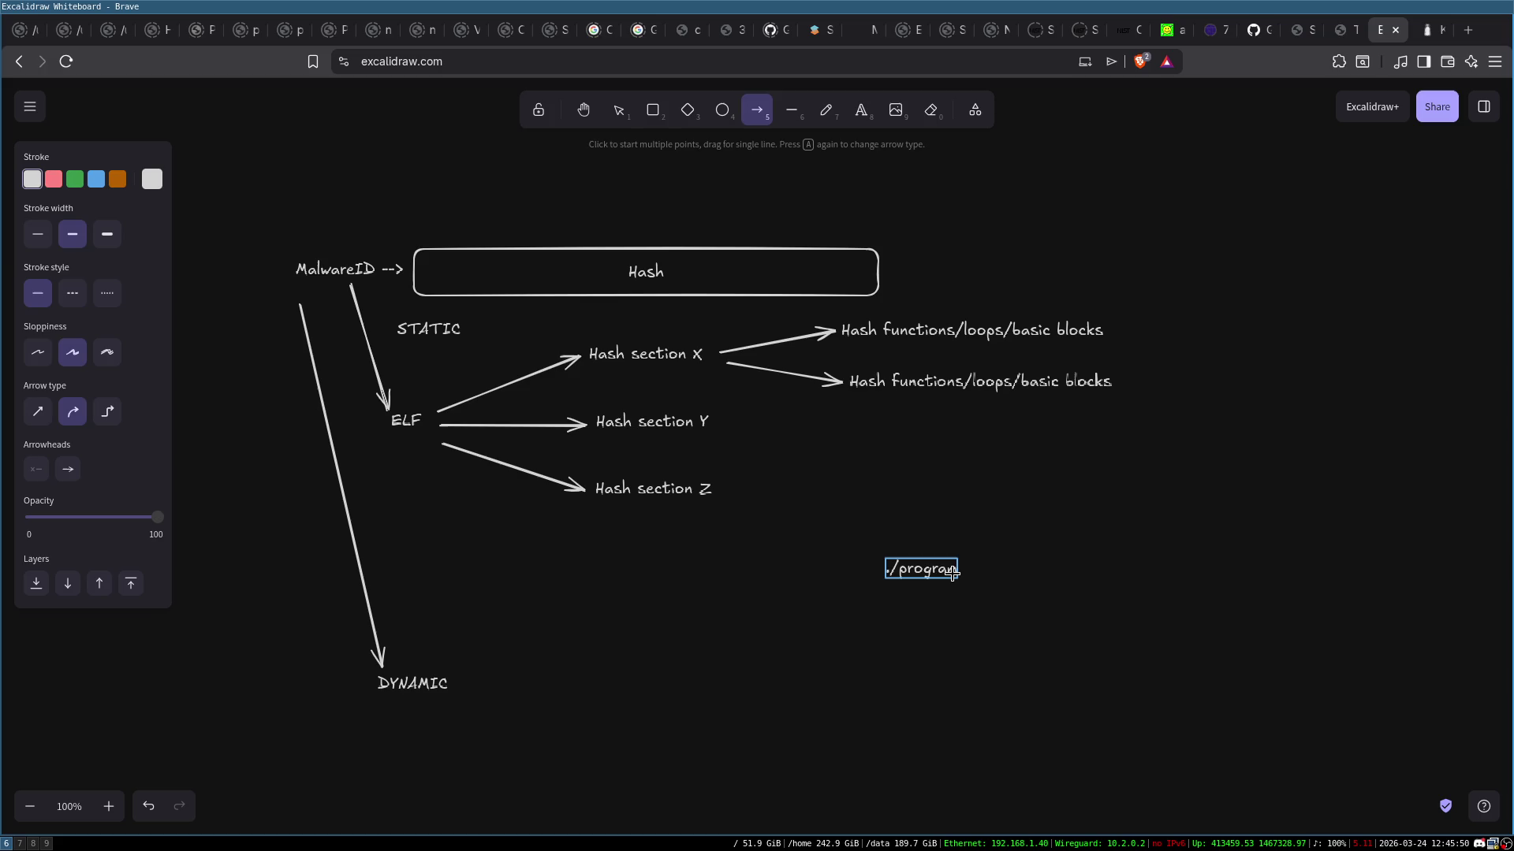
pyautogui.moveTo(952, 573); pyautogui.dragTo(957, 643)
pyautogui.doubleClick(956, 659)
pyautogui.write('STatic A')
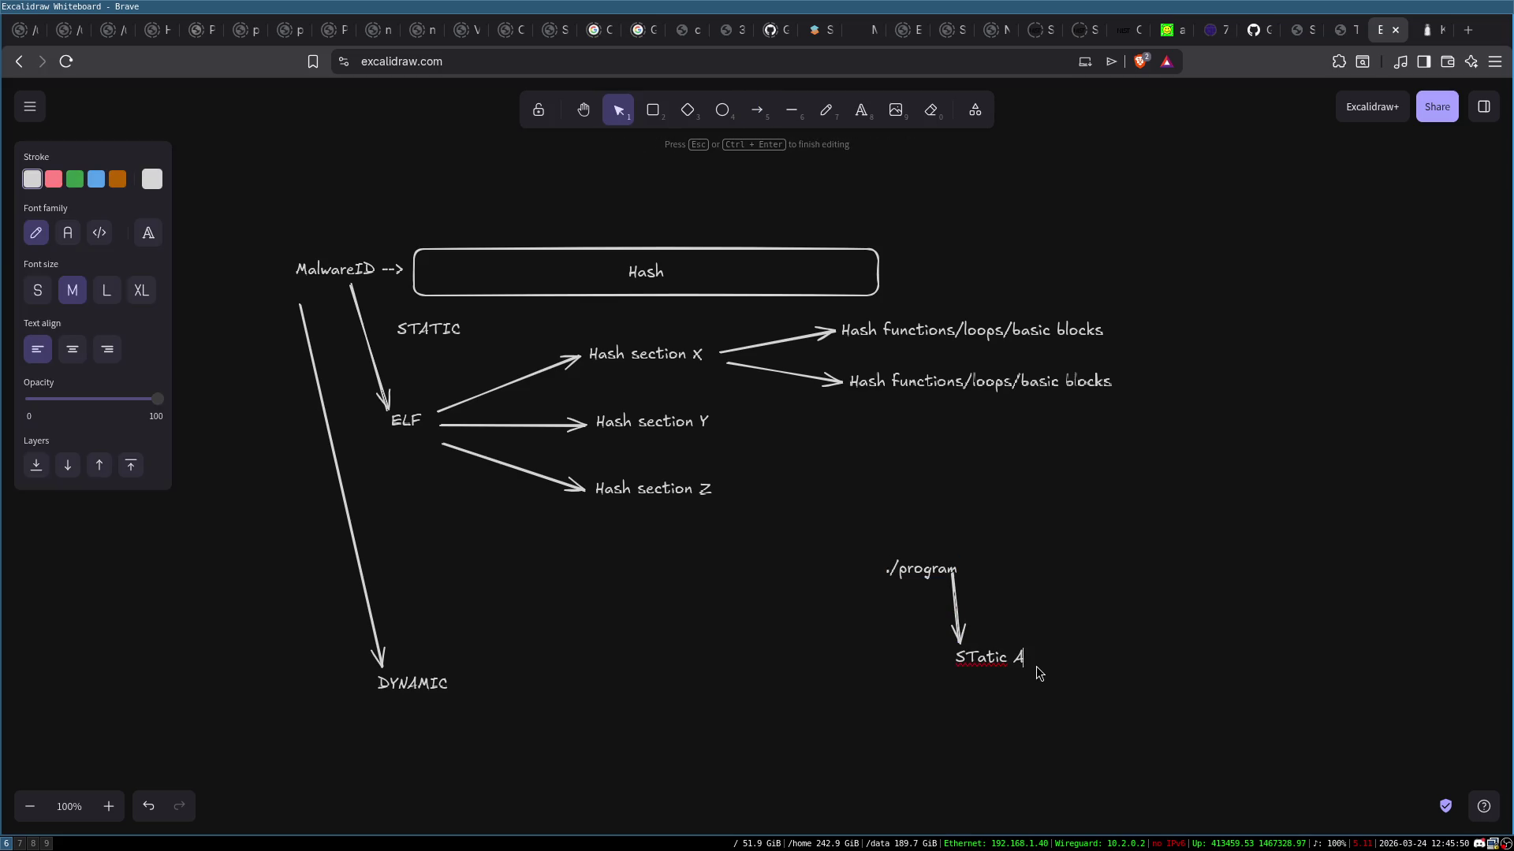
pyautogui.write('Naly')
pyautogui.write('sis (STAN')
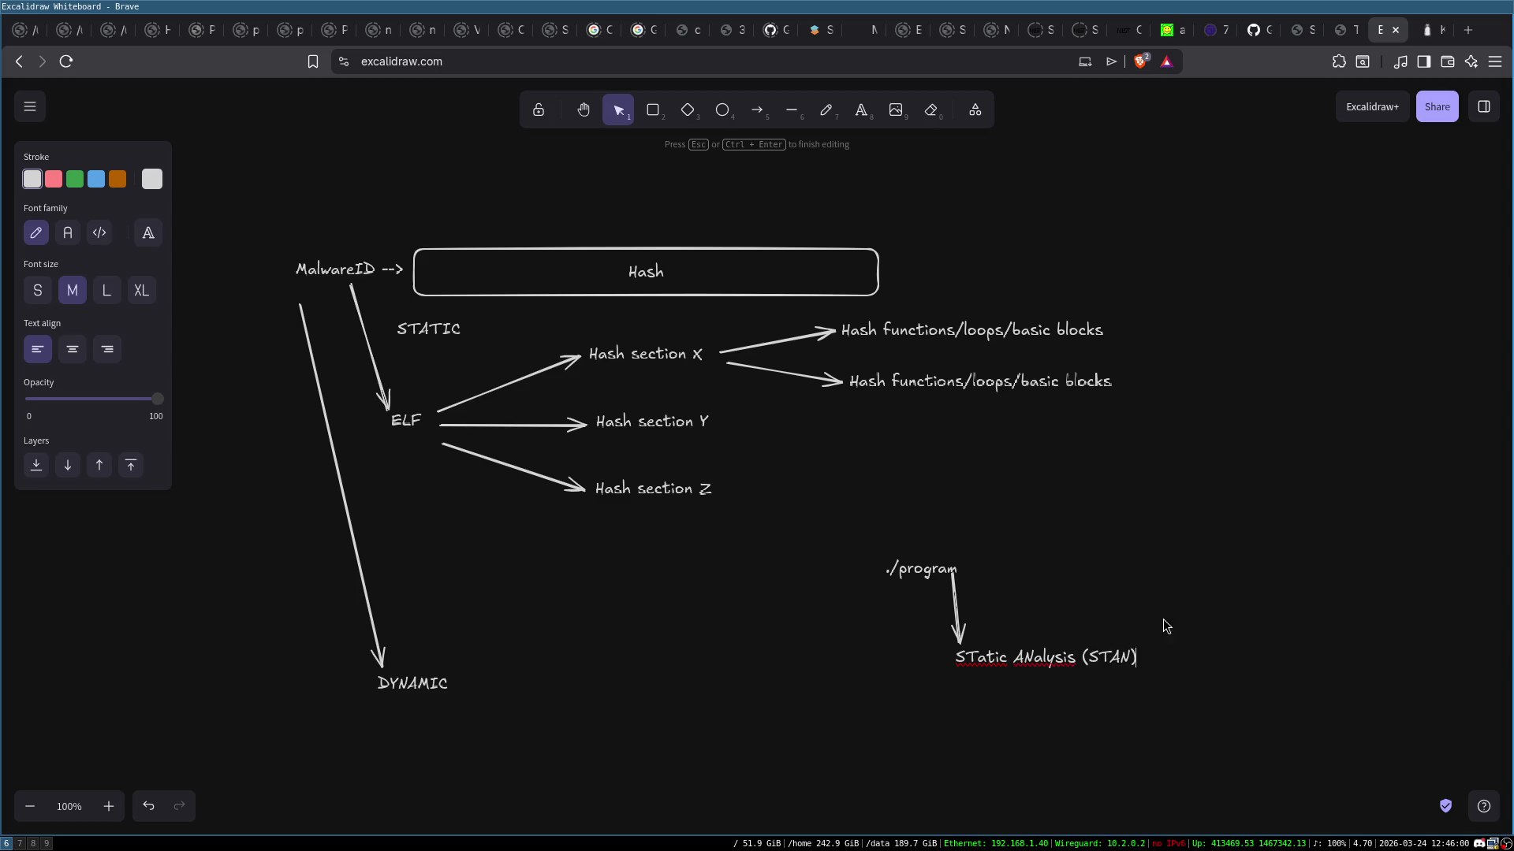
pyautogui.click(1162, 618)
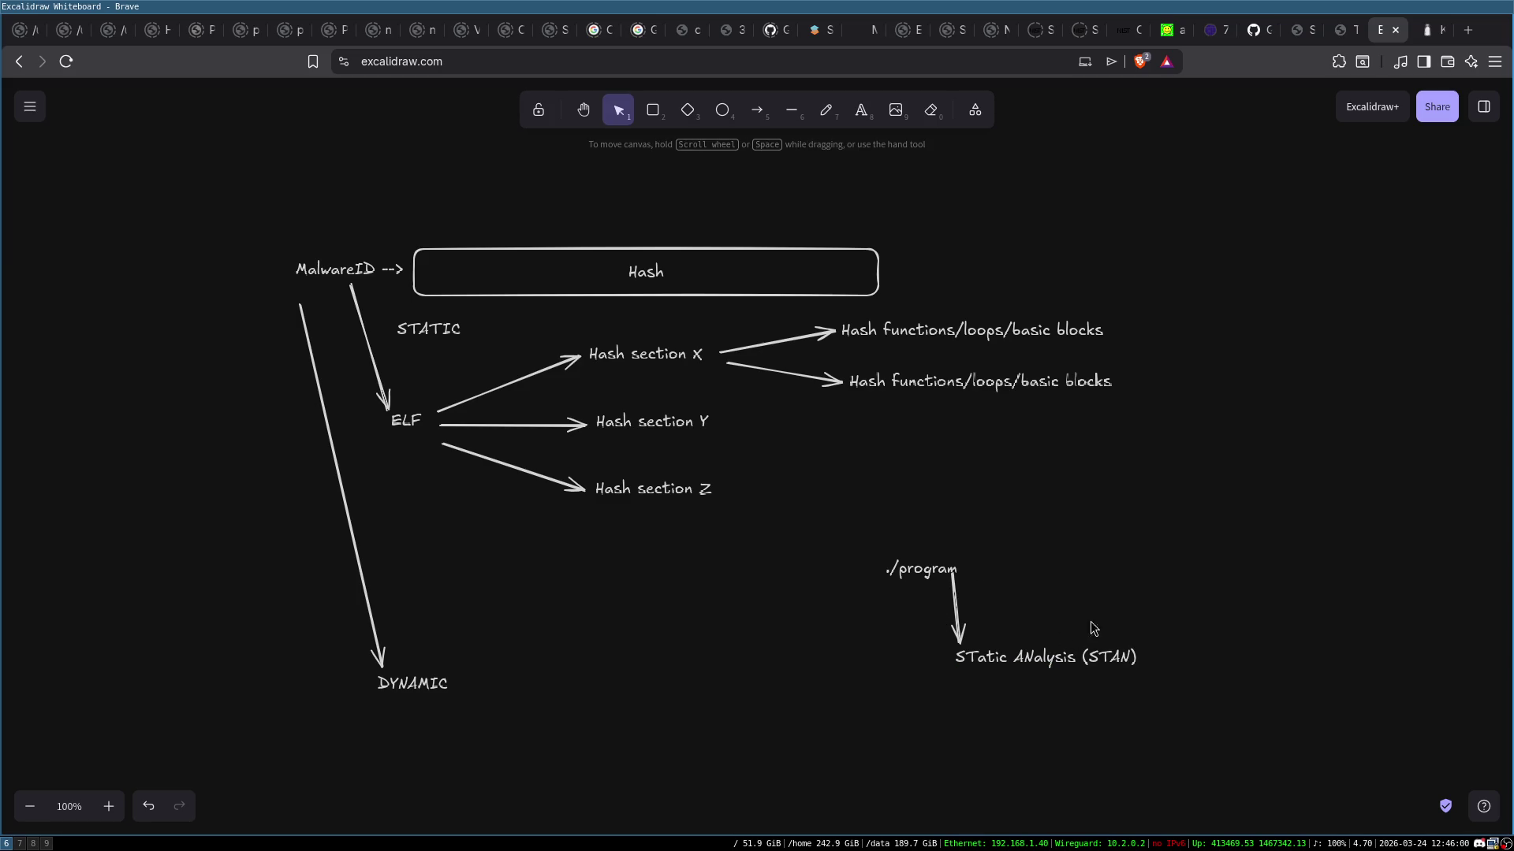
pyautogui.click(1072, 663)
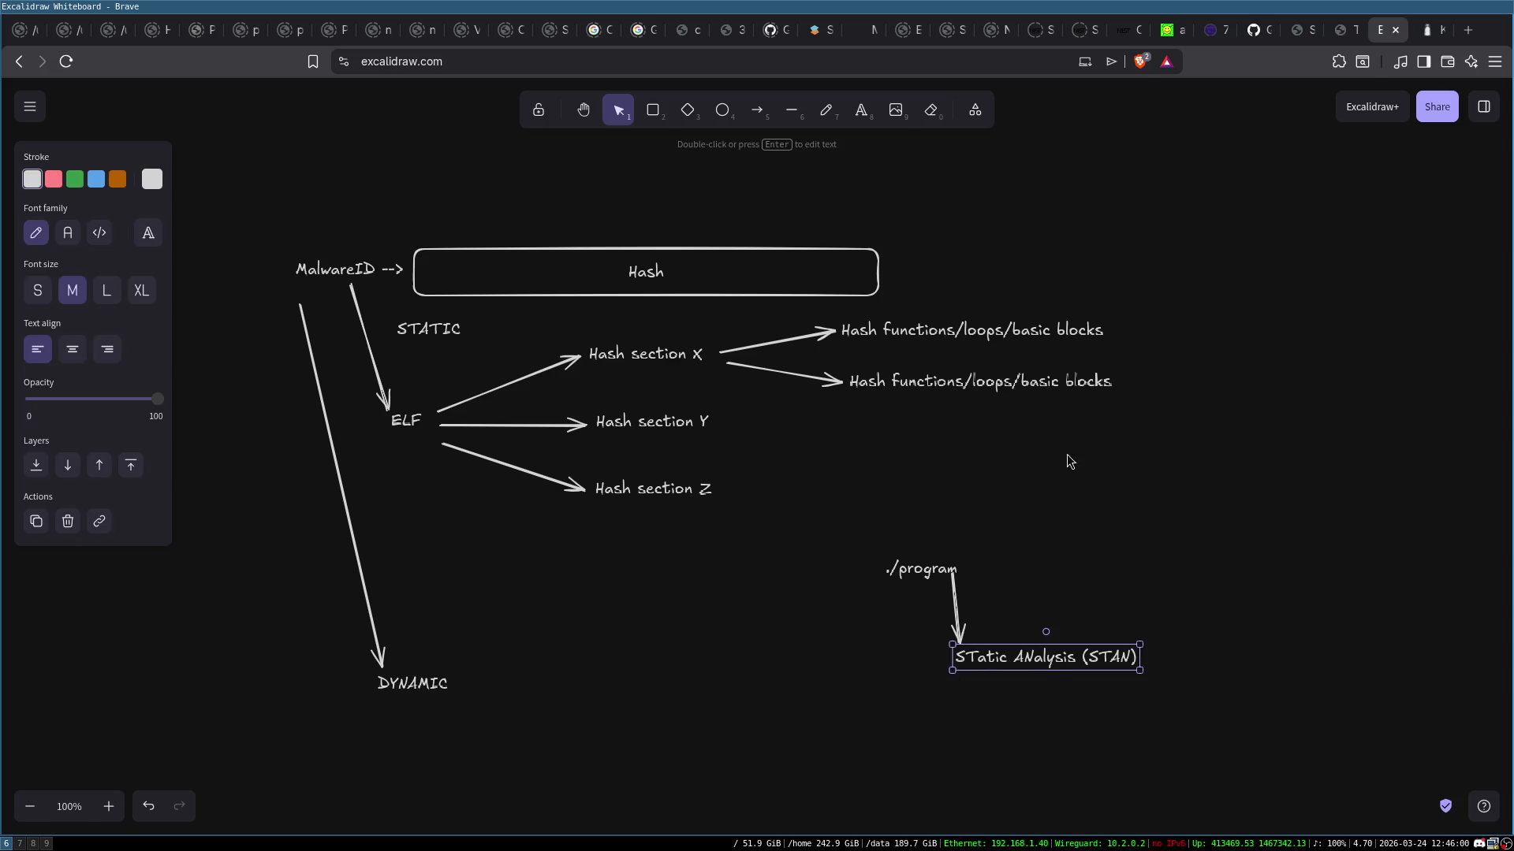
# Draw a green arrow down-left and a pink arrow down-right from STAN
pyautogui.click(757, 109)
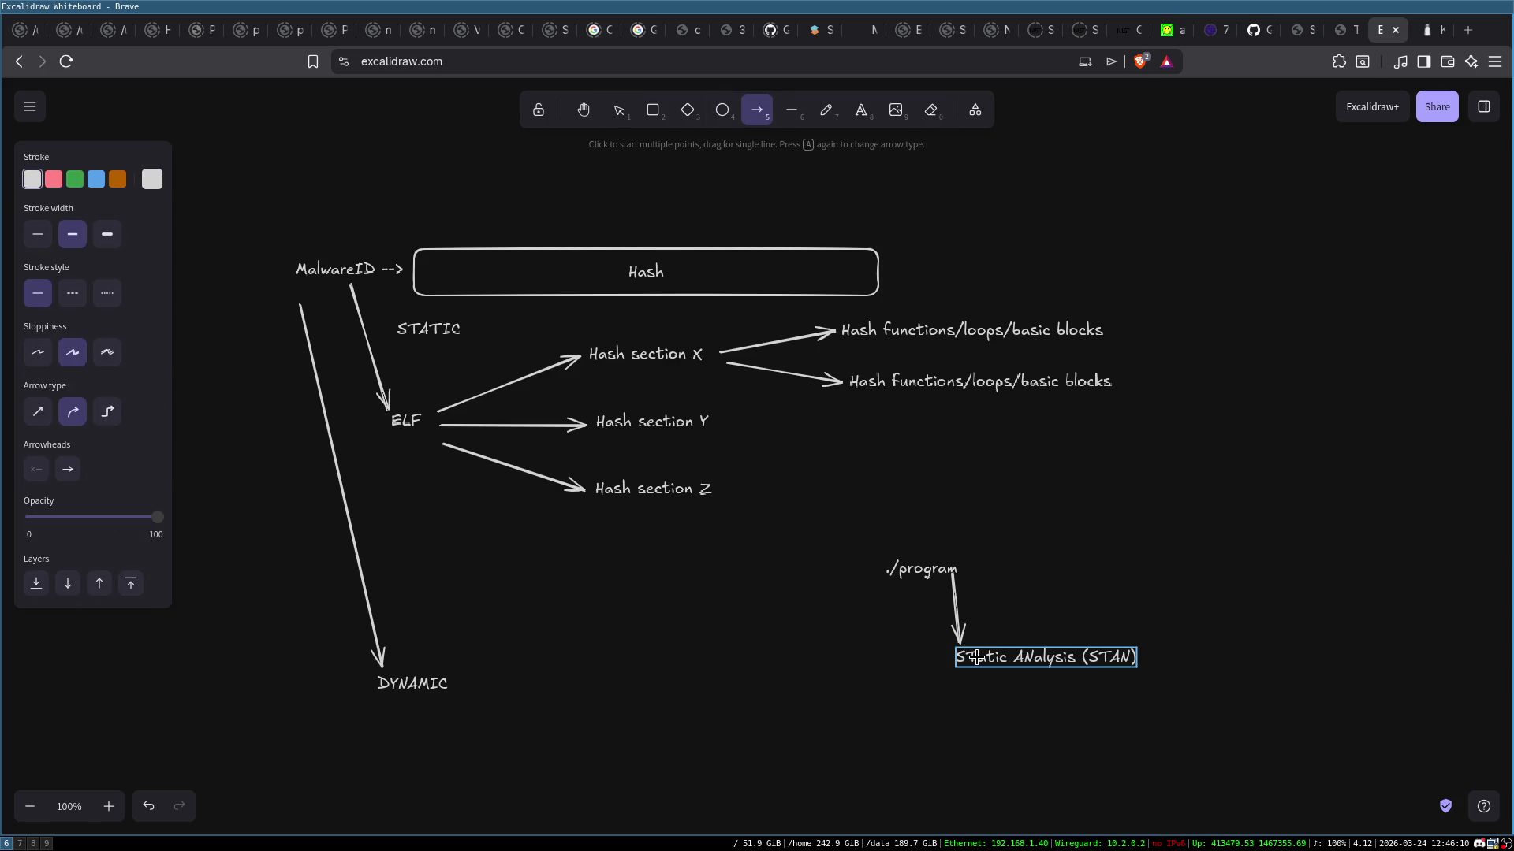
pyautogui.moveTo(978, 663); pyautogui.dragTo(951, 722)
pyautogui.click(75, 179)
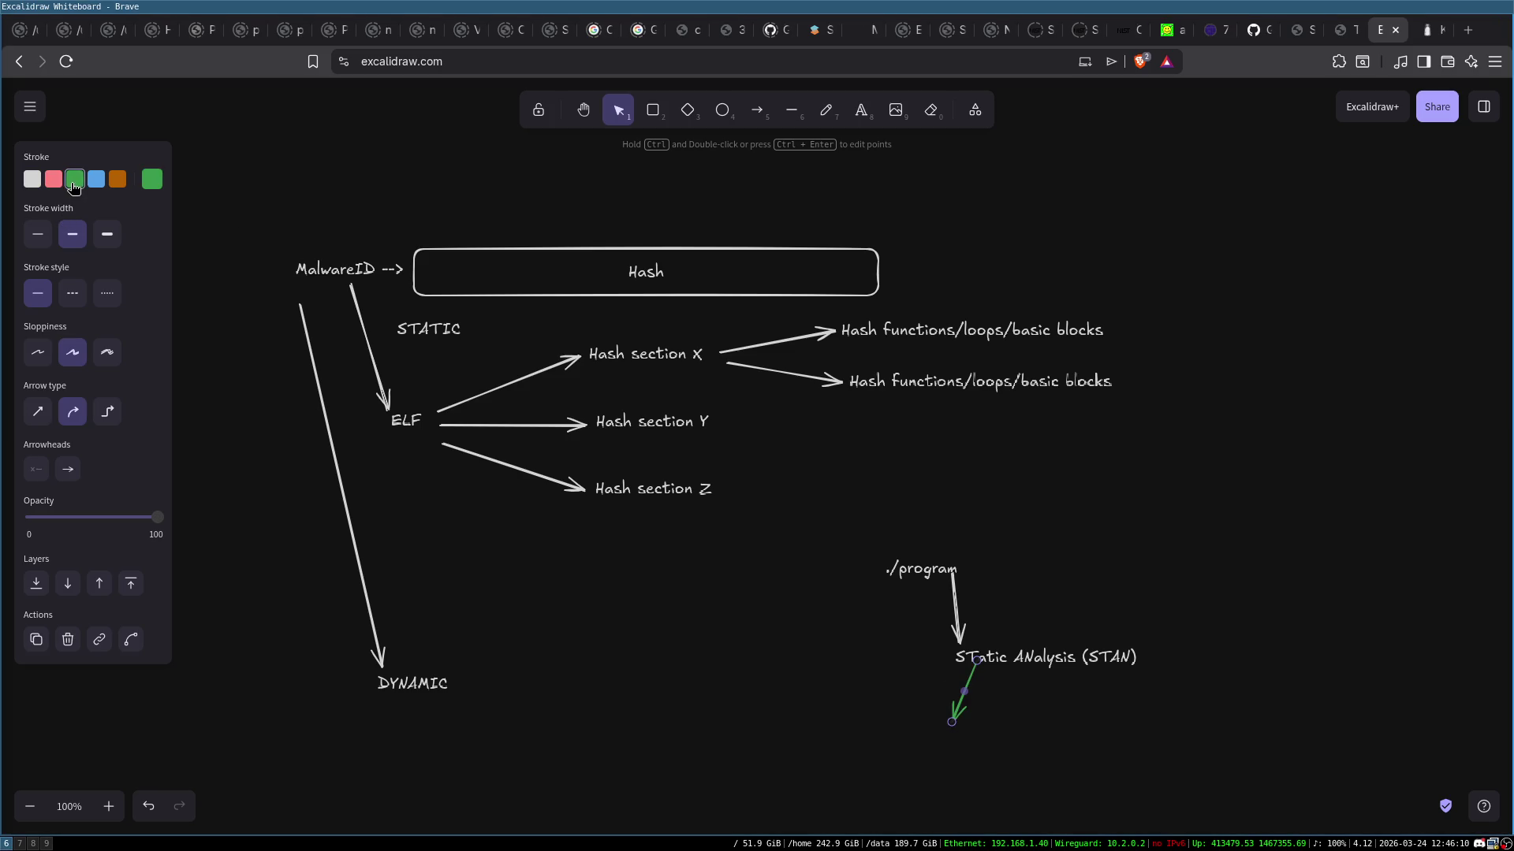
pyautogui.click(758, 116)
pyautogui.moveTo(1094, 656); pyautogui.dragTo(1159, 721)
pyautogui.click(54, 179)
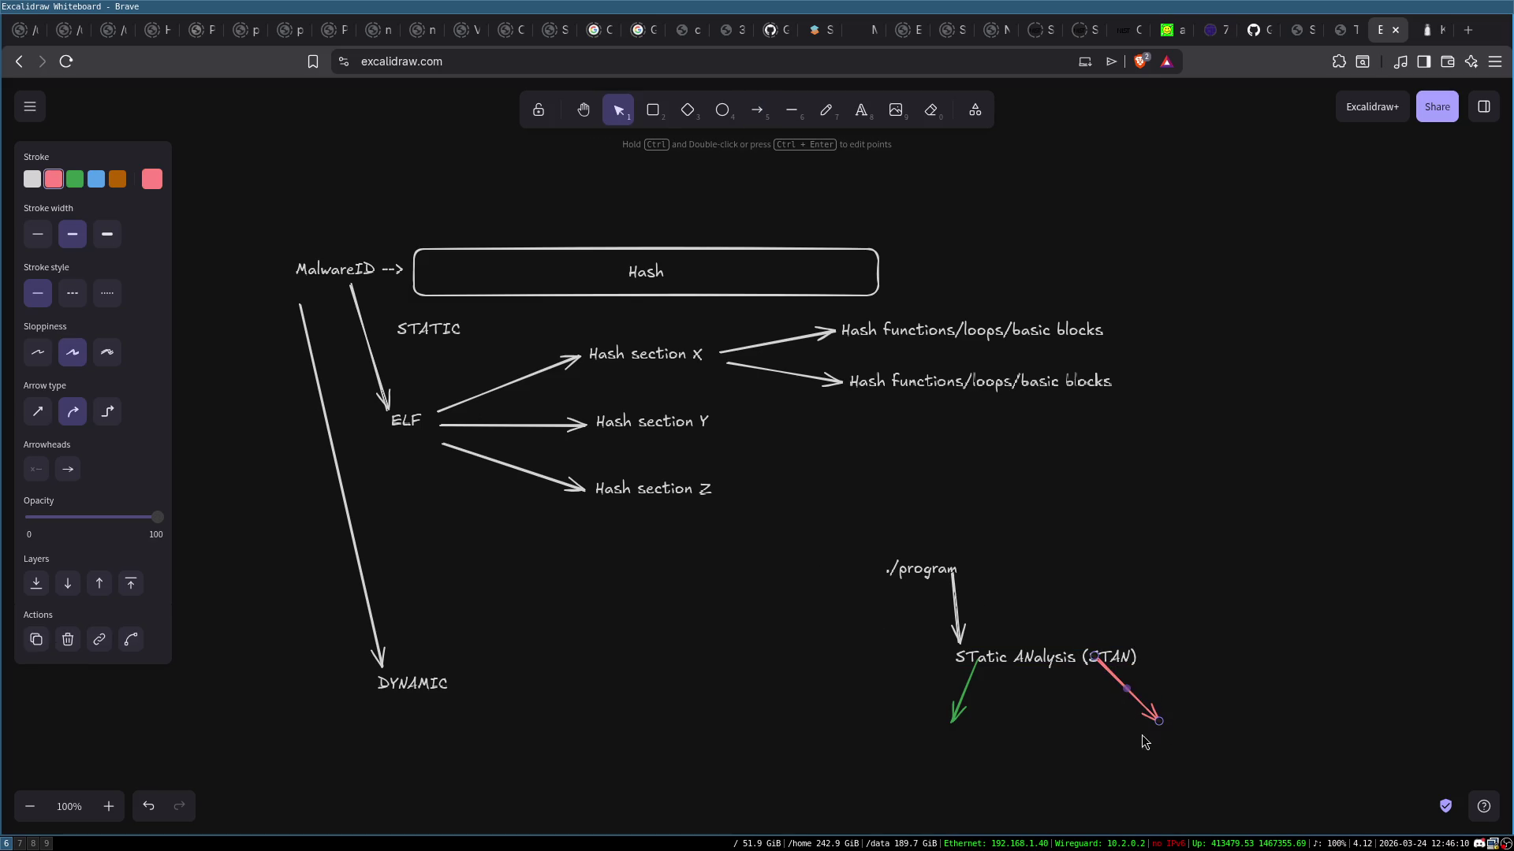
# Label the arrow tips, adding a green 'Nothing to report' and shifting it left
pyautogui.doubleClick(1166, 744)
pyautogui.write('Malware')
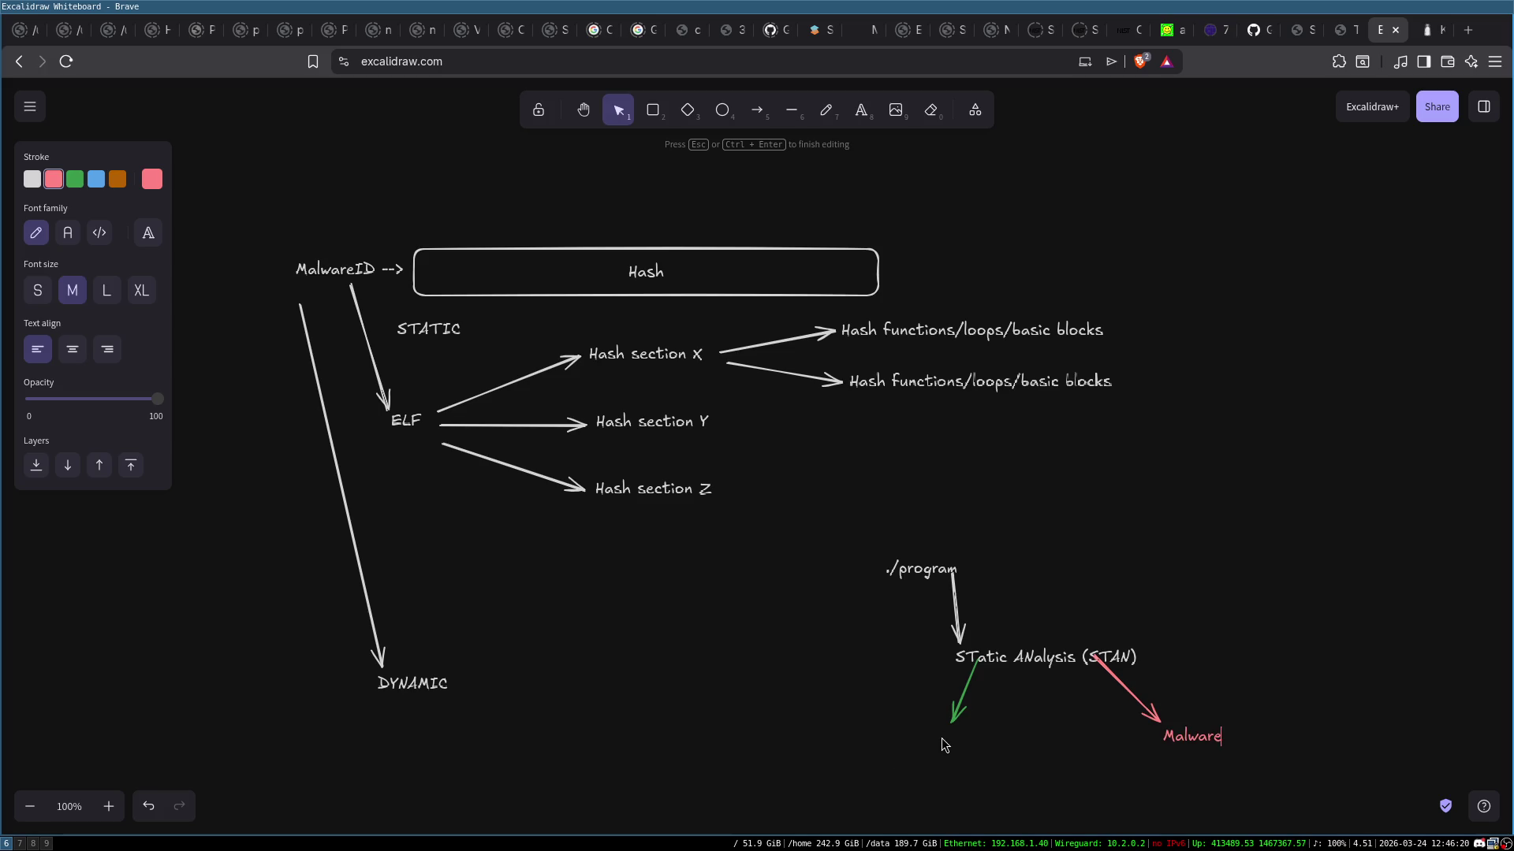
pyautogui.doubleClick(948, 737)
pyautogui.click(74, 179)
pyautogui.write('Nothing to')
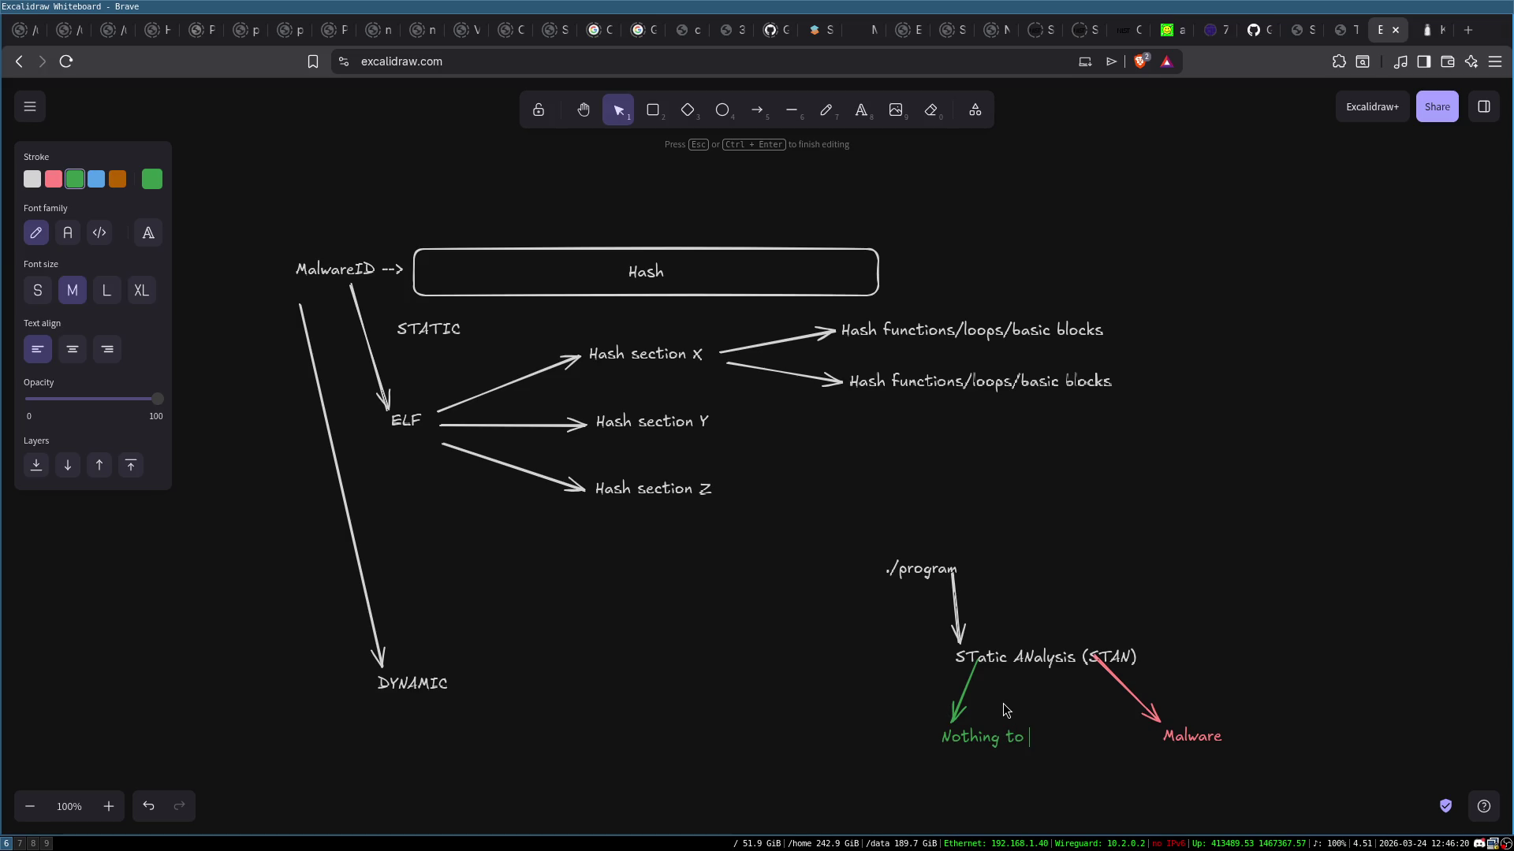
pyautogui.write('report')
pyautogui.click(1005, 710)
pyautogui.doubleClick(983, 737)
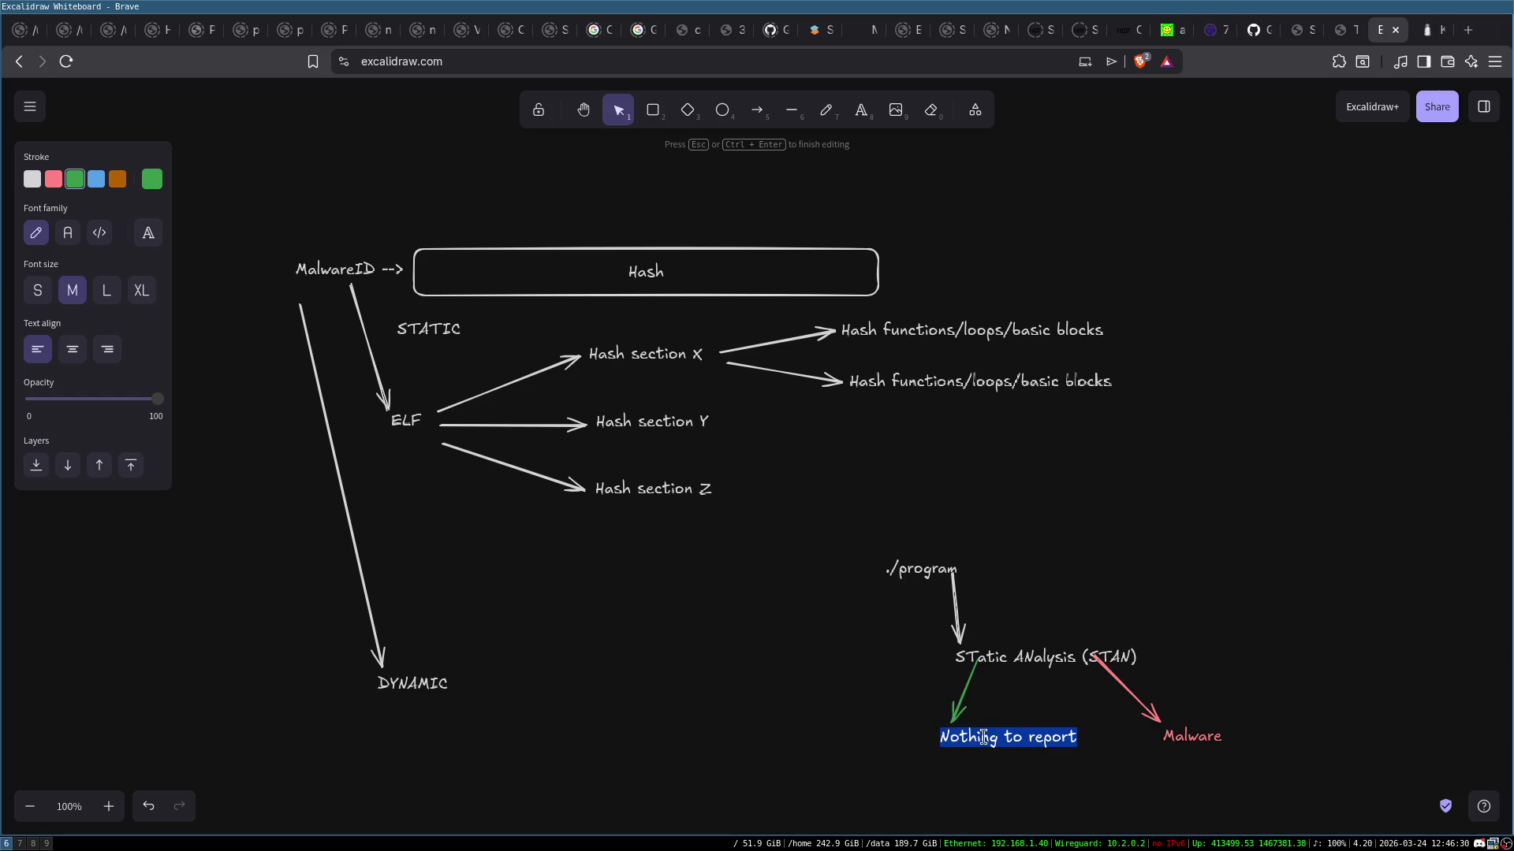
pyautogui.click(1041, 768)
pyautogui.moveTo(1020, 737); pyautogui.dragTo(971, 737)
pyautogui.click(1011, 778)
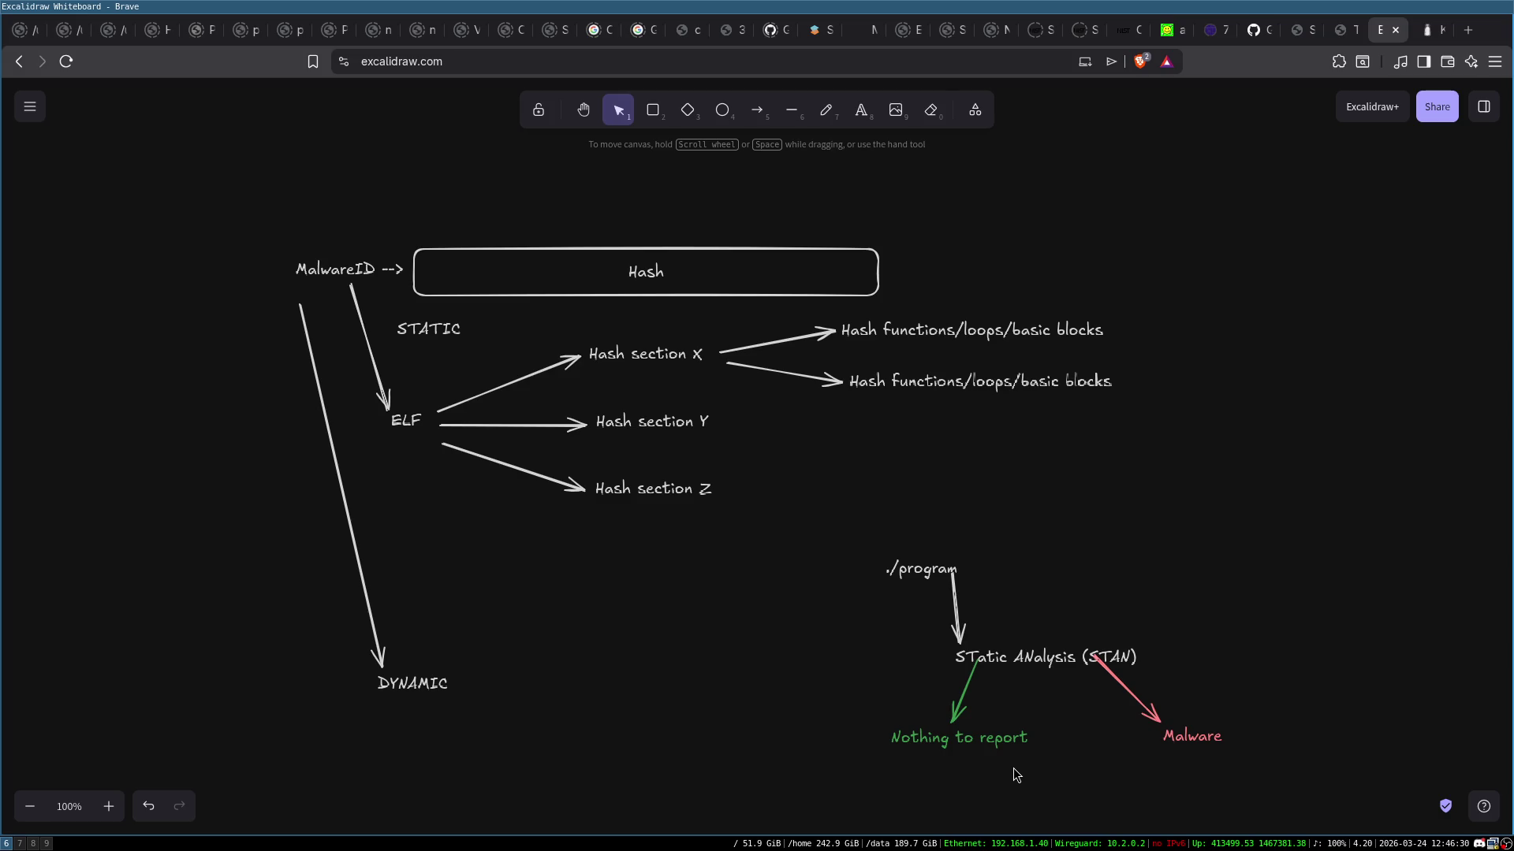
# Move the ./program cluster up-right and draw a white arrow from Nothing to report to DYNAMIC
pyautogui.moveTo(839, 532)
pyautogui.mouseDown()
pyautogui.moveTo(1165, 797)
pyautogui.moveTo(1205, 798)
pyautogui.mouseUp()
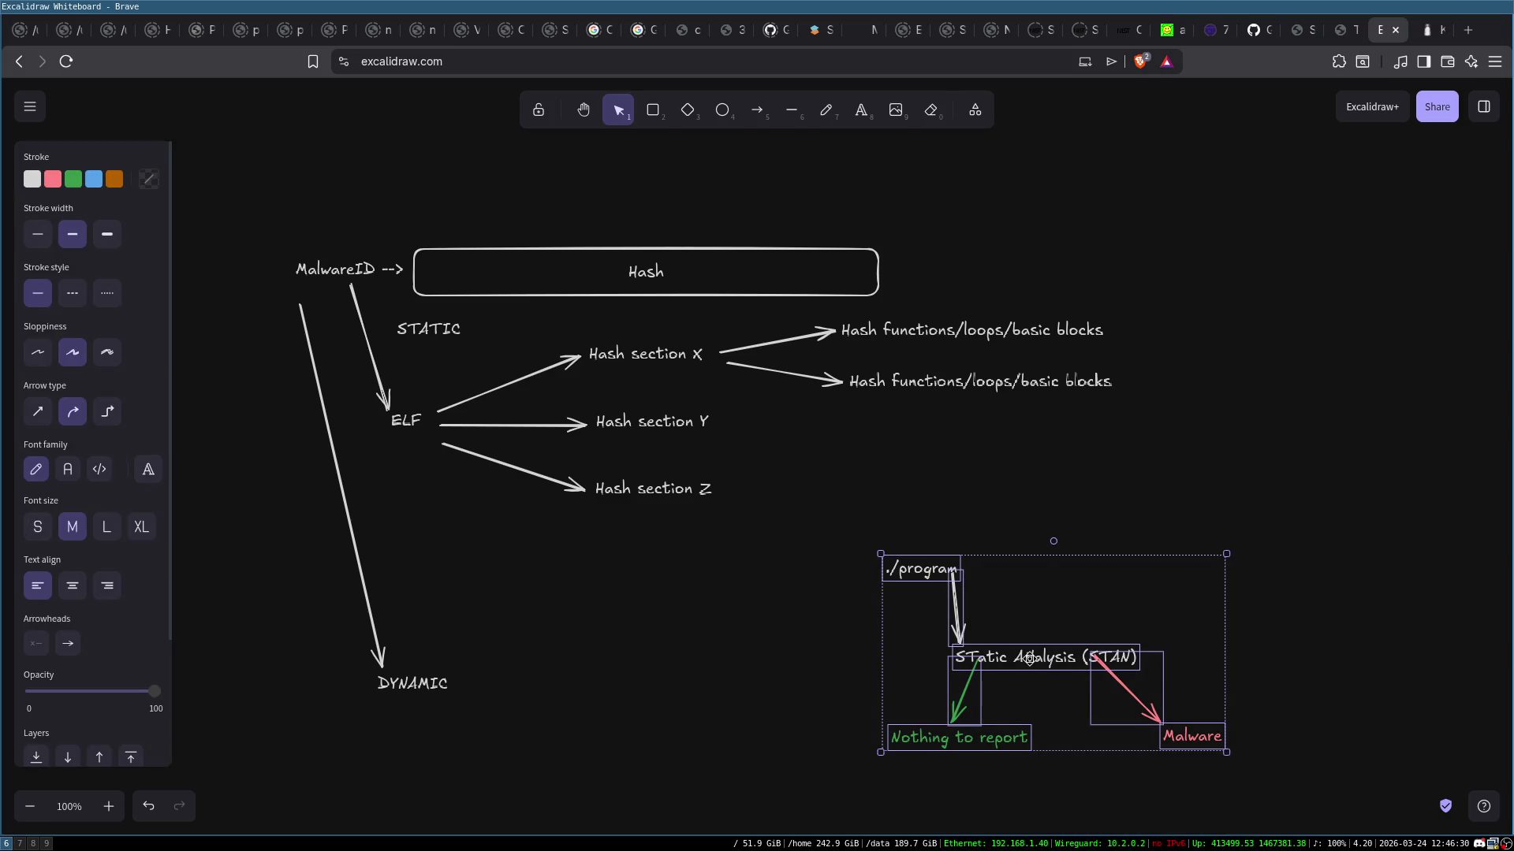
pyautogui.moveTo(1029, 659); pyautogui.dragTo(1050, 542)
pyautogui.click(986, 675)
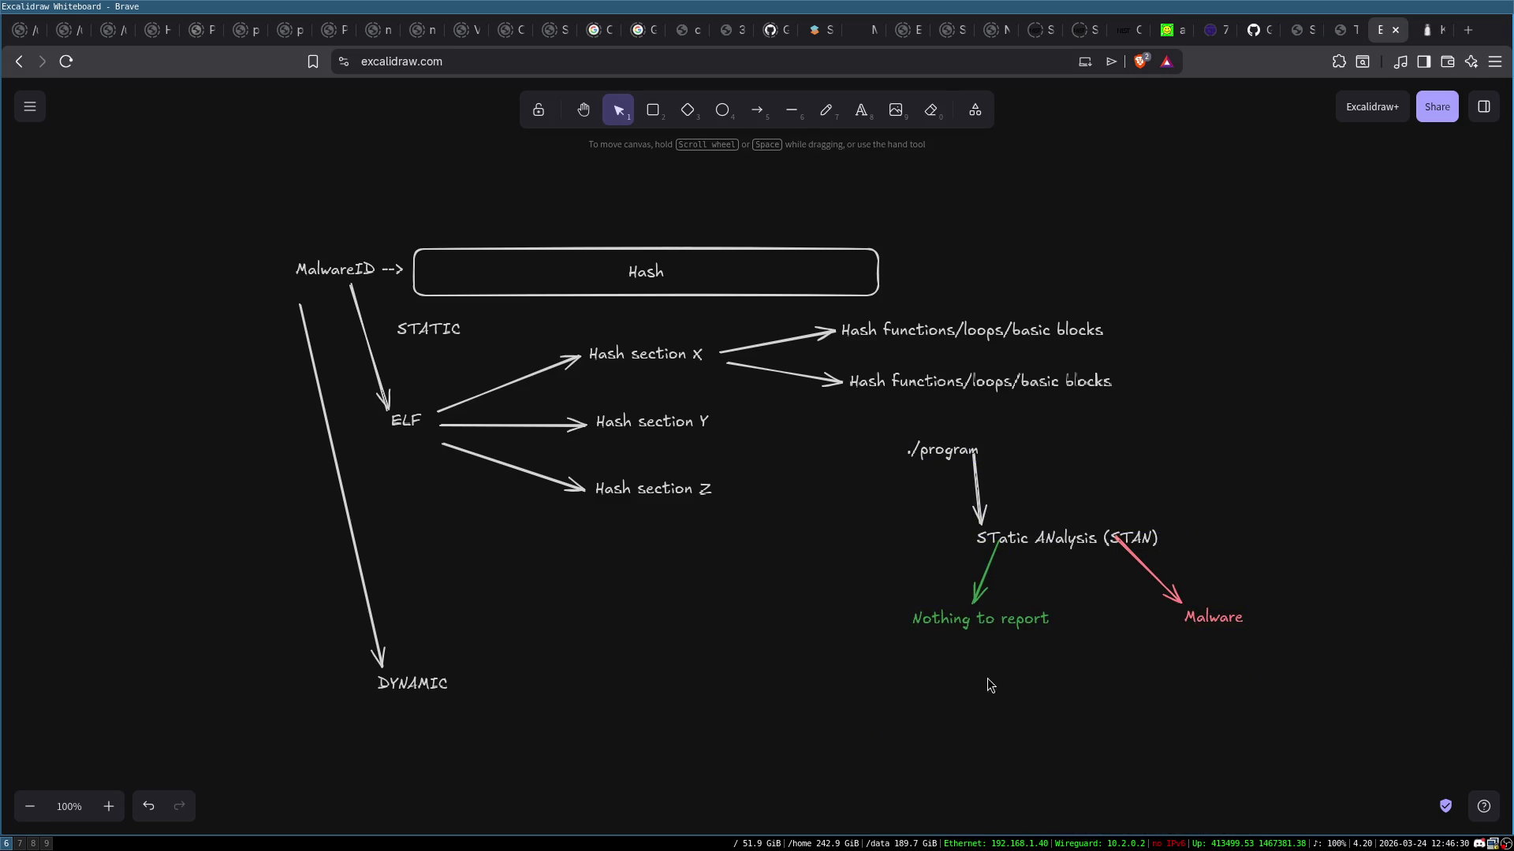
pyautogui.click(764, 121)
pyautogui.moveTo(914, 622); pyautogui.dragTo(784, 633)
pyautogui.click(32, 179)
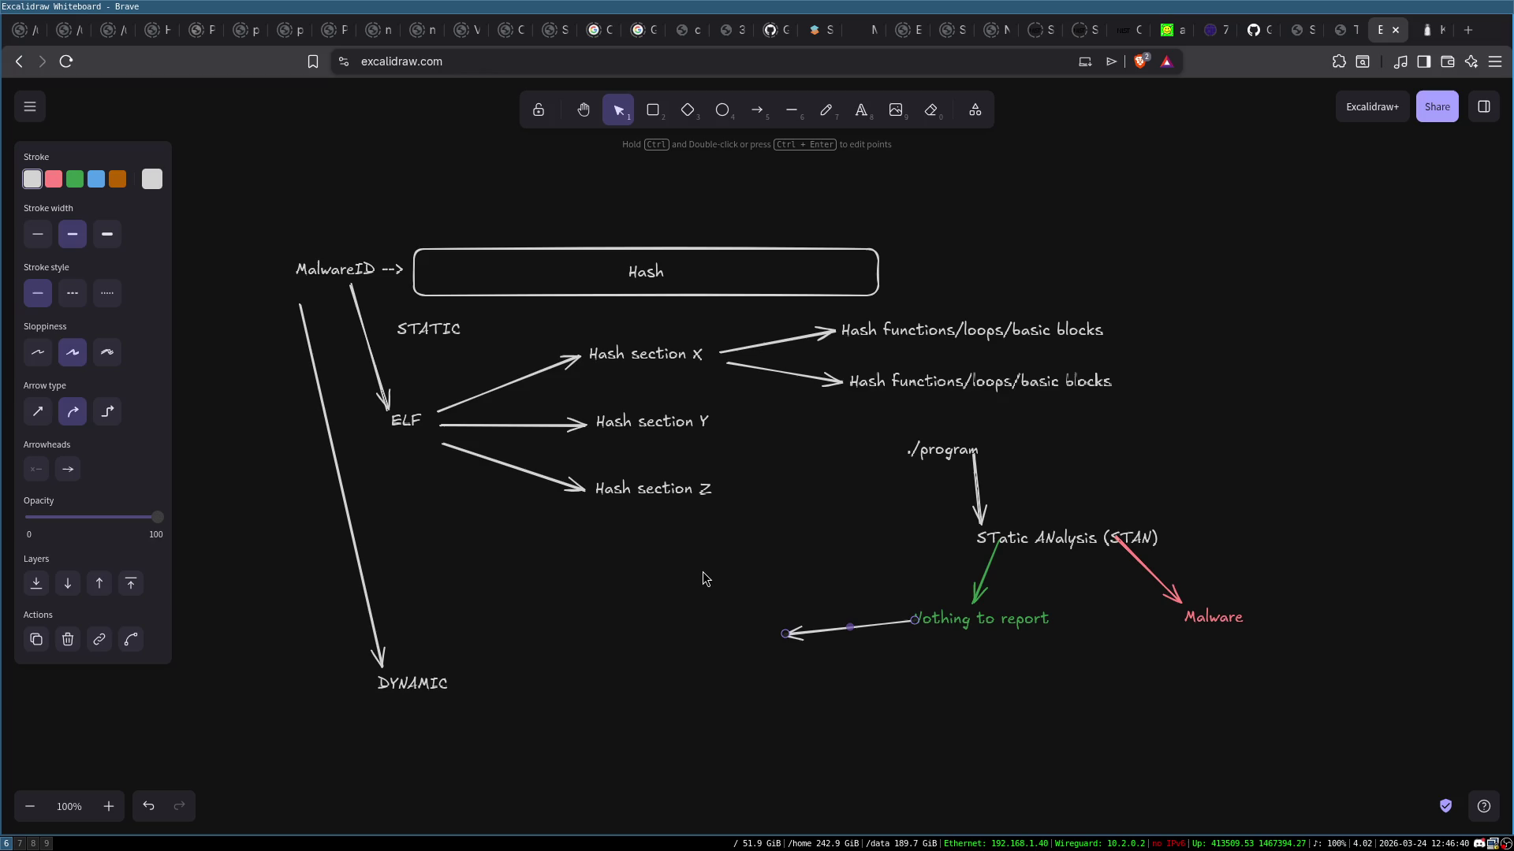
pyautogui.moveTo(784, 633)
pyautogui.mouseDown()
pyautogui.moveTo(384, 679)
pyautogui.moveTo(442, 678)
pyautogui.mouseUp()
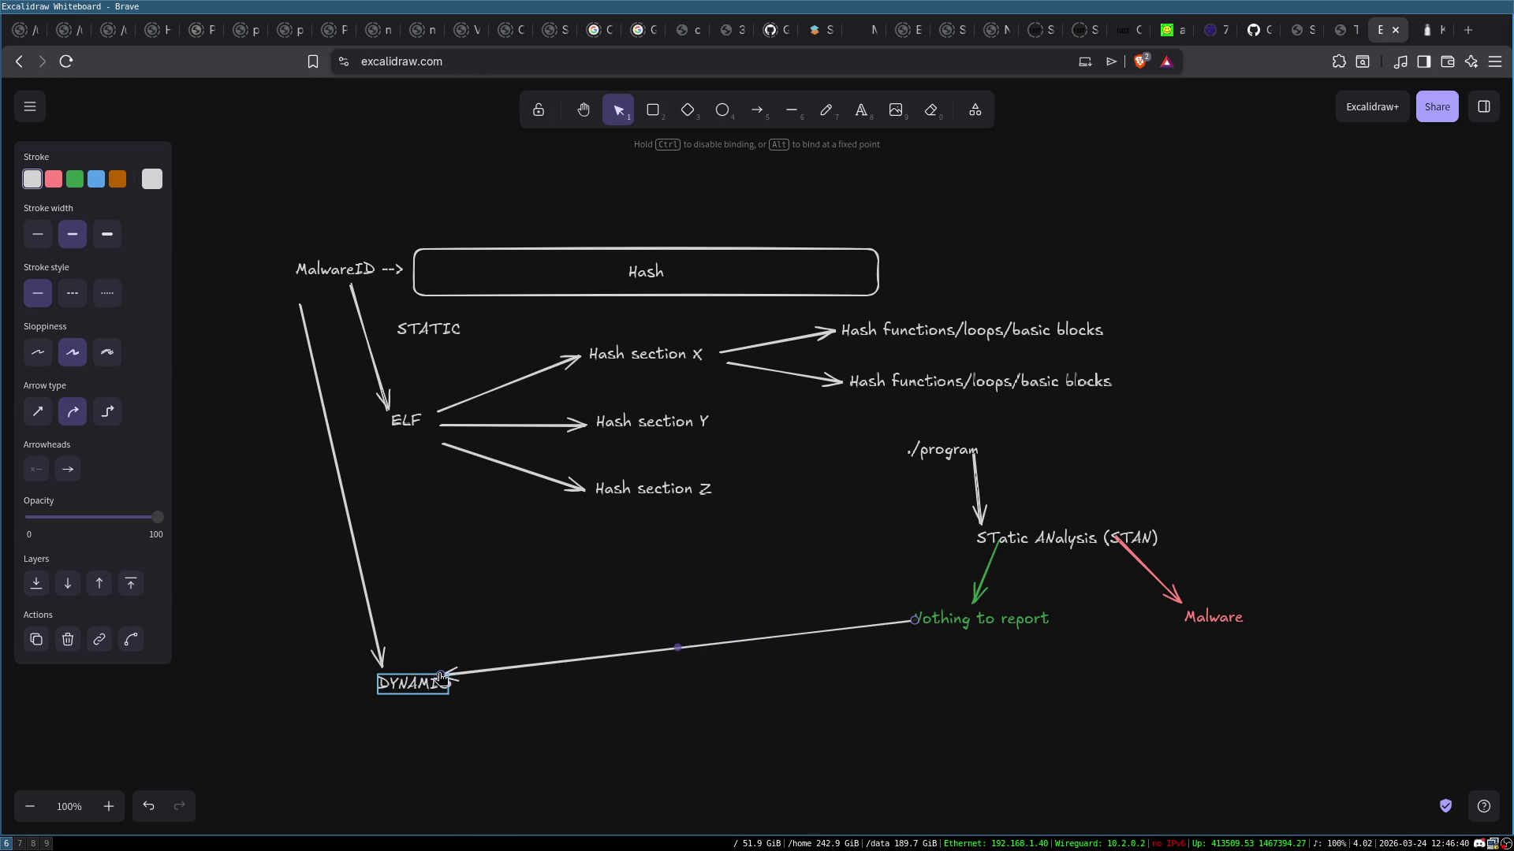
# Write 'Trace syscalls --> match to dynamic profile' beneath DYNAMIC
pyautogui.doubleClick(433, 717)
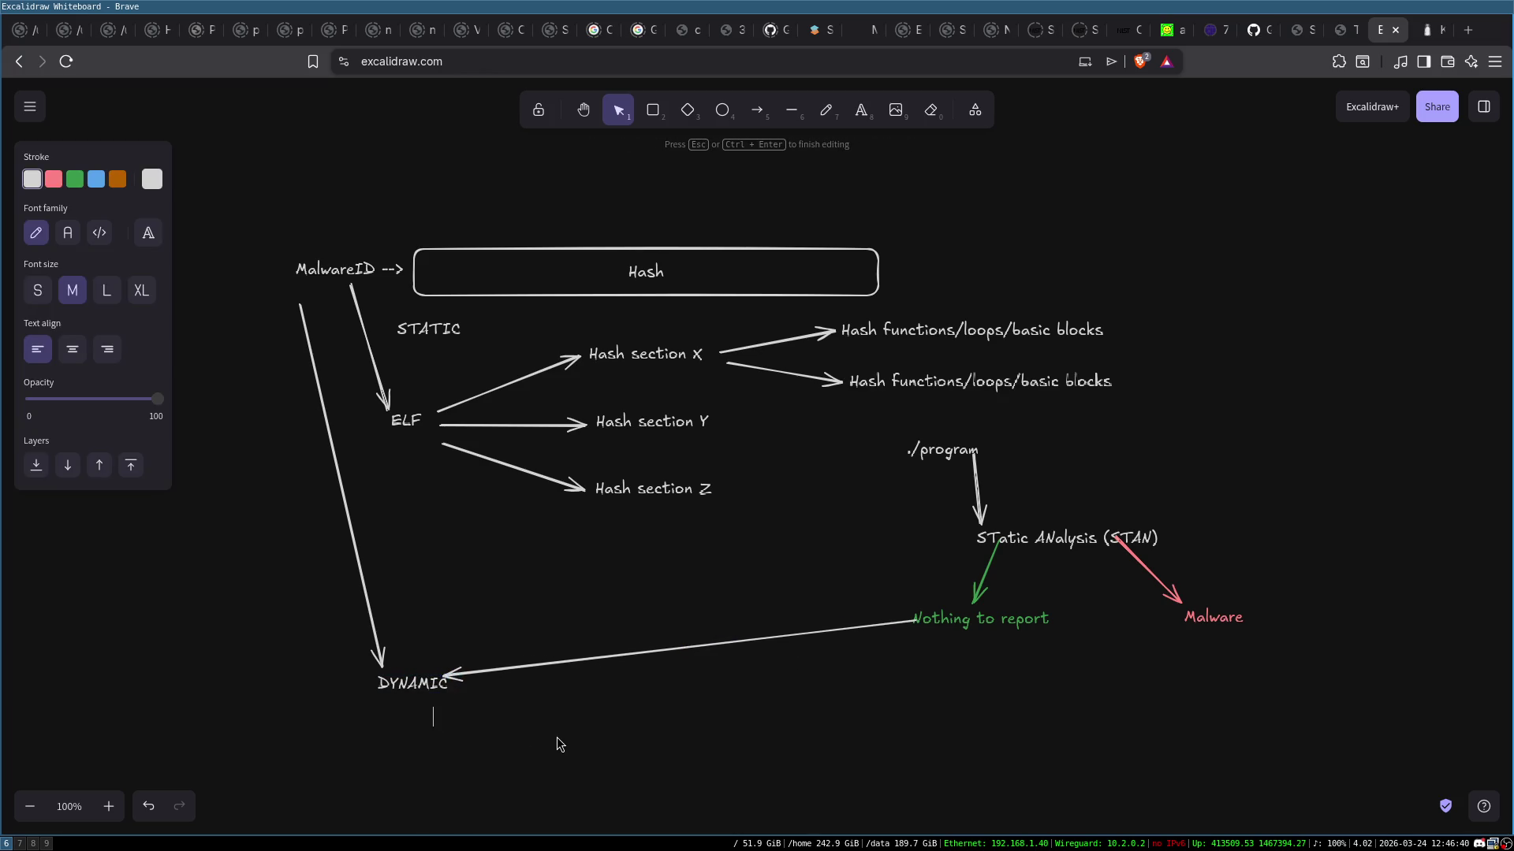
pyautogui.write('Trace syscalls')
pyautogui.write(' --> match ')
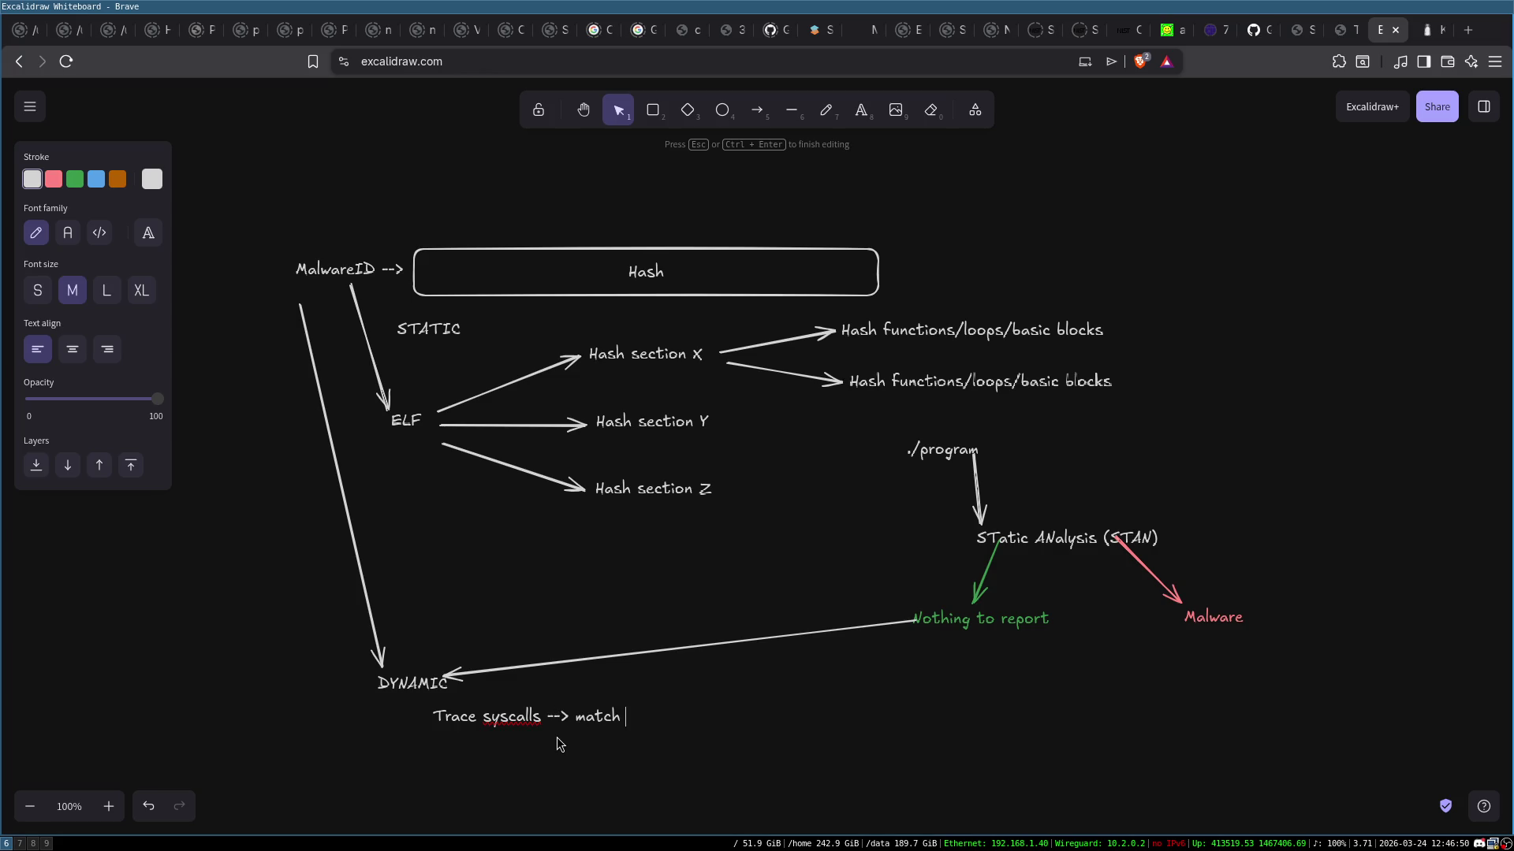
pyautogui.write('to dynam')
pyautogui.write('ic profile')
pyautogui.click(650, 793)
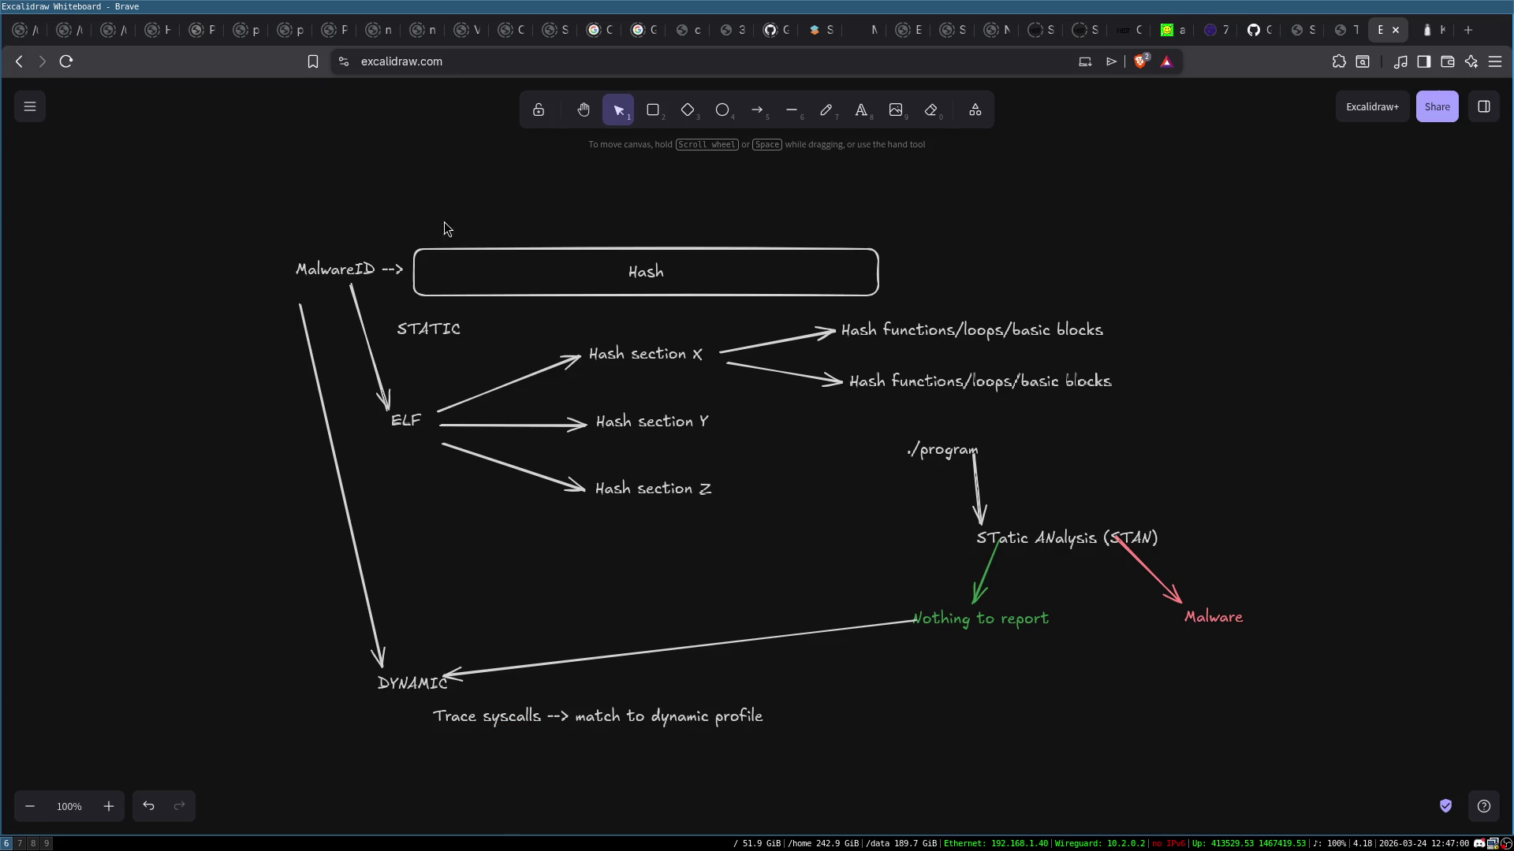
# Draw a tall box at the top right and label it VM
pyautogui.click(647, 118)
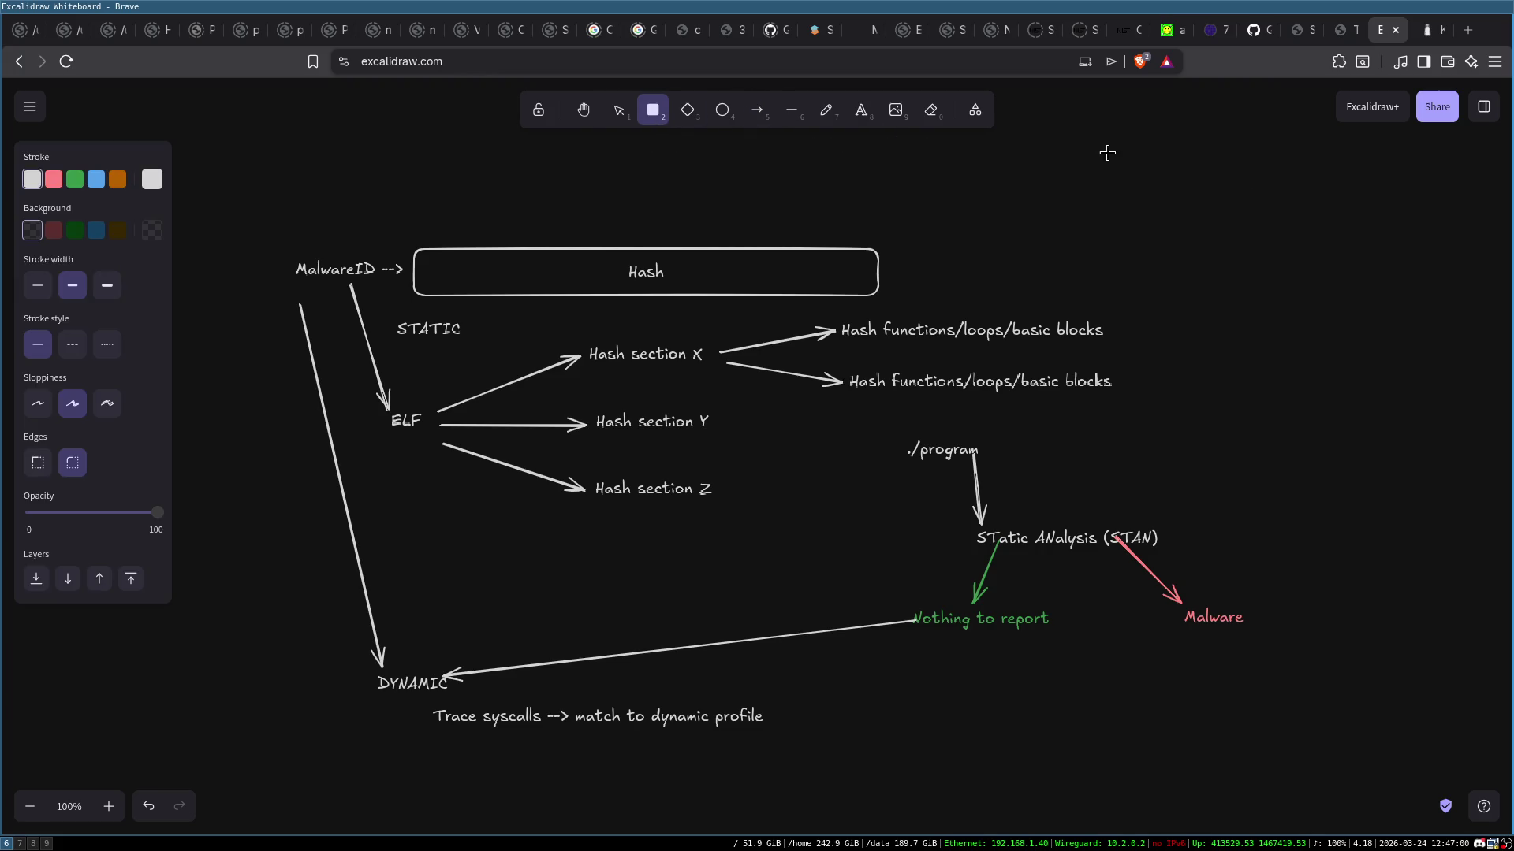
pyautogui.moveTo(1195, 149); pyautogui.dragTo(1402, 397)
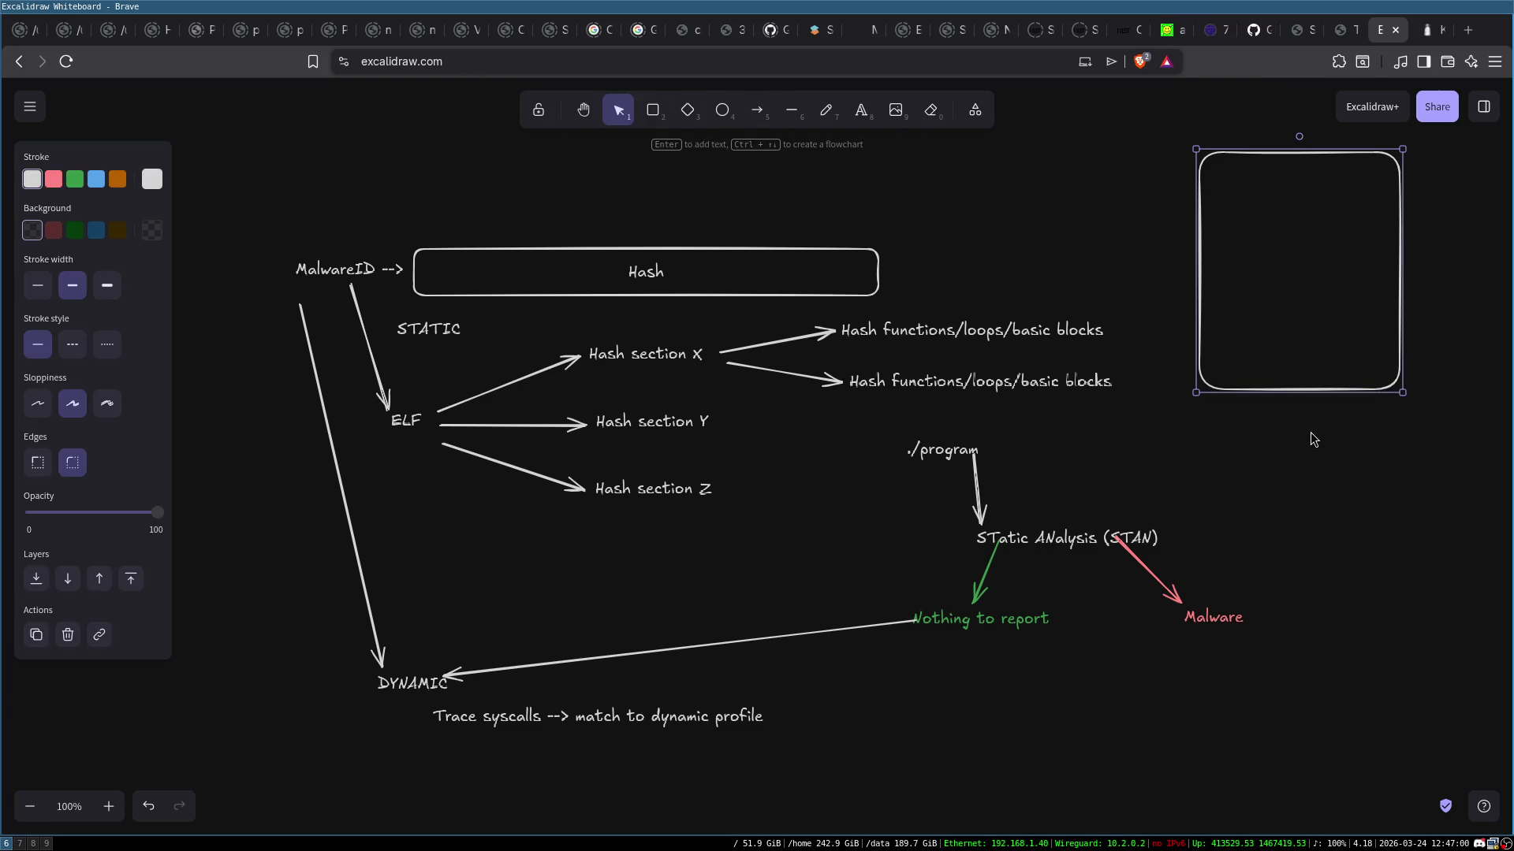
pyautogui.doubleClick(1288, 404)
pyautogui.write('VM')
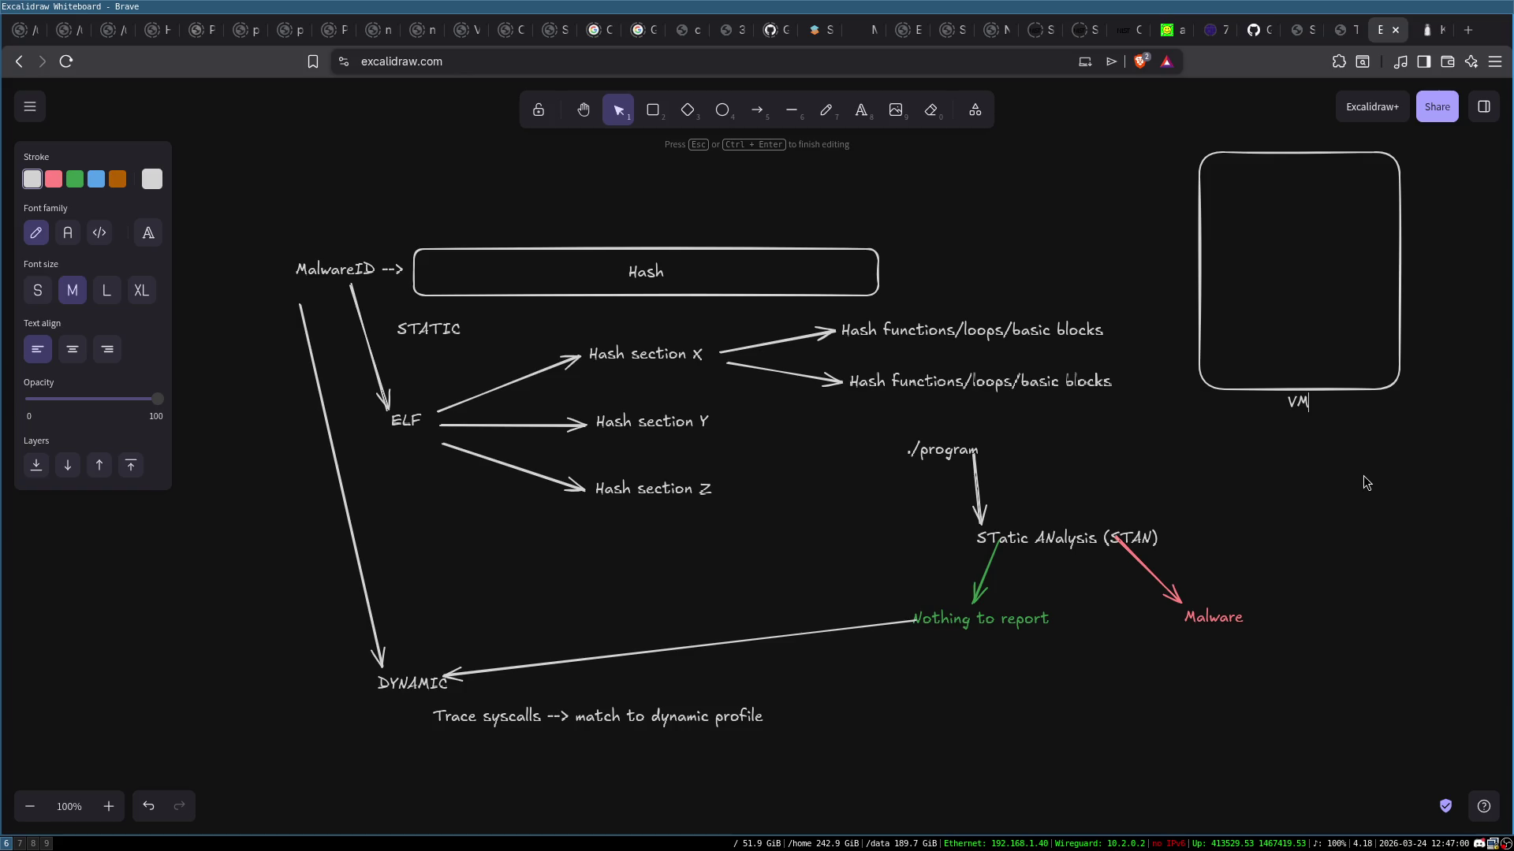
pyautogui.click(1309, 346)
# Add an inner box labelled Trace inside the VM box
pyautogui.click(653, 111)
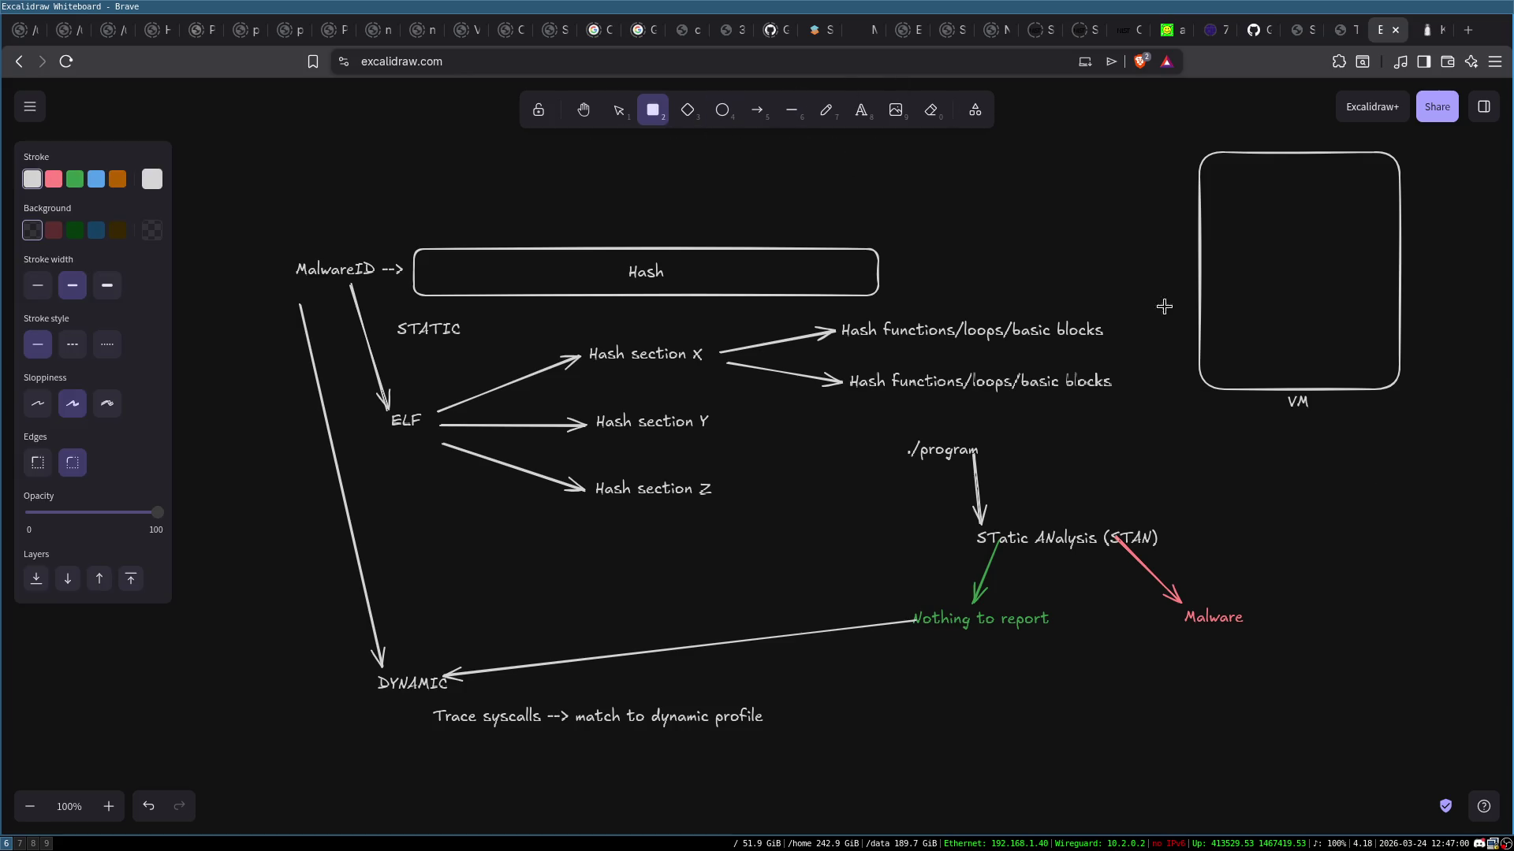
pyautogui.moveTo(1218, 314); pyautogui.dragTo(1387, 368)
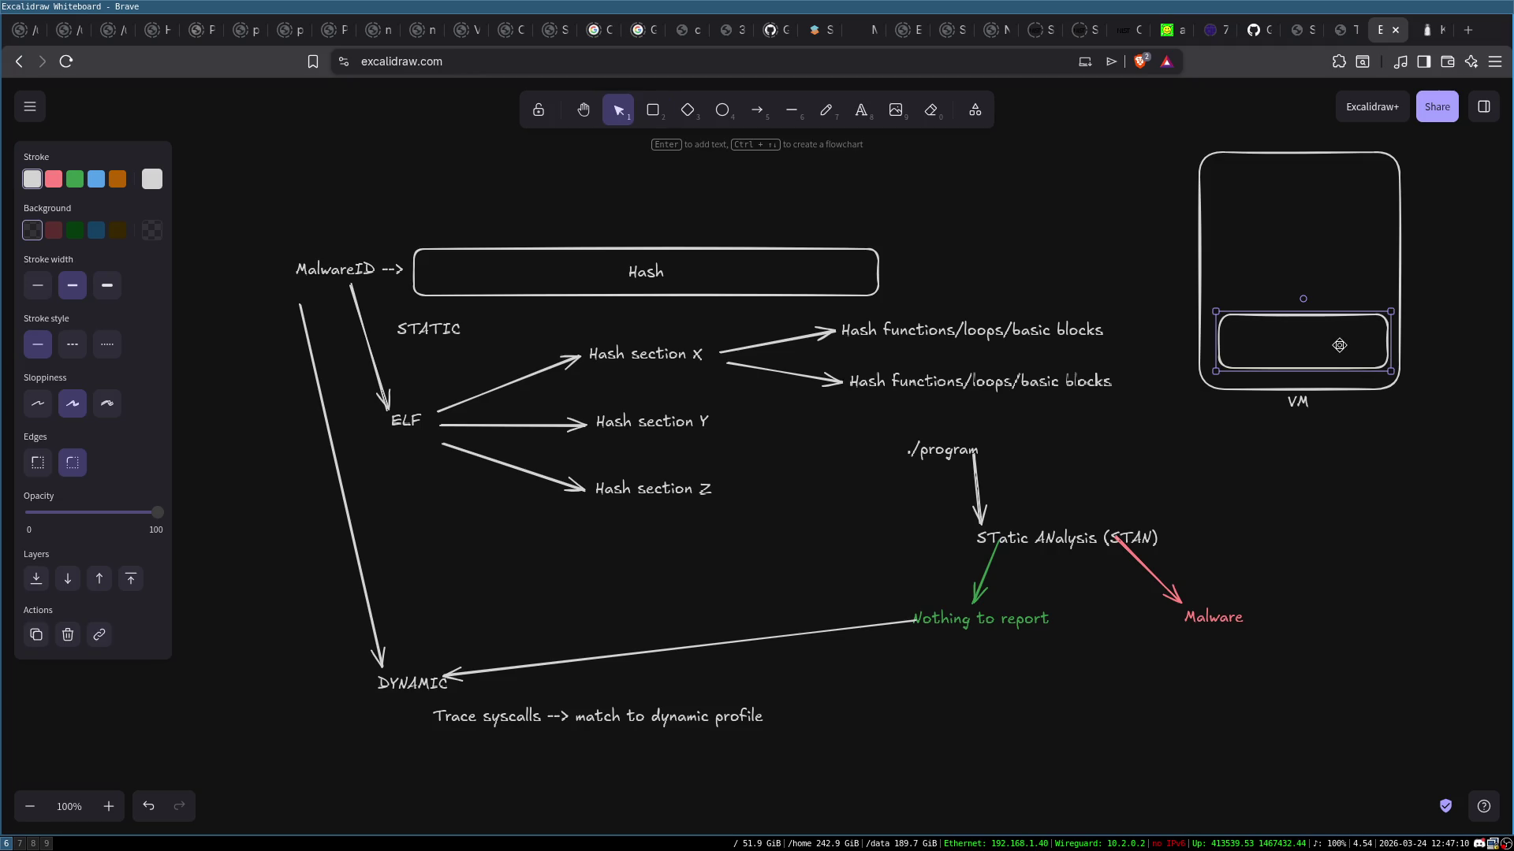
pyautogui.doubleClick(1340, 343)
pyautogui.write('Trace')
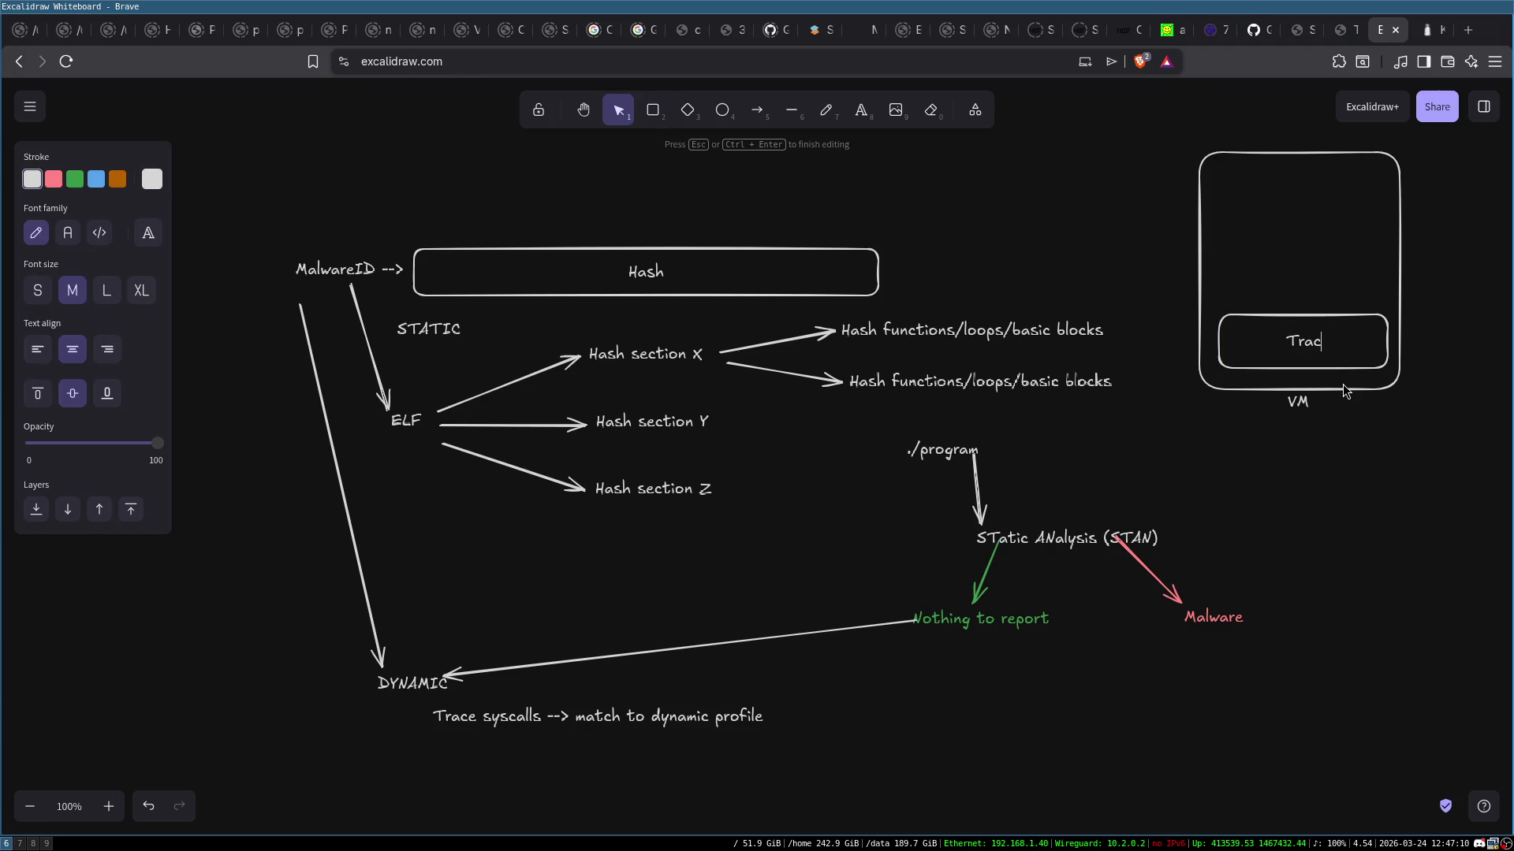
pyautogui.click(1383, 456)
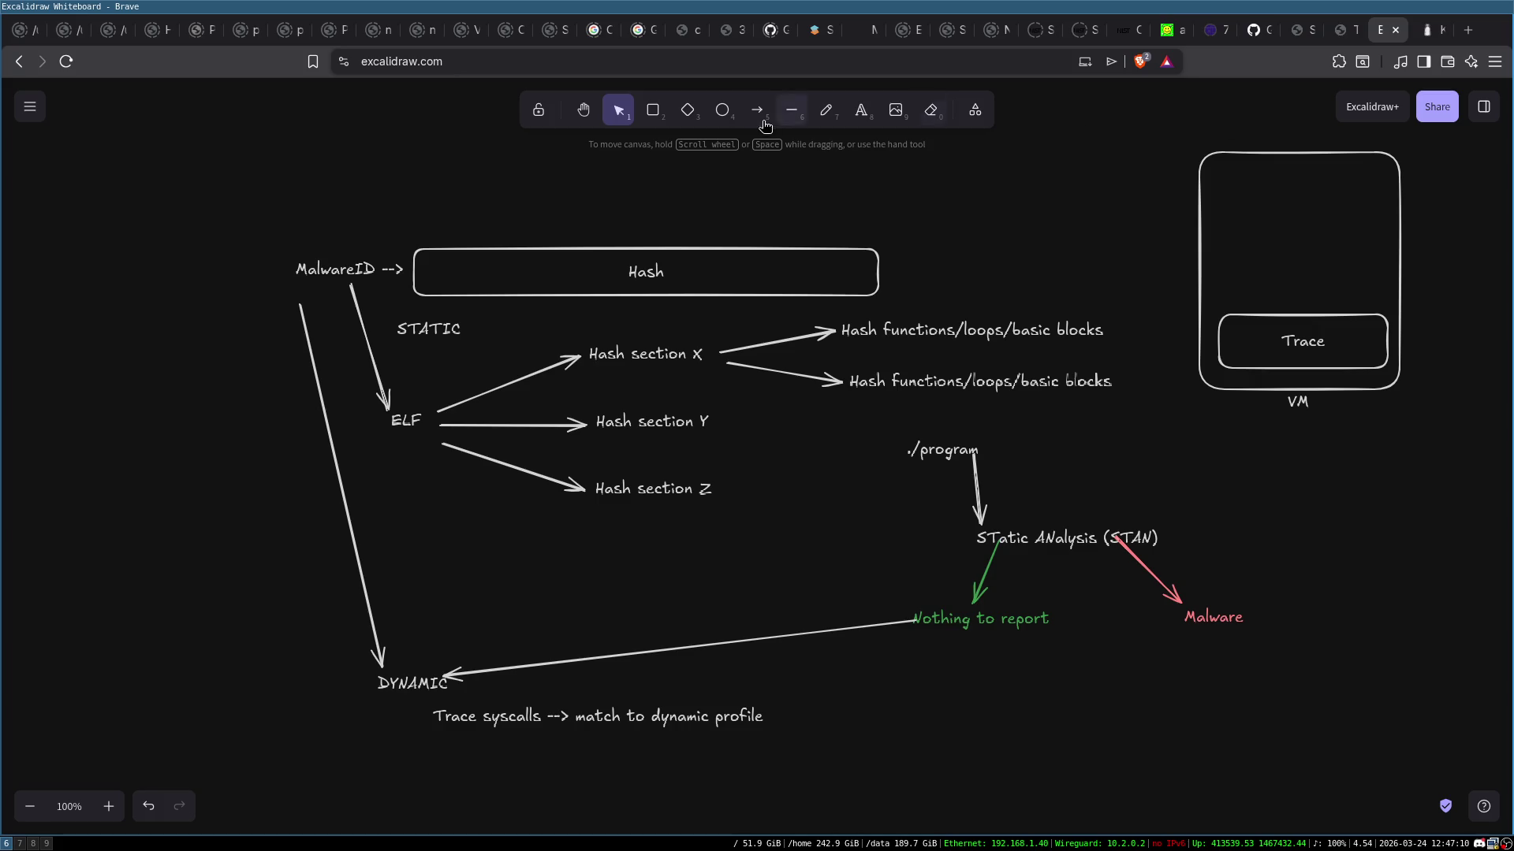
# Add a red-outlined Malware box above Trace
pyautogui.click(653, 110)
pyautogui.moveTo(1259, 244)
pyautogui.mouseDown()
pyautogui.moveTo(1340, 298)
pyautogui.moveTo(1300, 237)
pyautogui.mouseUp()
pyautogui.click(54, 180)
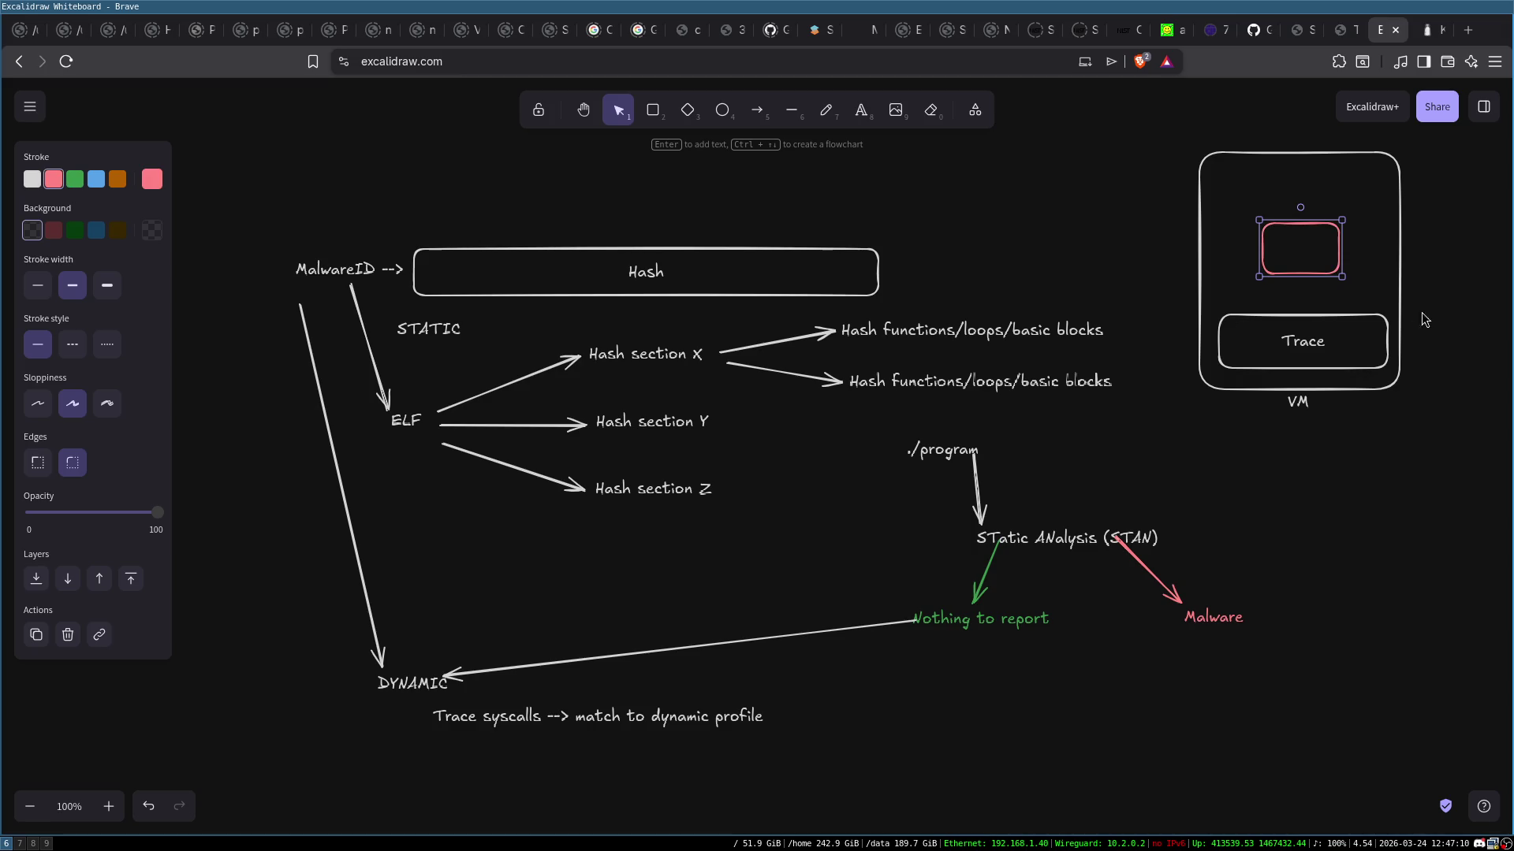
pyautogui.doubleClick(1310, 269)
pyautogui.write('alware')
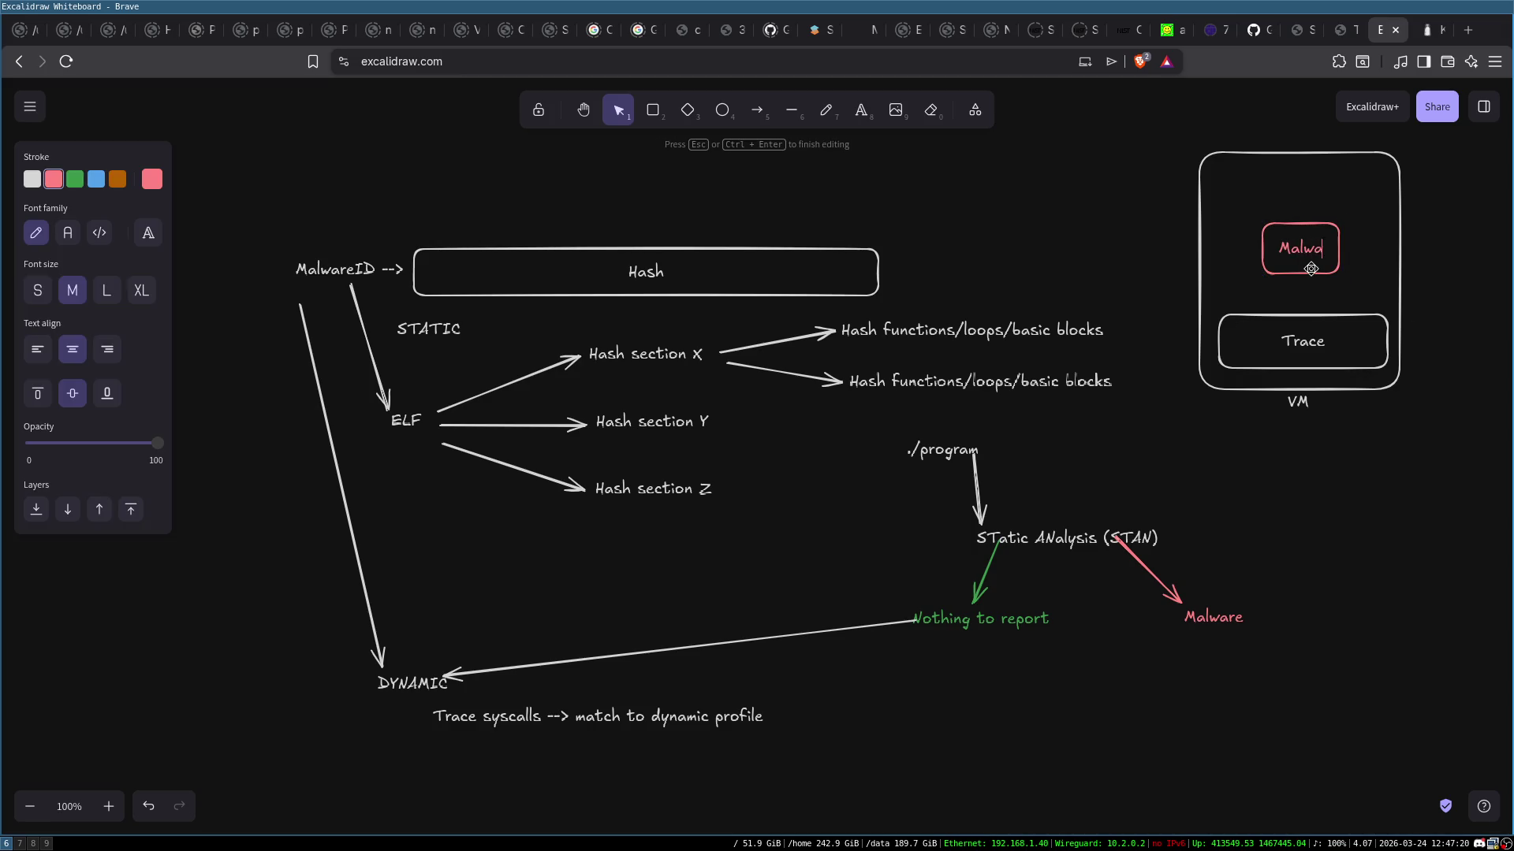
pyautogui.click(1380, 463)
# Draw an arrow from below the VM box to the Trace syscalls note
pyautogui.click(1299, 363)
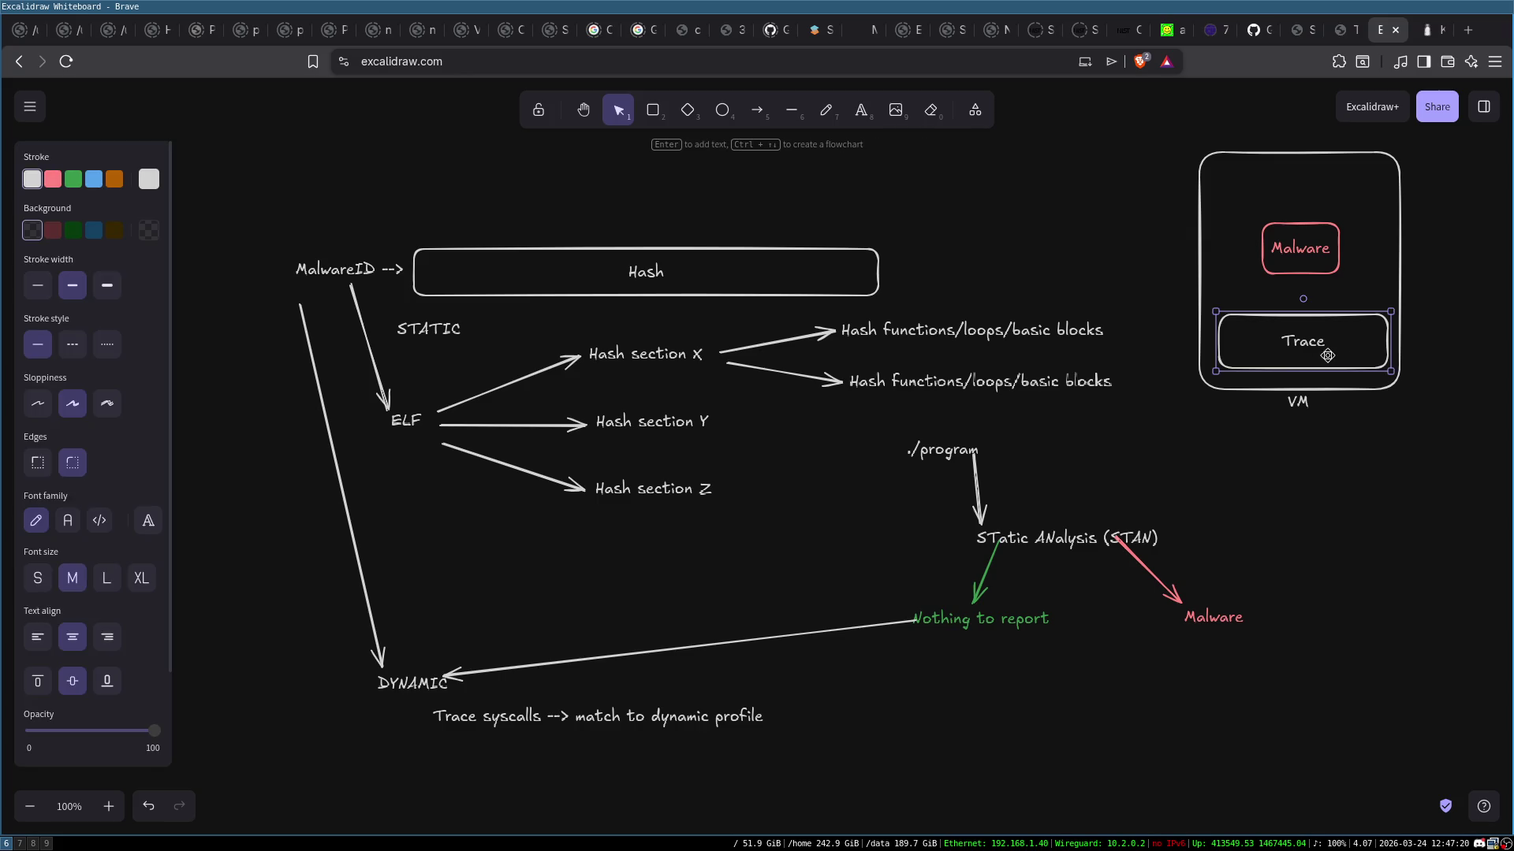
pyautogui.click(757, 110)
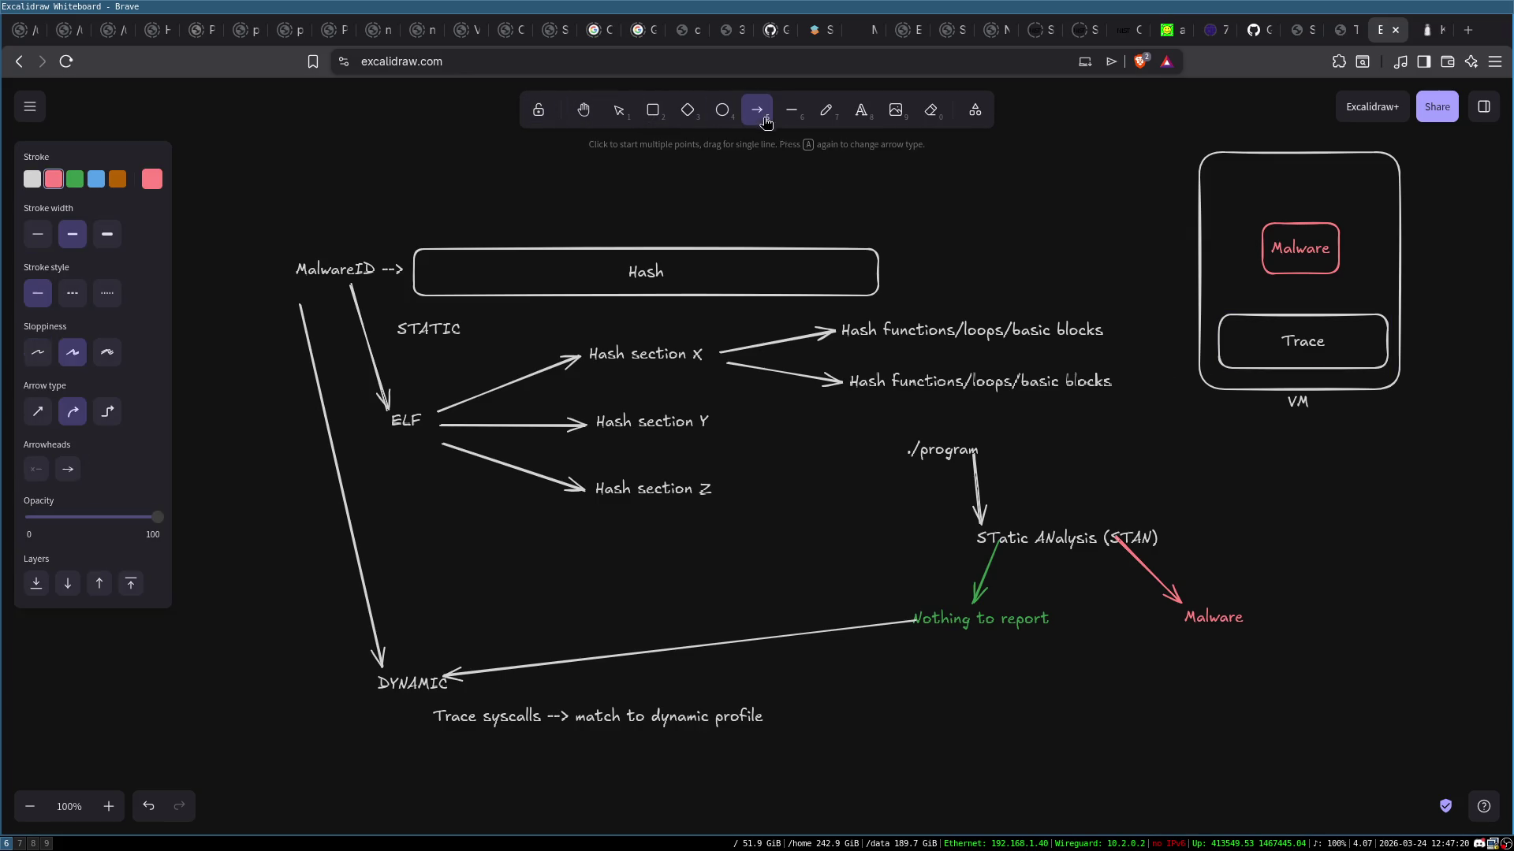
pyautogui.moveTo(1358, 394); pyautogui.dragTo(1328, 682)
pyautogui.moveTo(1130, 800)
pyautogui.mouseDown()
pyautogui.moveTo(804, 770)
pyautogui.moveTo(685, 714)
pyautogui.moveTo(382, 655)
pyautogui.moveTo(645, 708)
pyautogui.mouseUp()
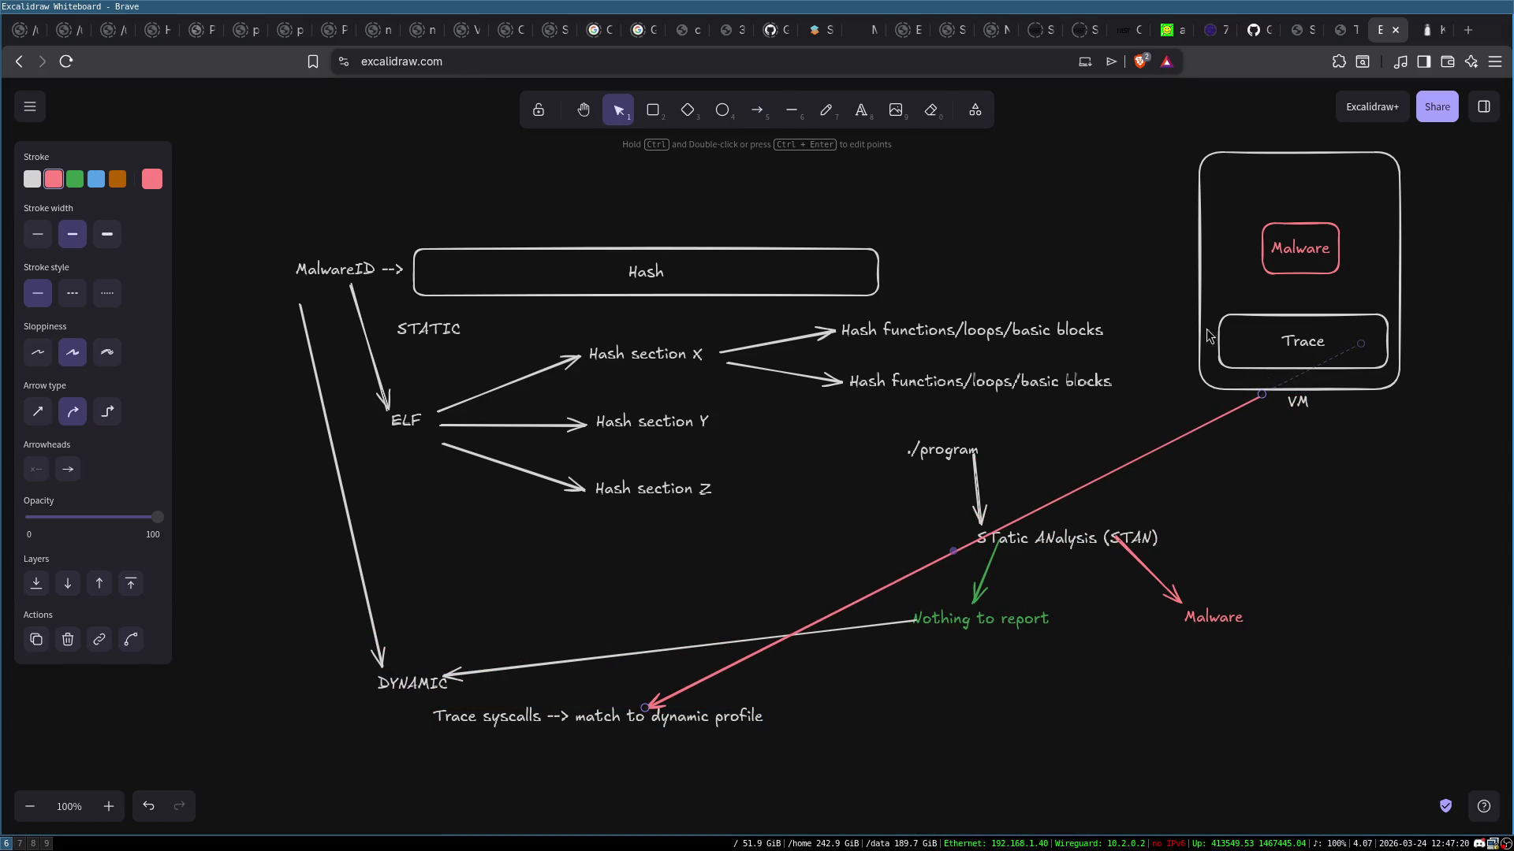
pyautogui.click(756, 110)
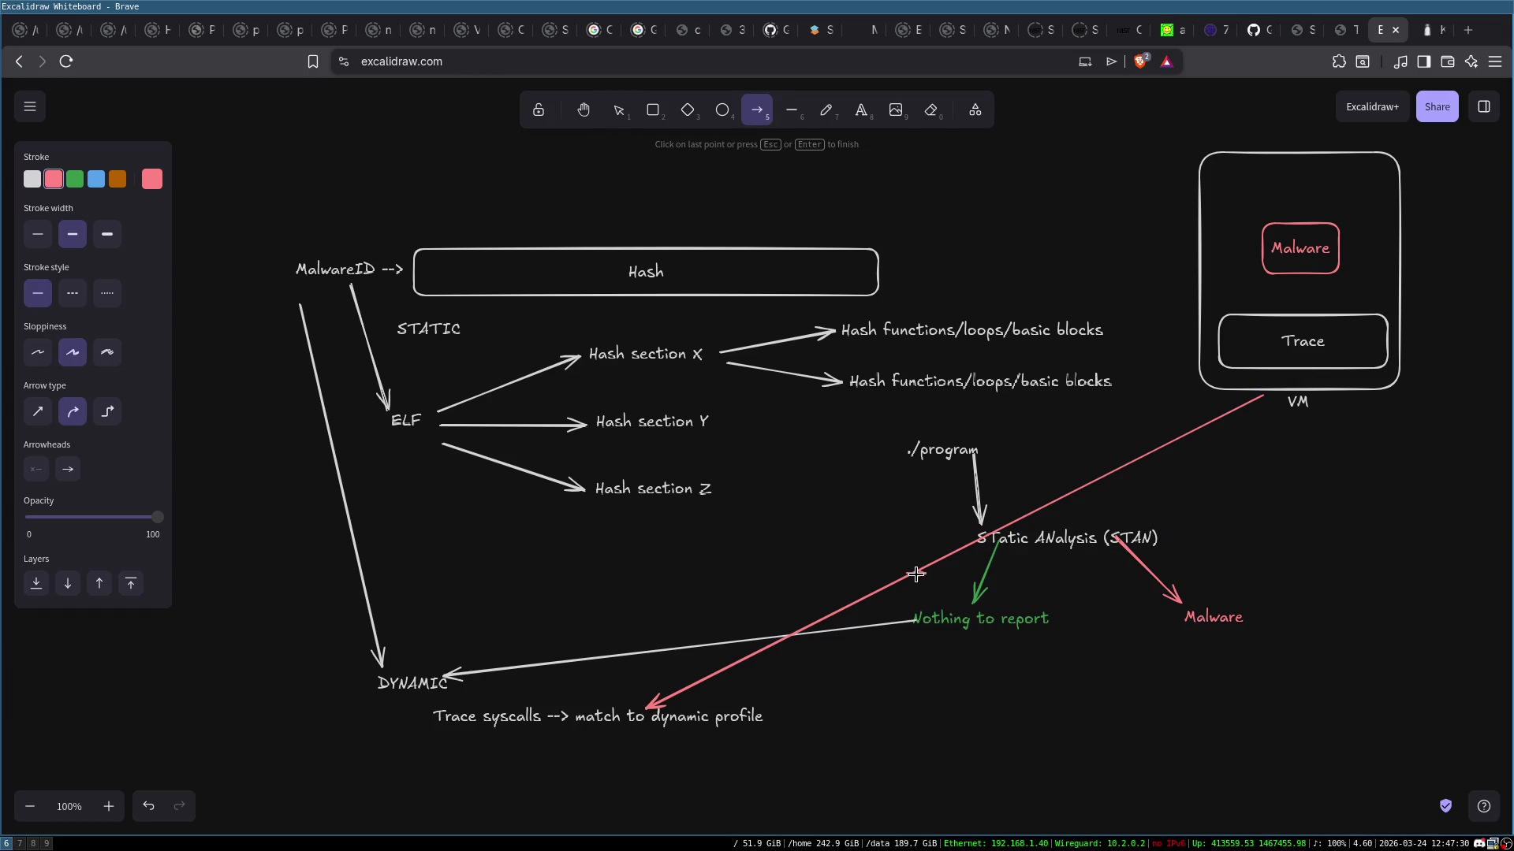
# Bend the arrow into a curve, make it white, then open a terminal
pyautogui.press('v')
pyautogui.click(911, 570)
pyautogui.moveTo(960, 557)
pyautogui.mouseDown()
pyautogui.moveTo(1143, 670)
pyautogui.moveTo(1285, 631)
pyautogui.moveTo(1297, 677)
pyautogui.moveTo(1300, 650)
pyautogui.mouseUp()
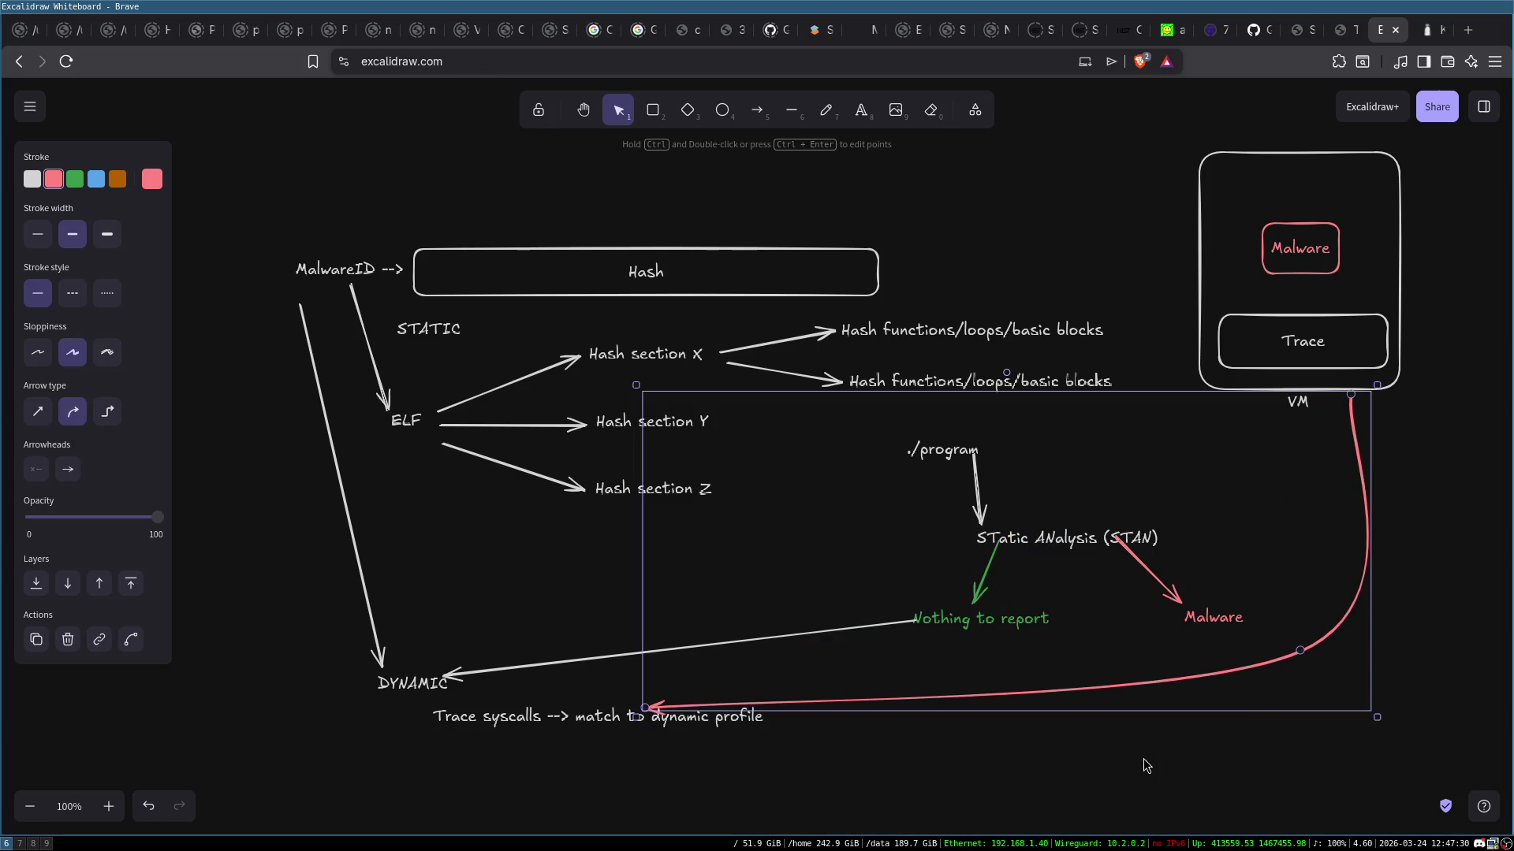
pyautogui.click(31, 179)
pyautogui.click(476, 211)
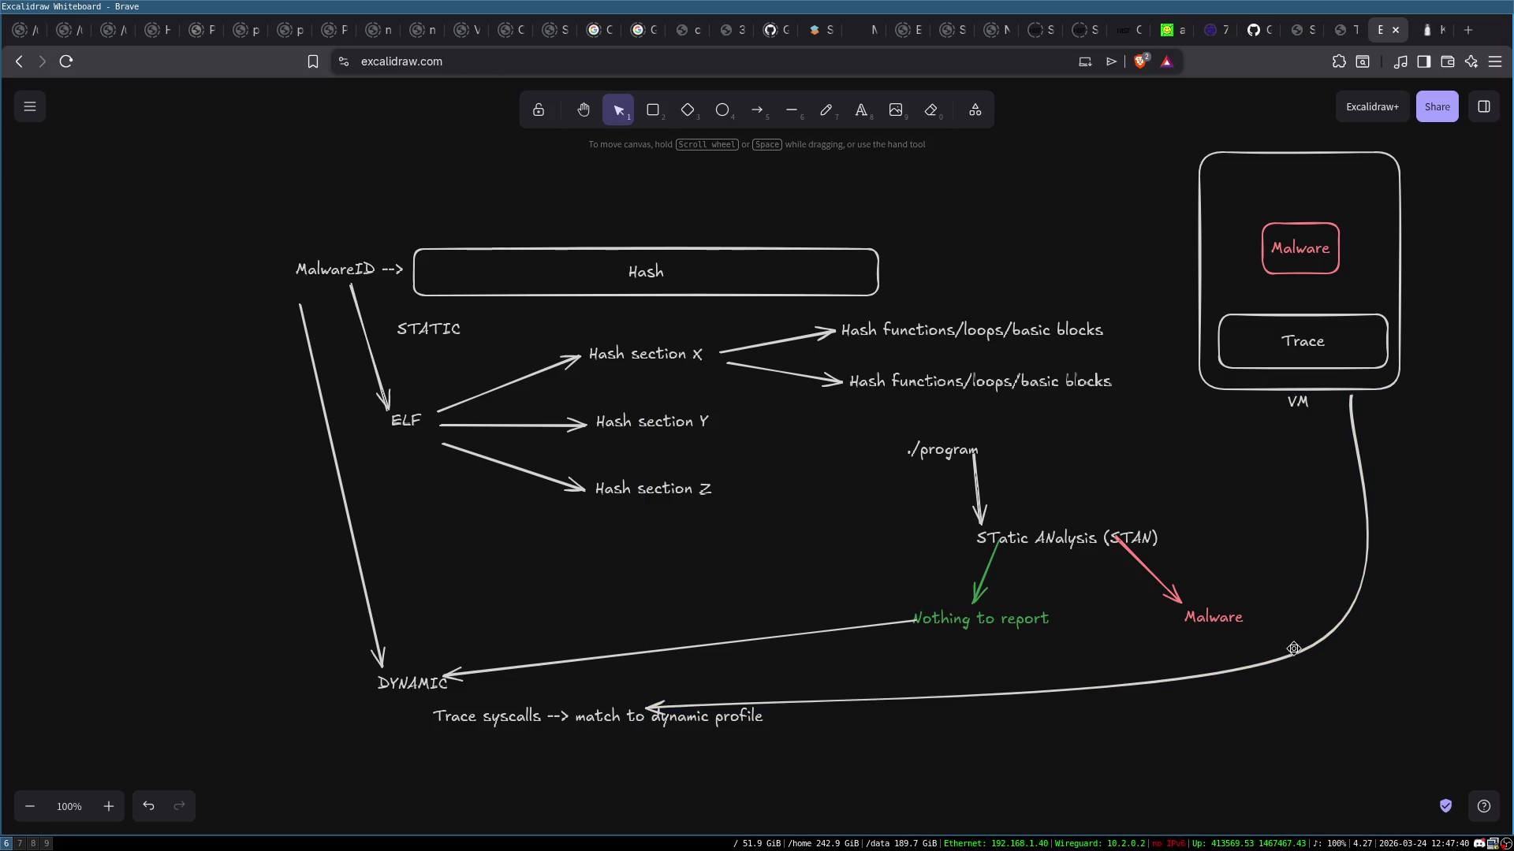
pyautogui.click(1294, 350)
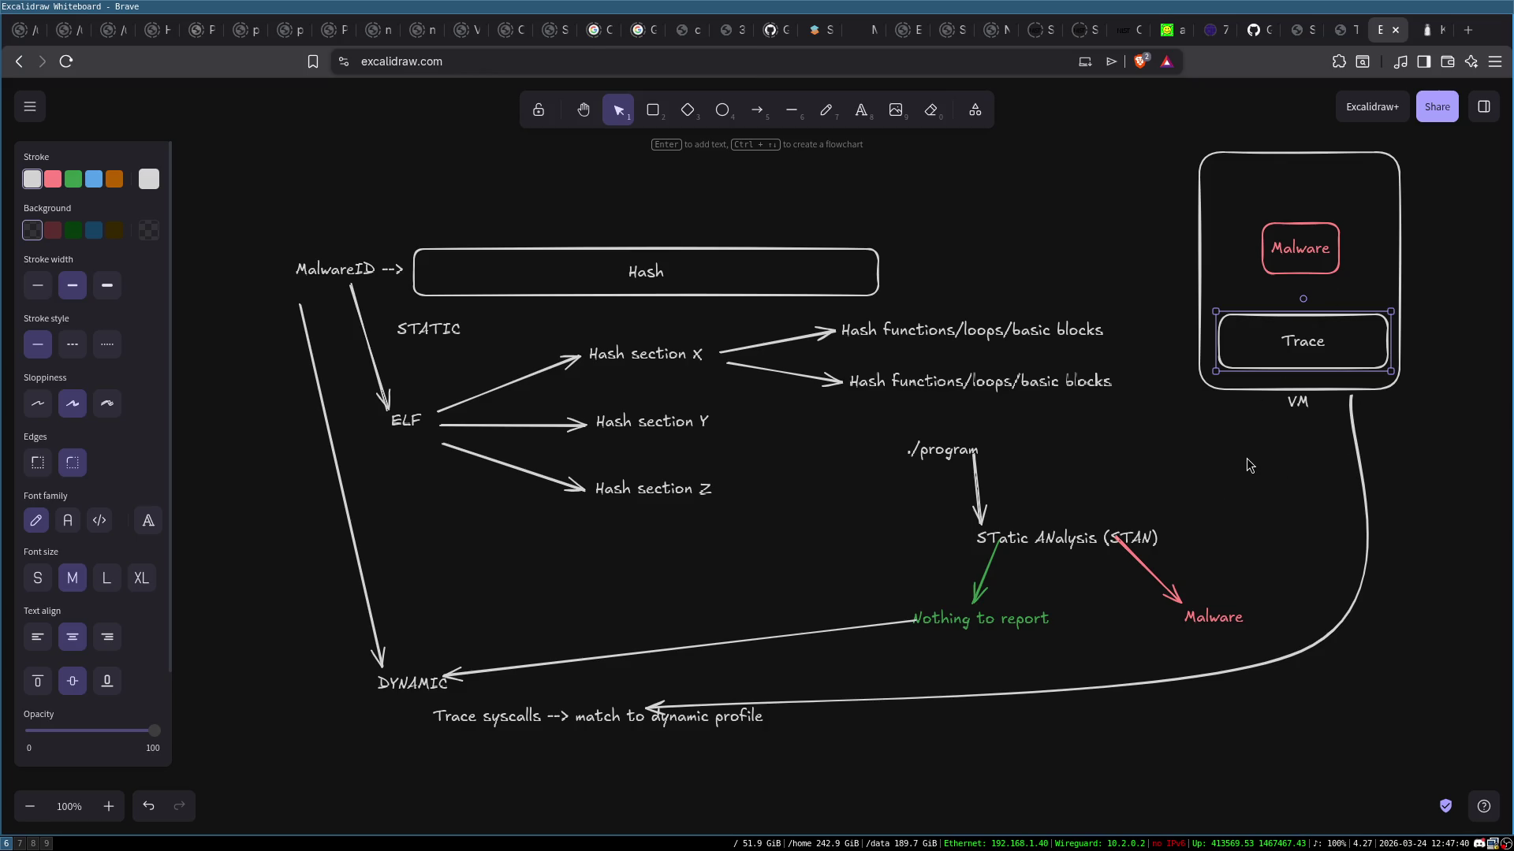
pyautogui.press('super+Return')
# Change into explorations/kase/kasesys and list its contents
pyautogui.write('cd expl')
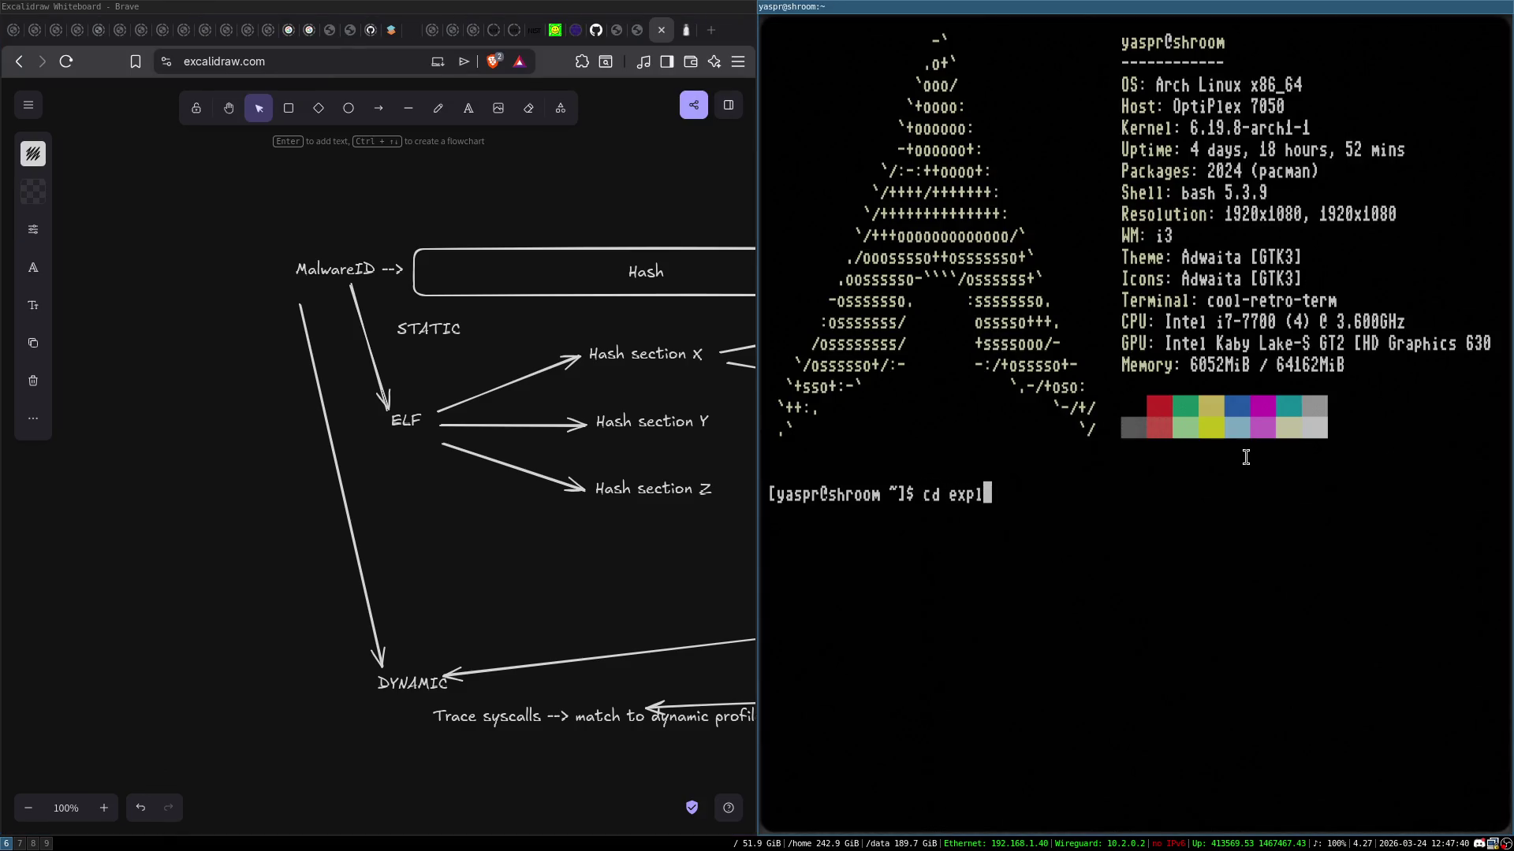
pyautogui.press('Tab')
pyautogui.press('Return')
pyautogui.write('cd c')
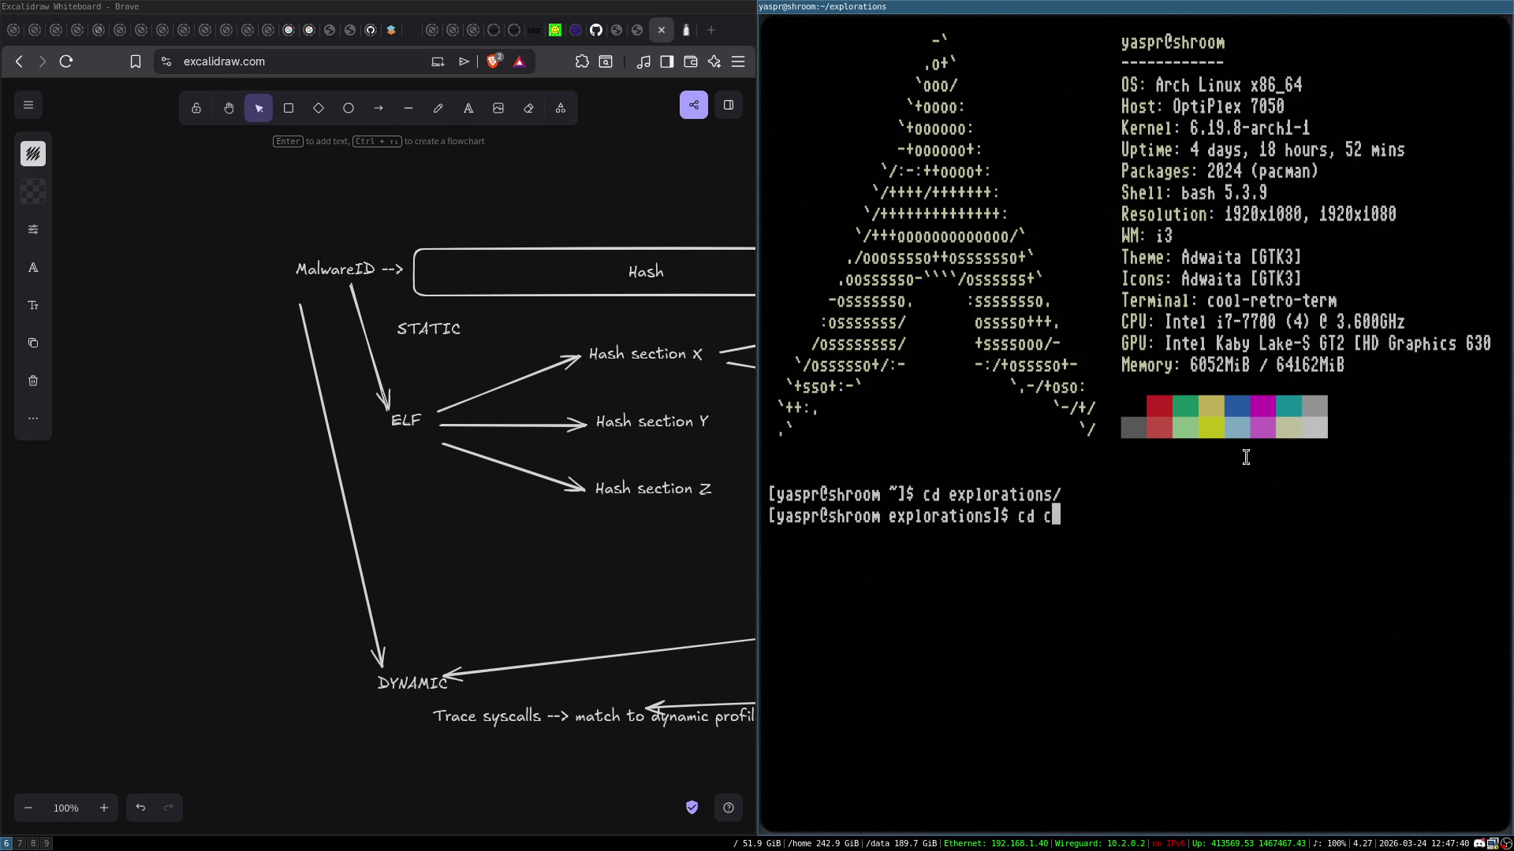
pyautogui.write('li')
pyautogui.hotkey('ctrl', 'c')
pyautogui.write('cd kase')
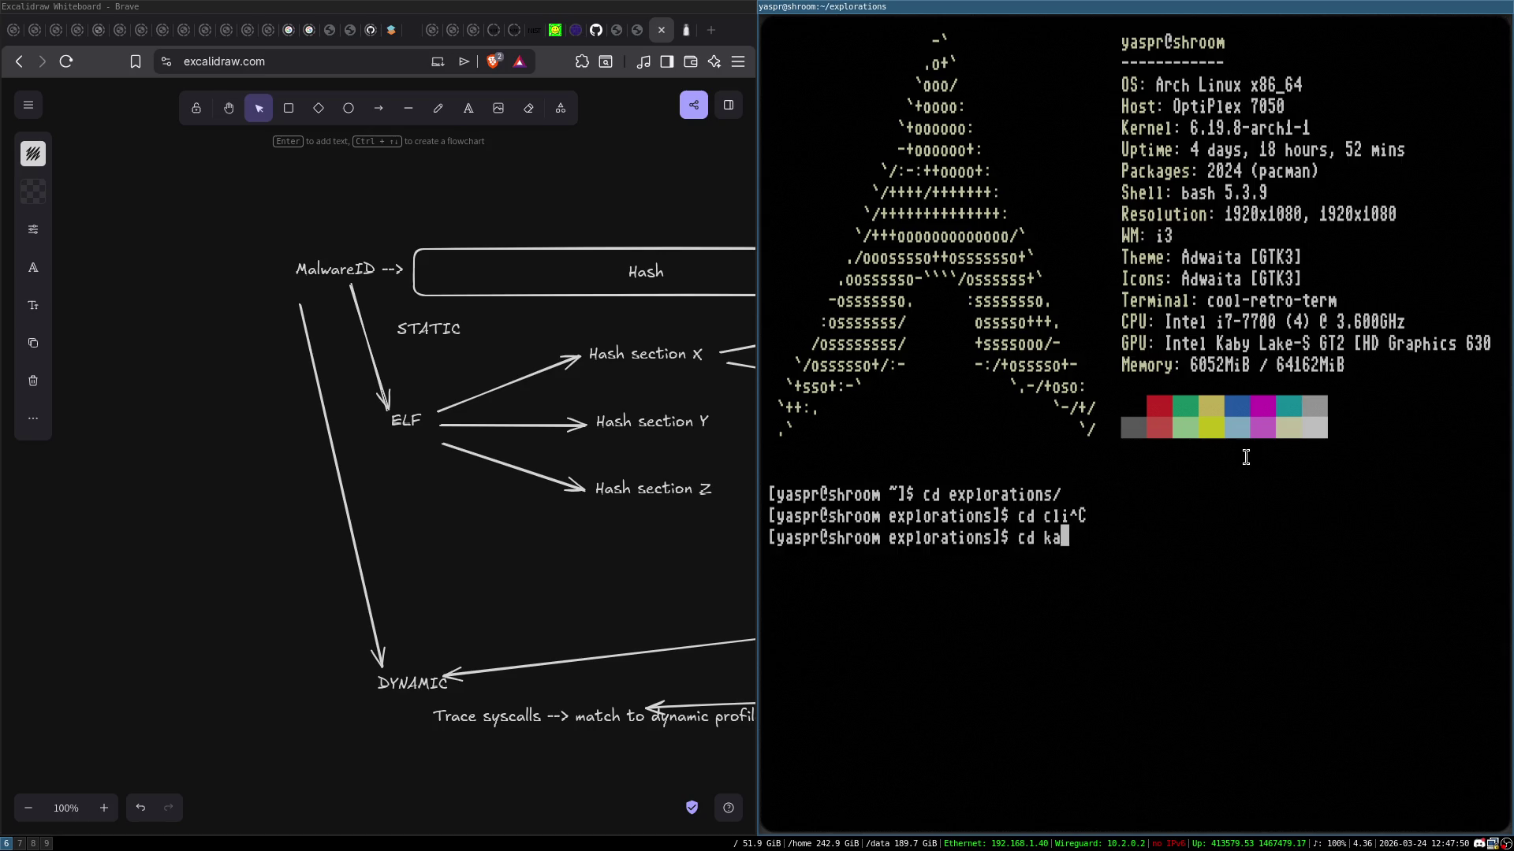
pyautogui.press('Return')
pyautogui.write('cd kasesys')
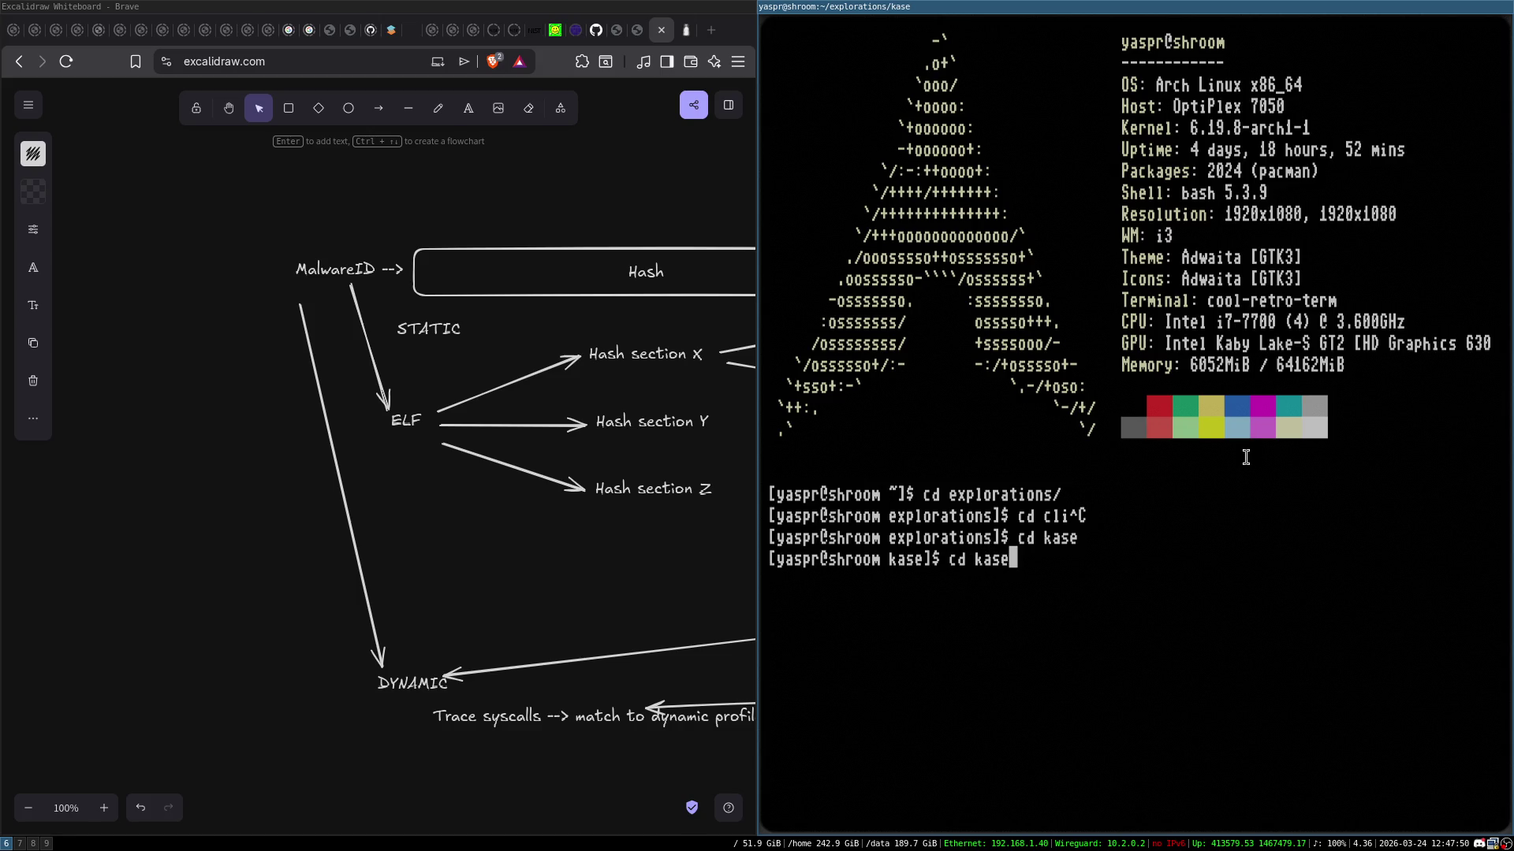
pyautogui.press('Return')
pyautogui.hotkey('ctrl', 'l')
pyautogui.write('ls')
pyautogui.press('Return')
# Enter the src folder and list its files
pyautogui.write('cd src')
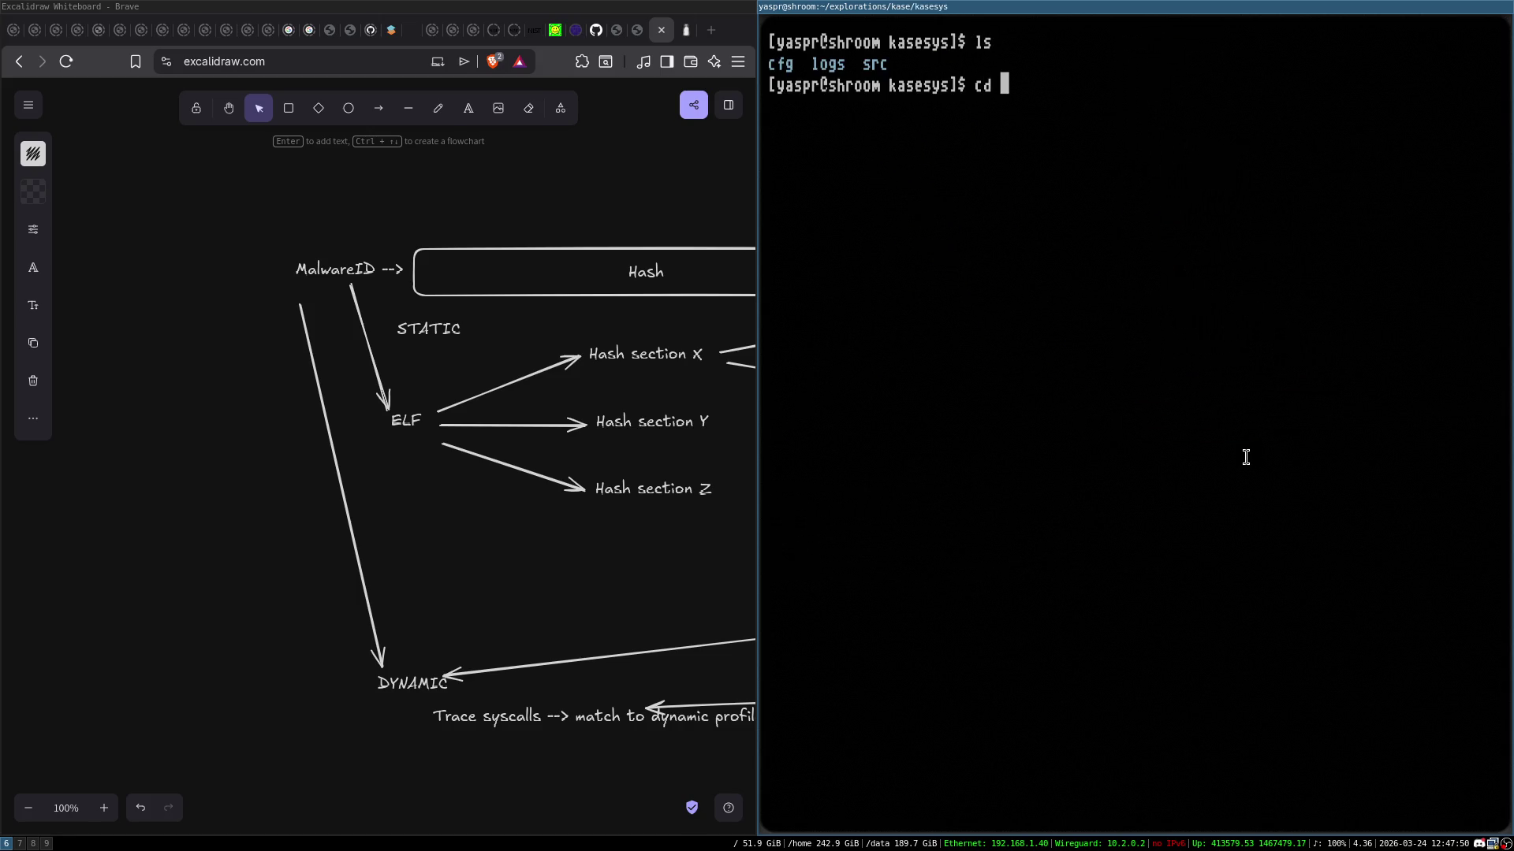
pyautogui.press('Return')
pyautogui.hotkey('ctrl', 'l')
pyautogui.write('ls')
pyautogui.press('Return')
pyautogui.hotkey('ctrl', 'l')
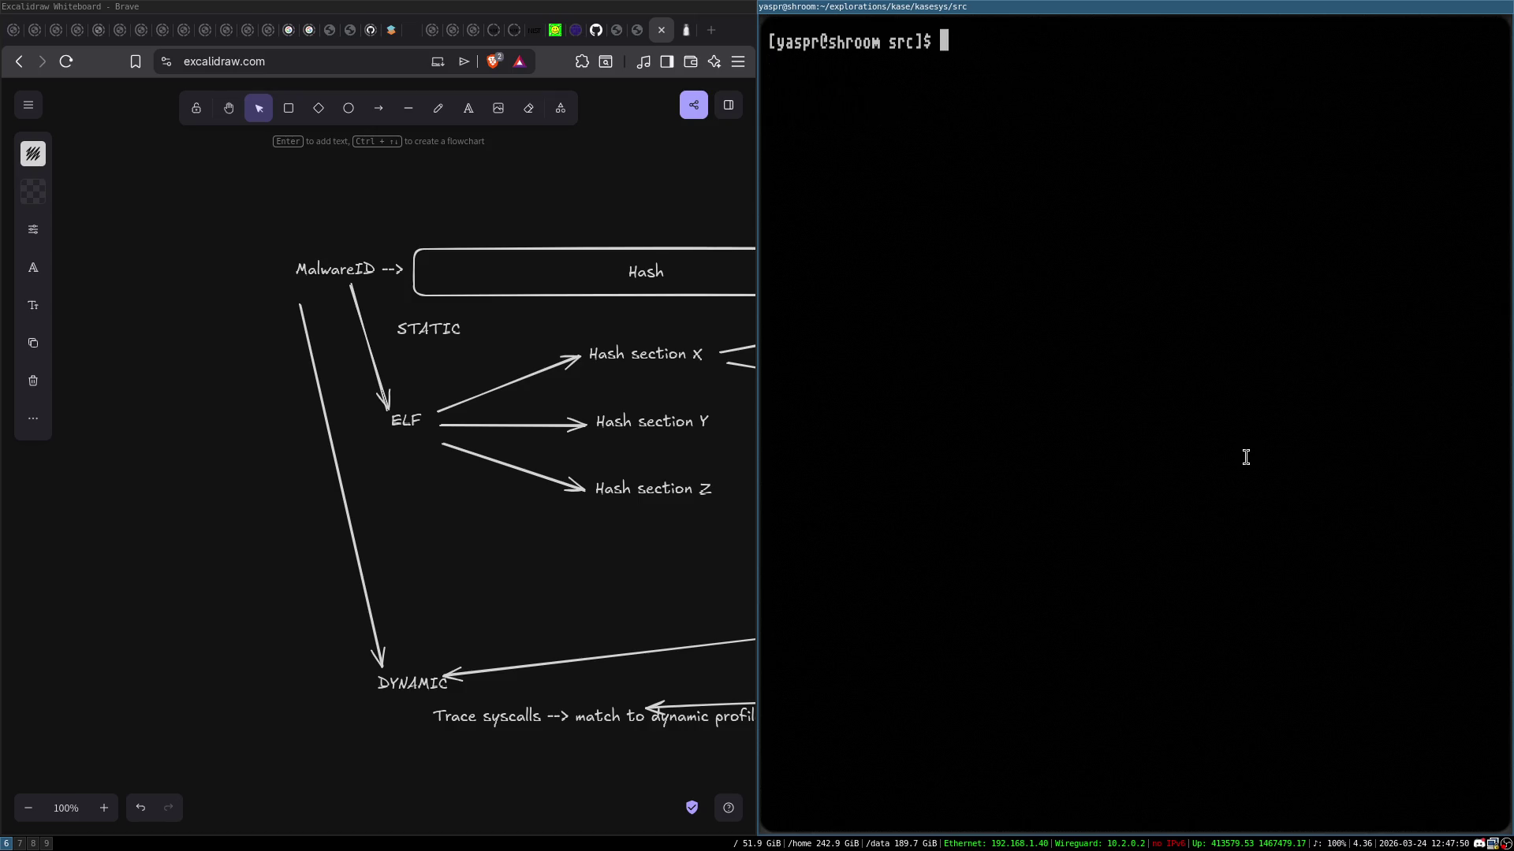
# Fullscreen the terminal, run make, clear, and type 'sudo ./kasesys -v ../cfg/'
pyautogui.press('super+f')
pyautogui.write('make')
pyautogui.press('Return')
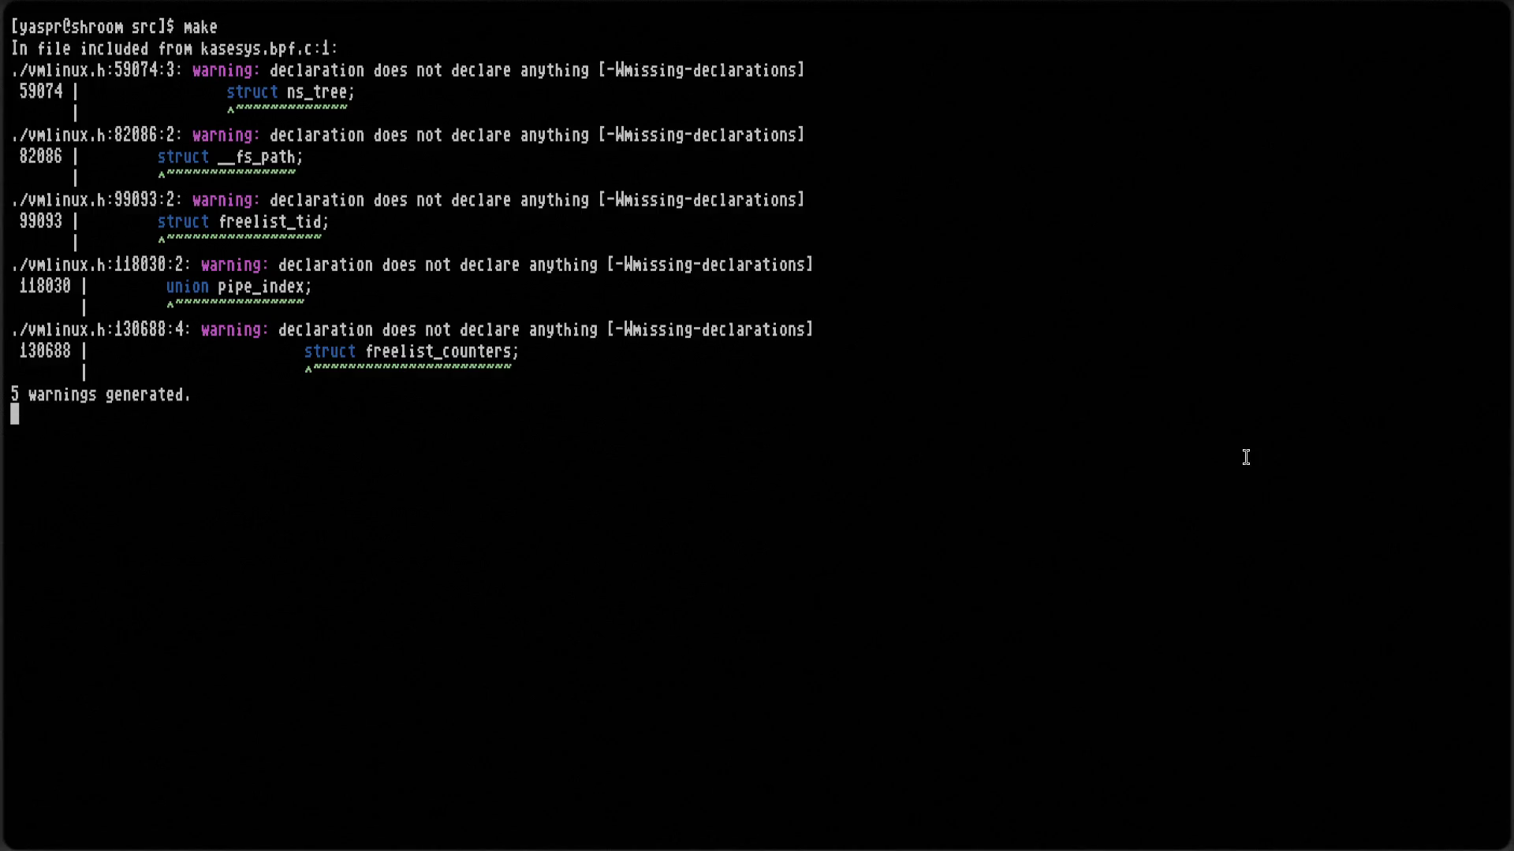
pyautogui.hotkey('ctrl', 'l')
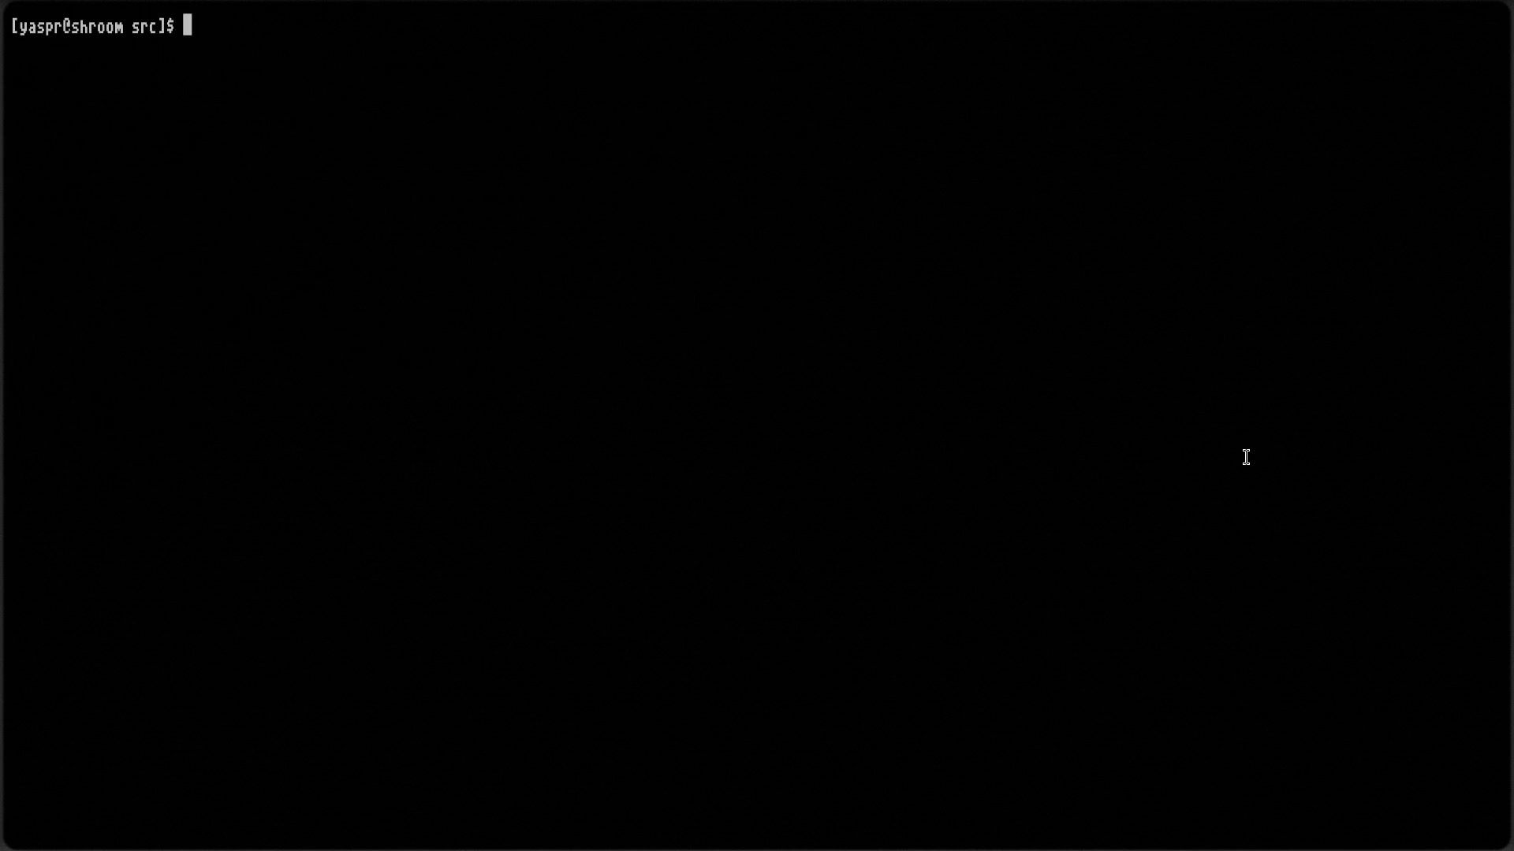
pyautogui.write('sudo ./')
pyautogui.write('kasesys')
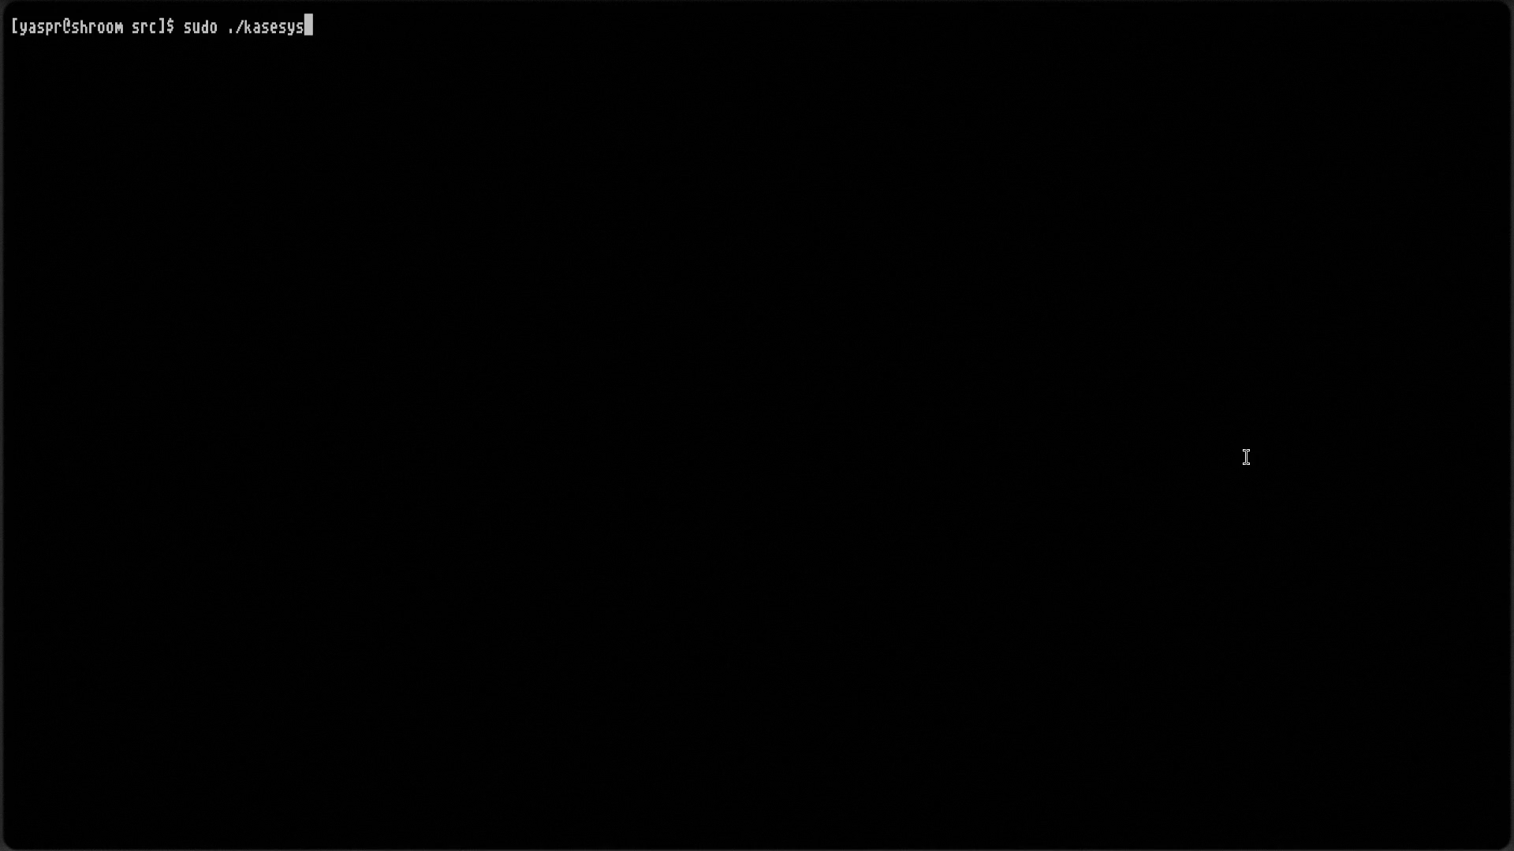
pyautogui.write(' -v ../')
pyautogui.write('cfg/')
# Run kasesys with ../cfg/config.kase, enter the password, and inspect log entries
pyautogui.press('Tab')
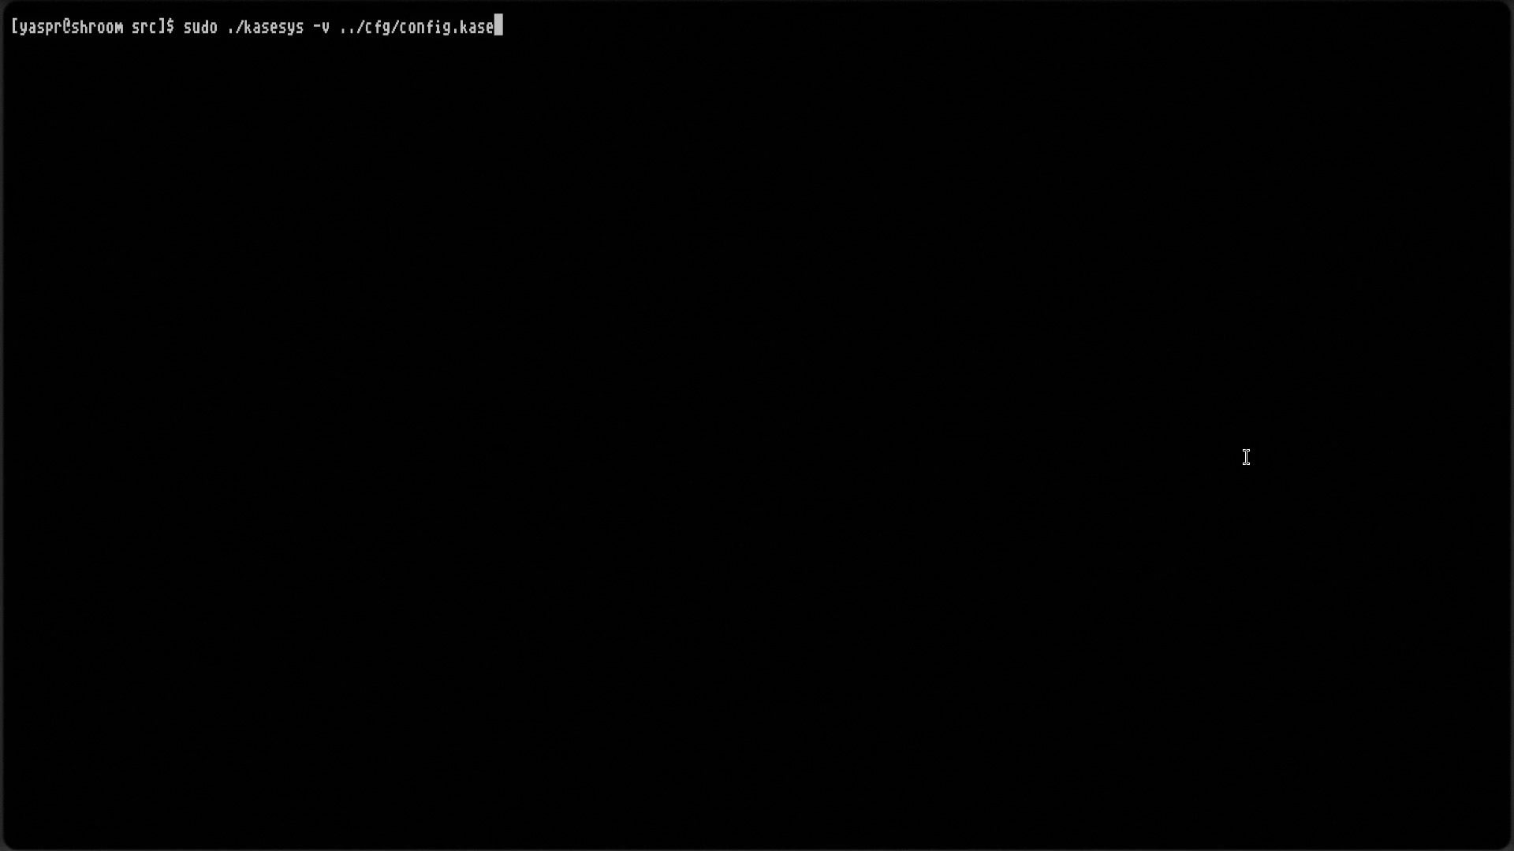
pyautogui.press('Return')
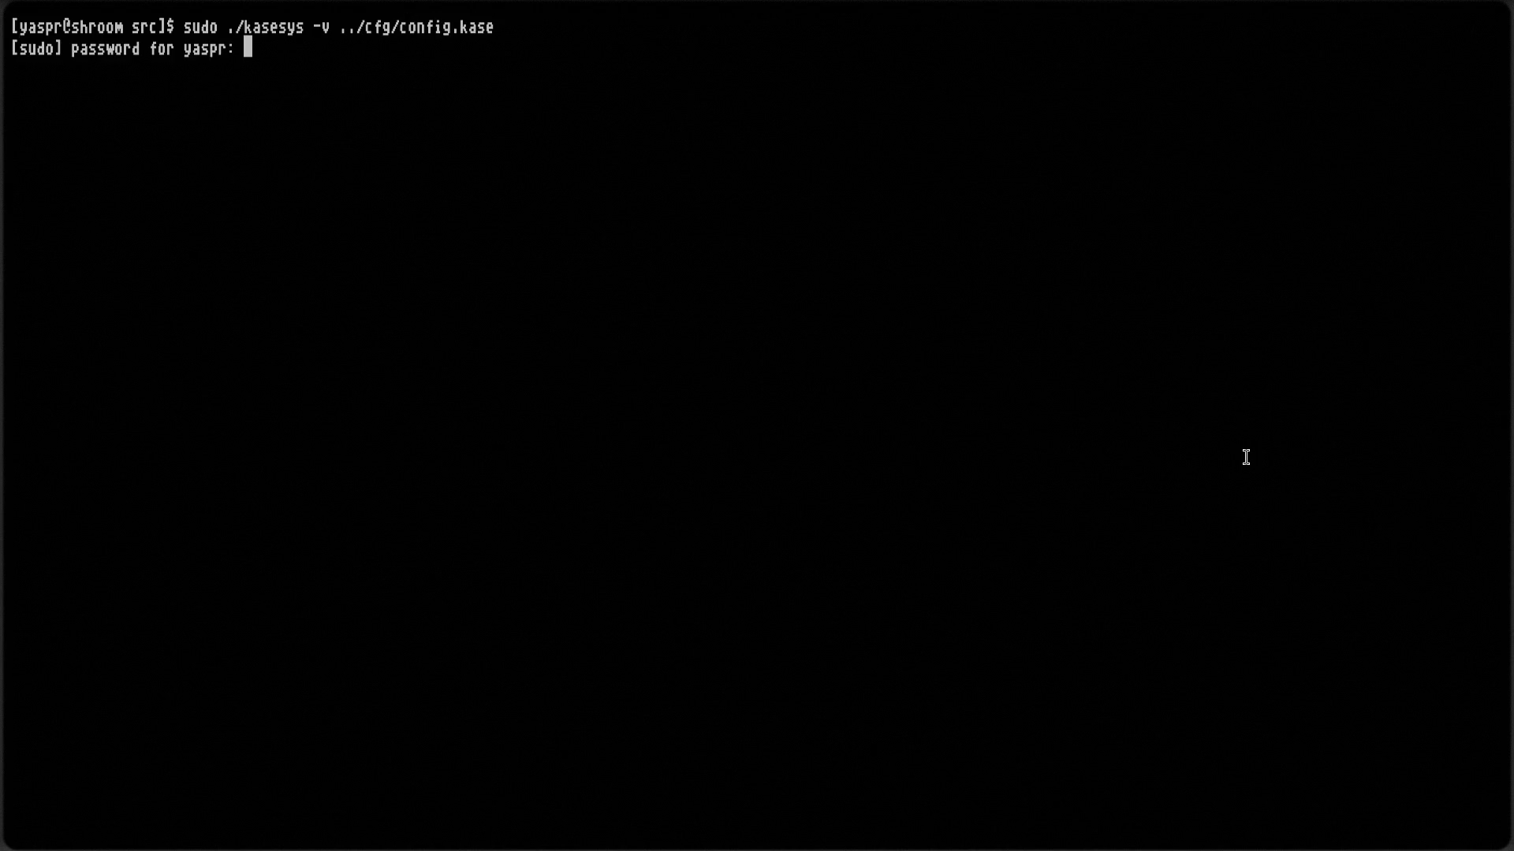
pyautogui.press('Return')
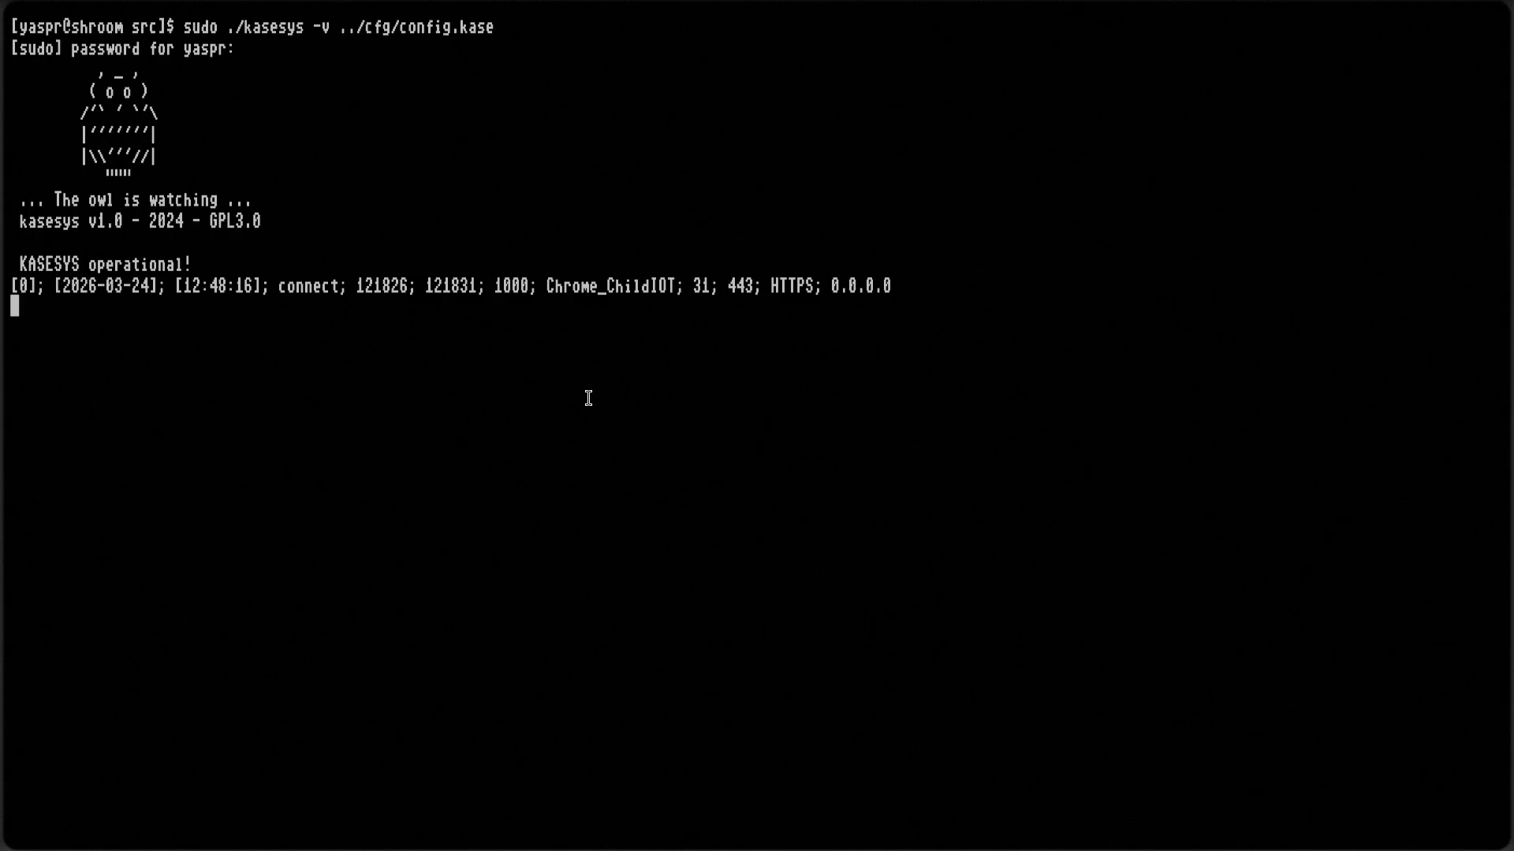
pyautogui.doubleClick(640, 284)
pyautogui.click(701, 285)
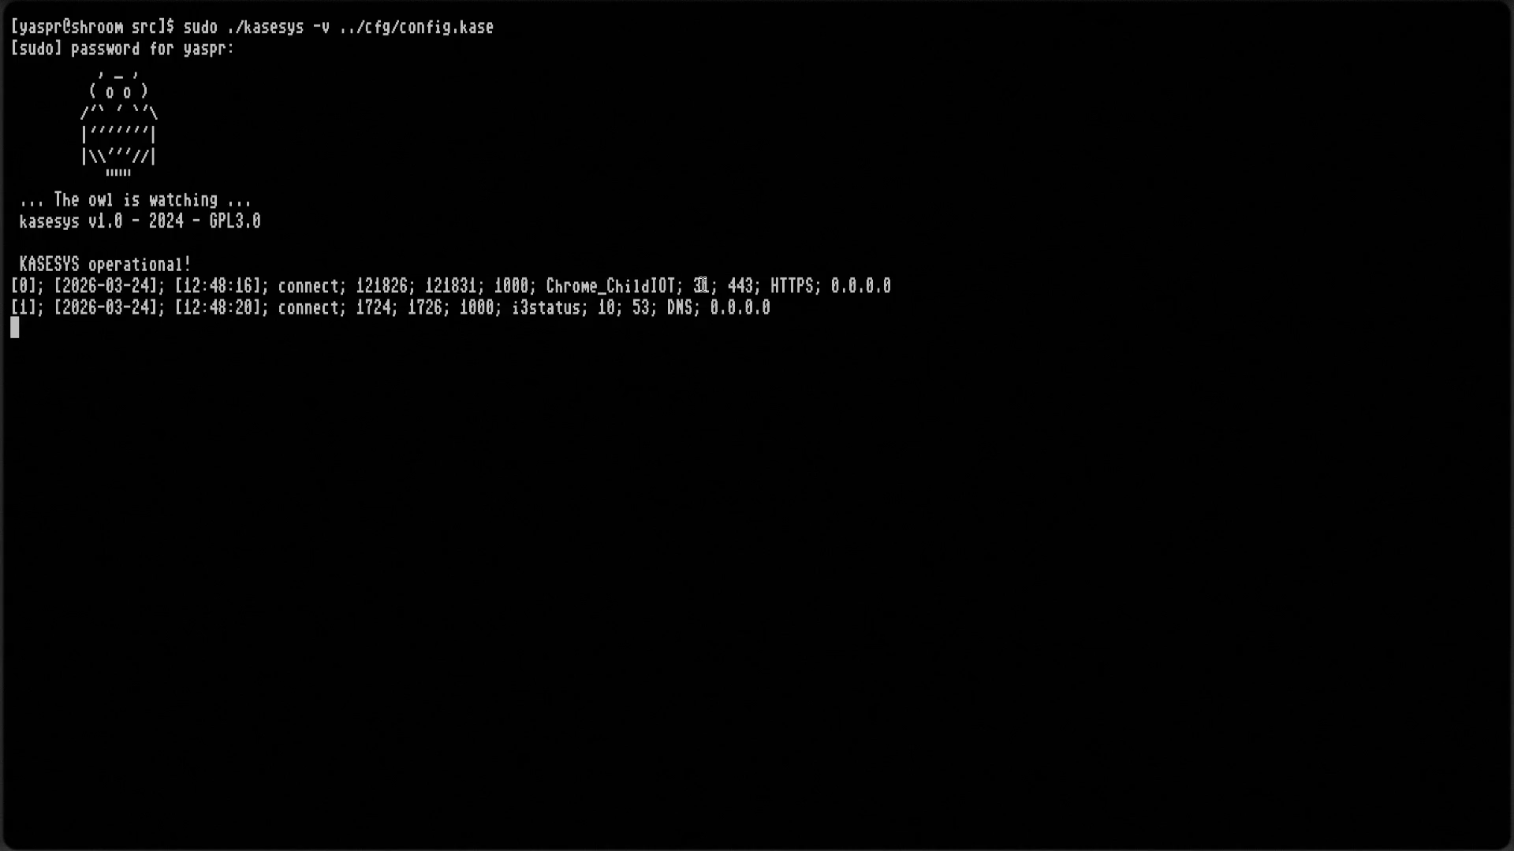
pyautogui.doubleClick(789, 280)
pyautogui.click(789, 278)
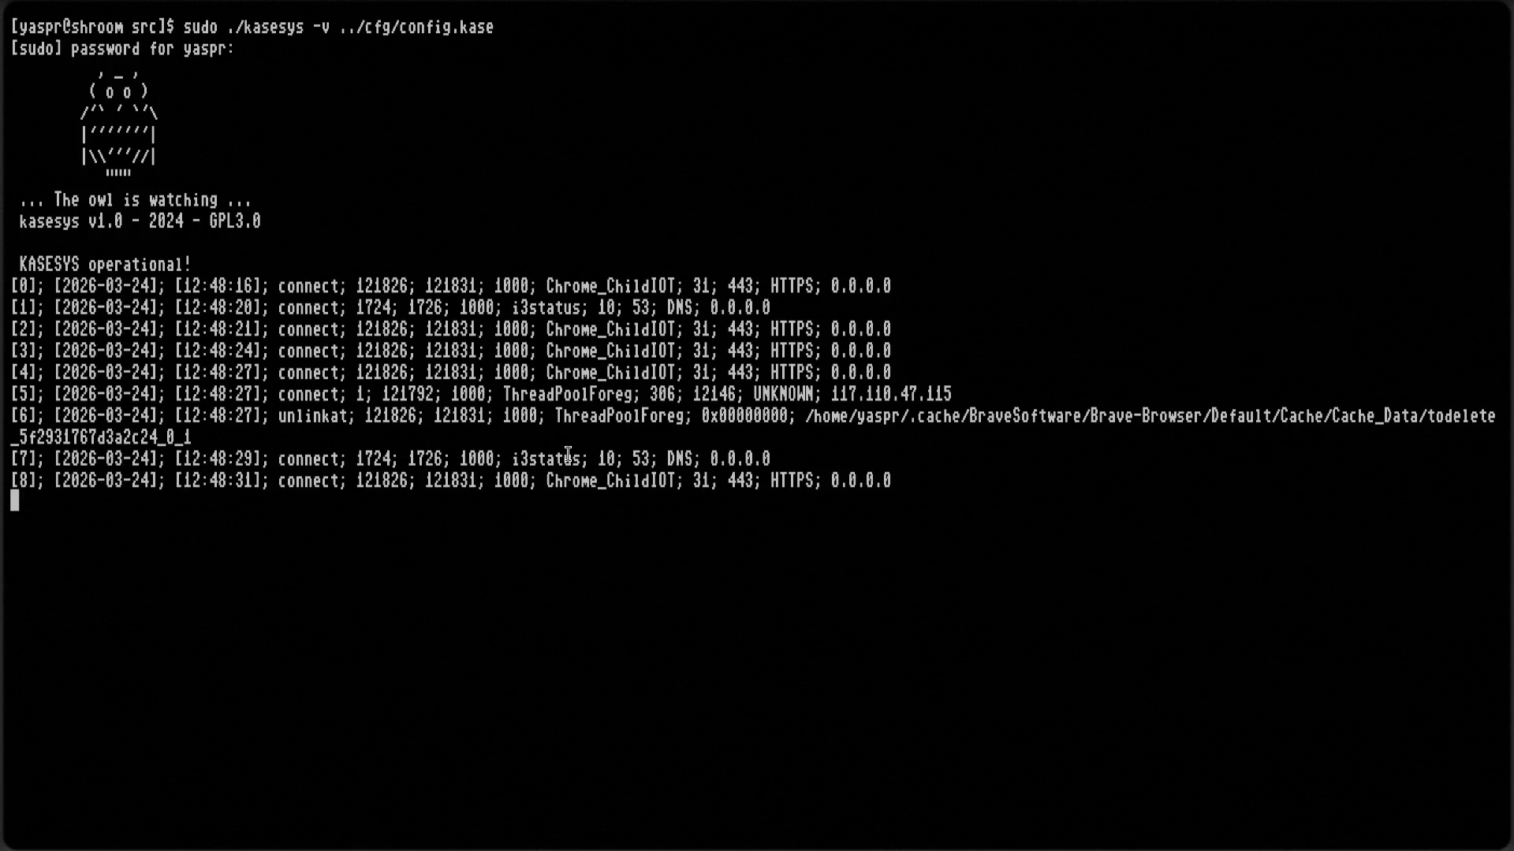
# Send the kasesys terminal to workspace 10 and open a second terminal
pyautogui.press('super+f')
pyautogui.press('super+shift+0')
pyautogui.press('super+0')
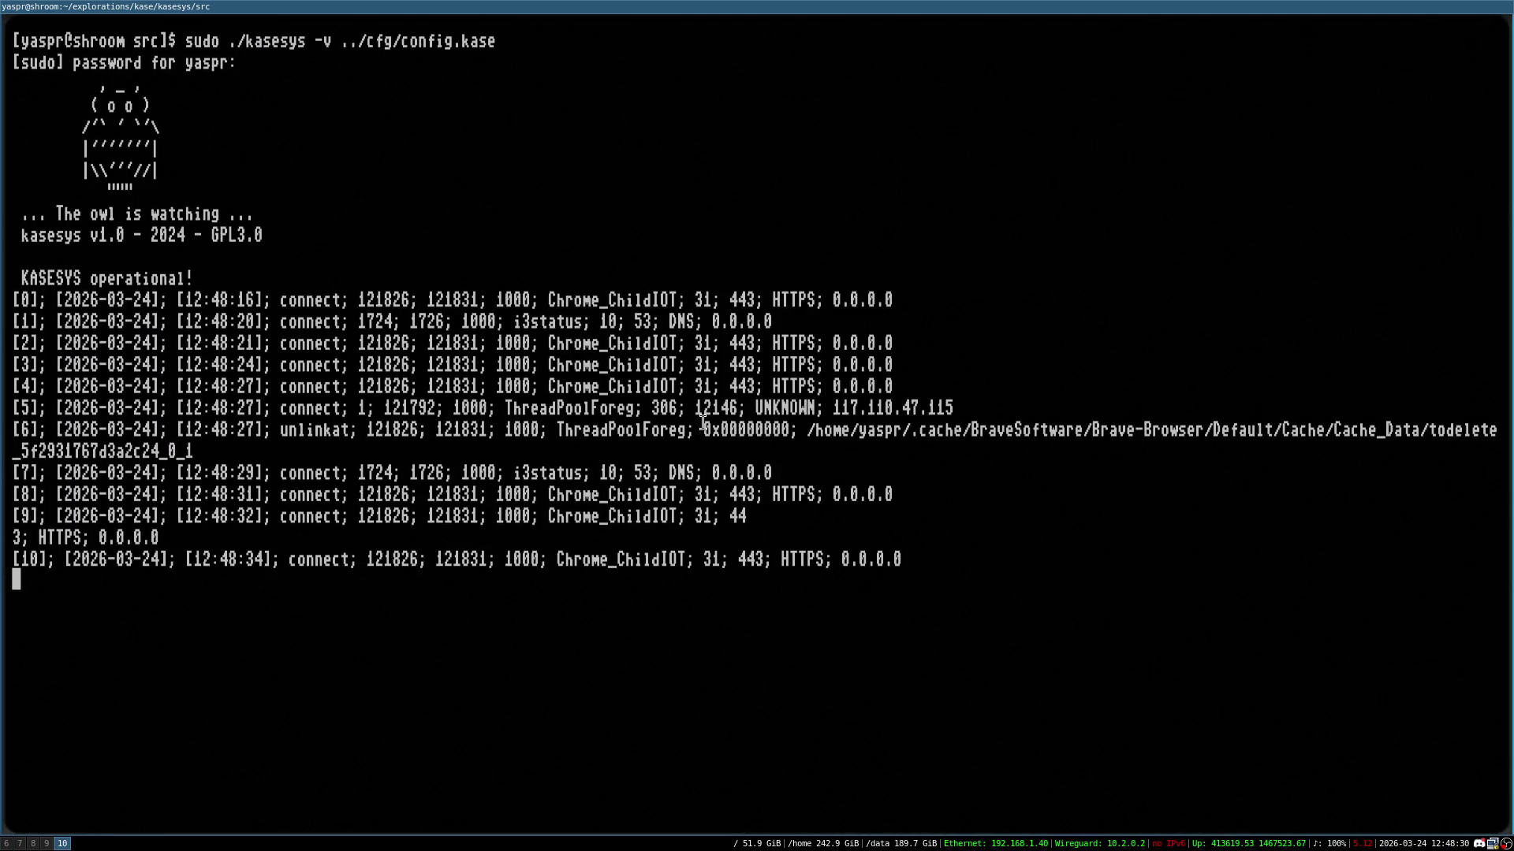
pyautogui.press('super+Return')
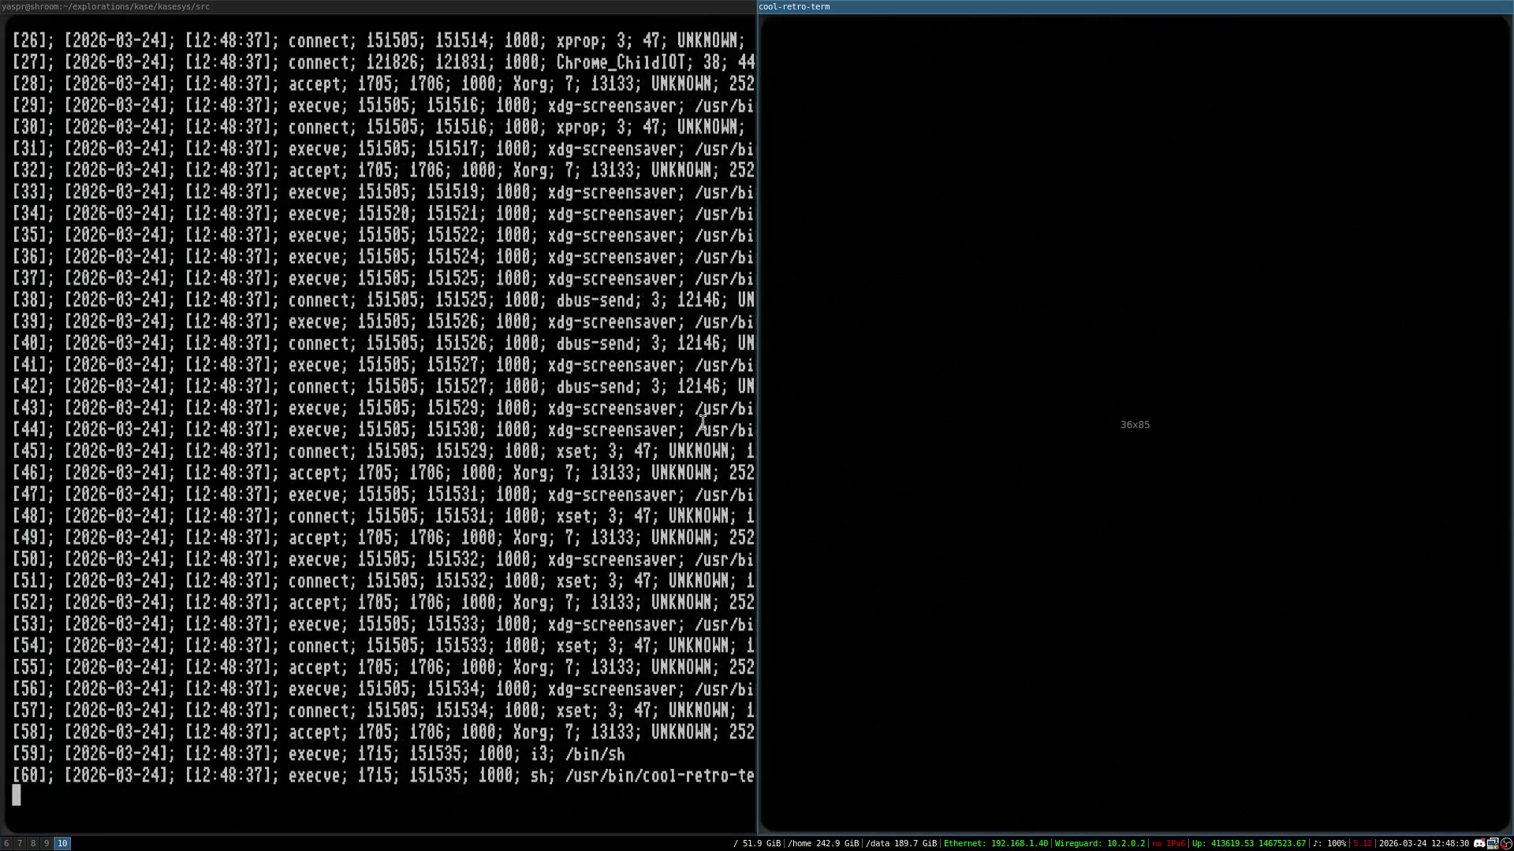
# Stack the windows, exit the extra neofetch terminal, and open a fresh one below
pyautogui.press('super+e')
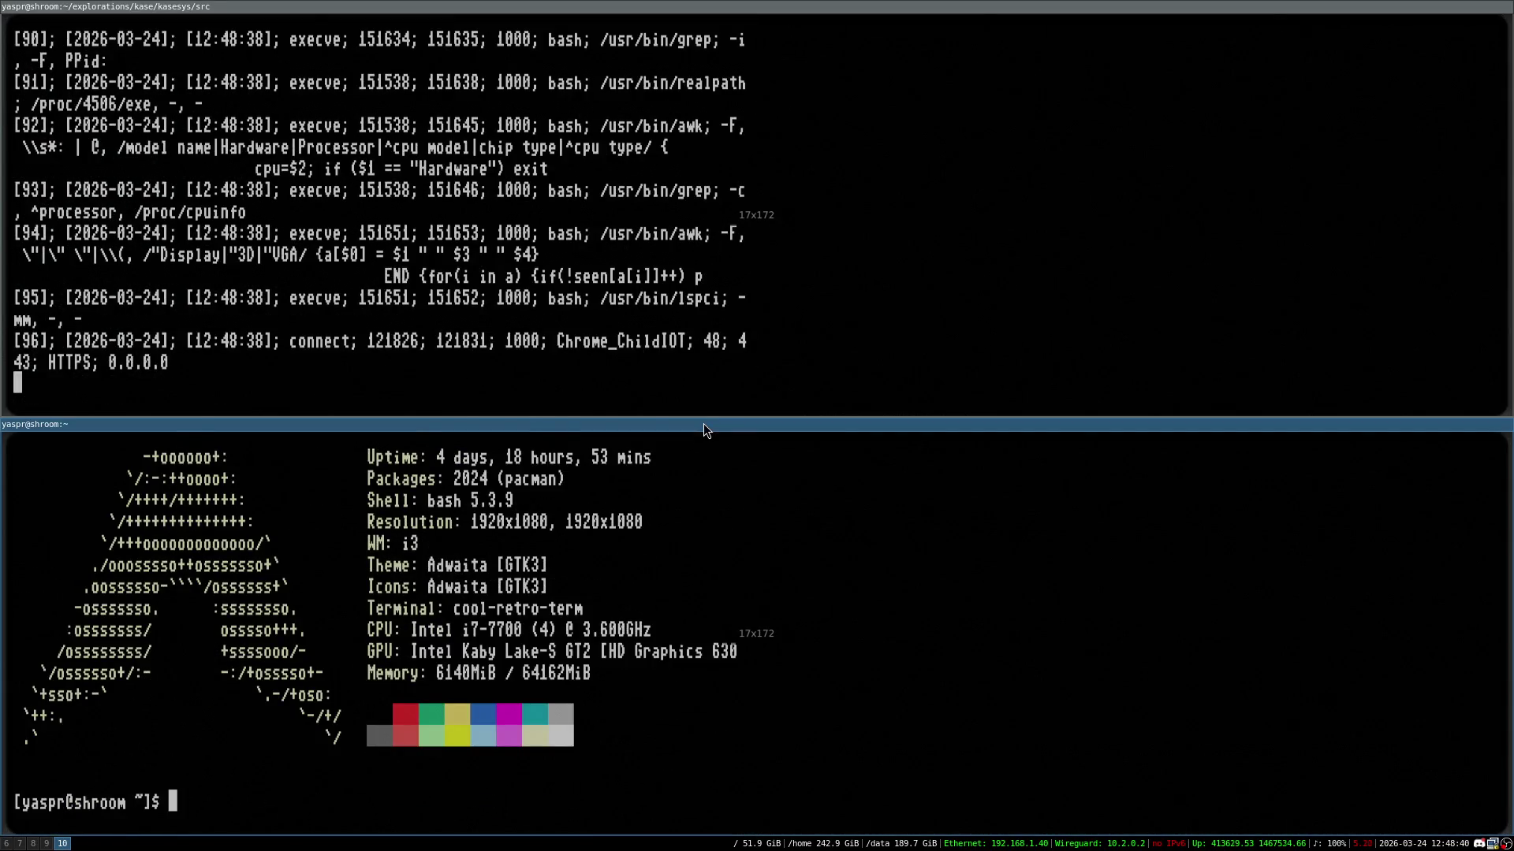
pyautogui.write('exit')
pyautogui.press('Return')
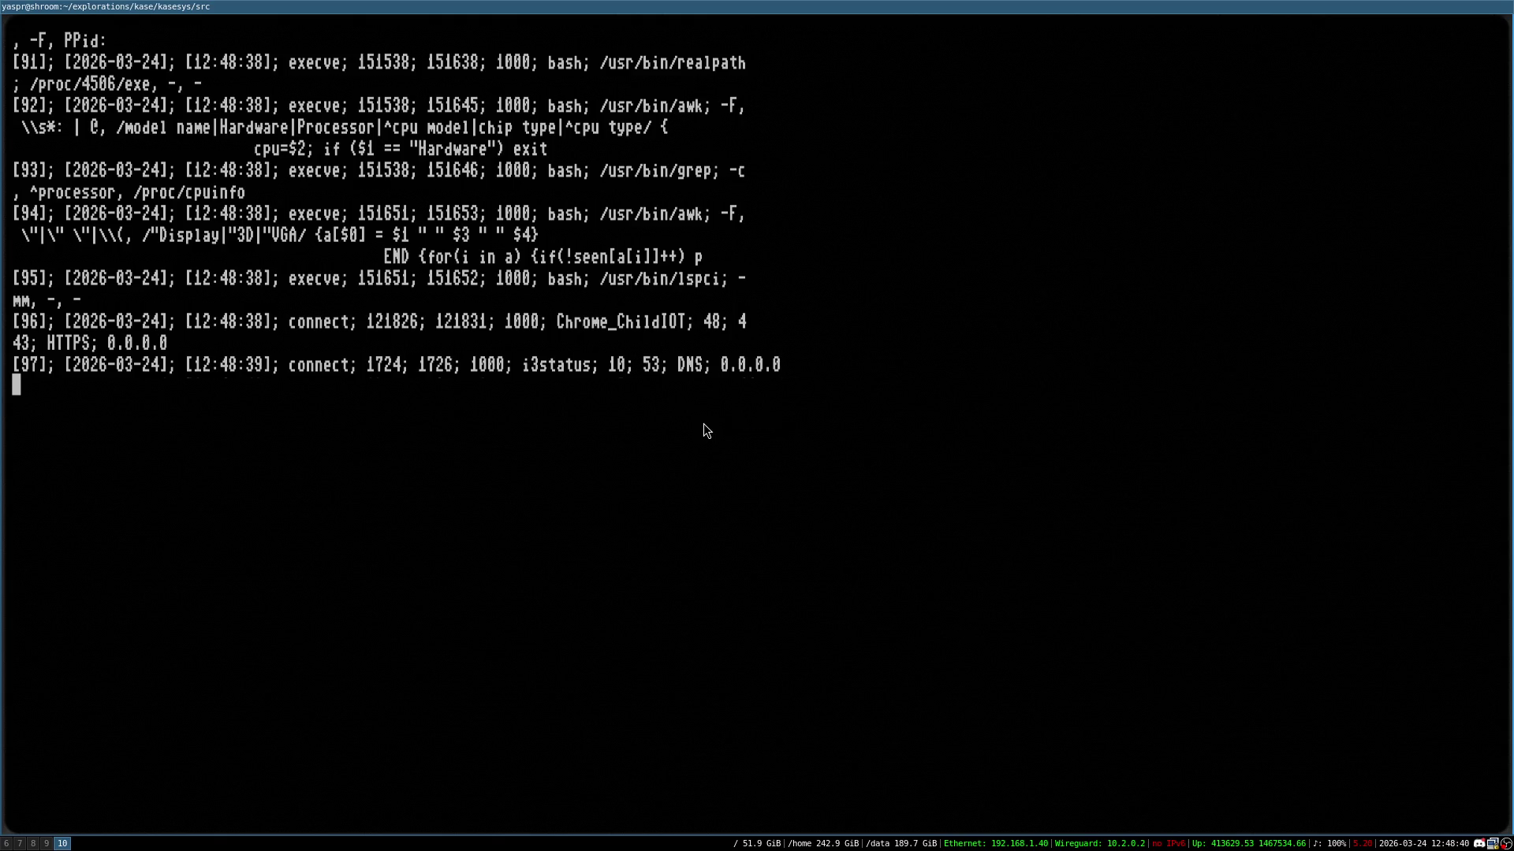
pyautogui.press('super+Return')
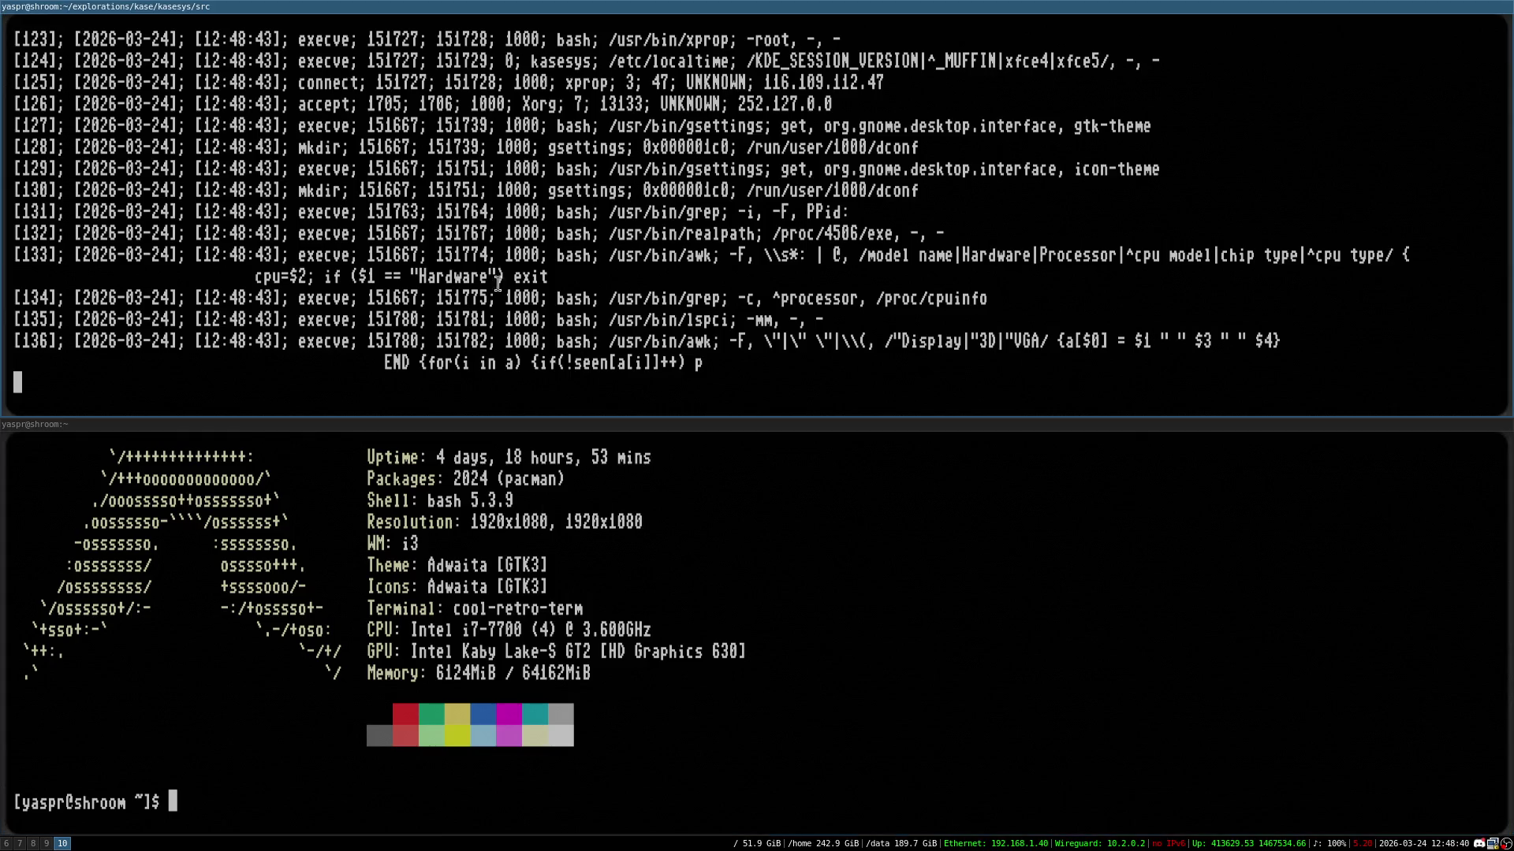
# Scroll through the log, run ls in the lower shell, and clear it
pyautogui.scroll(3, 469, 264)
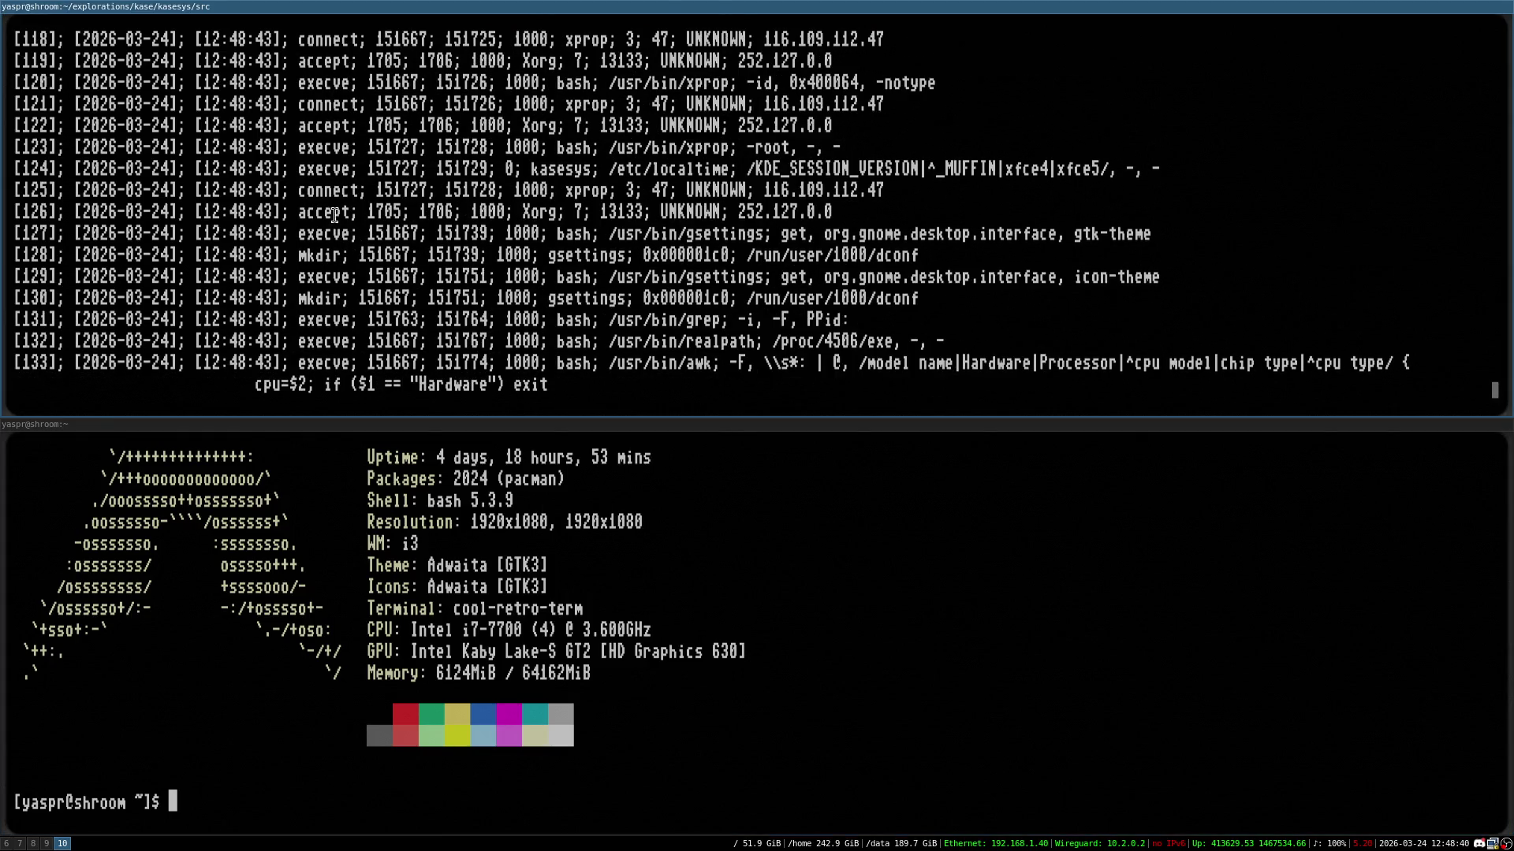
pyautogui.scroll(1, 386, 225)
pyautogui.scroll(2, 365, 255)
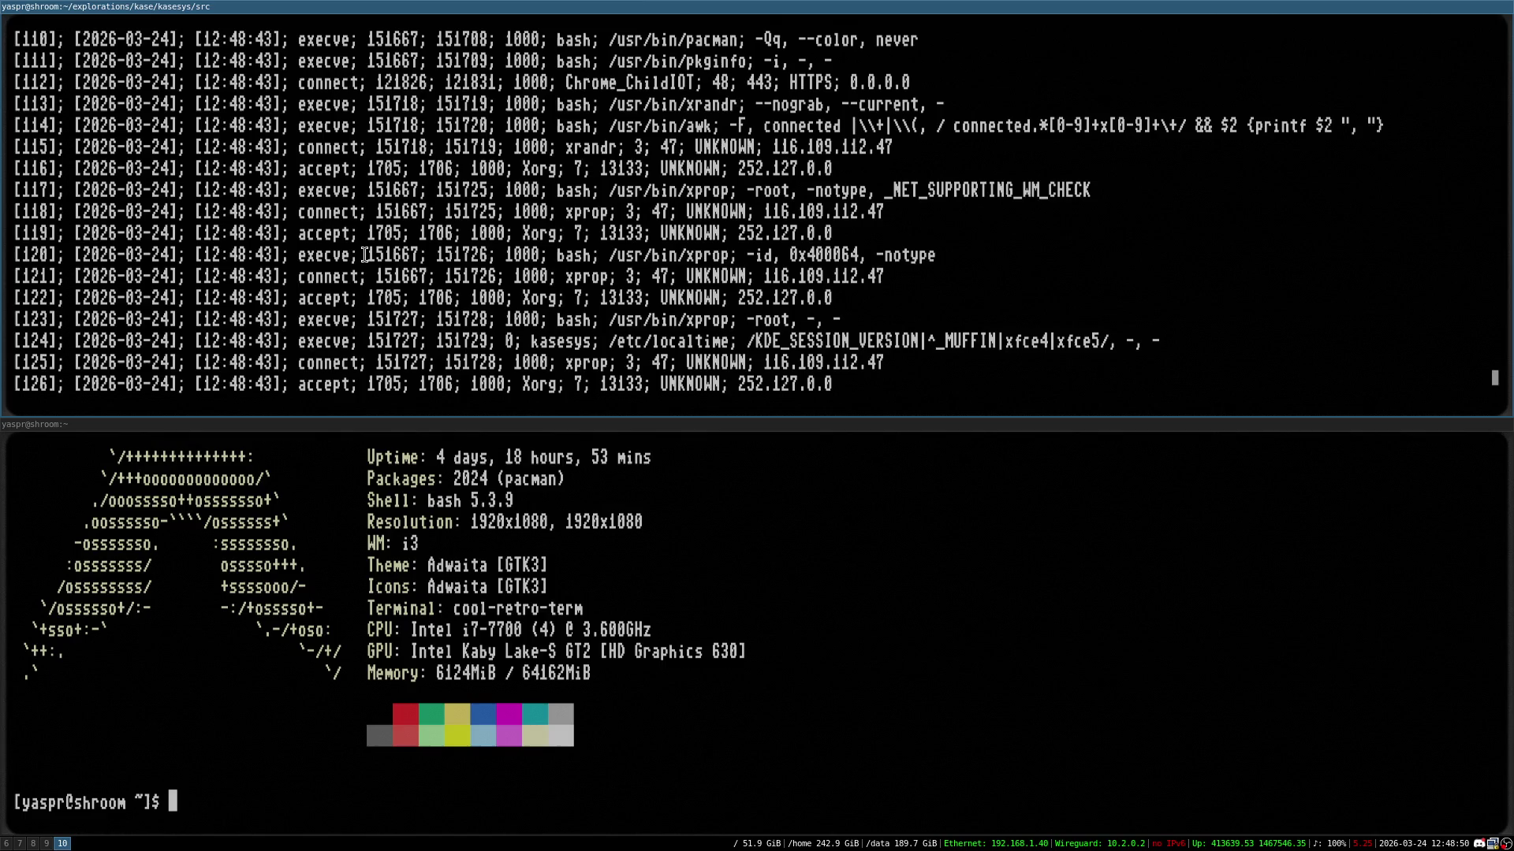
pyautogui.scroll(-5, 406, 193)
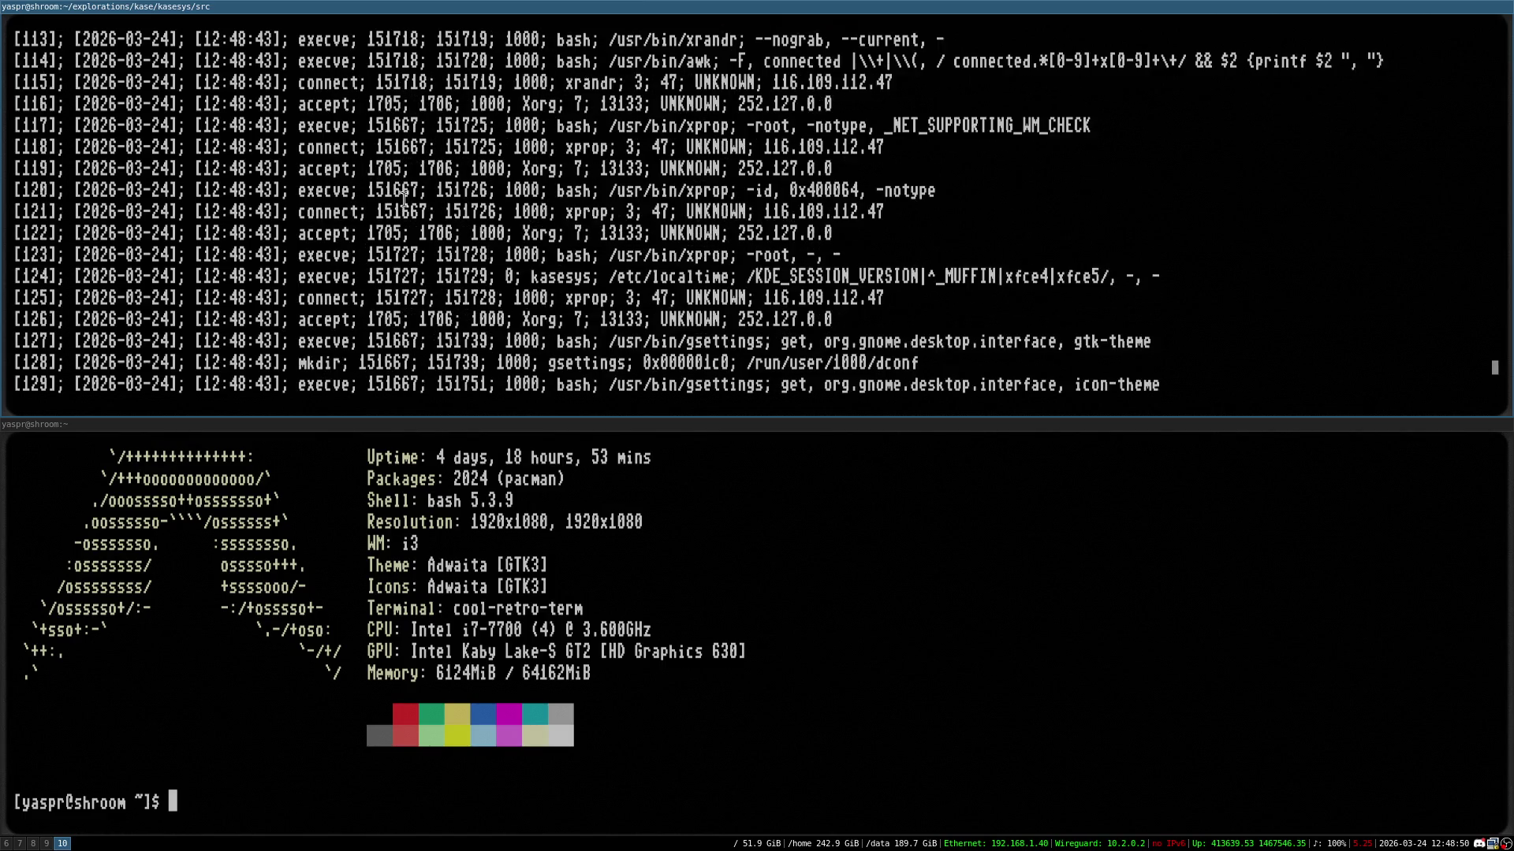
pyautogui.scroll(-5, 410, 199)
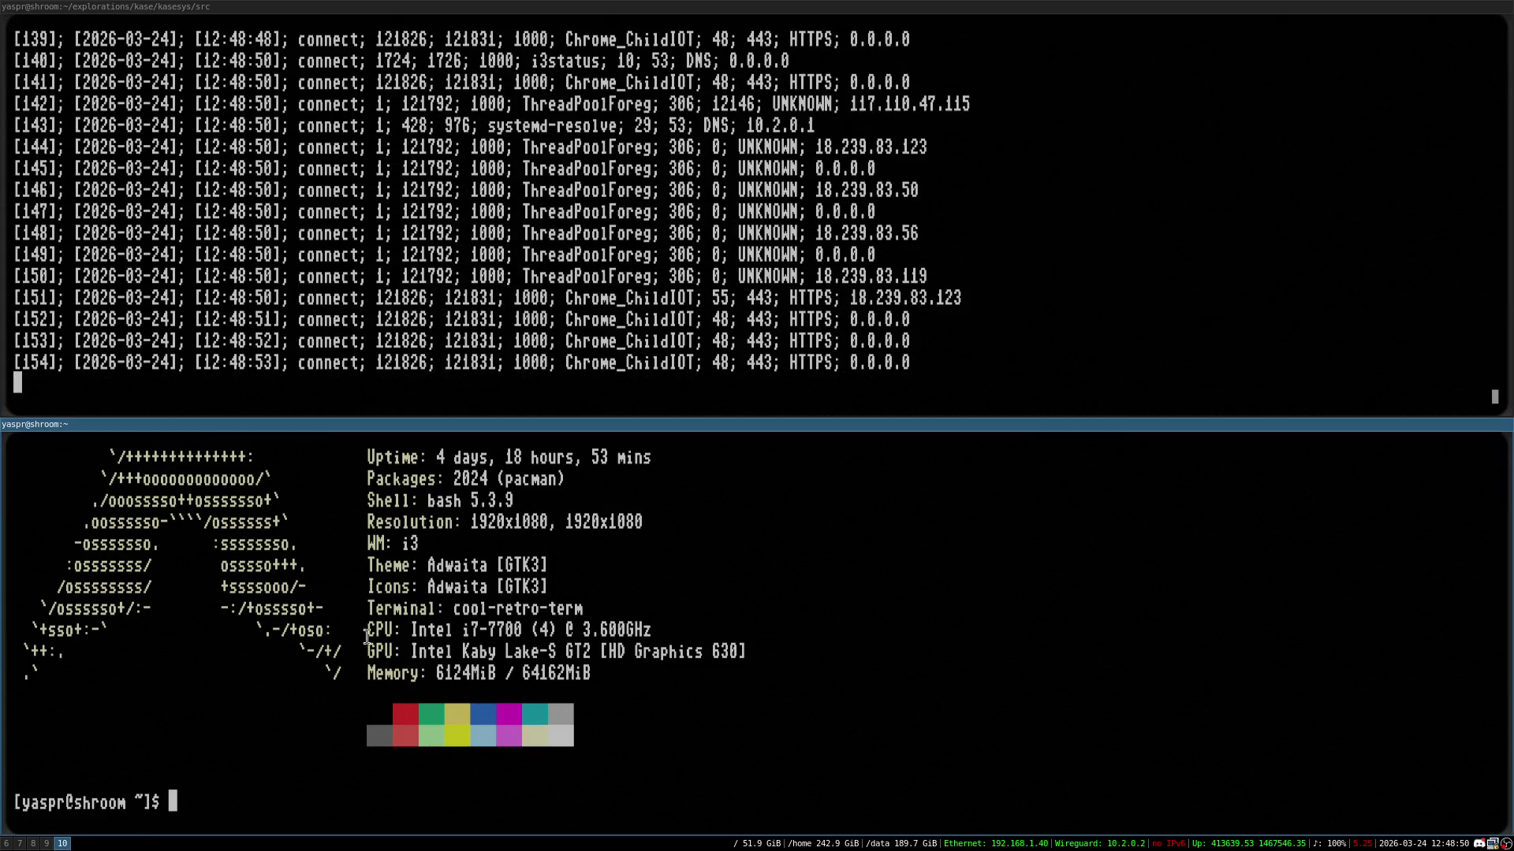
pyautogui.write('ls')
pyautogui.press('Return')
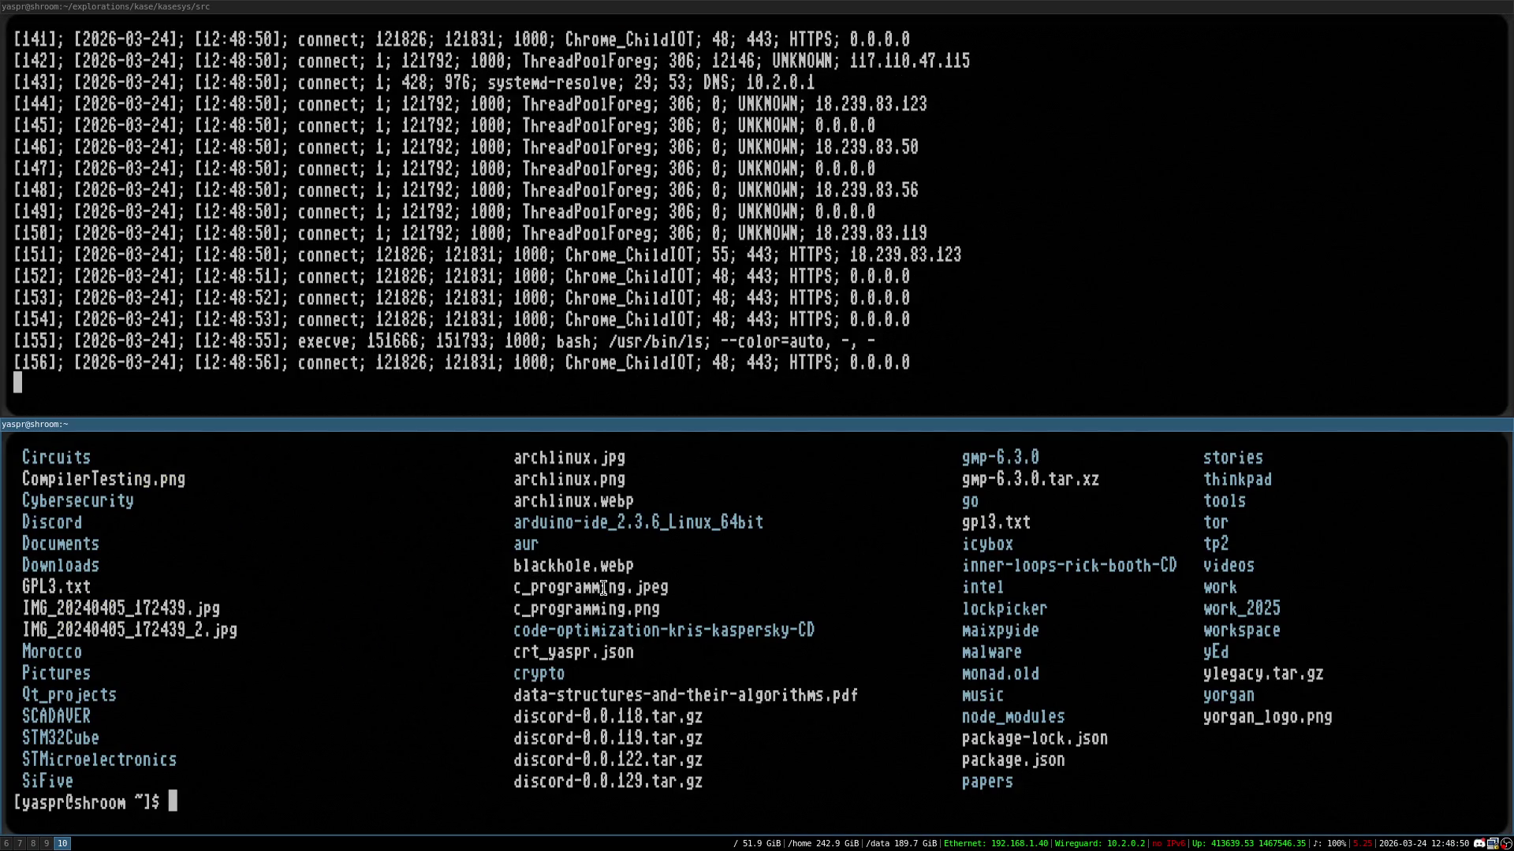
pyautogui.hotkey('ctrl', 'l')
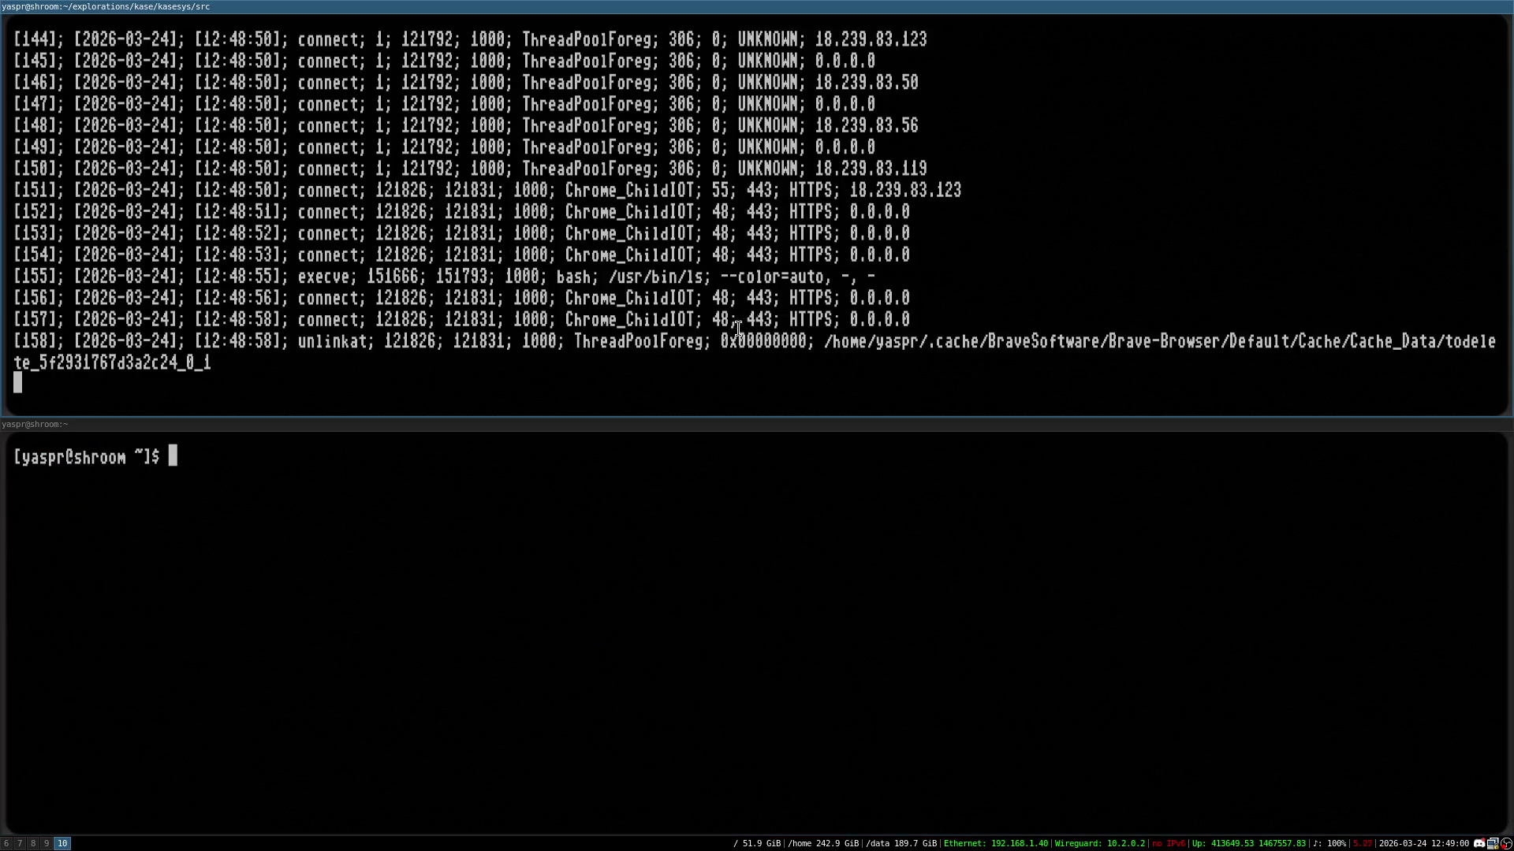
# Highlight log line [155] and the IP 142.251.209.238 in the kasesys log
pyautogui.tripleClick(659, 249)
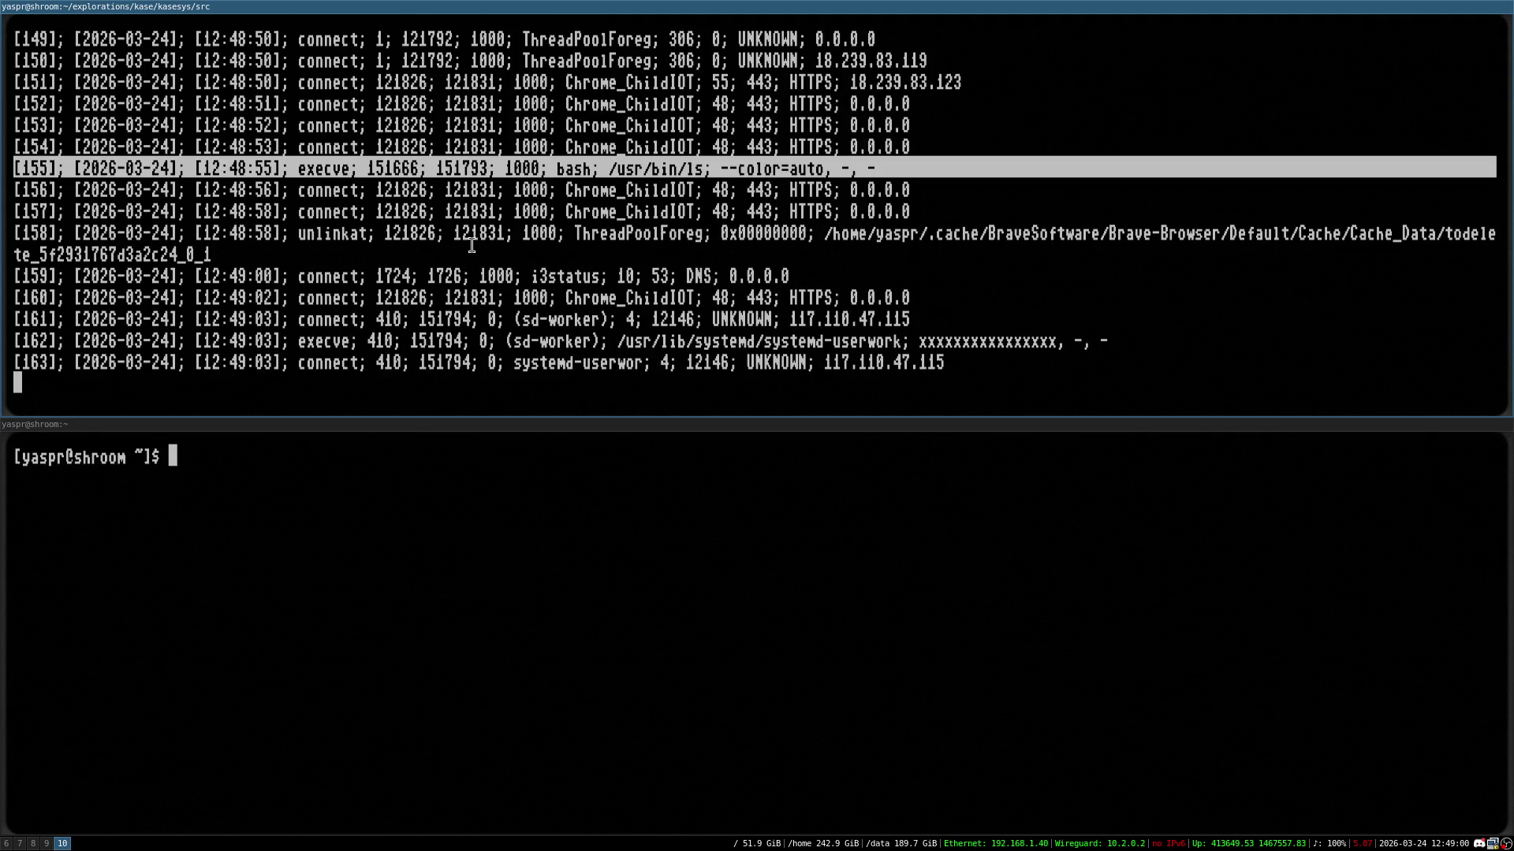
pyautogui.click(636, 122)
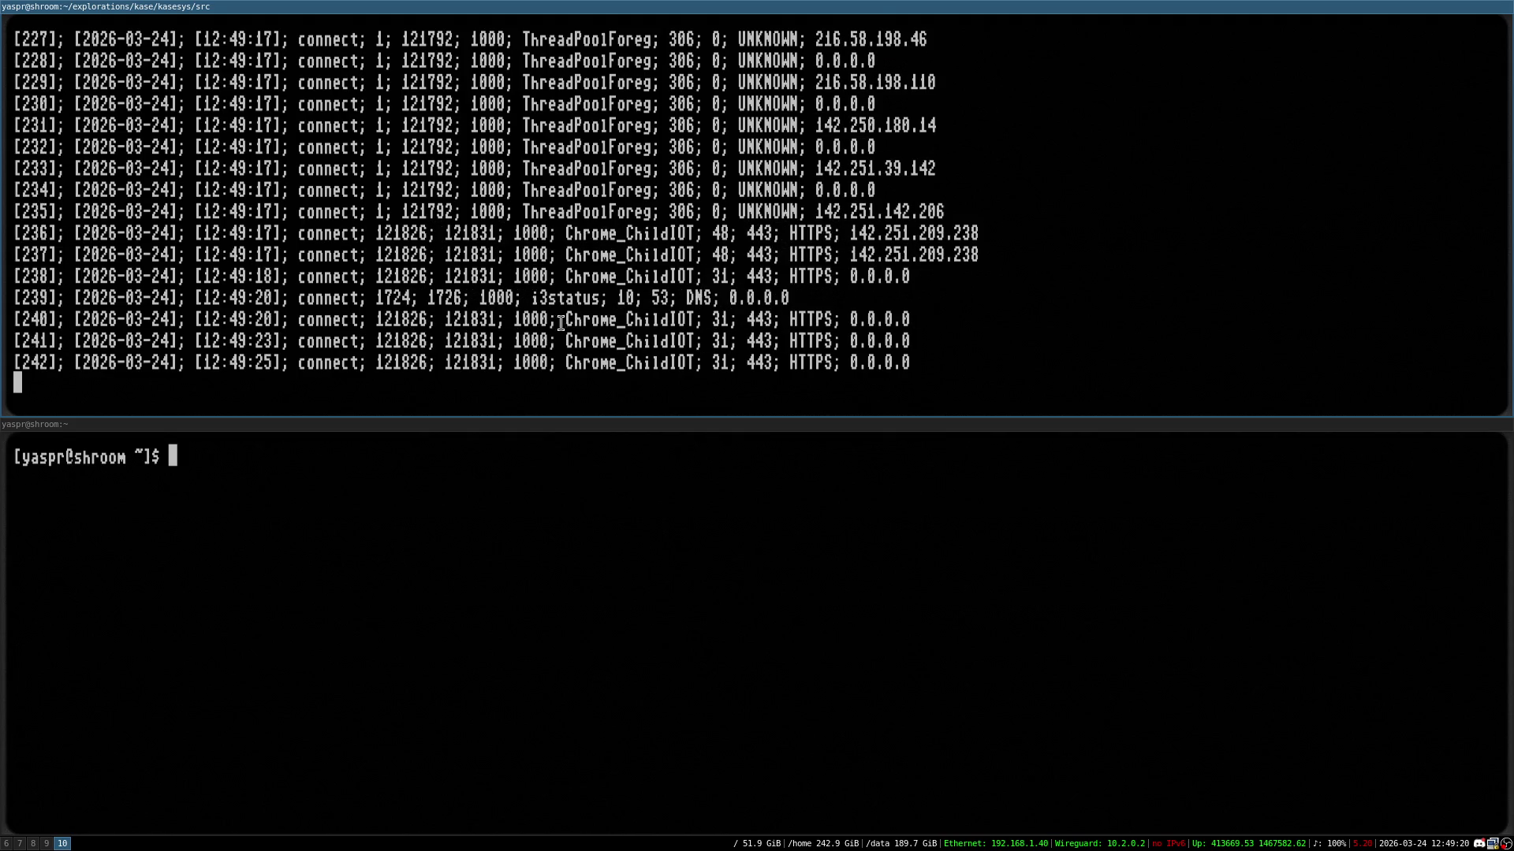
pyautogui.doubleClick(914, 228)
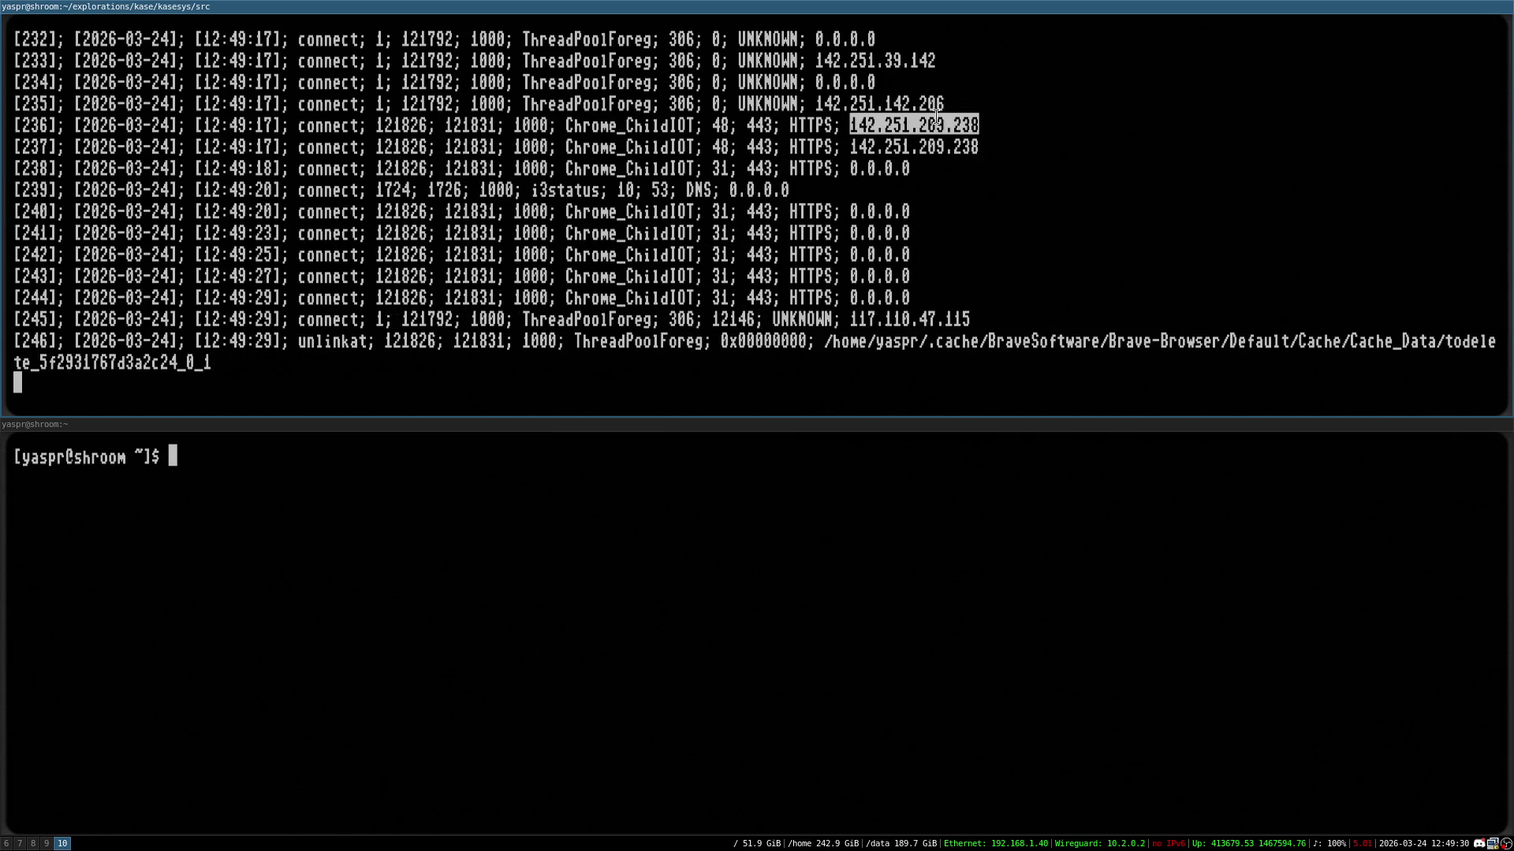
pyautogui.click(932, 85)
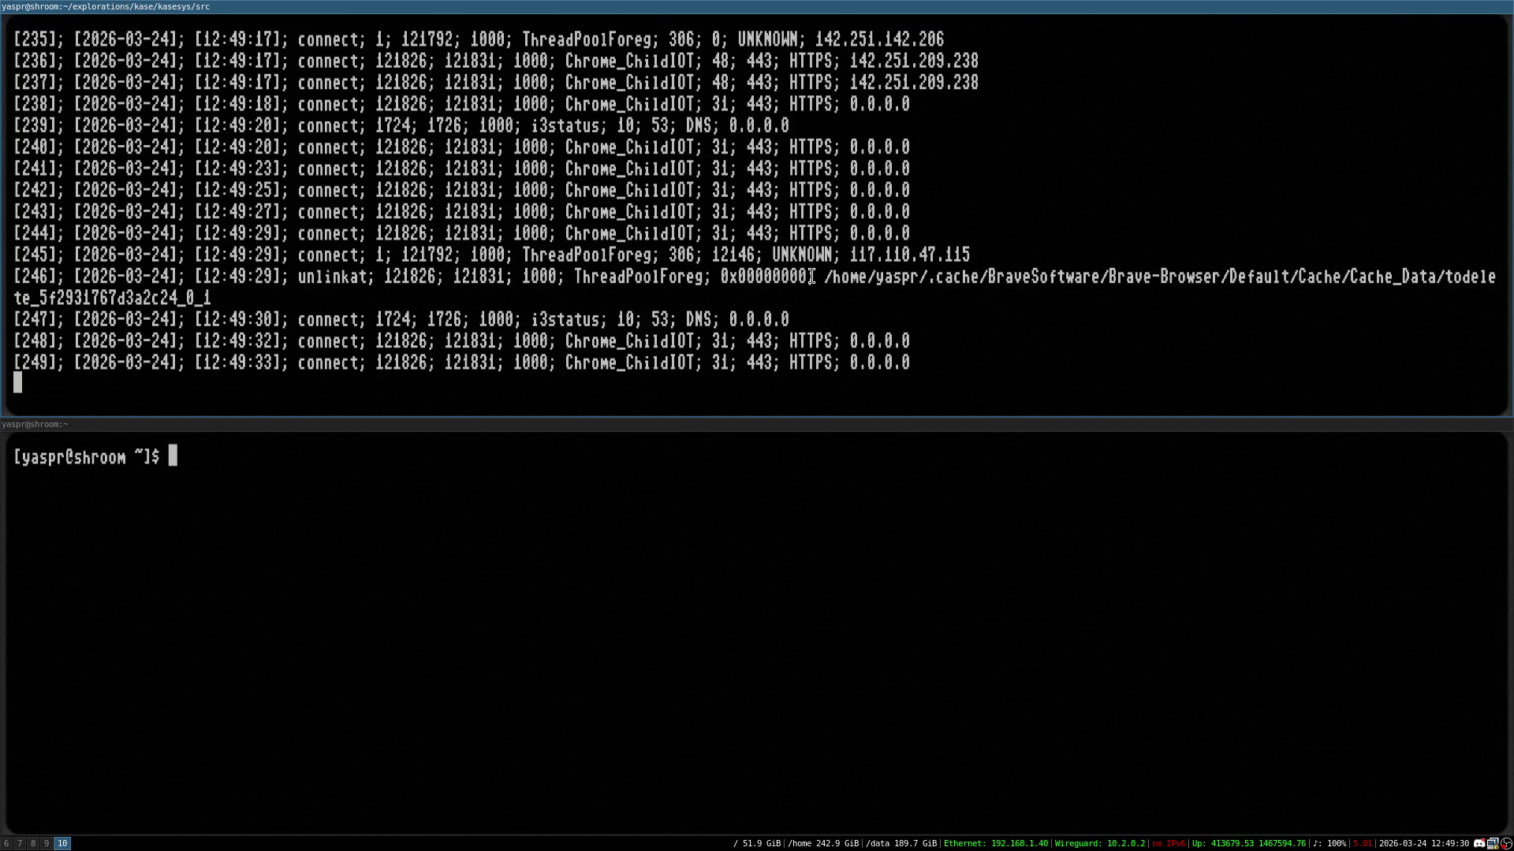
# In the lower shell, cancel, clear, and cd into the explorations folder
pyautogui.press('super+Down')
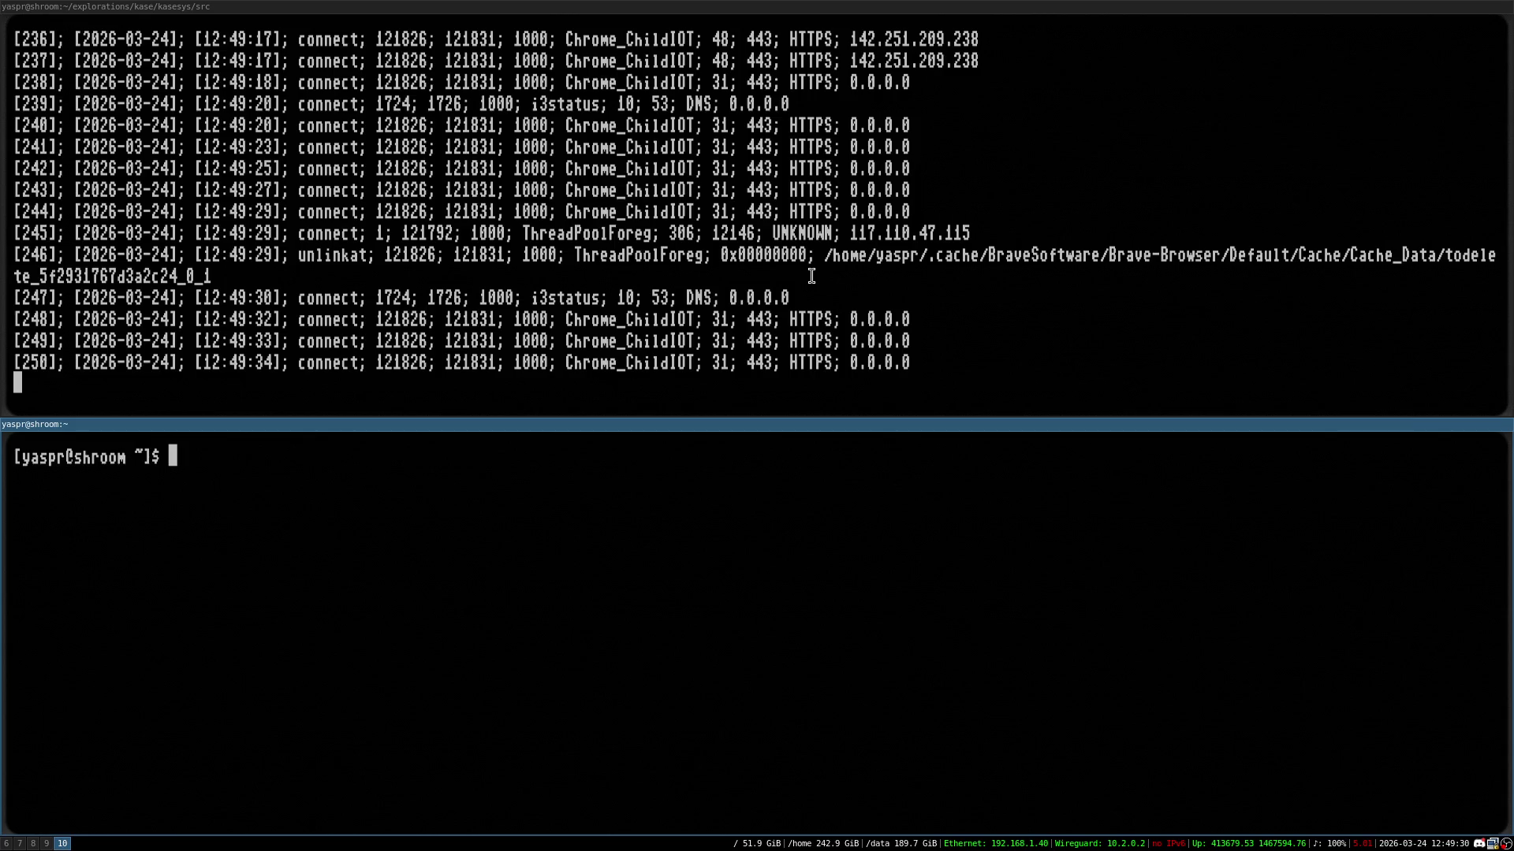
pyautogui.hotkey('ctrl', 'c')
pyautogui.hotkey('ctrl', 'l')
pyautogui.write('cd expl')
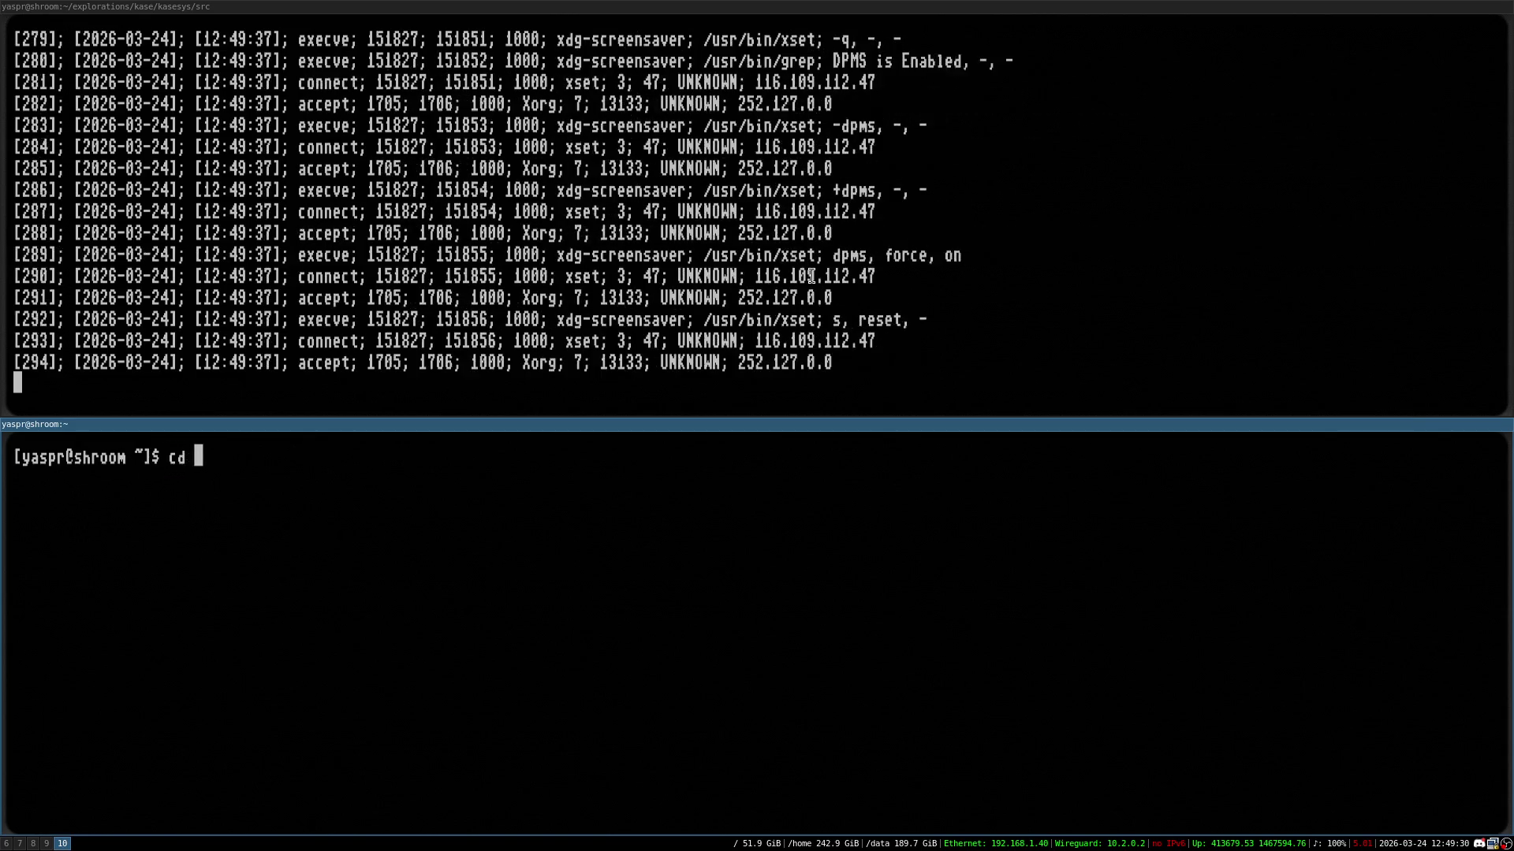
pyautogui.press('Tab')
# Change into the kasesys/cfg folder in the lower terminal and list its files
pyautogui.press('Return')
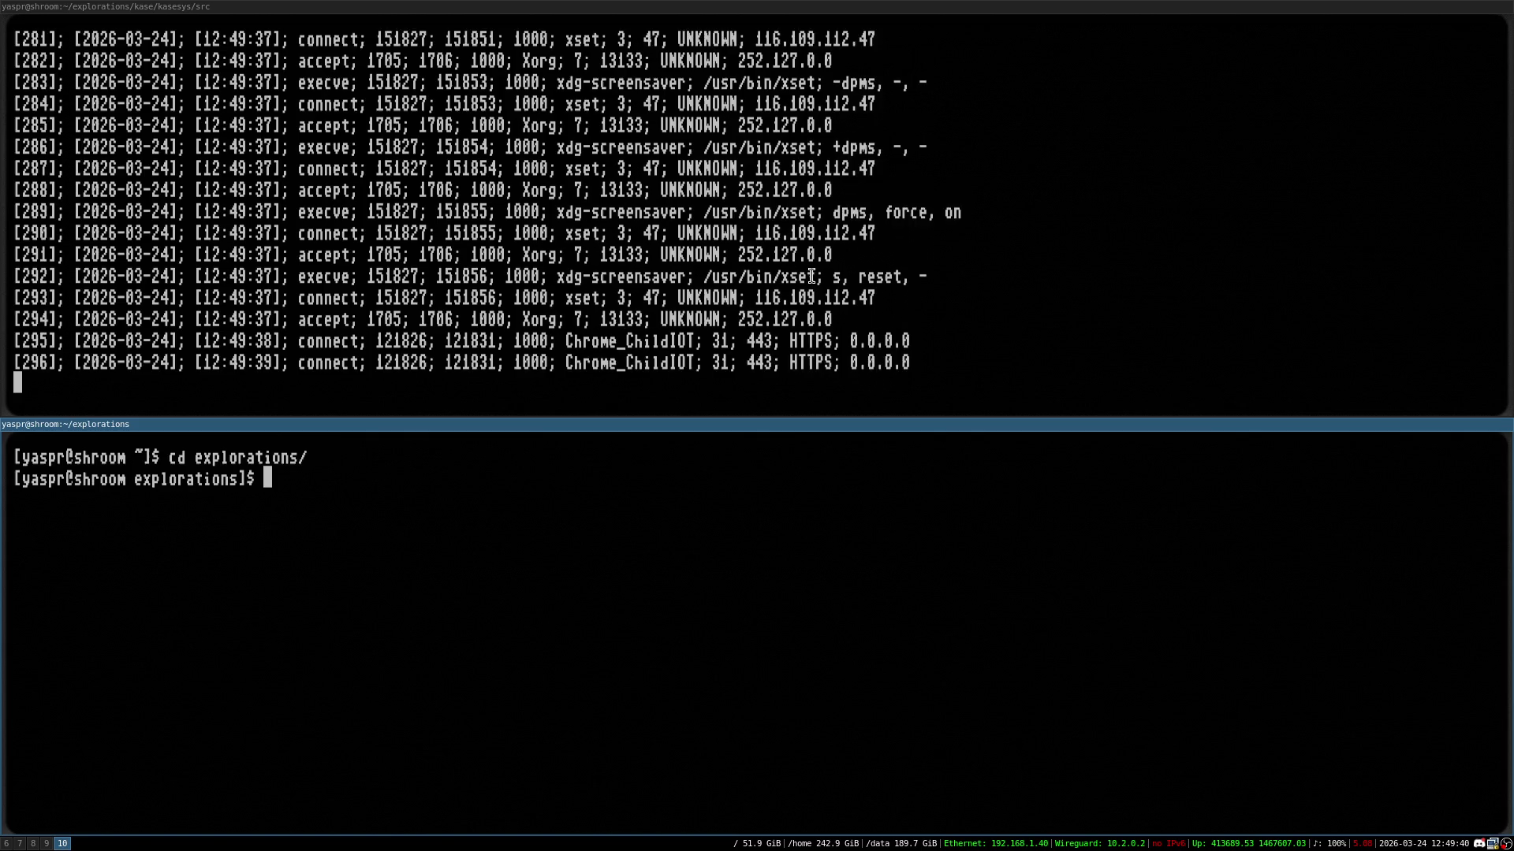
pyautogui.write('cd ki')
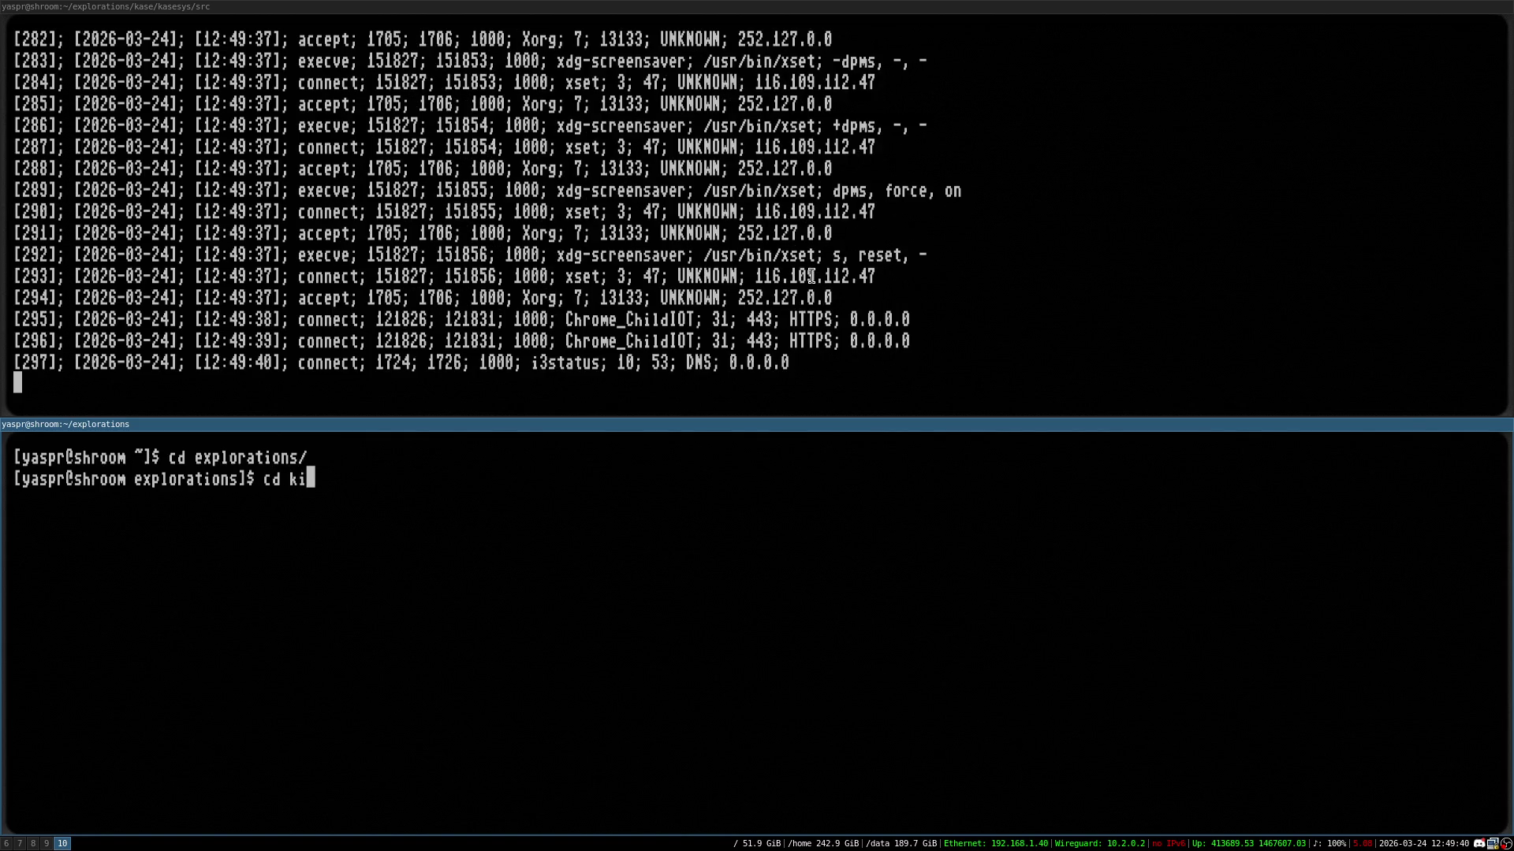
pyautogui.press('BackSpace')
pyautogui.write('ase')
pyautogui.press('Return')
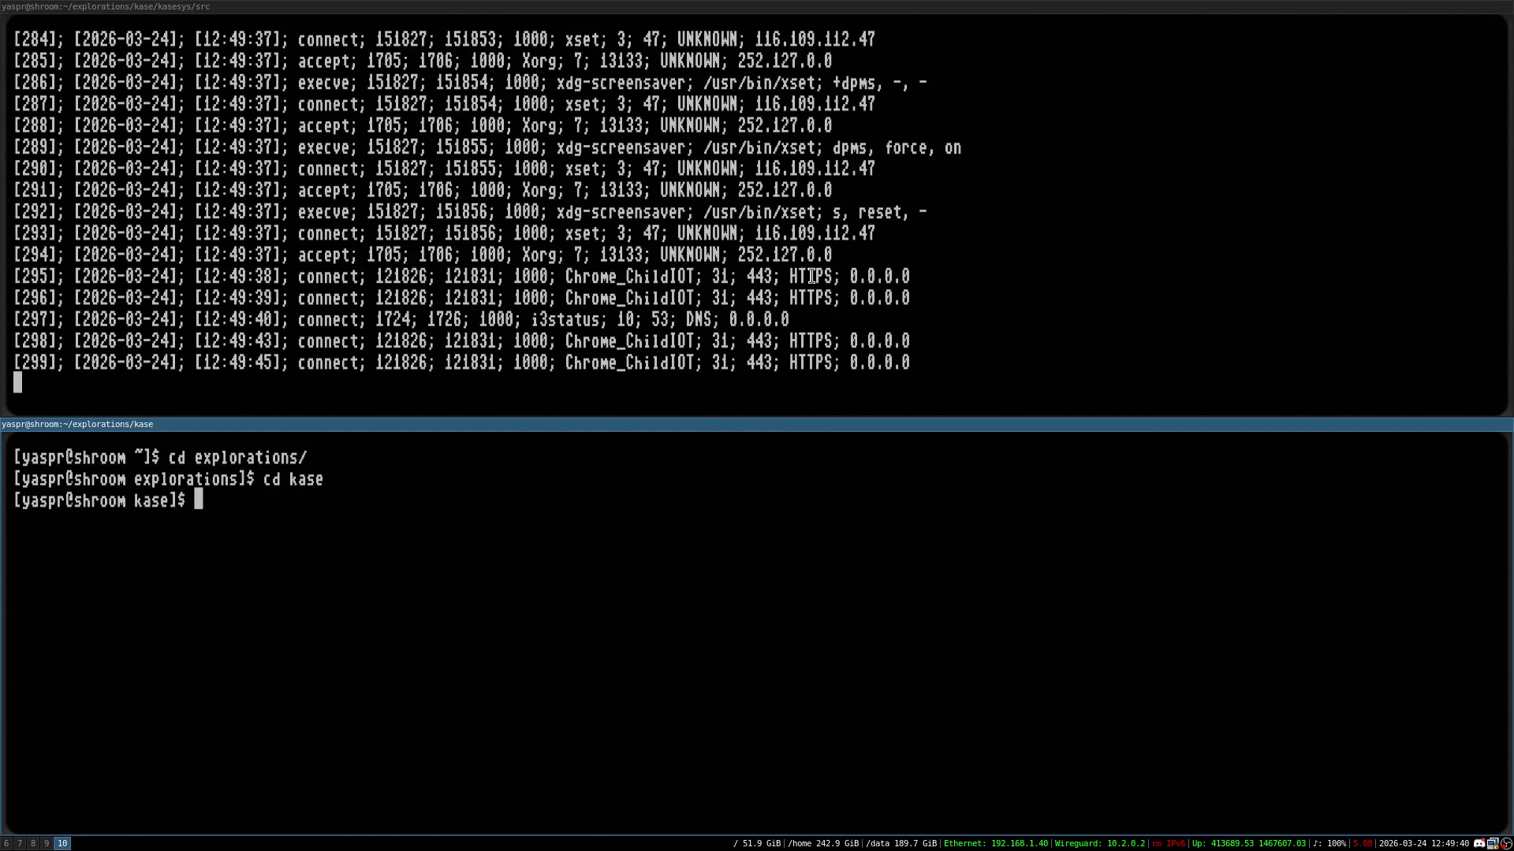
pyautogui.write('cd co')
pyautogui.press('Return')
pyautogui.write('cd co')
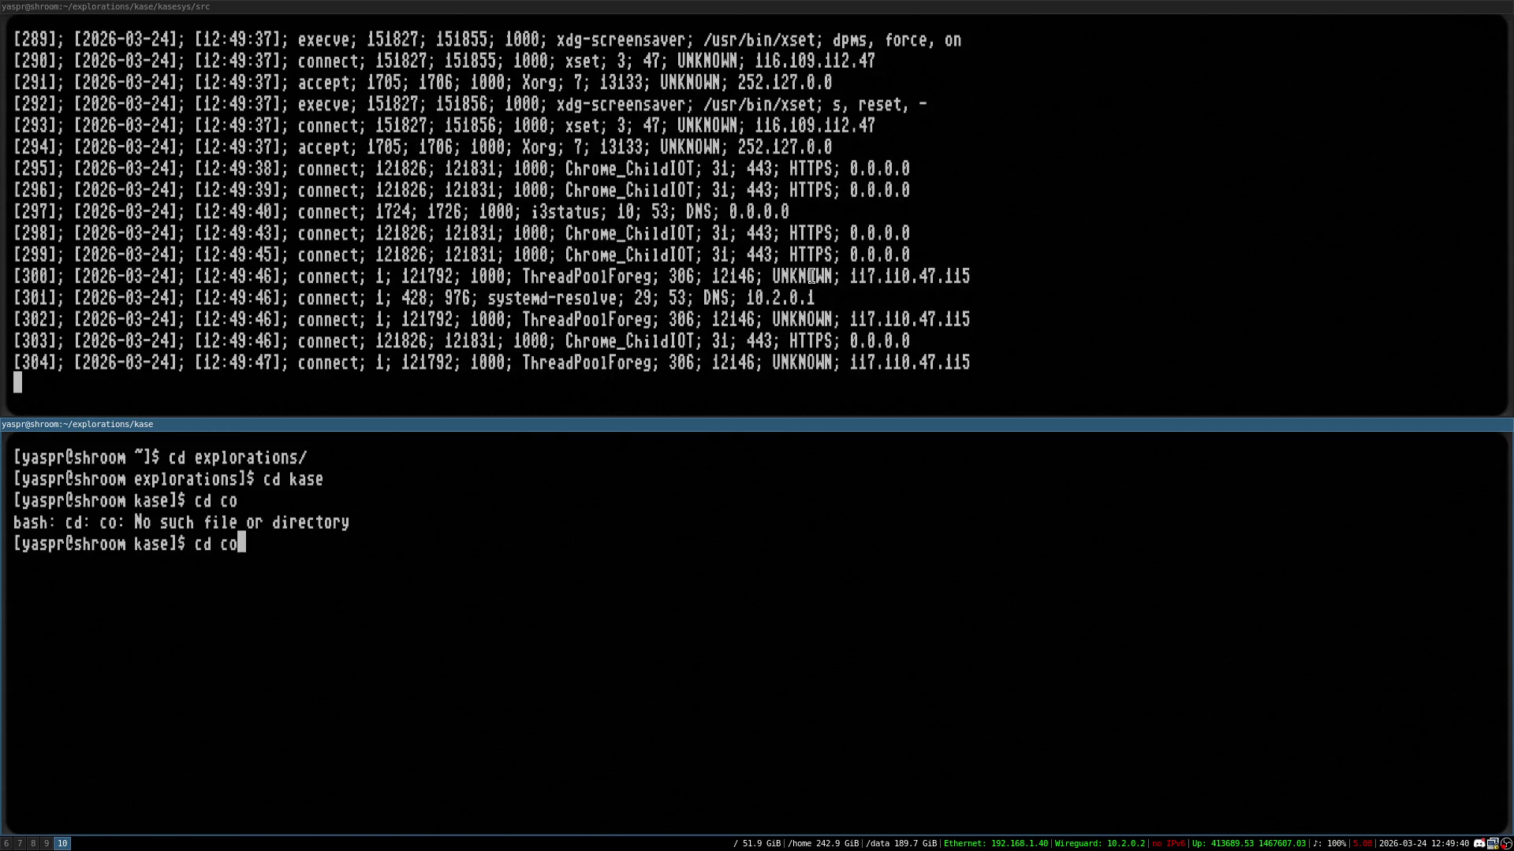
pyautogui.press('BackSpace')
pyautogui.press('BackSpace')
pyautogui.press('BackSpace')
pyautogui.hotkey('ctrl', 'l')
pyautogui.write('cd ka')
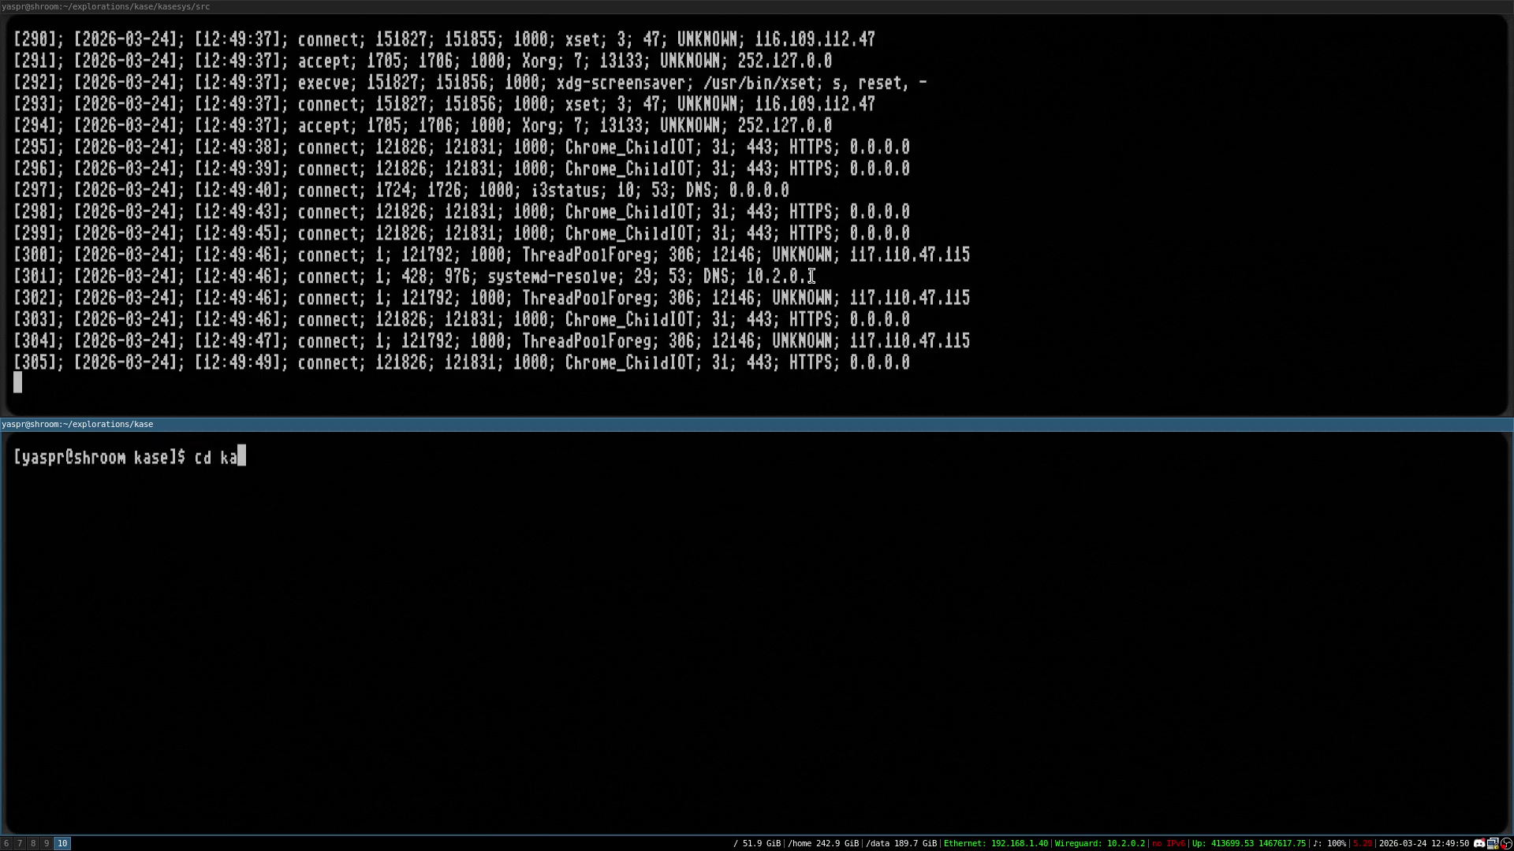
pyautogui.write('sesys/cfg/')
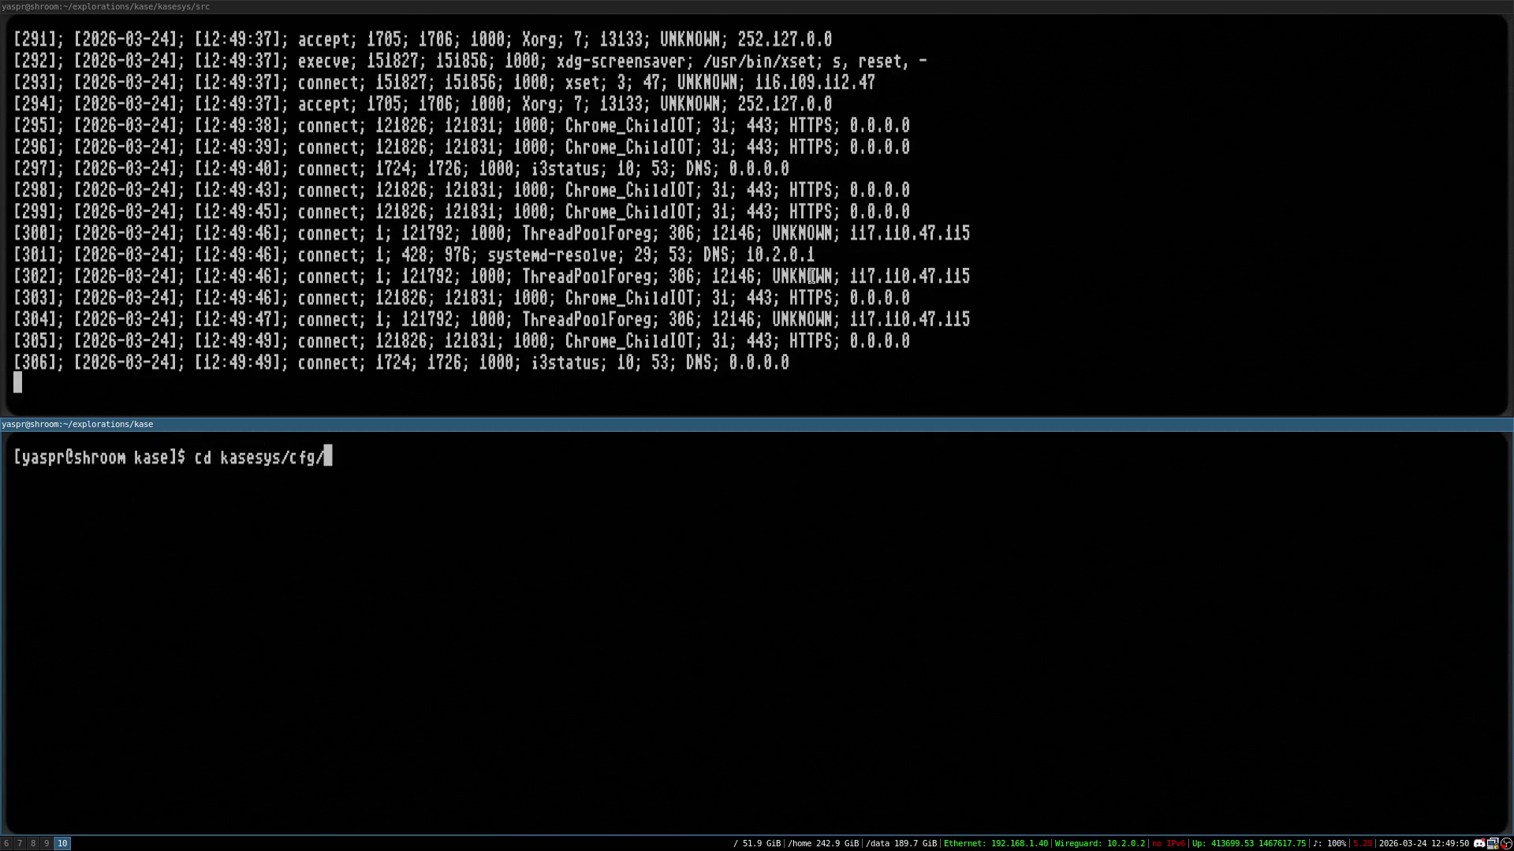
pyautogui.press('Return')
pyautogui.write('ls')
pyautogui.press('Return')
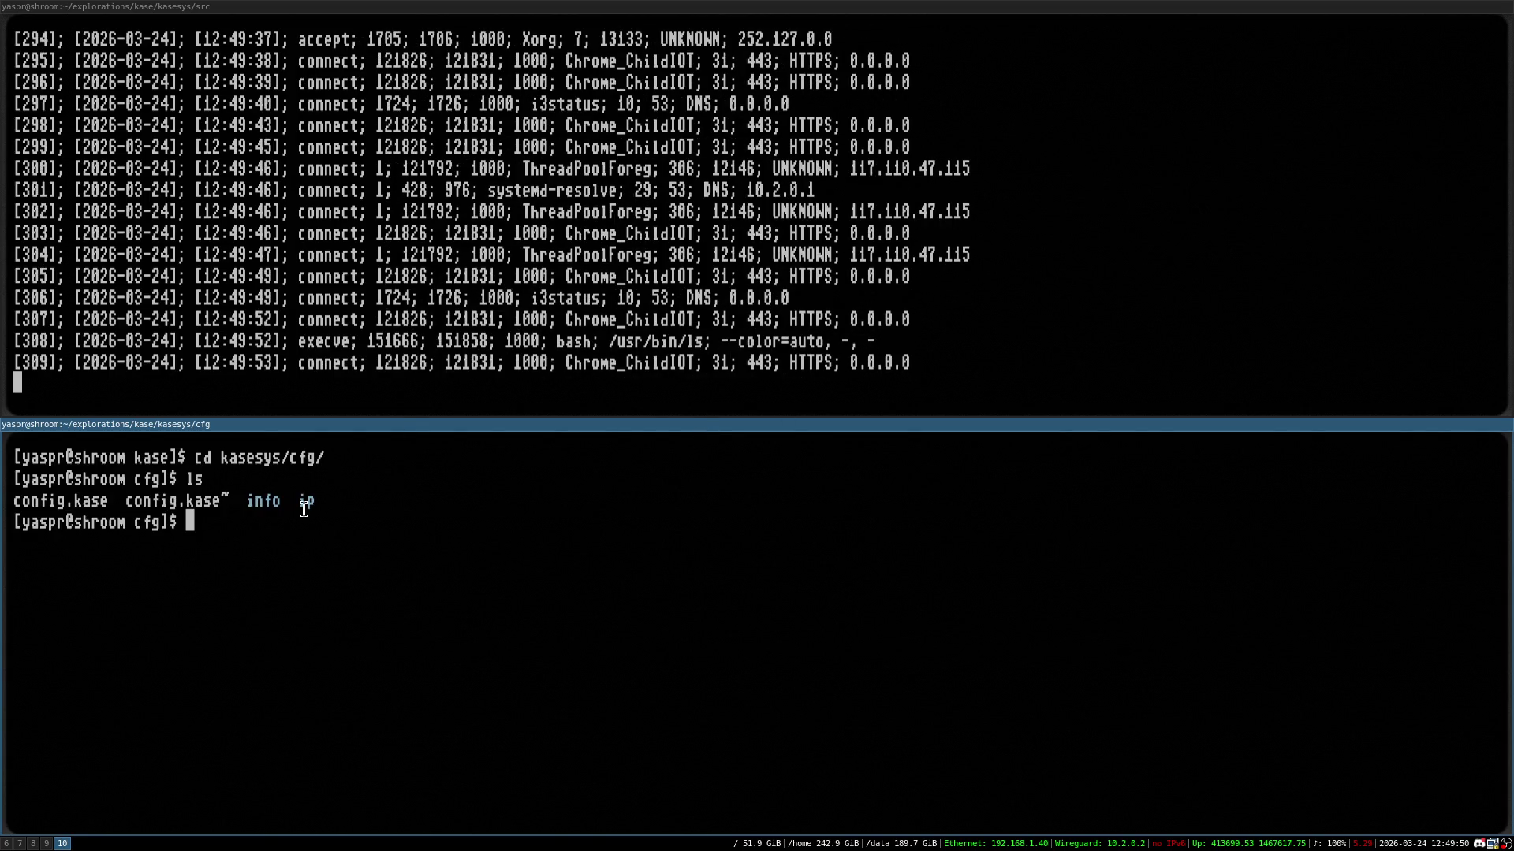
# Print ip/blacklist.lst, select address 50.7.240.10, and begin a 'ping -c 1' command
pyautogui.write('cat ')
pyautogui.write('ip/')
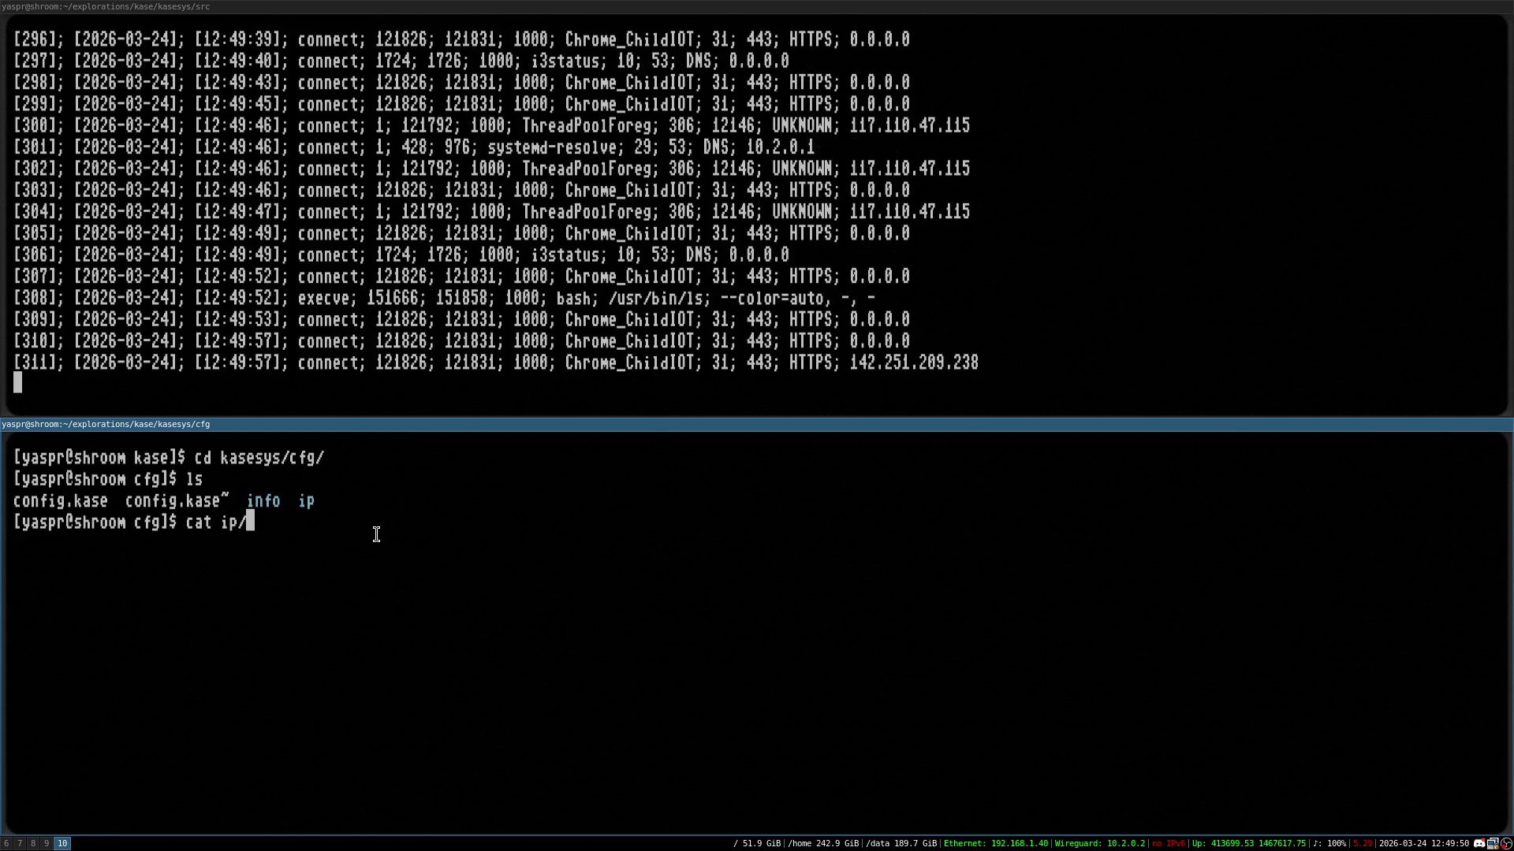
pyautogui.press('Tab')
pyautogui.press('Tab')
pyautogui.write('bl')
pyautogui.press('Tab')
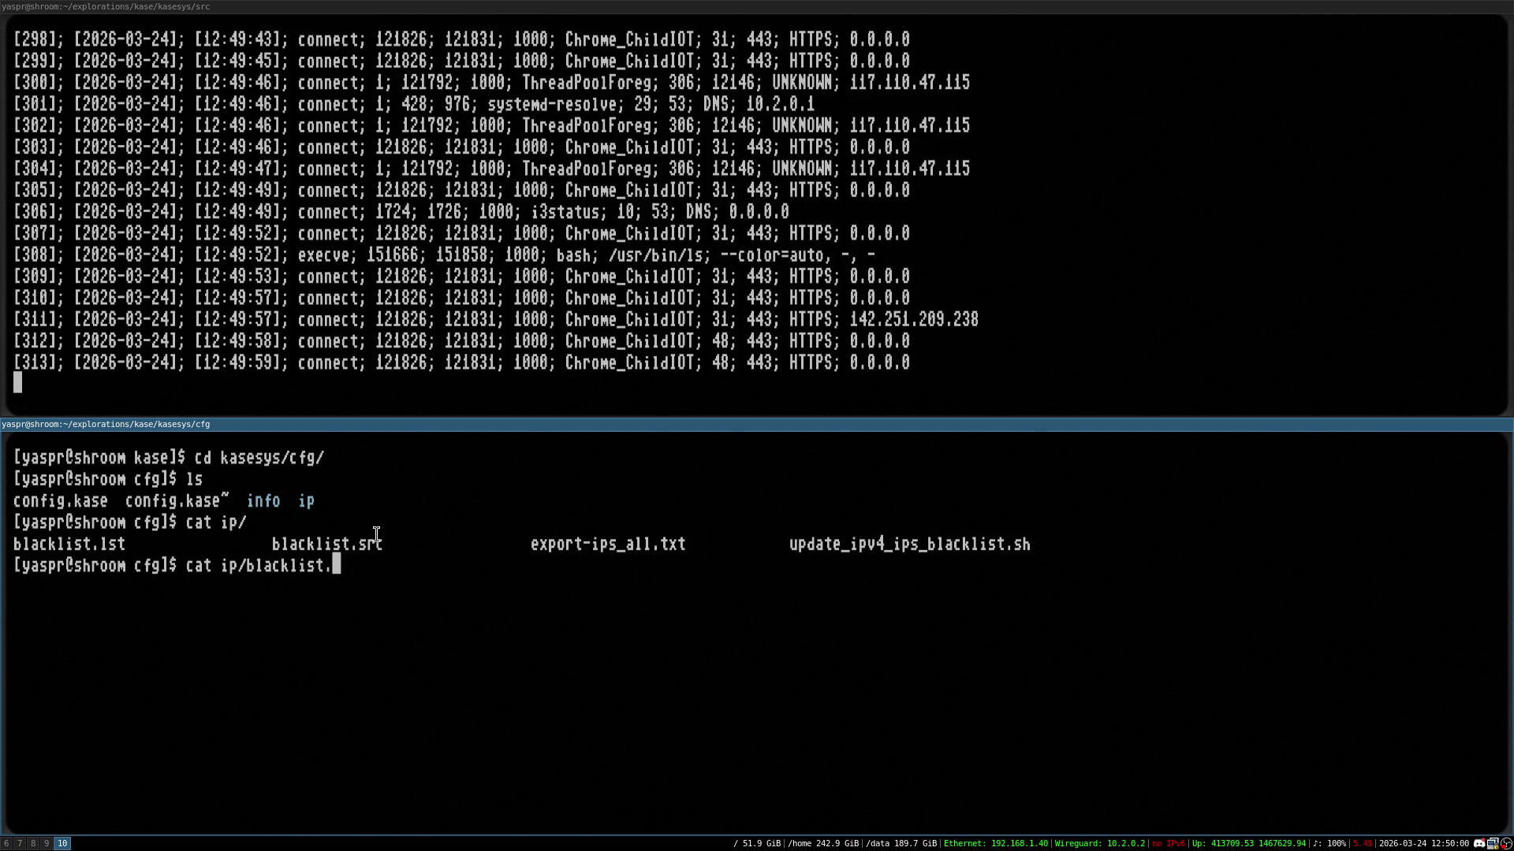
pyautogui.write('l')
pyautogui.press('Tab')
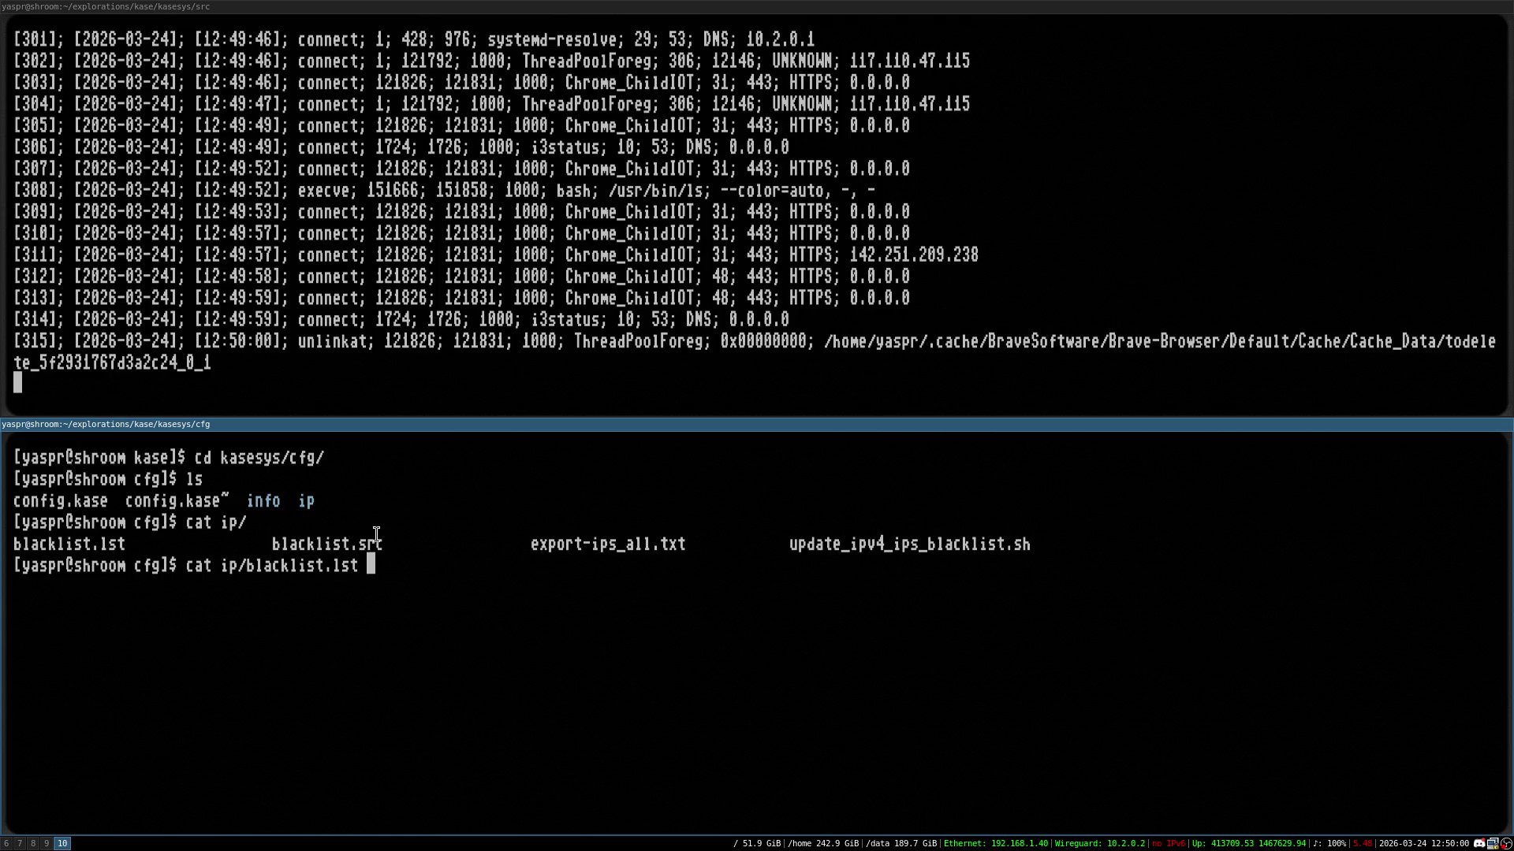
pyautogui.hotkey('ctrl', 'l')
pyautogui.press('Return')
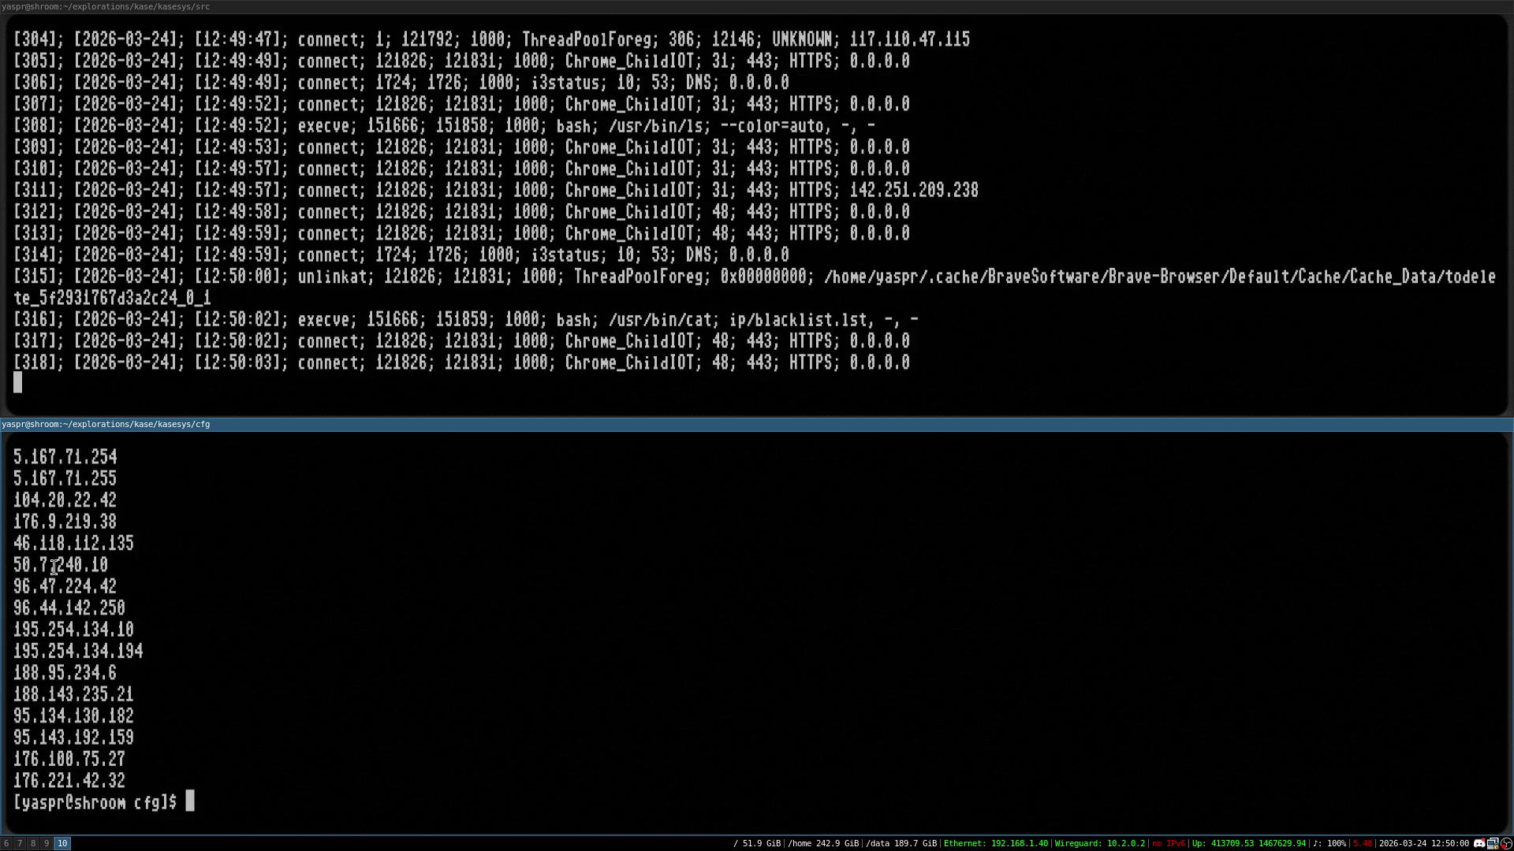
pyautogui.doubleClick(54, 566)
pyautogui.press('super+c')
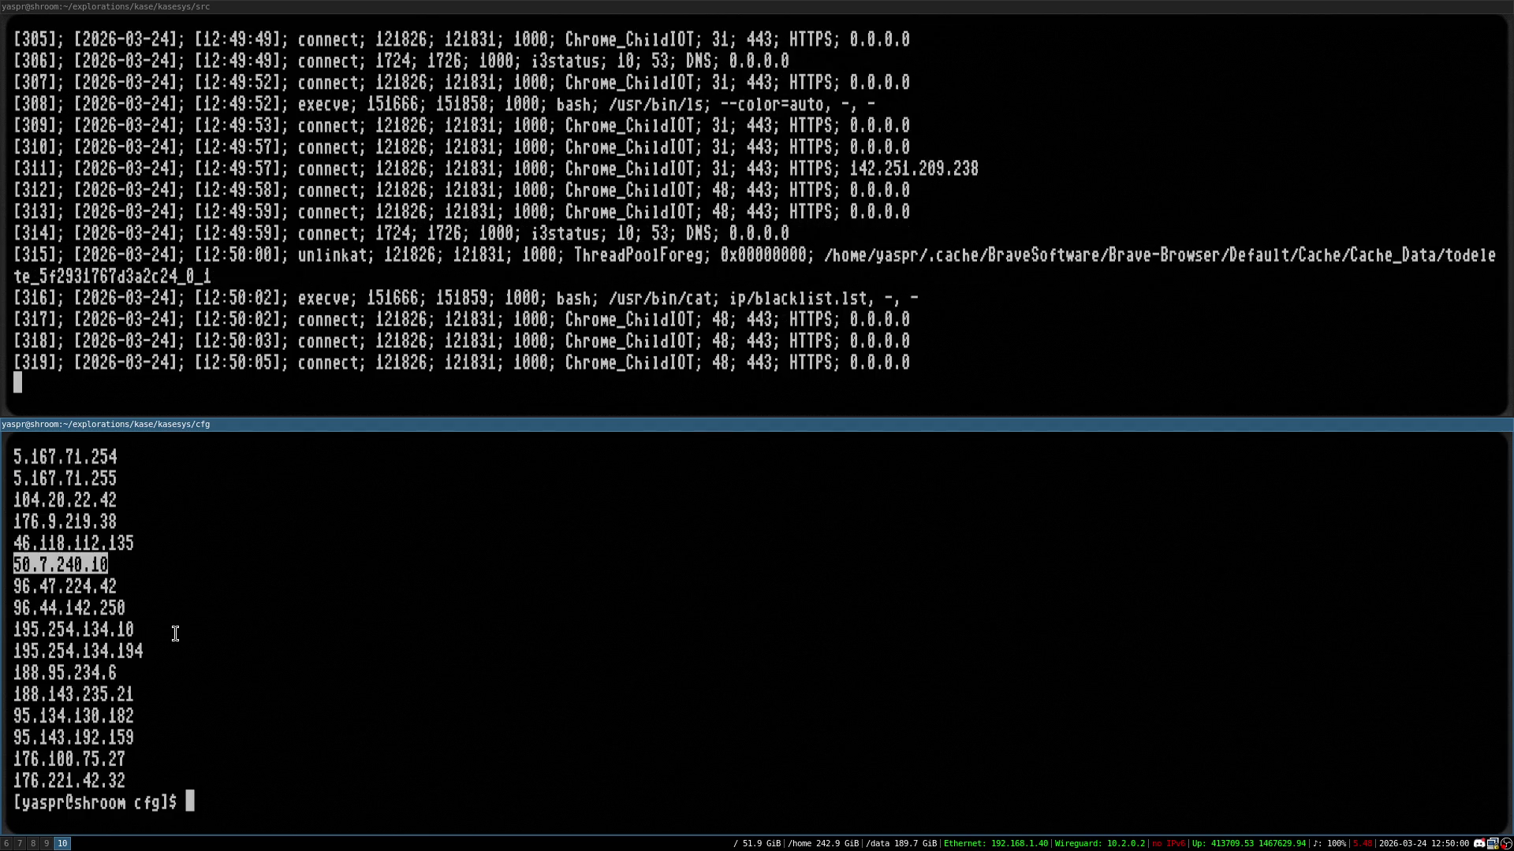
pyautogui.write('ping -c 1')
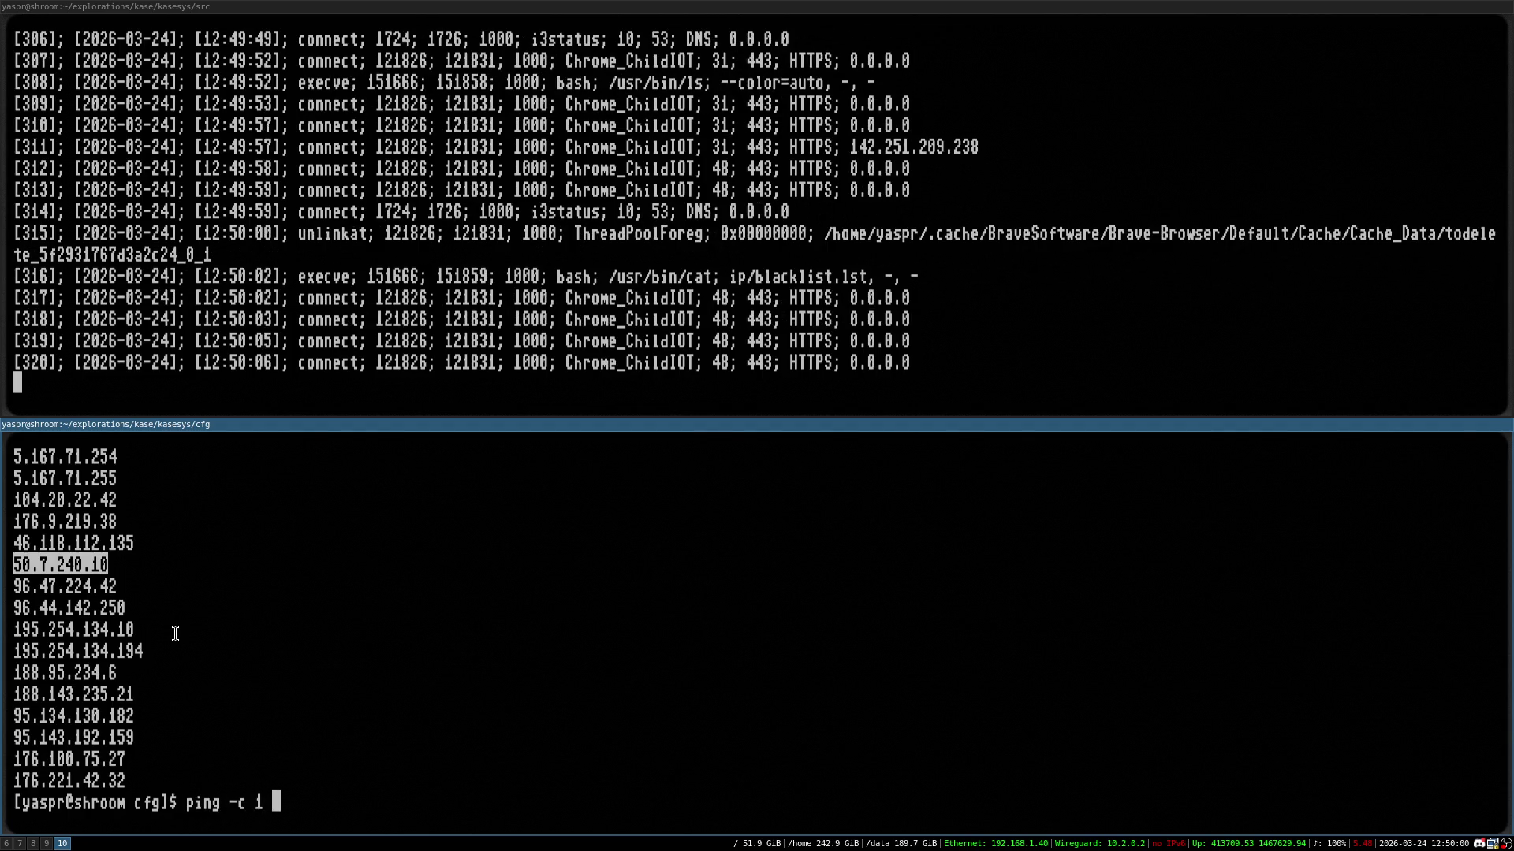
# Ping blacklisted address 50.7.240.10 once and pick out the flagged log line [368]
pyautogui.middleClick(441, 697)
pyautogui.press('Return')
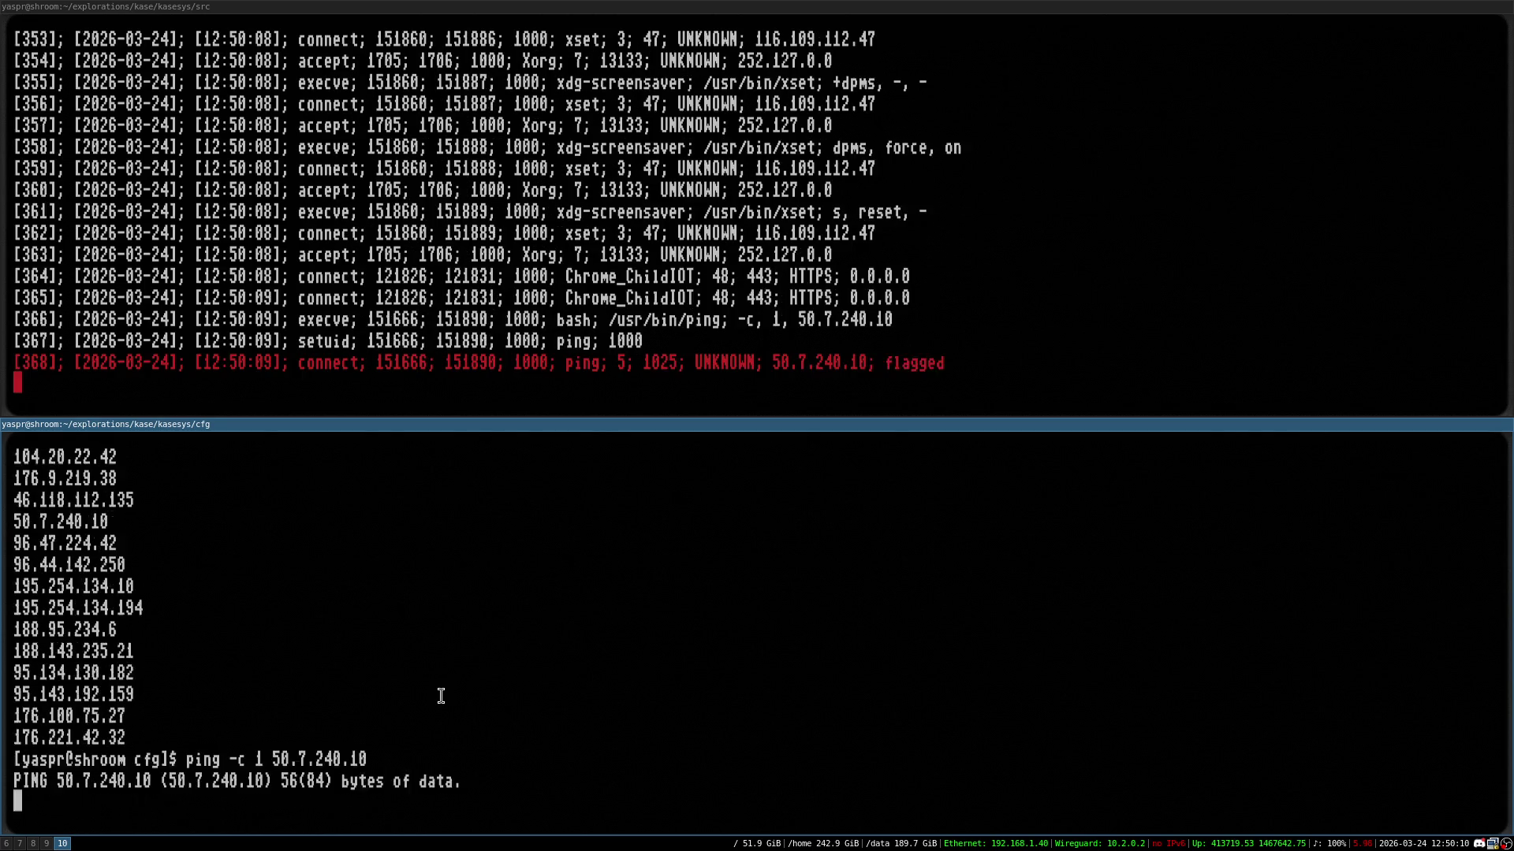
pyautogui.tripleClick(522, 316)
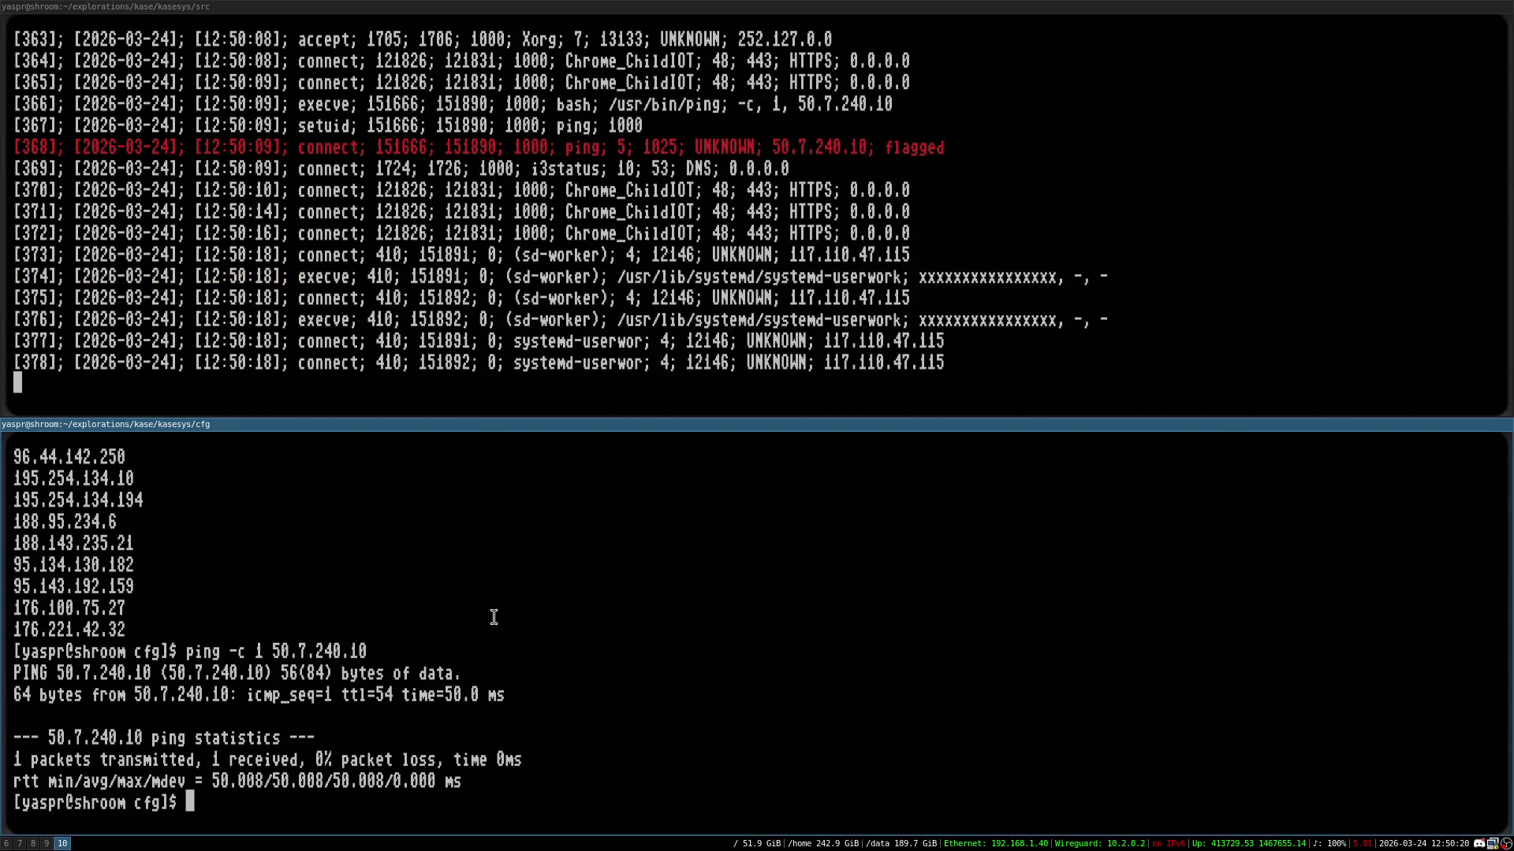
pyautogui.scroll(1, 490, 615)
pyautogui.scroll(2, 646, 295)
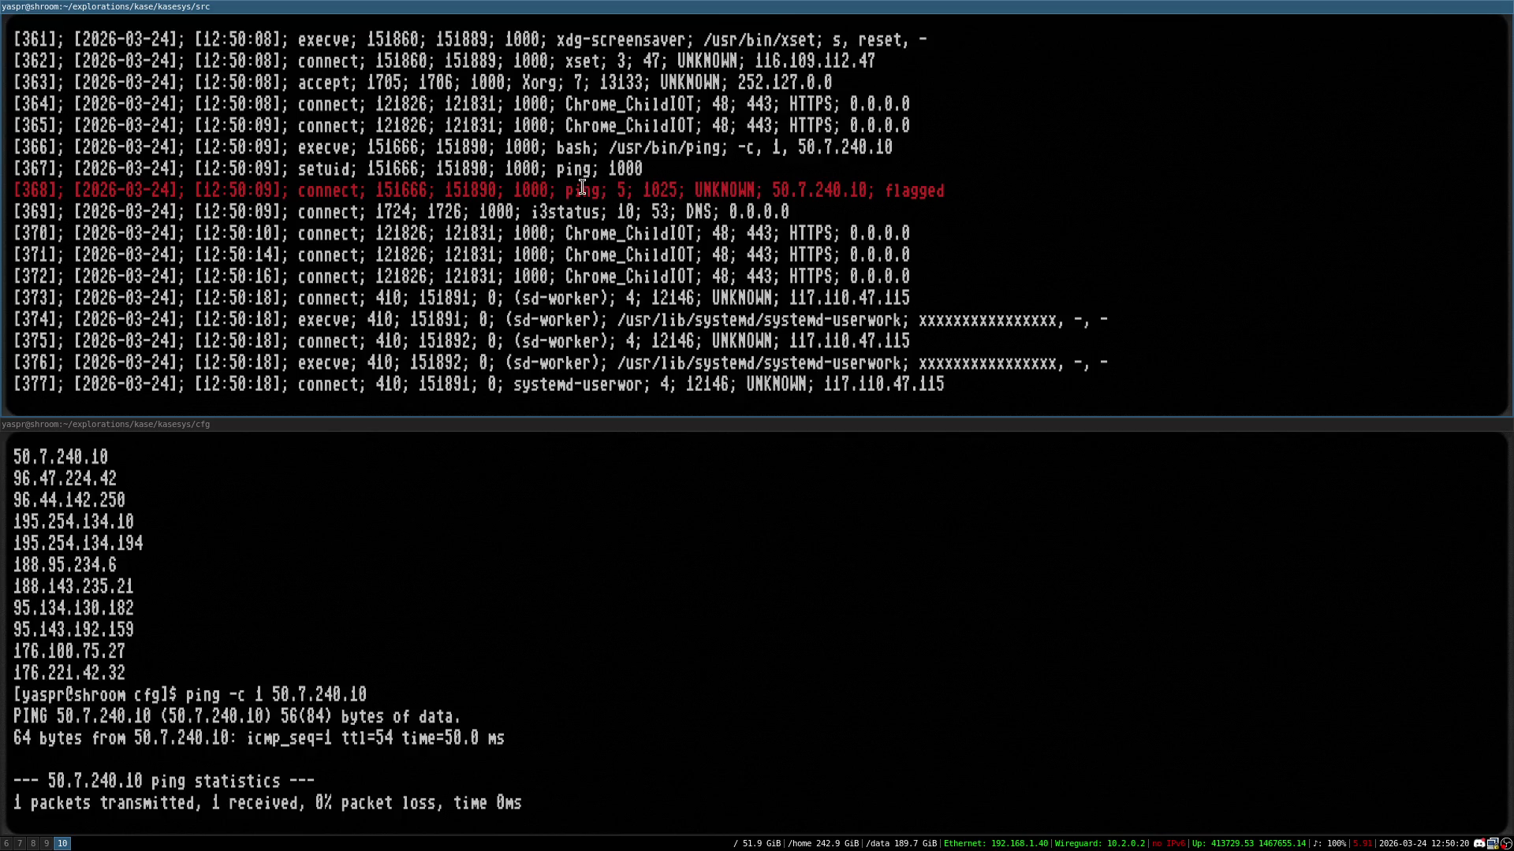
# Inspect log lines [366]–[368]: the ping execve, the setuid call and user id 1000
pyautogui.doubleClick(594, 189)
pyautogui.click(587, 193)
pyautogui.tripleClick(580, 168)
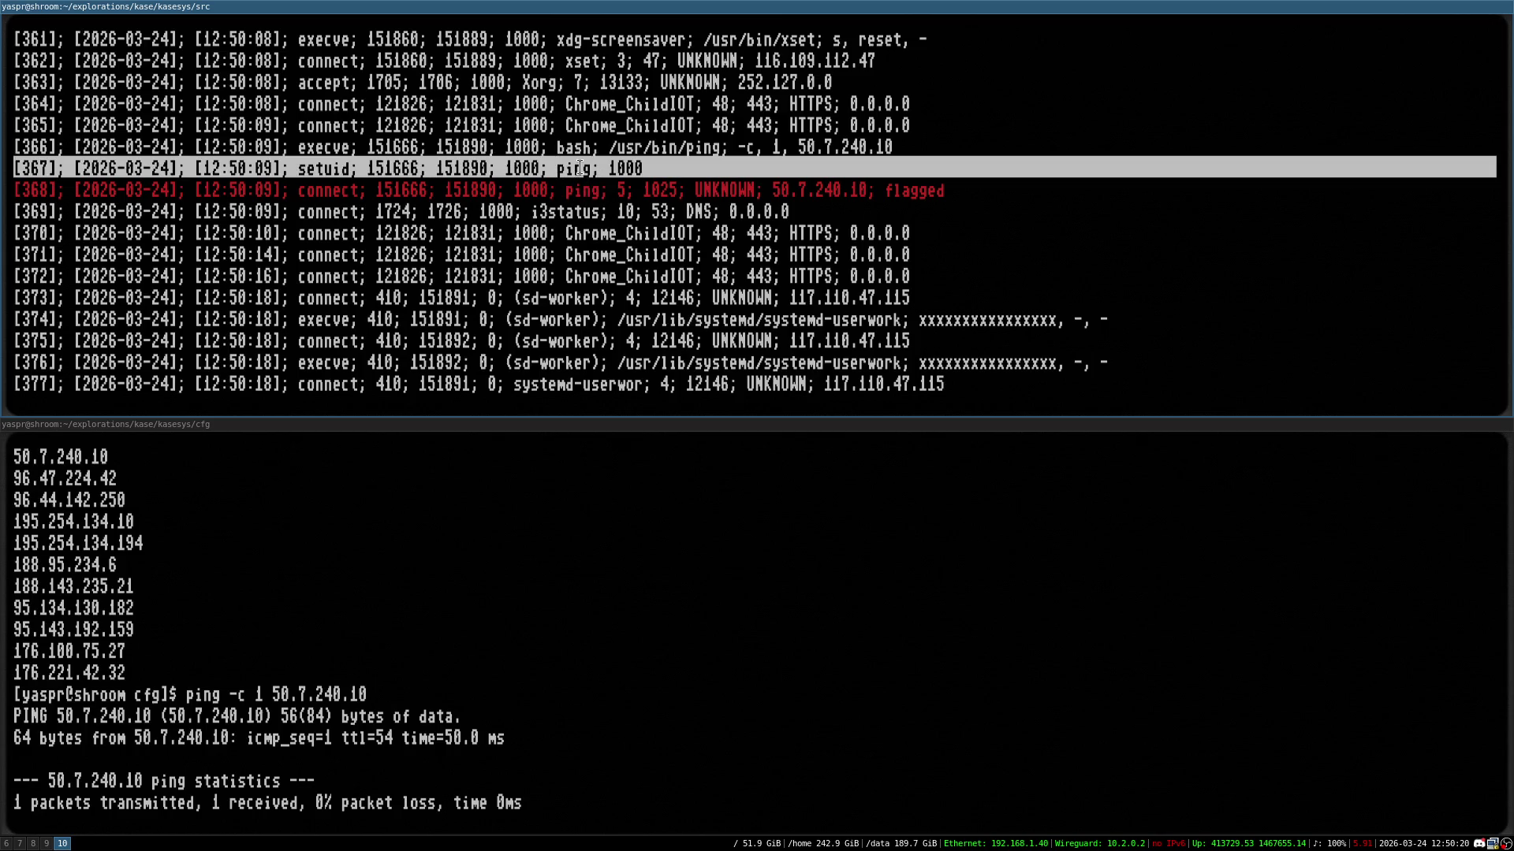
pyautogui.tripleClick(321, 146)
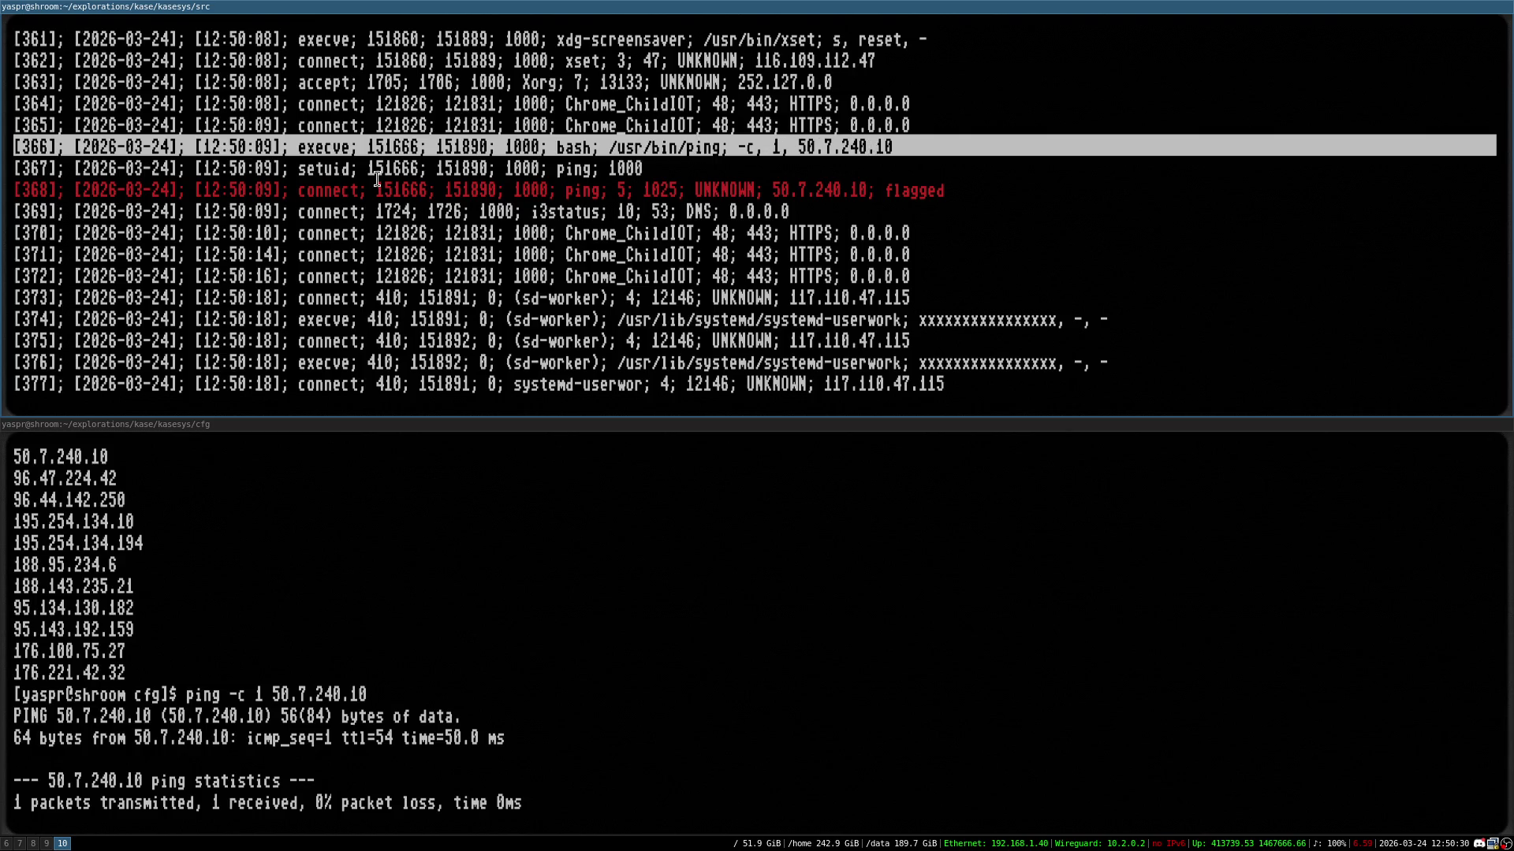
pyautogui.doubleClick(344, 169)
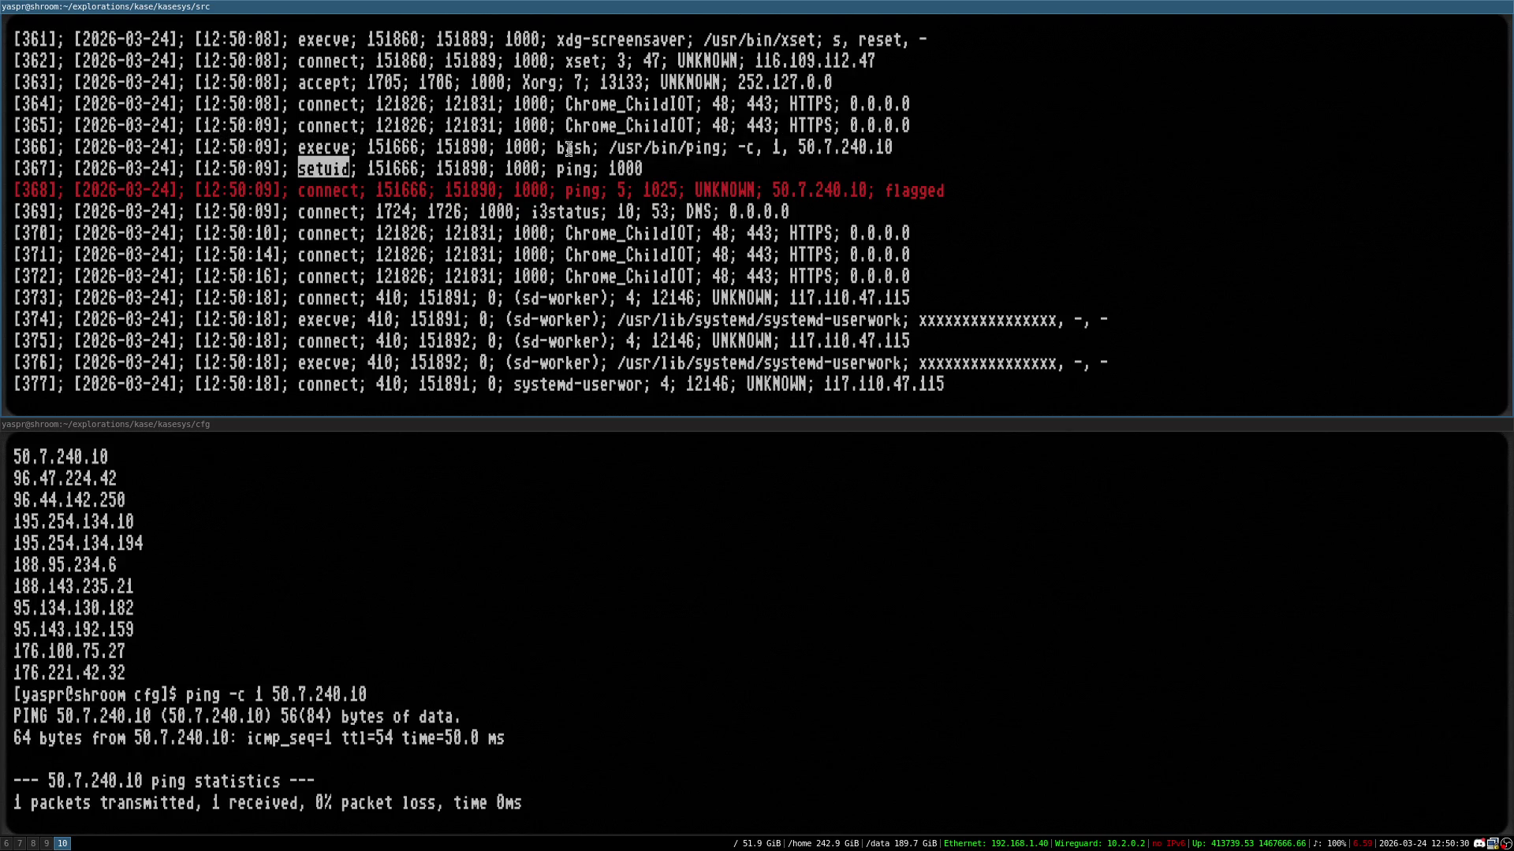
pyautogui.doubleClick(626, 168)
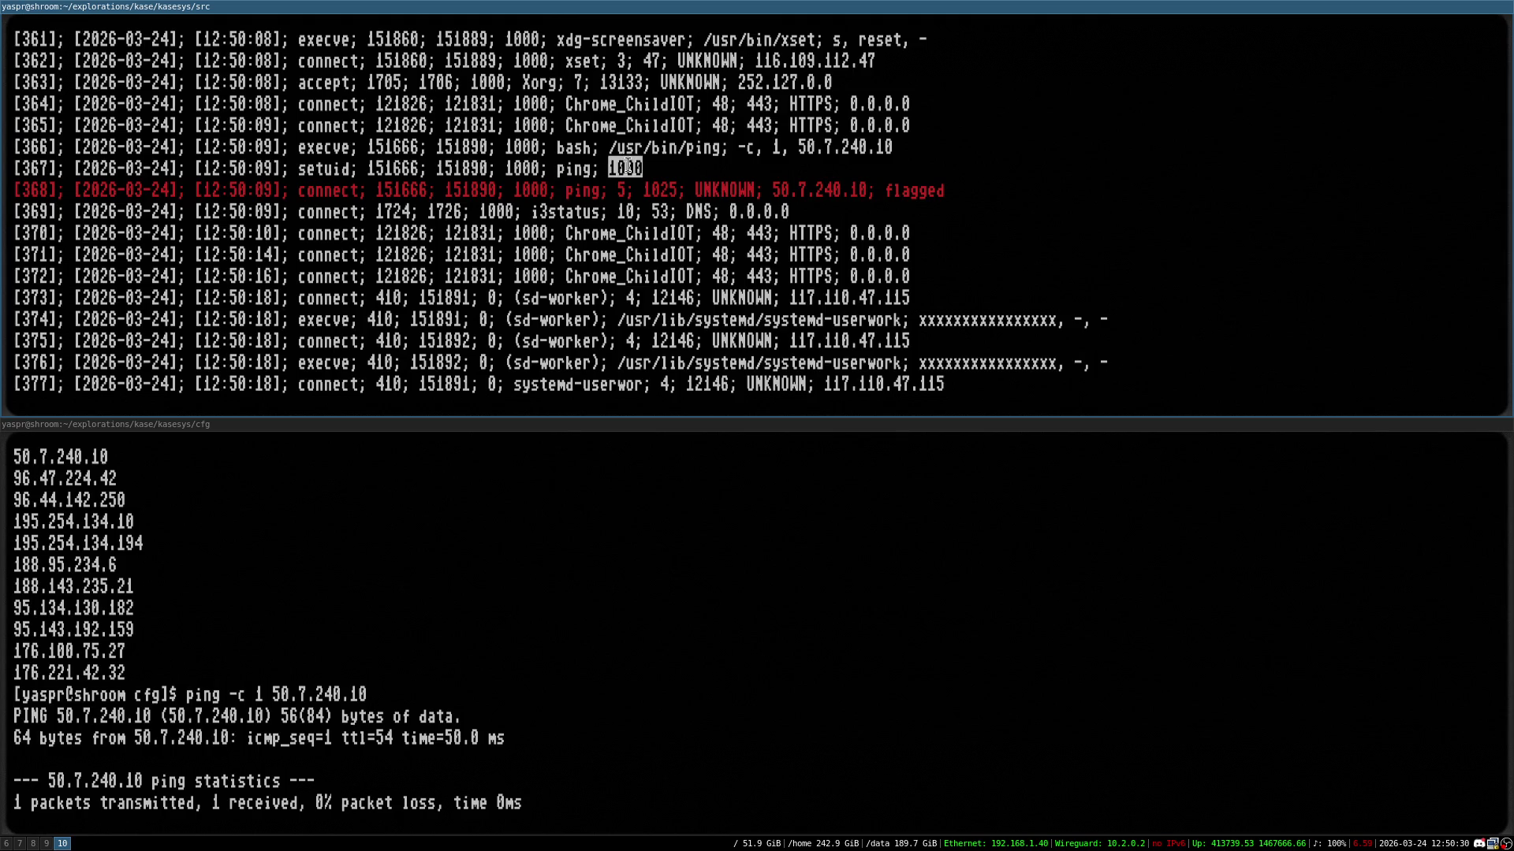
pyautogui.click(596, 162)
pyautogui.tripleClick(329, 192)
pyautogui.click(513, 190)
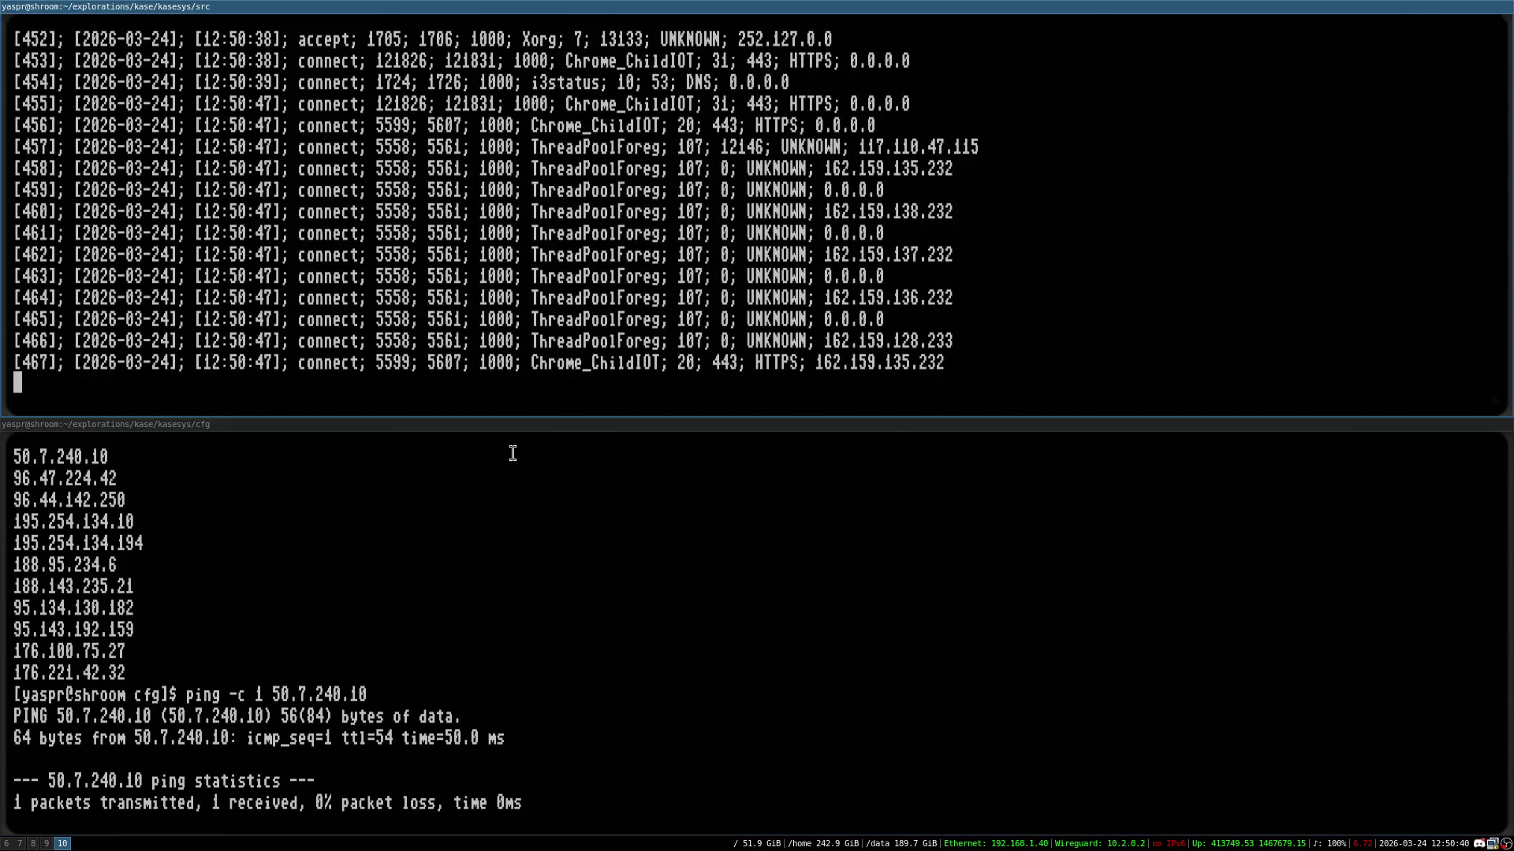
# Exit both terminals, stopping the log monitor, and go back to the Excalidraw workspace 6
pyautogui.click(511, 549)
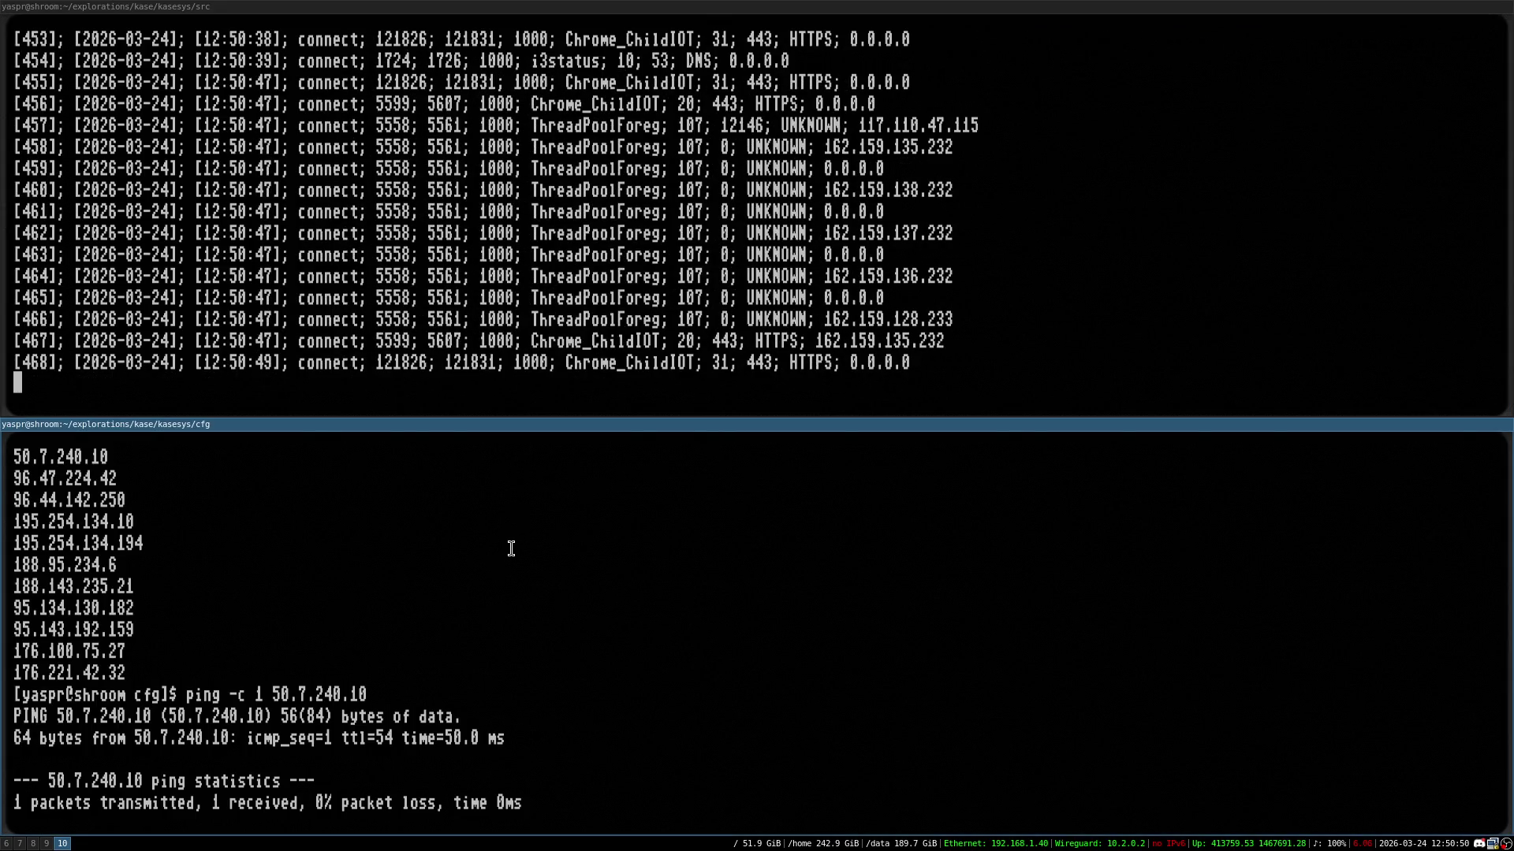
pyautogui.write('exit')
pyautogui.press('Return')
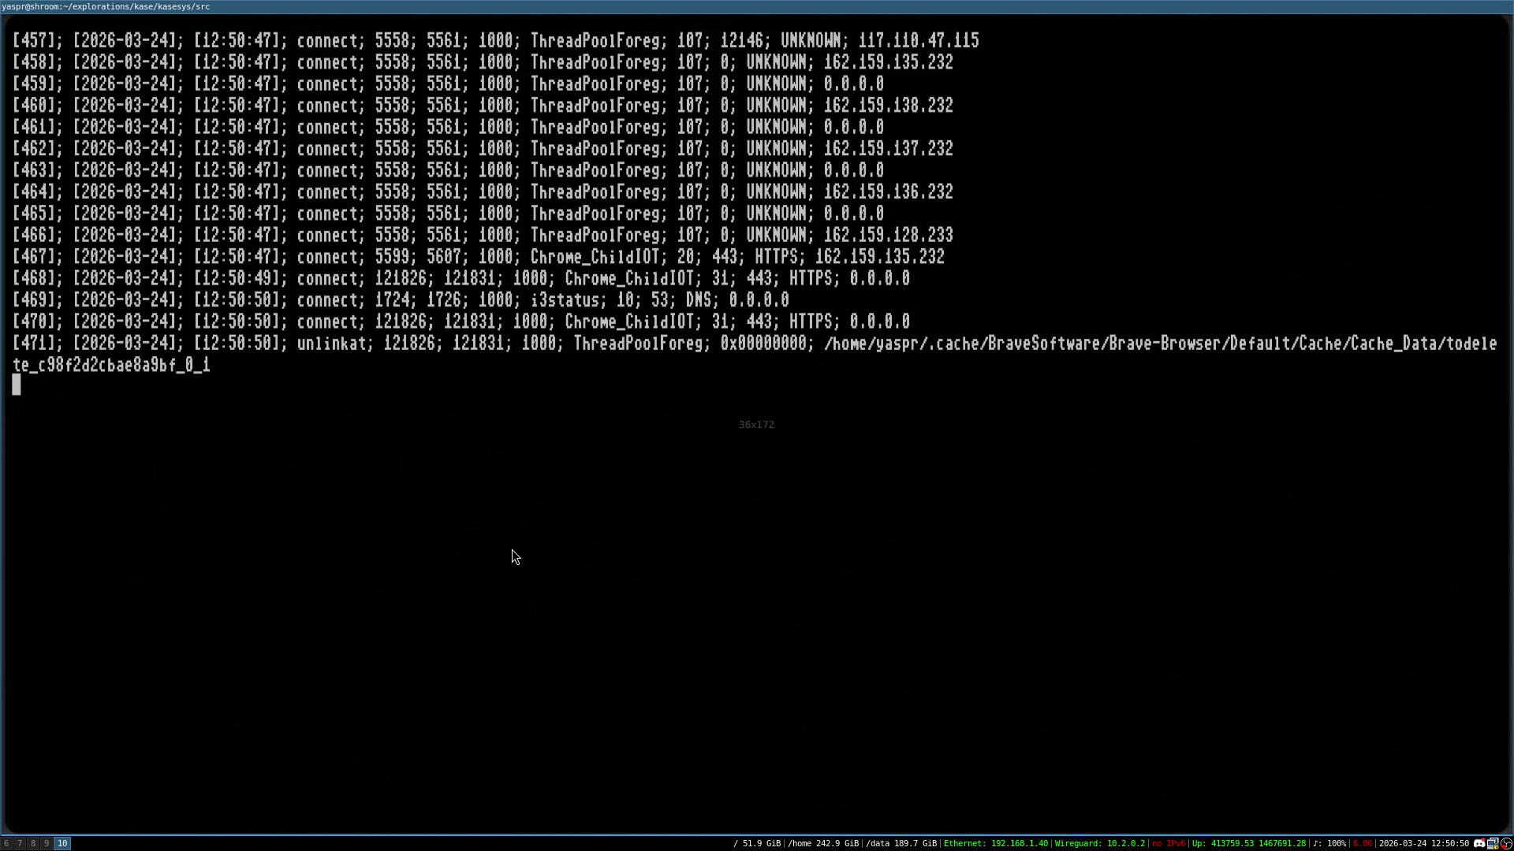
pyautogui.hotkey('ctrl', 'c')
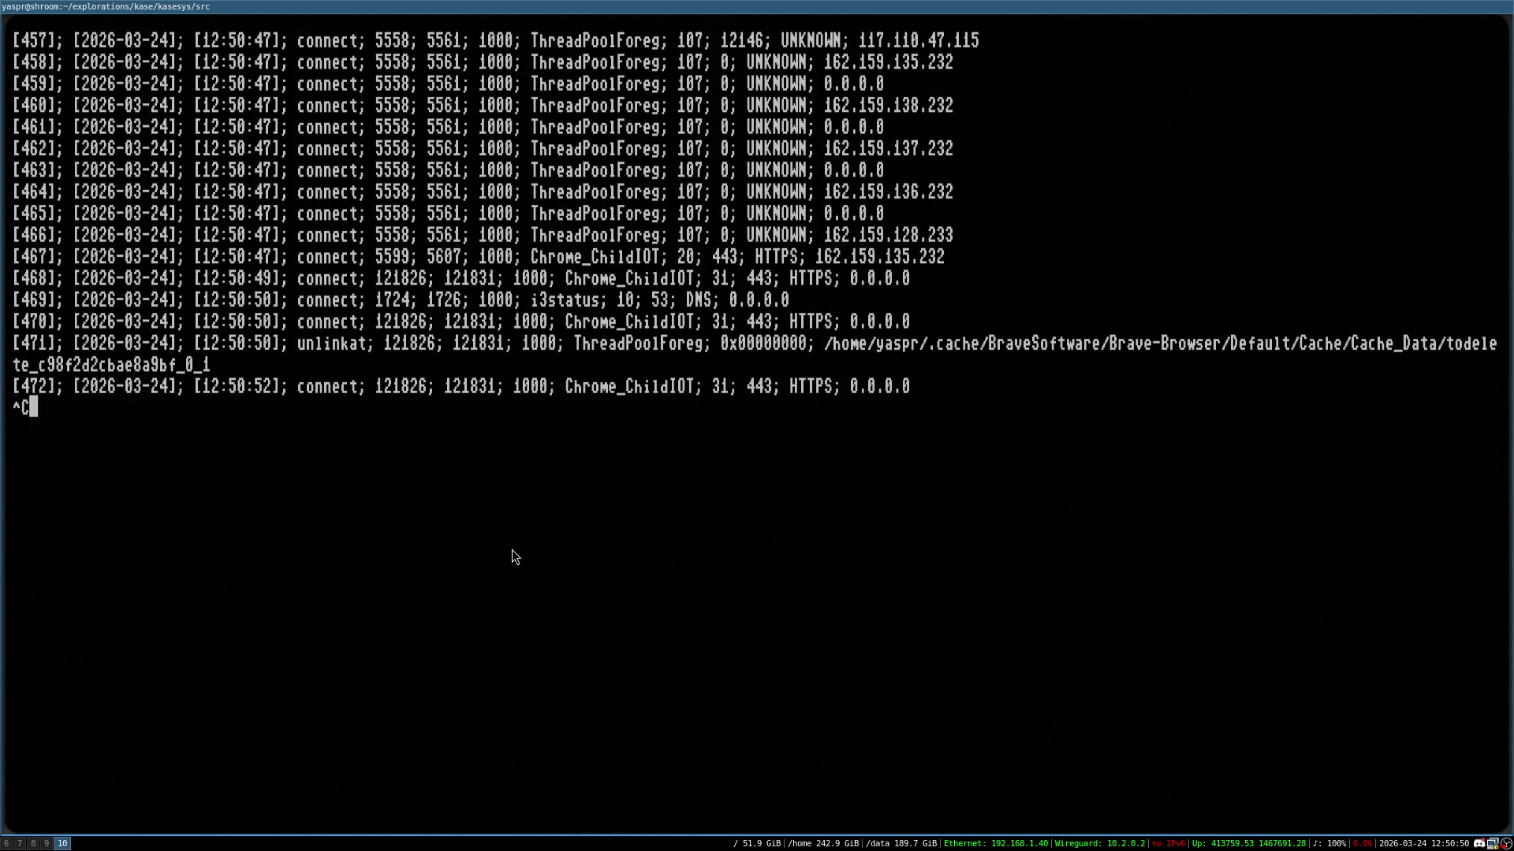
pyautogui.hotkey('ctrl', 'l')
pyautogui.hotkey('ctrl', 'l')
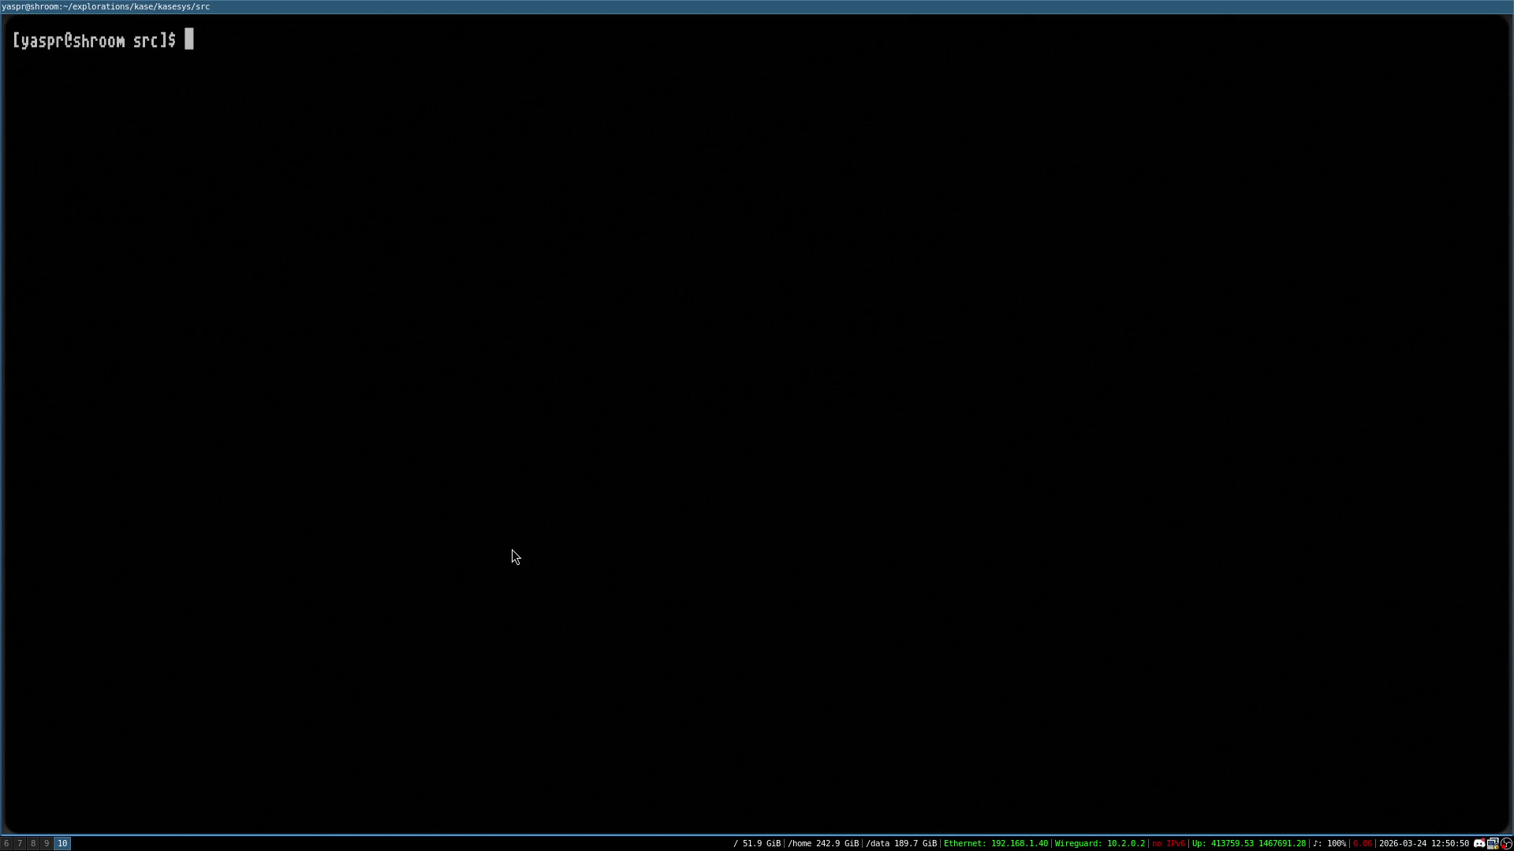
pyautogui.write('exit')
pyautogui.press('Return')
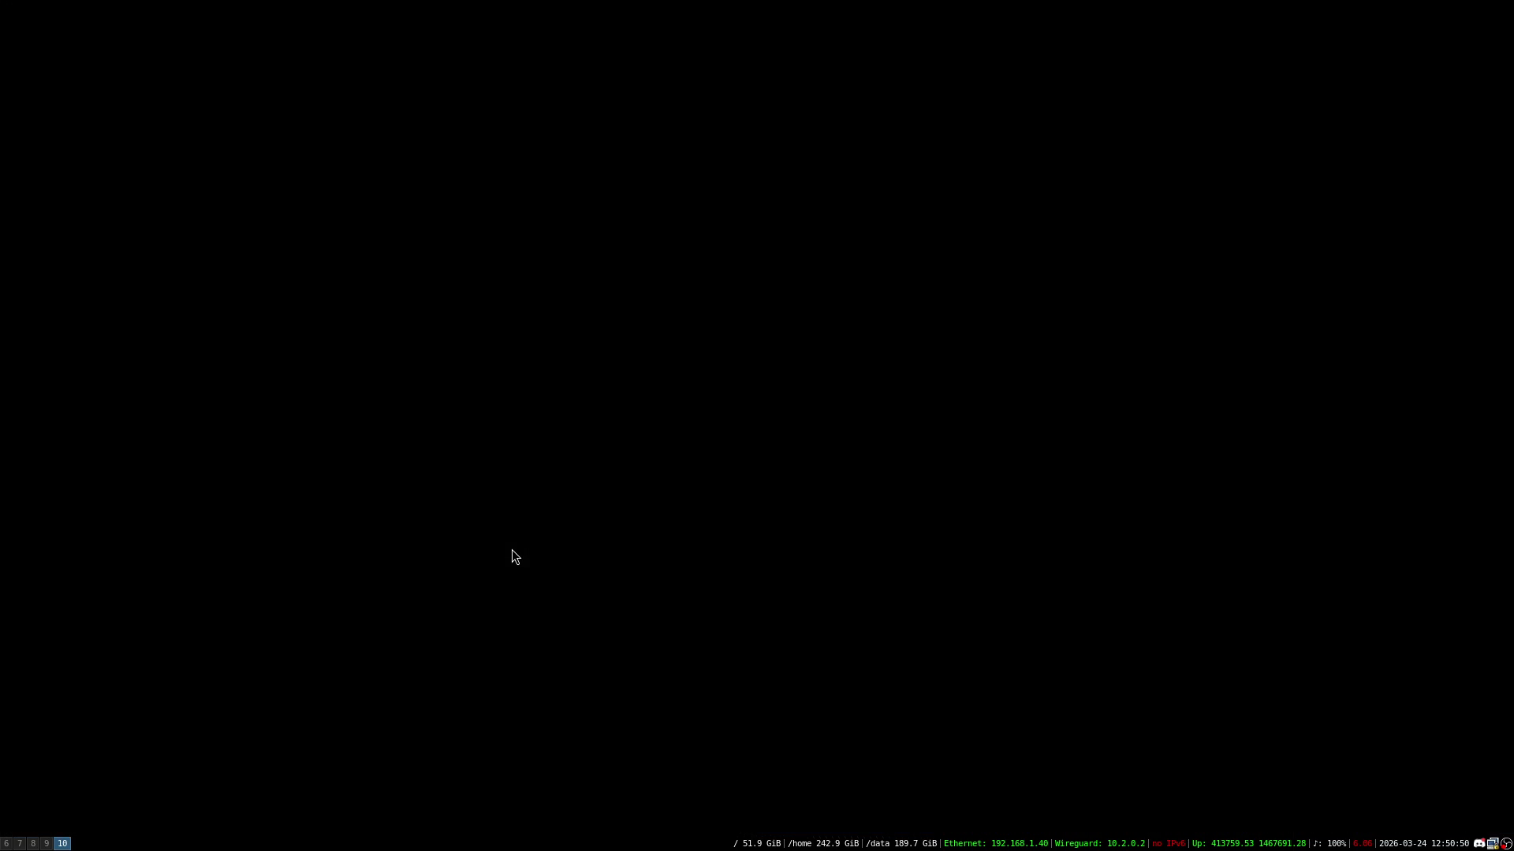
pyautogui.press('super+6')
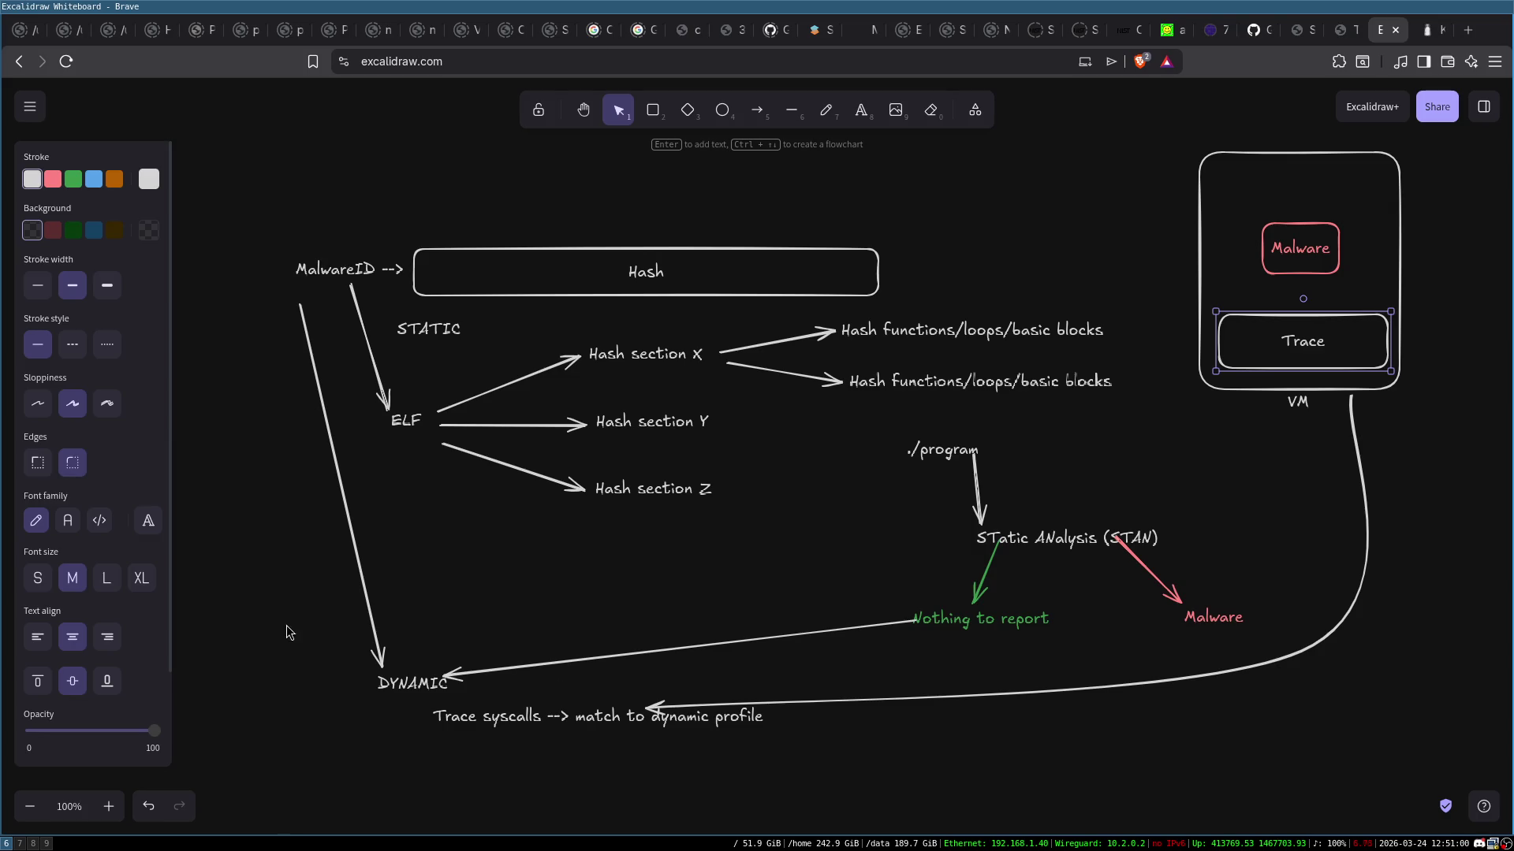
pyautogui.moveTo(286, 630)
pyautogui.mouseDown()
pyautogui.moveTo(777, 737)
pyautogui.moveTo(836, 796)
pyautogui.mouseUp()
pyautogui.click(504, 754)
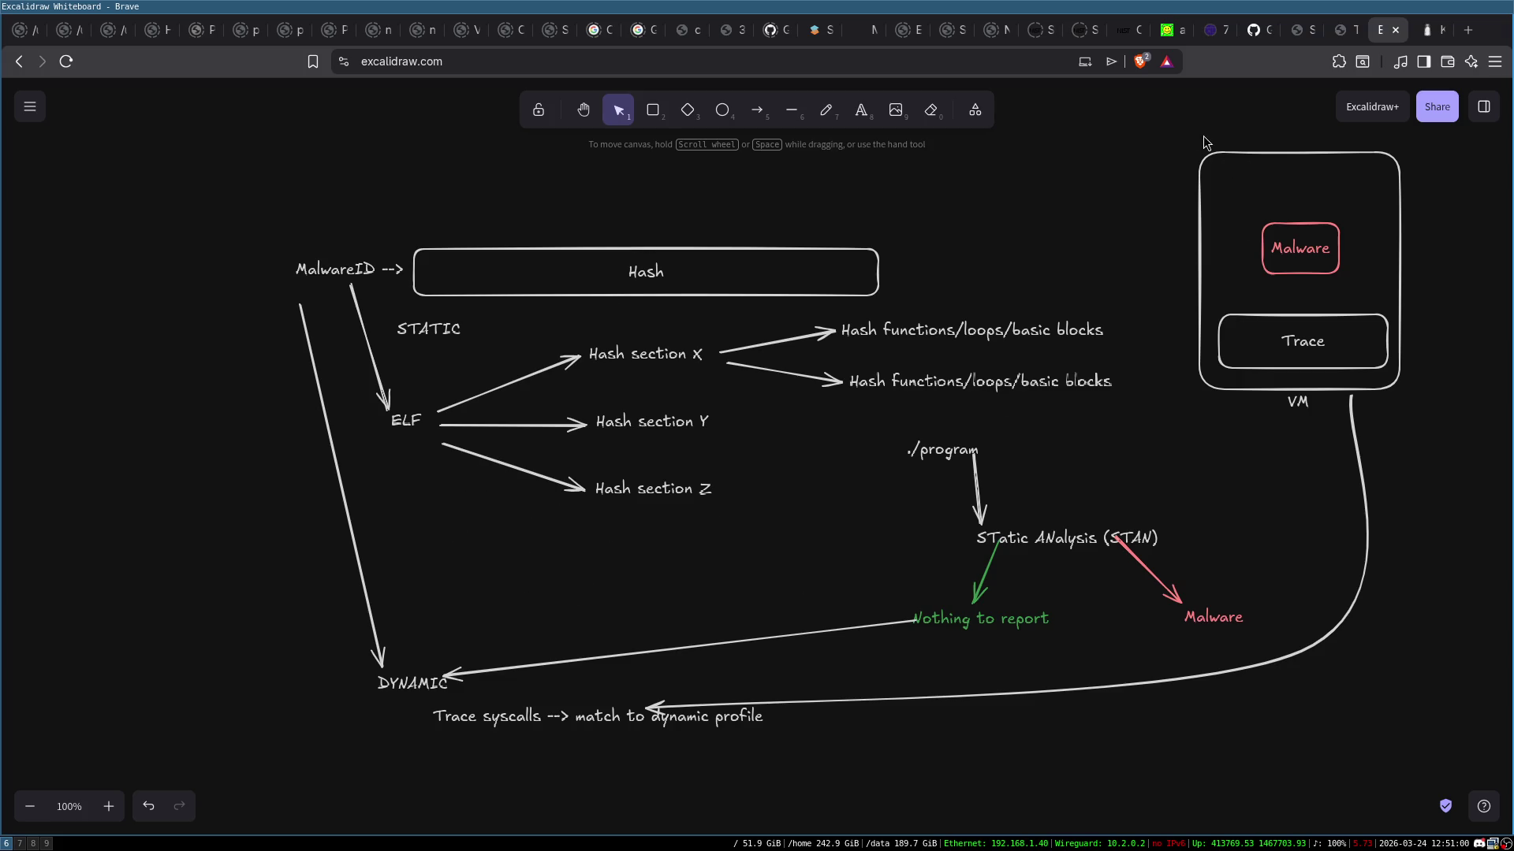
pyautogui.click(1332, 333)
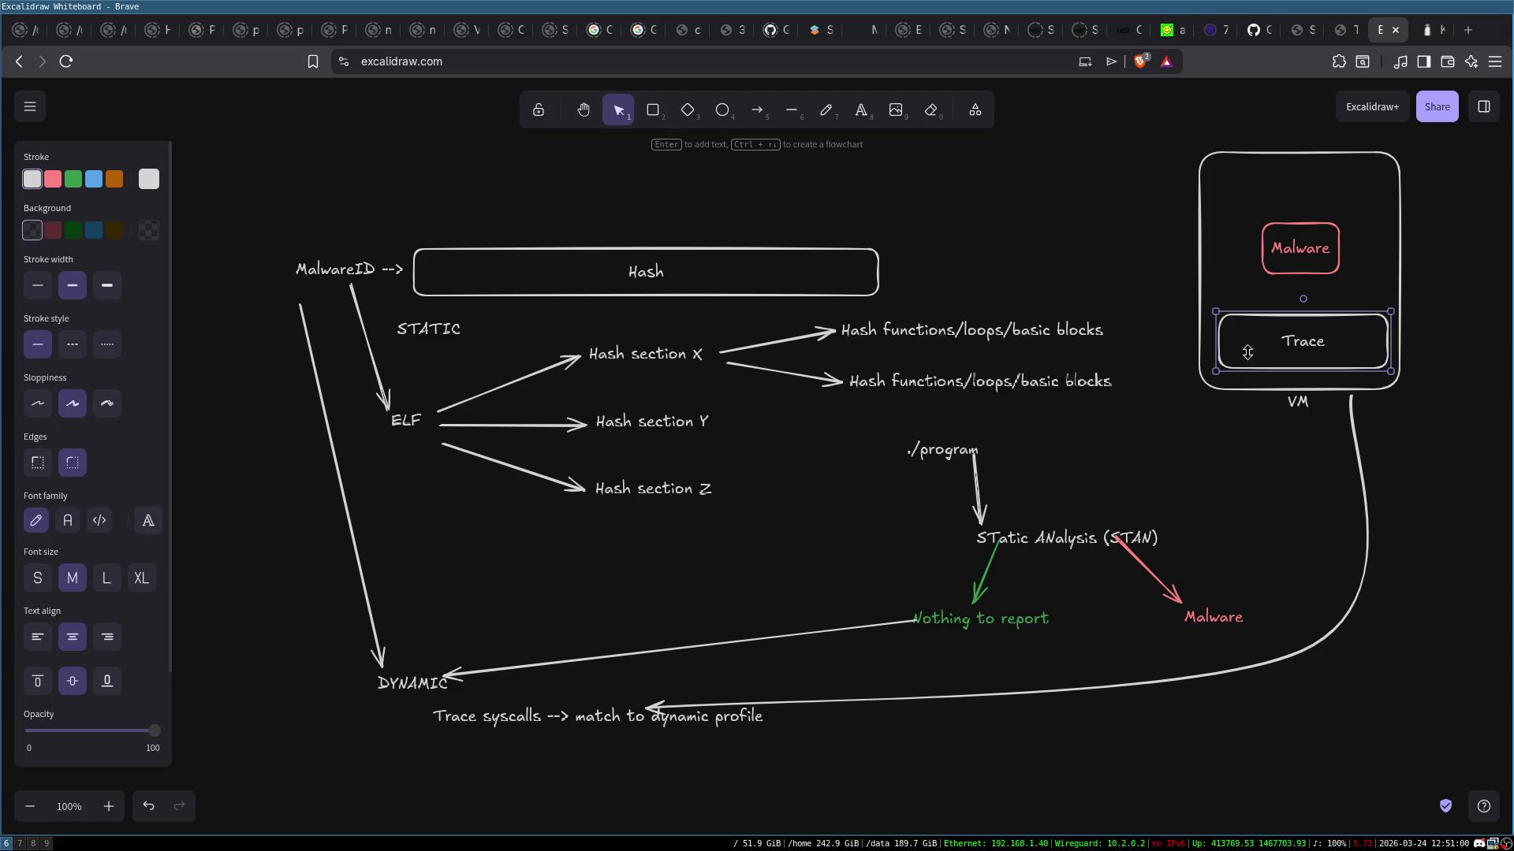
pyautogui.click(533, 575)
pyautogui.moveTo(300, 635)
pyautogui.mouseDown()
pyautogui.moveTo(746, 705)
pyautogui.moveTo(954, 798)
pyautogui.mouseUp()
pyautogui.click(344, 696)
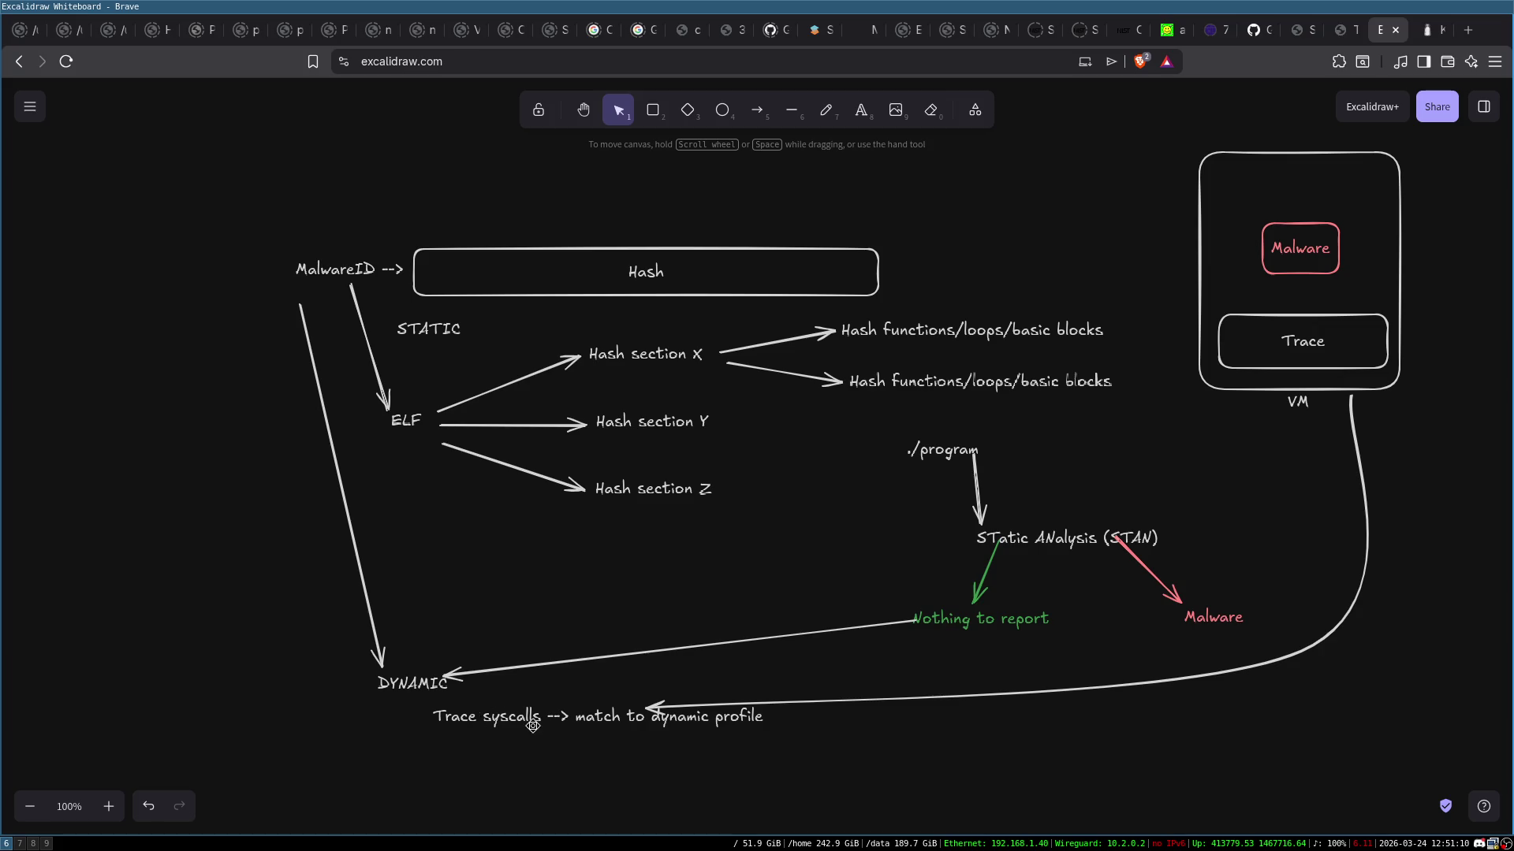
pyautogui.moveTo(343, 627)
pyautogui.mouseDown()
pyautogui.moveTo(500, 717)
pyautogui.moveTo(899, 811)
pyautogui.mouseUp()
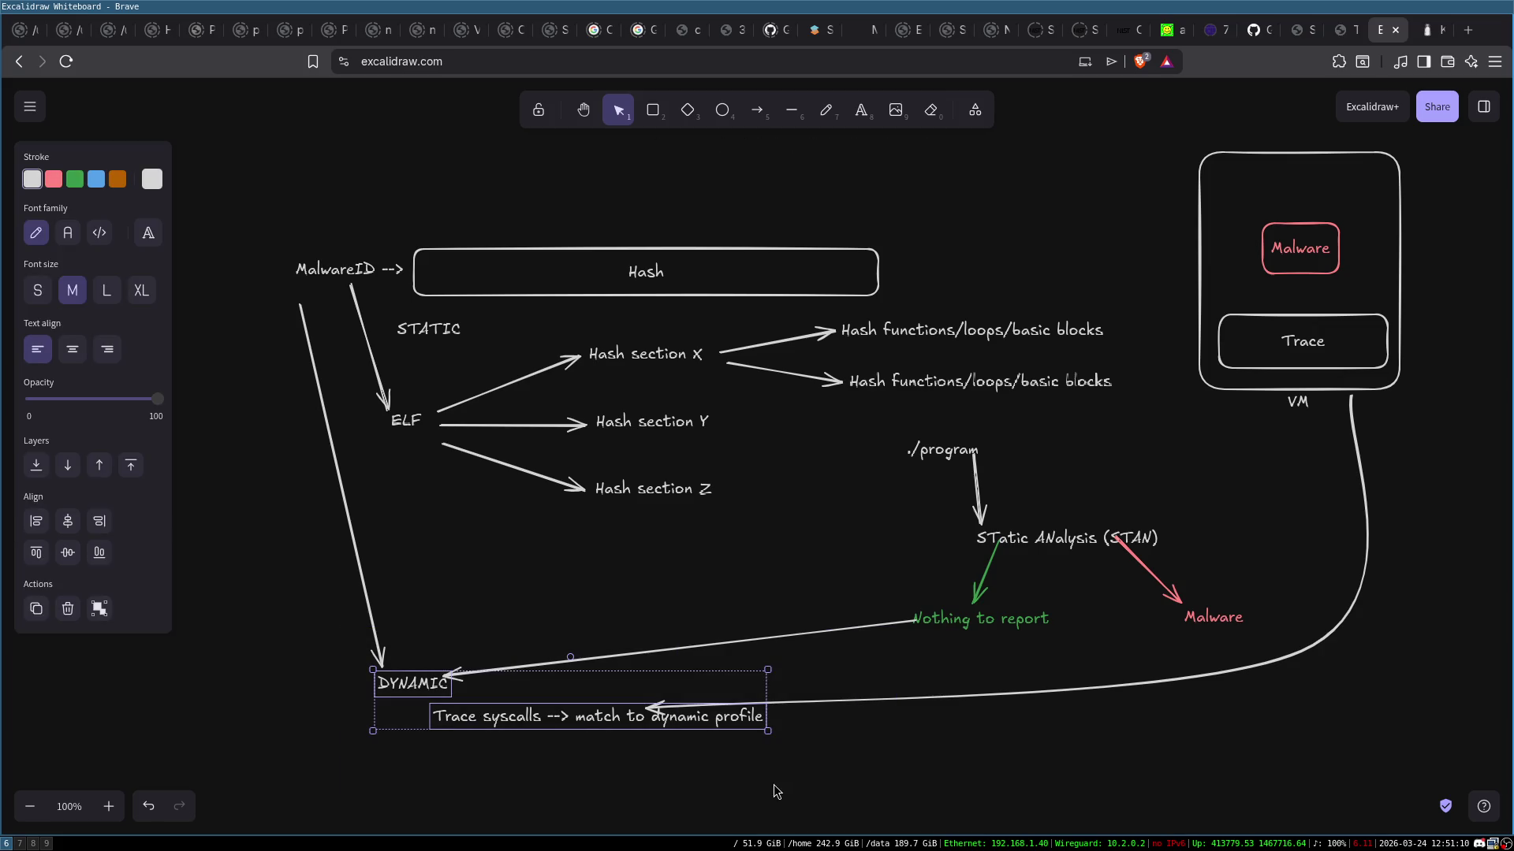
pyautogui.click(532, 782)
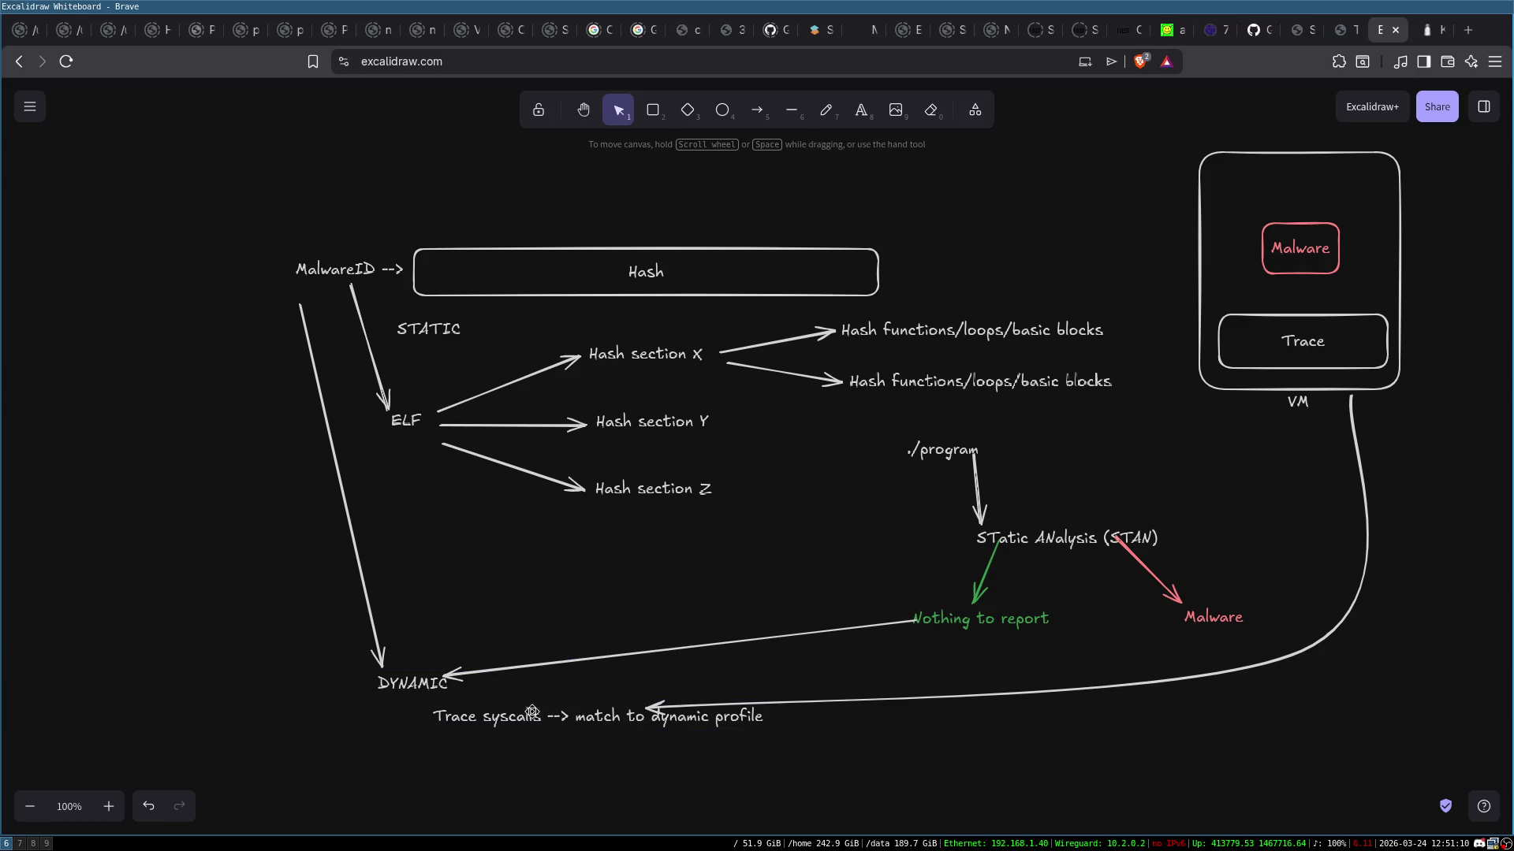
pyautogui.moveTo(363, 654); pyautogui.dragTo(828, 782)
pyautogui.click(828, 783)
pyautogui.click(1278, 246)
pyautogui.click(1262, 473)
pyautogui.click(1308, 345)
pyautogui.click(1265, 468)
pyautogui.click(1285, 354)
pyautogui.click(1306, 517)
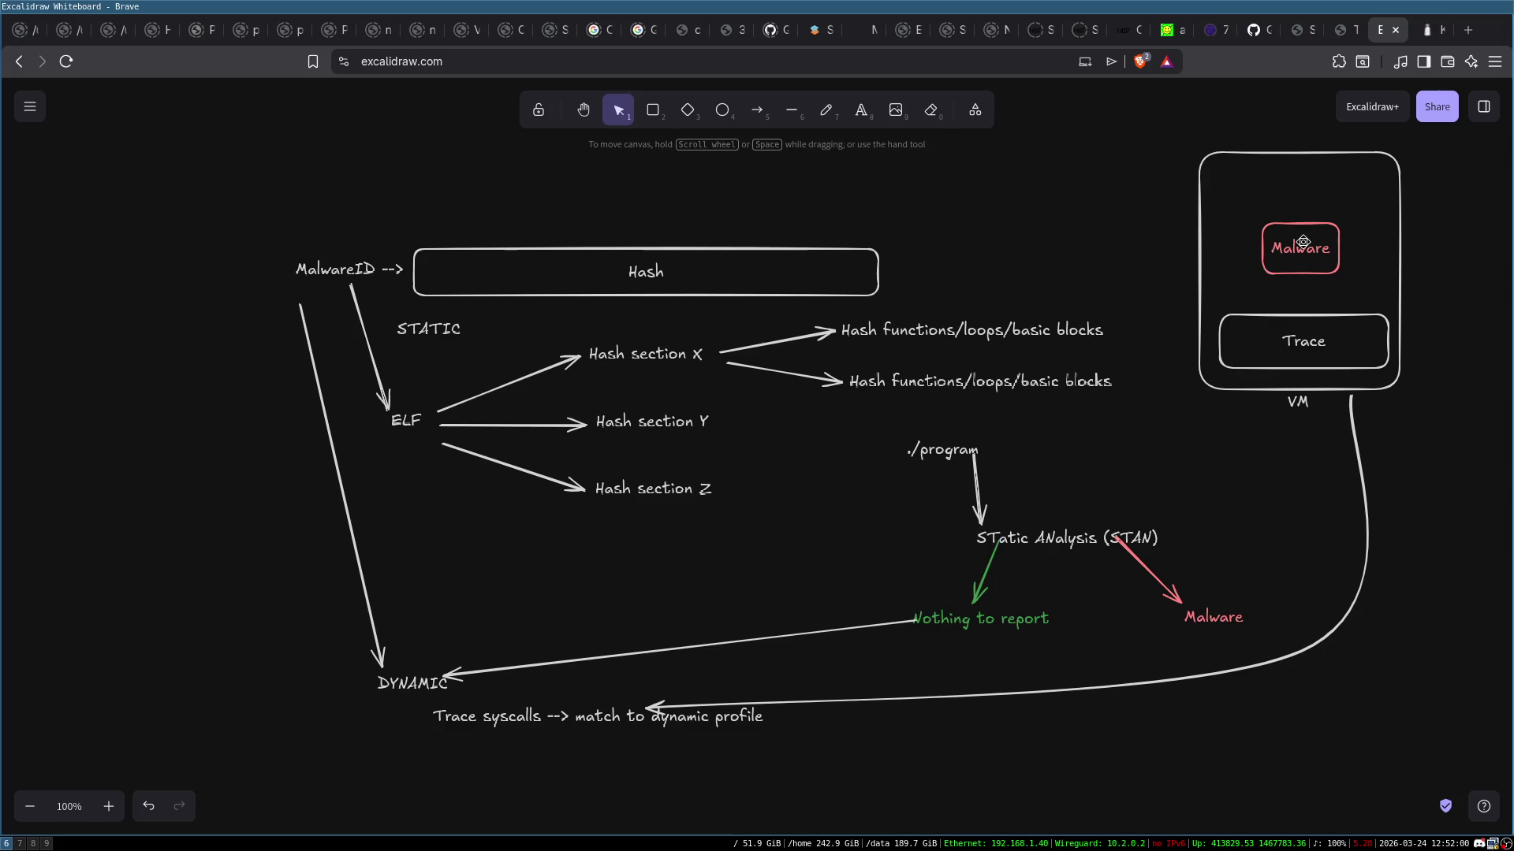
pyautogui.click(1285, 246)
pyautogui.click(1137, 219)
pyautogui.click(1297, 242)
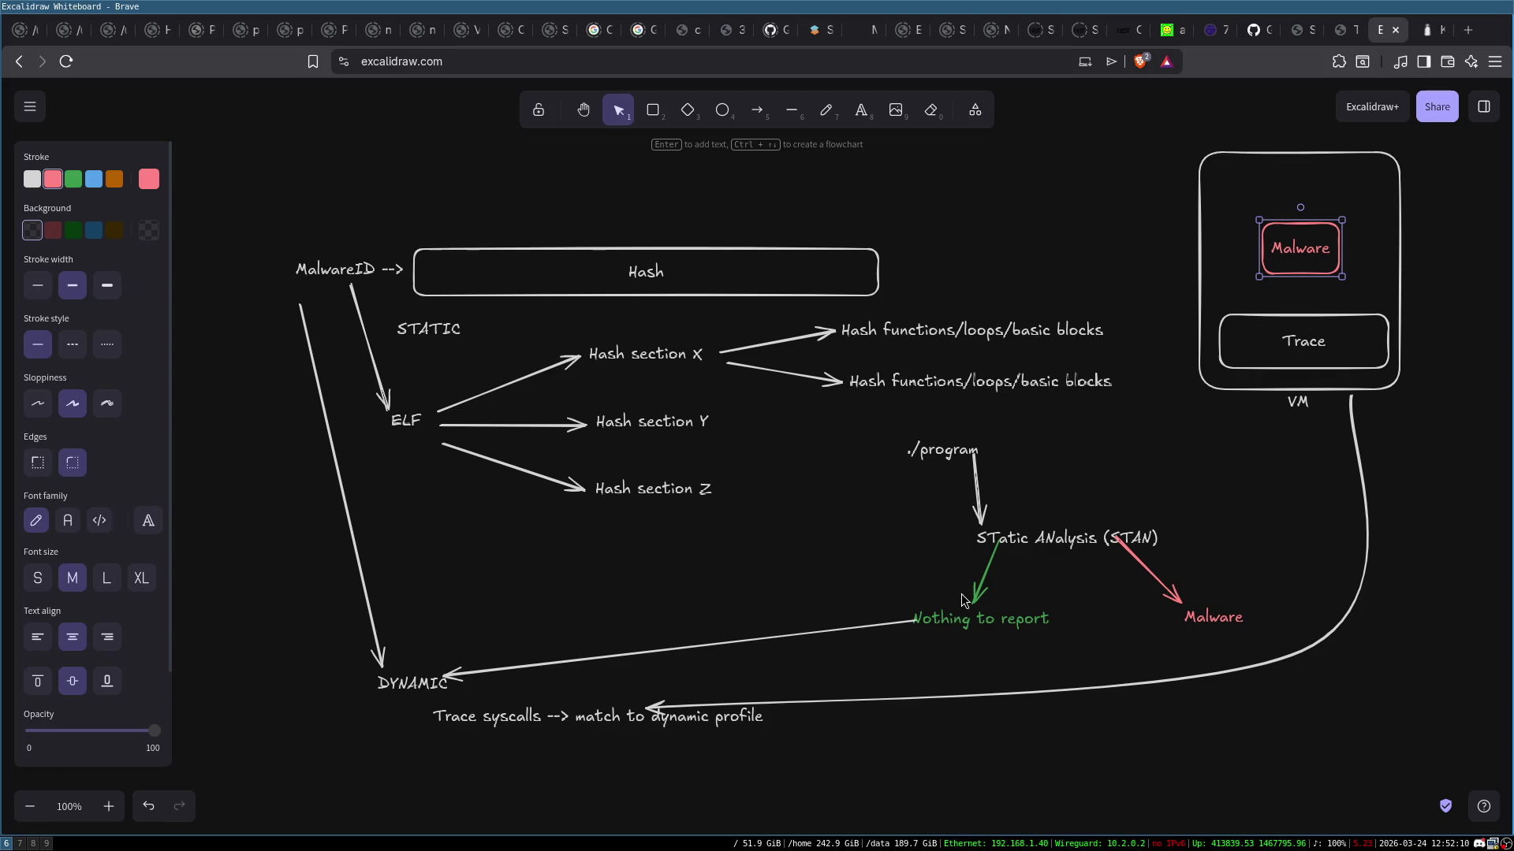
pyautogui.click(1228, 516)
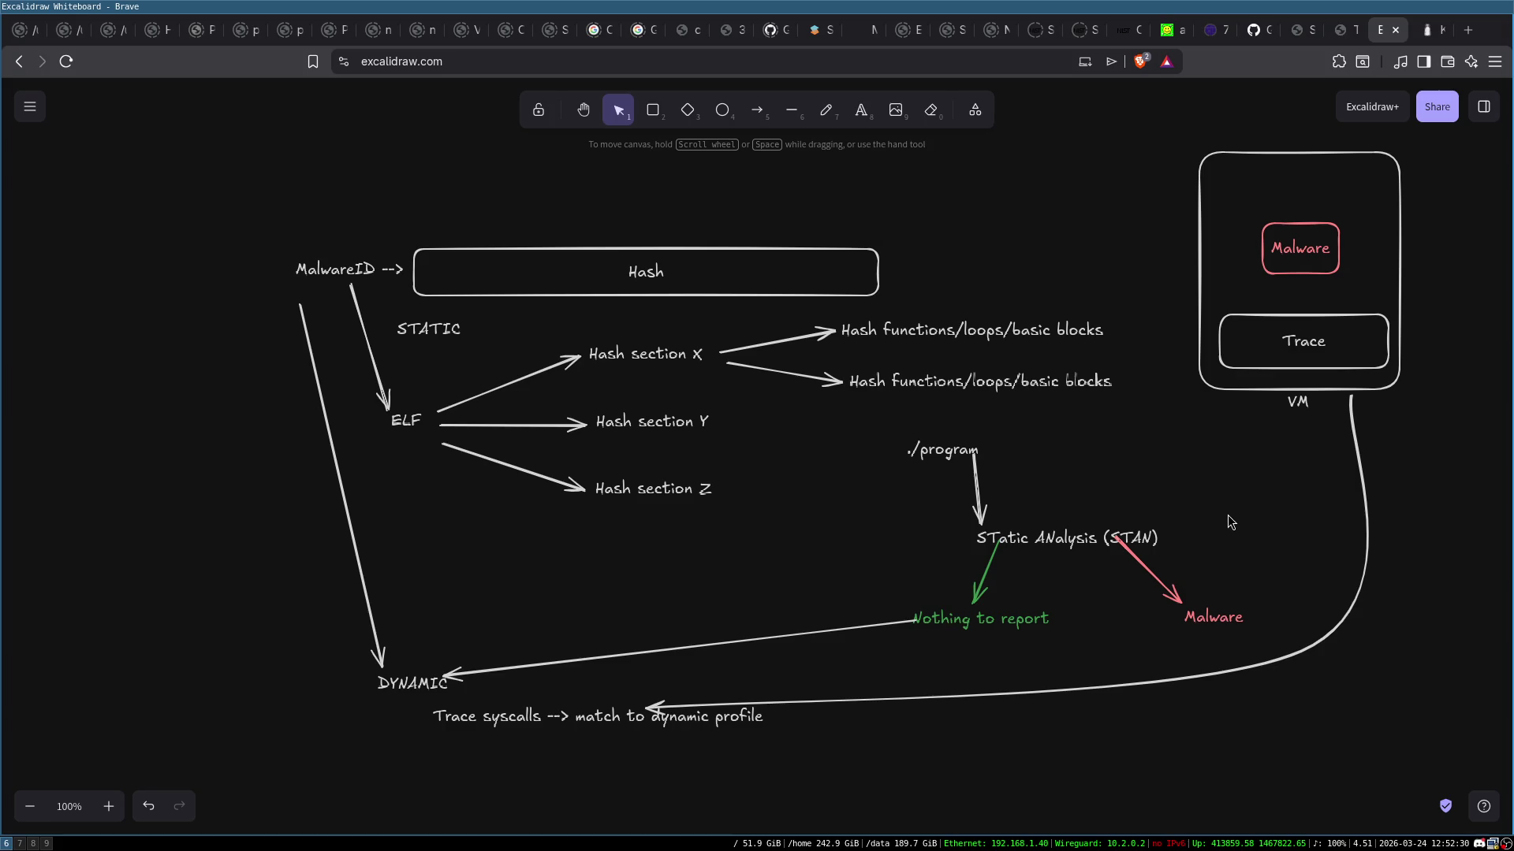
pyautogui.click(1303, 330)
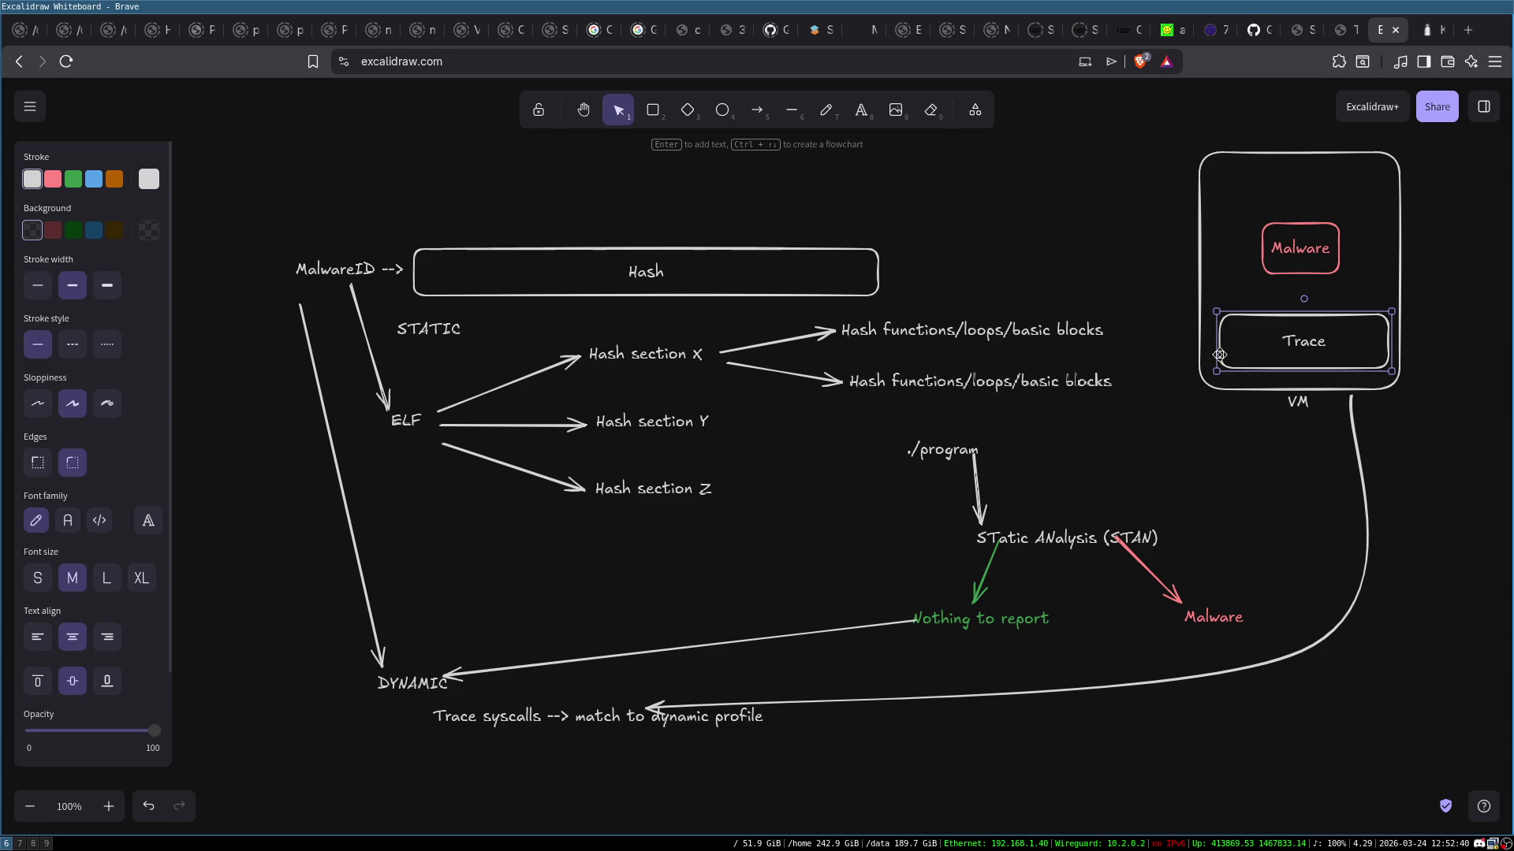
pyautogui.click(1167, 443)
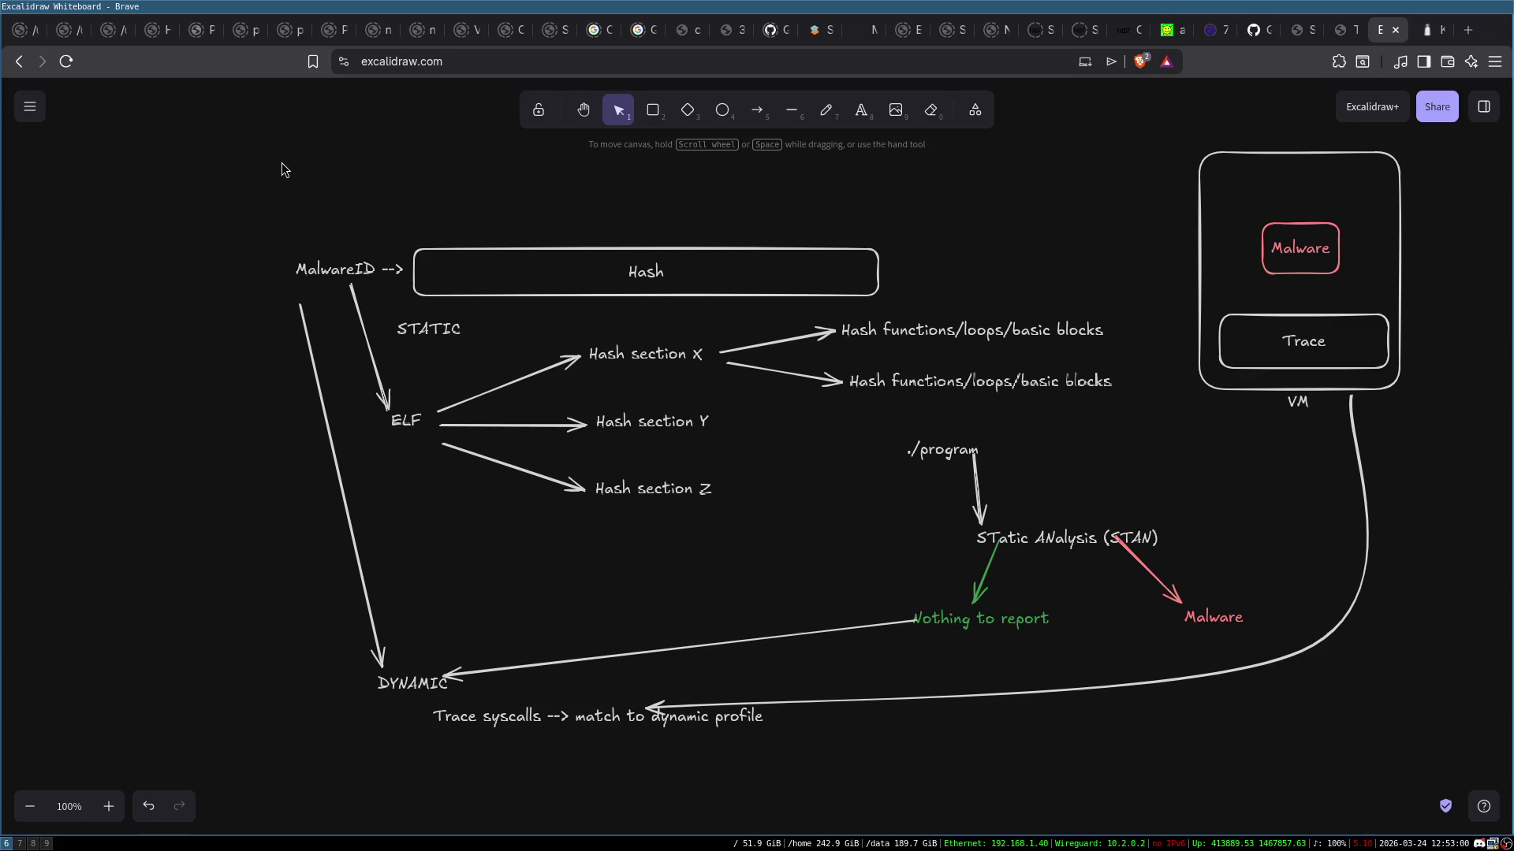
# Marquee-select all elements of the malware-analysis diagram and delete them
pyautogui.moveTo(232, 119)
pyautogui.mouseDown()
pyautogui.moveTo(1317, 703)
pyautogui.moveTo(1443, 807)
pyautogui.moveTo(1443, 789)
pyautogui.mouseUp()
pyautogui.click(1444, 606)
pyautogui.moveTo(259, 125); pyautogui.dragTo(891, 322)
pyautogui.moveTo(1251, 579)
pyautogui.mouseDown()
pyautogui.moveTo(1498, 792)
pyautogui.moveTo(1482, 824)
pyautogui.moveTo(1472, 779)
pyautogui.mouseUp()
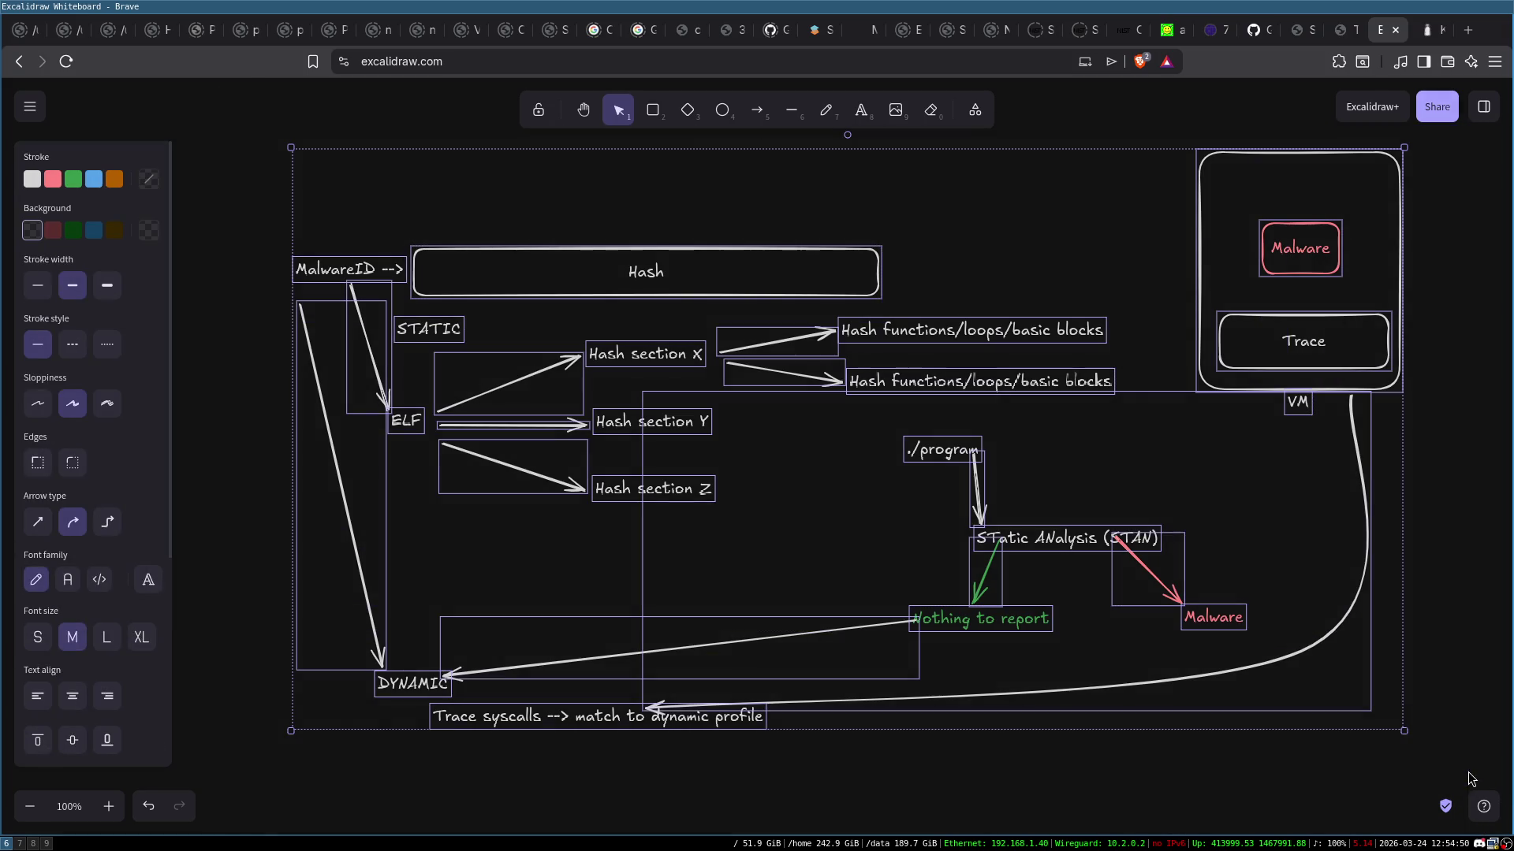
pyautogui.press('Delete')
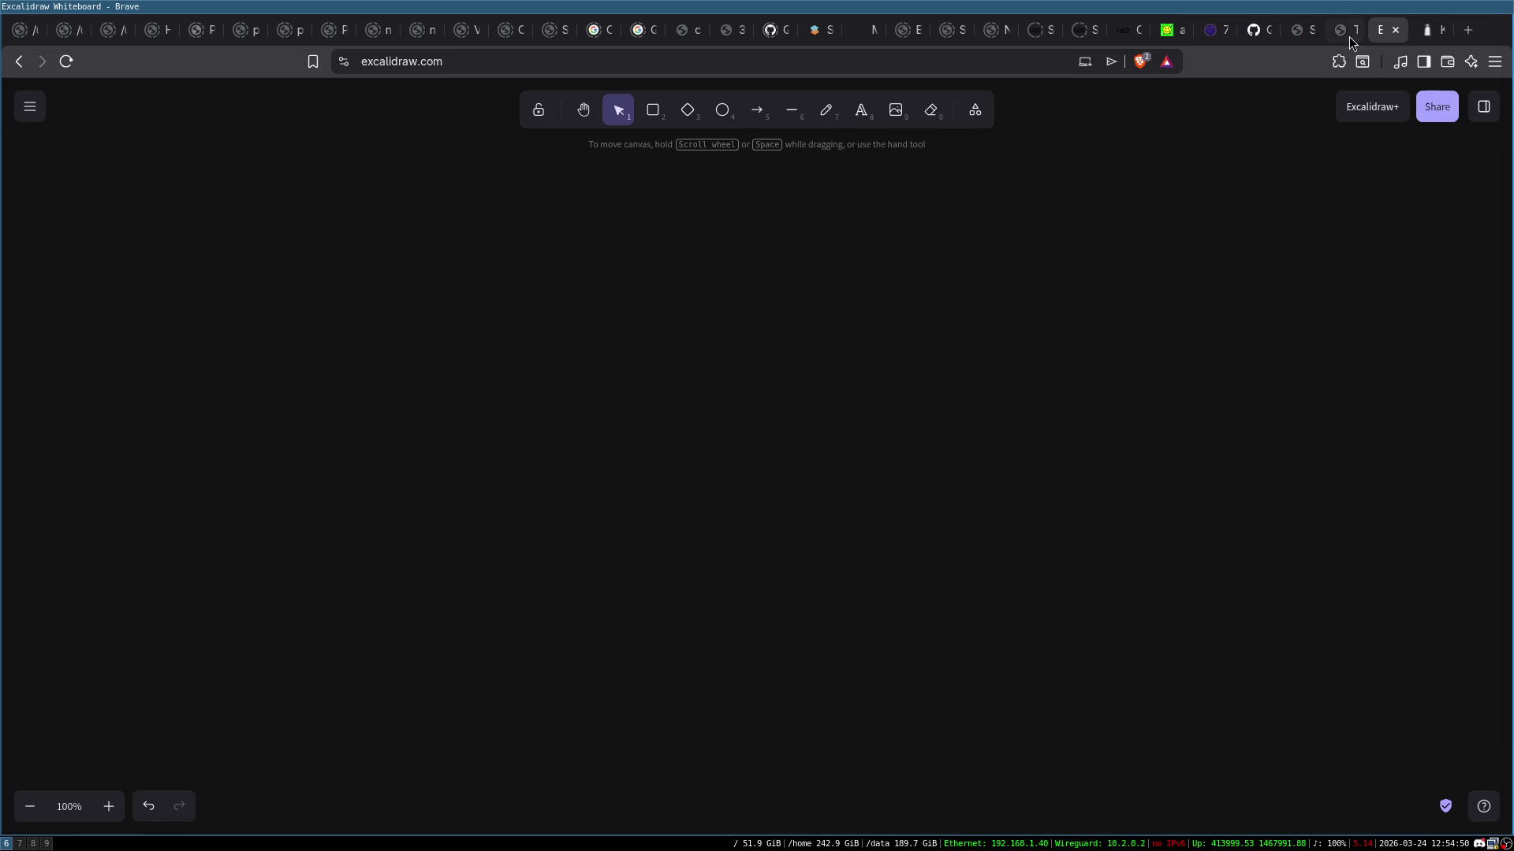
# Read the libsodium key-derivation docs in another tab, then return to the restored Excalidraw diagram
pyautogui.hotkey('ctrl', 'shift', 'Tab')
pyautogui.hotkey('ctrl', 'Tab')
pyautogui.hotkey('ctrl', 'Tab')
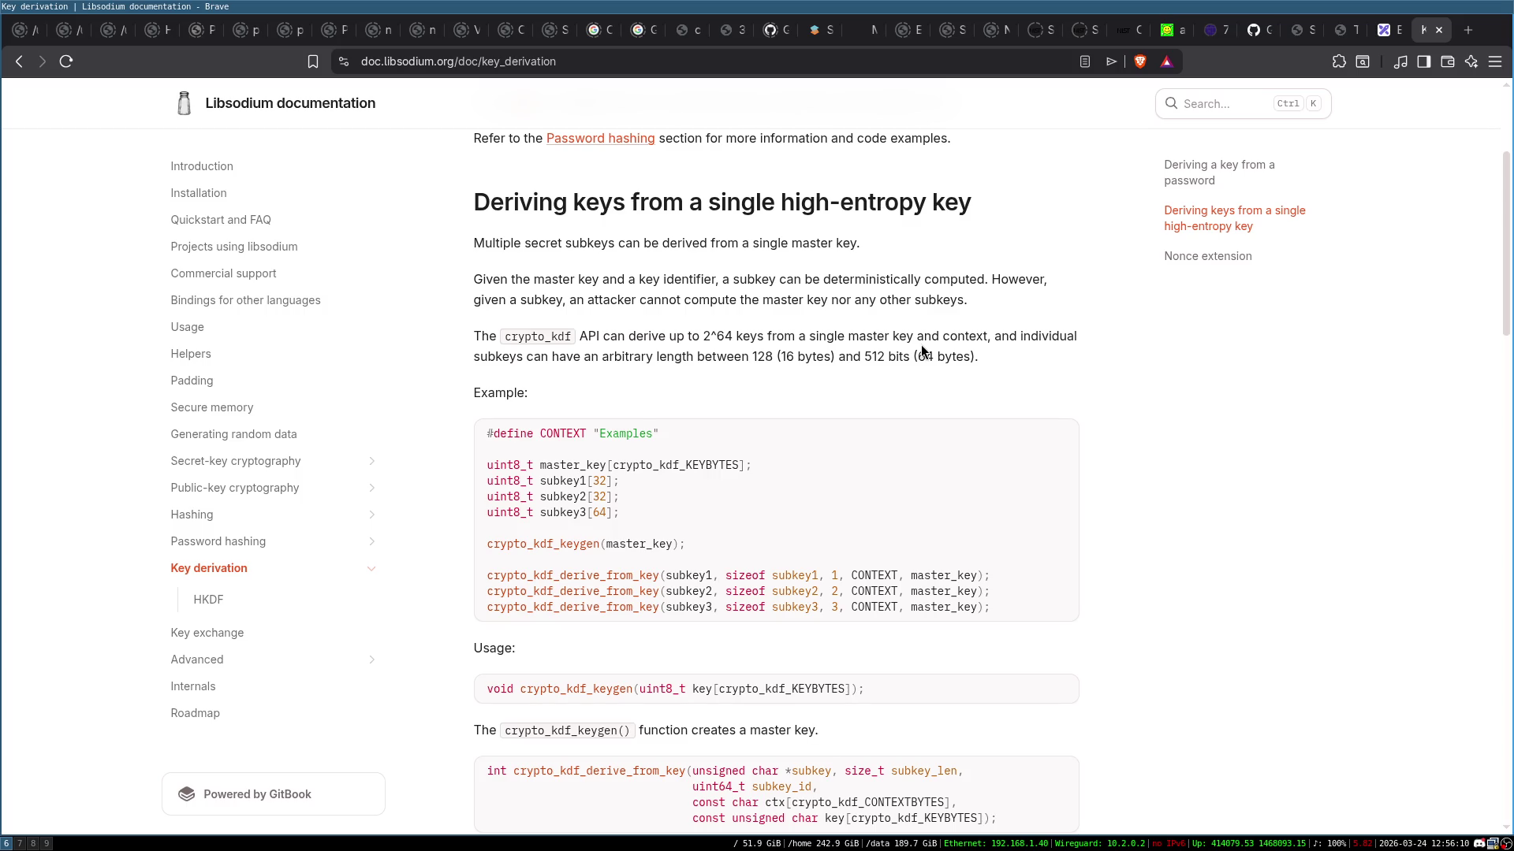
pyautogui.hotkey('ctrl', 'shift', 'Tab')
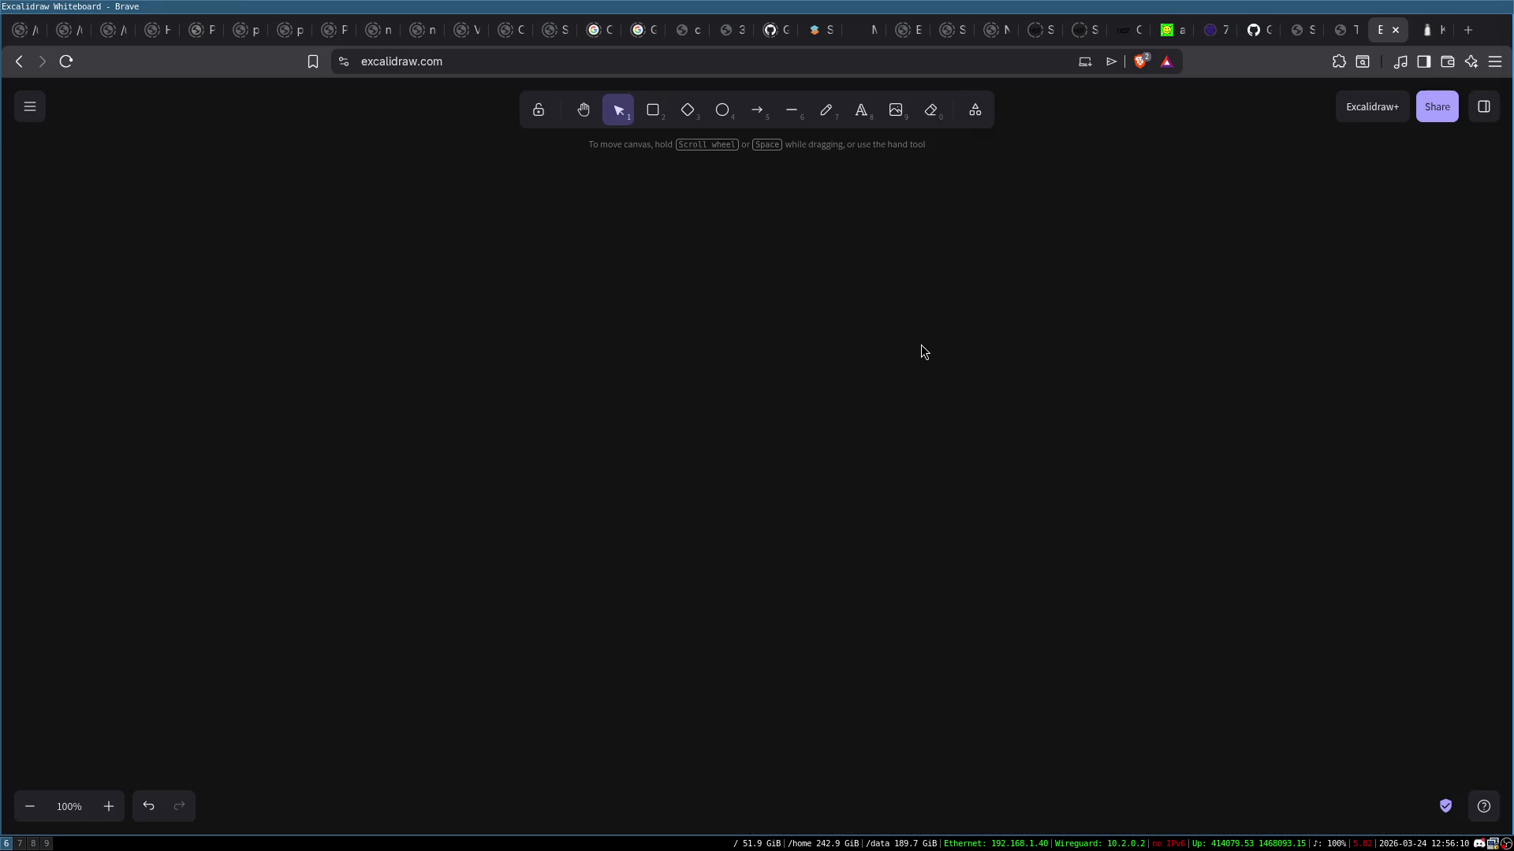
pyautogui.click(567, 242)
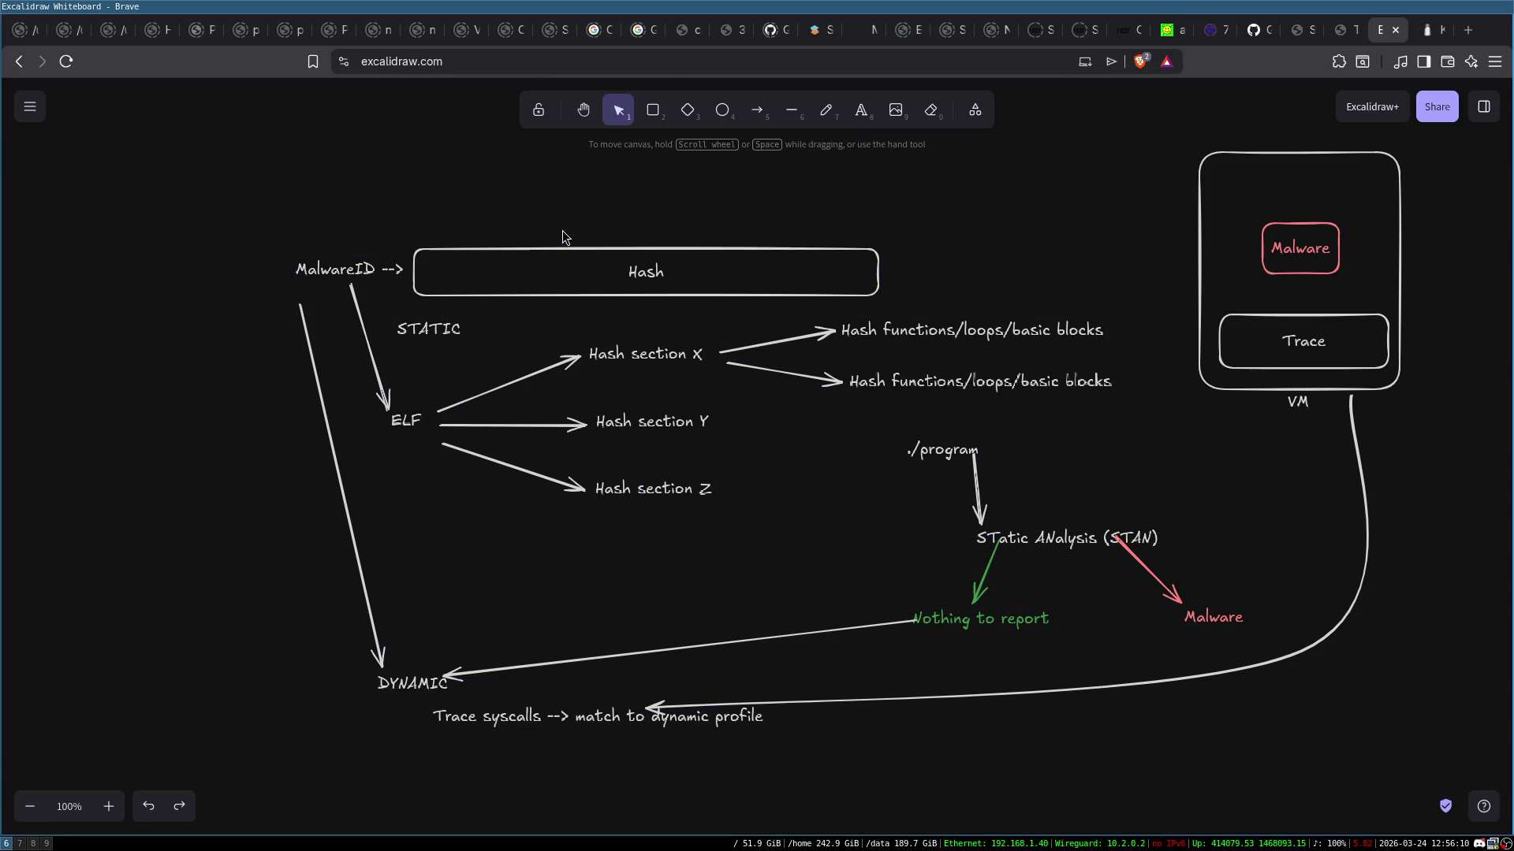
# Inspect the MalwareID, Hash section and Hash functions/loops/basic blocks labels without changing them
pyautogui.moveTo(495, 223)
pyautogui.mouseDown()
pyautogui.moveTo(712, 352)
pyautogui.moveTo(1142, 541)
pyautogui.moveTo(1147, 502)
pyautogui.mouseUp()
pyautogui.click(1147, 502)
pyautogui.click(344, 268)
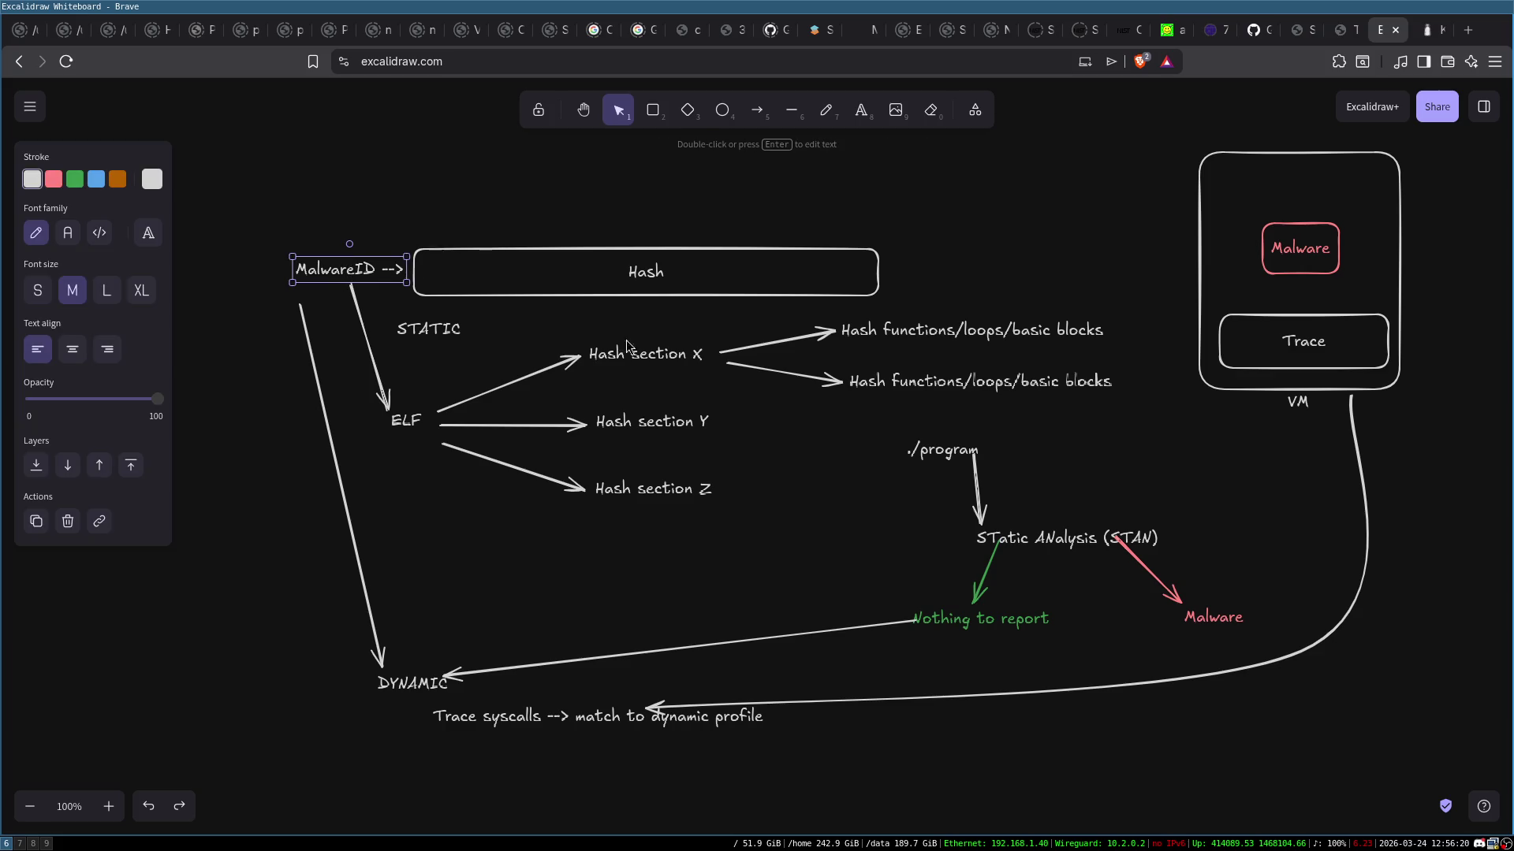
pyautogui.click(627, 362)
pyautogui.moveTo(593, 326); pyautogui.dragTo(772, 417)
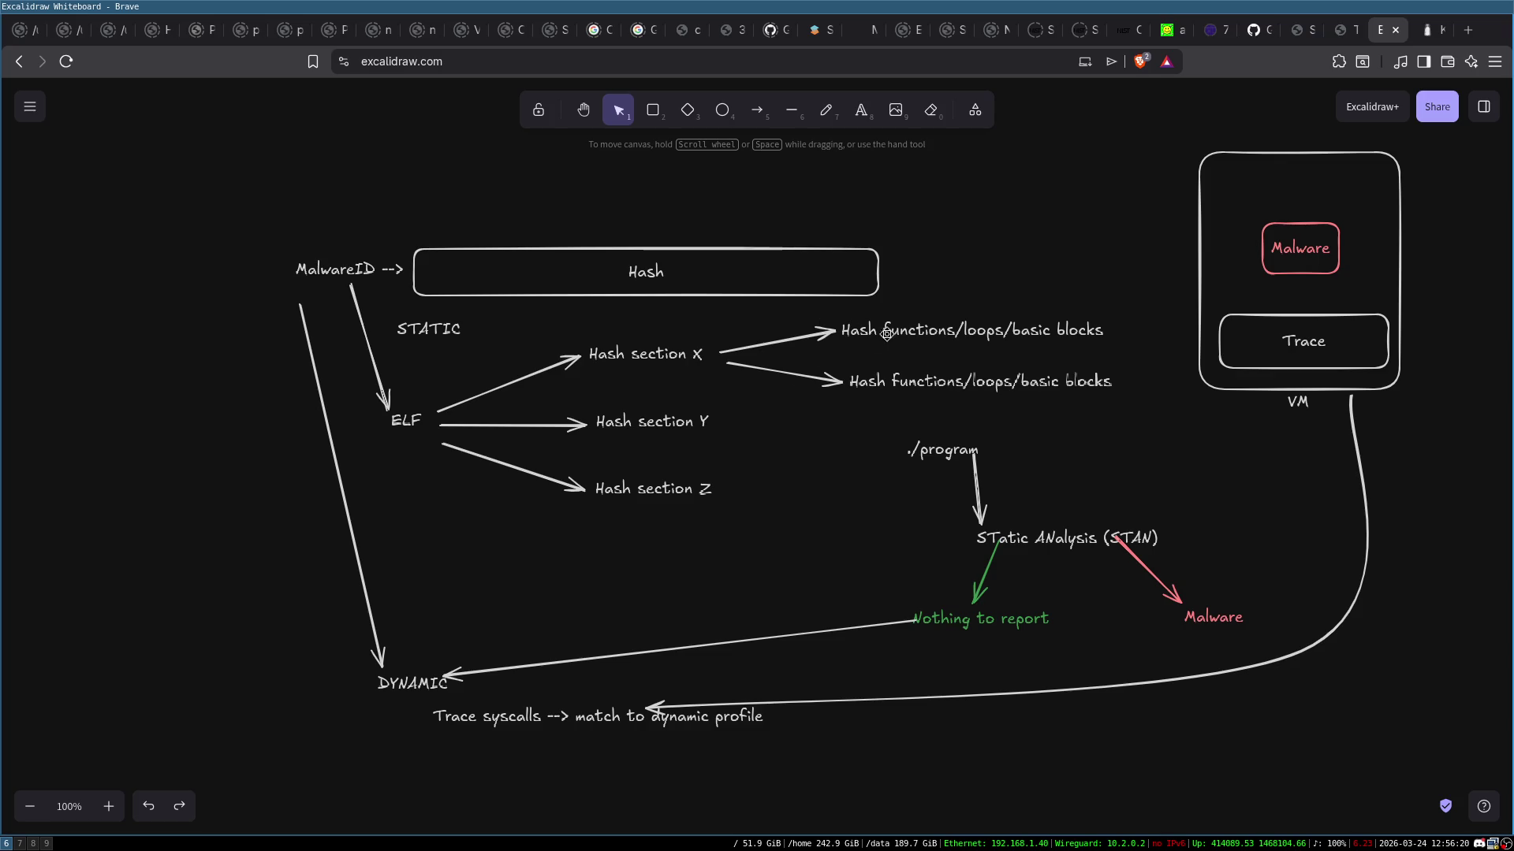
pyautogui.click(938, 335)
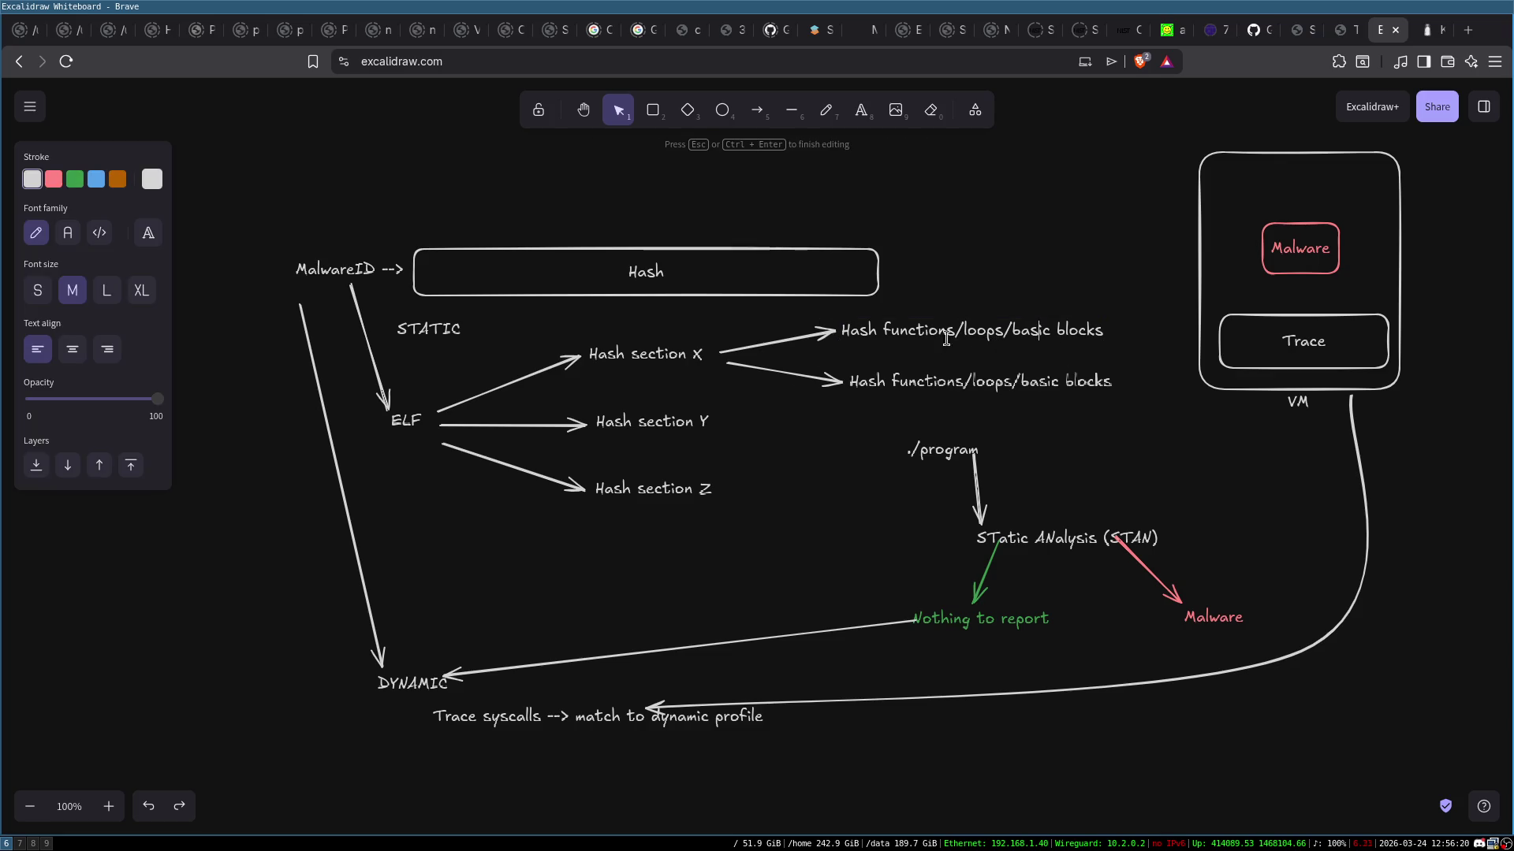
pyautogui.press('Escape')
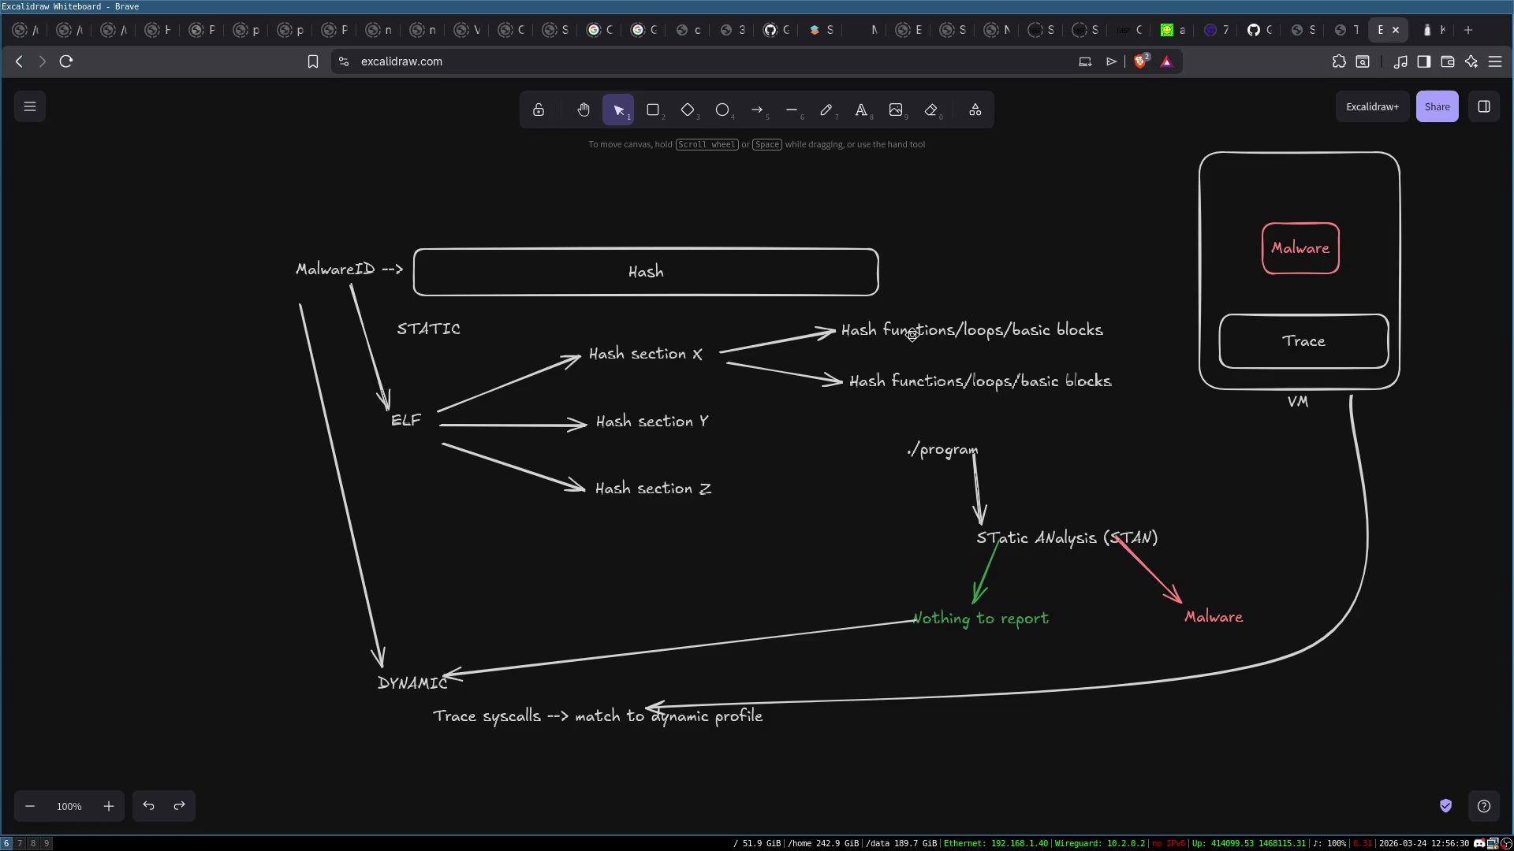
pyautogui.doubleClick(915, 334)
pyautogui.click(953, 314)
# Draw a fourth arrow from ELF toward the lower right, ending at a 'Strings' label
pyautogui.click(757, 110)
pyautogui.moveTo(422, 447)
pyautogui.mouseDown()
pyautogui.moveTo(644, 580)
pyautogui.moveTo(592, 570)
pyautogui.mouseUp()
pyautogui.doubleClick(607, 571)
pyautogui.write('STrings')
pyautogui.press('BackSpace')
pyautogui.write('t')
pyautogui.press('Escape')
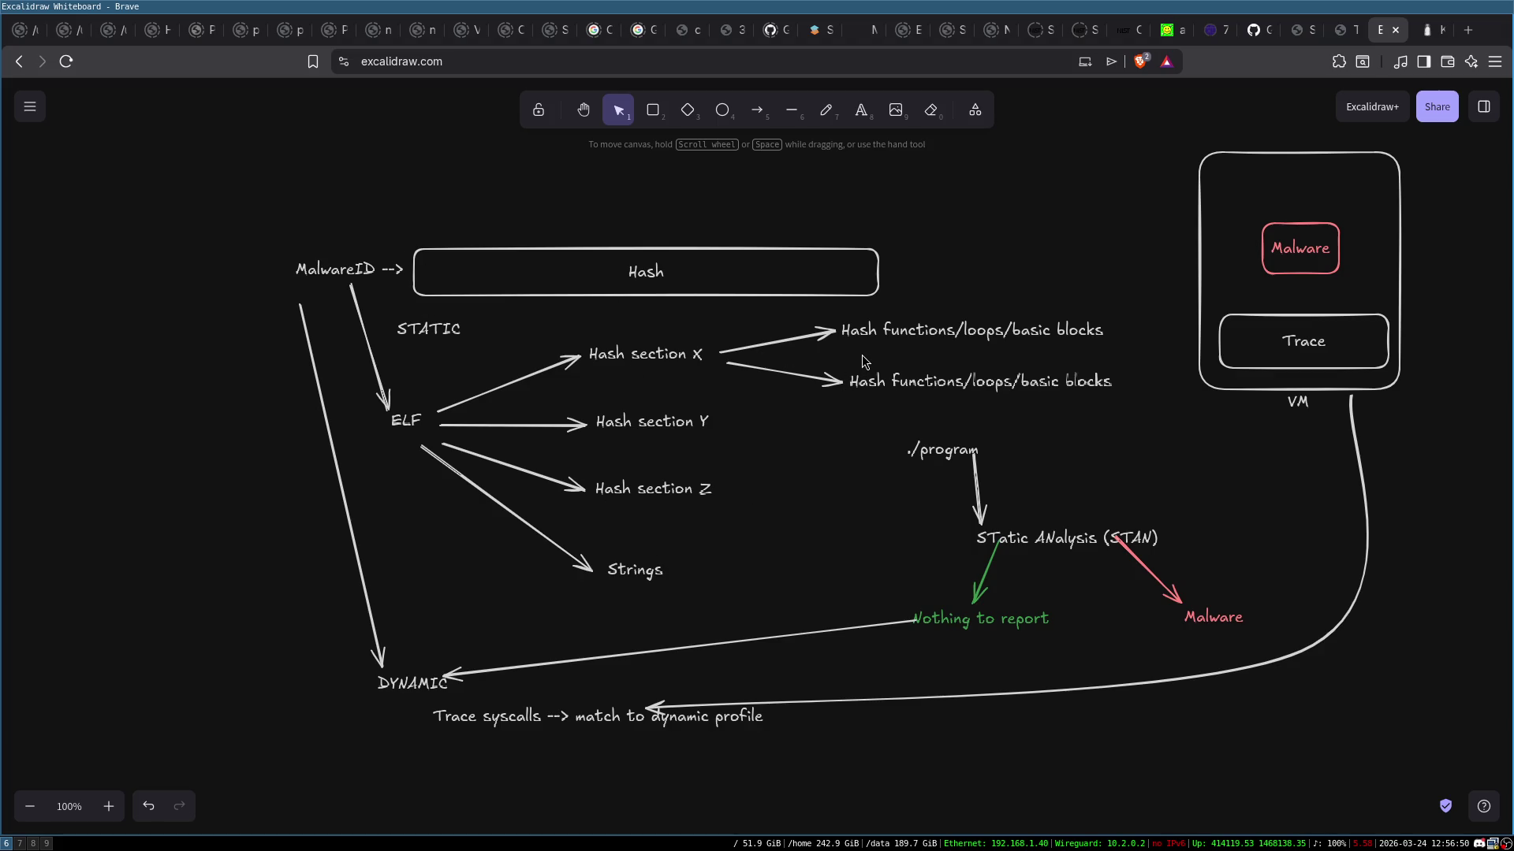
pyautogui.click(656, 113)
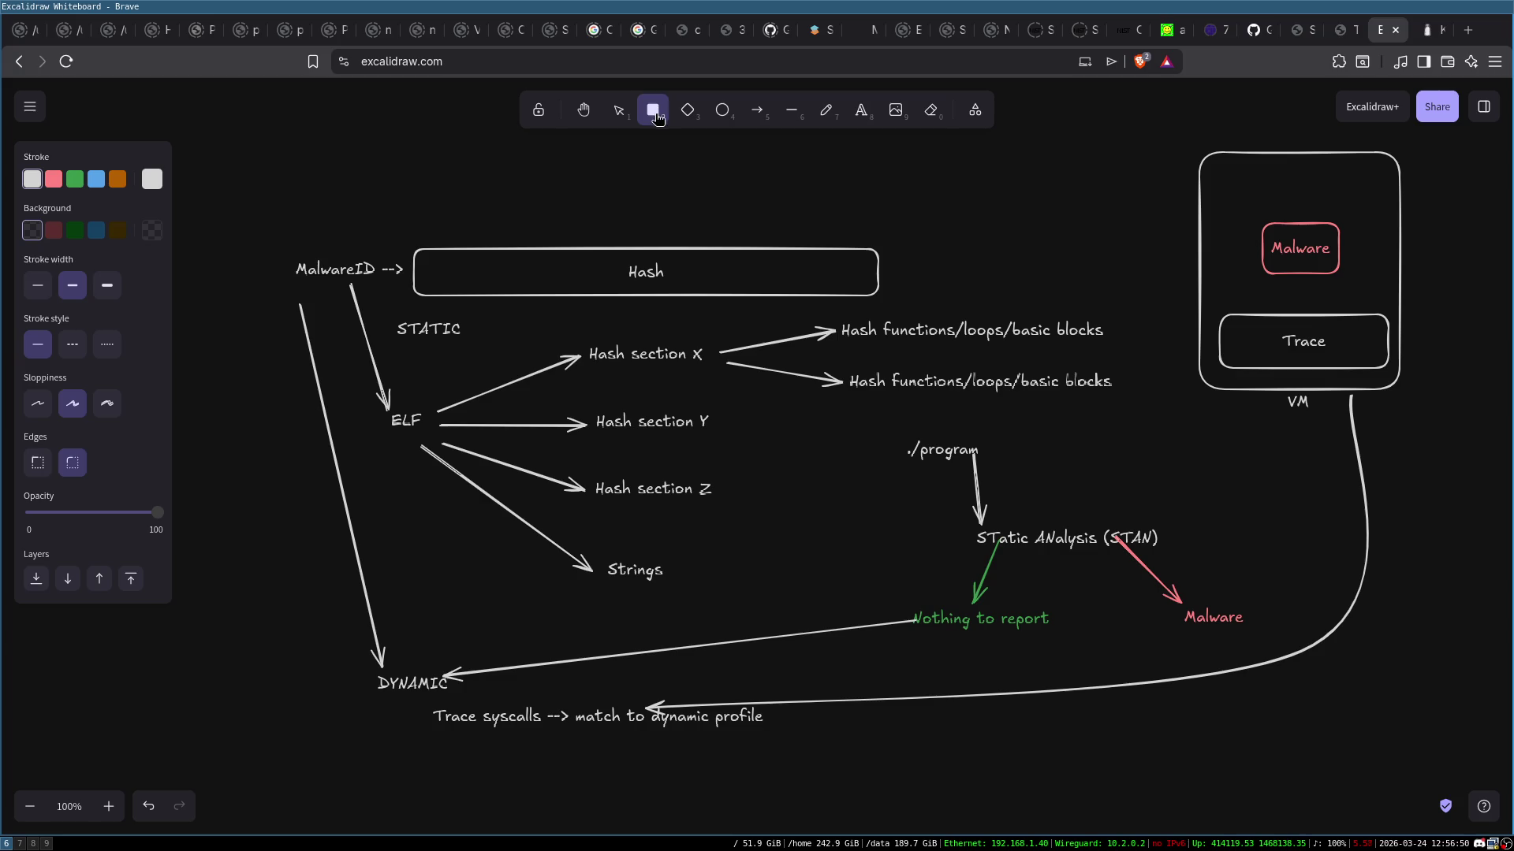
pyautogui.moveTo(85, 645); pyautogui.dragTo(278, 782)
pyautogui.moveTo(249, 705)
pyautogui.mouseDown()
pyautogui.moveTo(343, 736)
pyautogui.moveTo(1052, 783)
pyautogui.mouseUp()
pyautogui.scroll(-5, 634, 415)
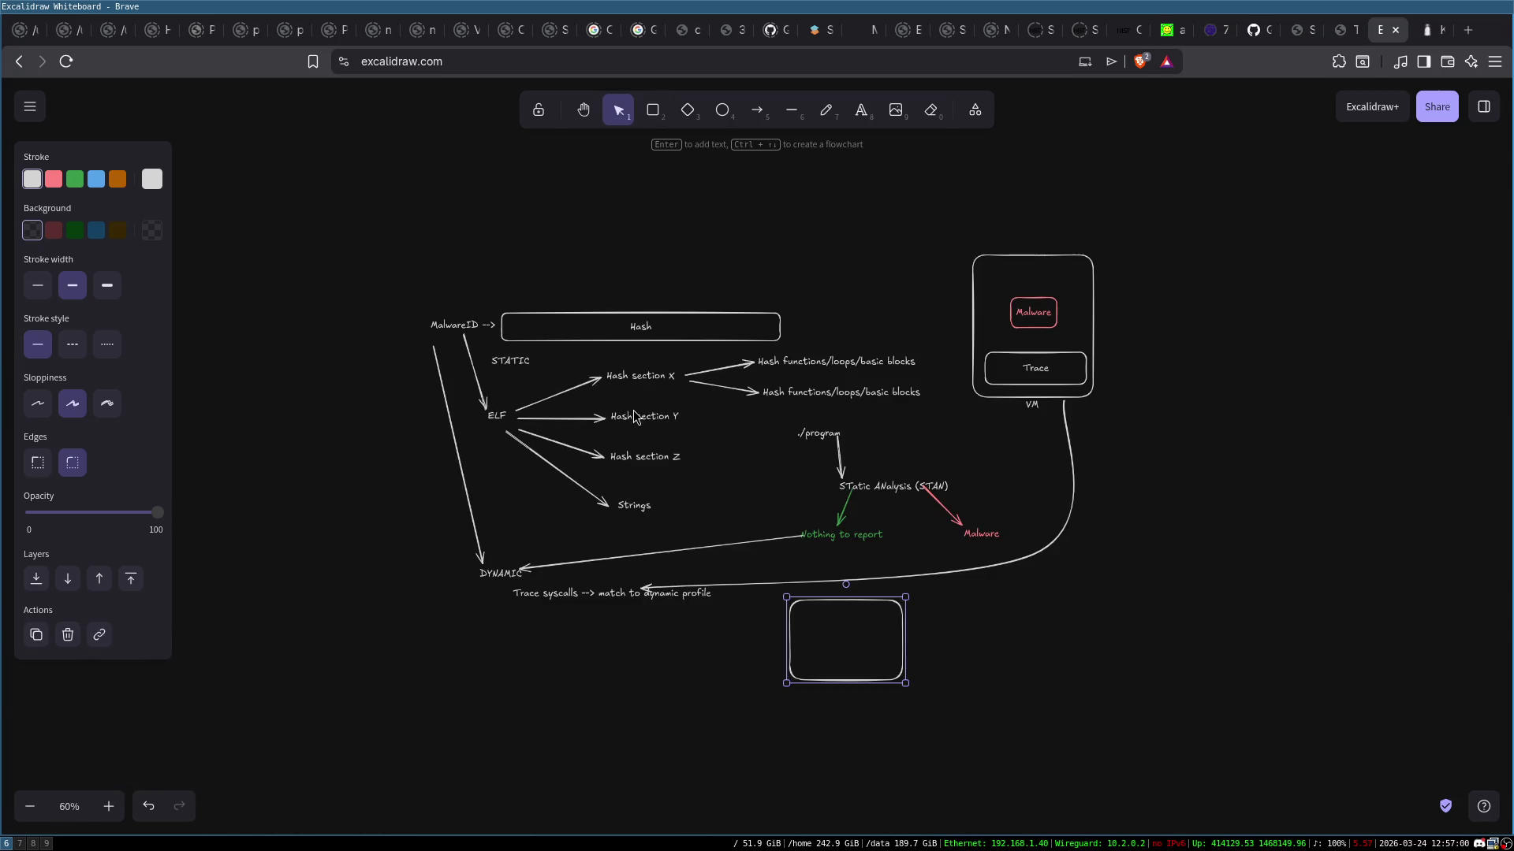
pyautogui.moveTo(868, 636); pyautogui.dragTo(857, 679)
pyautogui.moveTo(905, 726); pyautogui.dragTo(973, 759)
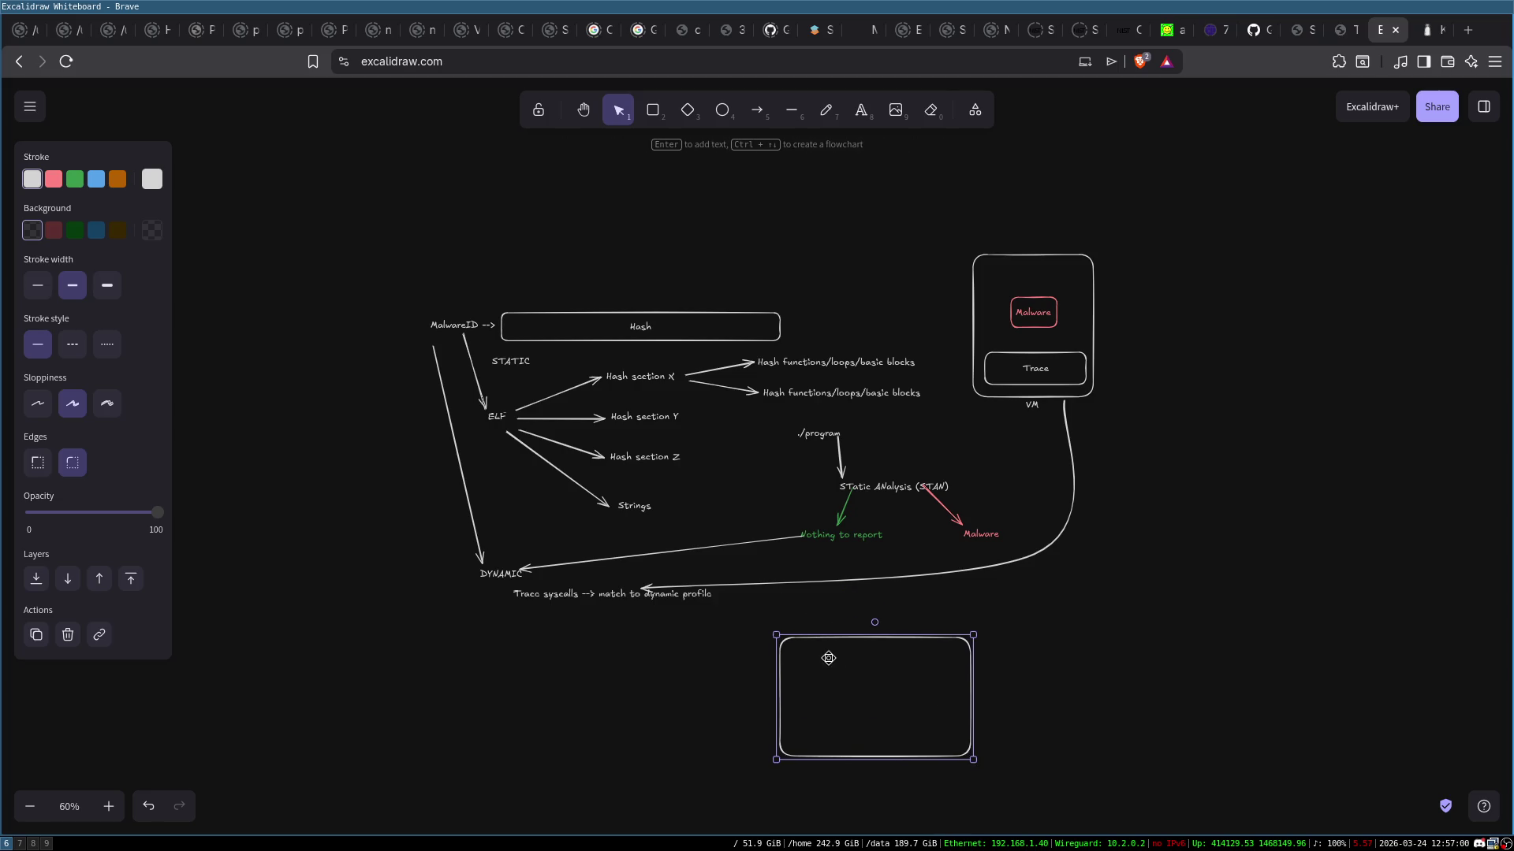
pyautogui.click(585, 179)
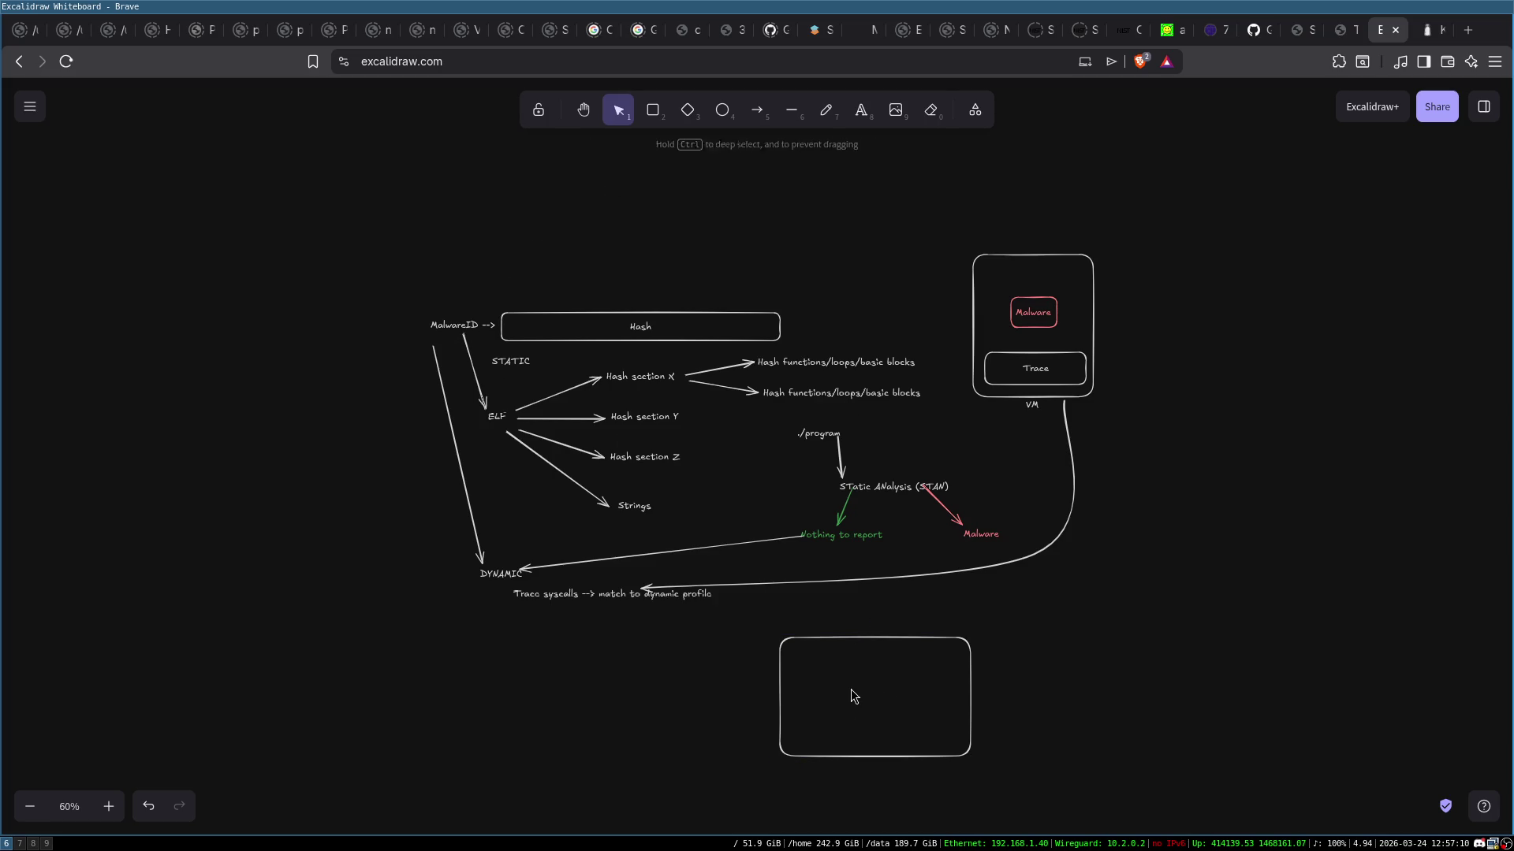
pyautogui.click(872, 637)
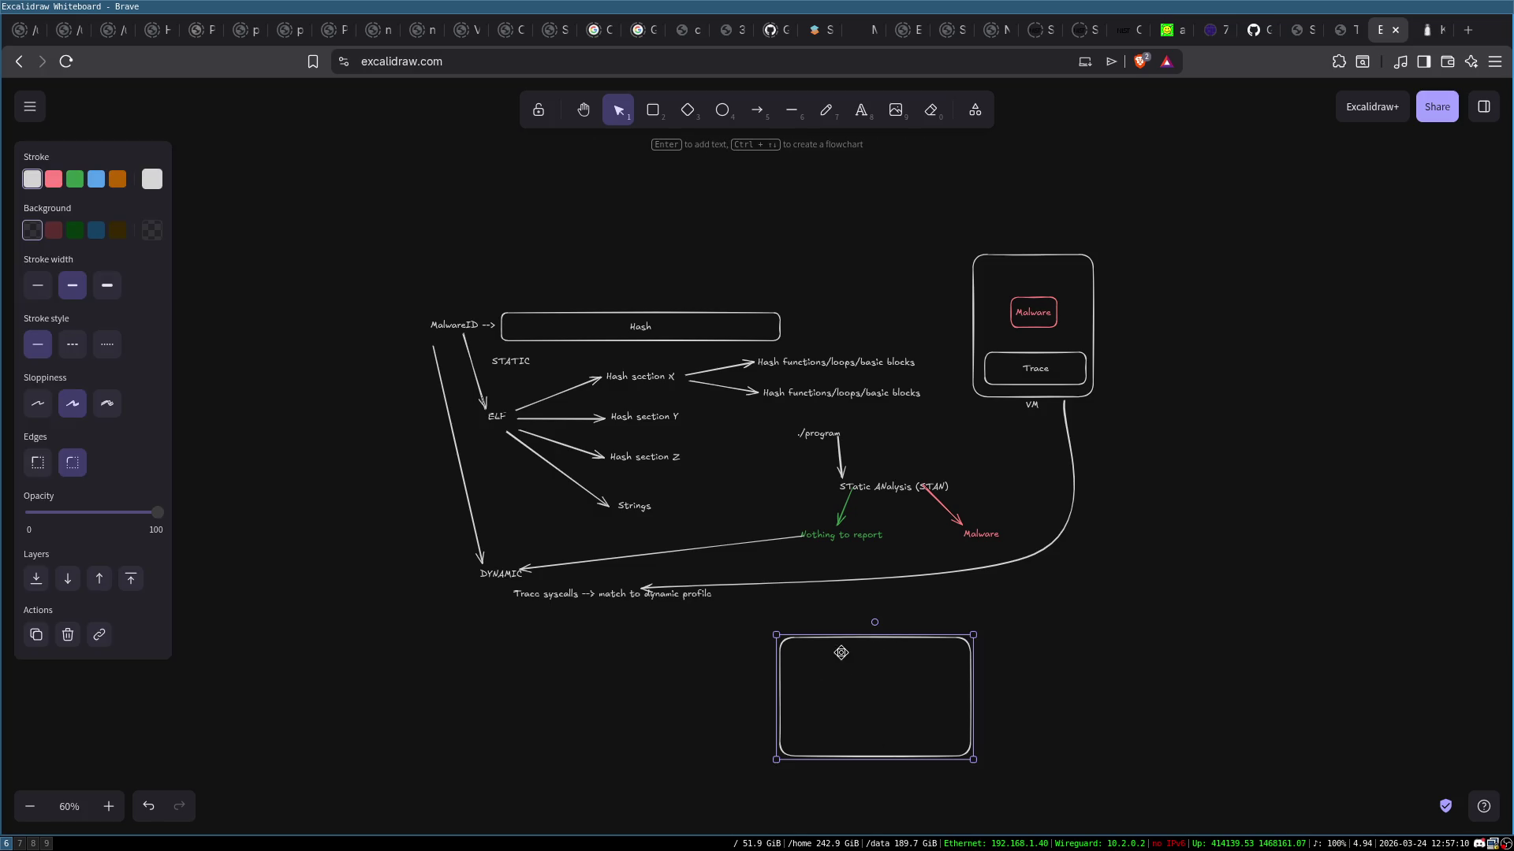
pyautogui.moveTo(385, 236)
pyautogui.mouseDown()
pyautogui.moveTo(432, 297)
pyautogui.moveTo(860, 640)
pyautogui.mouseUp()
pyautogui.click(1074, 632)
pyautogui.click(822, 636)
pyautogui.click(653, 109)
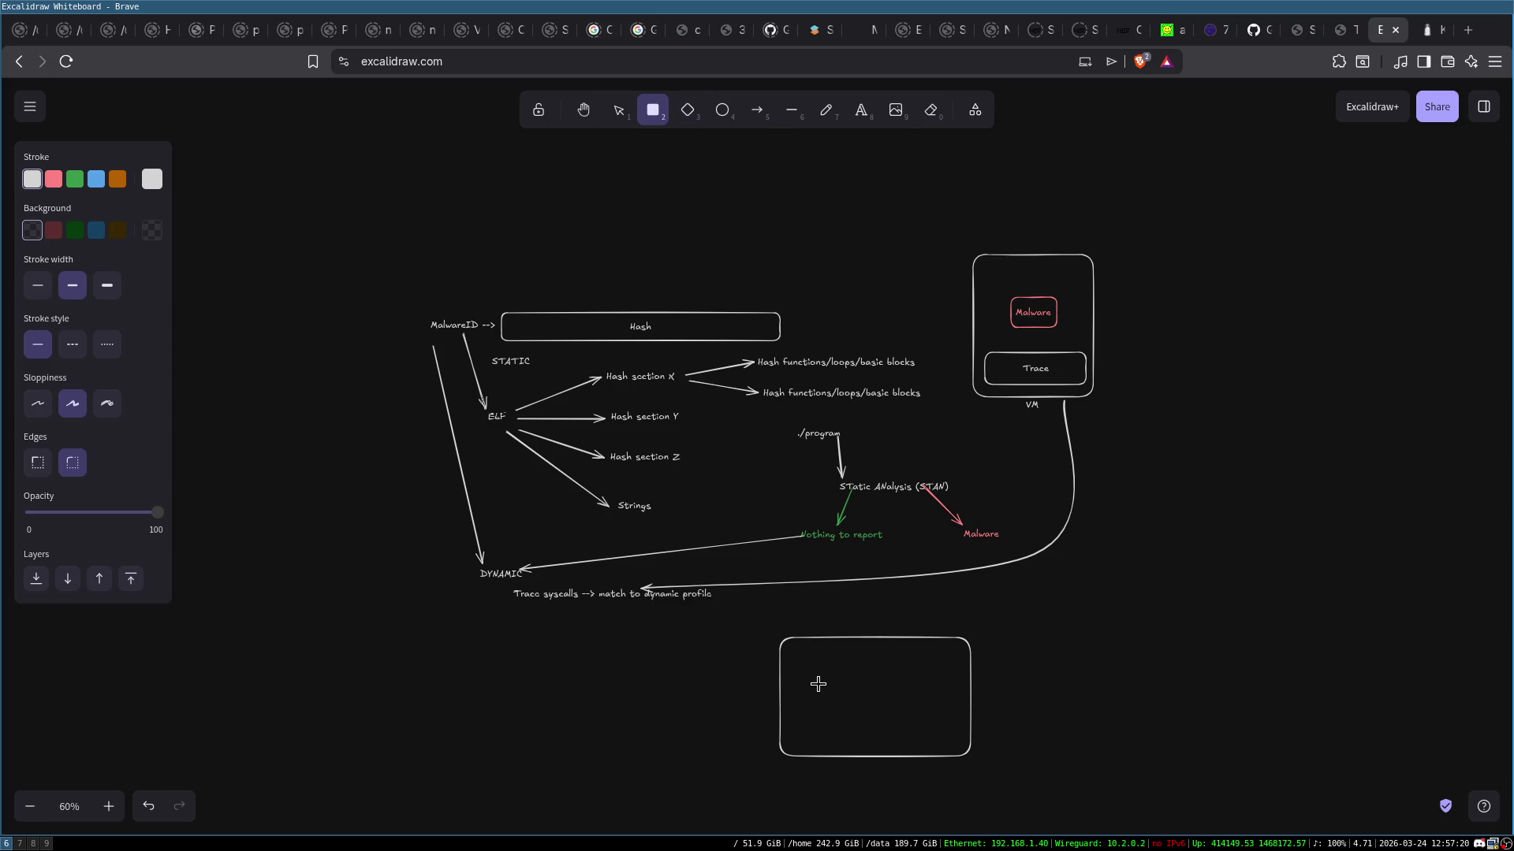
pyautogui.moveTo(800, 654); pyautogui.dragTo(865, 670)
pyautogui.click(49, 183)
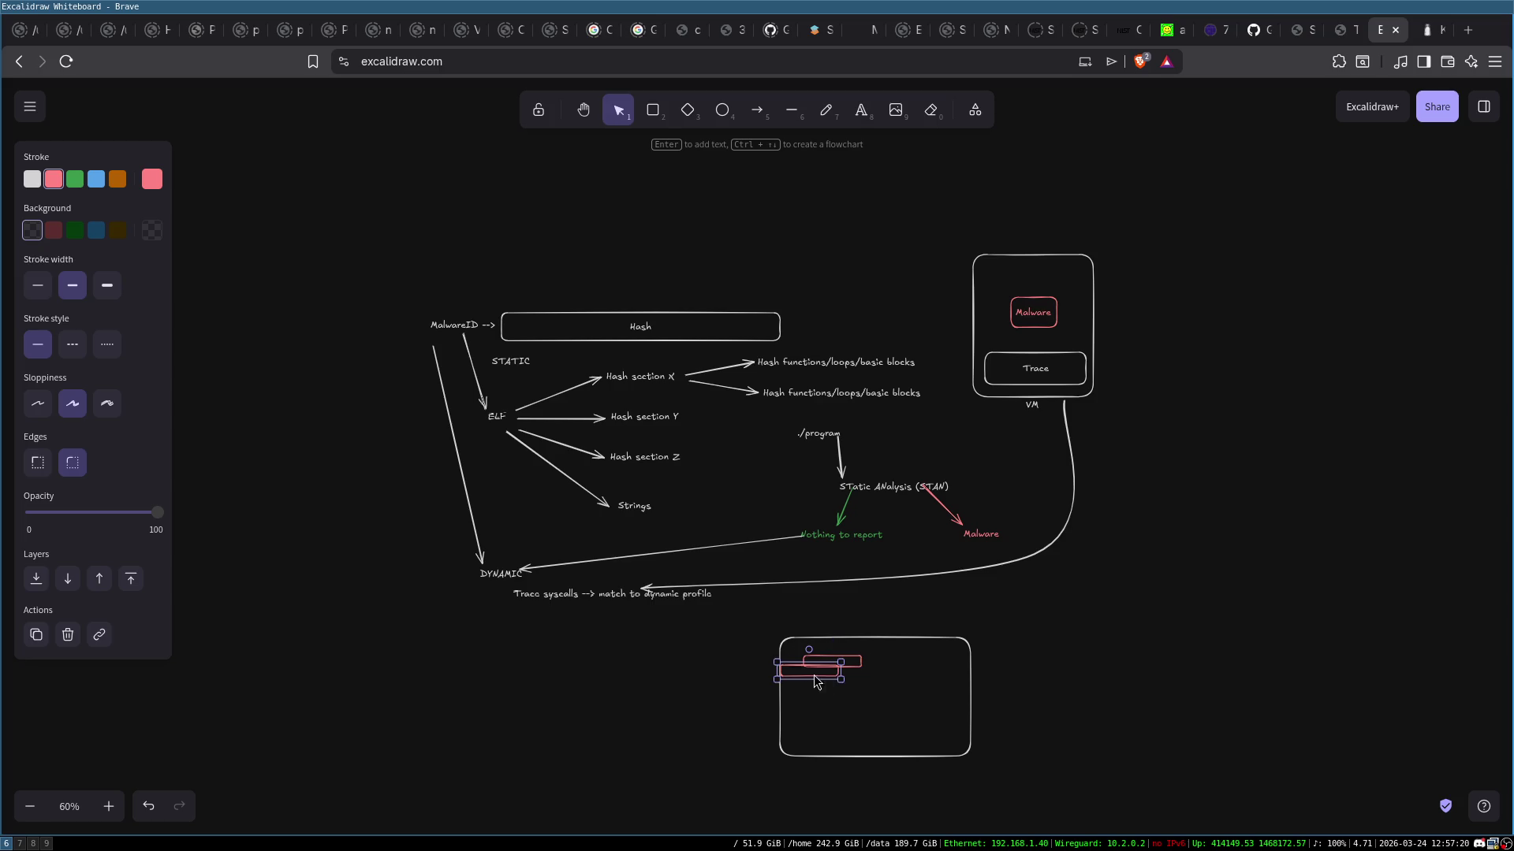
pyautogui.moveTo(781, 666)
pyautogui.mouseDown()
pyautogui.moveTo(845, 685)
pyautogui.moveTo(838, 702)
pyautogui.moveTo(928, 704)
pyautogui.moveTo(800, 750)
pyautogui.mouseUp()
pyautogui.click(838, 692)
pyautogui.click(836, 686)
pyautogui.moveTo(764, 635)
pyautogui.mouseDown()
pyautogui.moveTo(1009, 757)
pyautogui.moveTo(1041, 796)
pyautogui.mouseUp()
pyautogui.click(1038, 720)
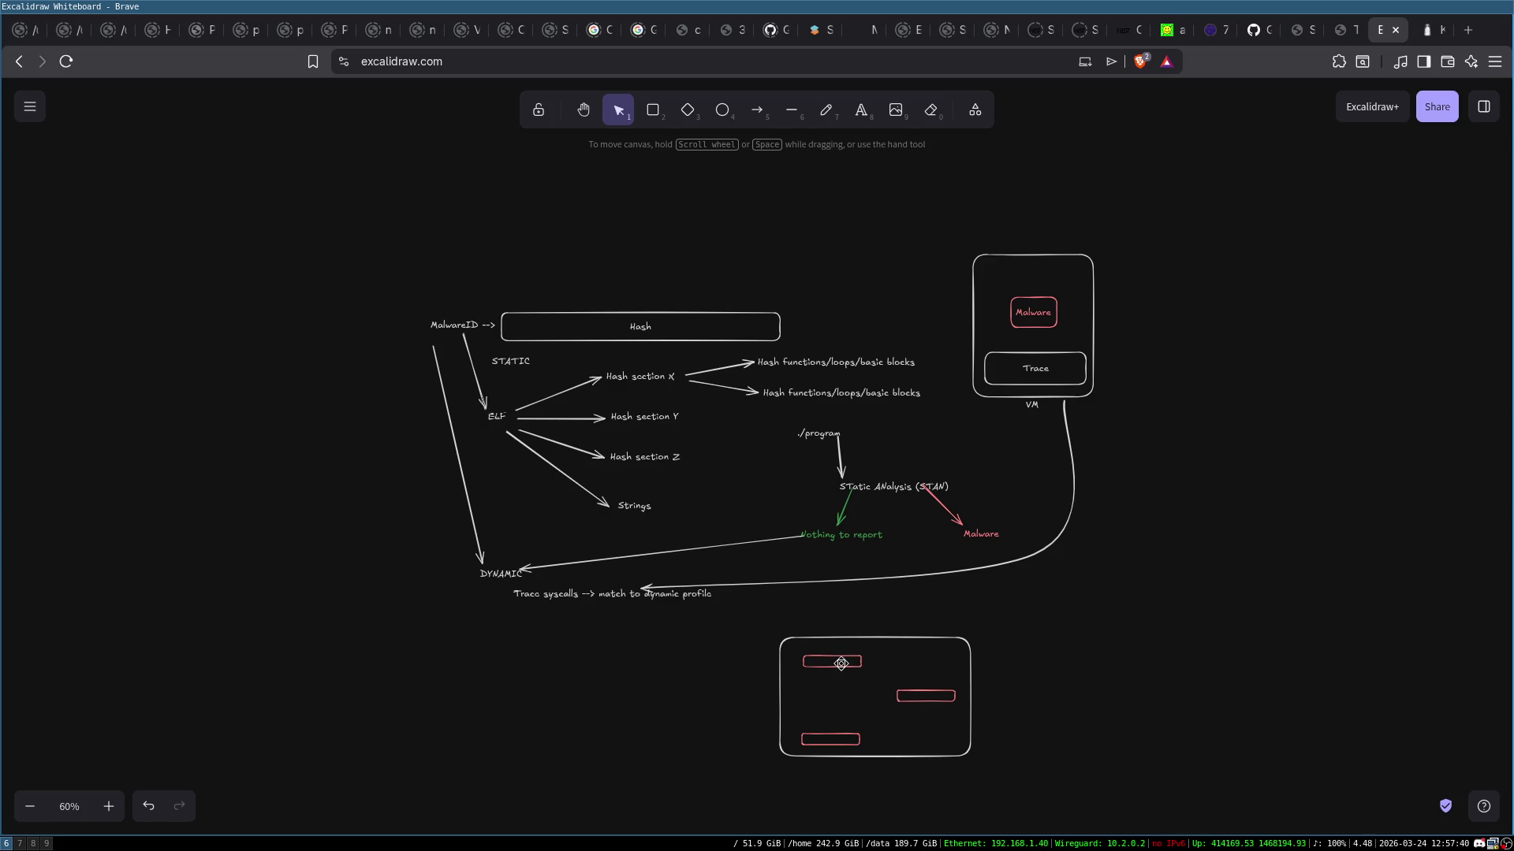
pyautogui.click(838, 659)
pyautogui.click(923, 710)
pyautogui.click(851, 664)
pyautogui.click(934, 697)
pyautogui.click(840, 739)
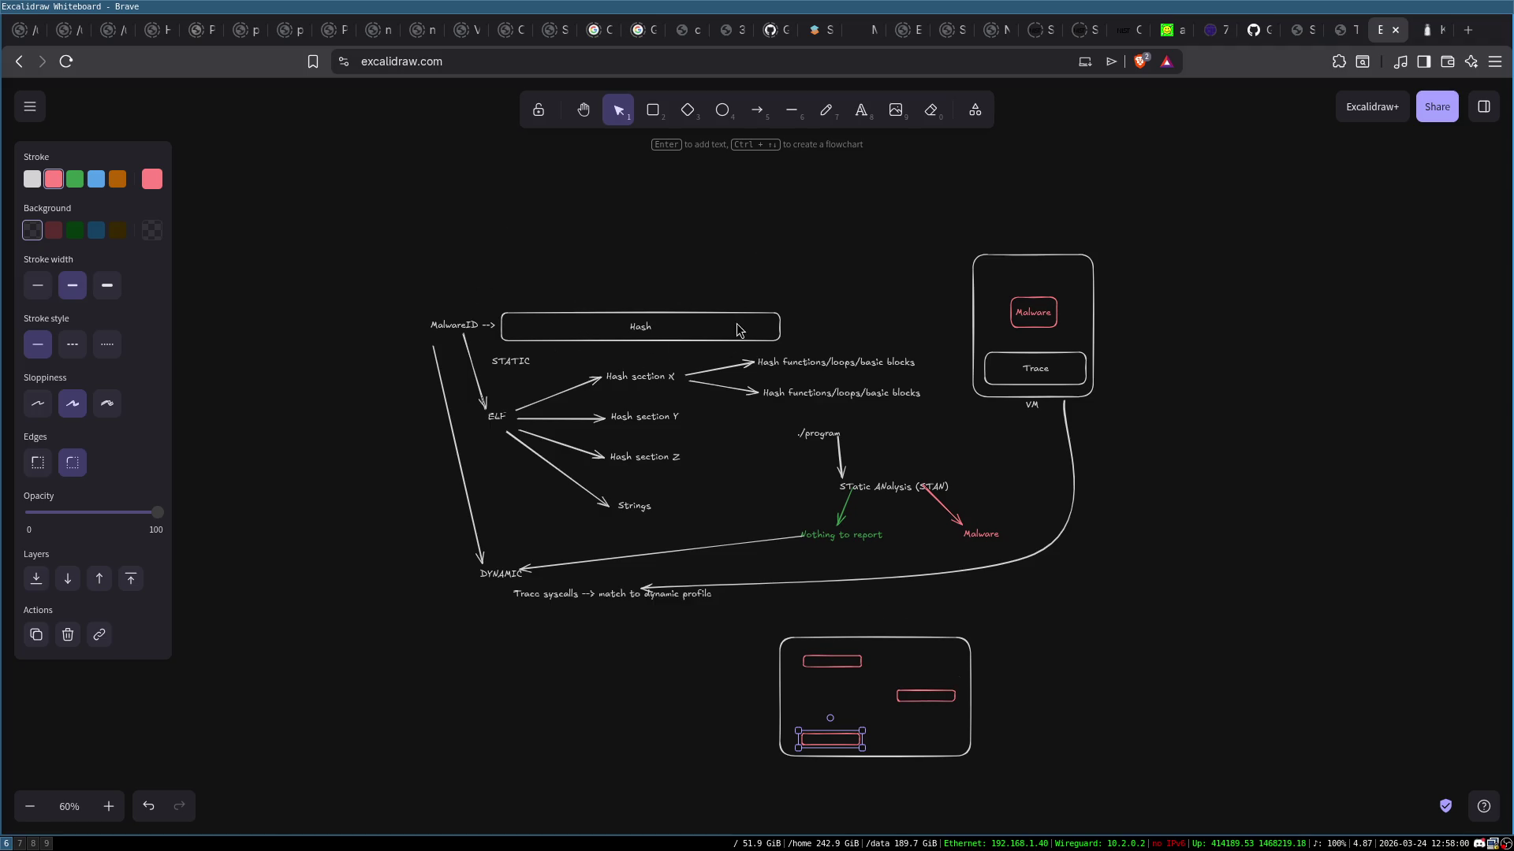
pyautogui.click(800, 615)
pyautogui.moveTo(762, 613); pyautogui.dragTo(1046, 791)
pyautogui.click(1052, 714)
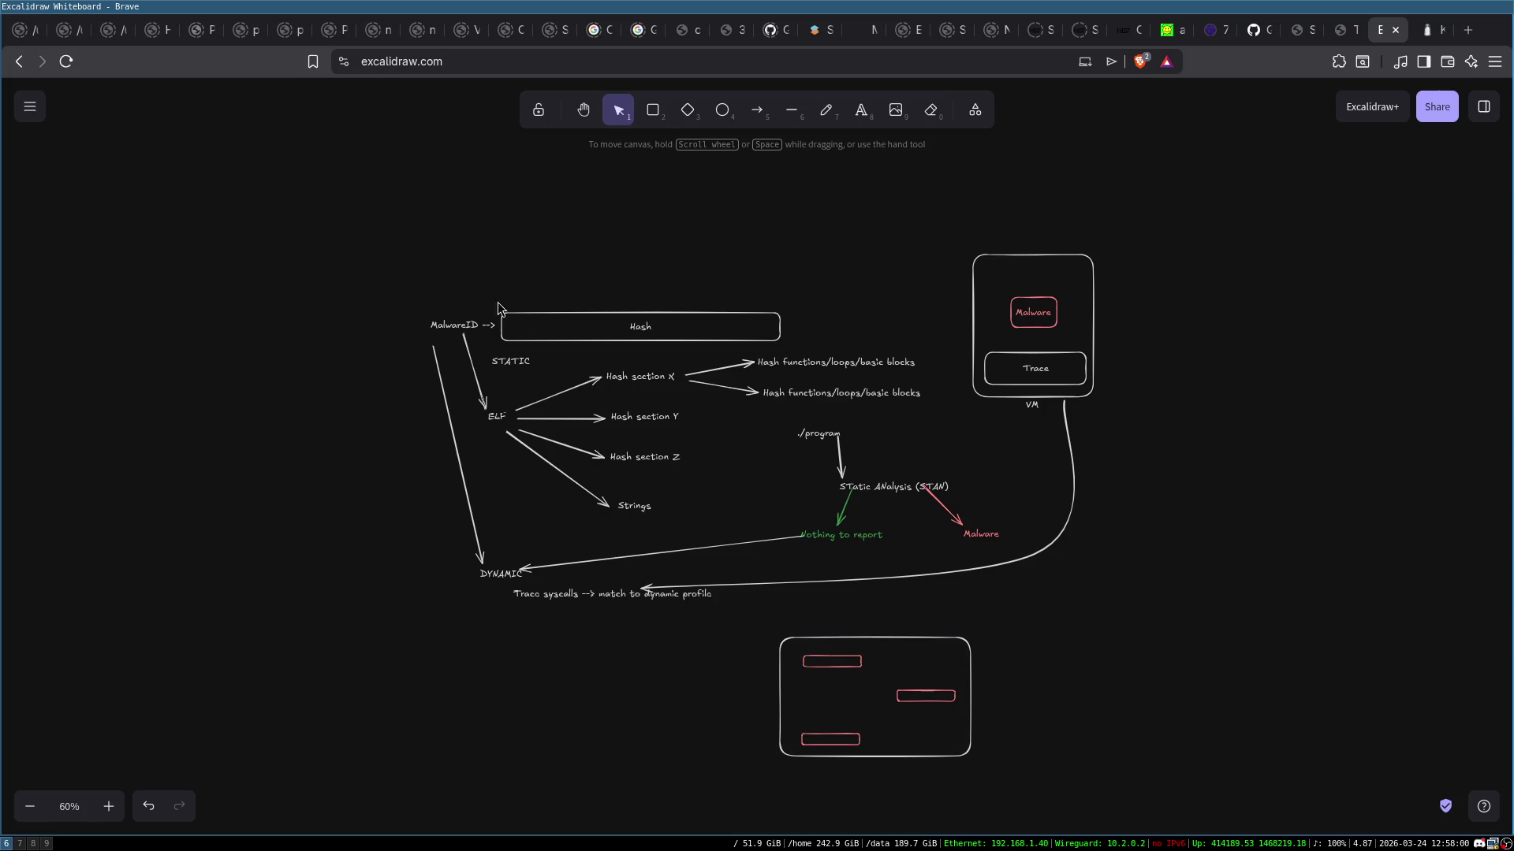
pyautogui.moveTo(761, 617)
pyautogui.mouseDown()
pyautogui.moveTo(852, 691)
pyautogui.moveTo(1054, 810)
pyautogui.mouseUp()
pyautogui.press('Delete')
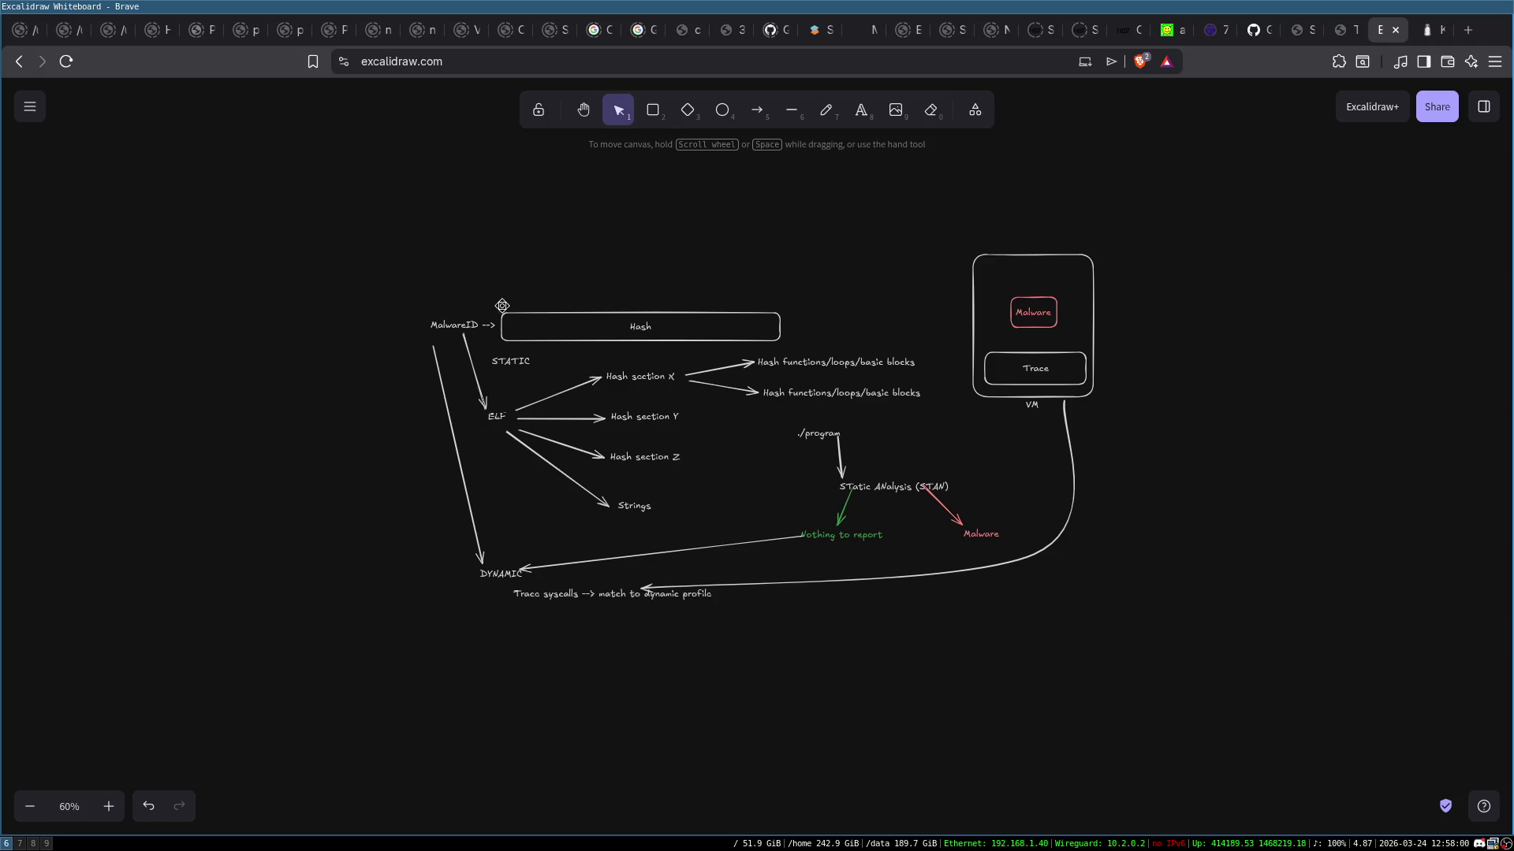
pyautogui.scroll(2, 656, 357)
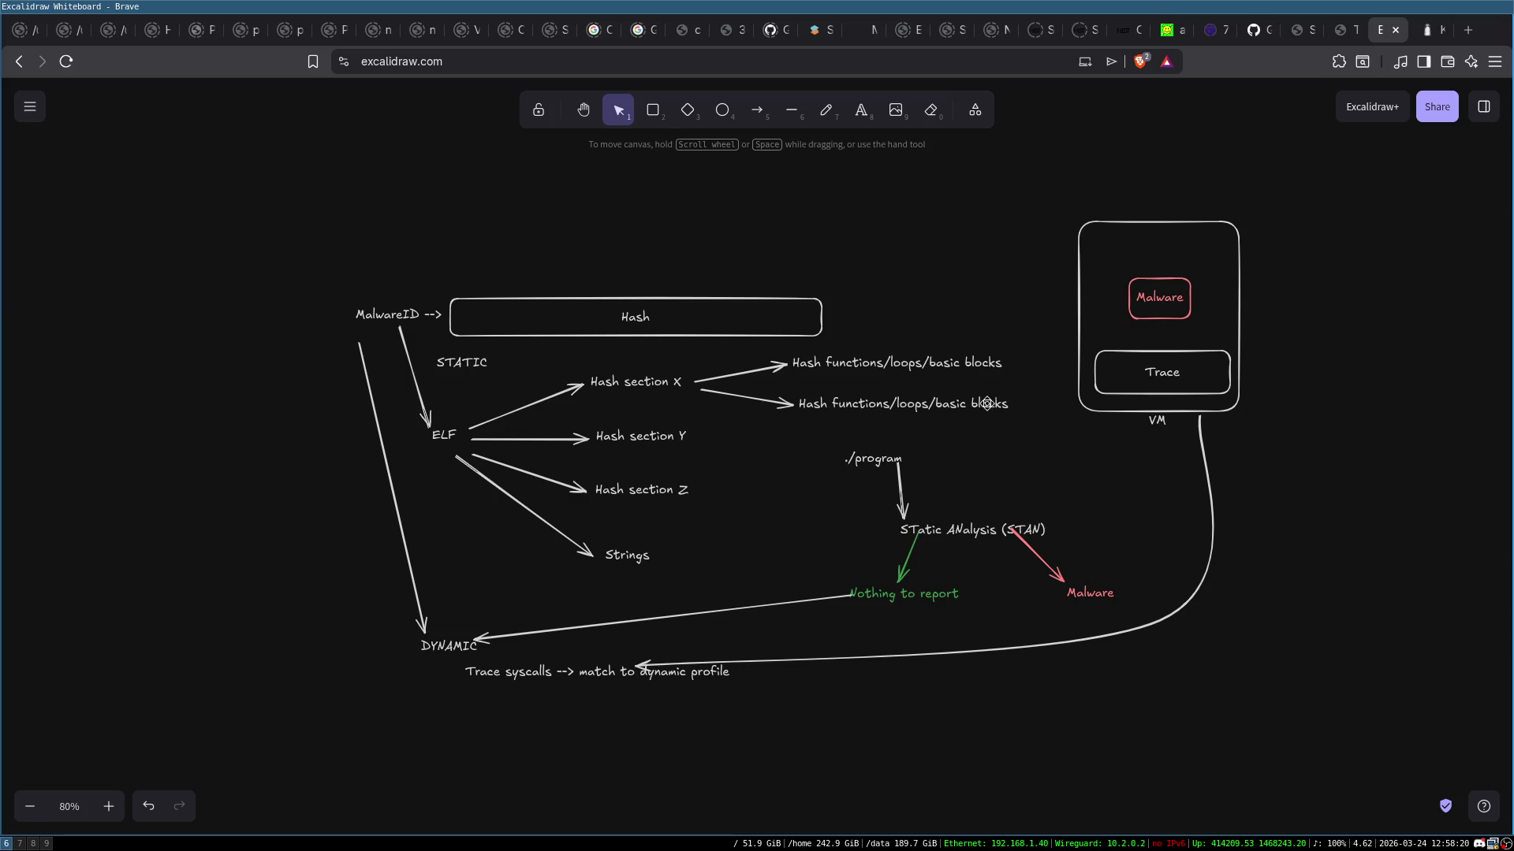
pyautogui.doubleClick(968, 364)
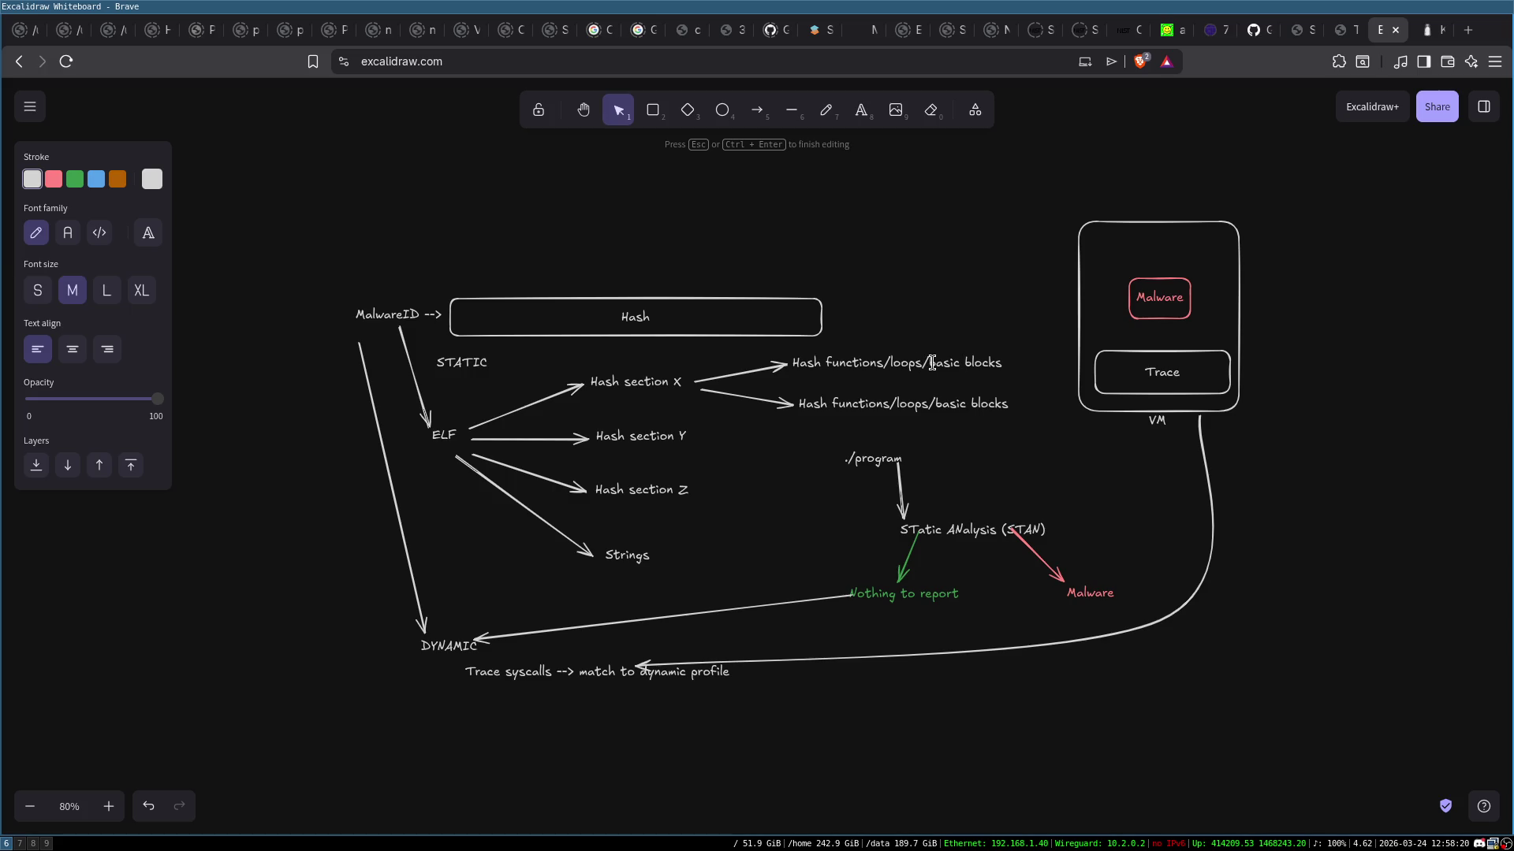
pyautogui.doubleClick(928, 363)
pyautogui.press('Escape')
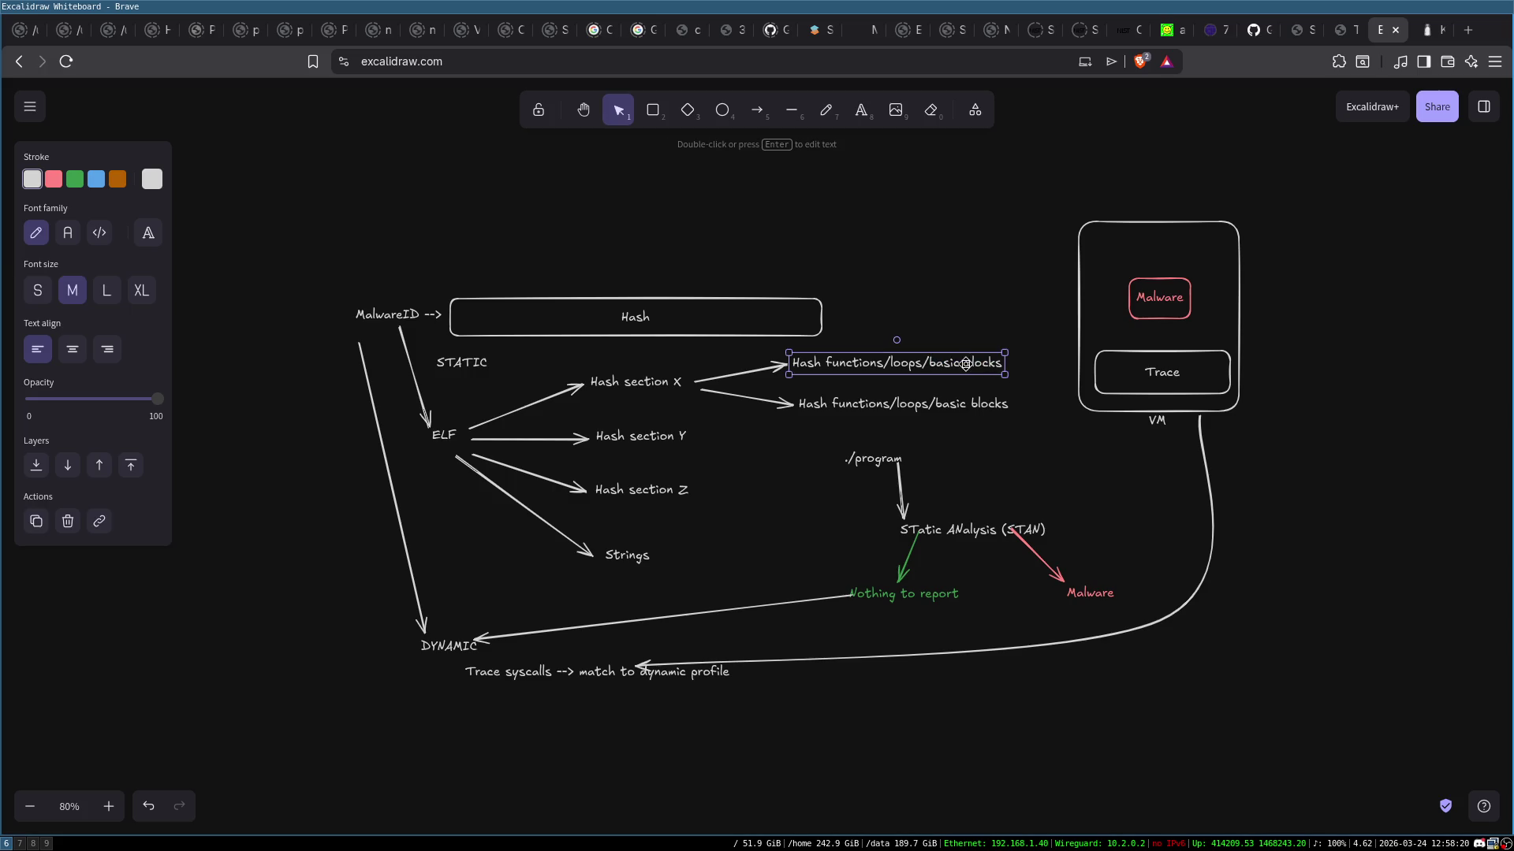
pyautogui.click(954, 295)
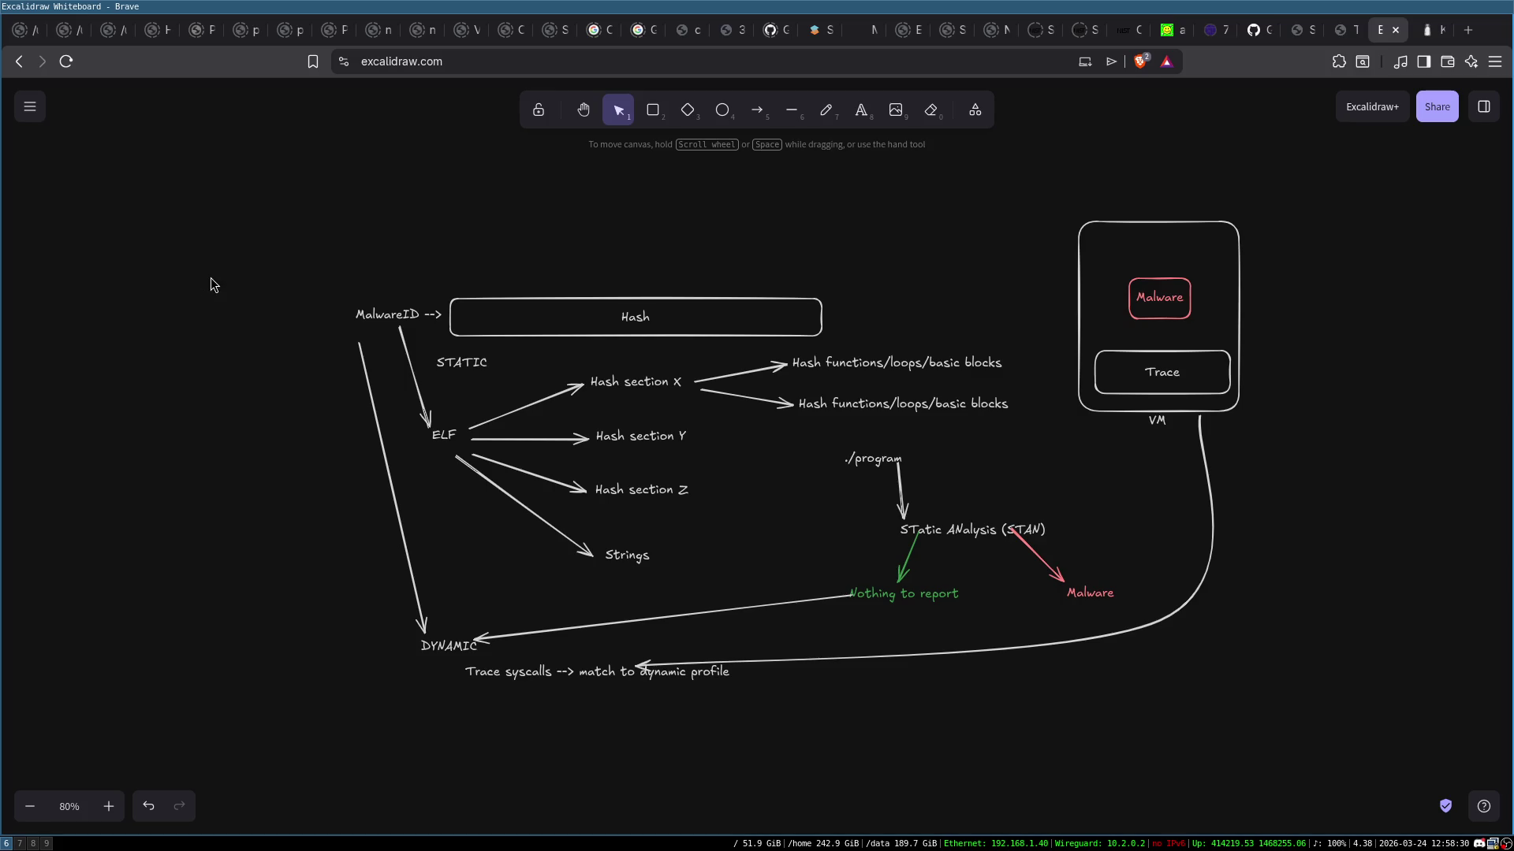
pyautogui.press('r')
pyautogui.moveTo(204, 277); pyautogui.dragTo(297, 417)
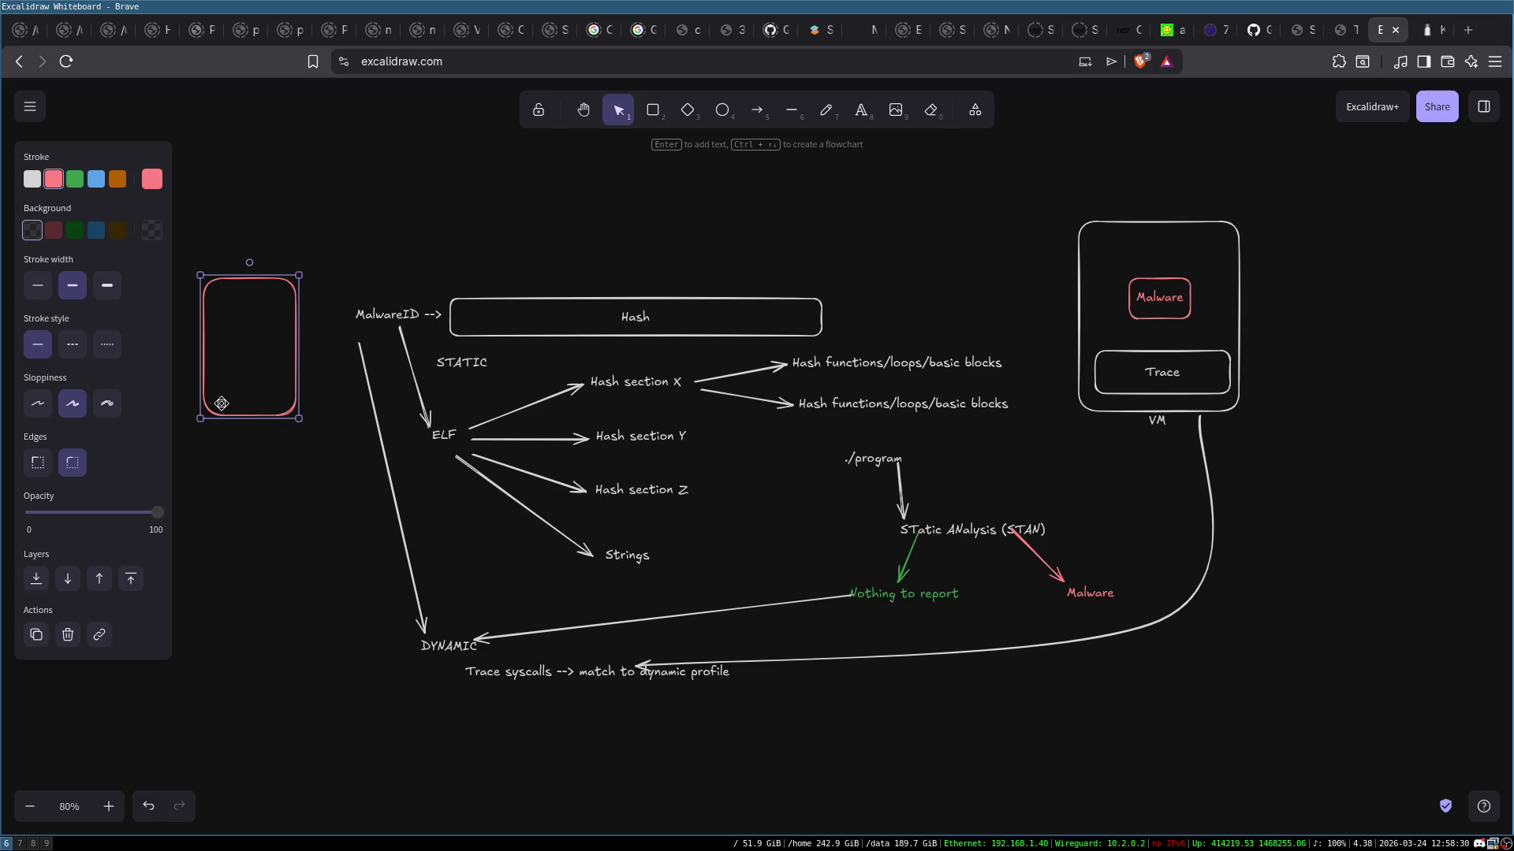
pyautogui.press('Delete')
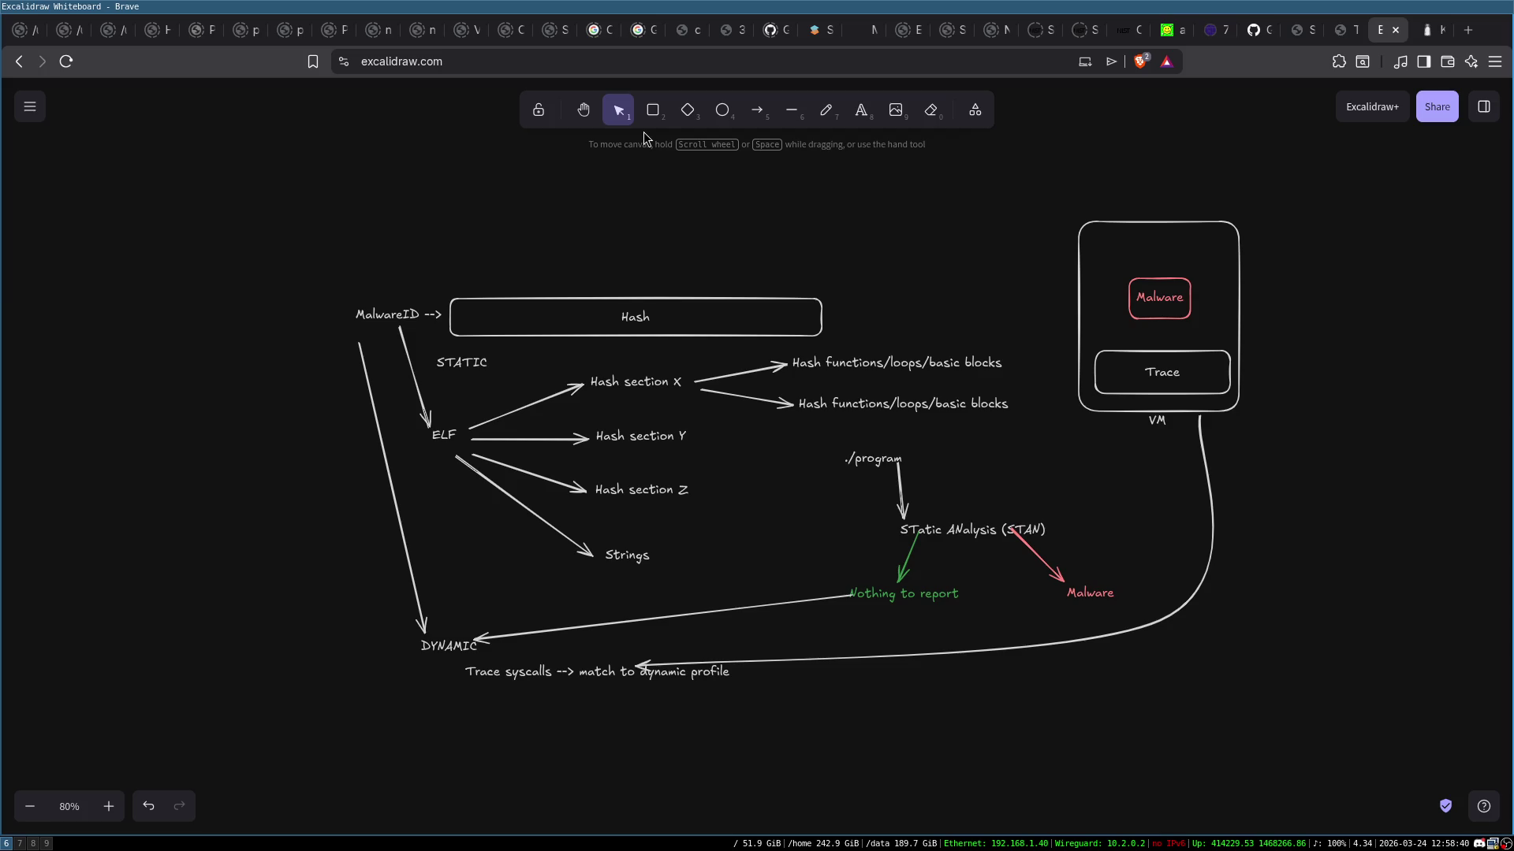
pyautogui.click(998, 413)
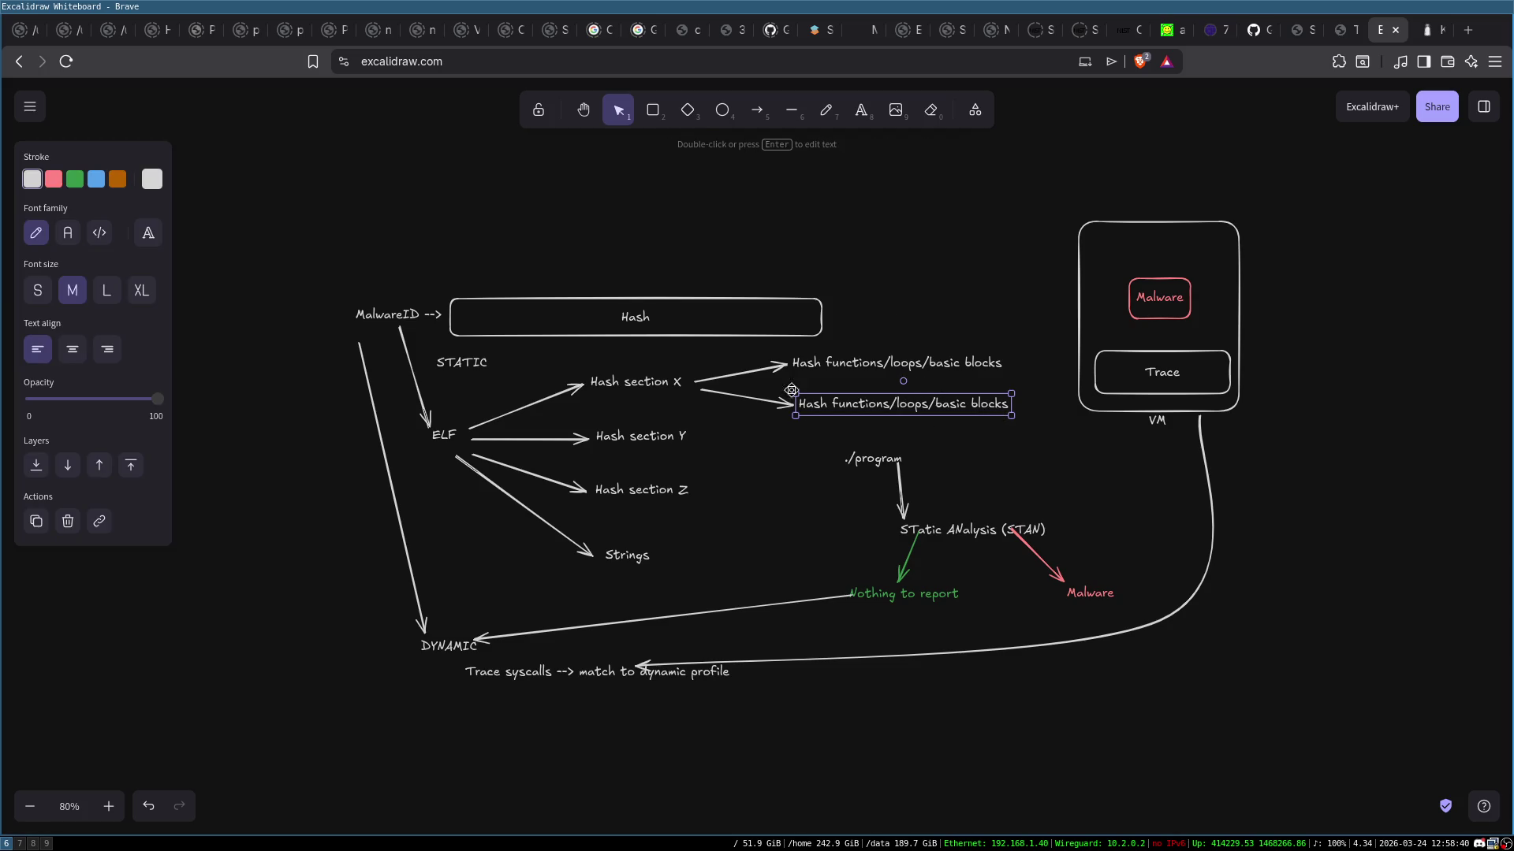
pyautogui.click(818, 279)
pyautogui.moveTo(348, 294)
pyautogui.mouseDown()
pyautogui.moveTo(702, 533)
pyautogui.moveTo(701, 592)
pyautogui.mouseUp()
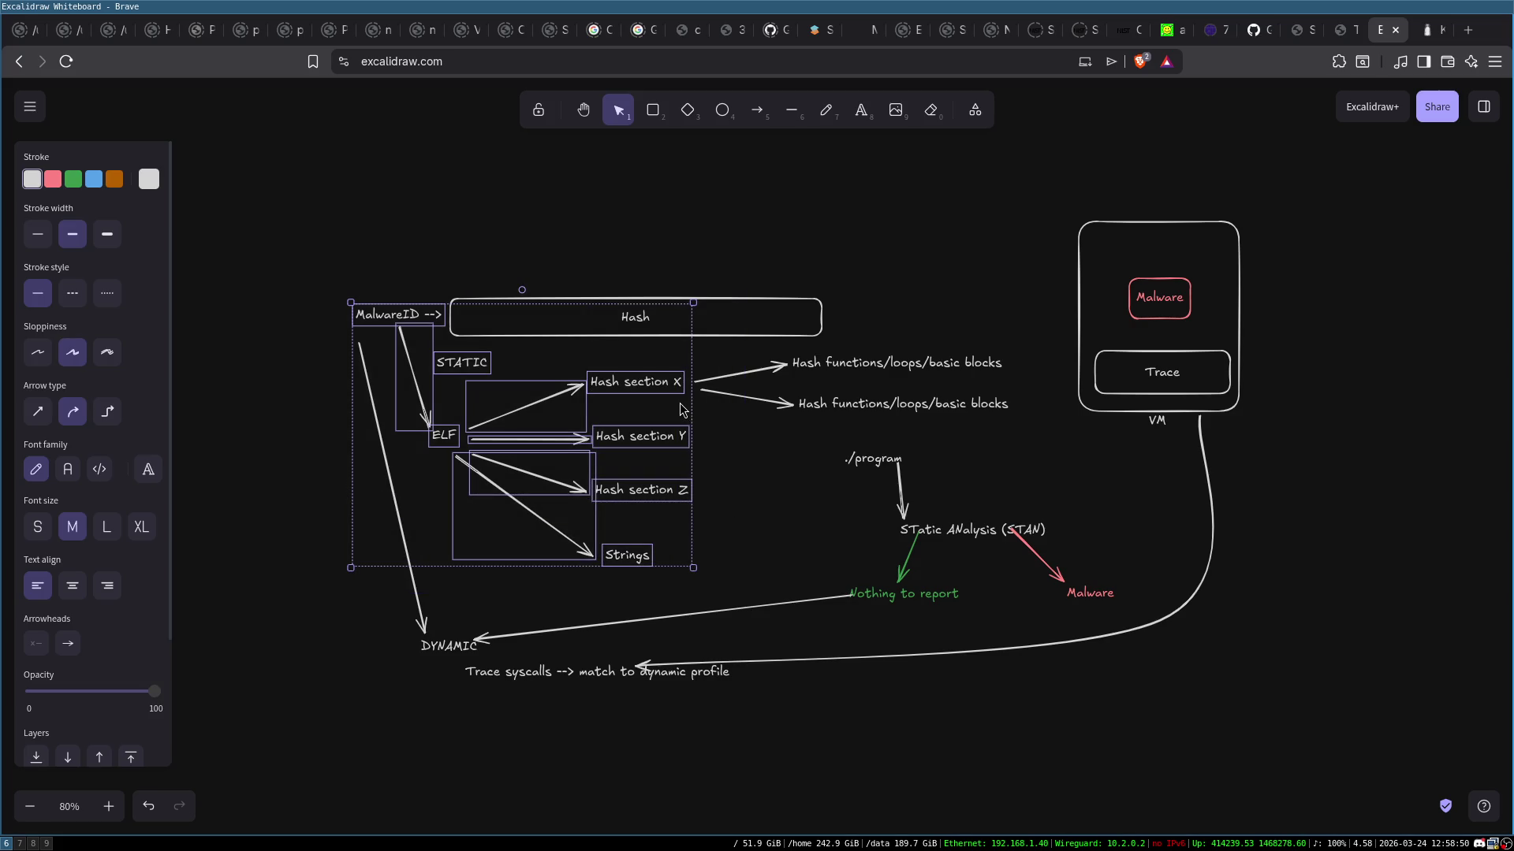
pyautogui.click(757, 447)
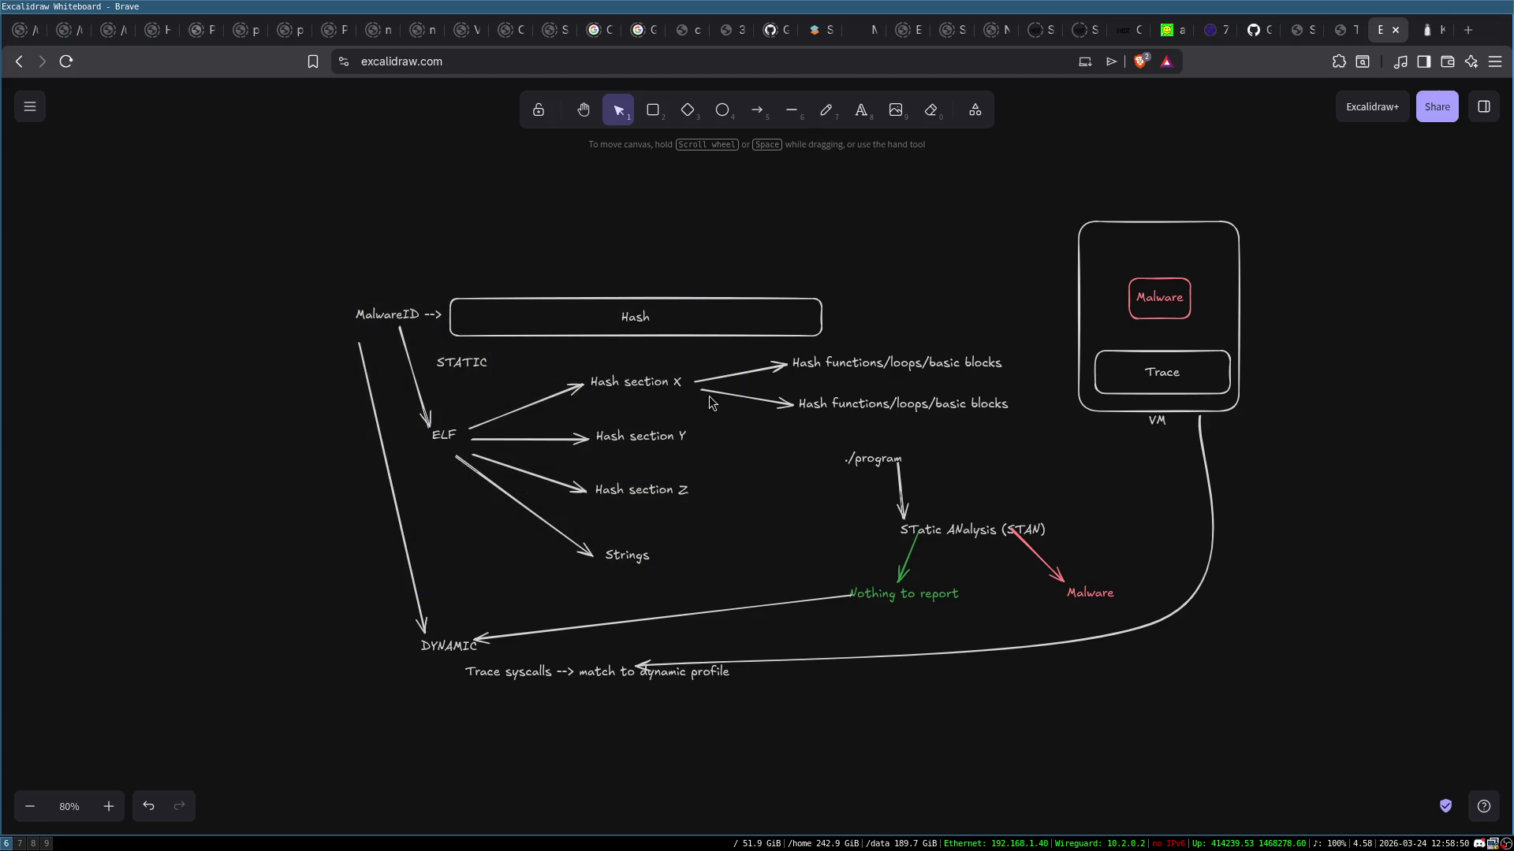
pyautogui.click(846, 364)
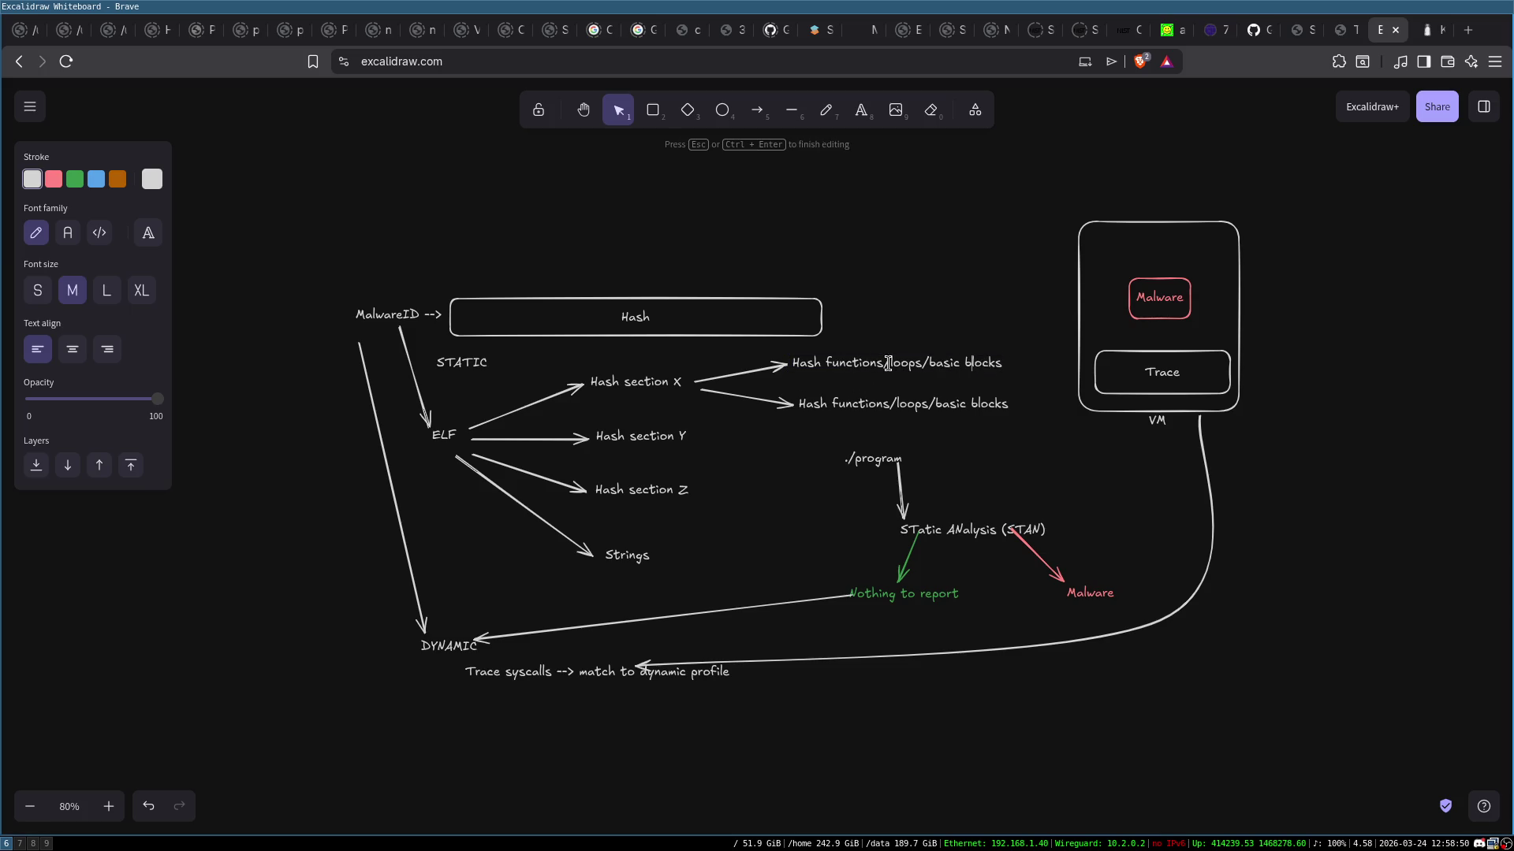
pyautogui.click(929, 172)
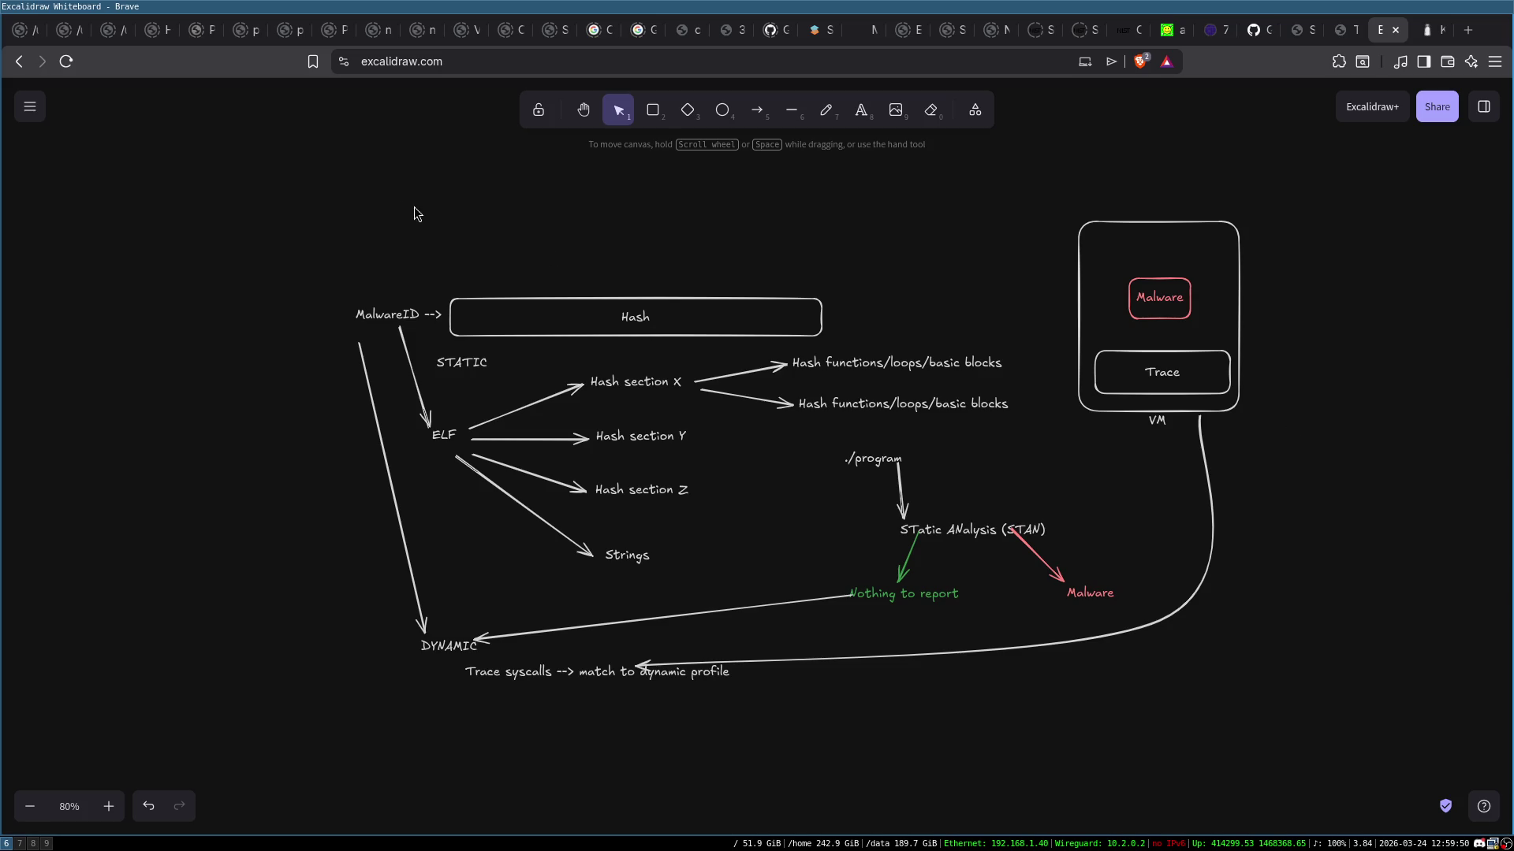
pyautogui.moveTo(307, 163)
pyautogui.mouseDown()
pyautogui.moveTo(1331, 784)
pyautogui.moveTo(1362, 736)
pyautogui.mouseUp()
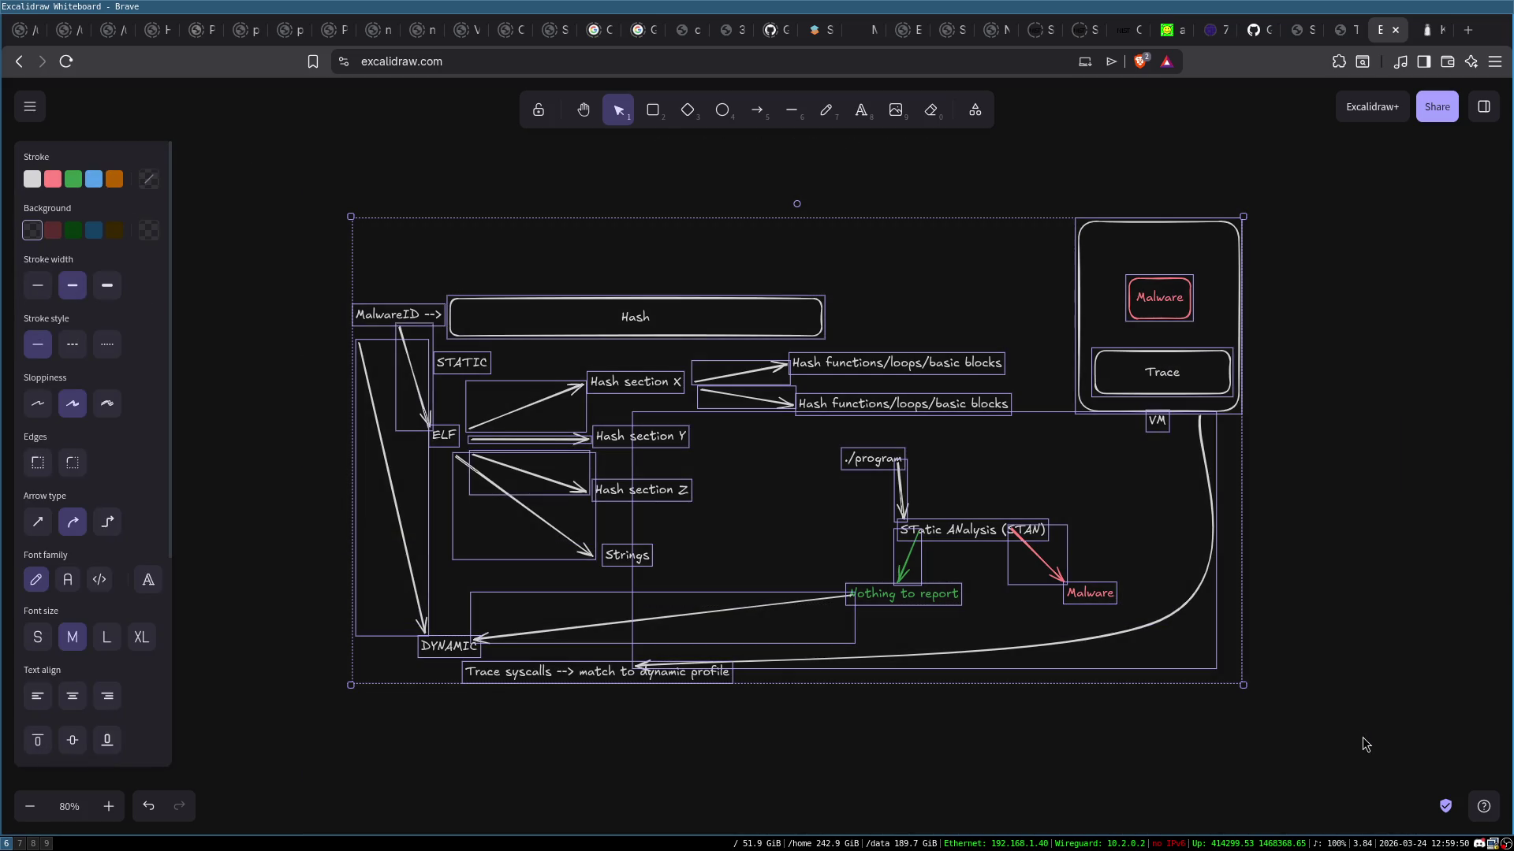
# Delete the old diagram and draw a large white-outlined box labelled 'python'
pyautogui.press('Delete')
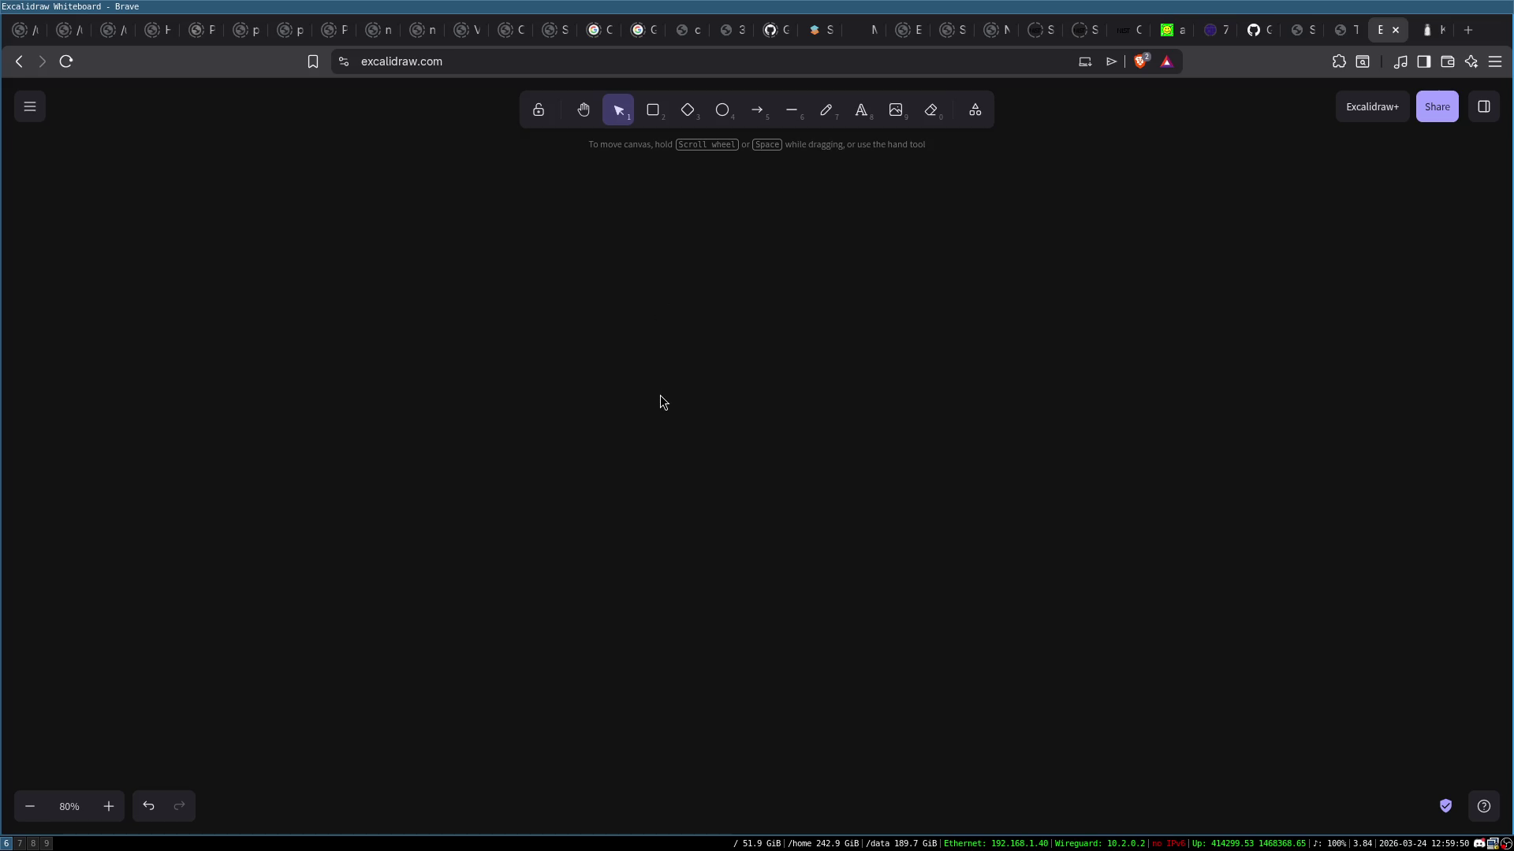
pyautogui.click(653, 110)
pyautogui.moveTo(694, 324)
pyautogui.mouseDown()
pyautogui.moveTo(841, 470)
pyautogui.moveTo(894, 556)
pyautogui.mouseUp()
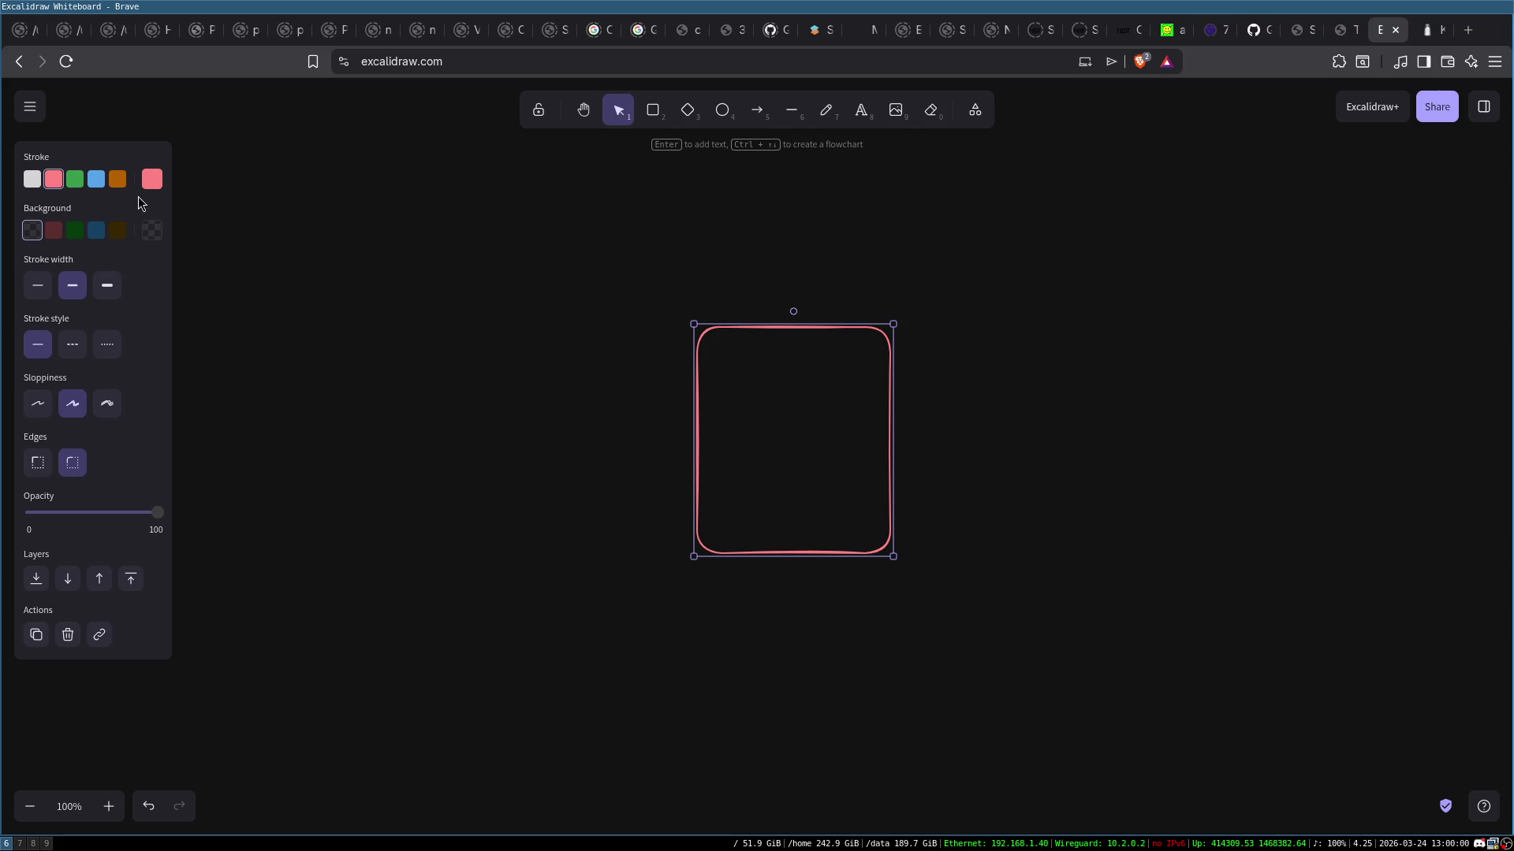
pyautogui.click(36, 180)
pyautogui.doubleClick(788, 436)
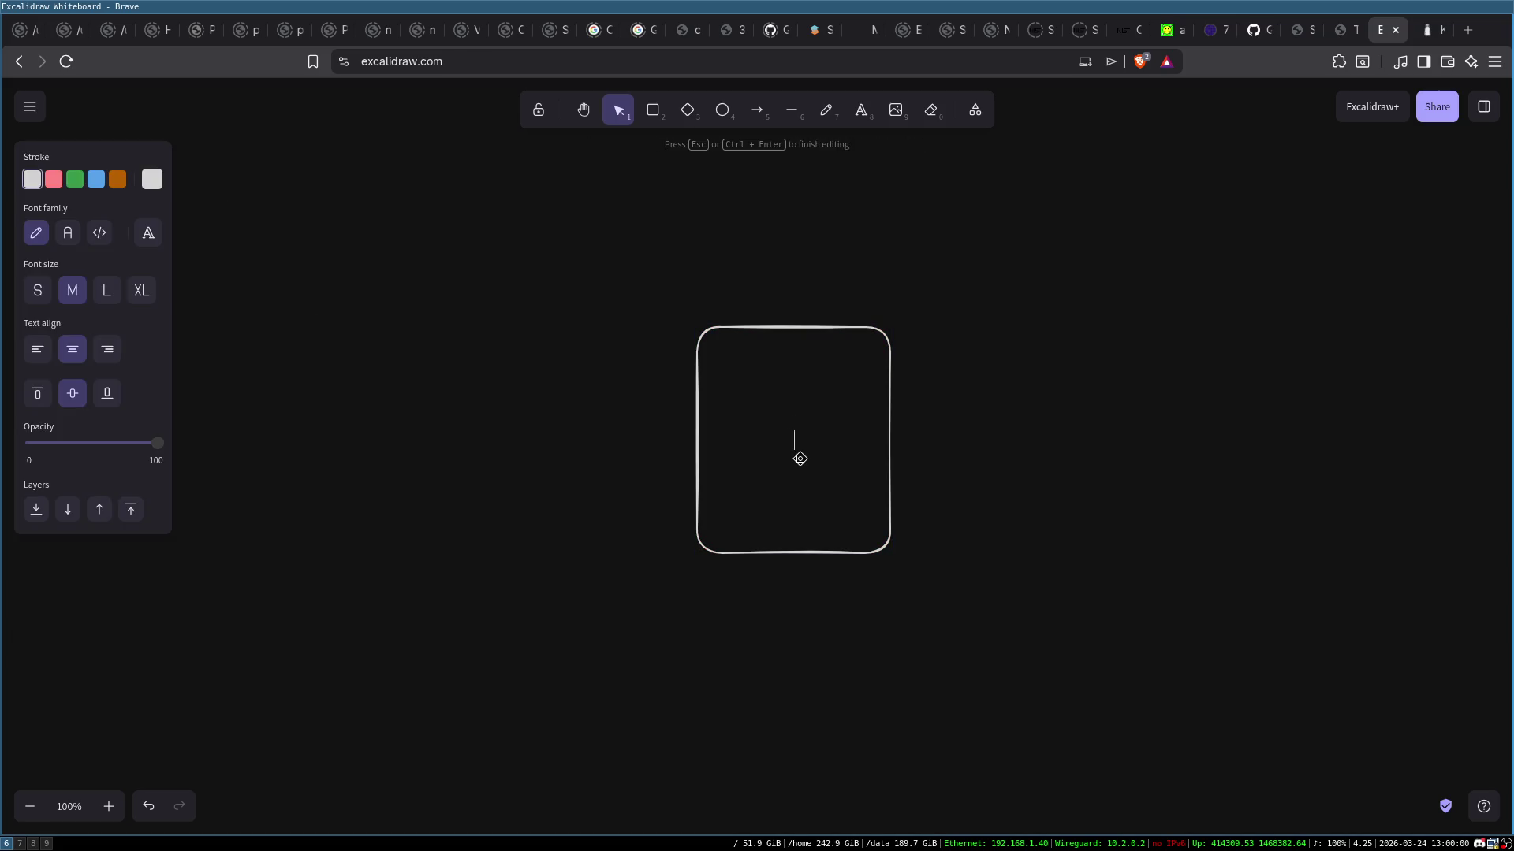
pyautogui.write('ython')
pyautogui.click(984, 436)
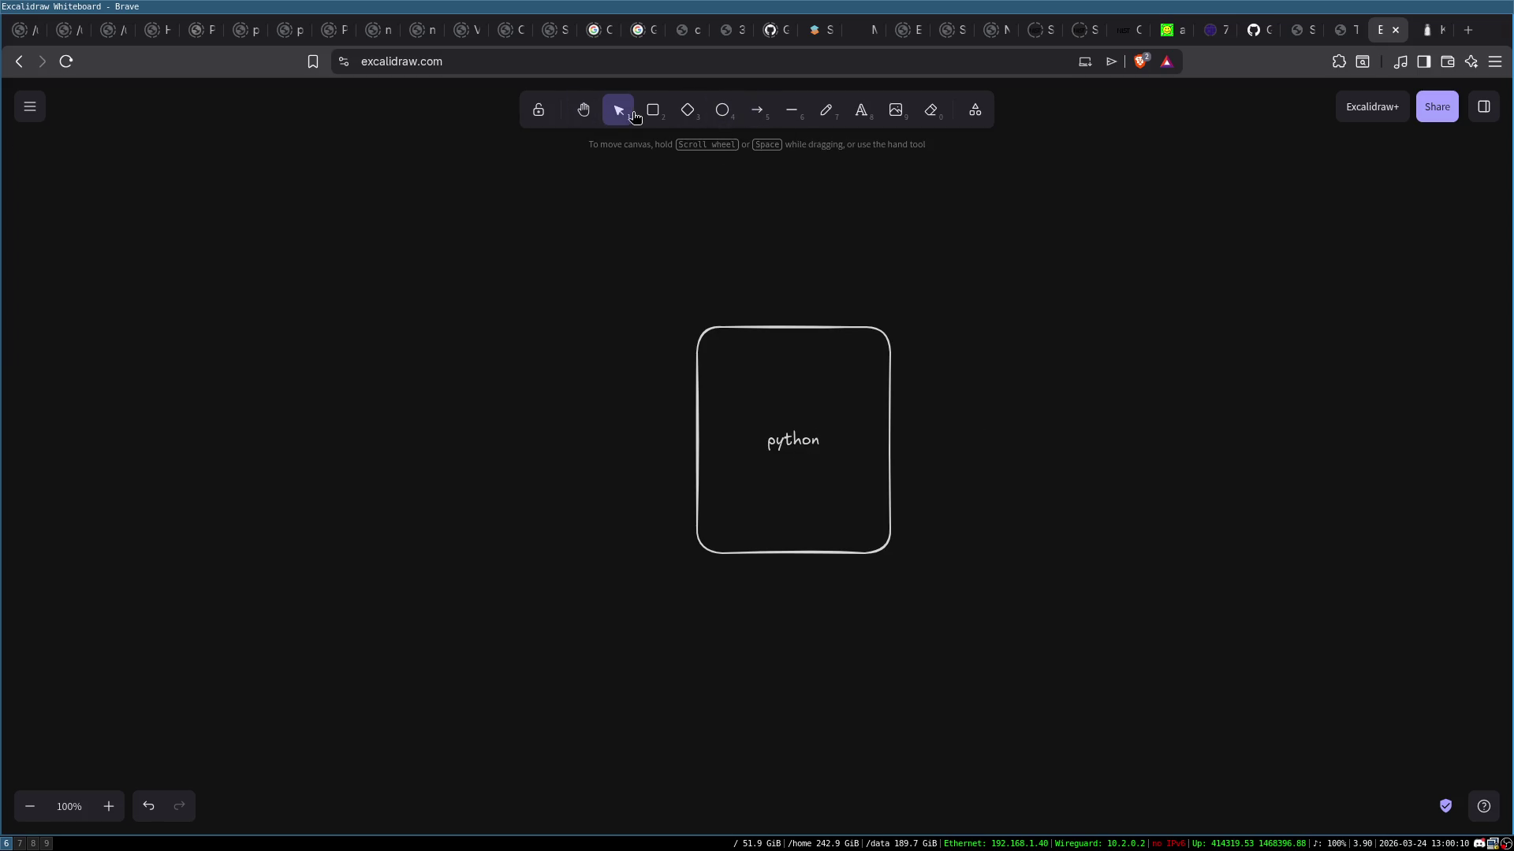
# Draw a small box labelled 'Script' above the python box
pyautogui.click(651, 114)
pyautogui.moveTo(726, 228); pyautogui.dragTo(854, 286)
pyautogui.doubleClick(788, 260)
pyautogui.write('Script')
pyautogui.click(987, 321)
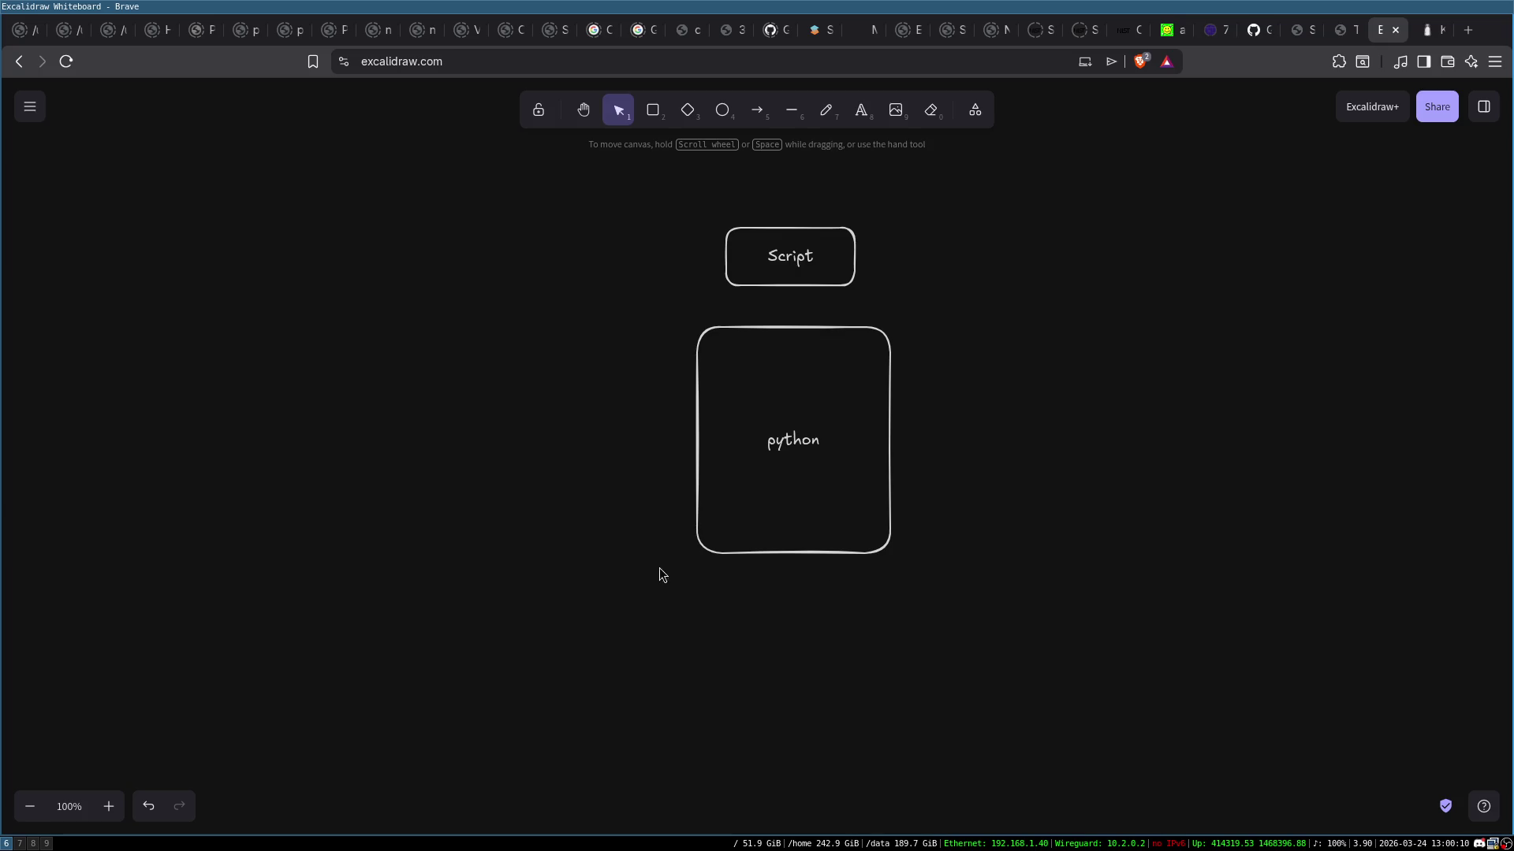
# Draw a horizontal divider line below python and a wide empty box beneath it
pyautogui.click(791, 112)
pyautogui.moveTo(458, 593); pyautogui.dragTo(1250, 594)
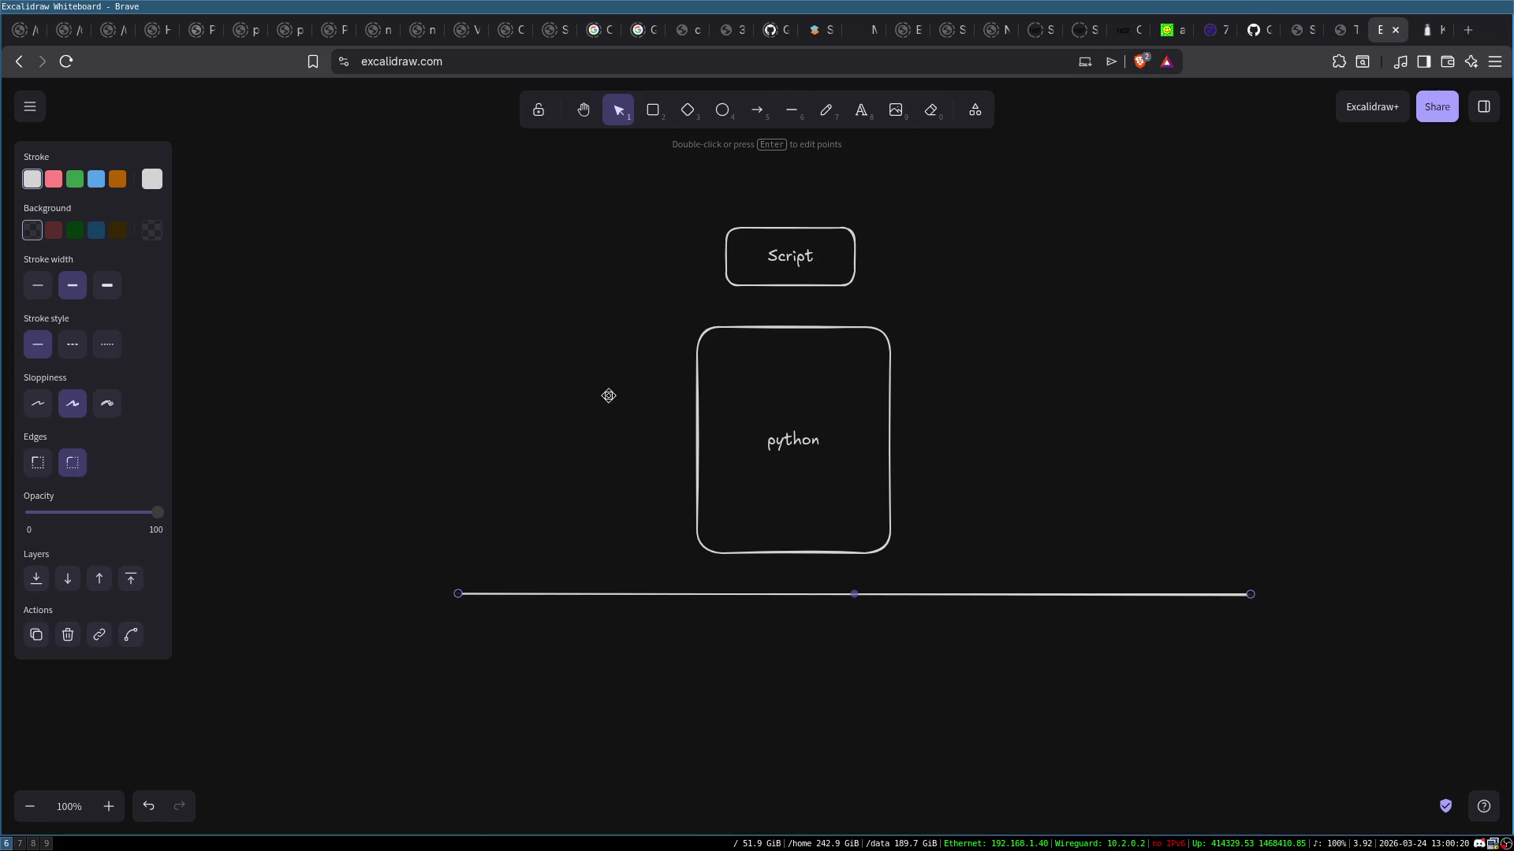
pyautogui.click(653, 110)
pyautogui.moveTo(678, 625); pyautogui.dragTo(1023, 692)
pyautogui.doubleClick(868, 653)
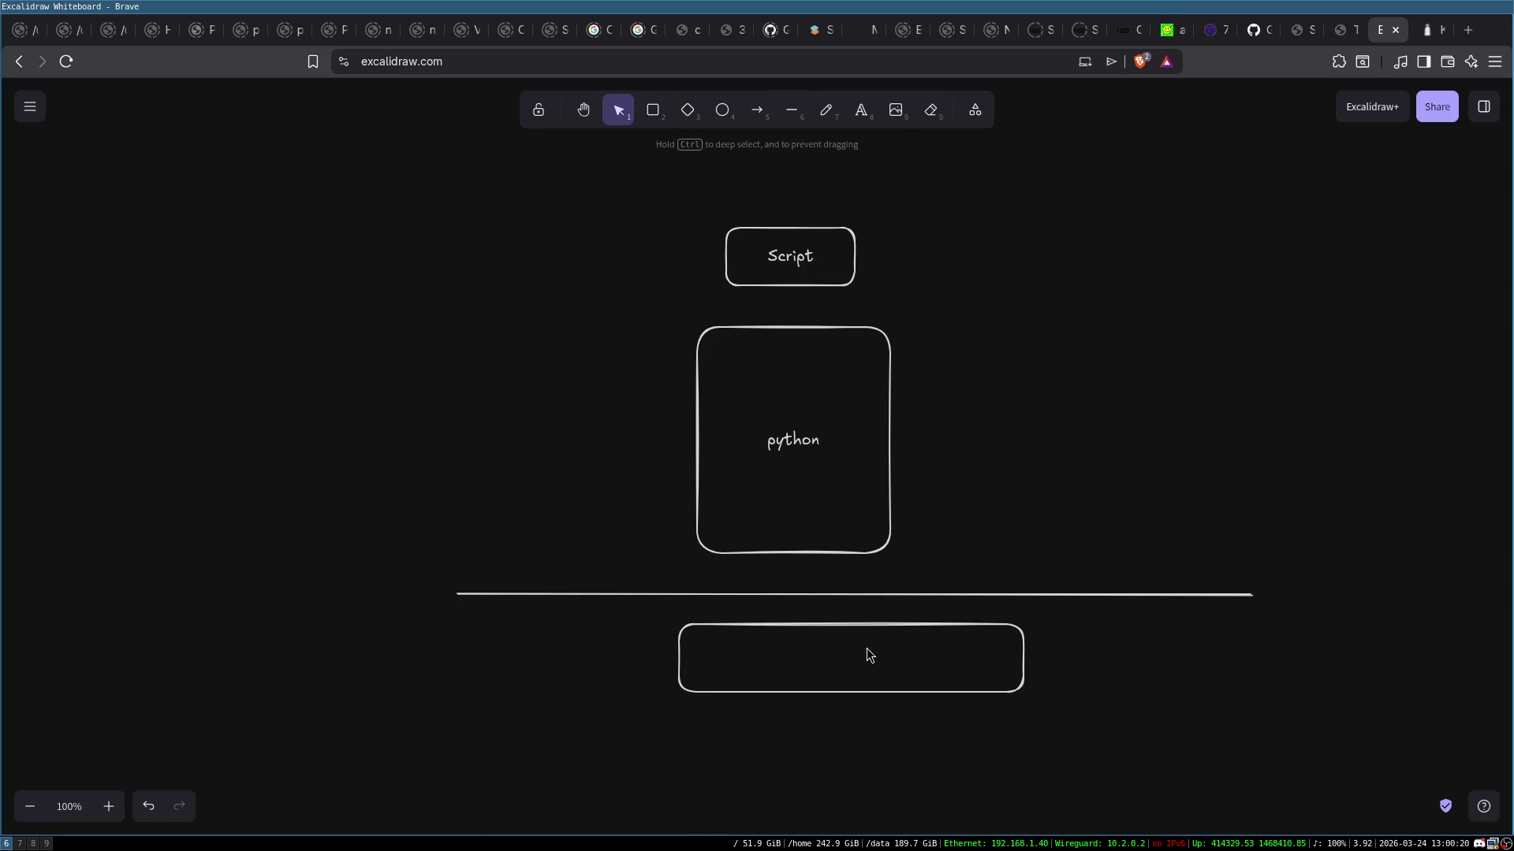
# Label the wide bottom box 'Trace' and nudge it slightly left
pyautogui.write('TRace')
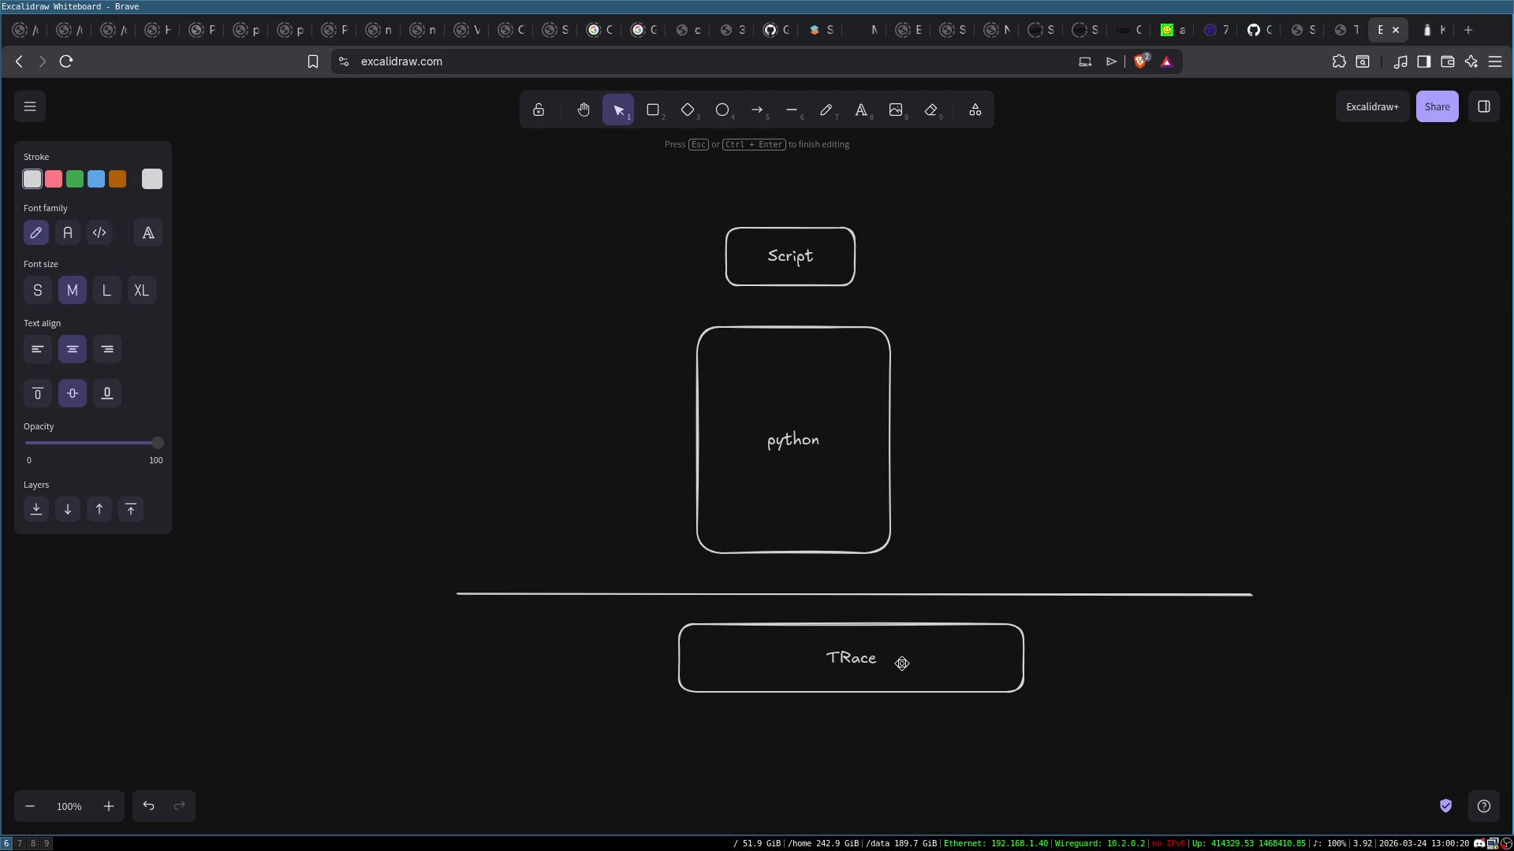
pyautogui.press('BackSpace')
pyautogui.write('r')
pyautogui.click(1221, 778)
pyautogui.moveTo(953, 638); pyautogui.dragTo(909, 625)
# Review the Script and python boxes by selecting them, leaving them unchanged
pyautogui.click(798, 267)
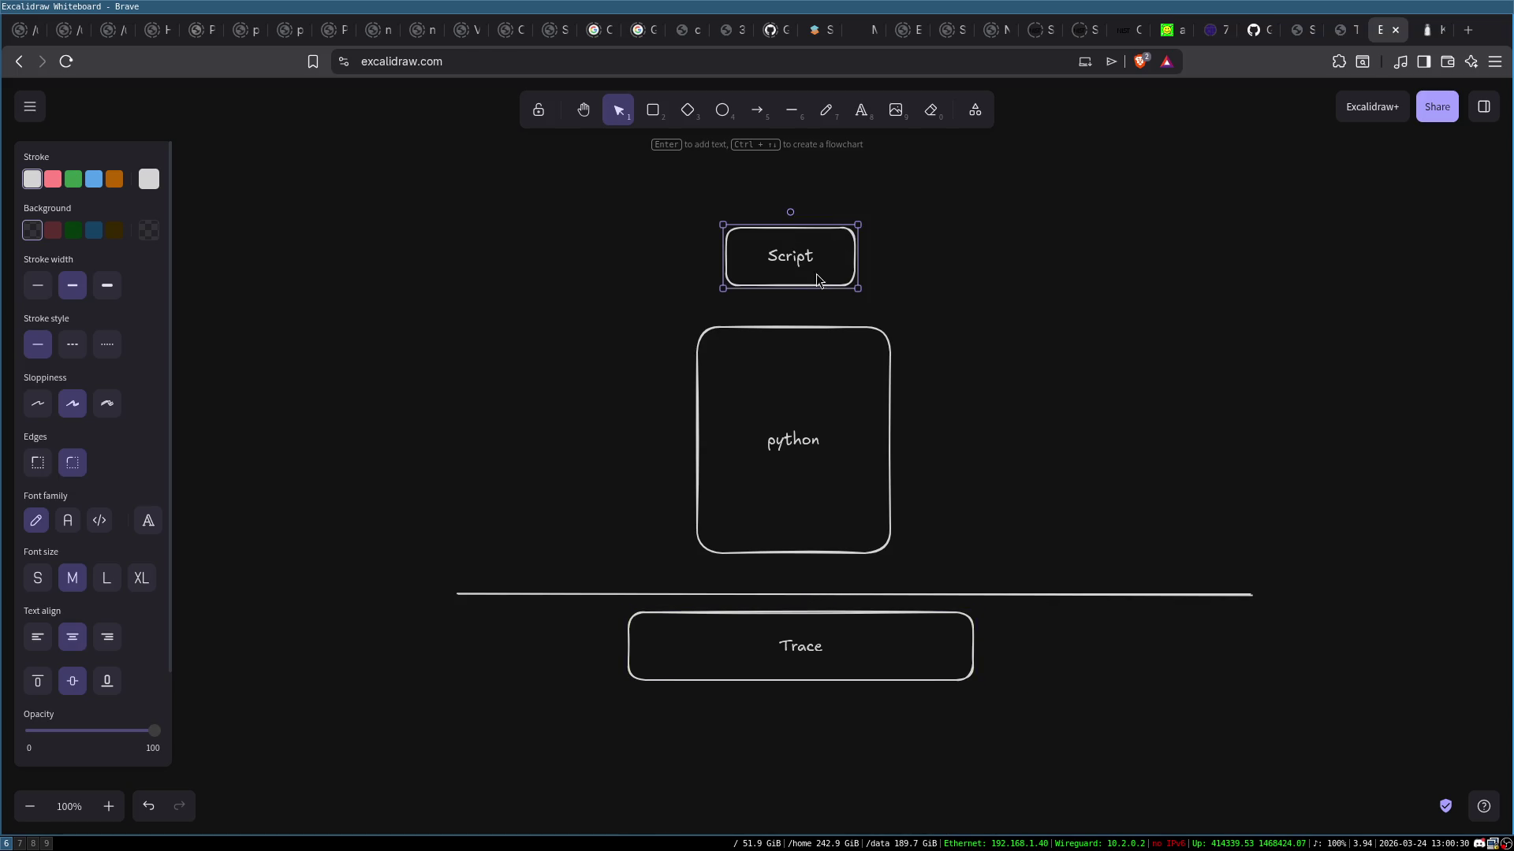
pyautogui.doubleClick(779, 259)
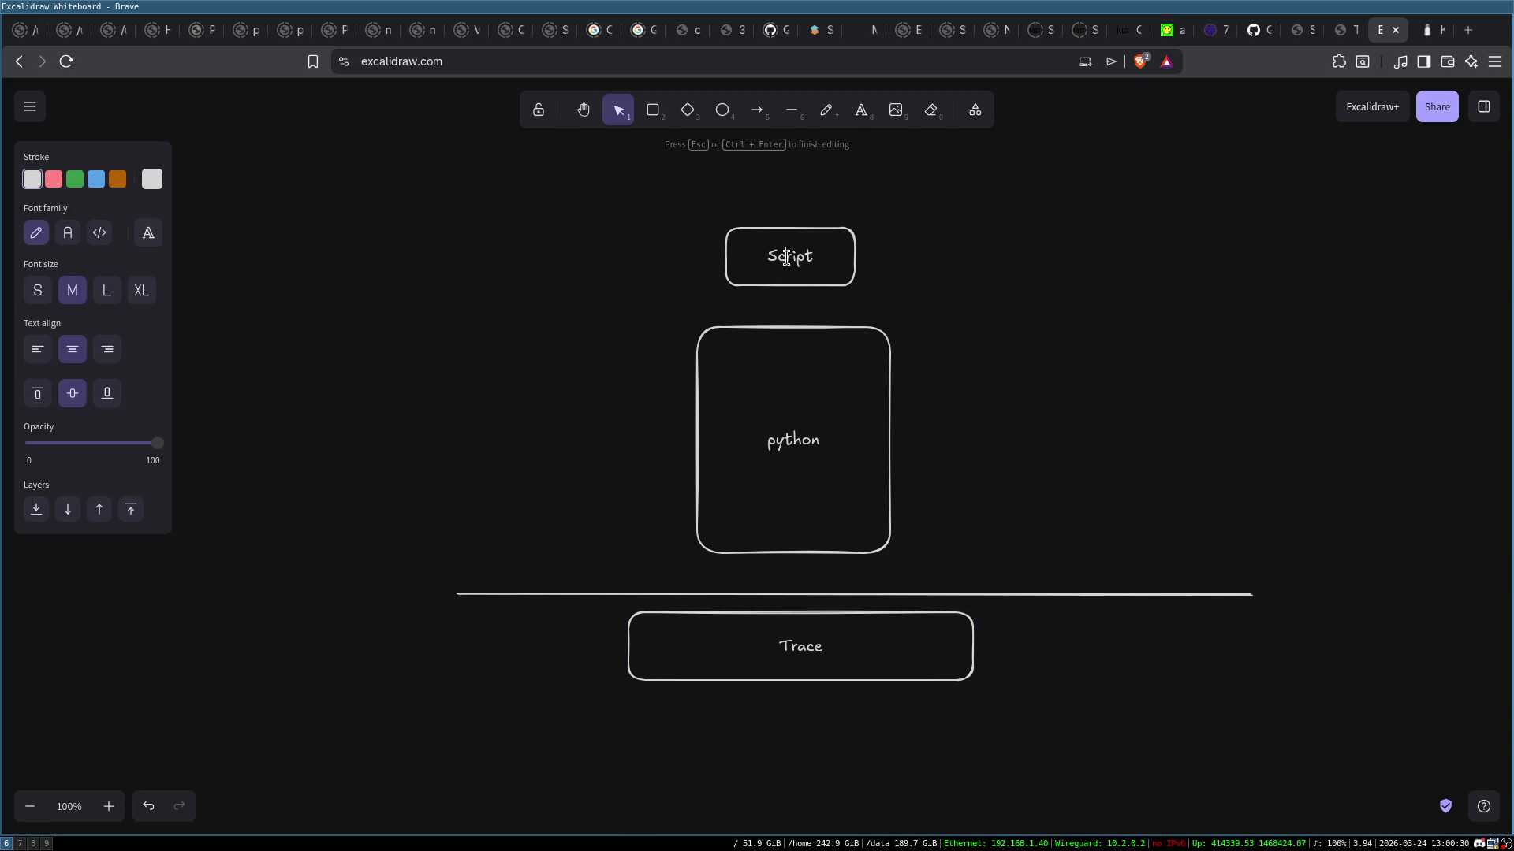
pyautogui.click(872, 288)
pyautogui.click(791, 436)
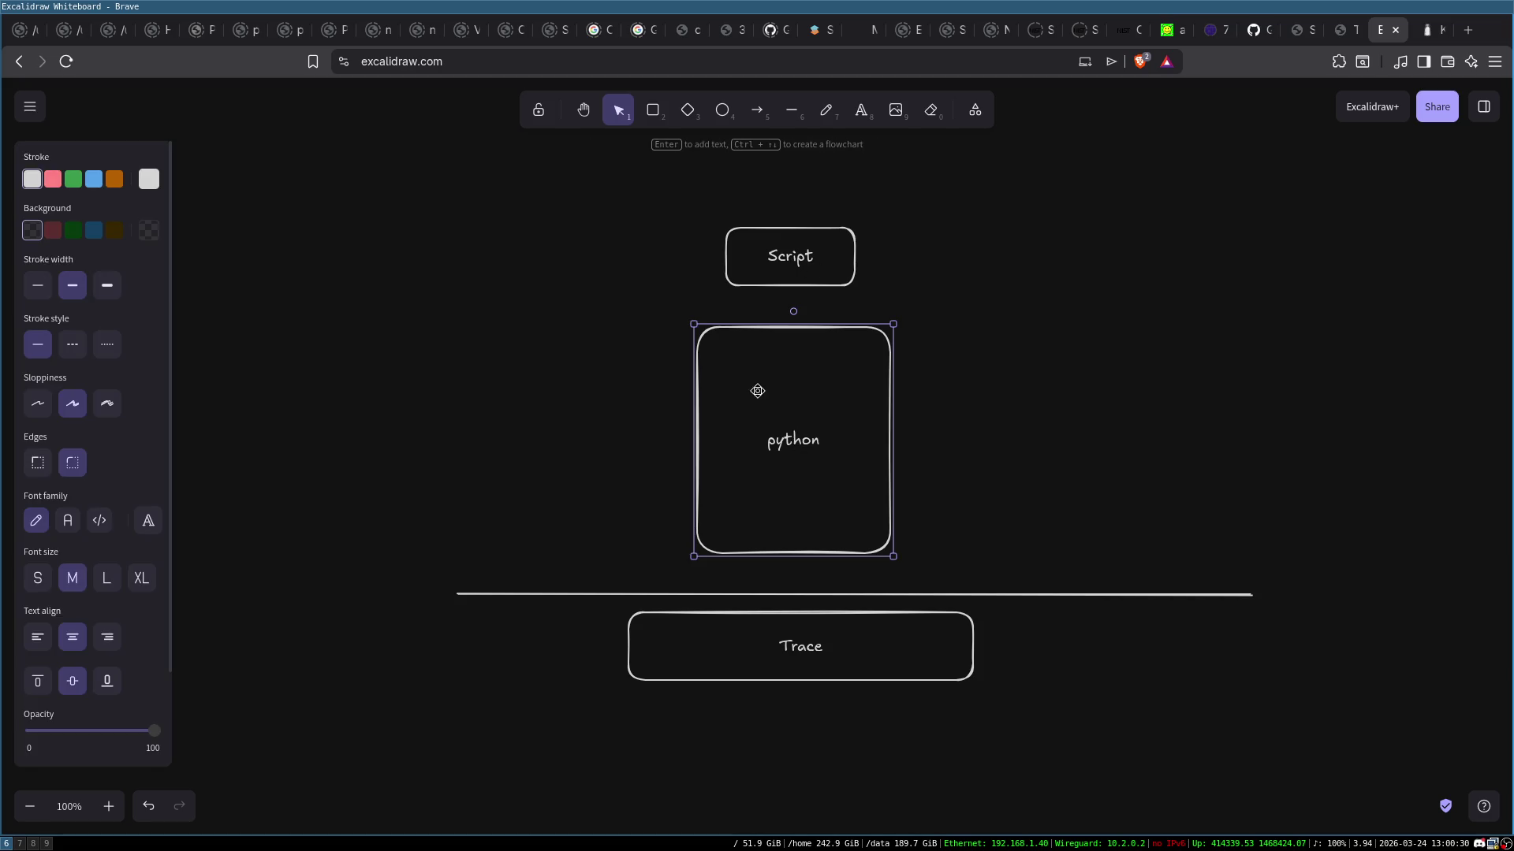
pyautogui.click(804, 261)
pyautogui.moveTo(697, 205); pyautogui.dragTo(907, 301)
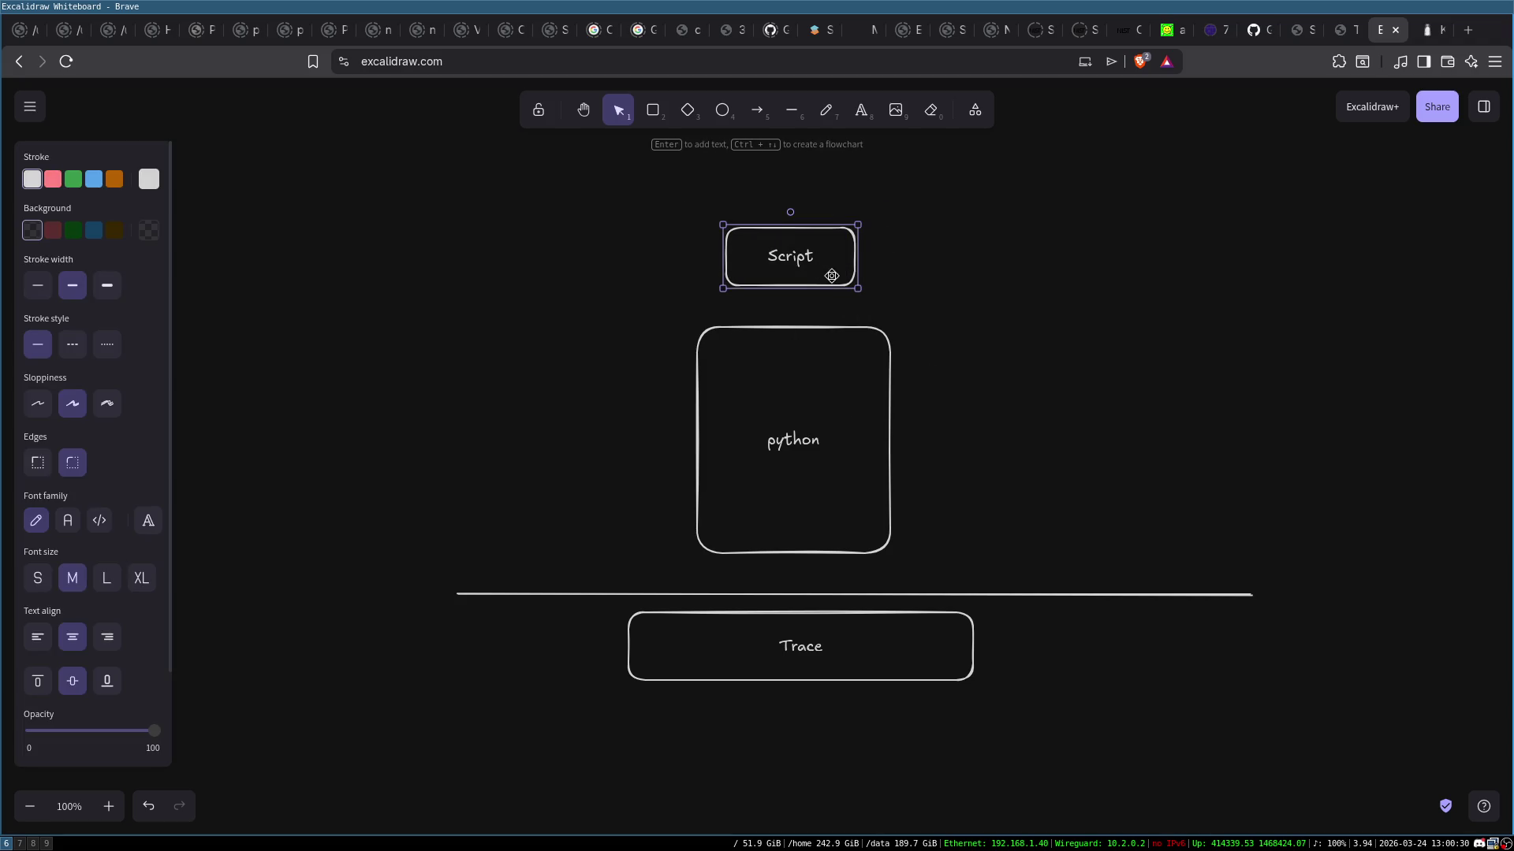
pyautogui.click(1017, 456)
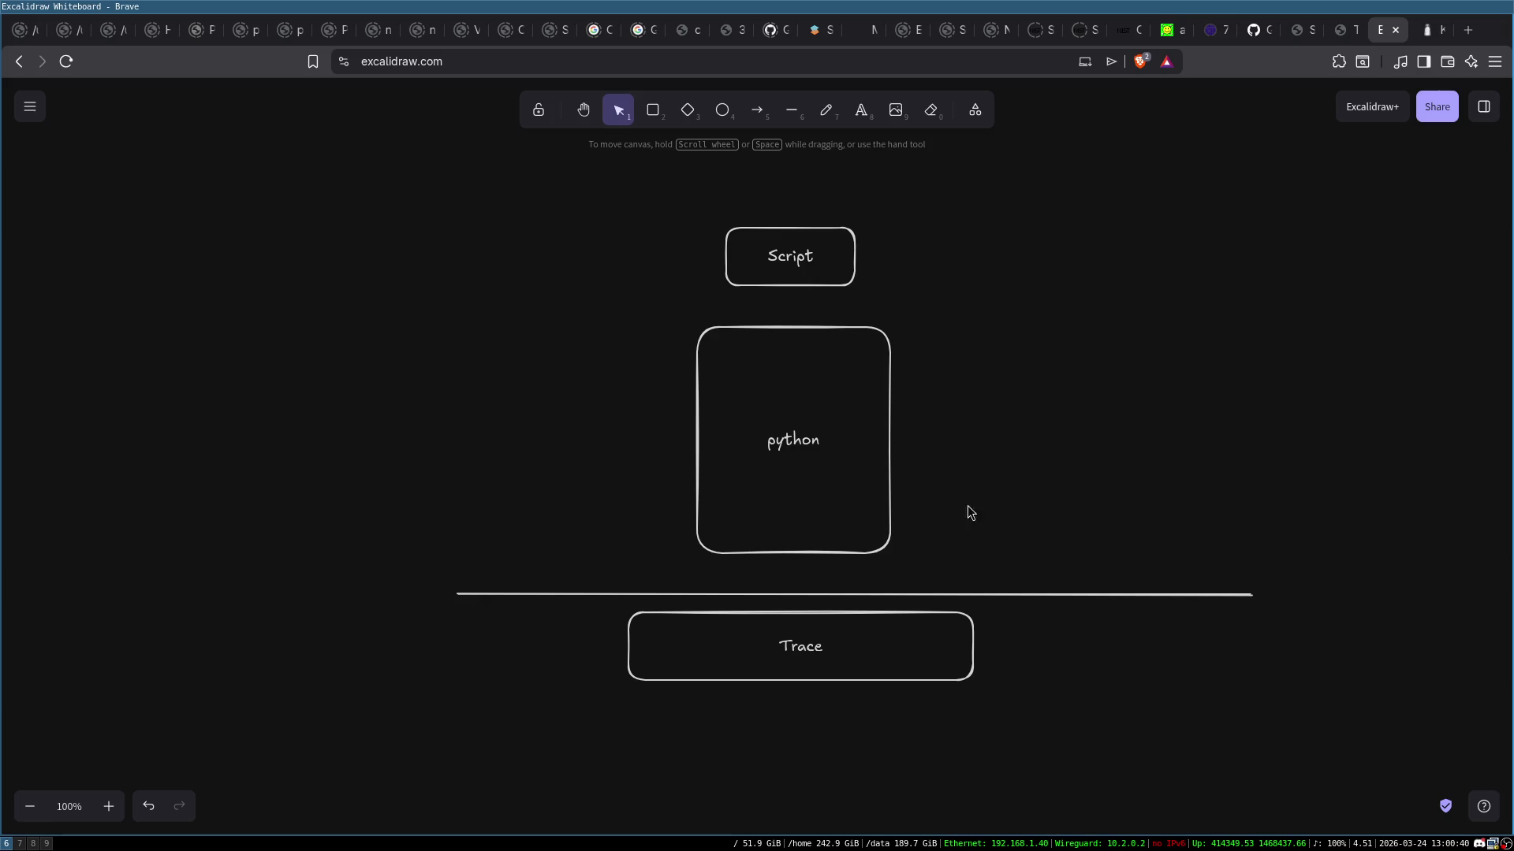
pyautogui.click(761, 250)
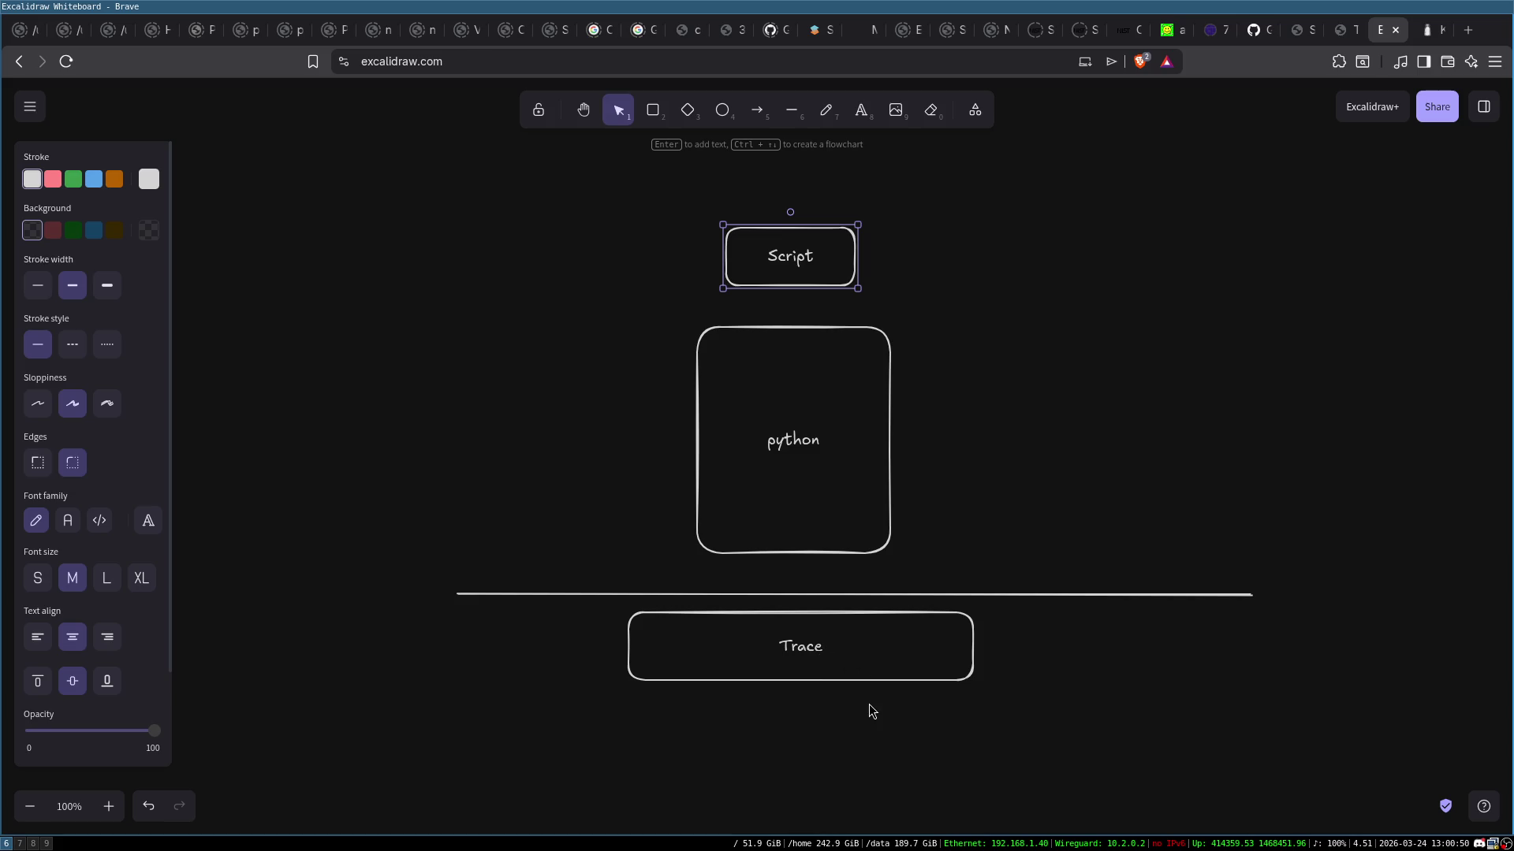
pyautogui.click(653, 111)
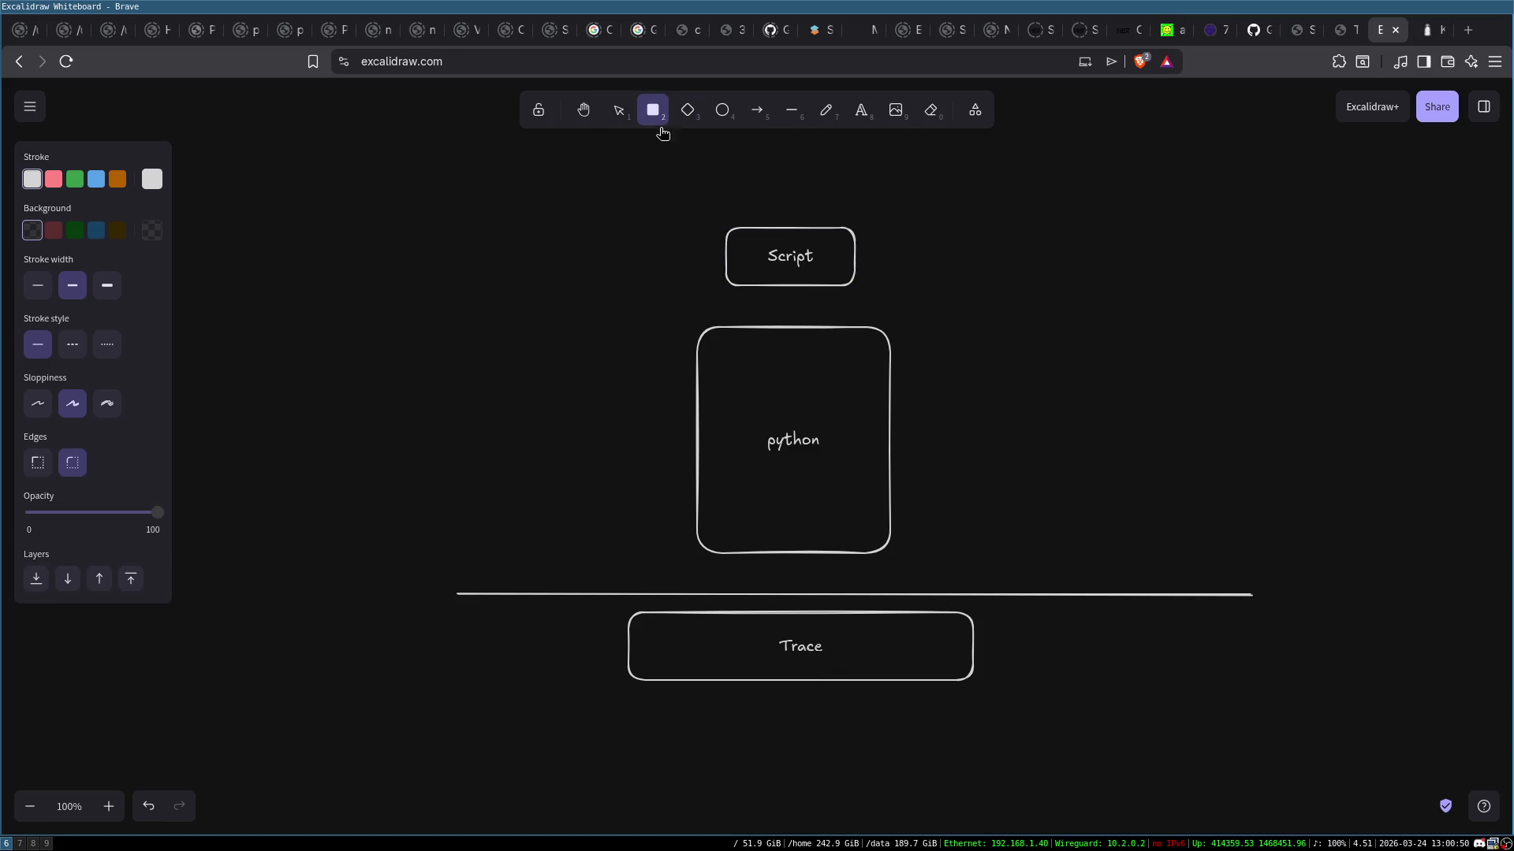
# Draw a small 'ML/Detector' box below Trace and widen it to fit one line
pyautogui.moveTo(855, 628)
pyautogui.mouseDown()
pyautogui.moveTo(958, 675)
pyautogui.moveTo(805, 726)
pyautogui.mouseUp()
pyautogui.doubleClick(812, 750)
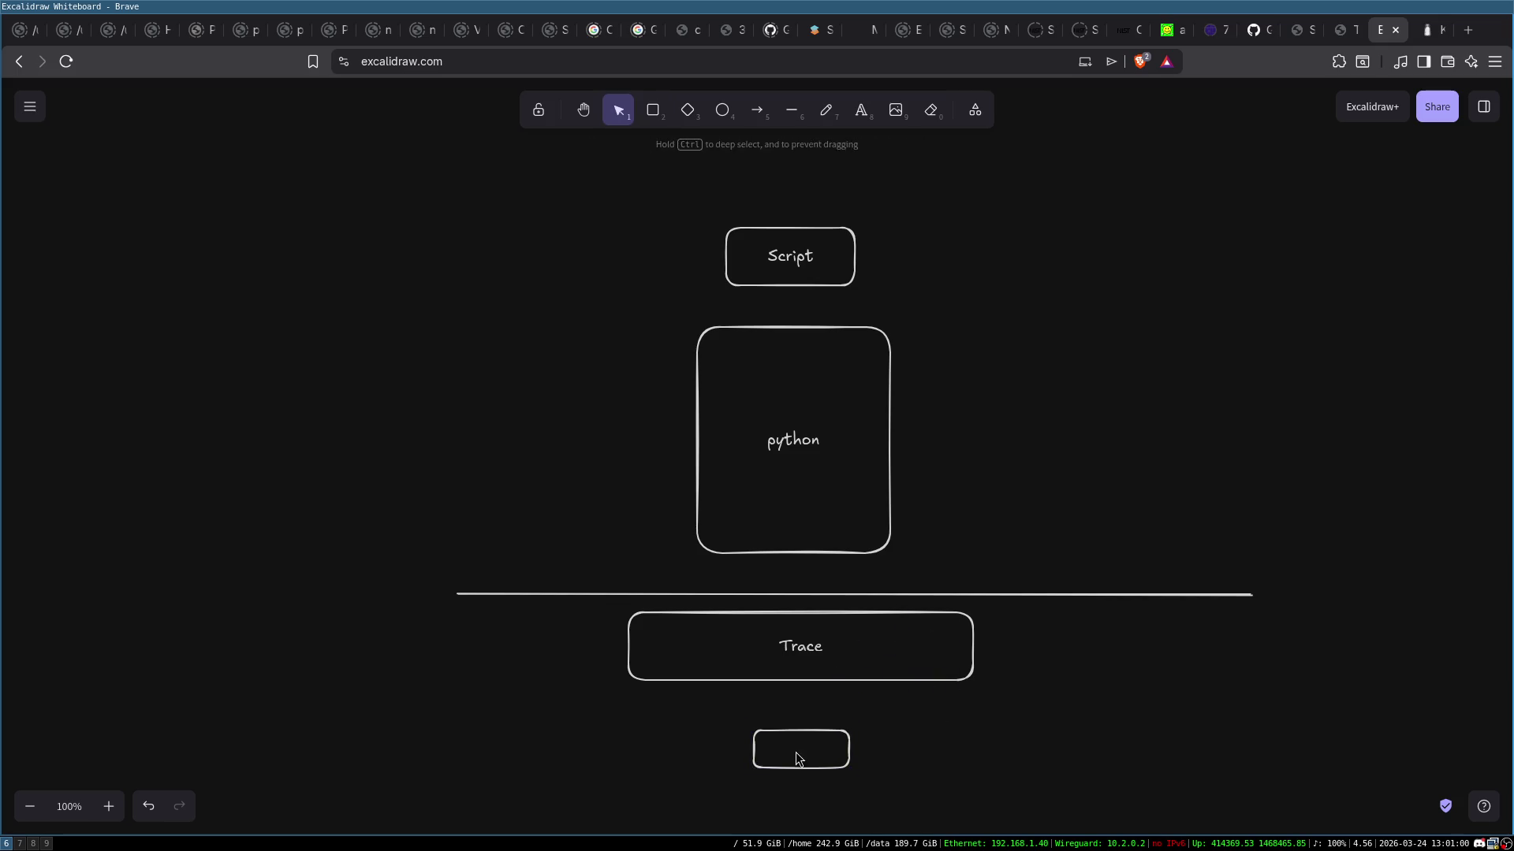
pyautogui.write('ML/Detectort')
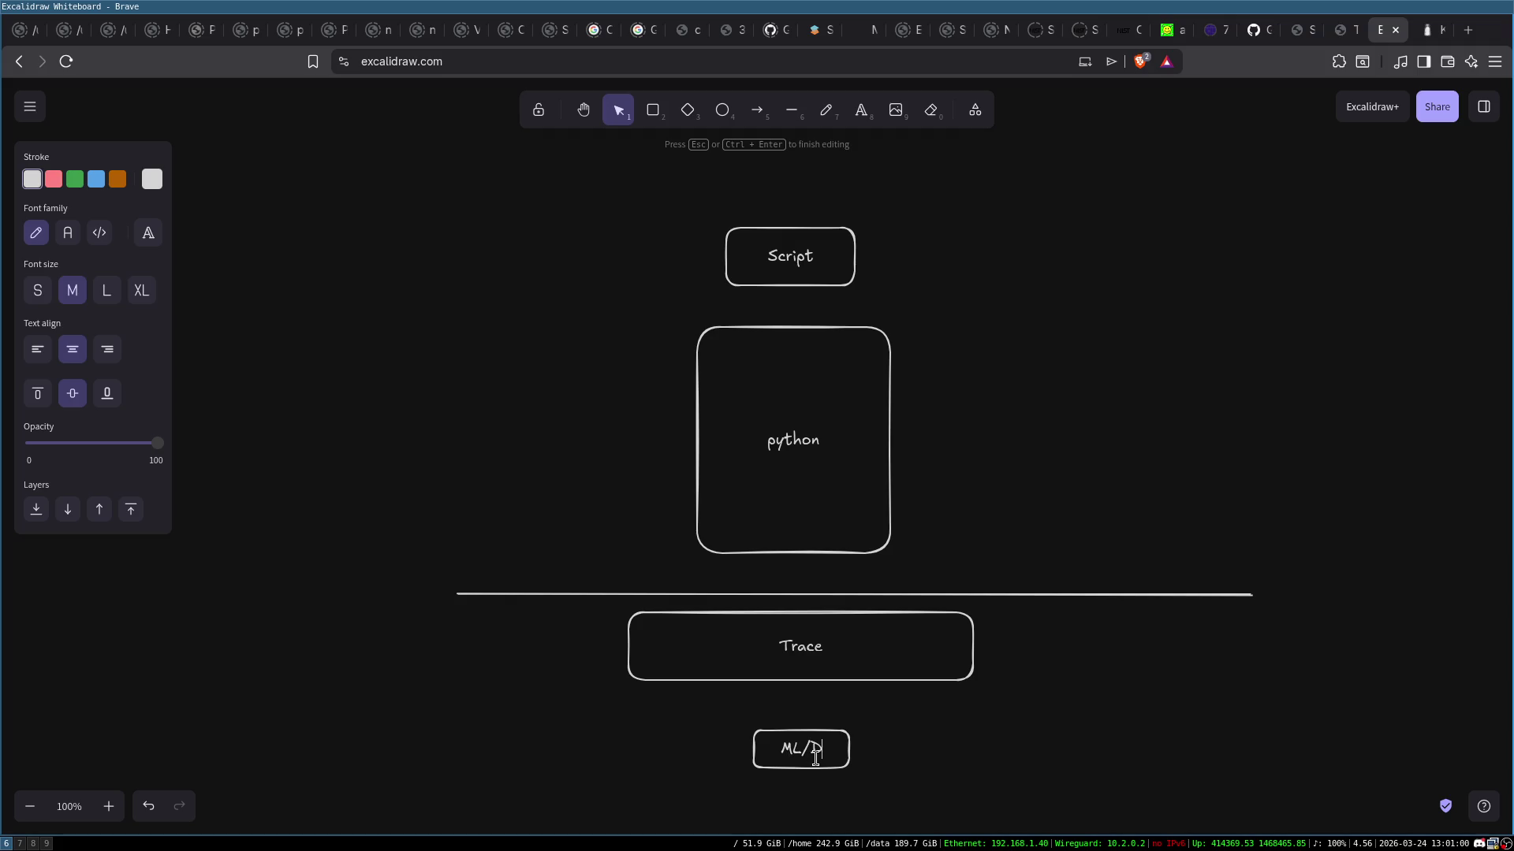
pyautogui.press('BackSpace')
pyautogui.press('Escape')
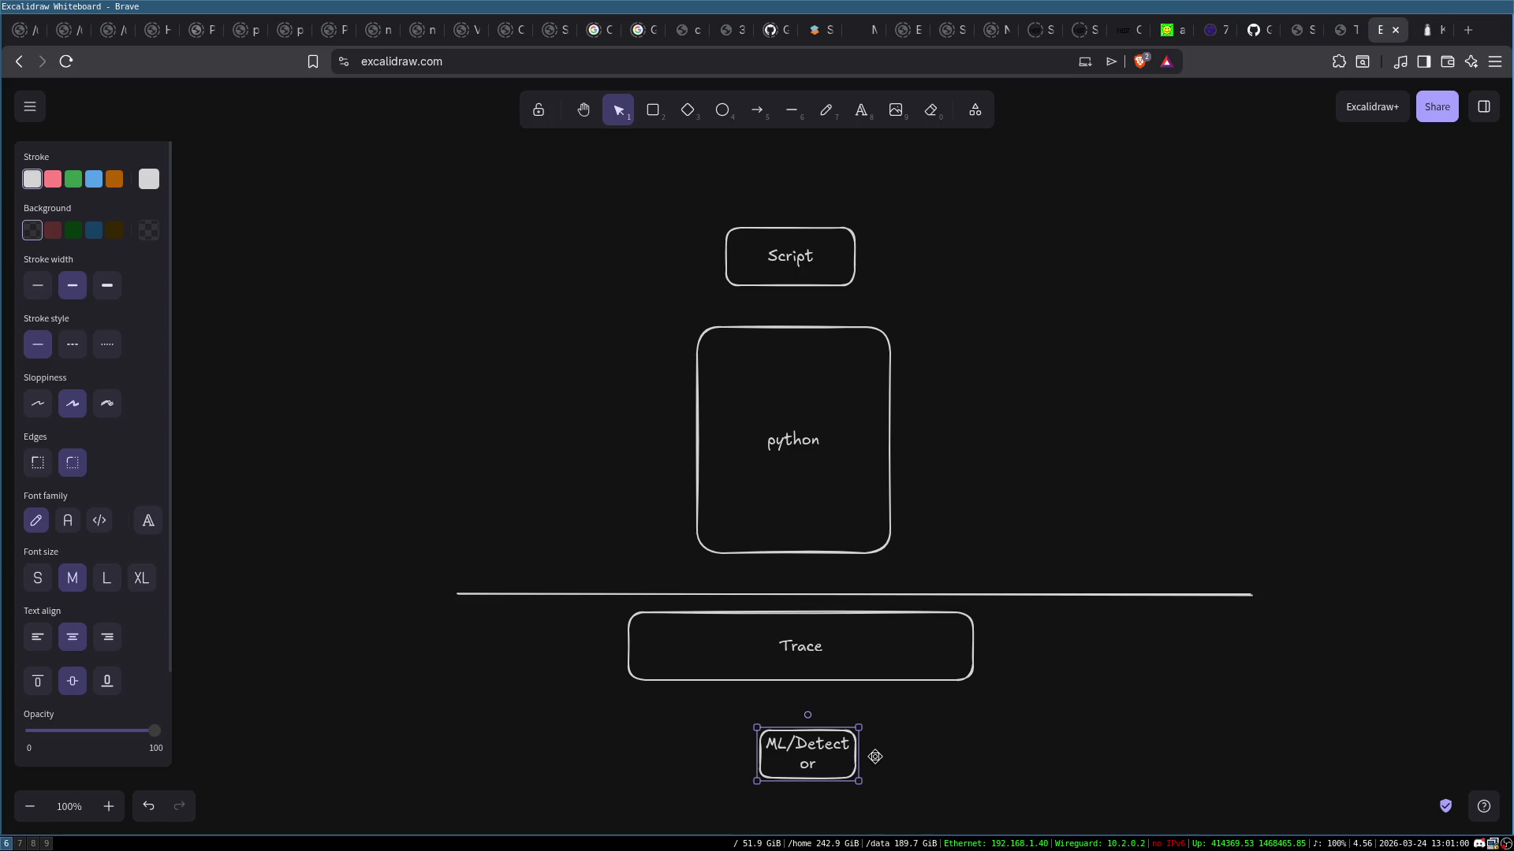
pyautogui.moveTo(898, 753)
pyautogui.mouseDown()
pyautogui.moveTo(973, 753)
pyautogui.moveTo(829, 752)
pyautogui.moveTo(848, 755)
pyautogui.mouseUp()
# Connect Trace to ML/Detector with a downward arrow, then review the boxes
pyautogui.click(757, 111)
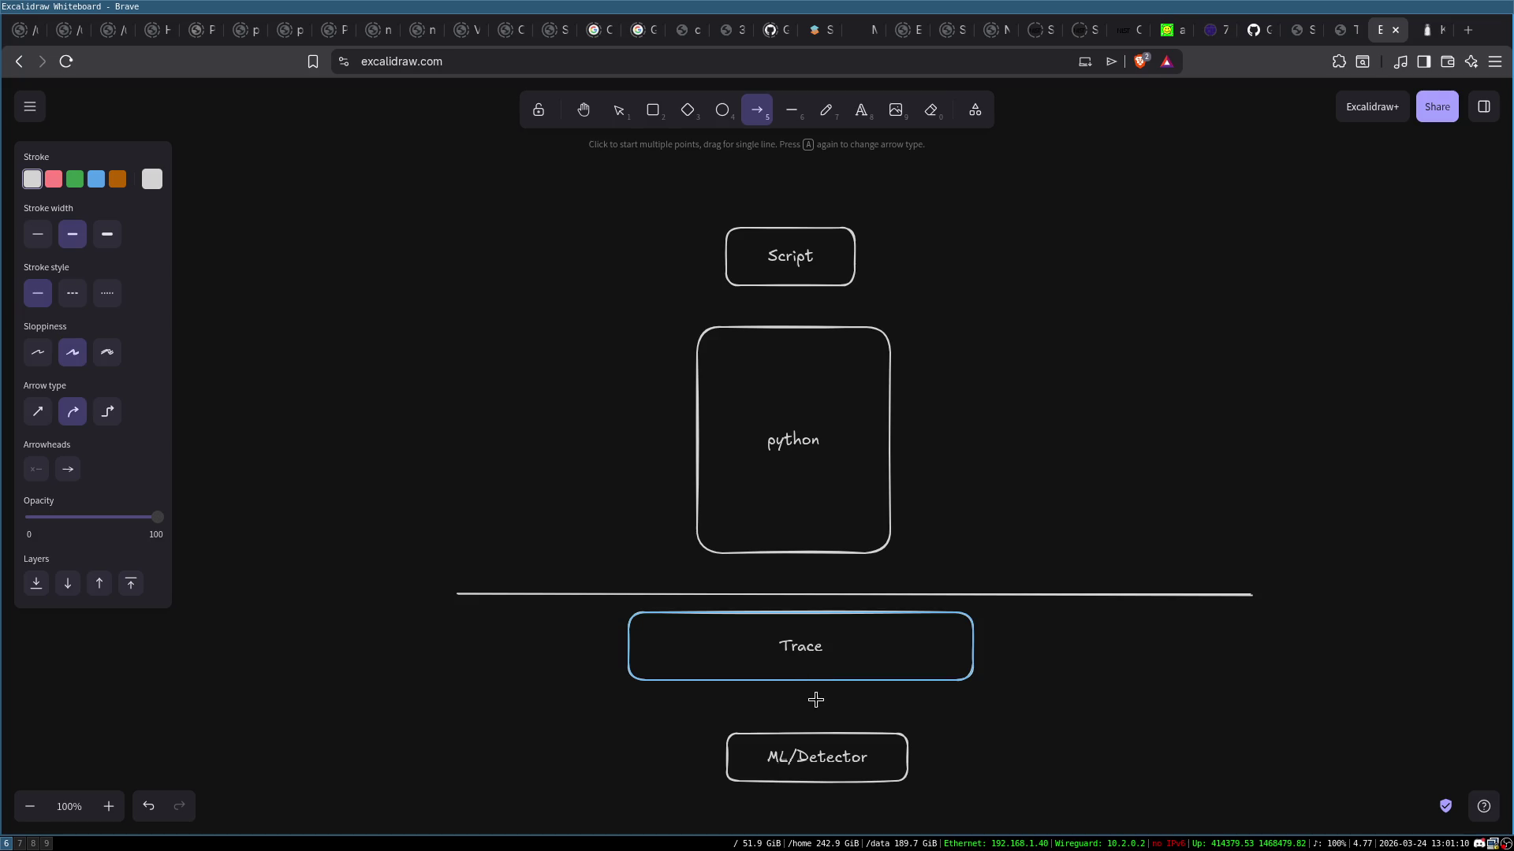
pyautogui.moveTo(817, 670); pyautogui.dragTo(823, 740)
pyautogui.click(812, 394)
pyautogui.click(802, 249)
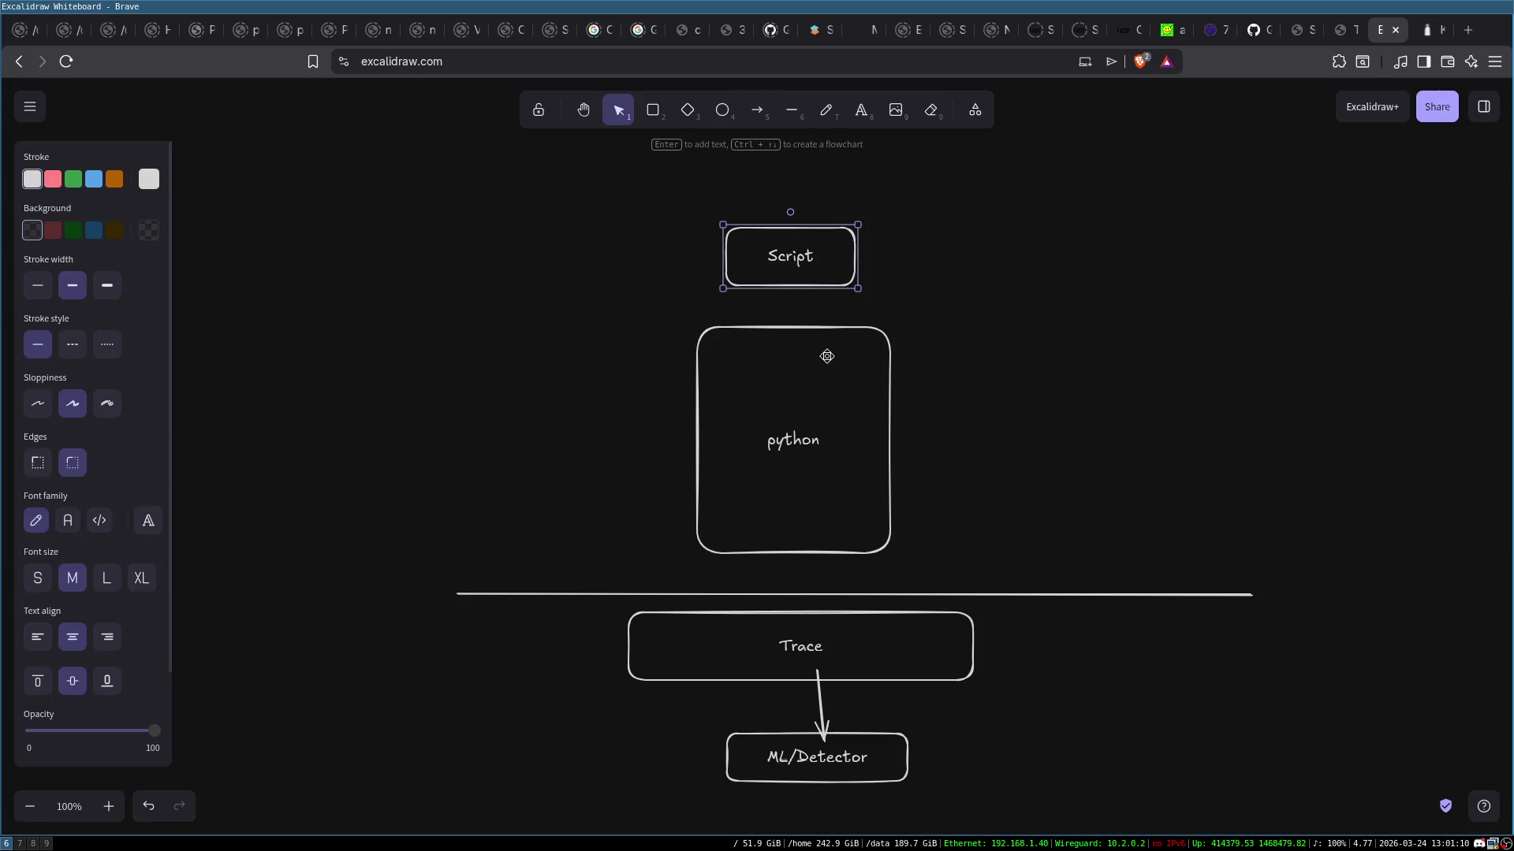
pyautogui.click(797, 760)
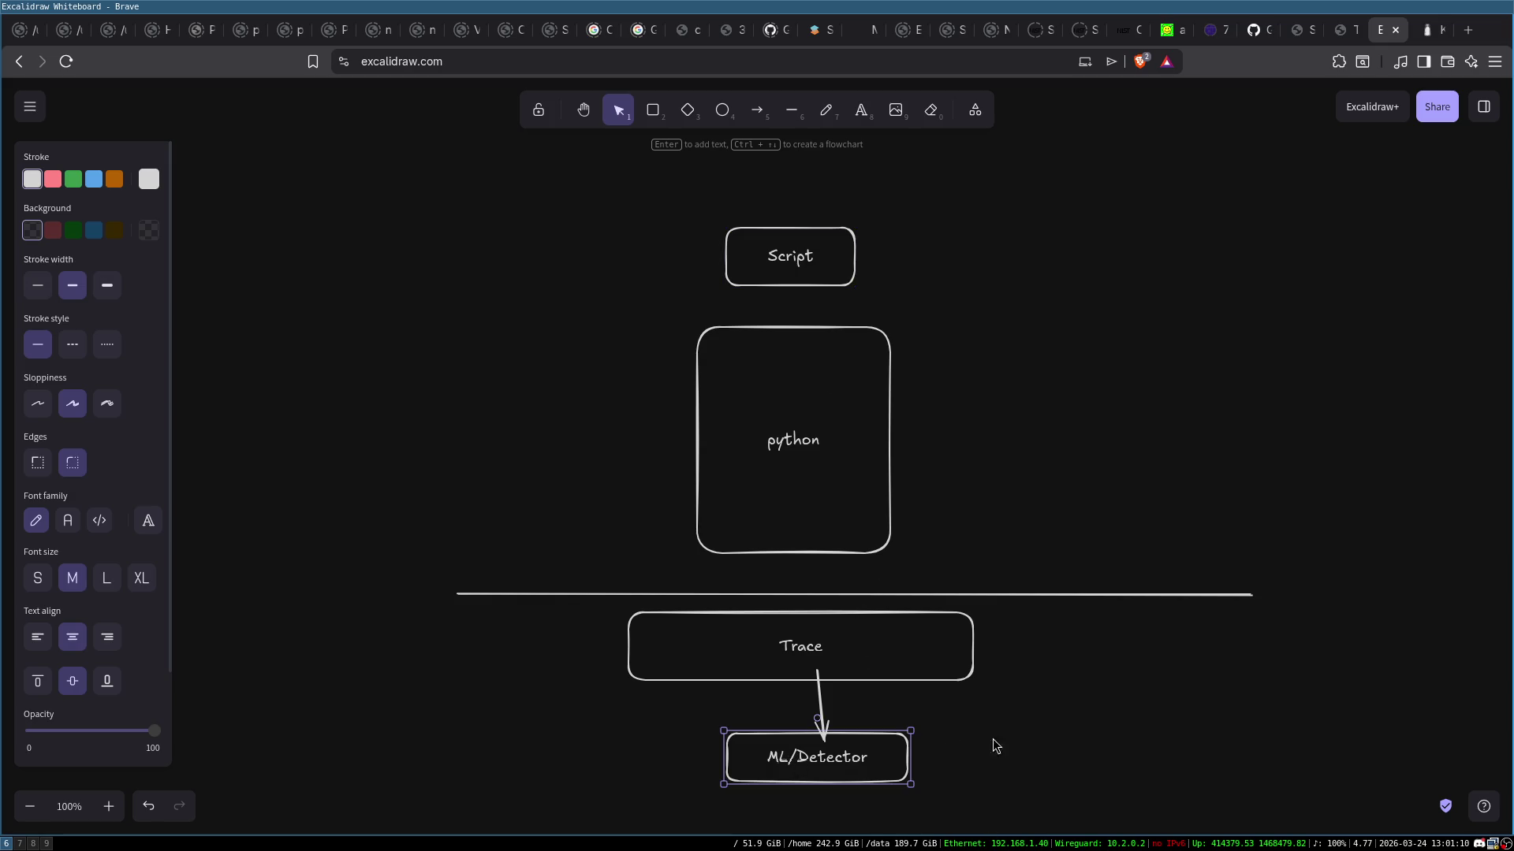
pyautogui.click(1067, 732)
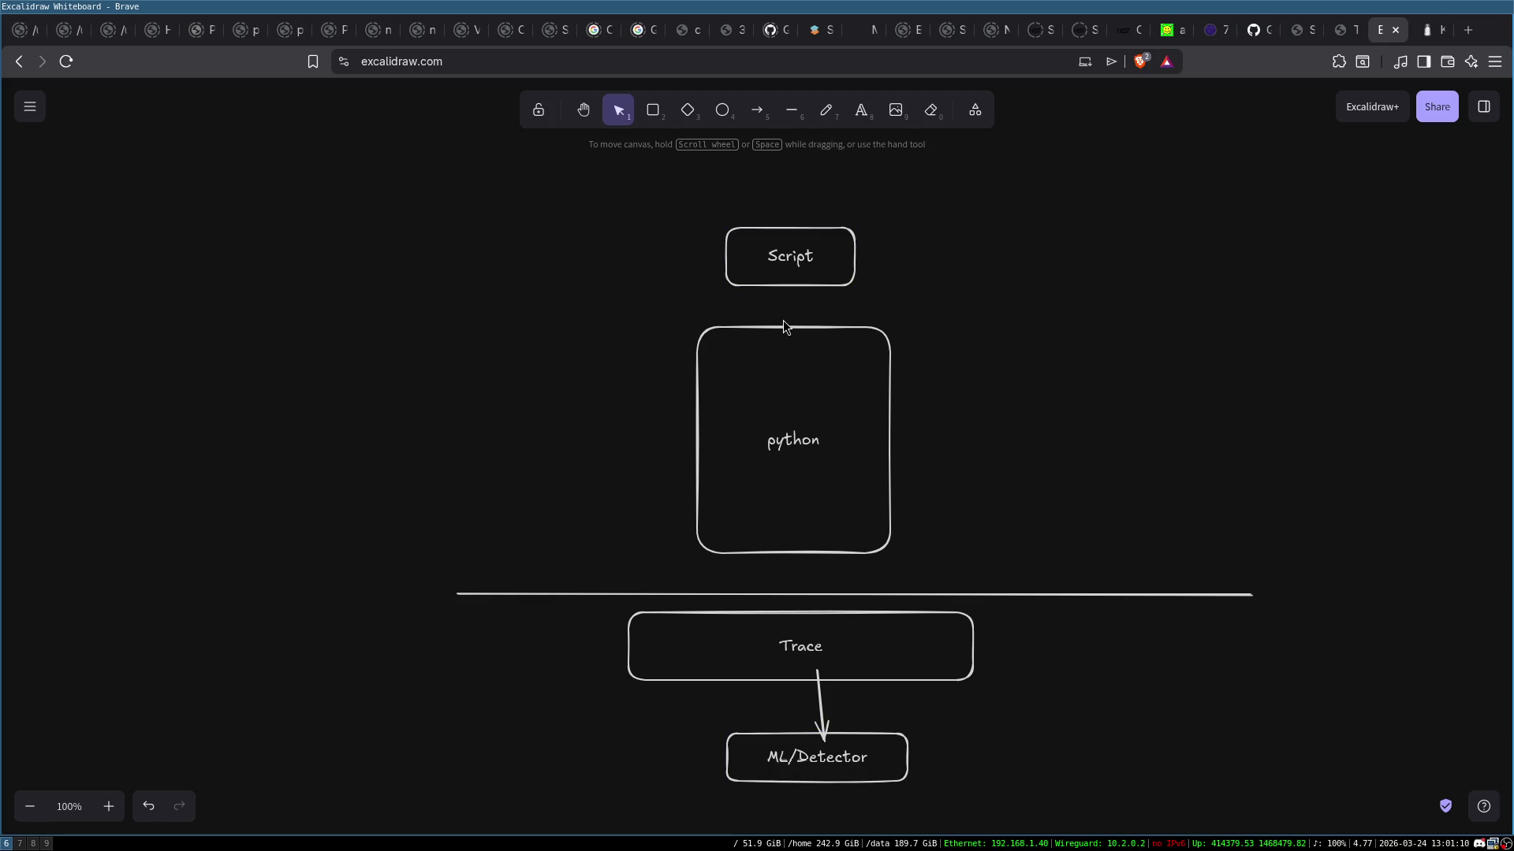
pyautogui.moveTo(724, 719); pyautogui.dragTo(954, 828)
pyautogui.click(996, 765)
pyautogui.moveTo(702, 215); pyautogui.dragTo(908, 301)
pyautogui.click(743, 209)
pyautogui.click(820, 247)
pyautogui.click(1115, 252)
pyautogui.click(818, 400)
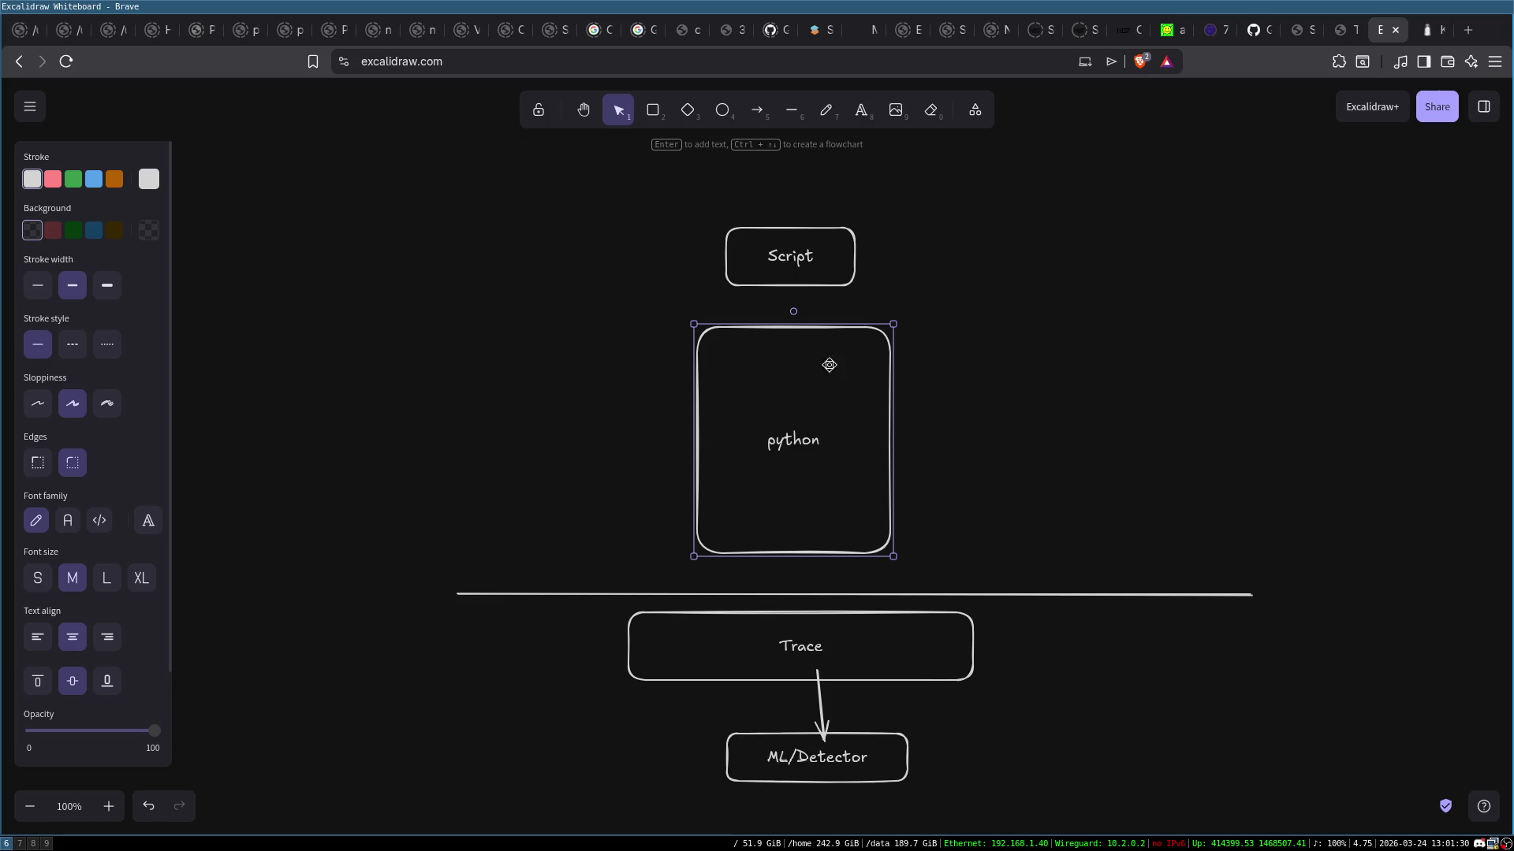
pyautogui.click(771, 646)
pyautogui.click(788, 422)
pyautogui.click(779, 243)
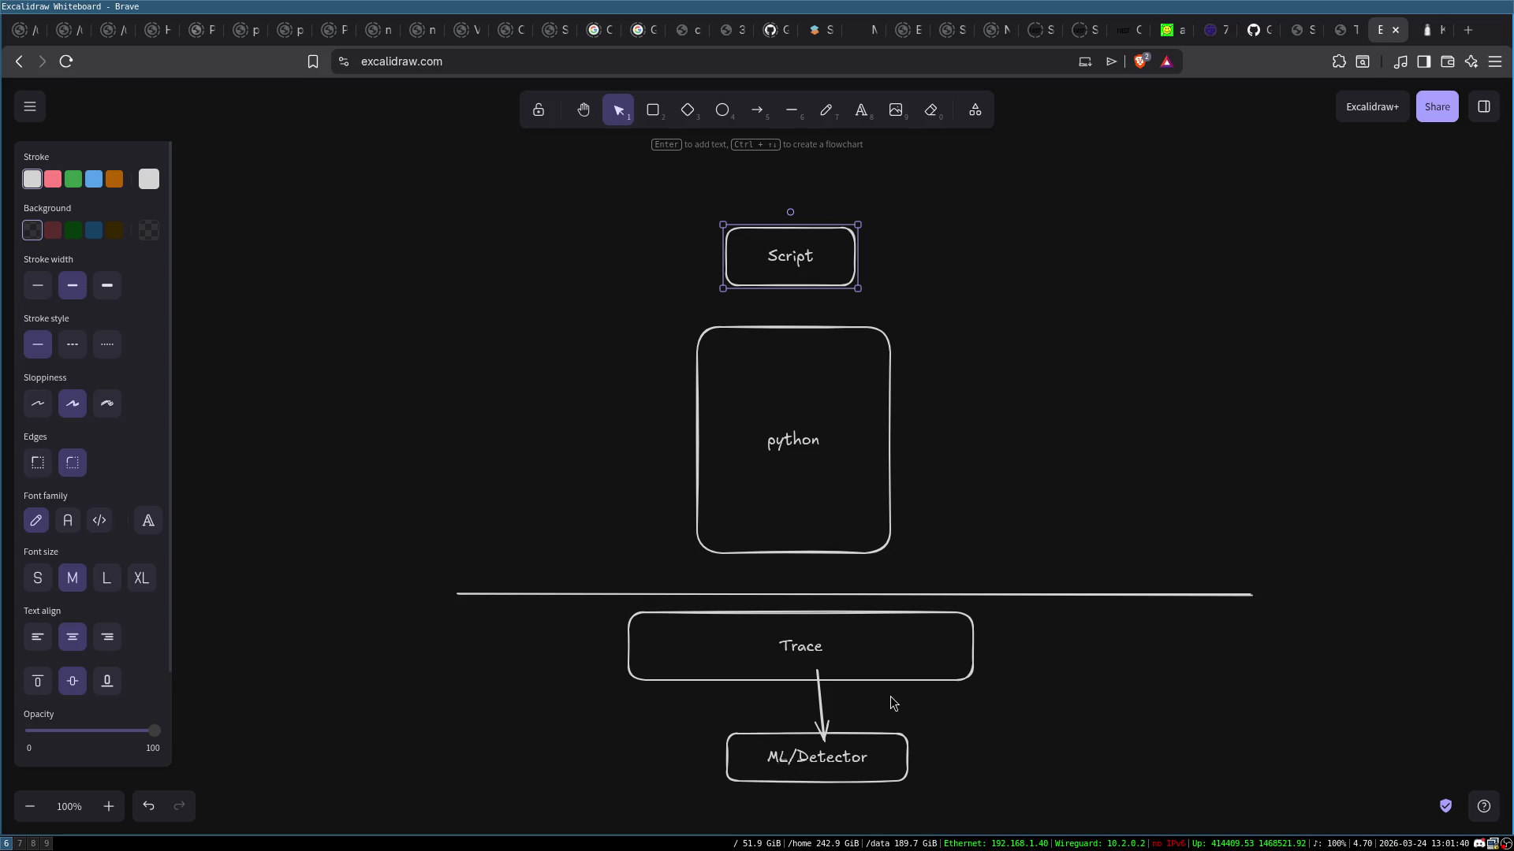
pyautogui.moveTo(682, 714); pyautogui.dragTo(994, 802)
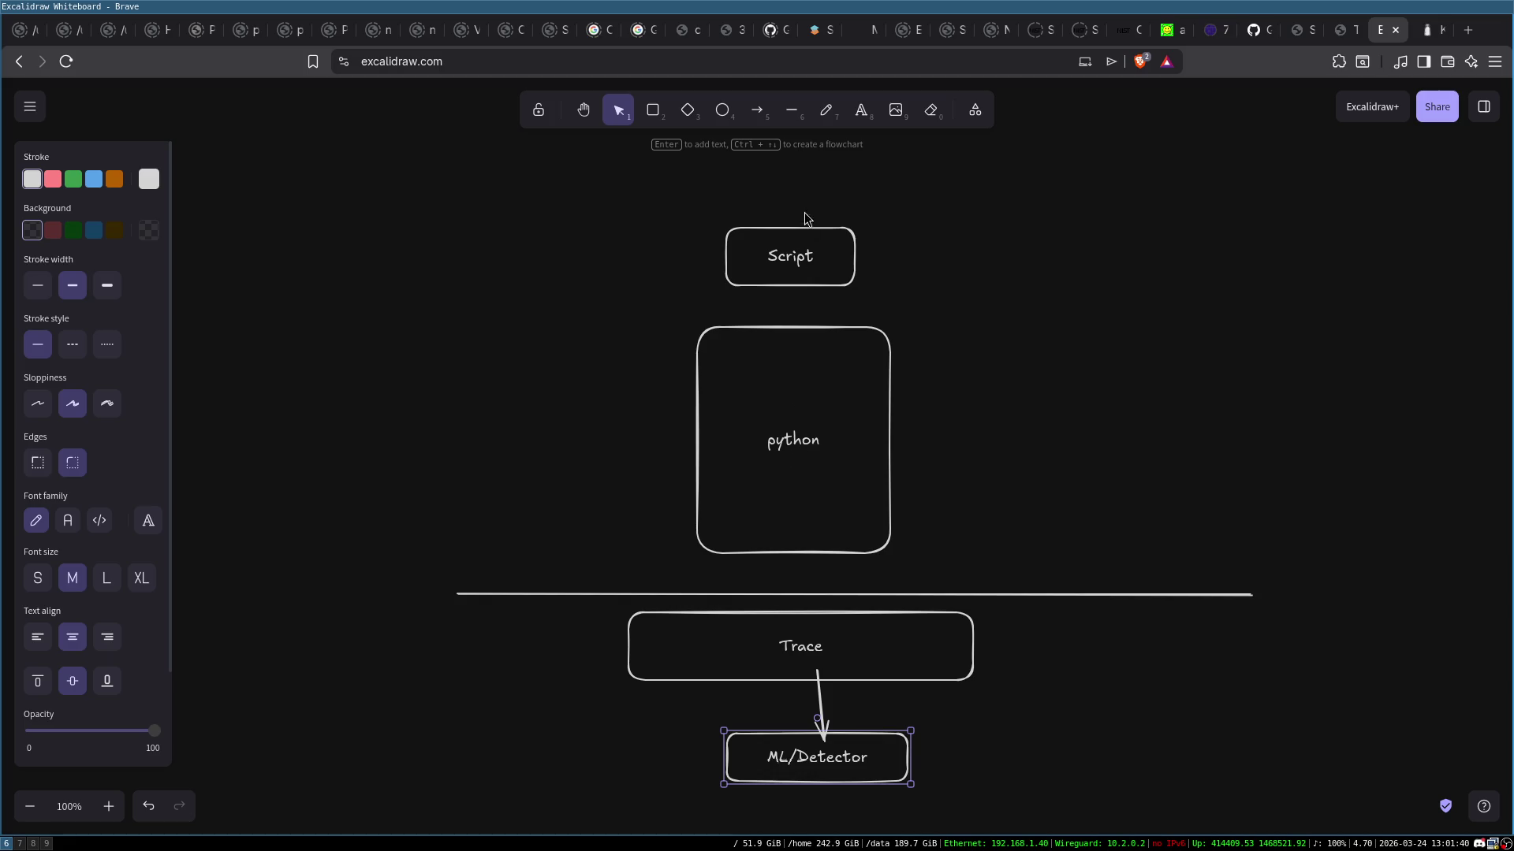
pyautogui.click(732, 221)
pyautogui.click(725, 229)
pyautogui.click(977, 316)
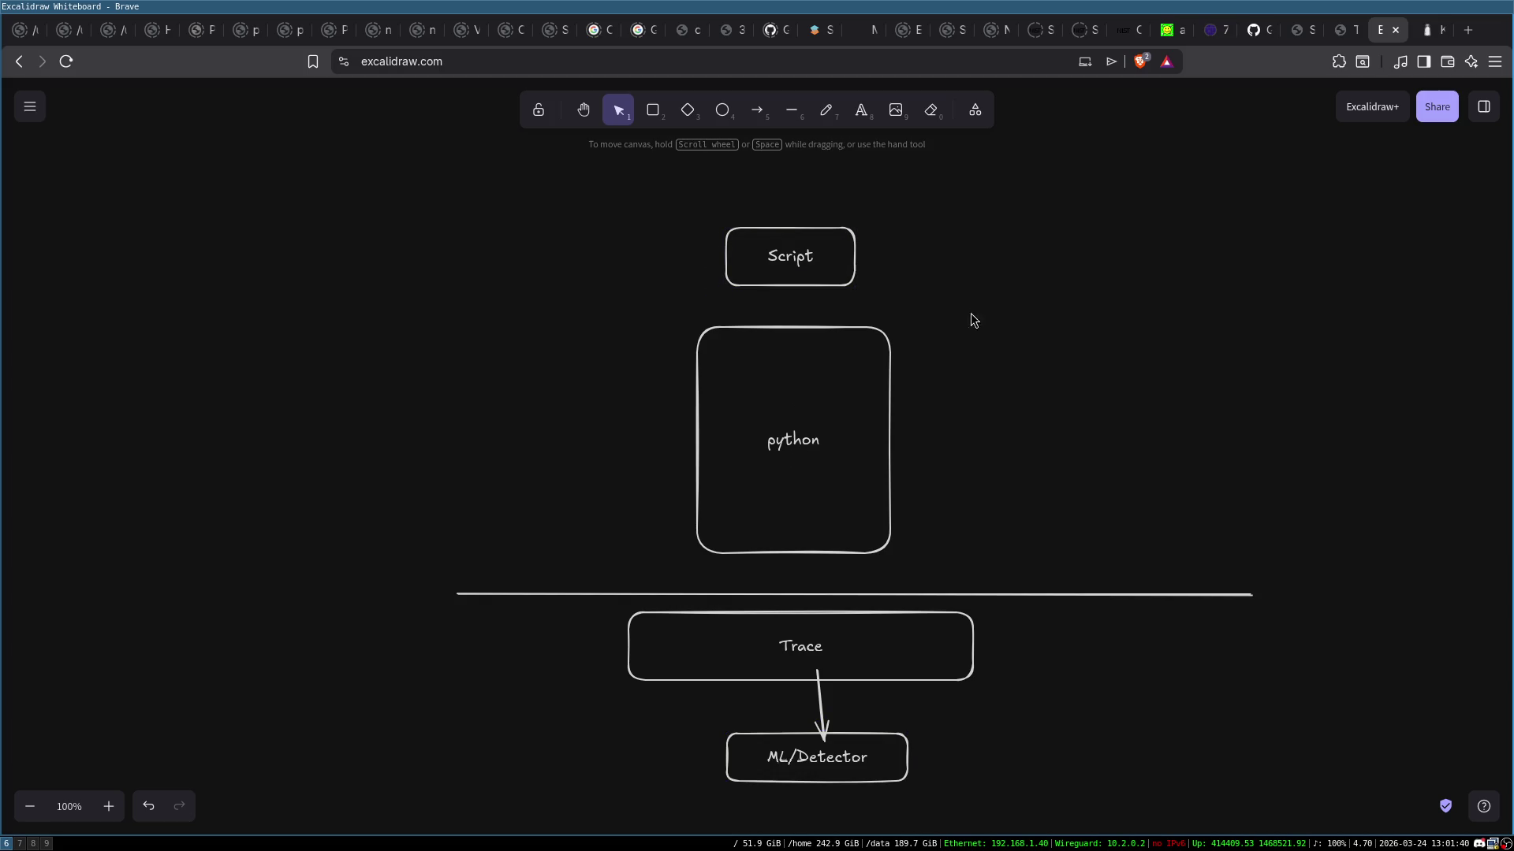
pyautogui.moveTo(651, 312); pyautogui.dragTo(1021, 591)
pyautogui.click(1056, 490)
pyautogui.moveTo(682, 315); pyautogui.dragTo(1005, 587)
pyautogui.moveTo(664, 711); pyautogui.dragTo(1036, 812)
pyautogui.click(1055, 799)
pyautogui.click(804, 399)
pyautogui.click(565, 371)
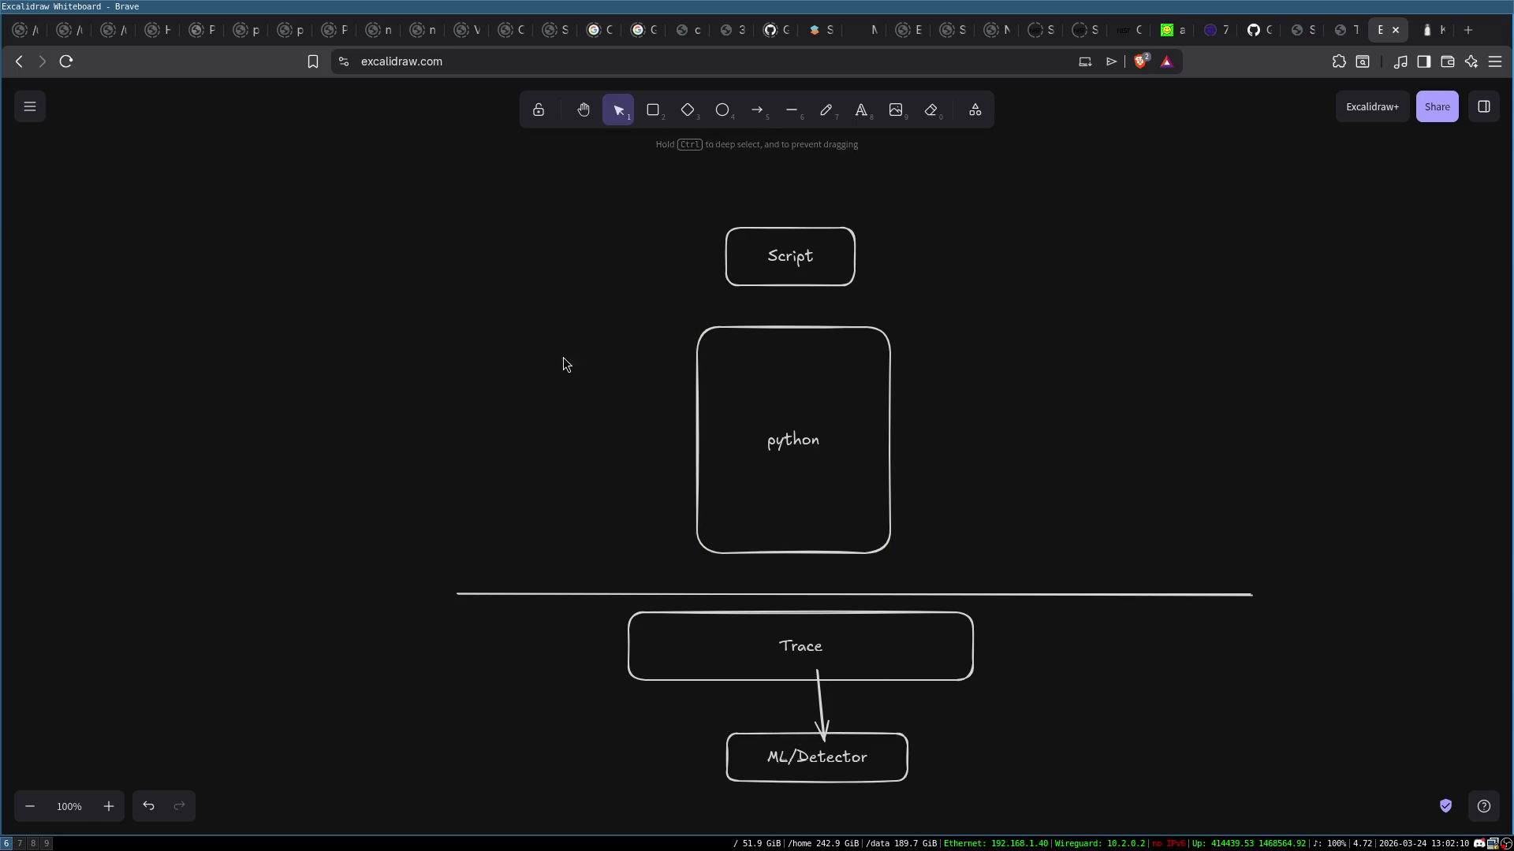
# Draw a small box labelled 'Malware' to the left of the python box
pyautogui.press('r')
pyautogui.moveTo(495, 447); pyautogui.dragTo(629, 493)
pyautogui.press('Return')
pyautogui.write('Malware')
pyautogui.click(554, 339)
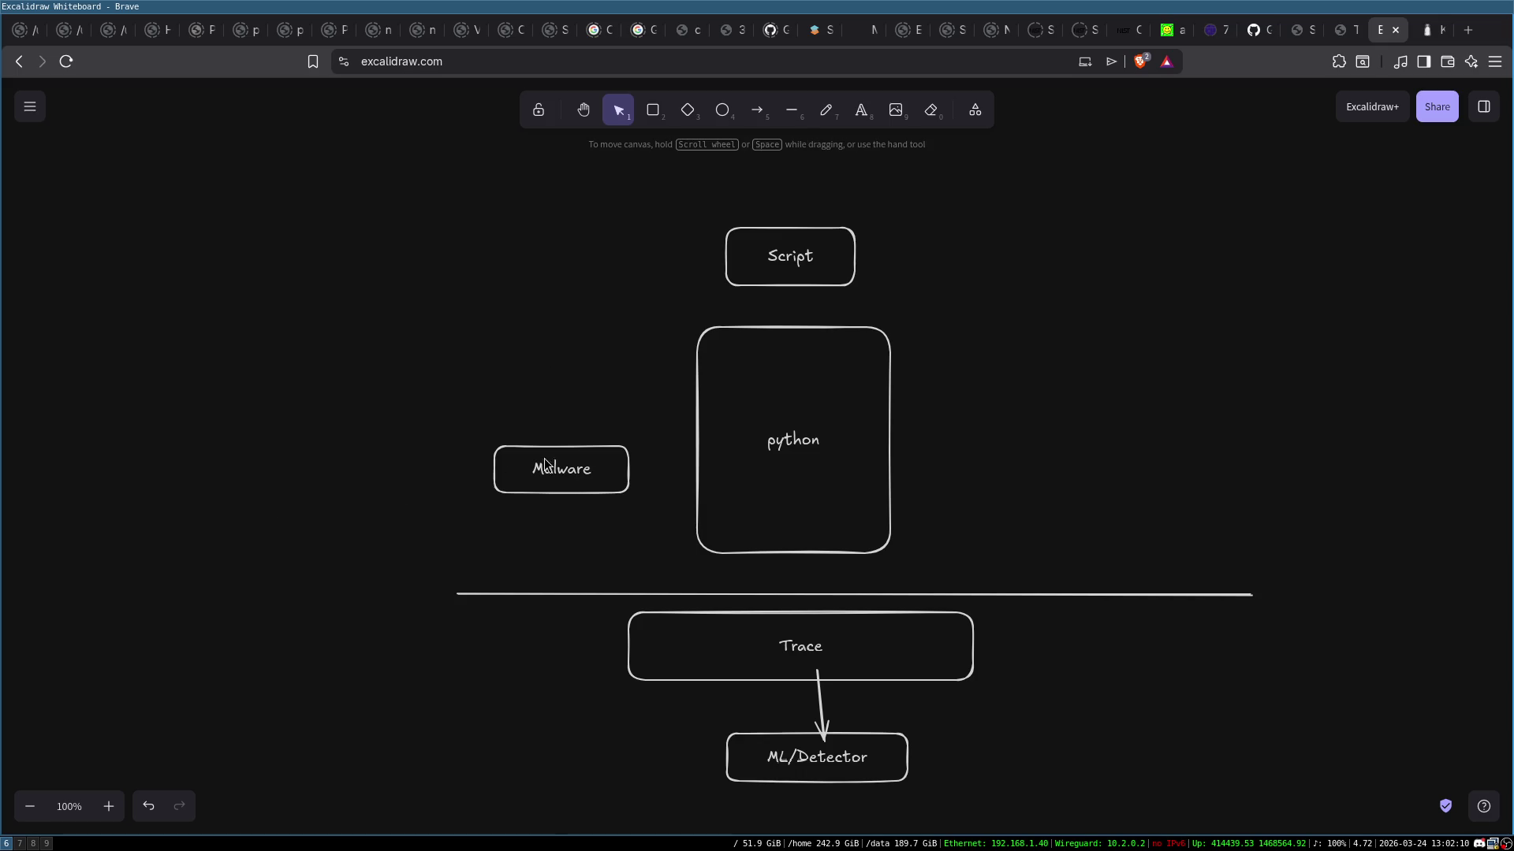
# Give the Malware and Script boxes red outlines
pyautogui.click(498, 465)
pyautogui.click(53, 180)
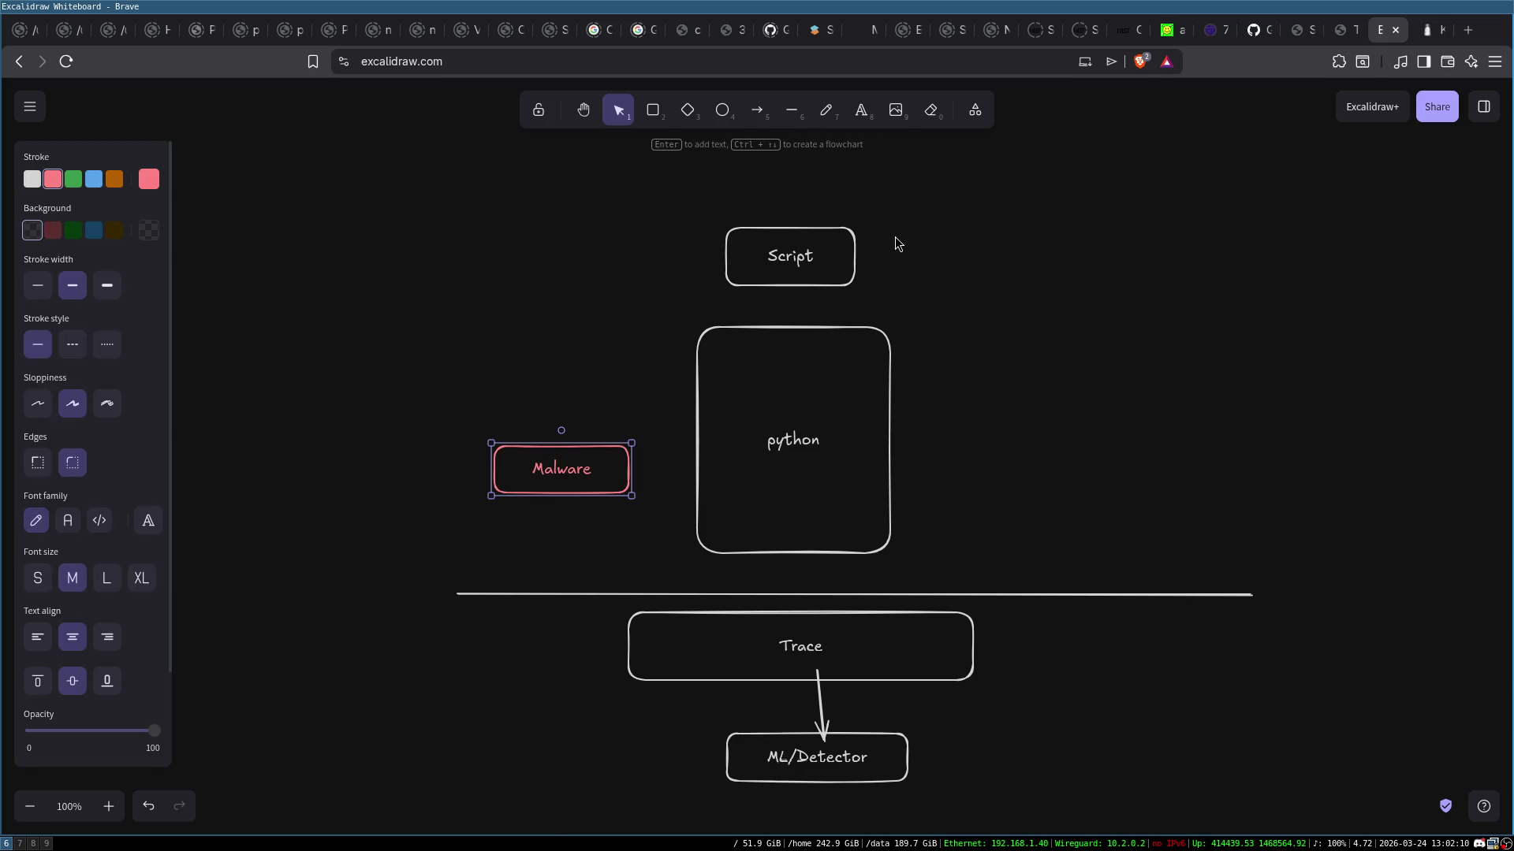
pyautogui.click(837, 241)
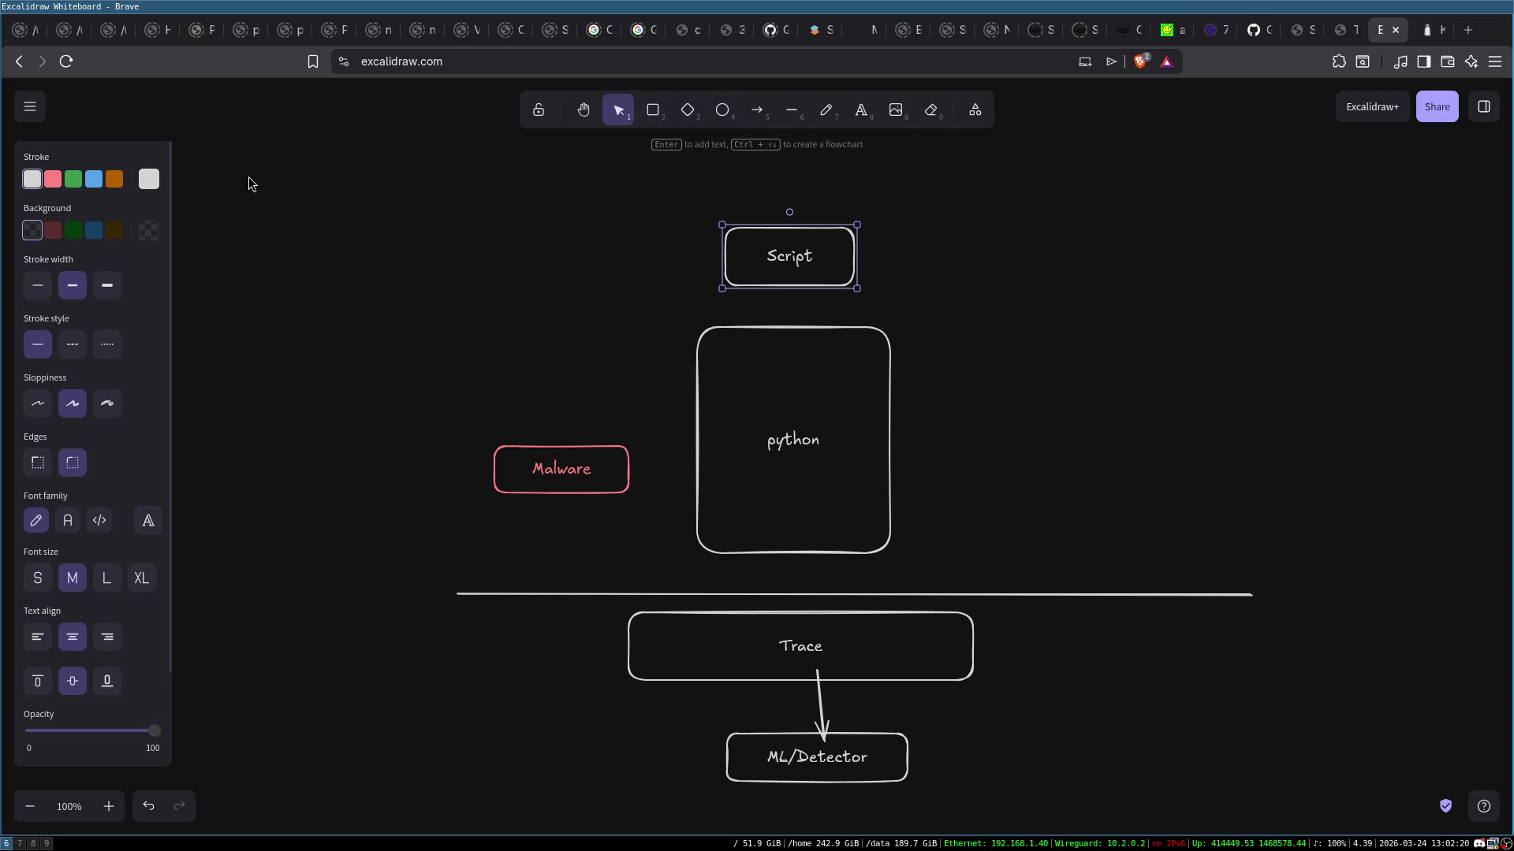
pyautogui.click(53, 180)
pyautogui.click(1079, 384)
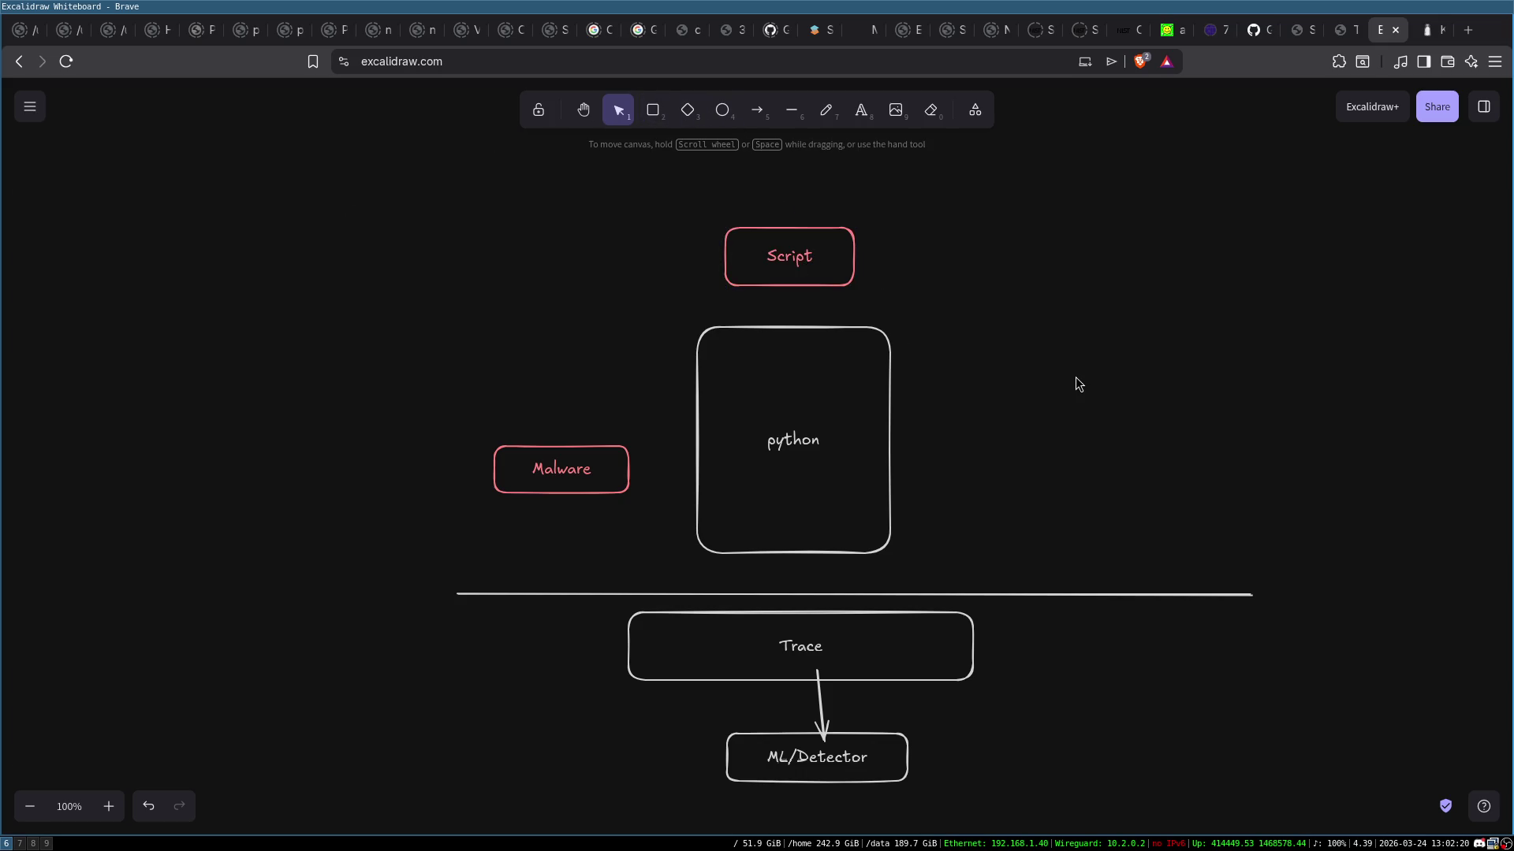
# Check the python, Script, Trace and ML/Detector boxes by selecting each in turn
pyautogui.click(805, 417)
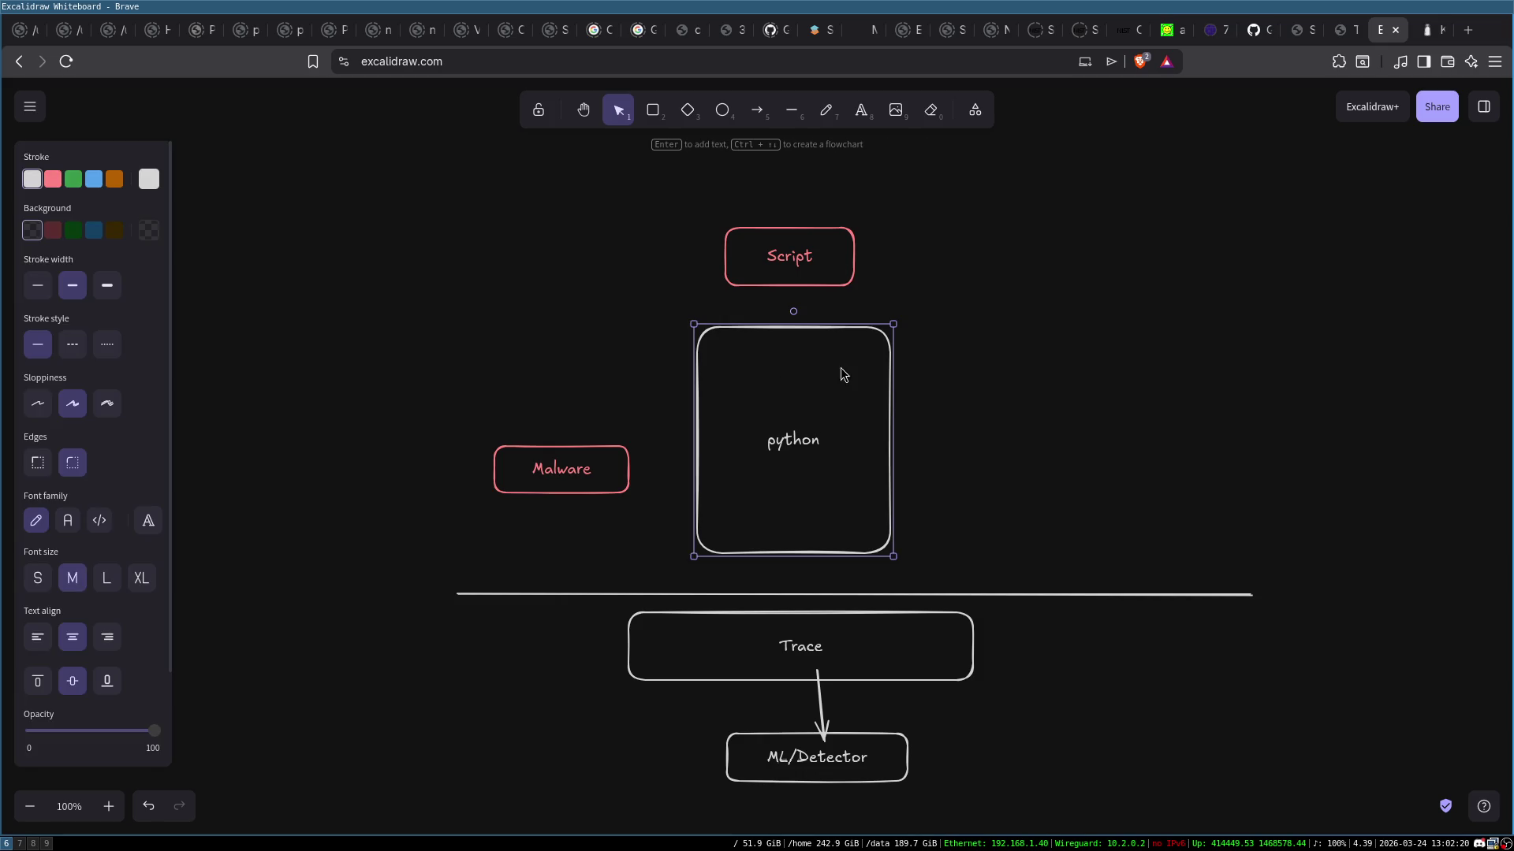
pyautogui.click(1035, 519)
pyautogui.click(798, 237)
pyautogui.click(793, 381)
pyautogui.click(724, 315)
pyautogui.click(727, 727)
pyautogui.click(895, 347)
pyautogui.moveTo(685, 205); pyautogui.dragTo(983, 566)
pyautogui.click(929, 601)
pyautogui.click(757, 654)
pyautogui.moveTo(679, 711); pyautogui.dragTo(975, 789)
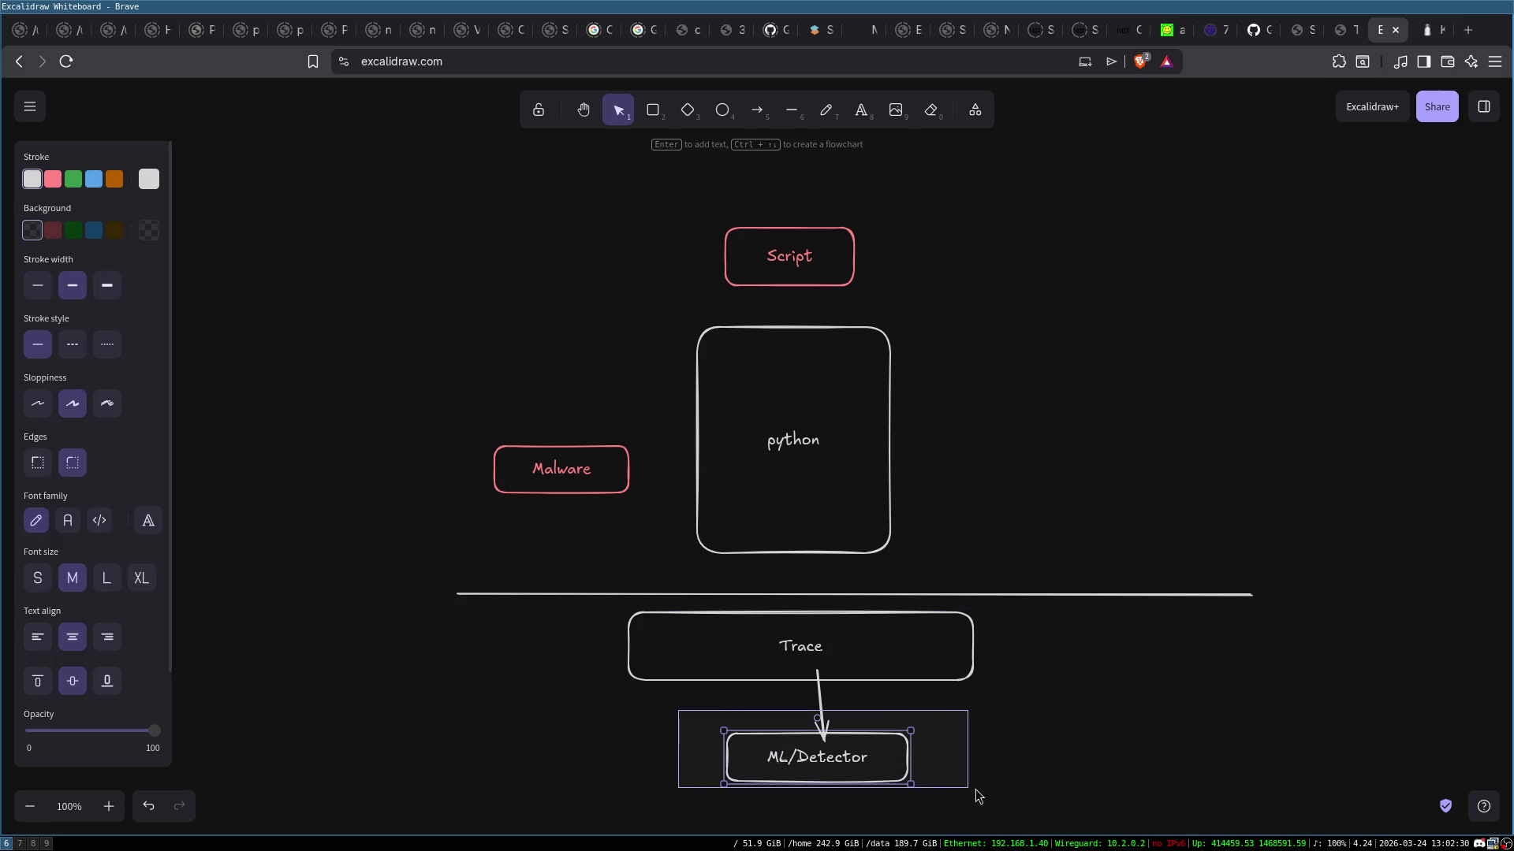
pyautogui.click(1025, 773)
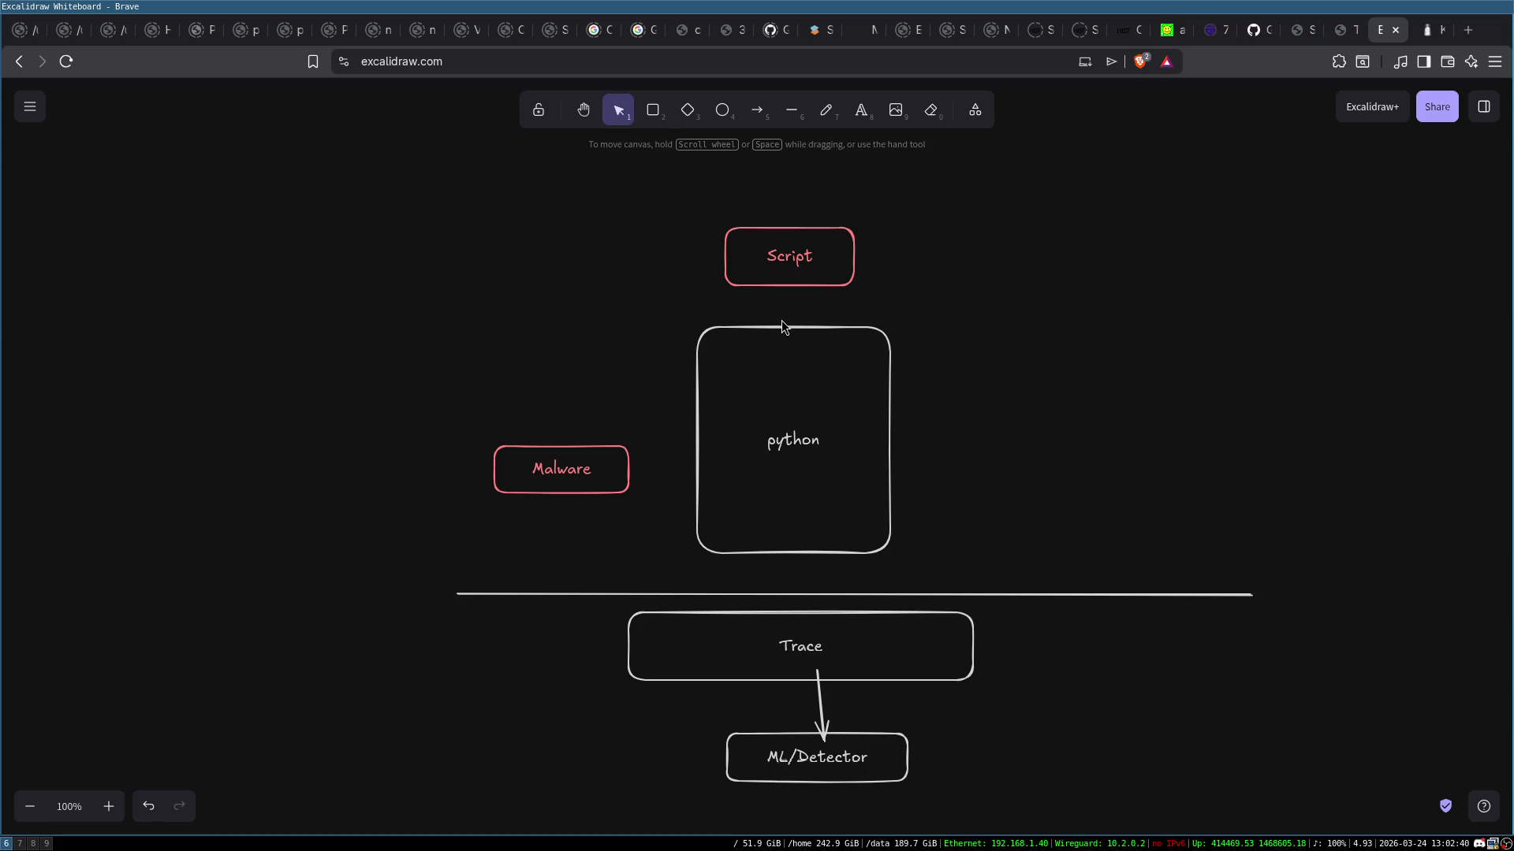
# Reshape the python box into a short wide box and place Script just above it
pyautogui.click(824, 402)
pyautogui.moveTo(785, 326)
pyautogui.mouseDown()
pyautogui.moveTo(785, 489)
pyautogui.moveTo(774, 454)
pyautogui.mouseUp()
pyautogui.moveTo(712, 200)
pyautogui.mouseDown()
pyautogui.moveTo(855, 289)
pyautogui.moveTo(811, 358)
pyautogui.moveTo(811, 400)
pyautogui.mouseUp()
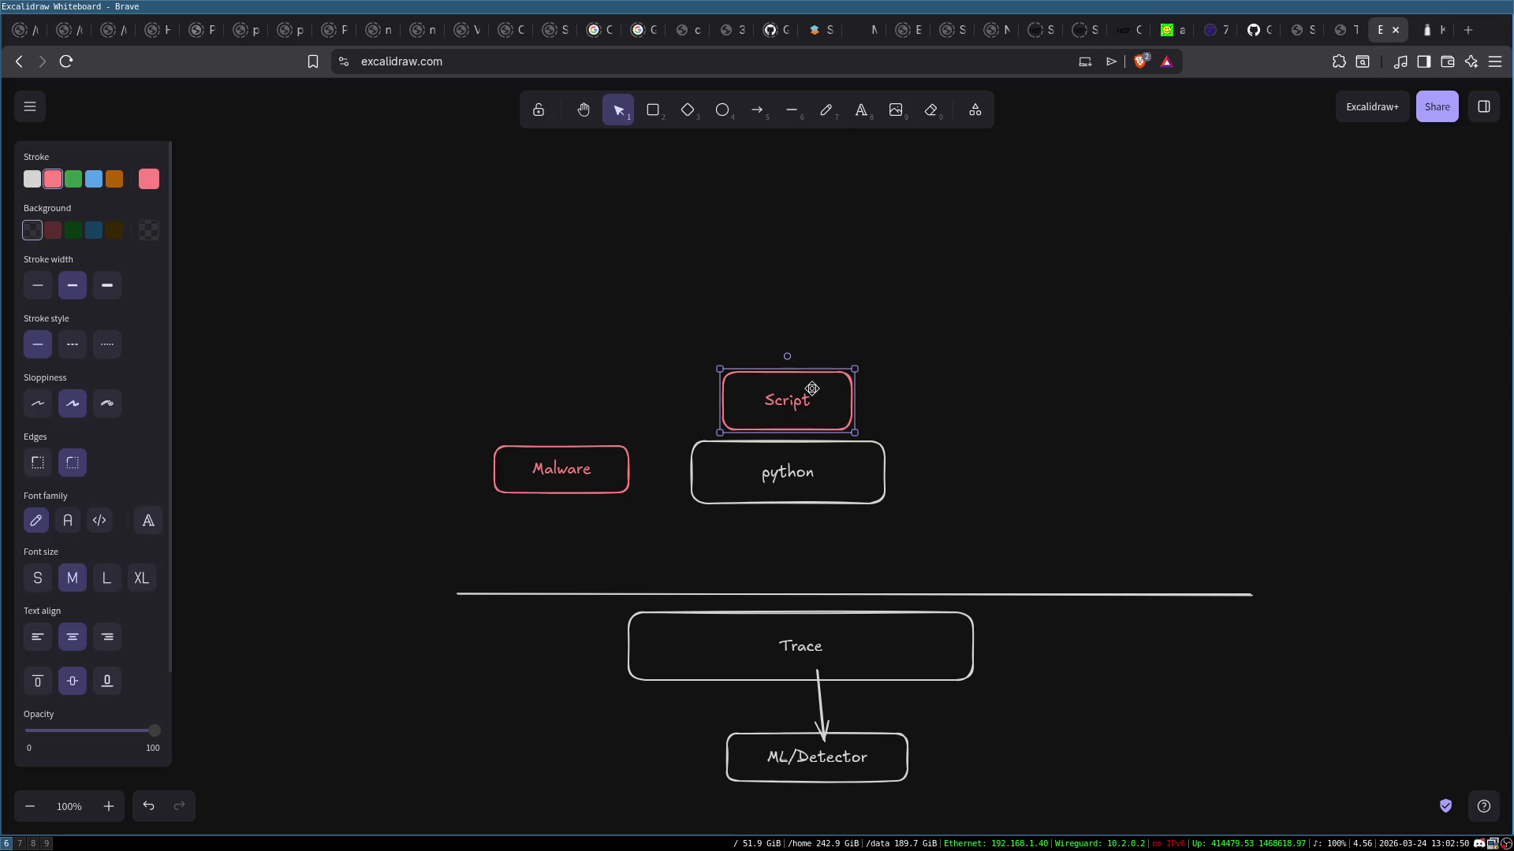
pyautogui.click(934, 344)
pyautogui.click(805, 412)
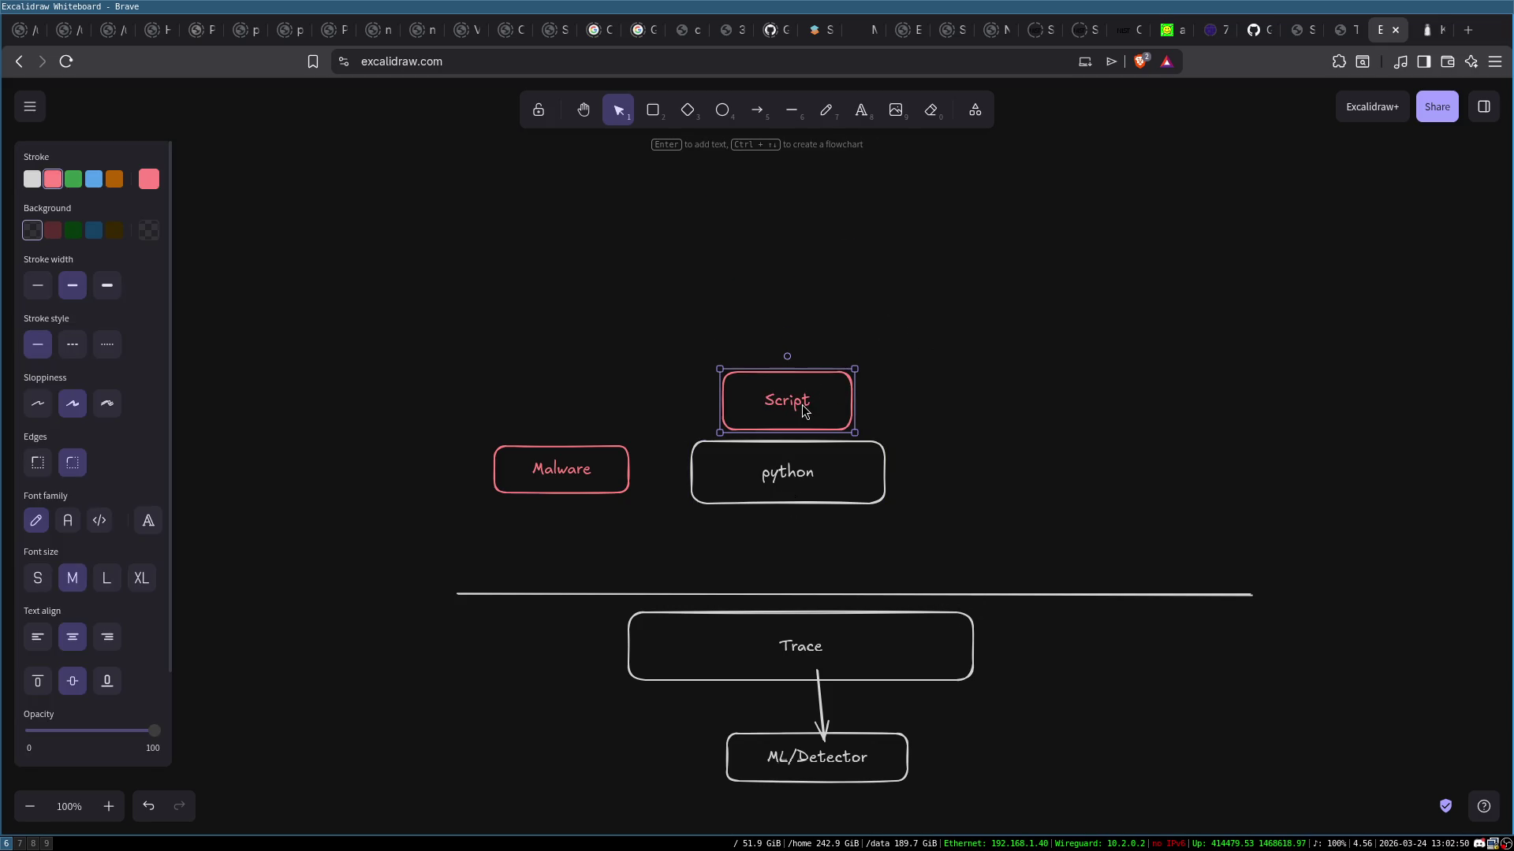
pyautogui.click(984, 410)
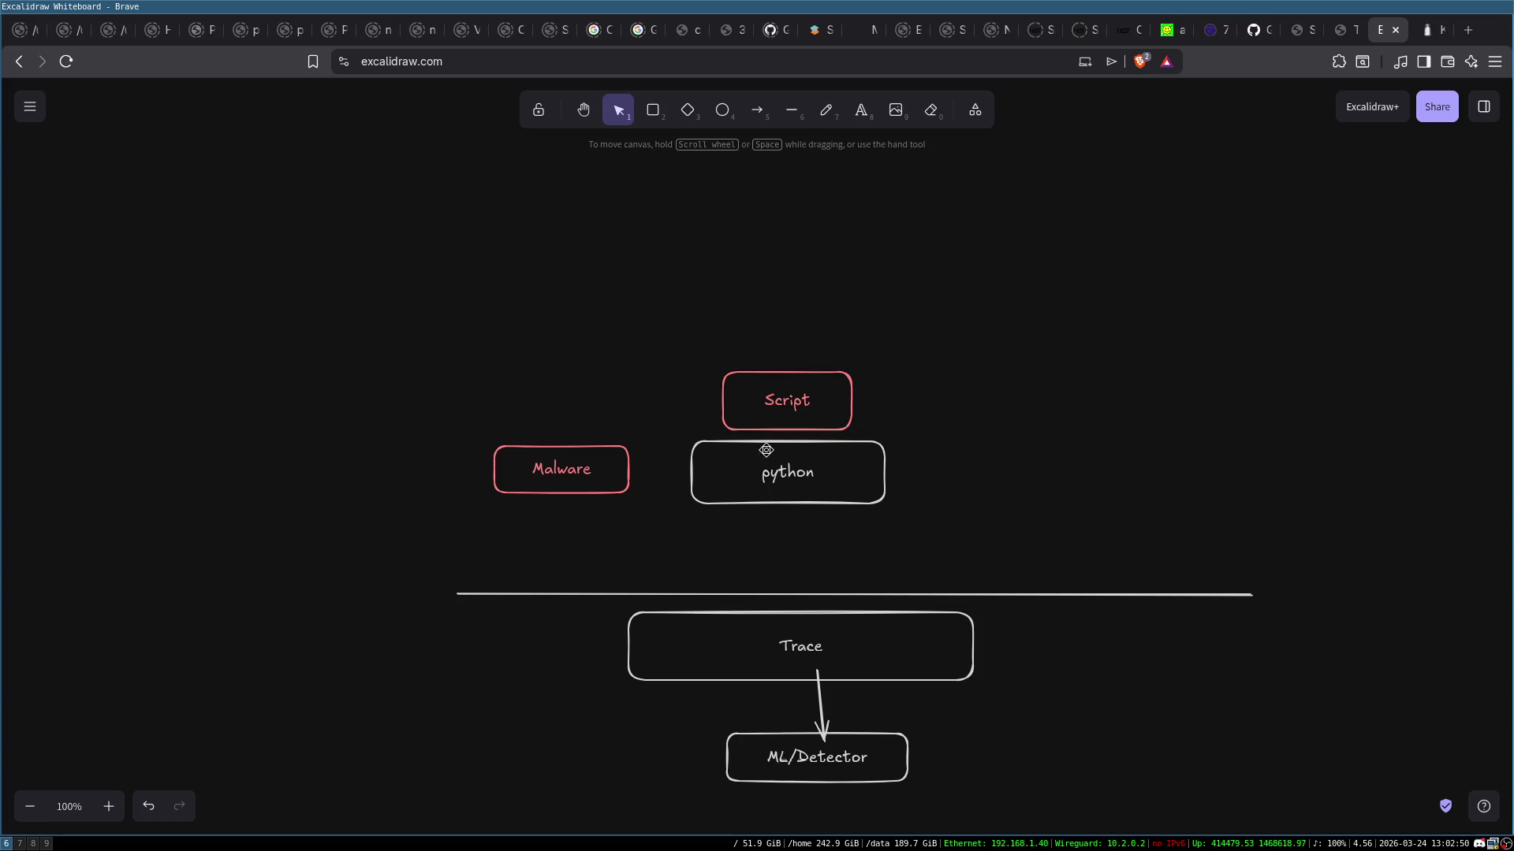
# Select Script and python as a pair, and check the Trace and ML/Detector boxes
pyautogui.moveTo(644, 352); pyautogui.dragTo(957, 499)
pyautogui.click(847, 654)
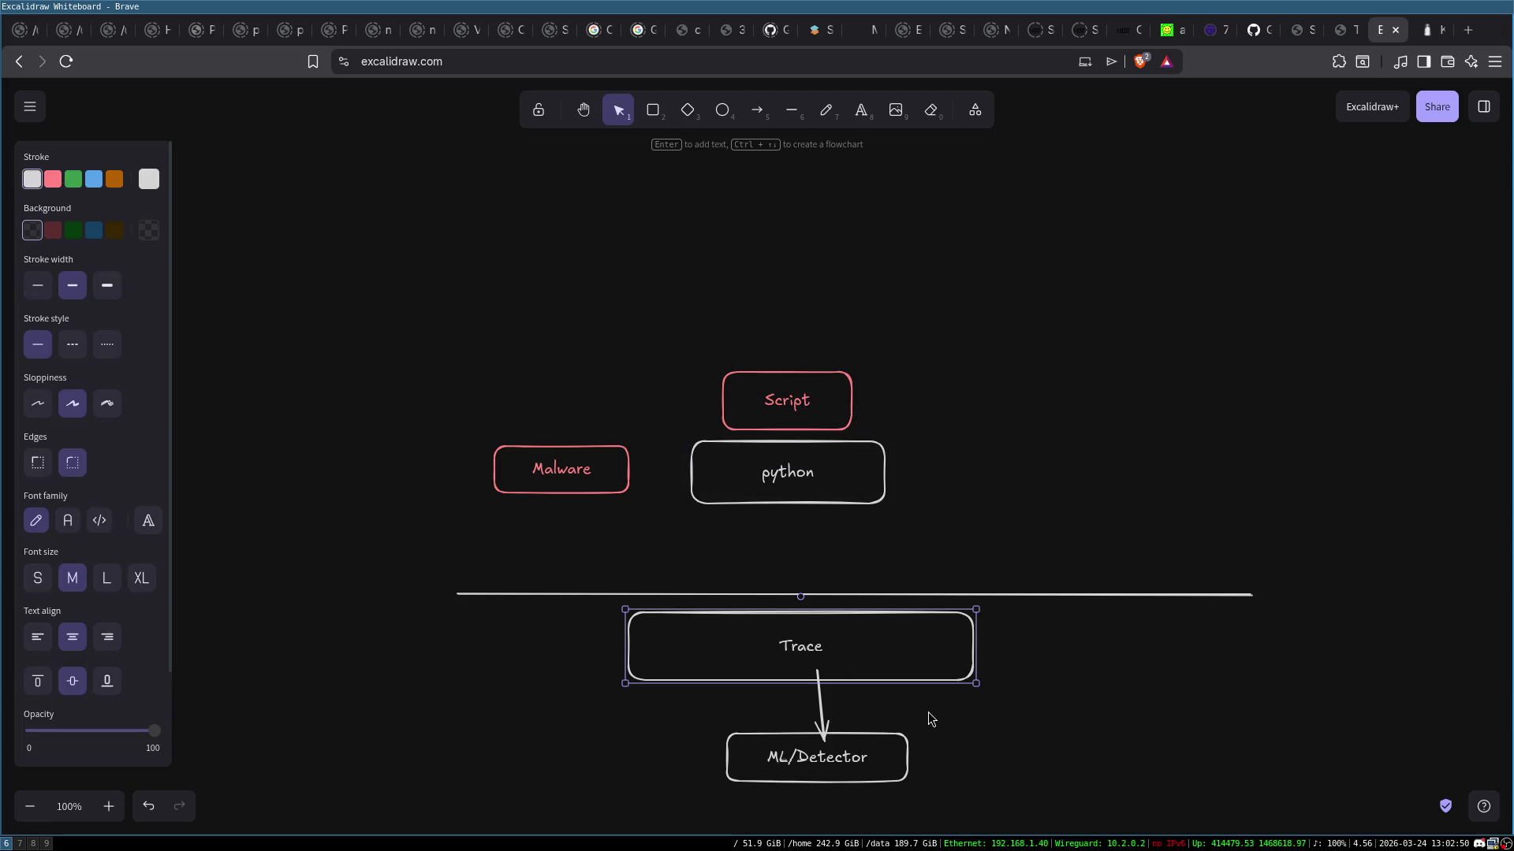
pyautogui.click(813, 767)
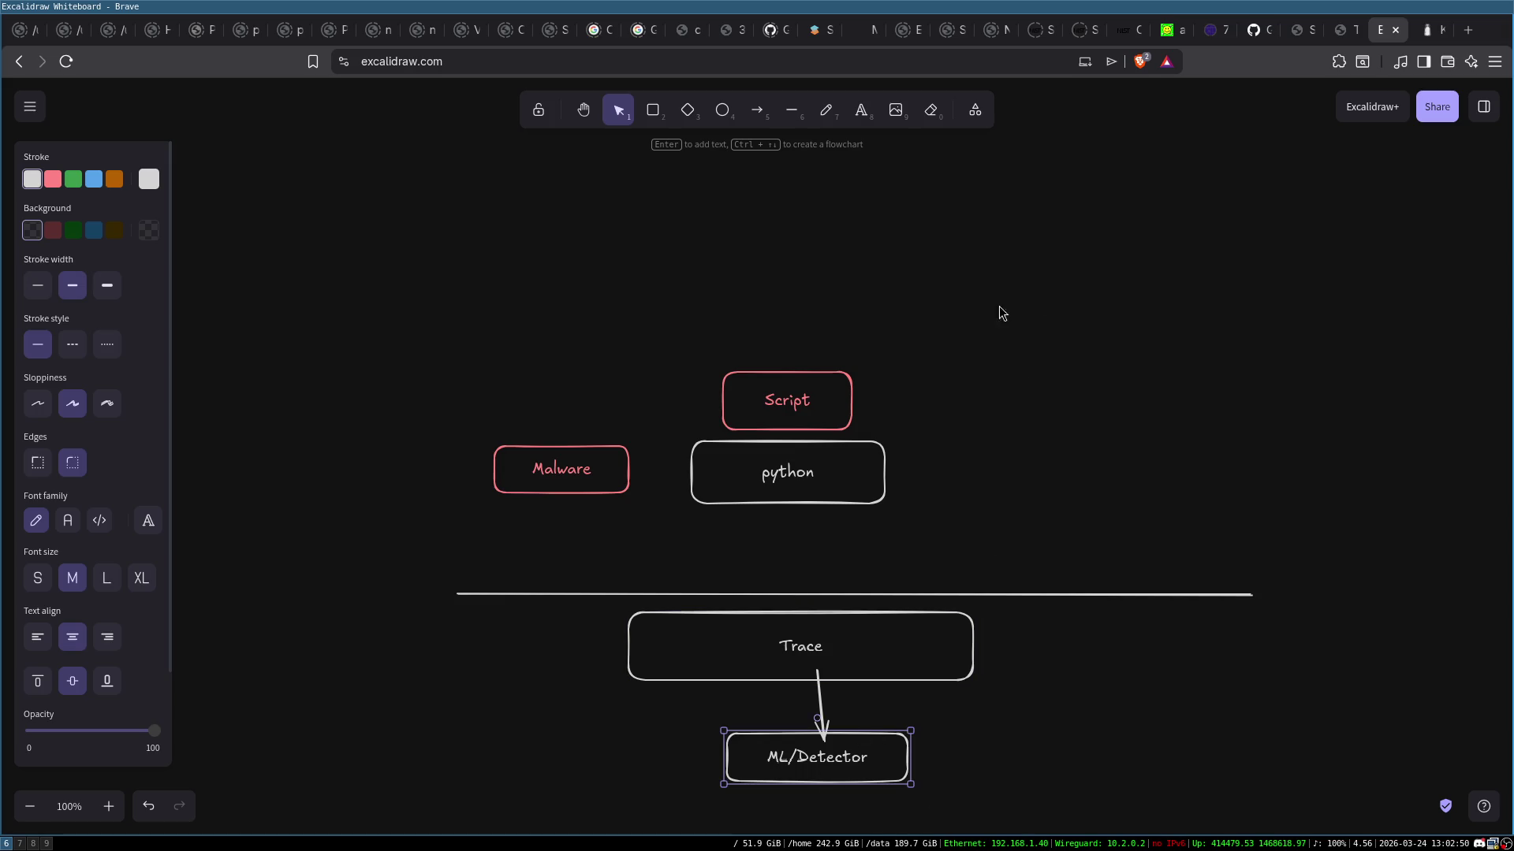
pyautogui.click(1028, 384)
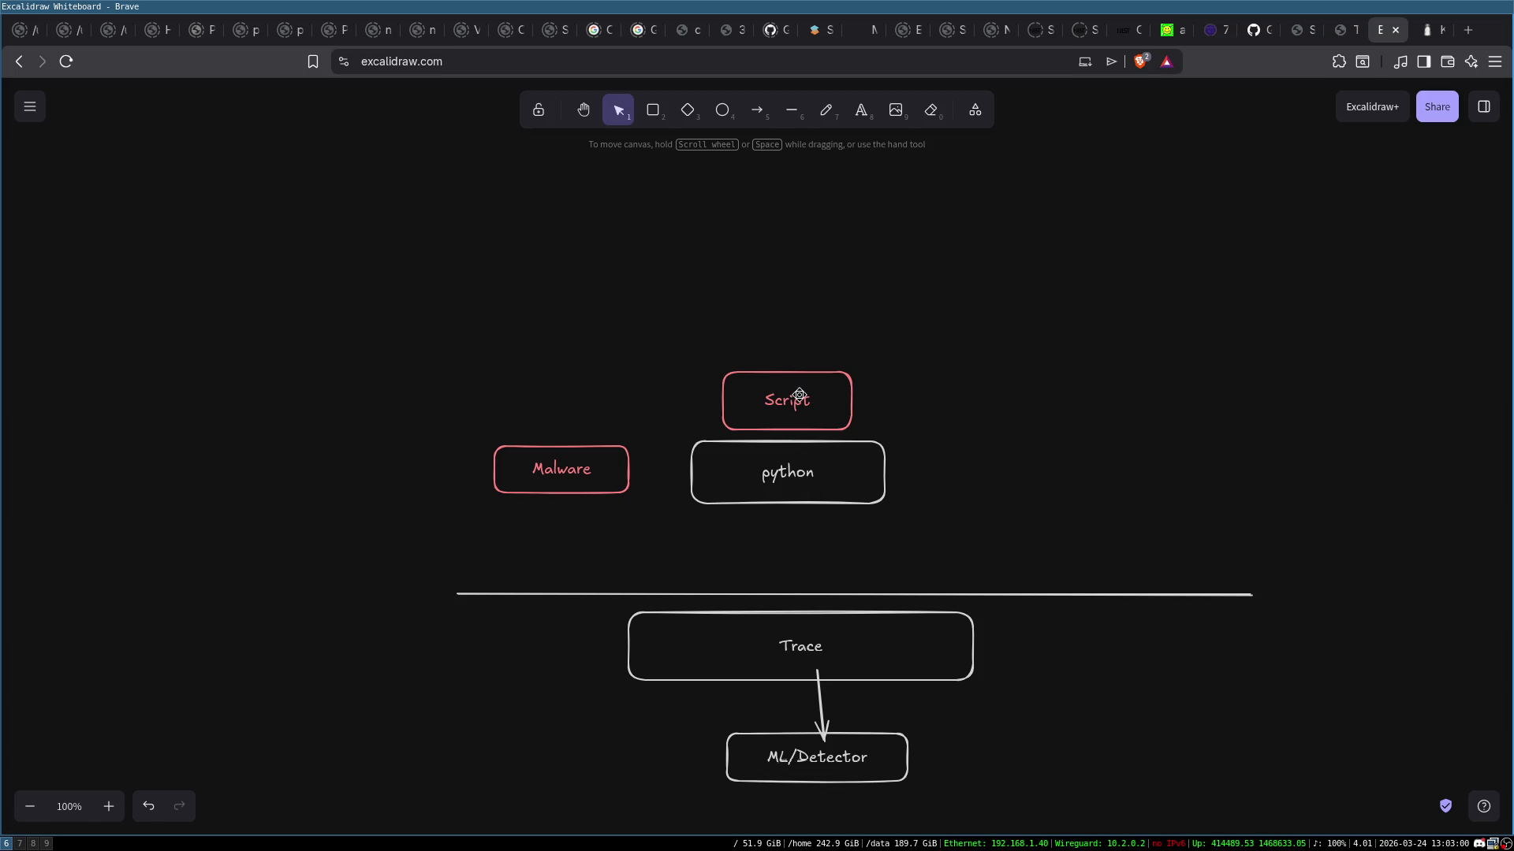
pyautogui.moveTo(665, 348); pyautogui.dragTo(903, 513)
pyautogui.click(1003, 449)
pyautogui.click(767, 392)
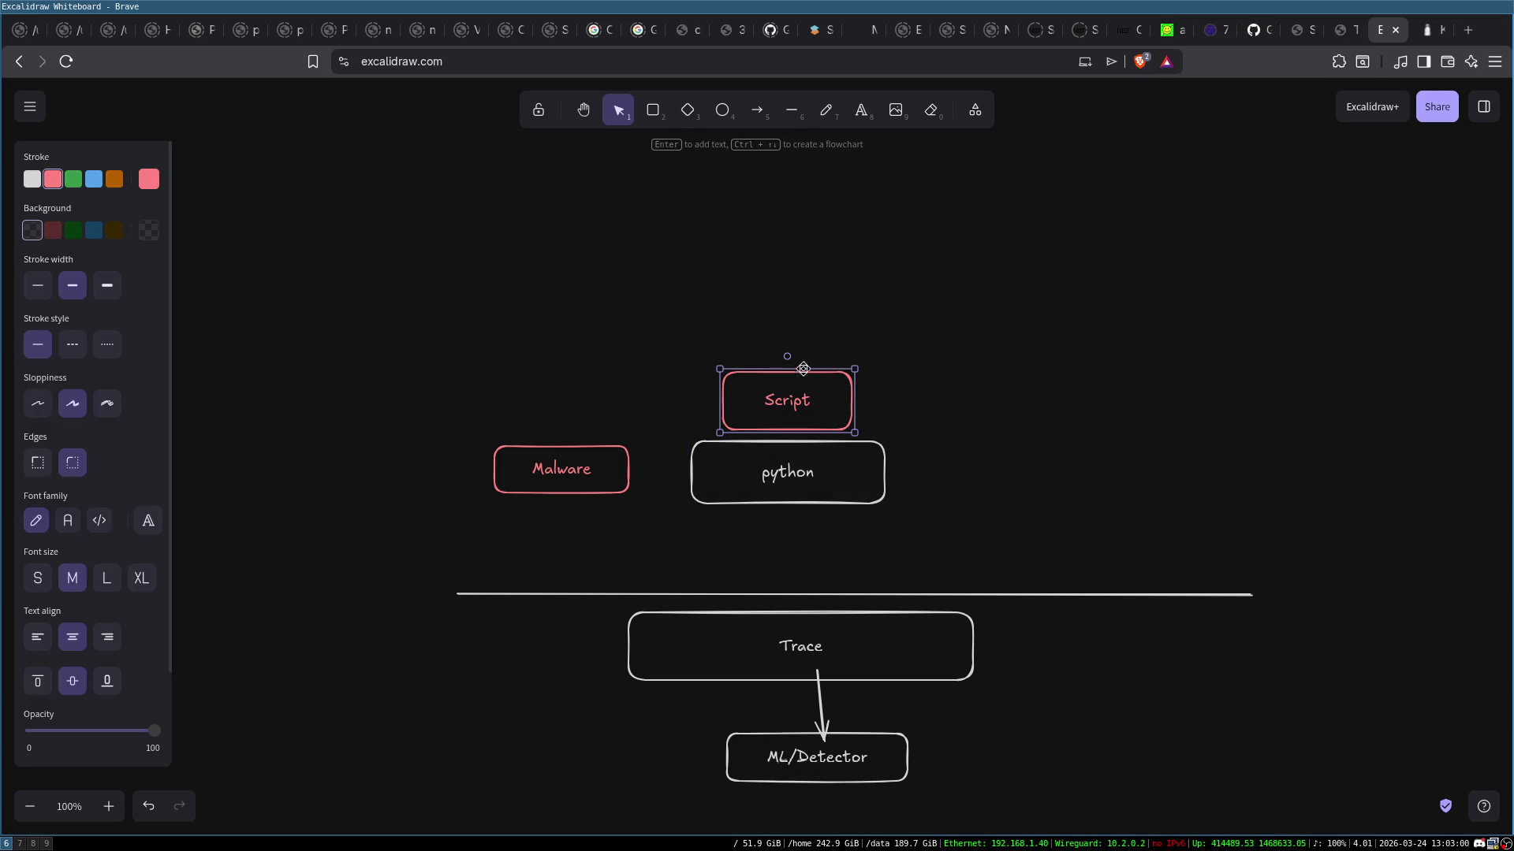
pyautogui.click(800, 290)
pyautogui.moveTo(674, 348); pyautogui.dragTo(947, 560)
pyautogui.click(985, 506)
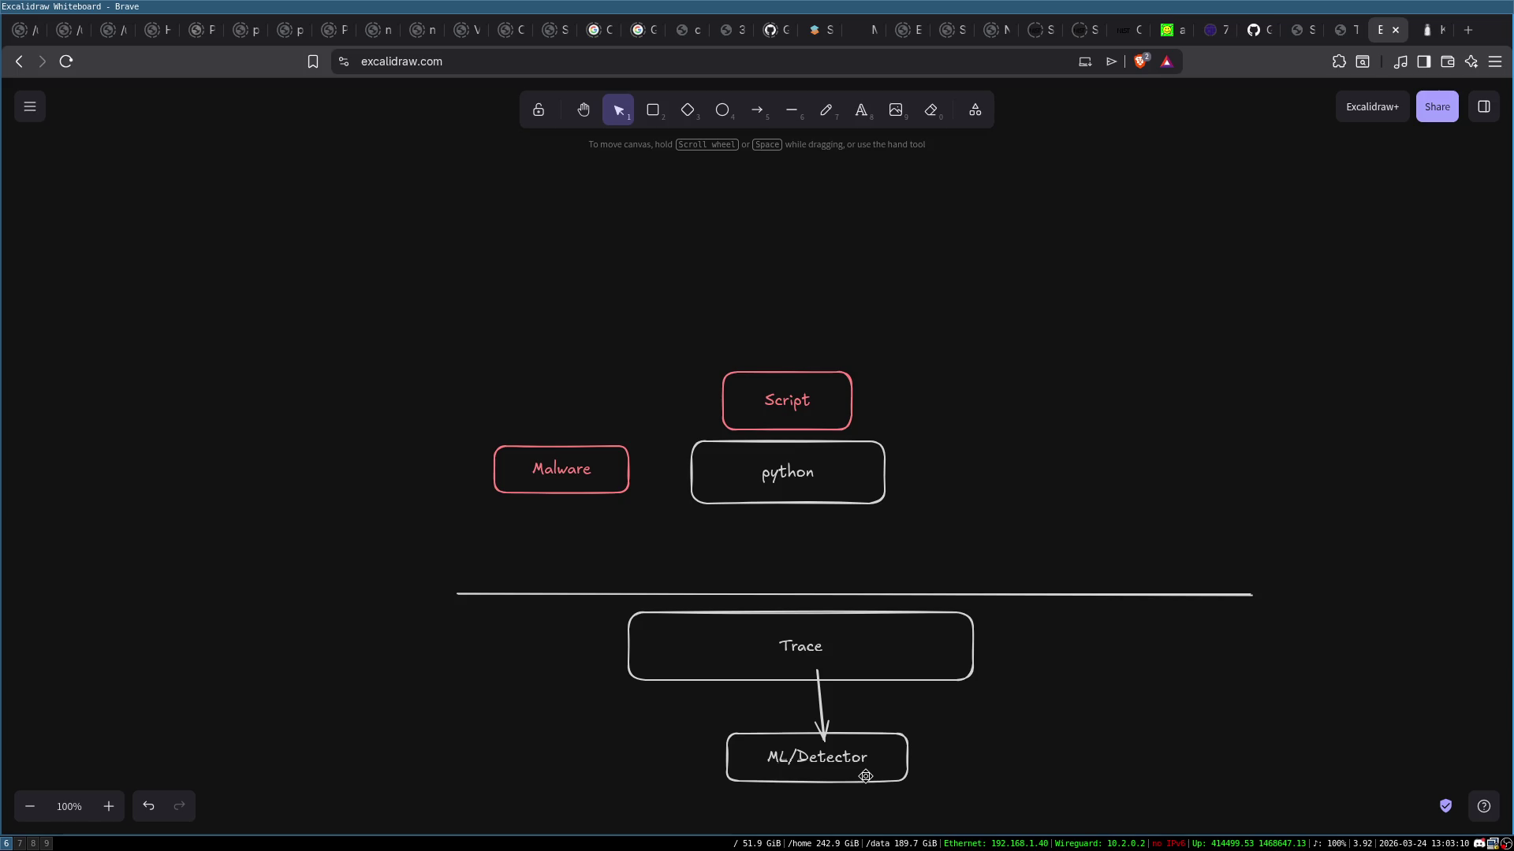
# Compare selections of Trace, python, and the Script, Malware and python row
pyautogui.click(963, 643)
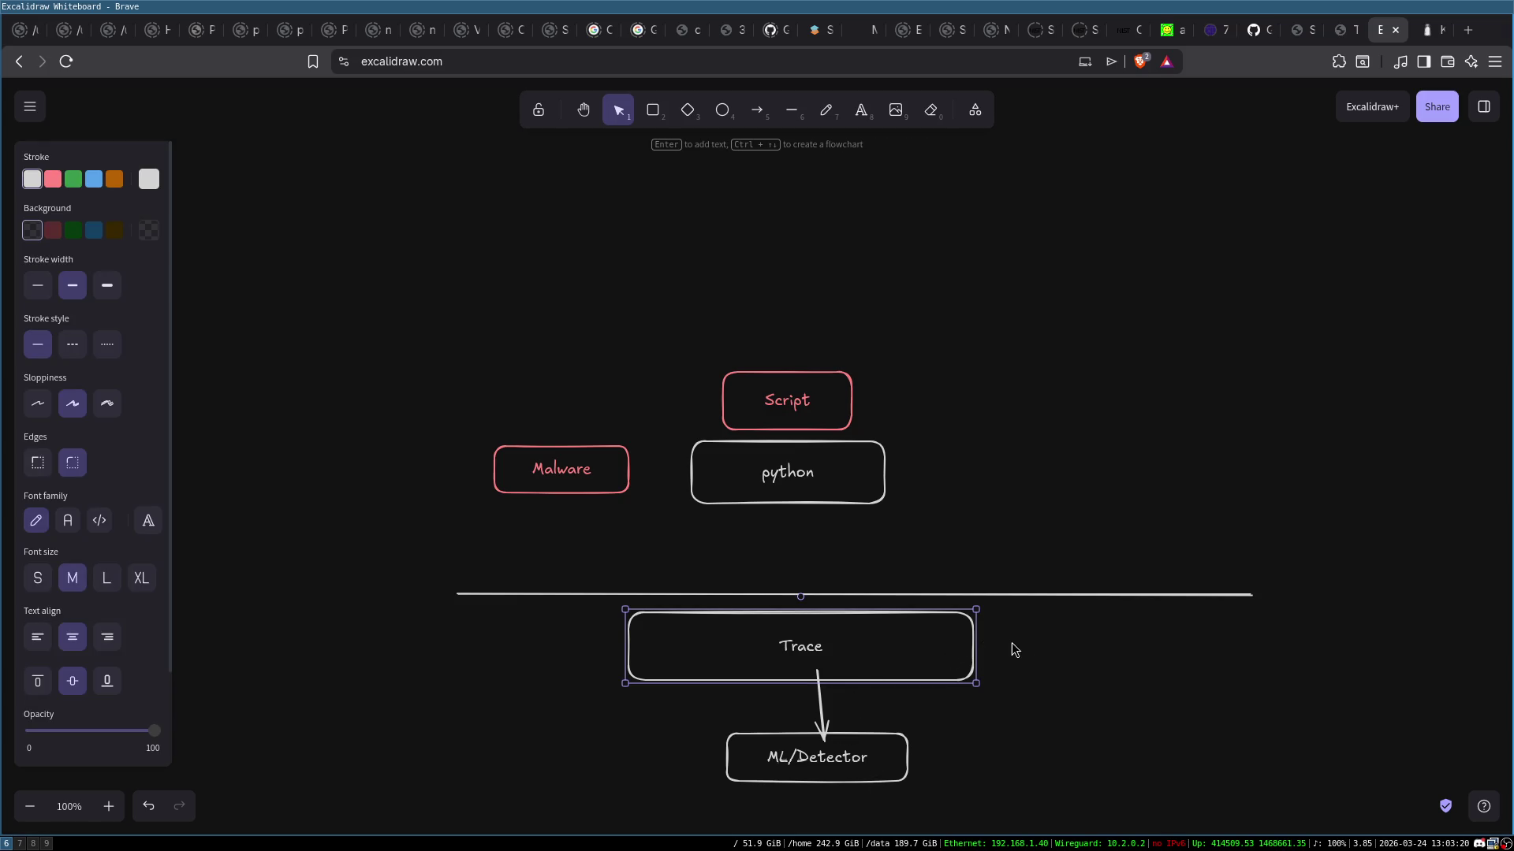
pyautogui.click(834, 466)
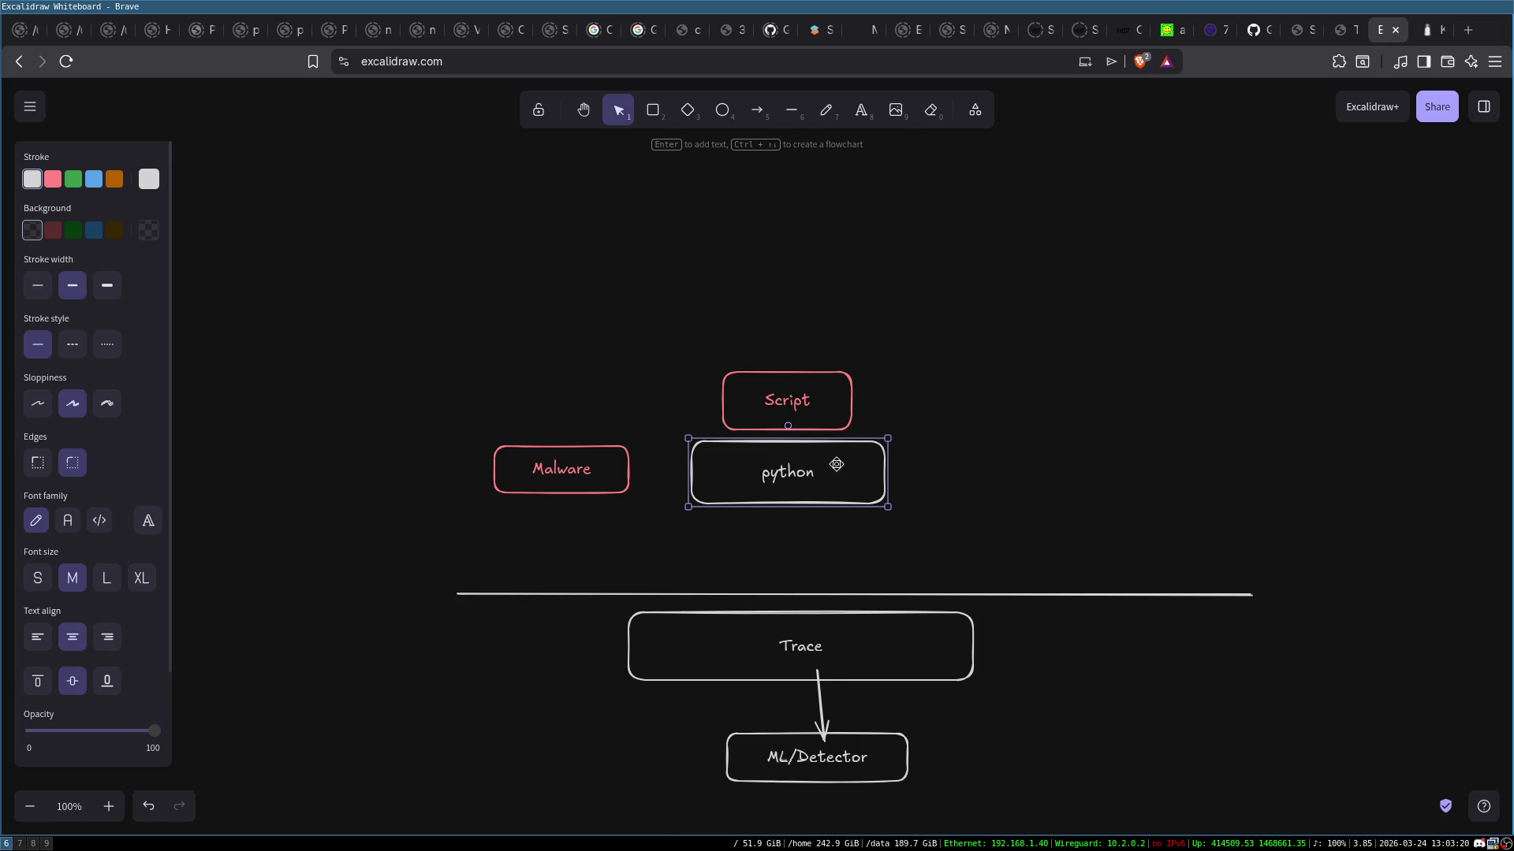
pyautogui.click(977, 441)
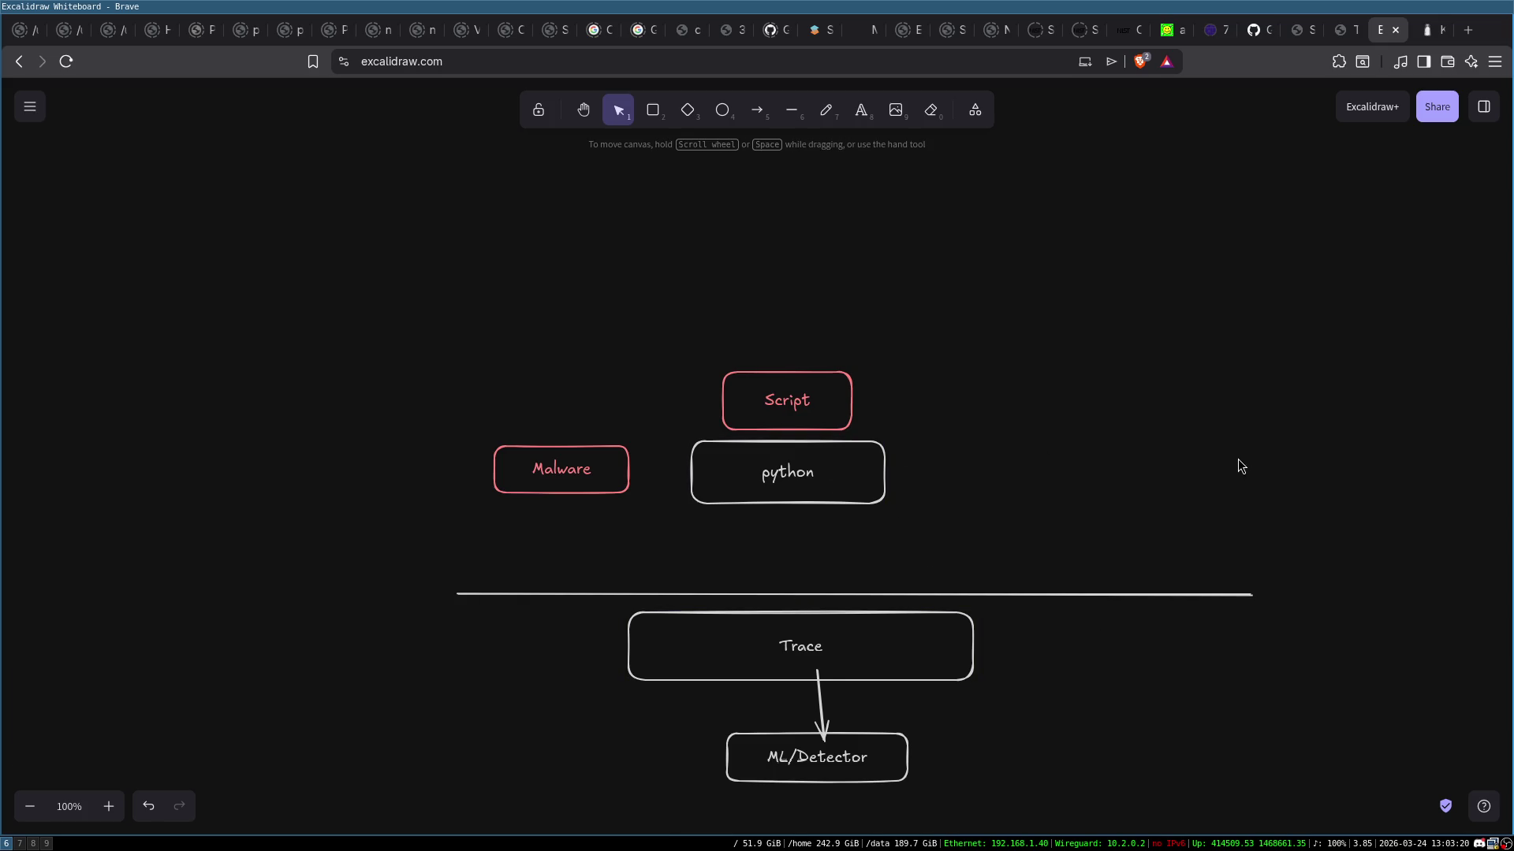
pyautogui.click(805, 473)
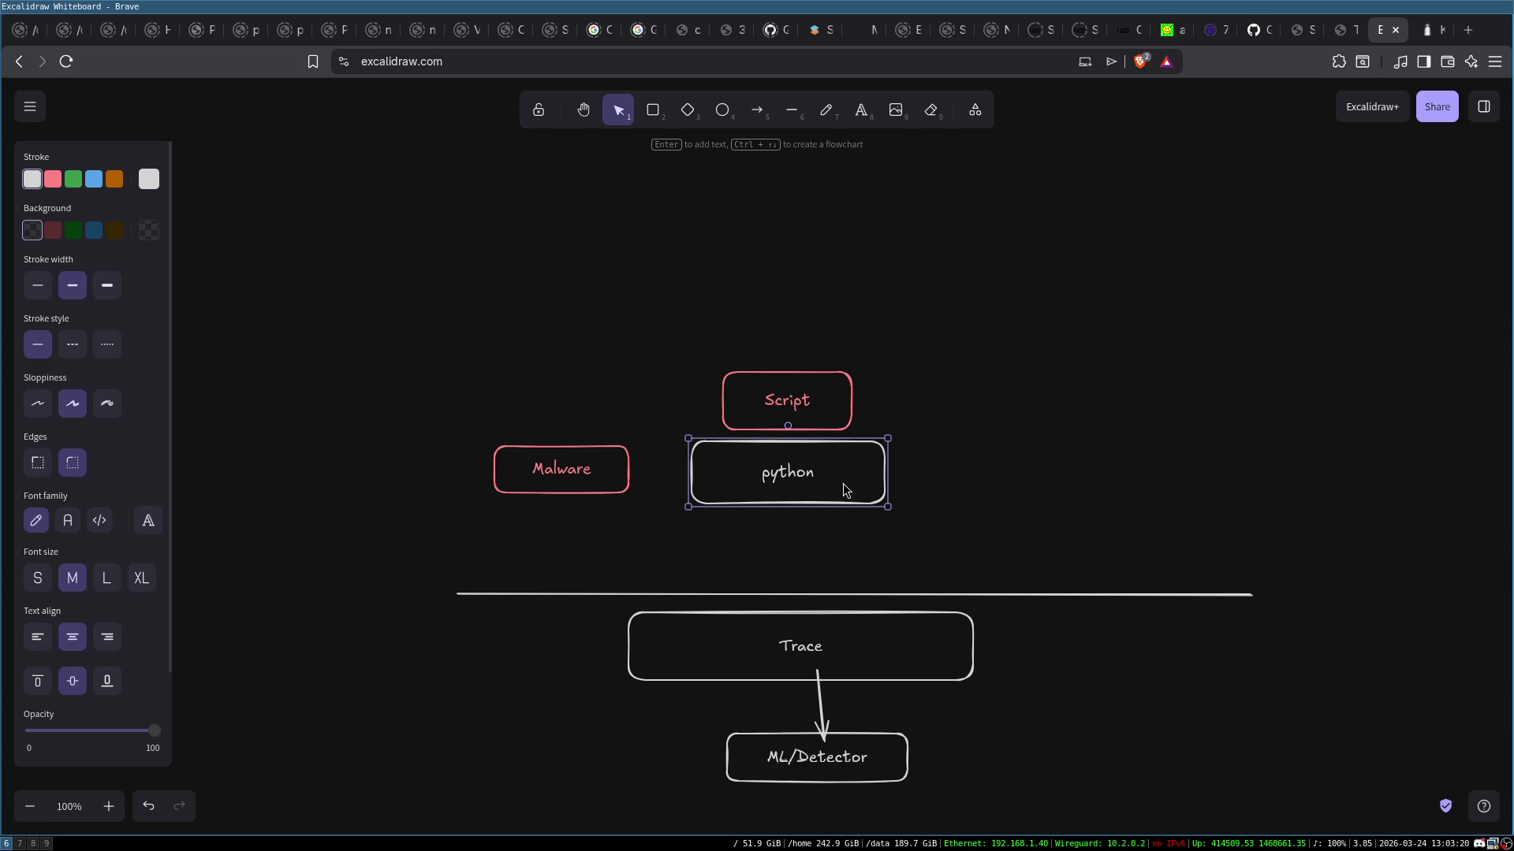
pyautogui.click(913, 640)
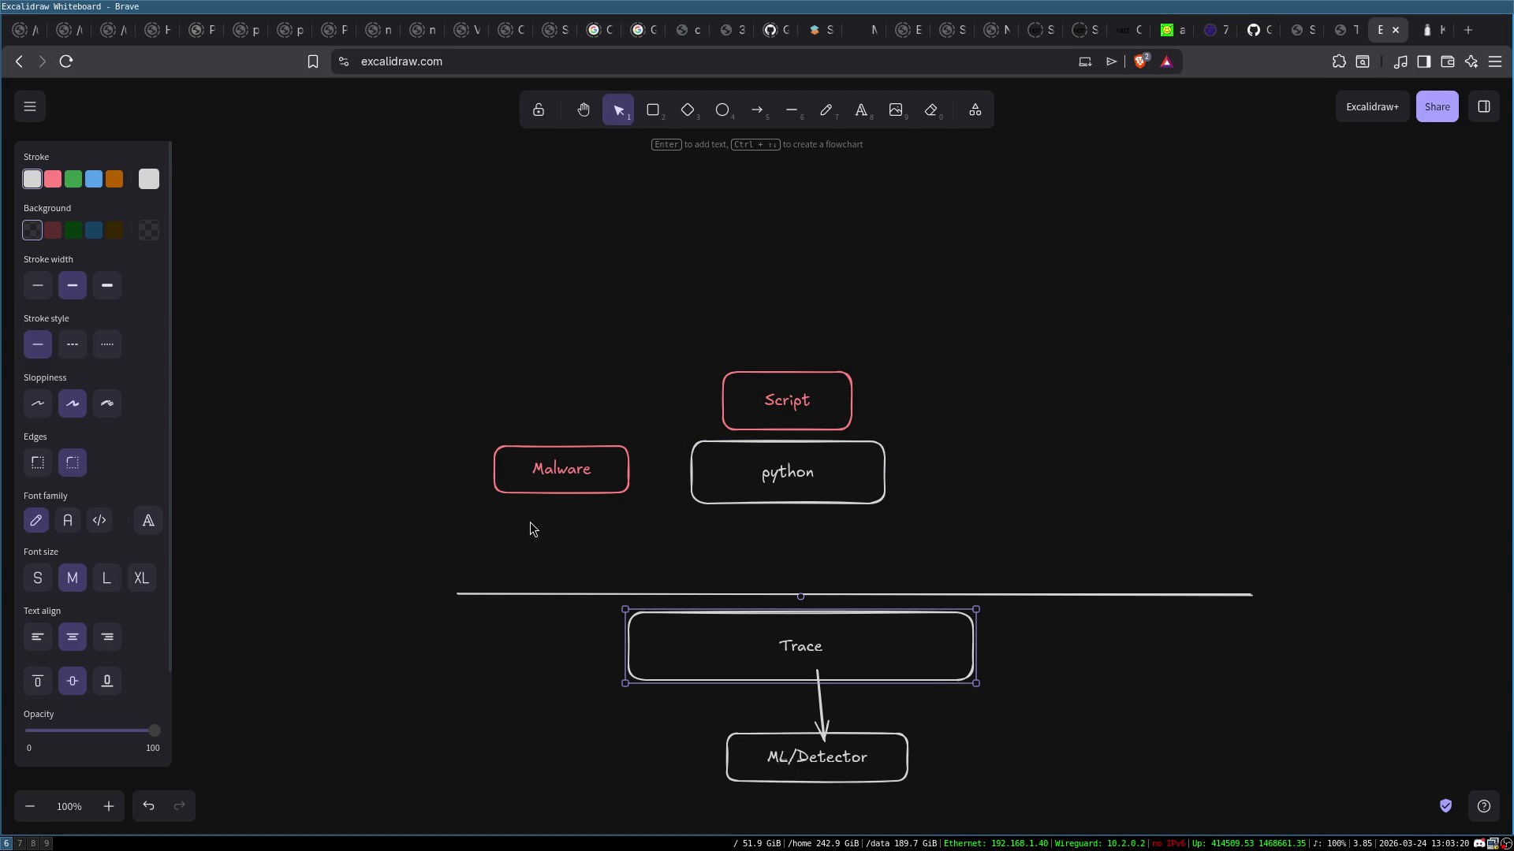
pyautogui.moveTo(361, 358)
pyautogui.mouseDown()
pyautogui.moveTo(1109, 490)
pyautogui.moveTo(1226, 566)
pyautogui.mouseUp()
pyautogui.click(1158, 517)
pyautogui.moveTo(668, 358)
pyautogui.mouseDown()
pyautogui.moveTo(977, 580)
pyautogui.moveTo(963, 571)
pyautogui.mouseUp()
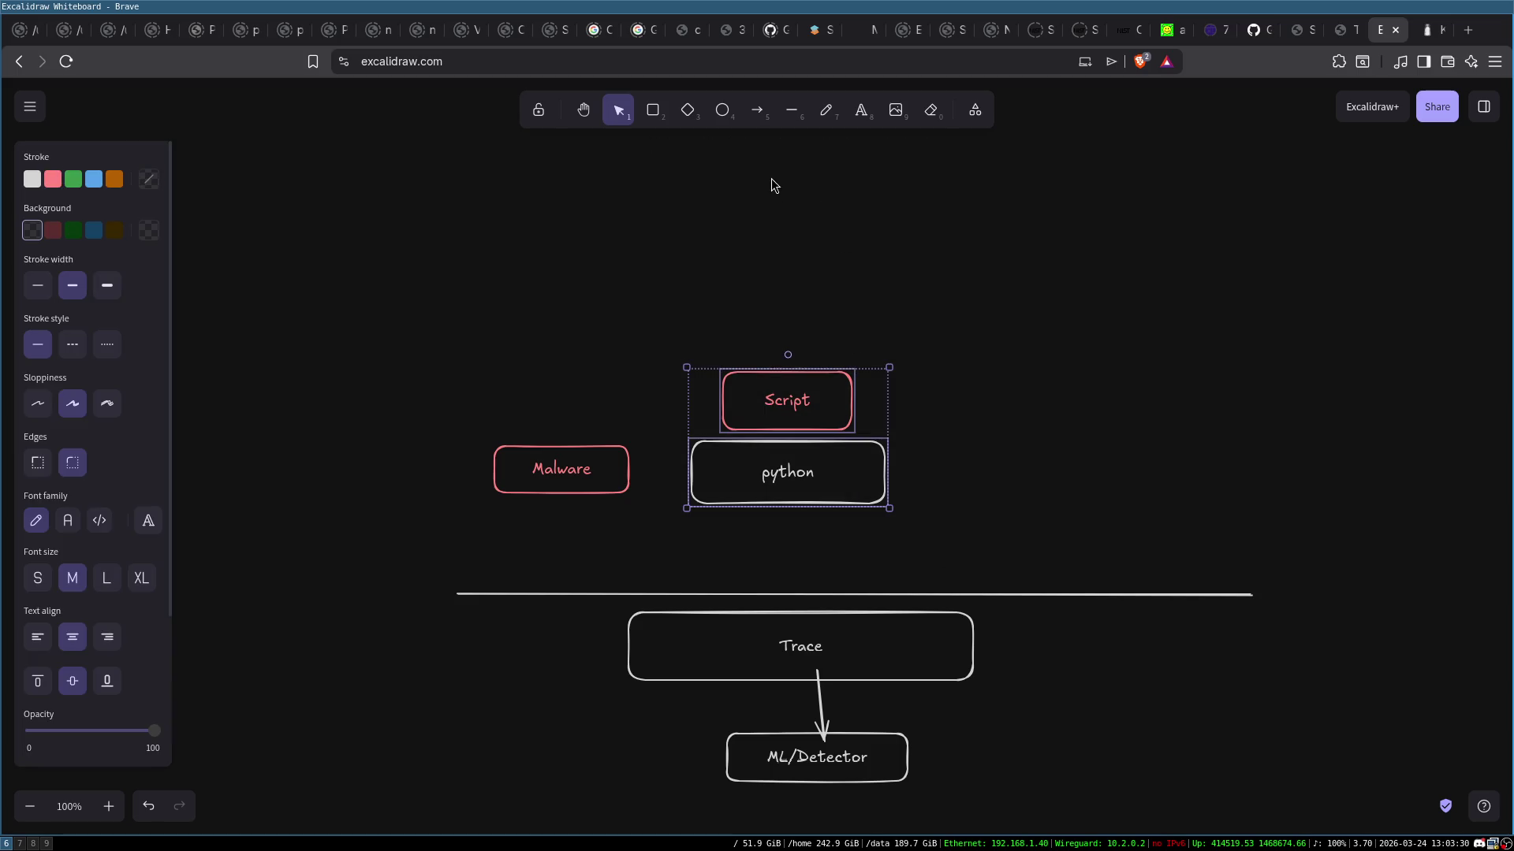
# Move Script and python to the upper right and back to centre, then select everything
pyautogui.moveTo(782, 408)
pyautogui.mouseDown()
pyautogui.moveTo(1048, 371)
pyautogui.moveTo(1354, 268)
pyautogui.mouseUp()
pyautogui.click(877, 555)
pyautogui.click(734, 679)
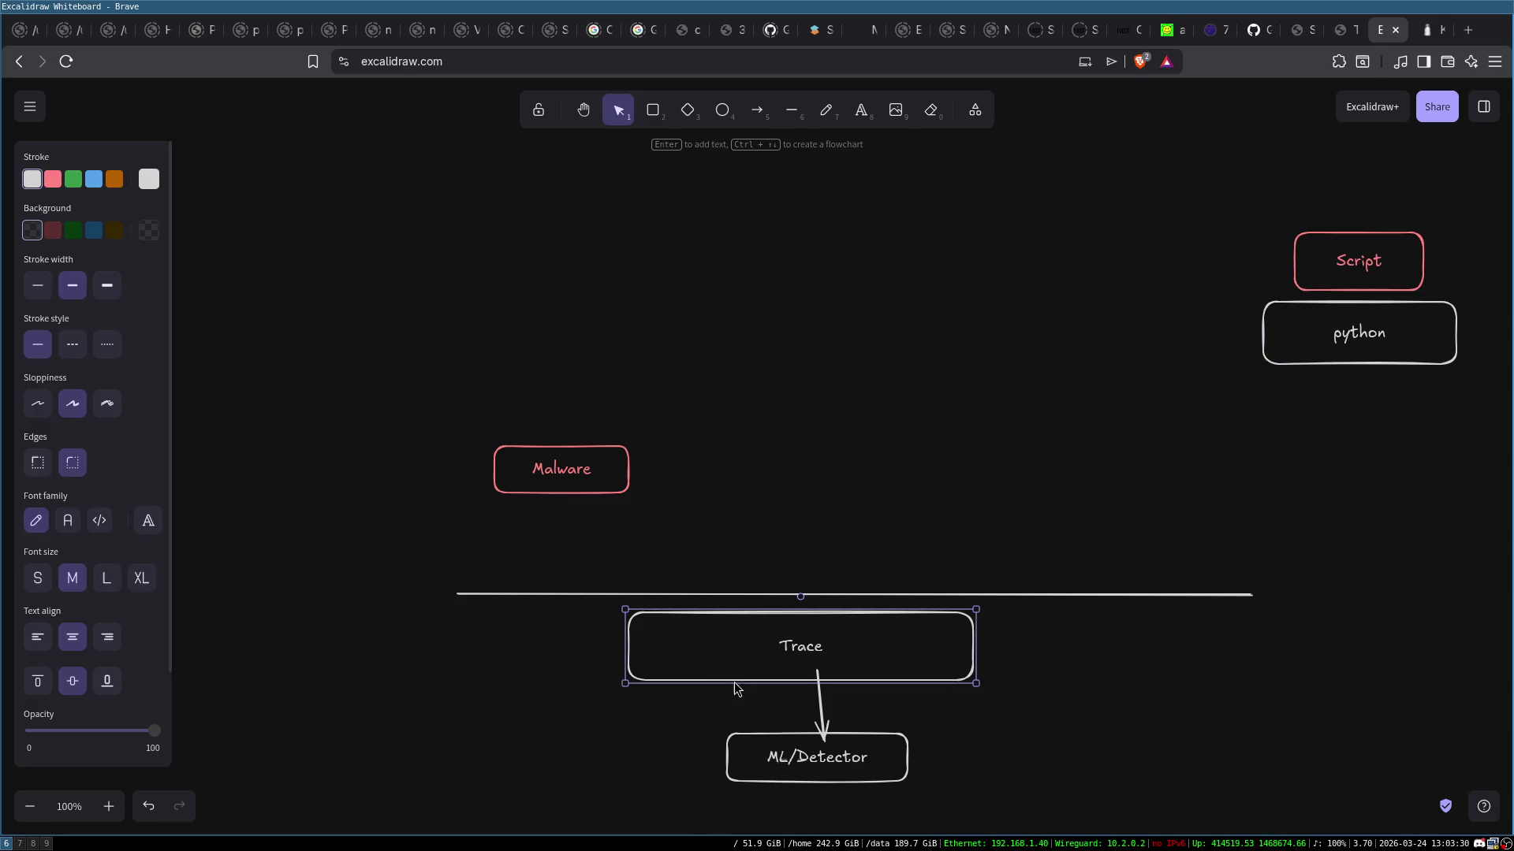
pyautogui.click(595, 484)
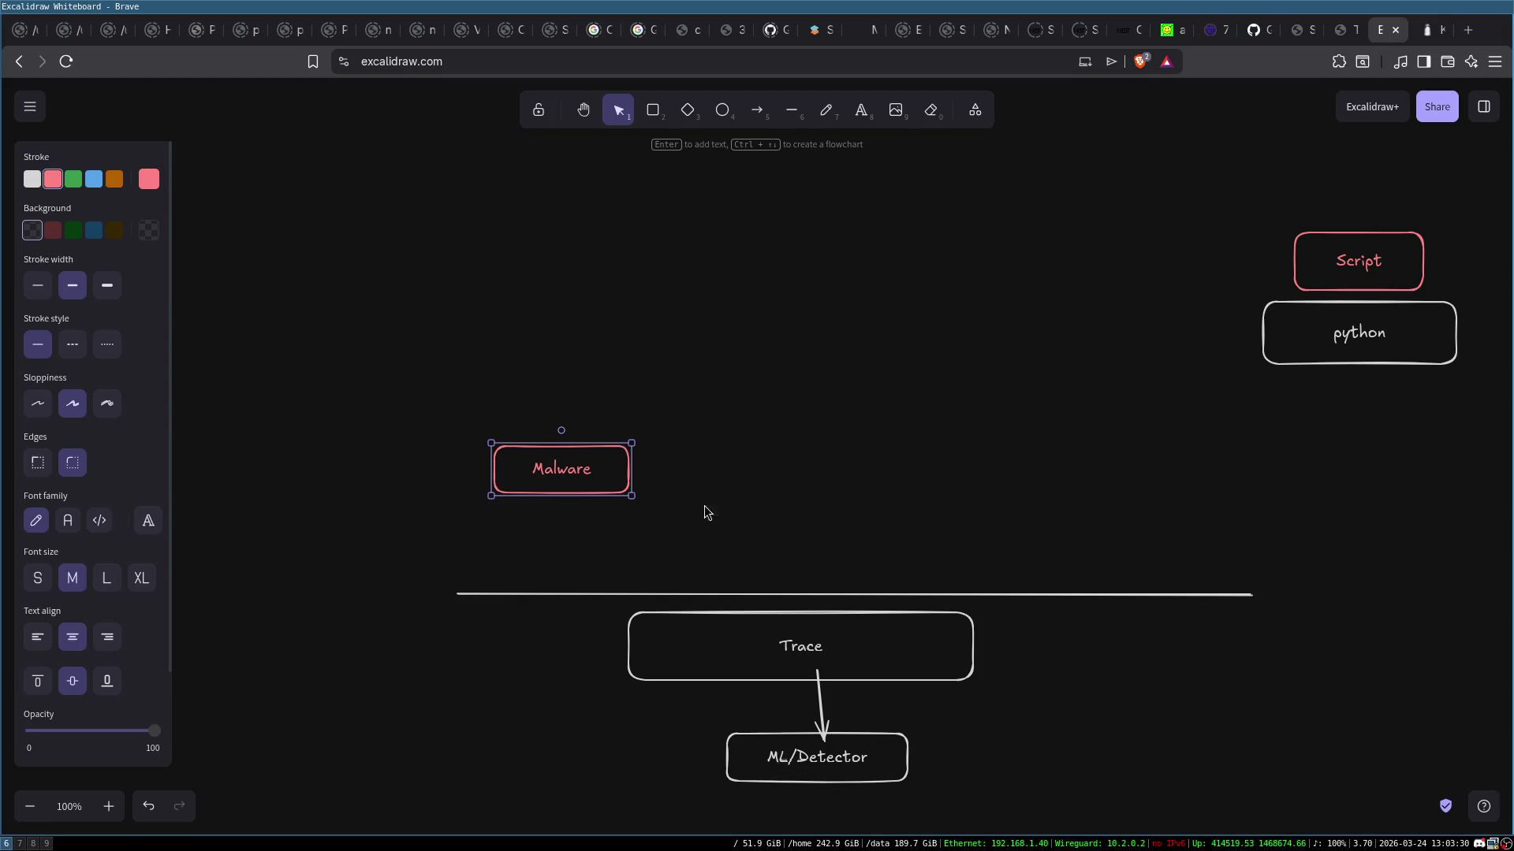
pyautogui.moveTo(1266, 195)
pyautogui.mouseDown()
pyautogui.moveTo(1464, 399)
pyautogui.moveTo(1105, 745)
pyautogui.mouseUp()
pyautogui.moveTo(1189, 191); pyautogui.dragTo(1507, 463)
pyautogui.moveTo(1390, 328)
pyautogui.mouseDown()
pyautogui.moveTo(750, 469)
pyautogui.moveTo(844, 514)
pyautogui.mouseUp()
pyautogui.click(990, 436)
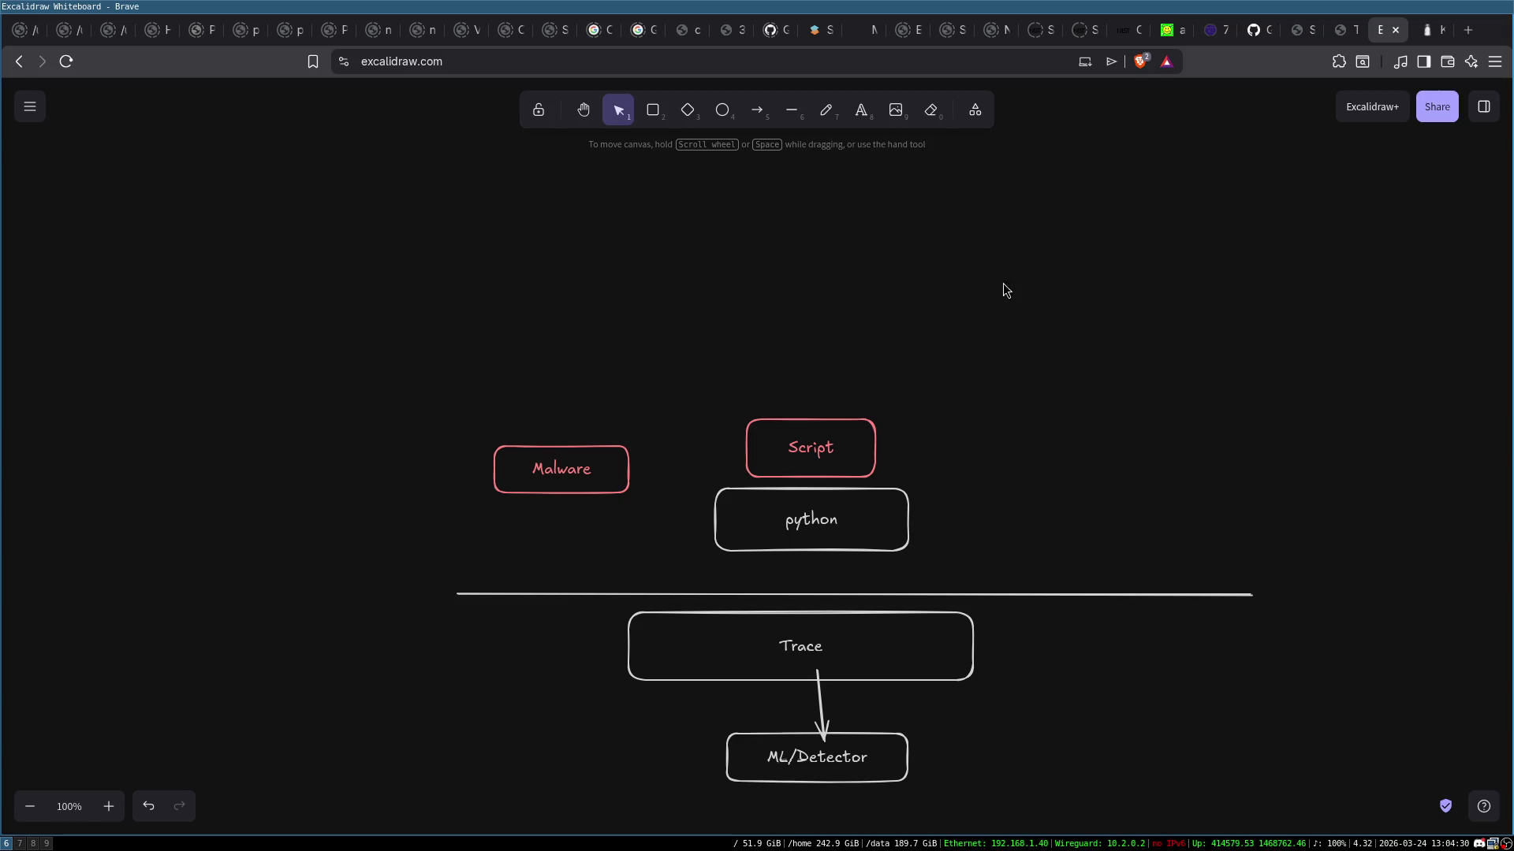
pyautogui.moveTo(436, 353)
pyautogui.mouseDown()
pyautogui.moveTo(1001, 785)
pyautogui.moveTo(1250, 798)
pyautogui.mouseUp()
# Delete the old sketch and draw a tall rounded box with a white outline
pyautogui.press('Delete')
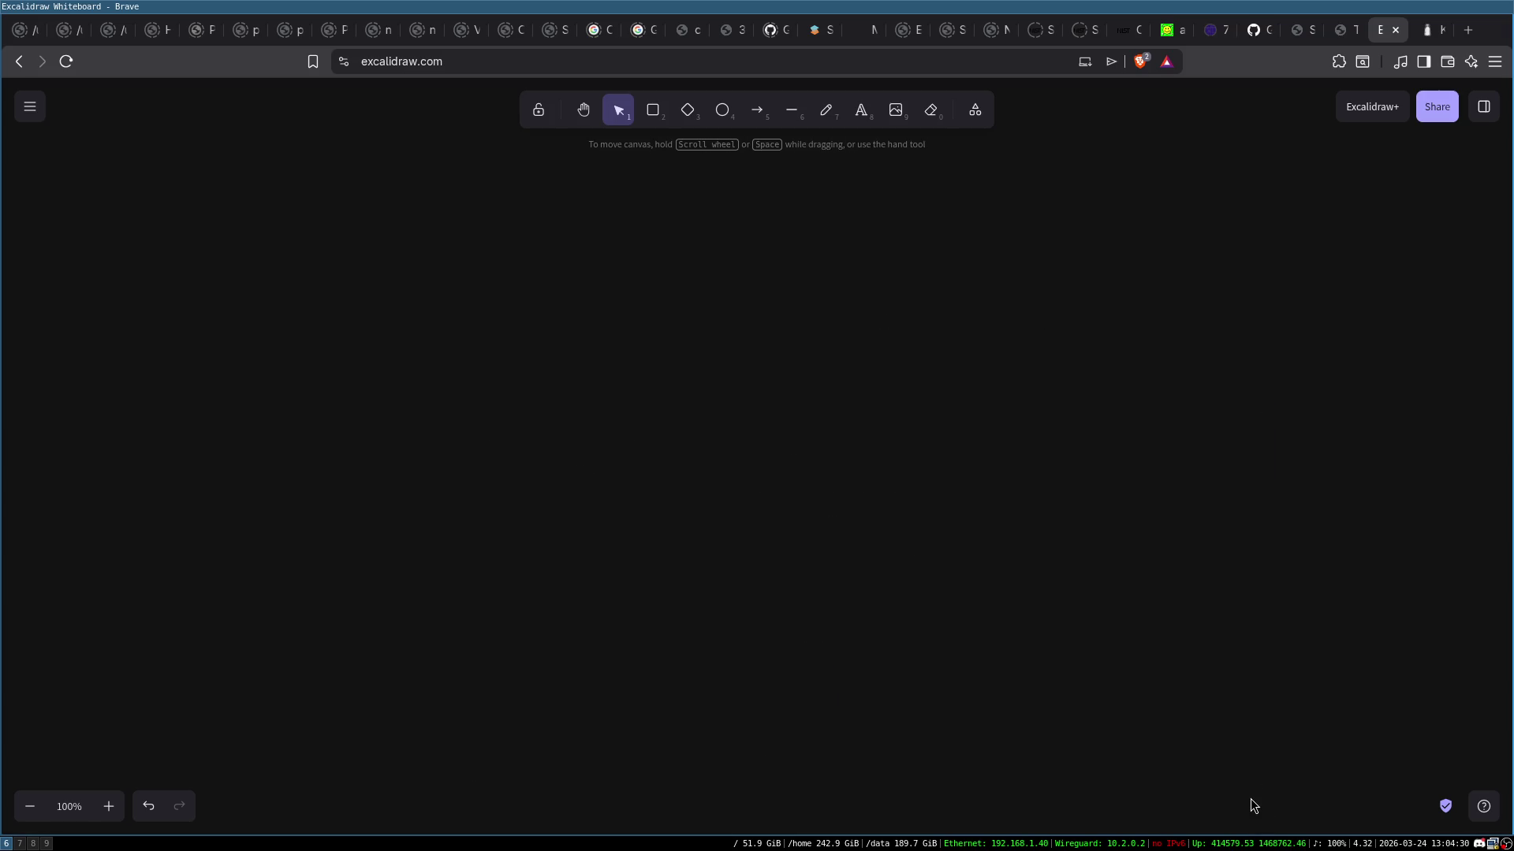
pyautogui.click(653, 110)
pyautogui.moveTo(401, 243); pyautogui.dragTo(632, 508)
pyautogui.click(32, 179)
pyautogui.click(731, 390)
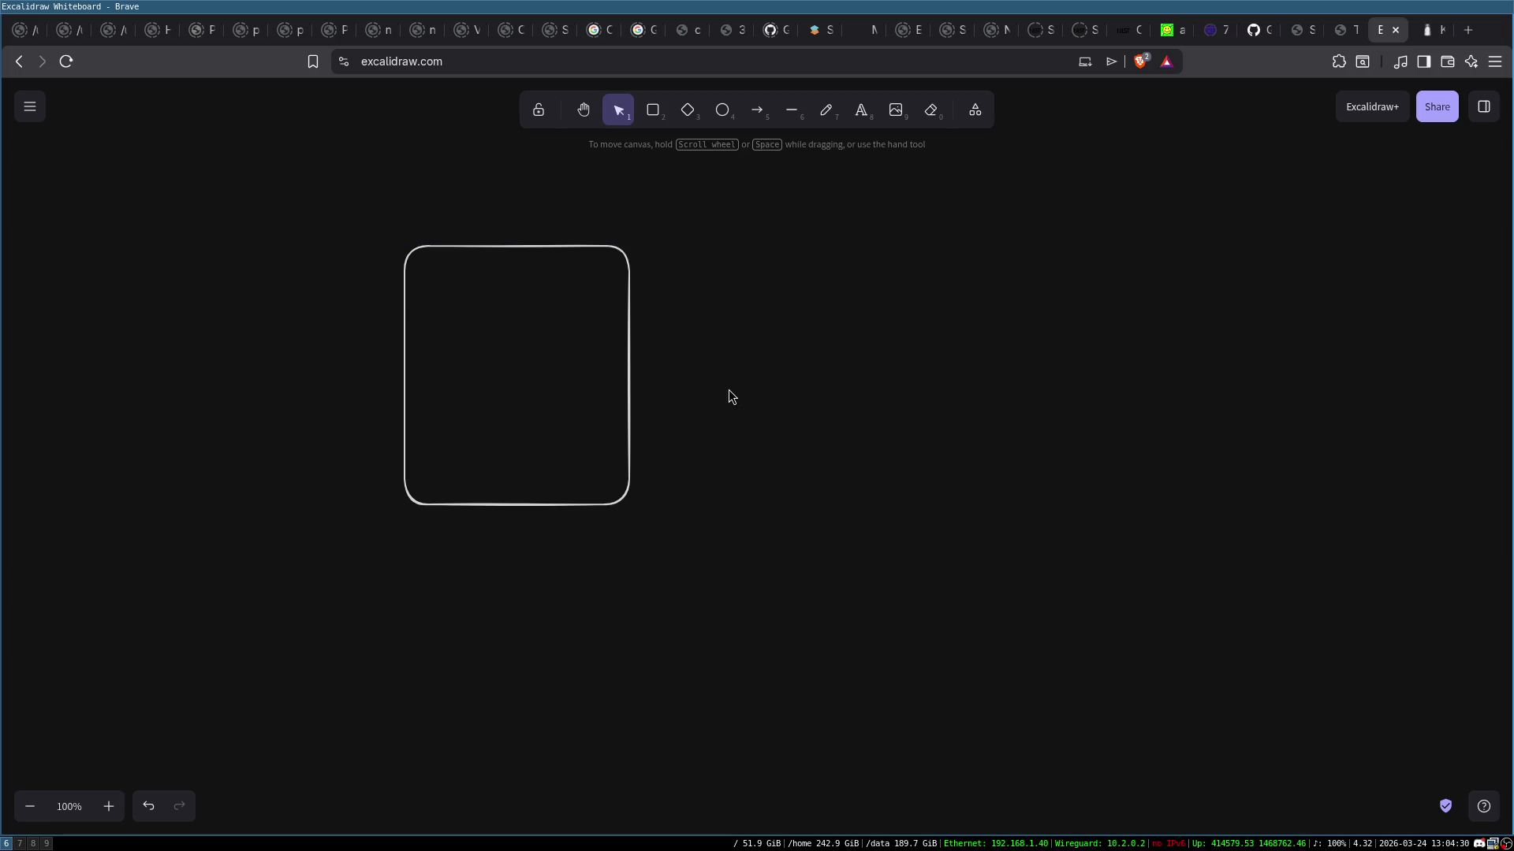
pyautogui.click(623, 248)
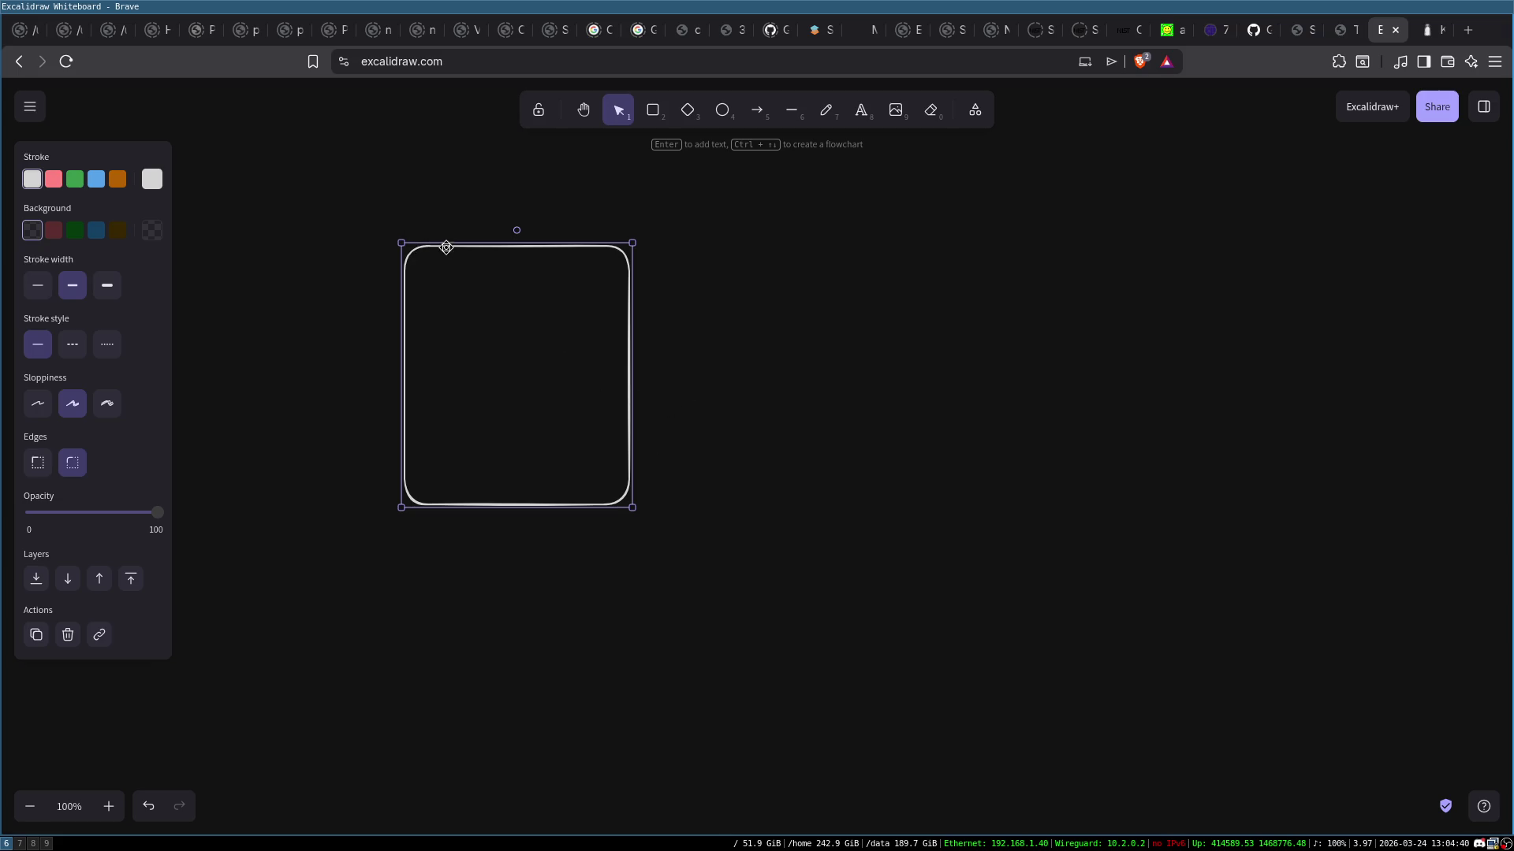
pyautogui.click(530, 309)
# Label the box 'Snapshot of binaries' and move the label near its top
pyautogui.doubleClick(502, 349)
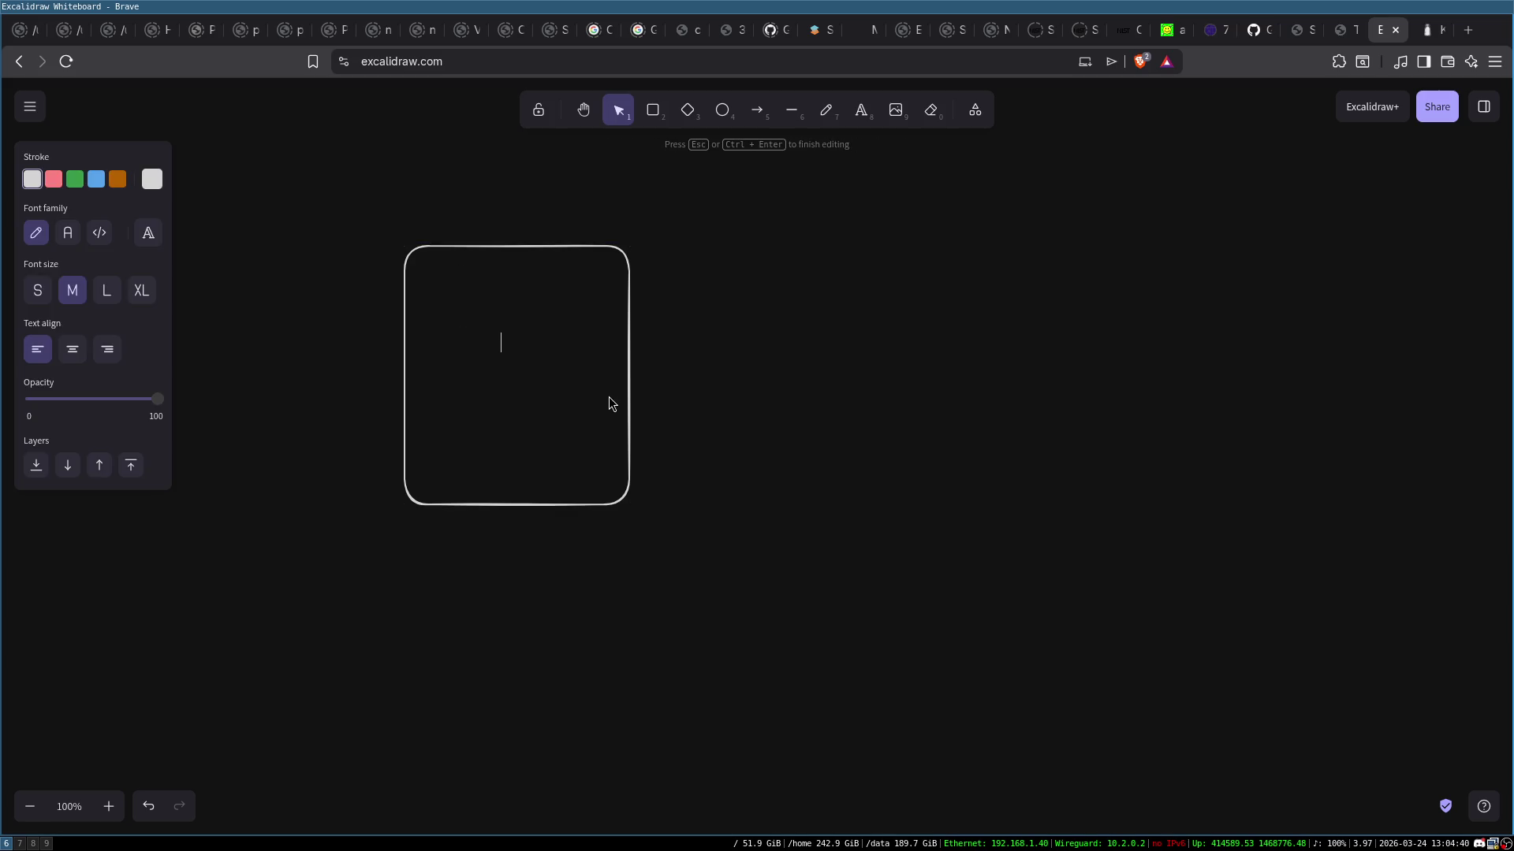
pyautogui.write('Snapshot of binar')
pyautogui.write('ies')
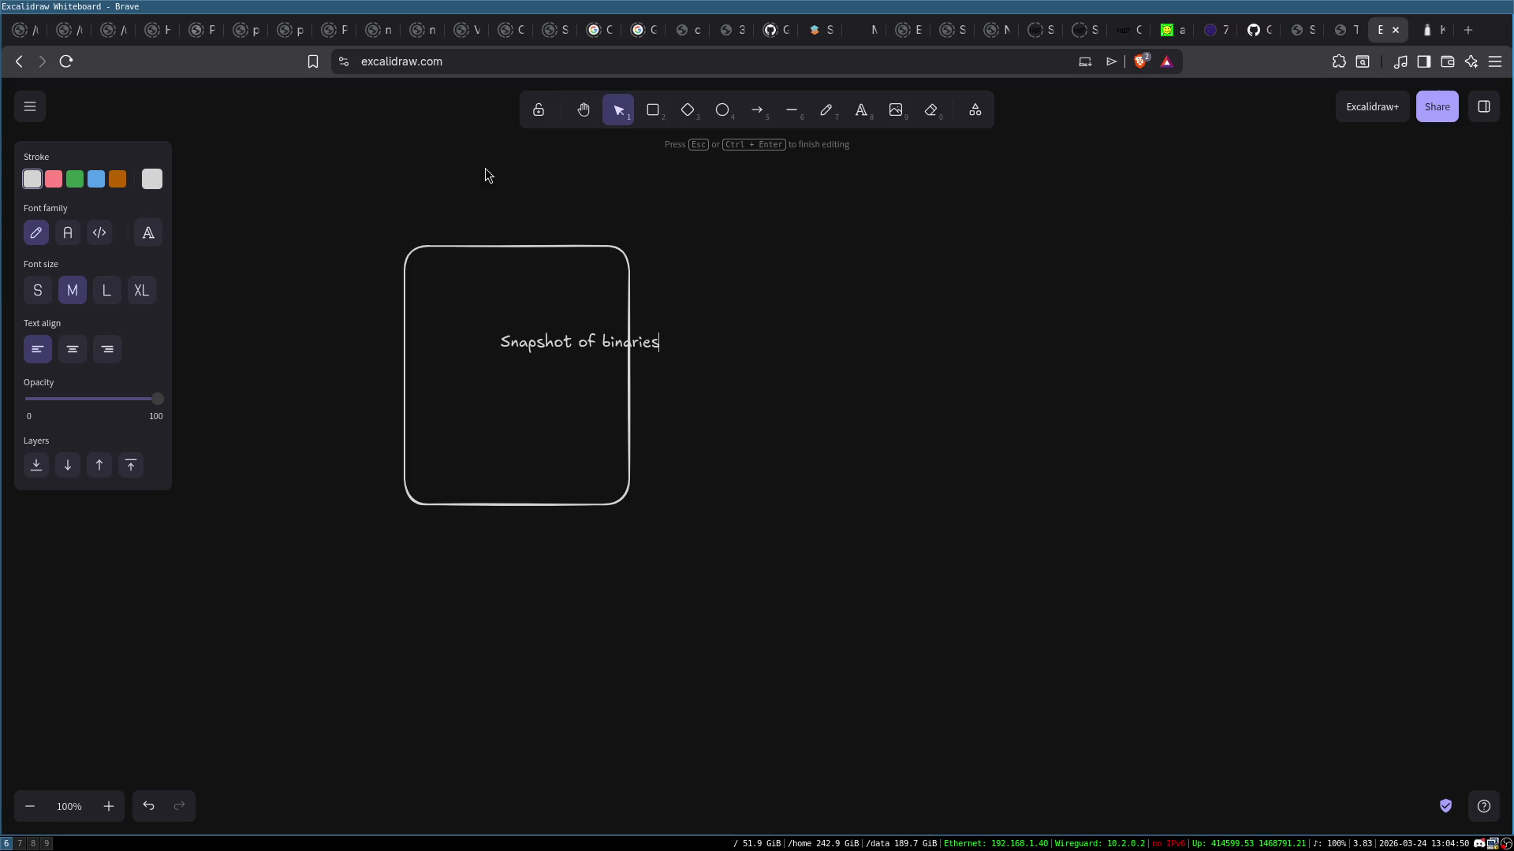
pyautogui.click(653, 257)
pyautogui.moveTo(586, 343); pyautogui.dragTo(531, 346)
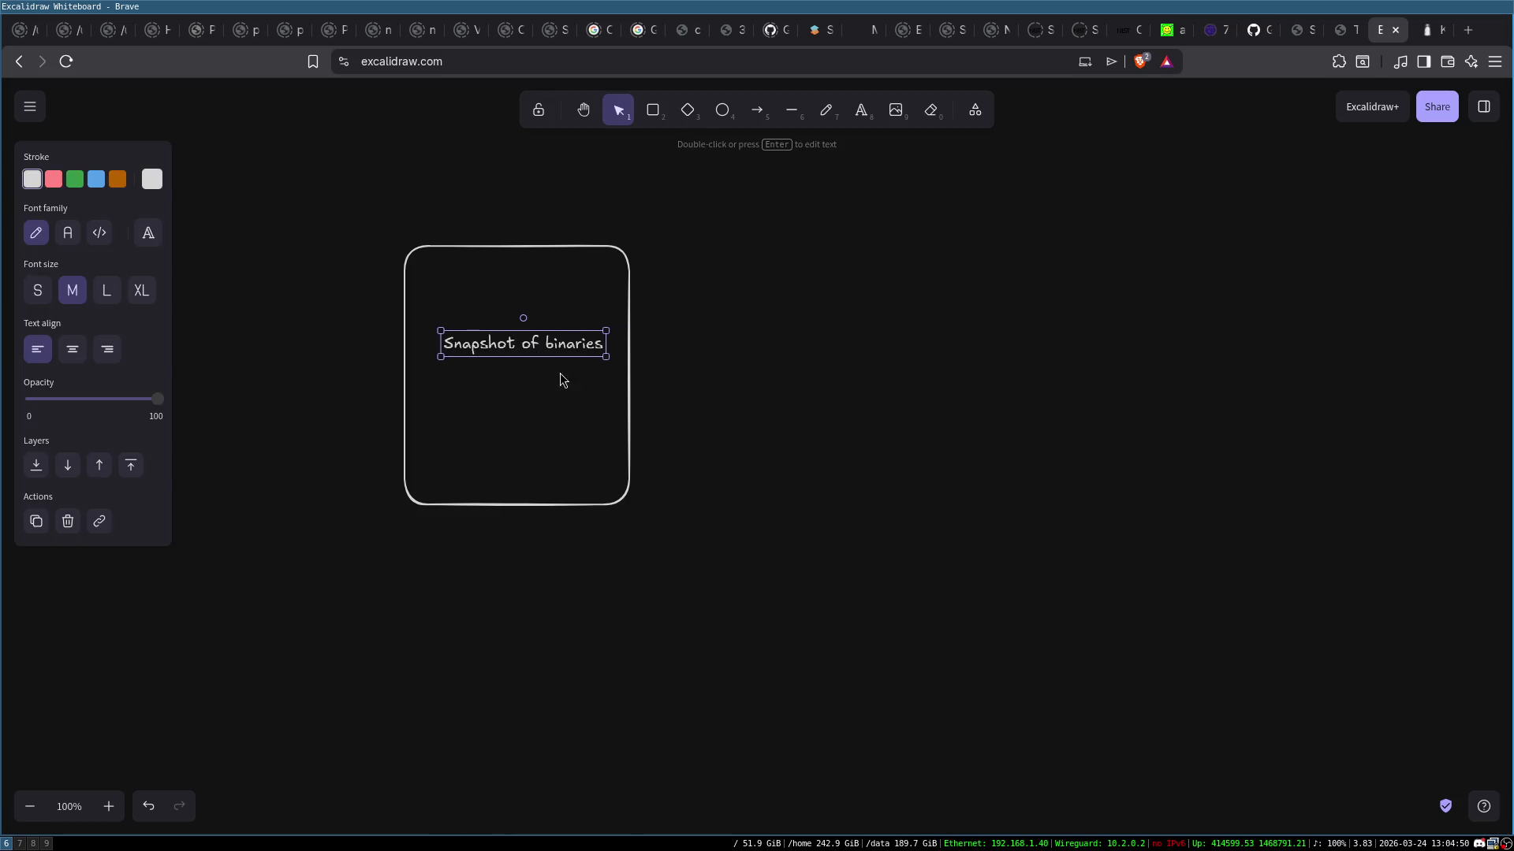
pyautogui.click(613, 398)
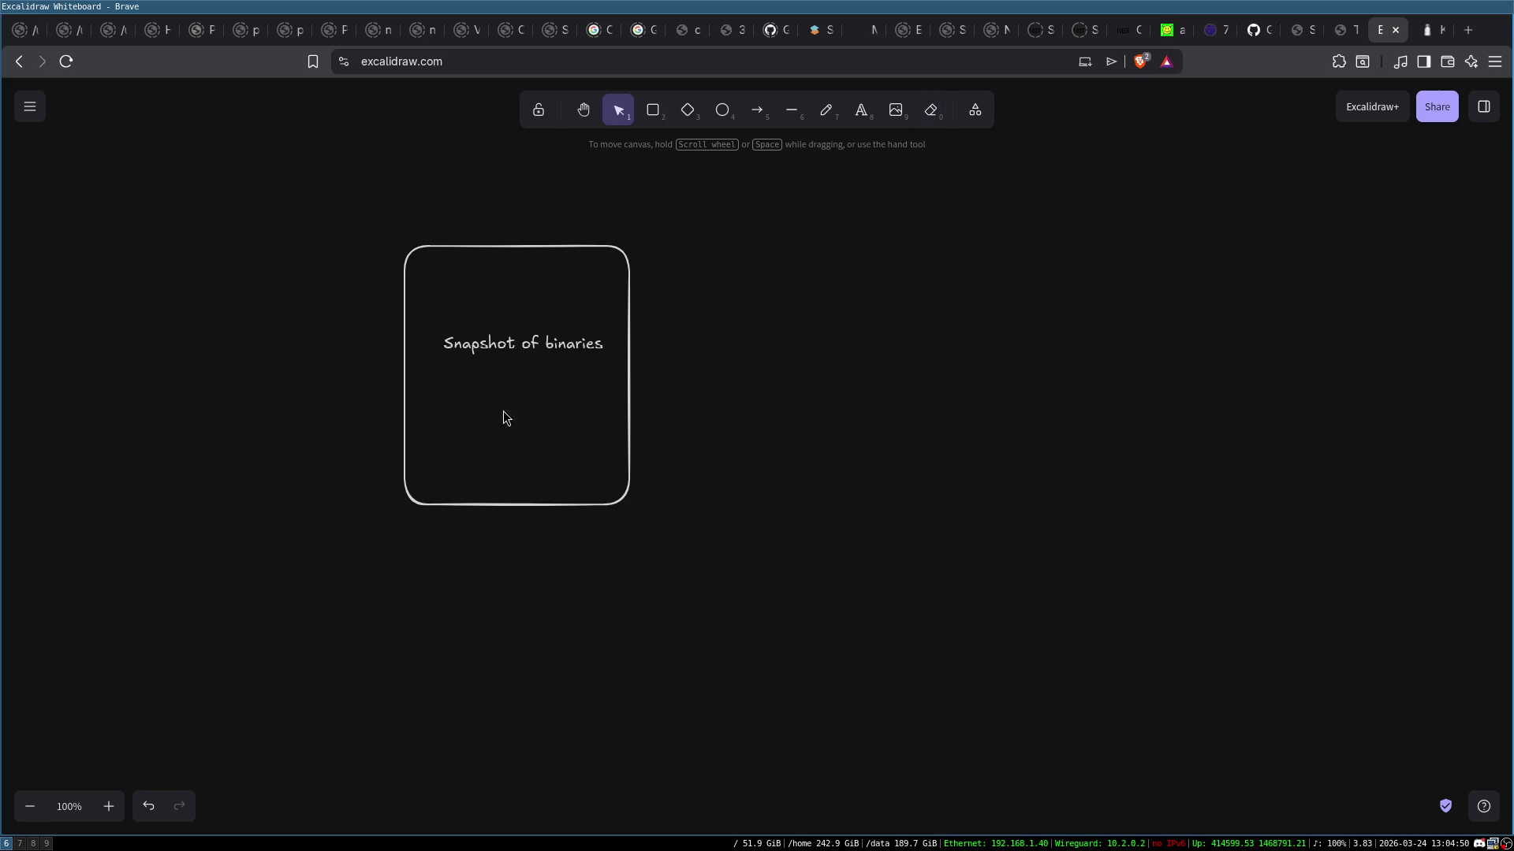
pyautogui.moveTo(512, 347); pyautogui.dragTo(511, 290)
pyautogui.doubleClick(430, 325)
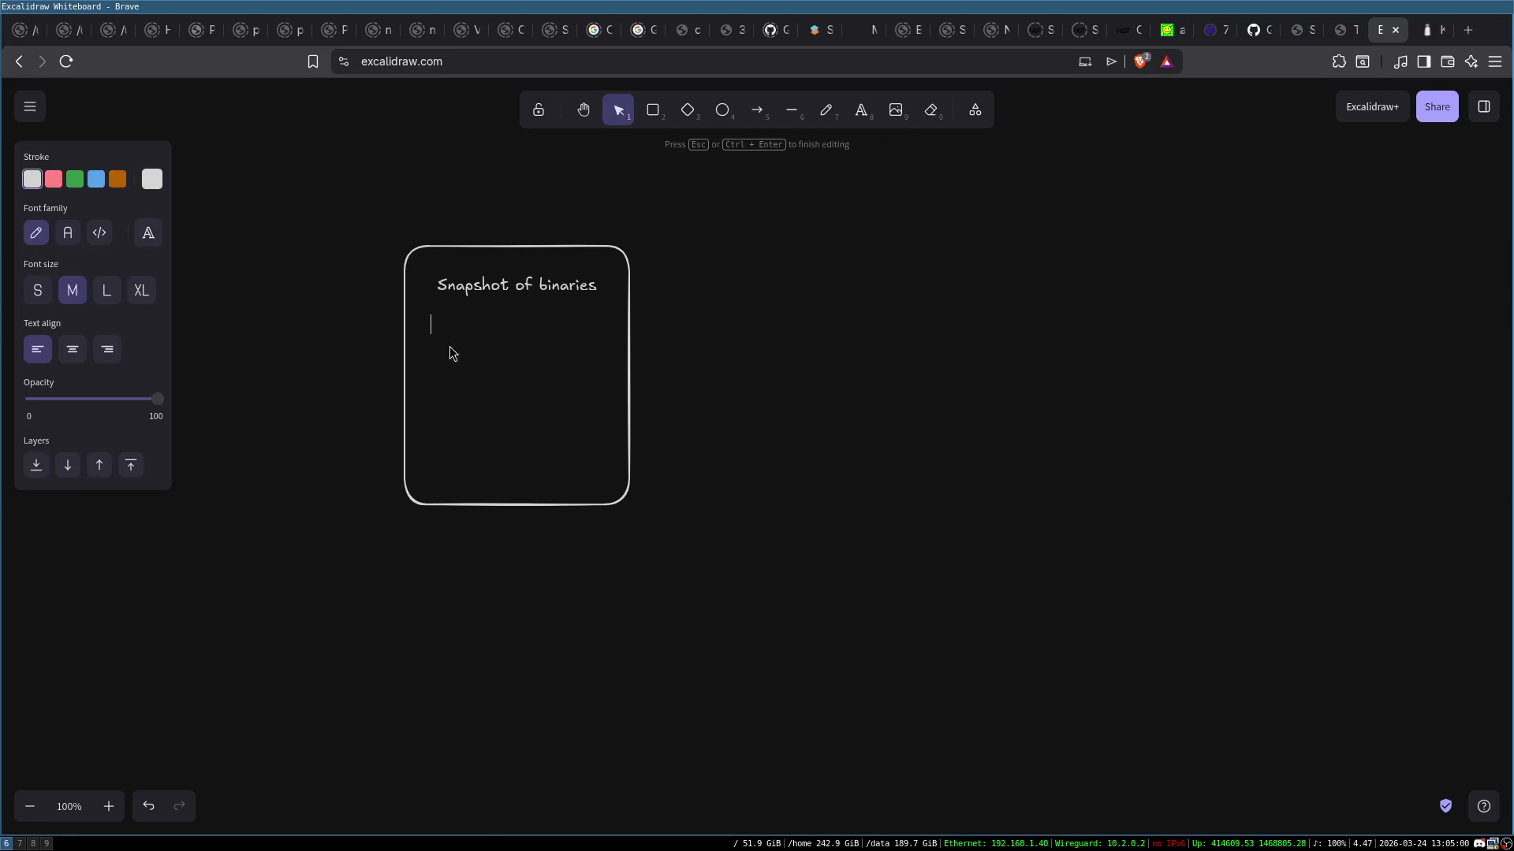
# Add a 'binary --> hash' line beneath the title and nudge the title upward
pyautogui.write('binary --> hash')
pyautogui.click(521, 429)
pyautogui.moveTo(451, 283); pyautogui.dragTo(455, 270)
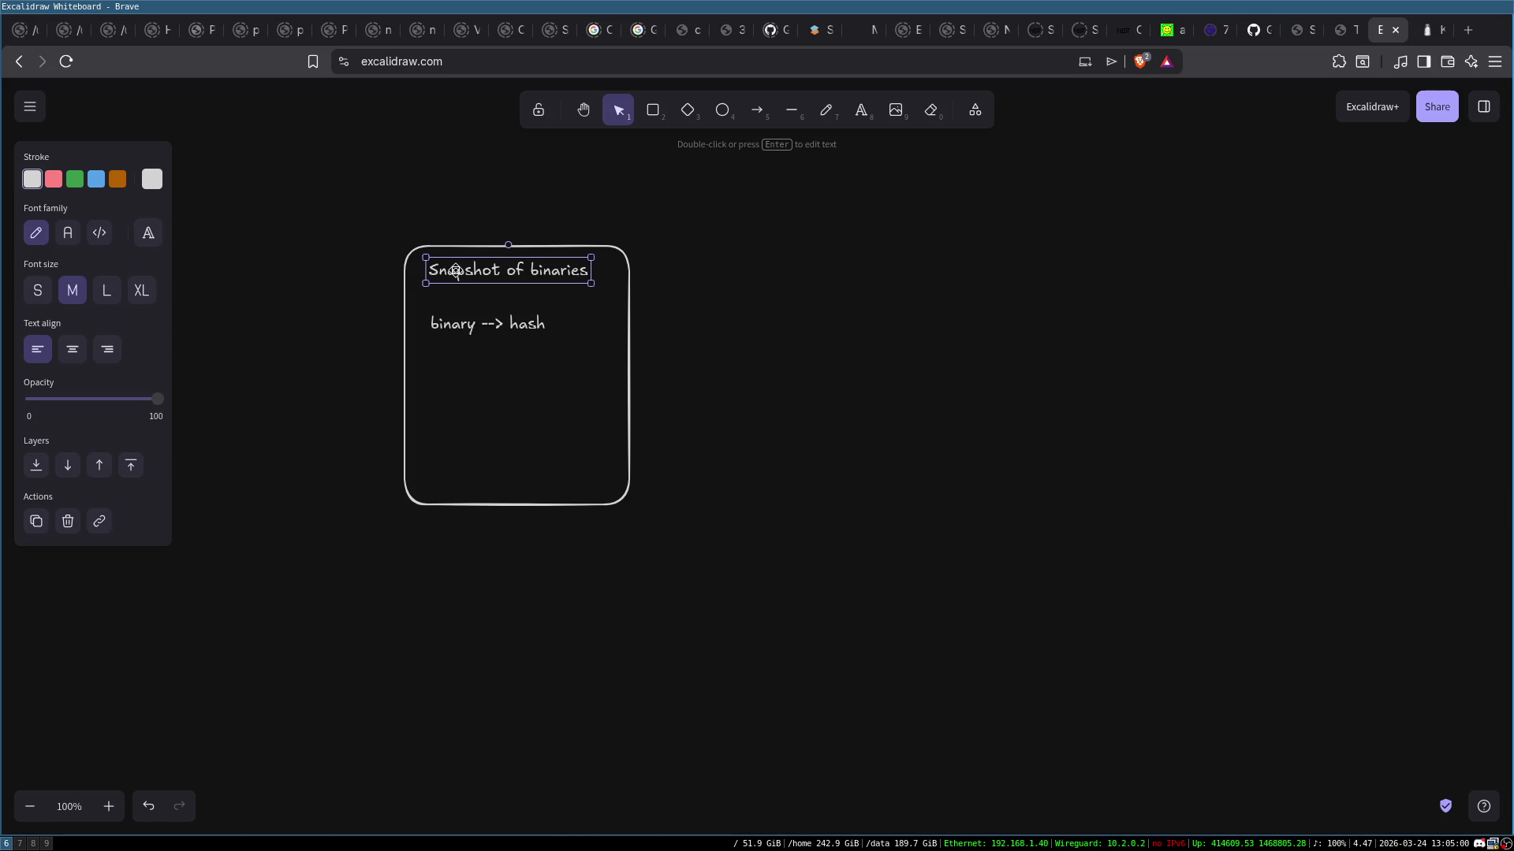
pyautogui.click(810, 382)
pyautogui.click(459, 329)
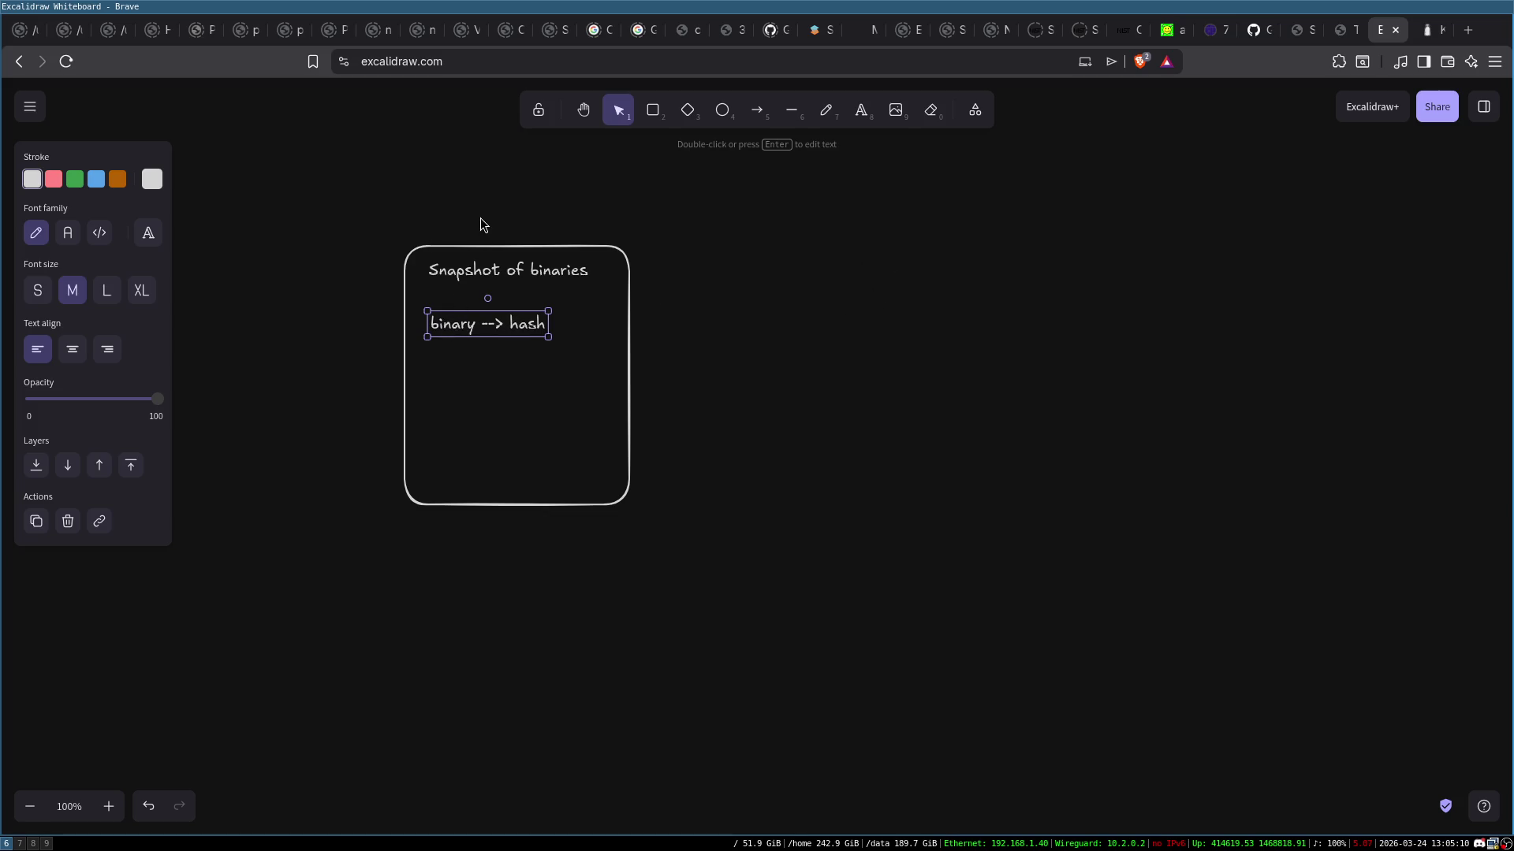
pyautogui.click(499, 245)
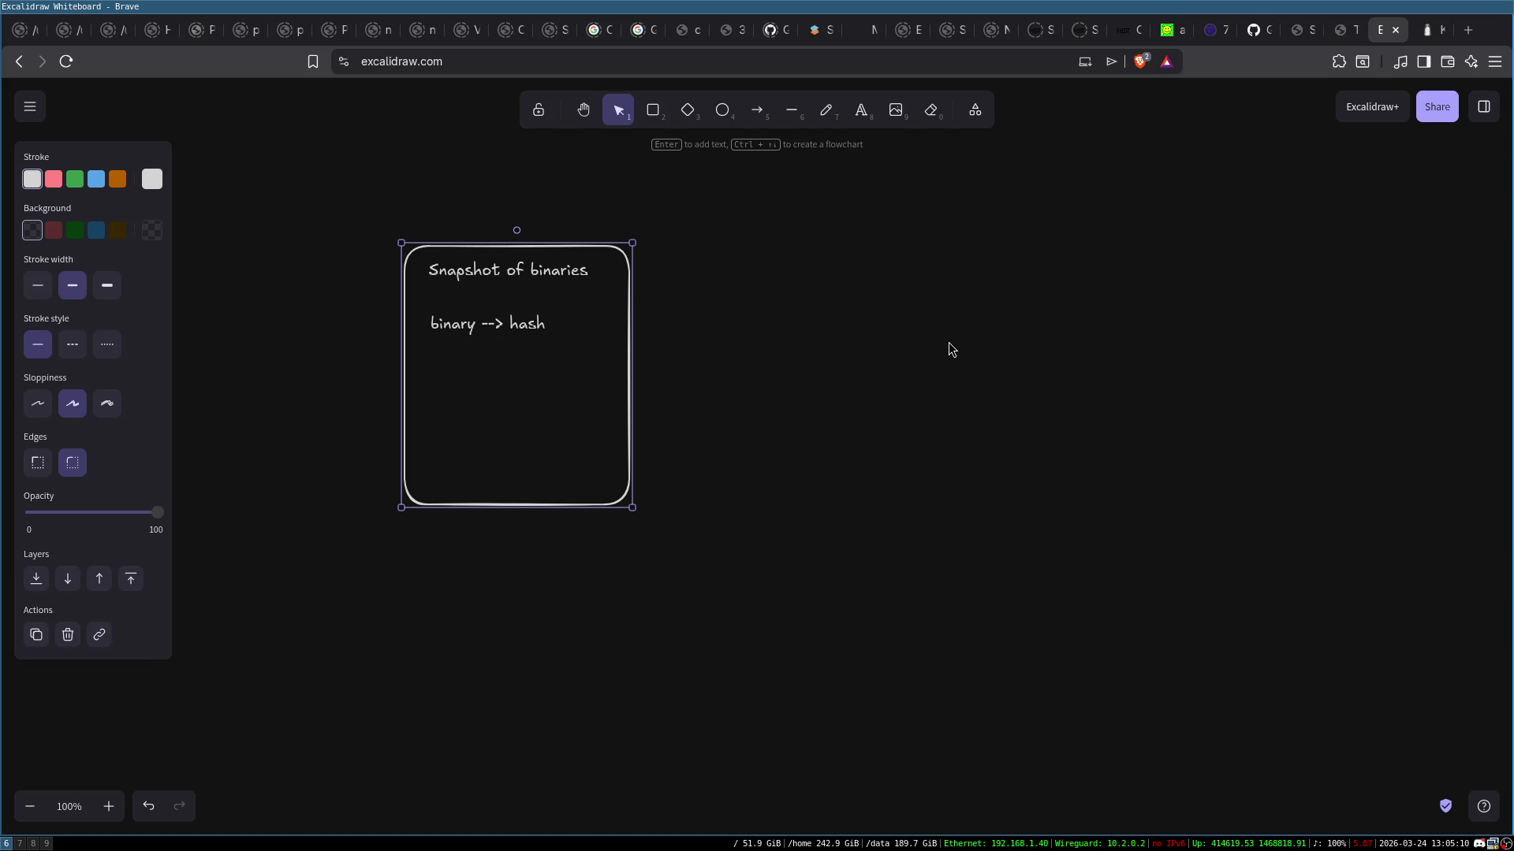
pyautogui.click(906, 247)
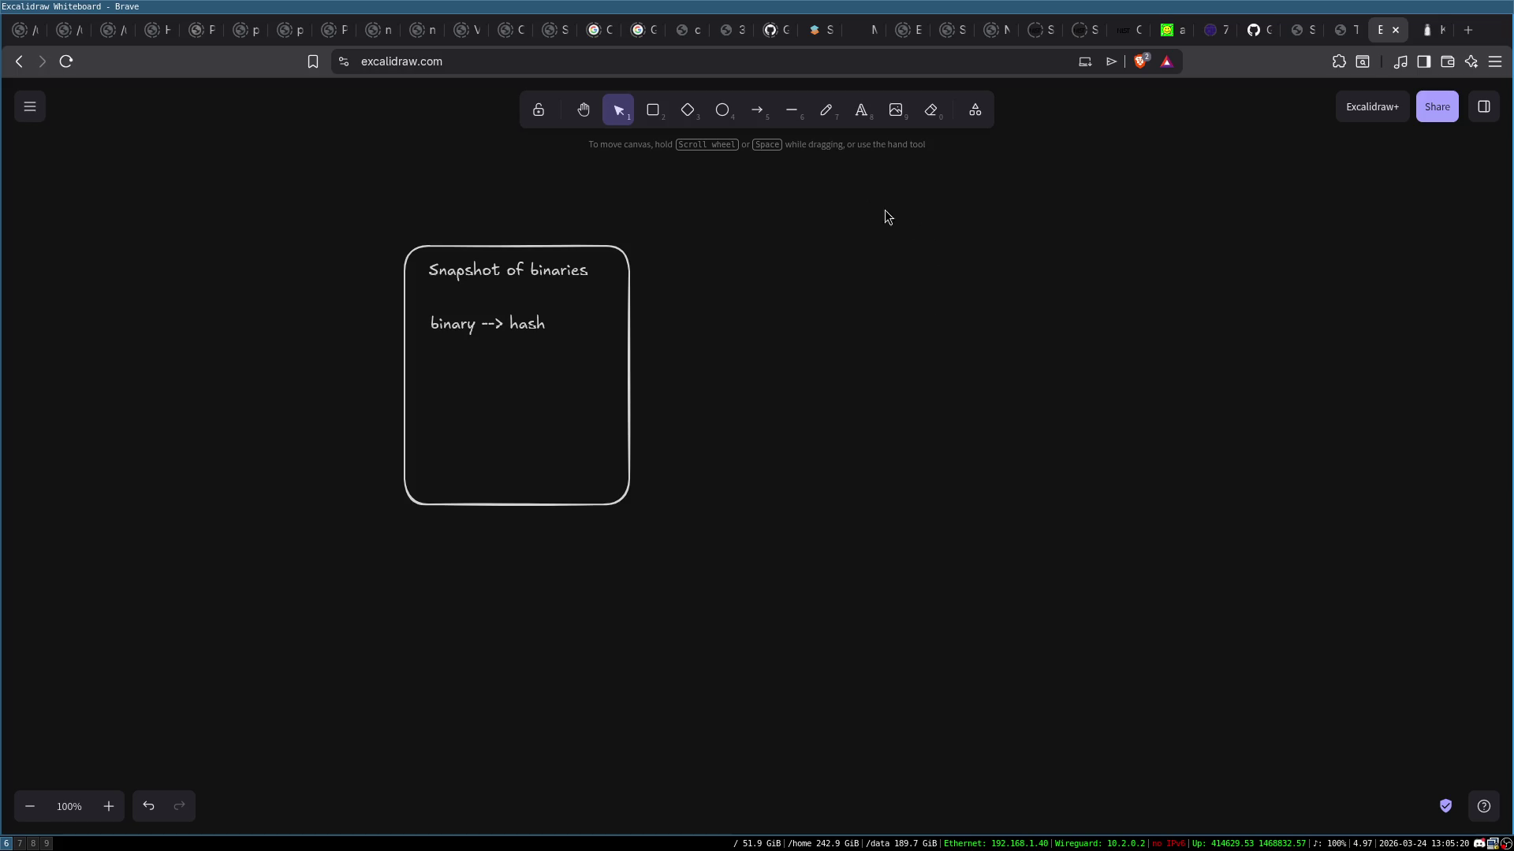
# Append '(WL)' to the title so it reads 'Snapshot of binaries (WL)'
pyautogui.doubleClick(566, 268)
pyautogui.write('(WL)')
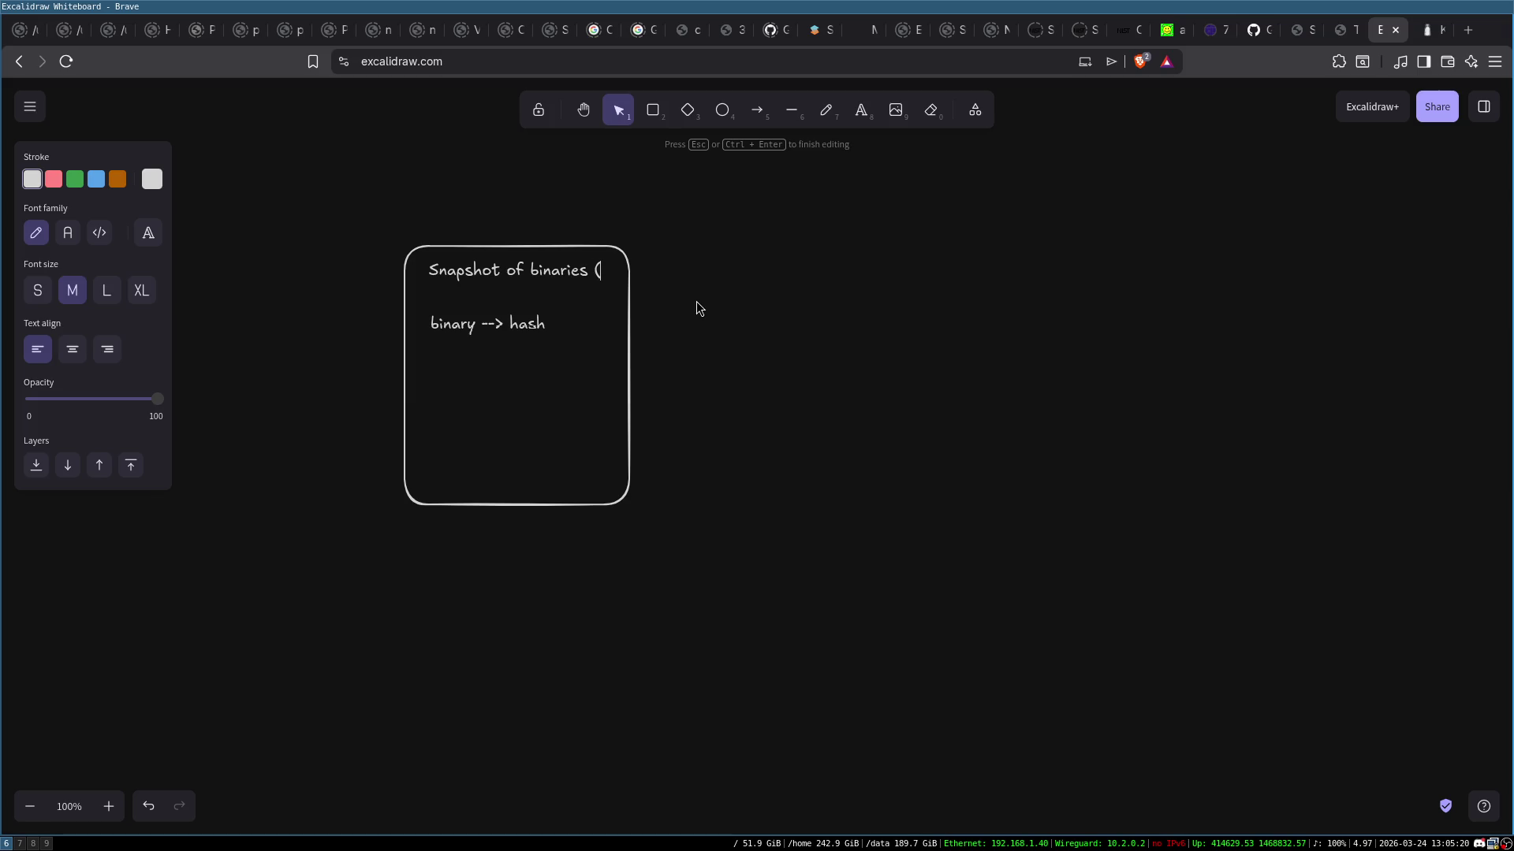
pyautogui.click(648, 308)
pyautogui.click(536, 269)
pyautogui.click(517, 362)
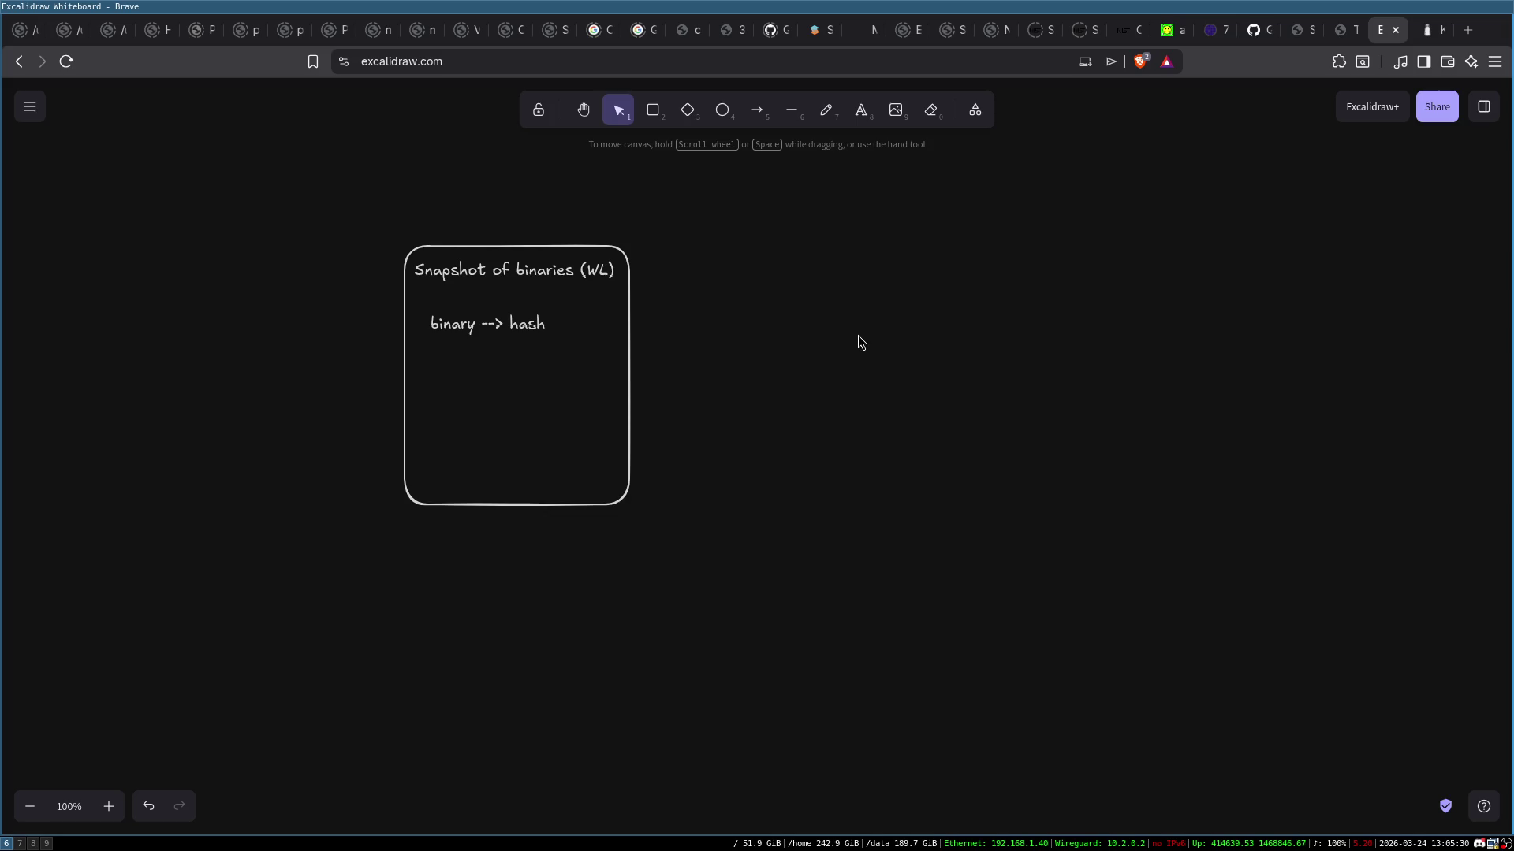
pyautogui.moveTo(378, 243)
pyautogui.mouseDown()
pyautogui.moveTo(726, 564)
pyautogui.moveTo(655, 439)
pyautogui.mouseUp()
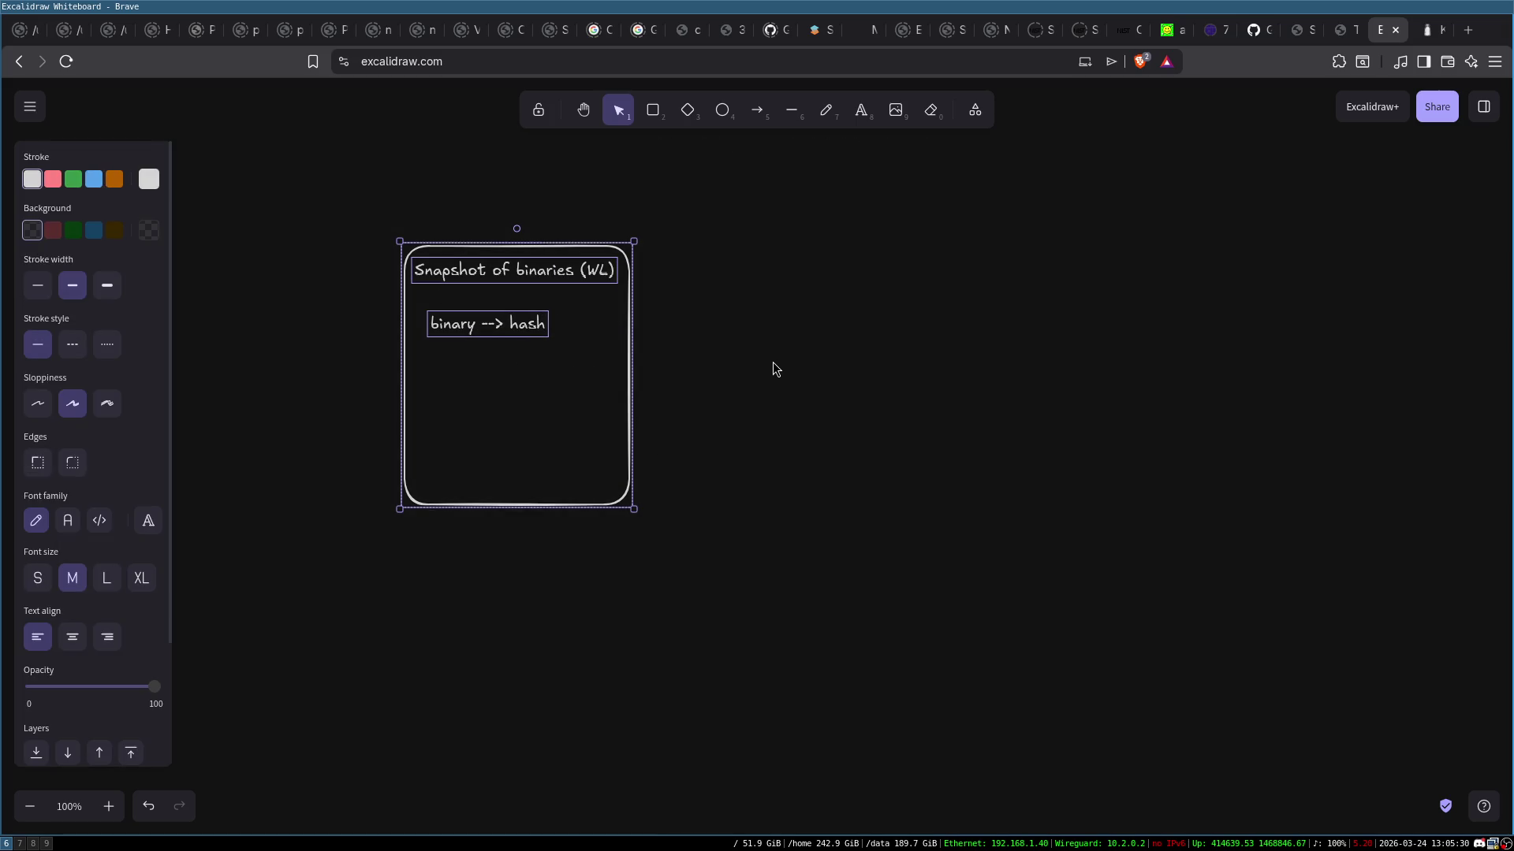
pyautogui.click(711, 357)
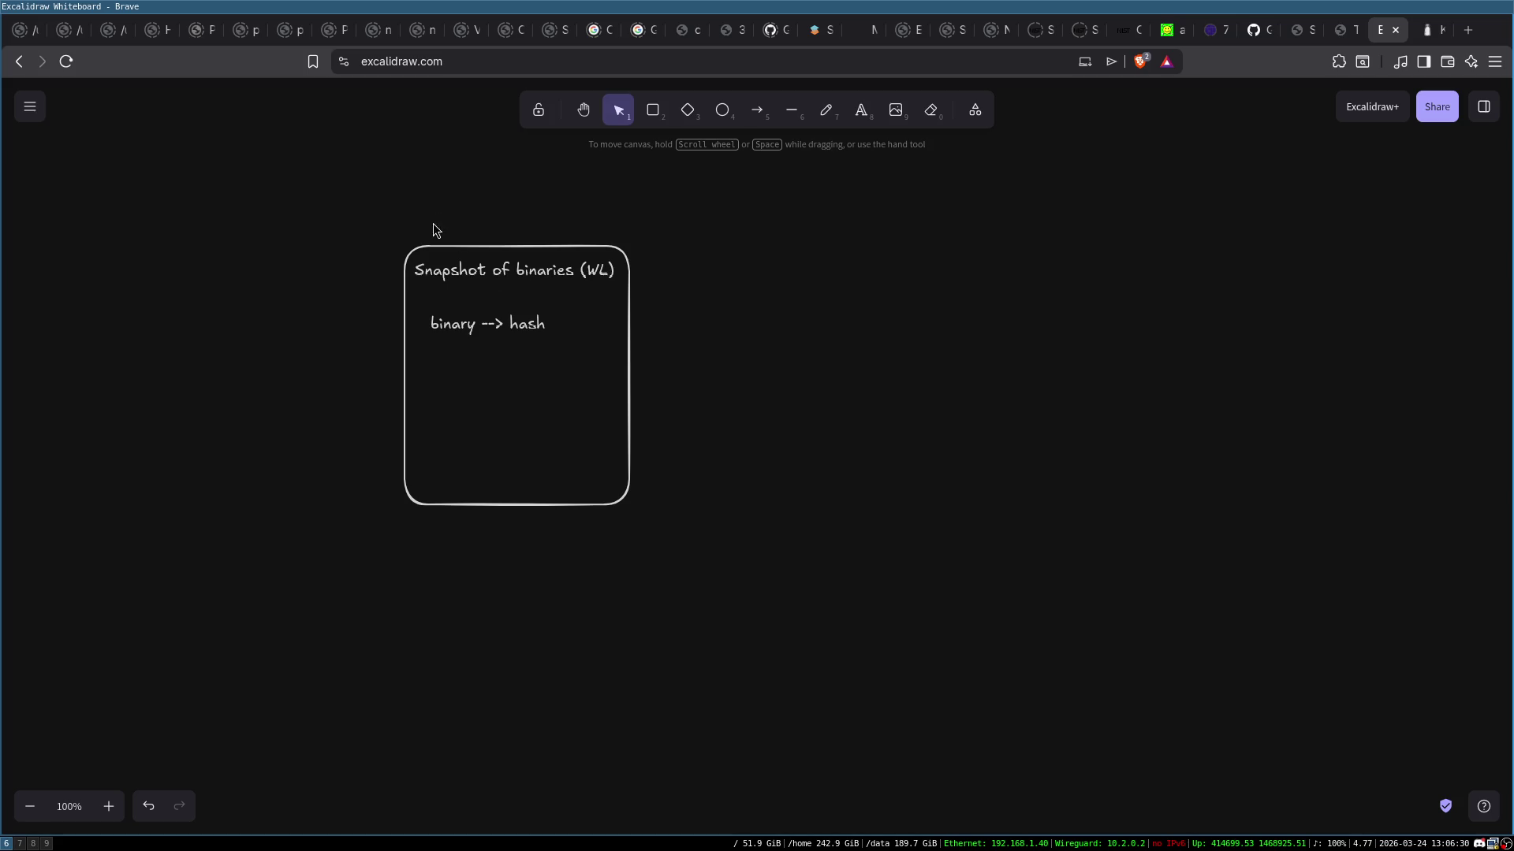
pyautogui.click(408, 258)
pyautogui.click(699, 423)
pyautogui.moveTo(364, 207)
pyautogui.mouseDown()
pyautogui.moveTo(655, 497)
pyautogui.moveTo(770, 487)
pyautogui.mouseUp()
pyautogui.click(741, 449)
pyautogui.click(523, 262)
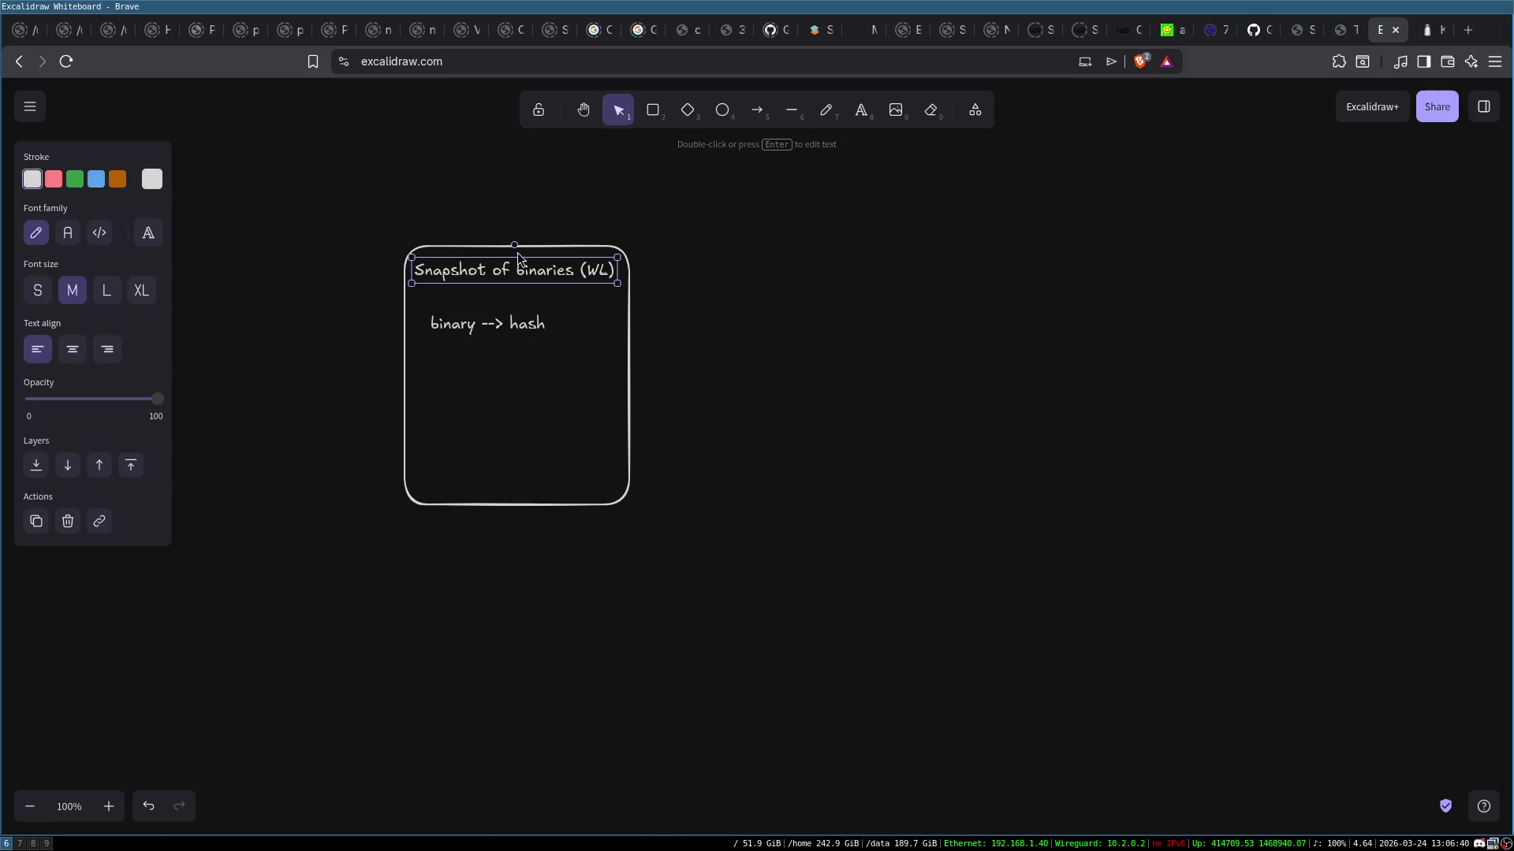
pyautogui.click(678, 404)
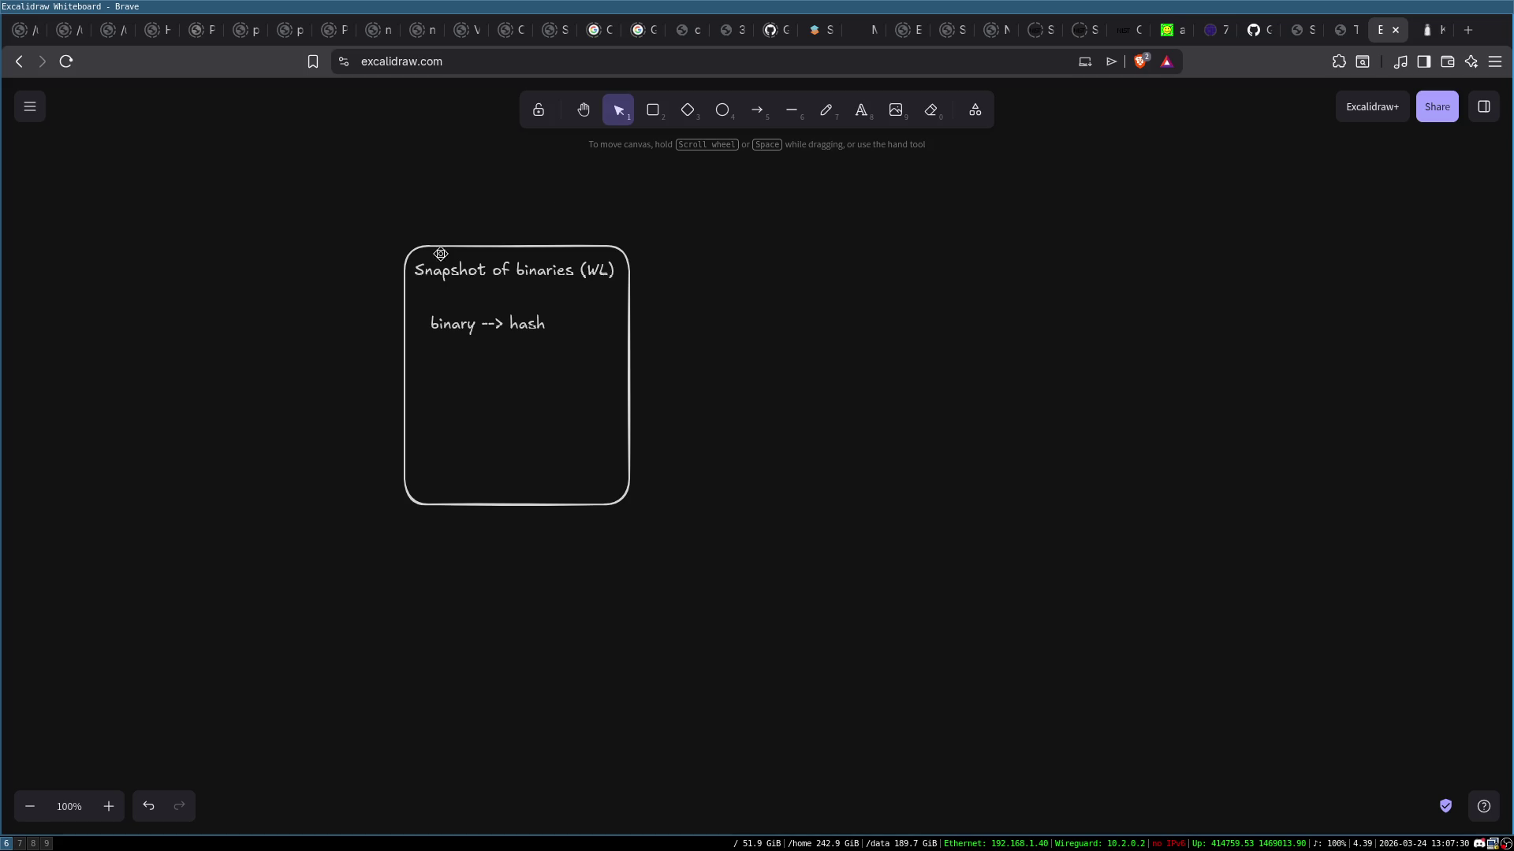
pyautogui.click(446, 266)
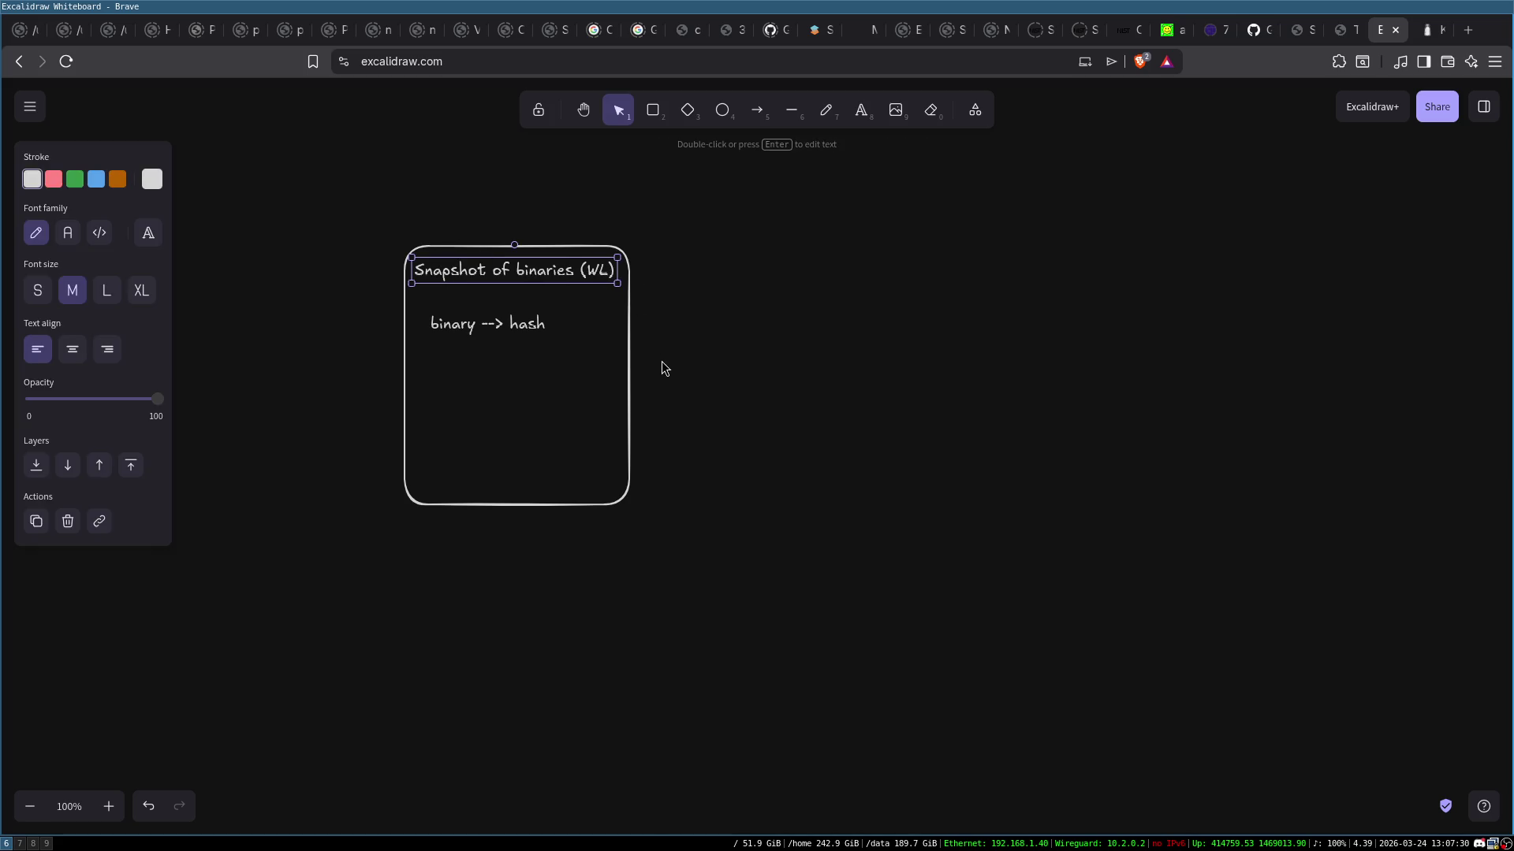
pyautogui.click(468, 369)
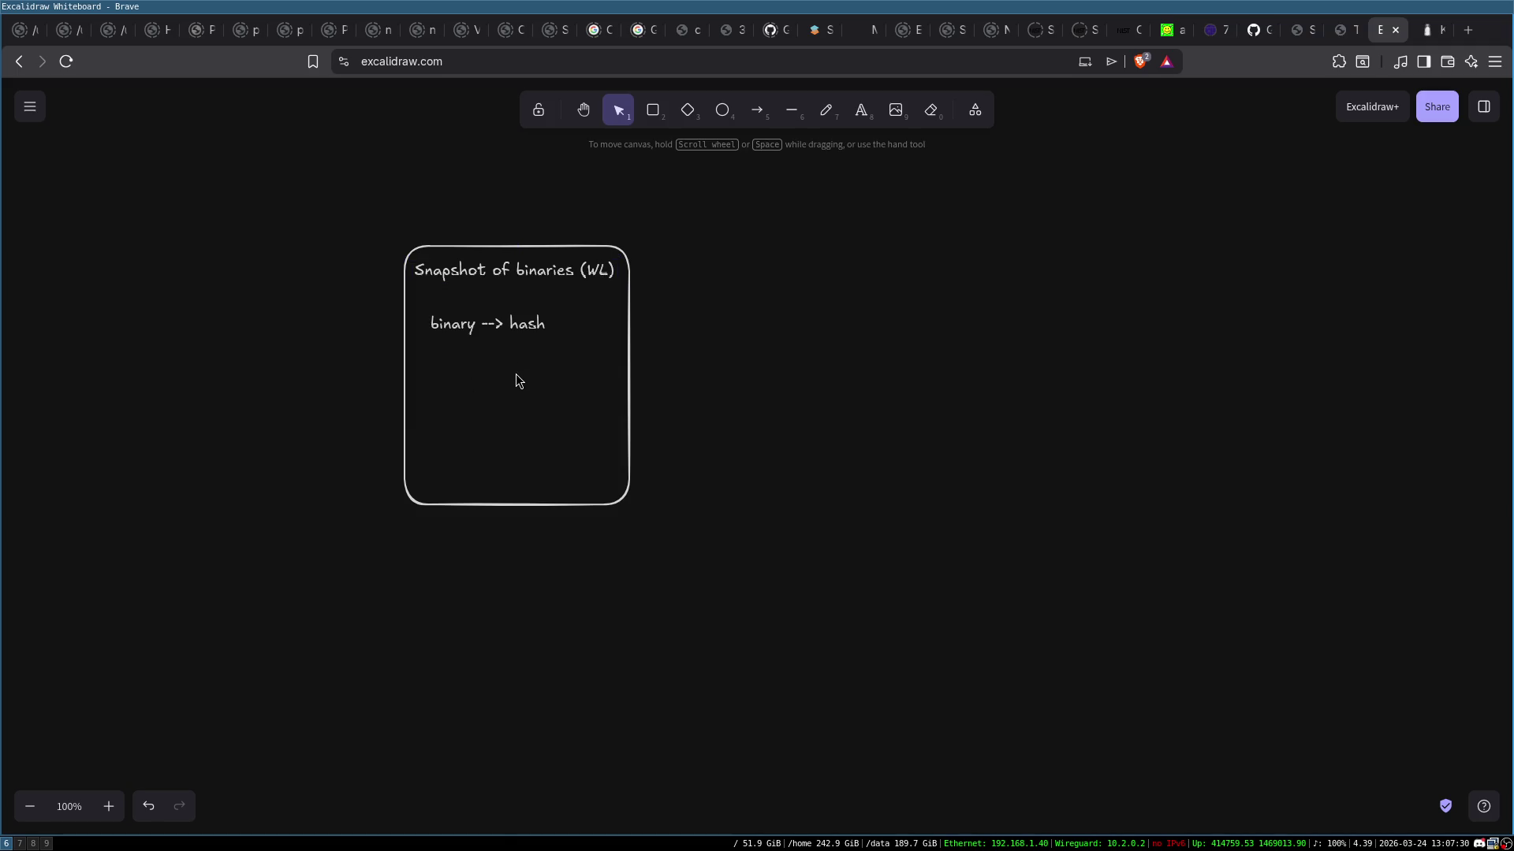
pyautogui.moveTo(324, 194); pyautogui.dragTo(635, 541)
pyautogui.click(725, 431)
pyautogui.click(547, 244)
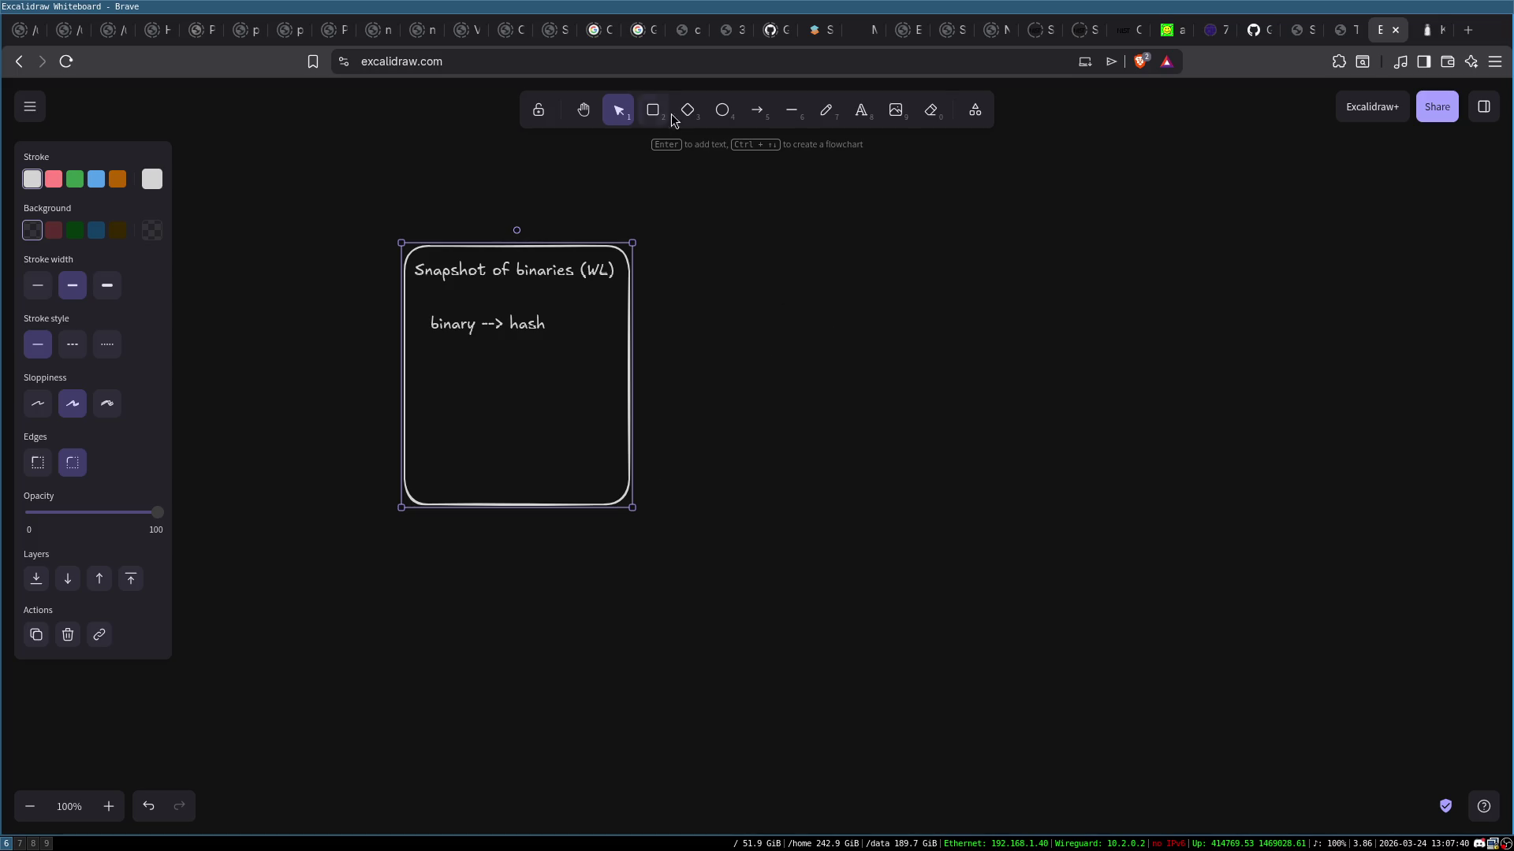
pyautogui.click(569, 209)
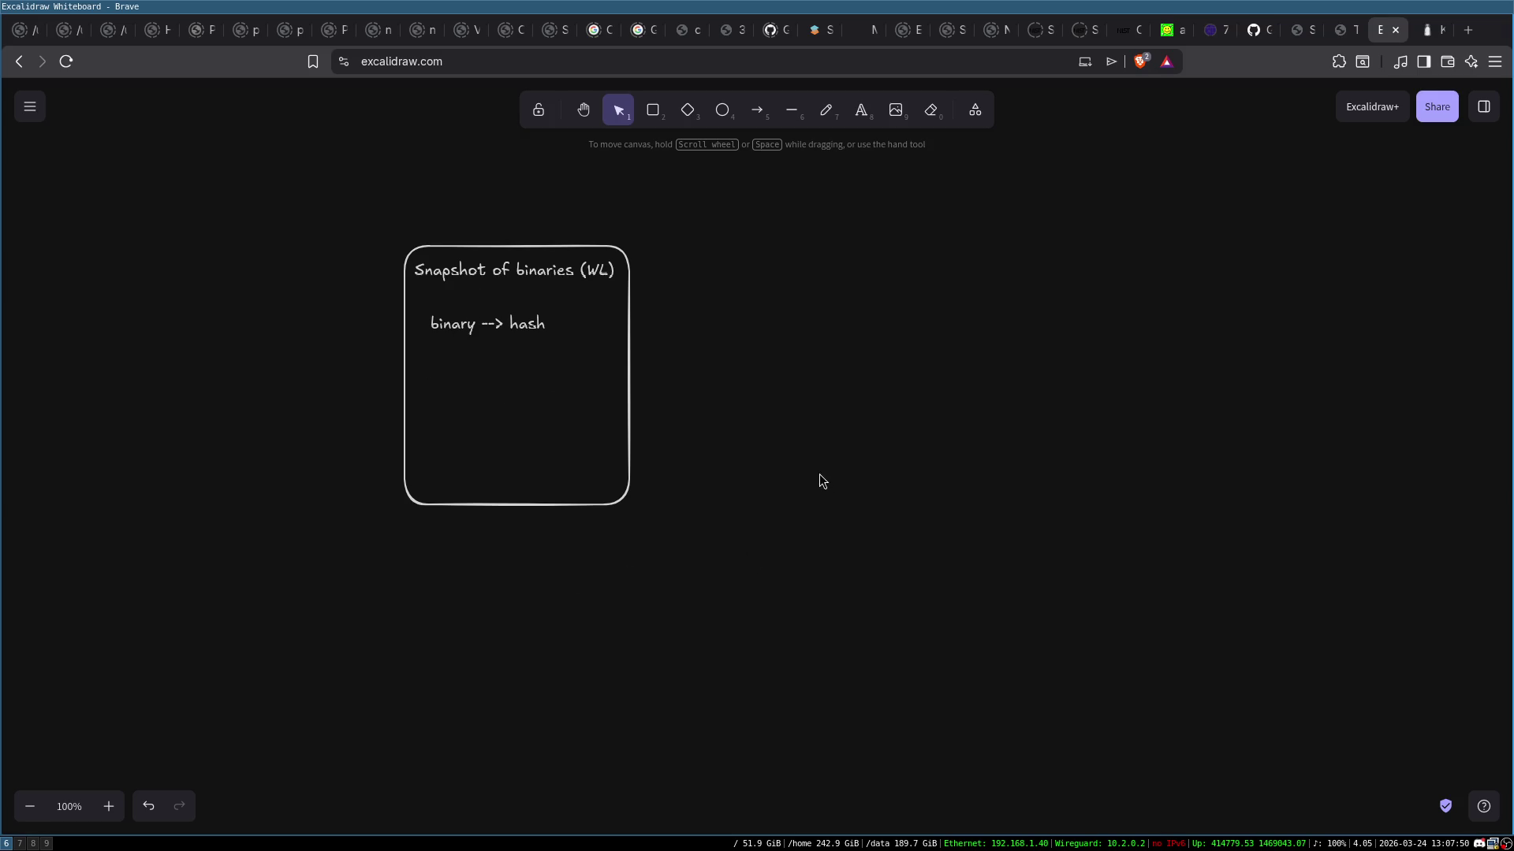
pyautogui.click(491, 255)
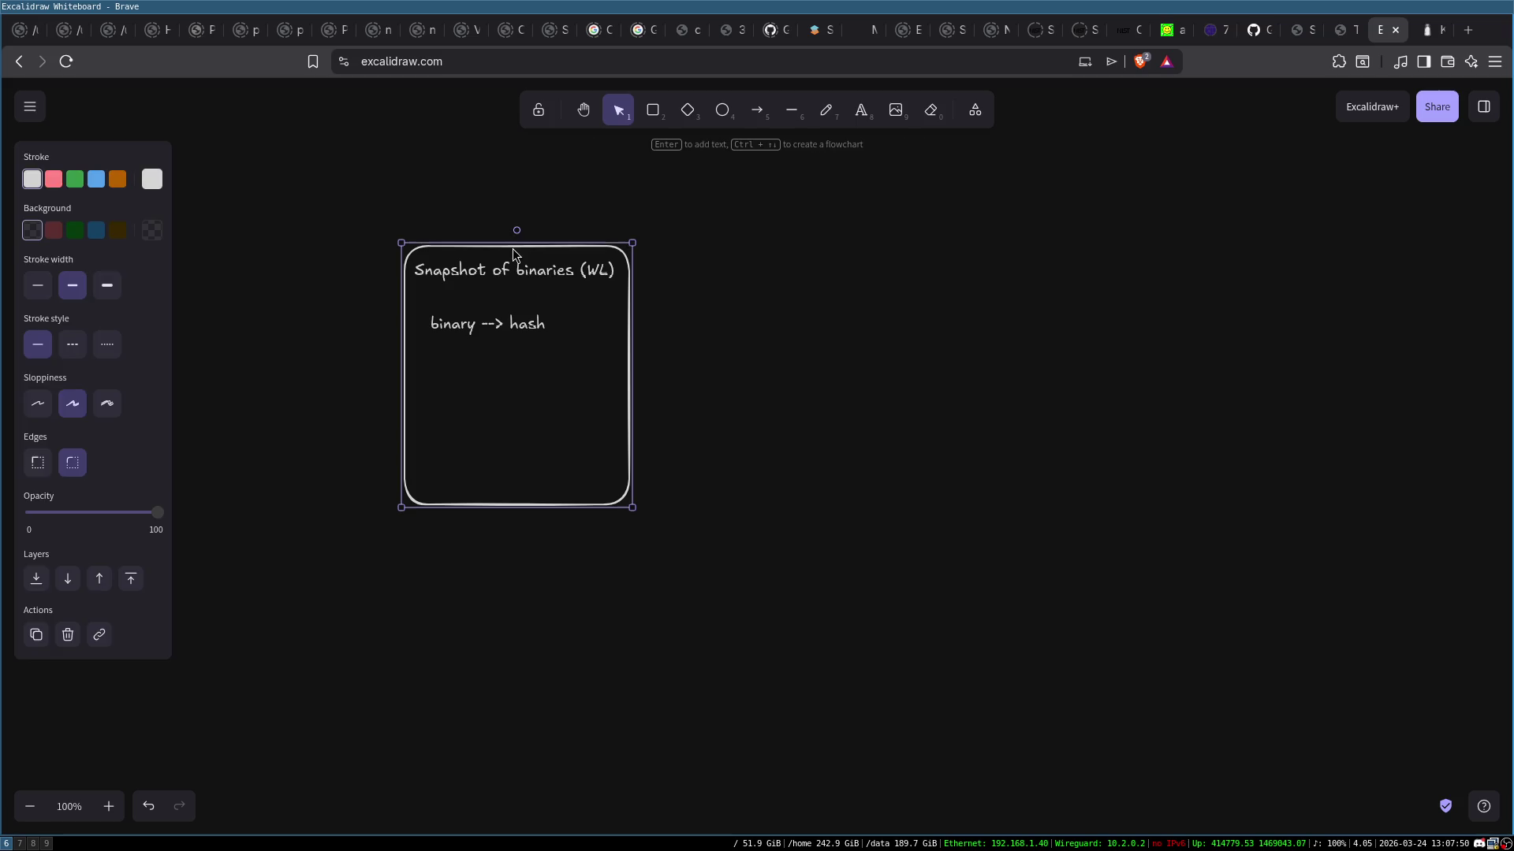
pyautogui.click(630, 216)
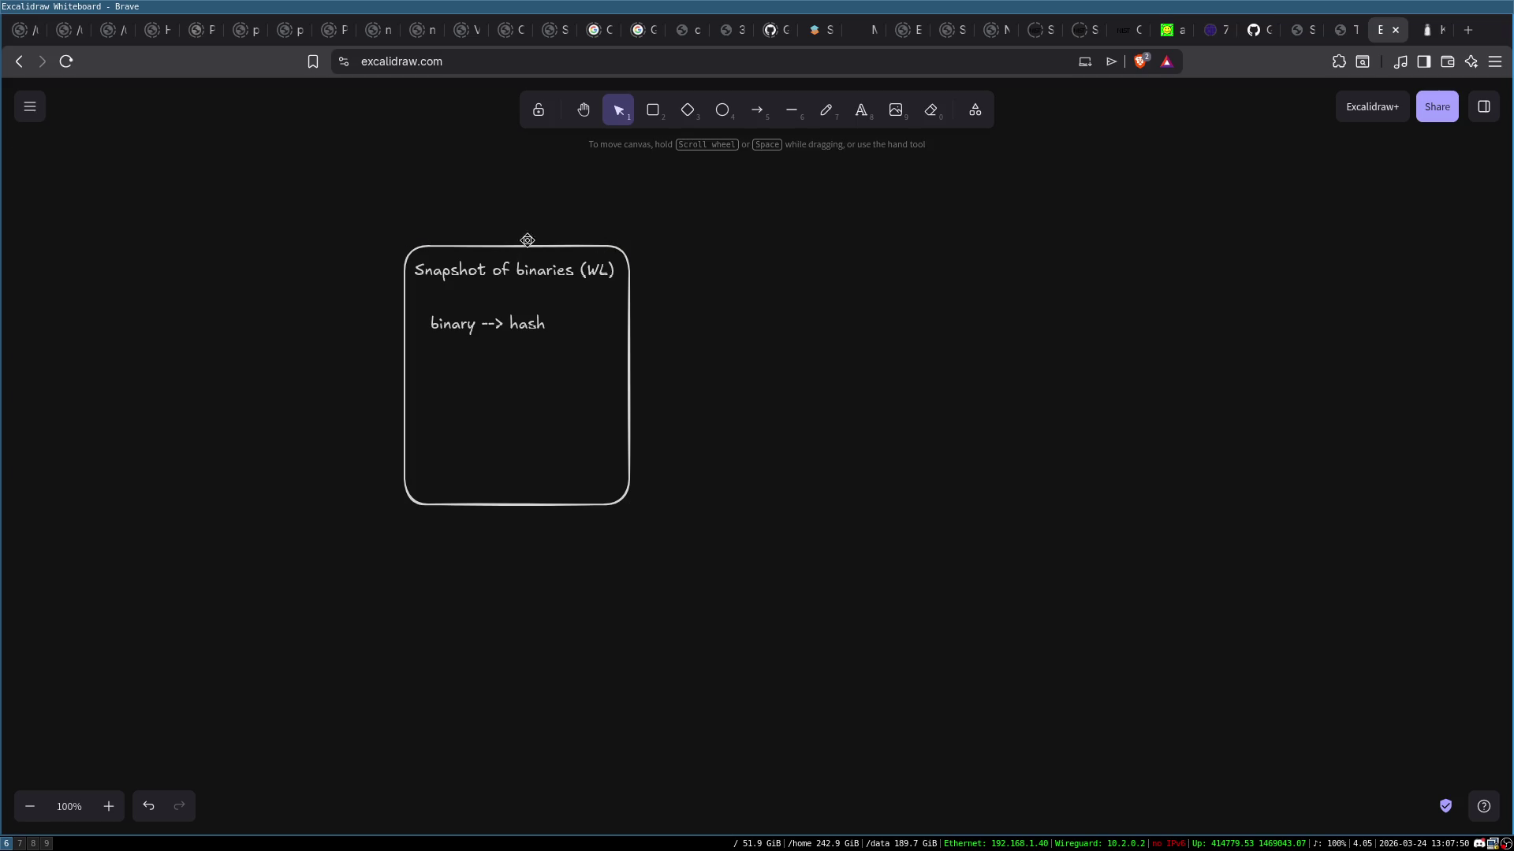
pyautogui.moveTo(376, 208); pyautogui.dragTo(705, 589)
pyautogui.click(741, 408)
pyautogui.click(418, 265)
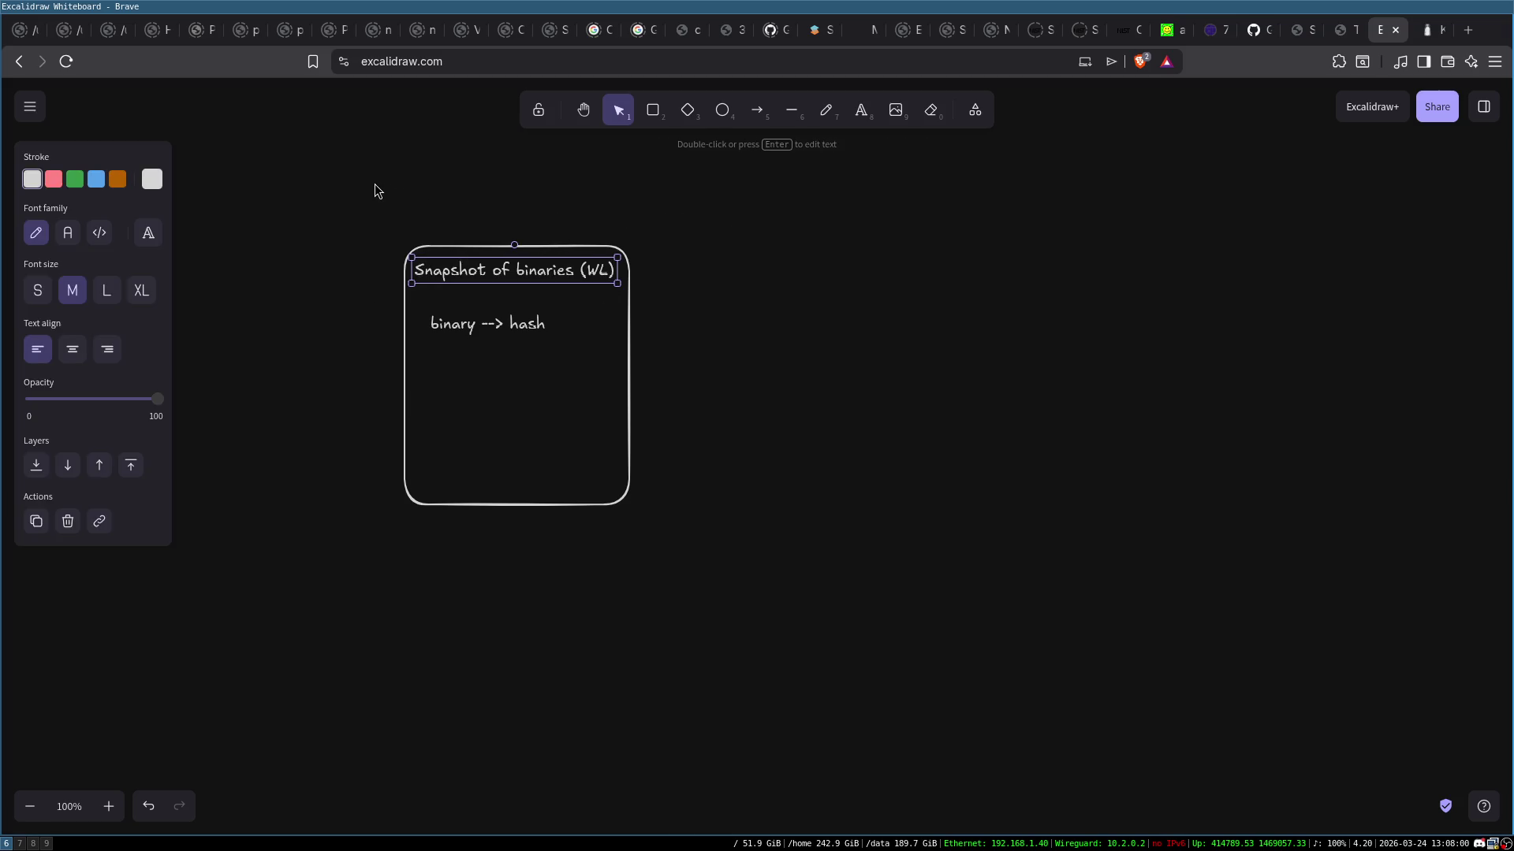
pyautogui.moveTo(387, 190); pyautogui.dragTo(726, 593)
pyautogui.click(730, 437)
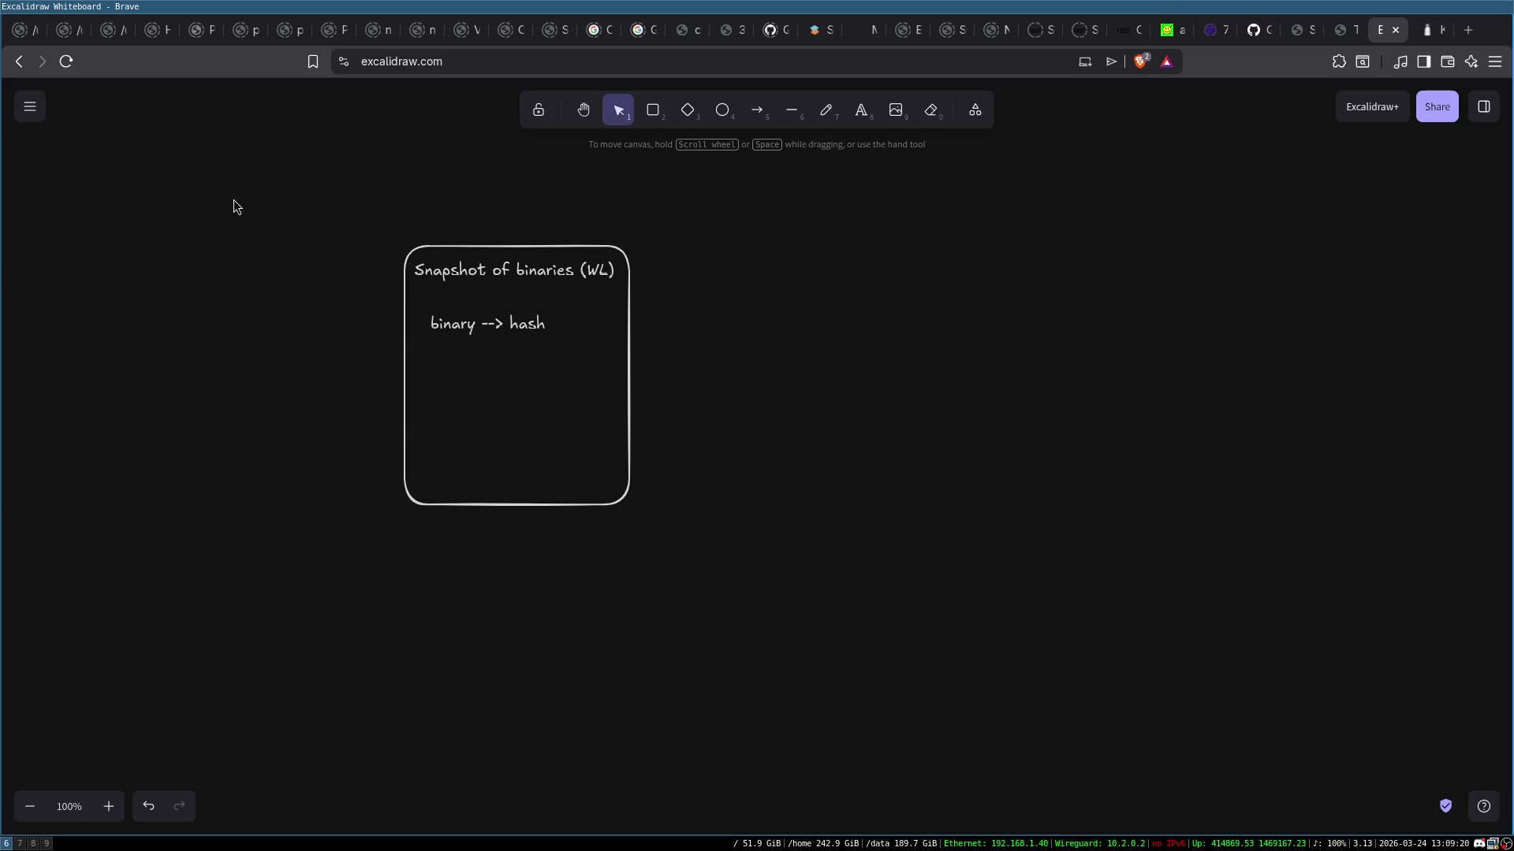
# Remove the 'Snapshot of binaries (WL)' box and its 'binary --> hash' note from the canvas
pyautogui.moveTo(305, 238); pyautogui.dragTo(657, 555)
pyautogui.press('Delete')
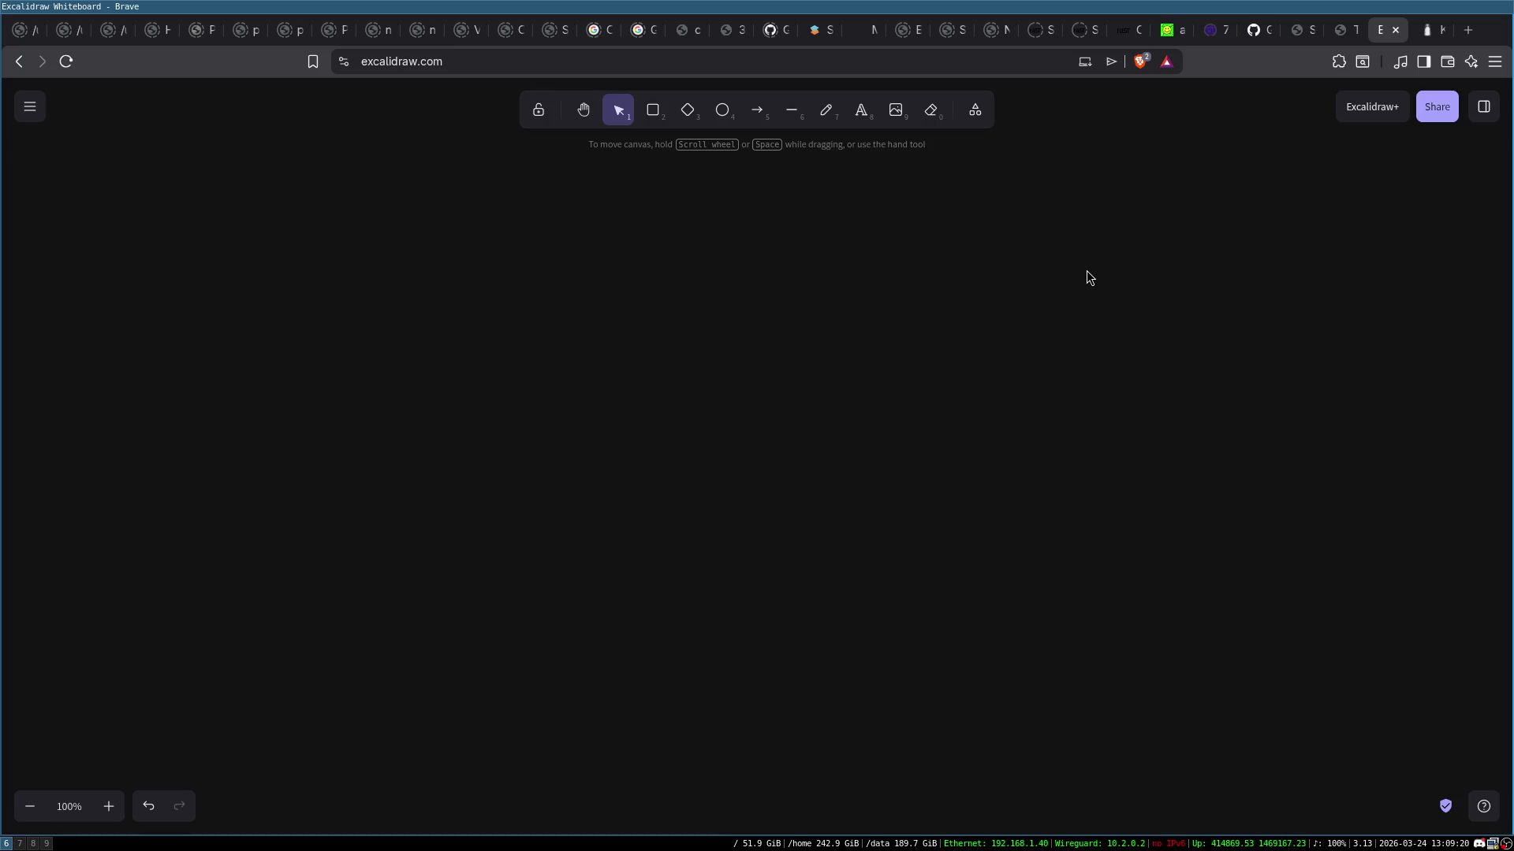
# Save README.txt in Emacs on workspace 8
pyautogui.press('super+8')
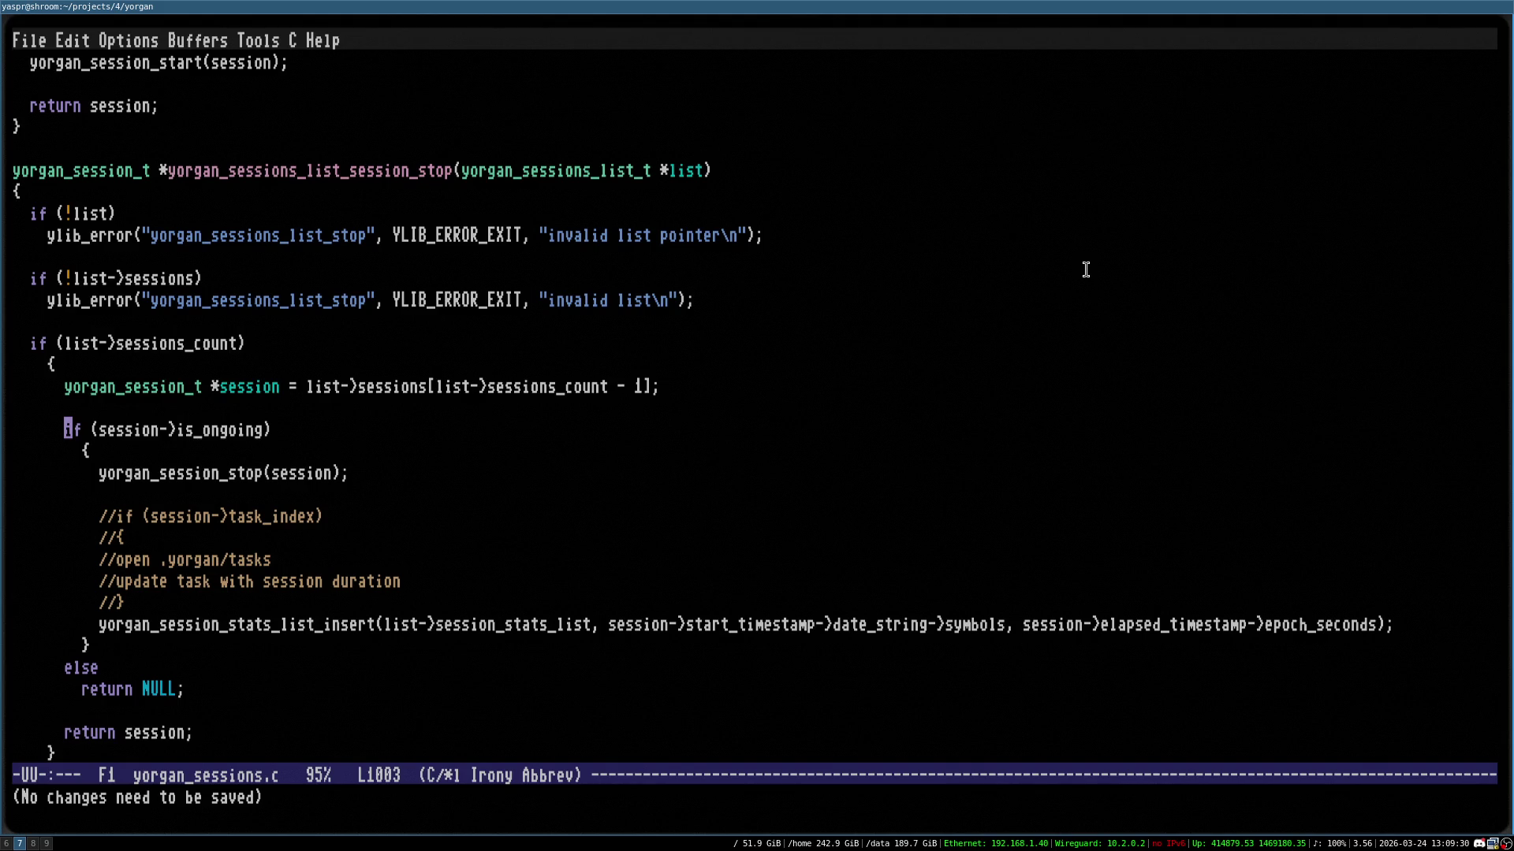
pyautogui.hotkey('ctrl', 'x')
pyautogui.hotkey('ctrl', 's')
pyautogui.press('Down')
pyautogui.hotkey('ctrl', 'x')
pyautogui.hotkey('ctrl', 's')
pyautogui.press('Up')
pyautogui.press('Down')
pyautogui.press('Up')
pyautogui.hotkey('ctrl', 'x')
pyautogui.hotkey('ctrl', 's')
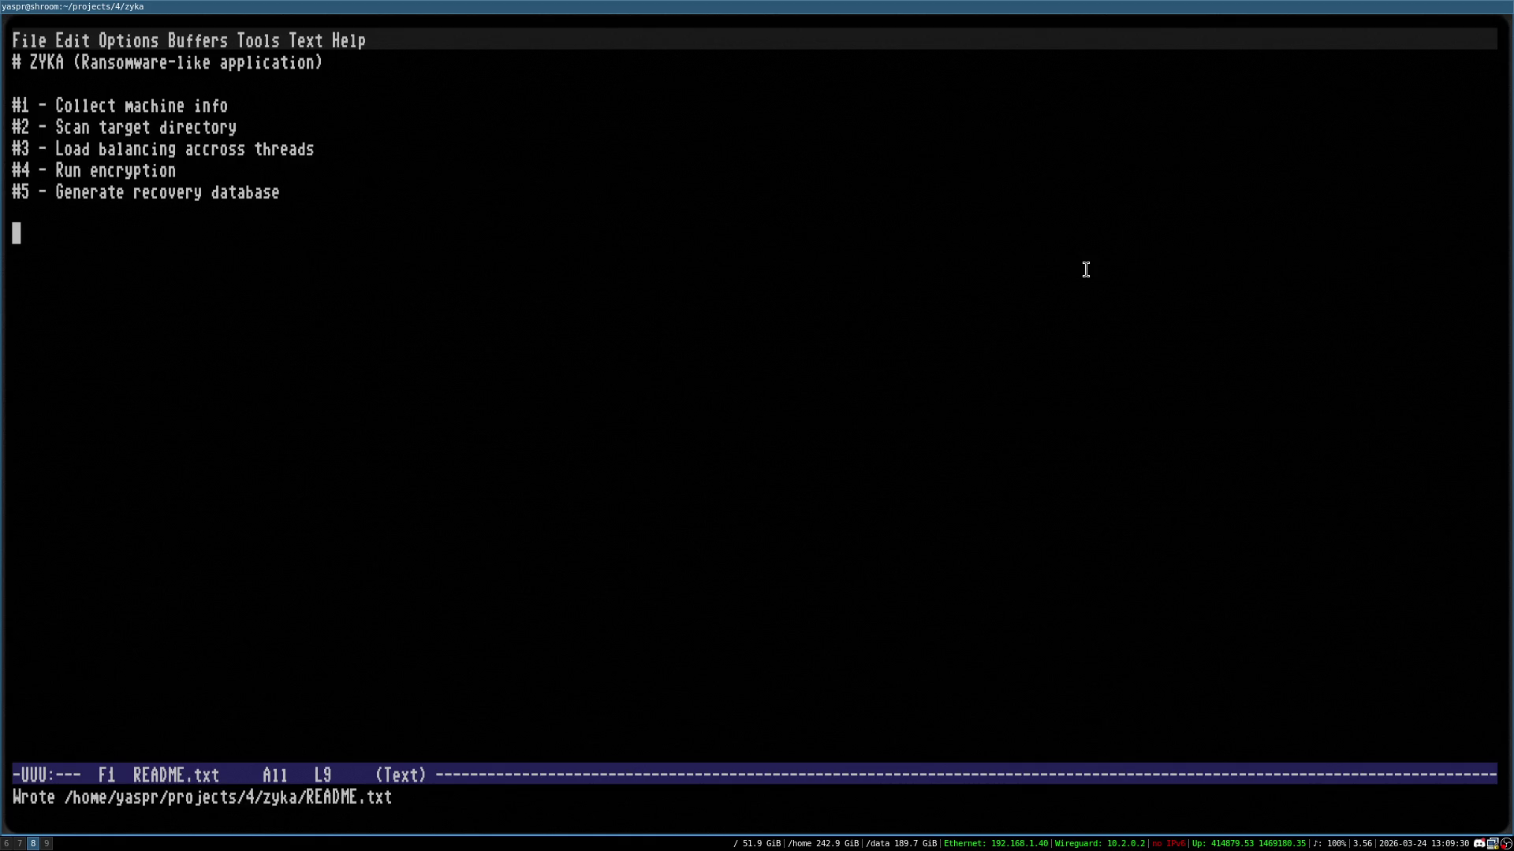
# Quit Emacs, clear the terminal and list the zyka folder with ls
pyautogui.hotkey('ctrl', 'x')
pyautogui.hotkey('ctrl', 'c')
pyautogui.hotkey('ctrl', 'l')
pyautogui.write('ls')
pyautogui.press('Return')
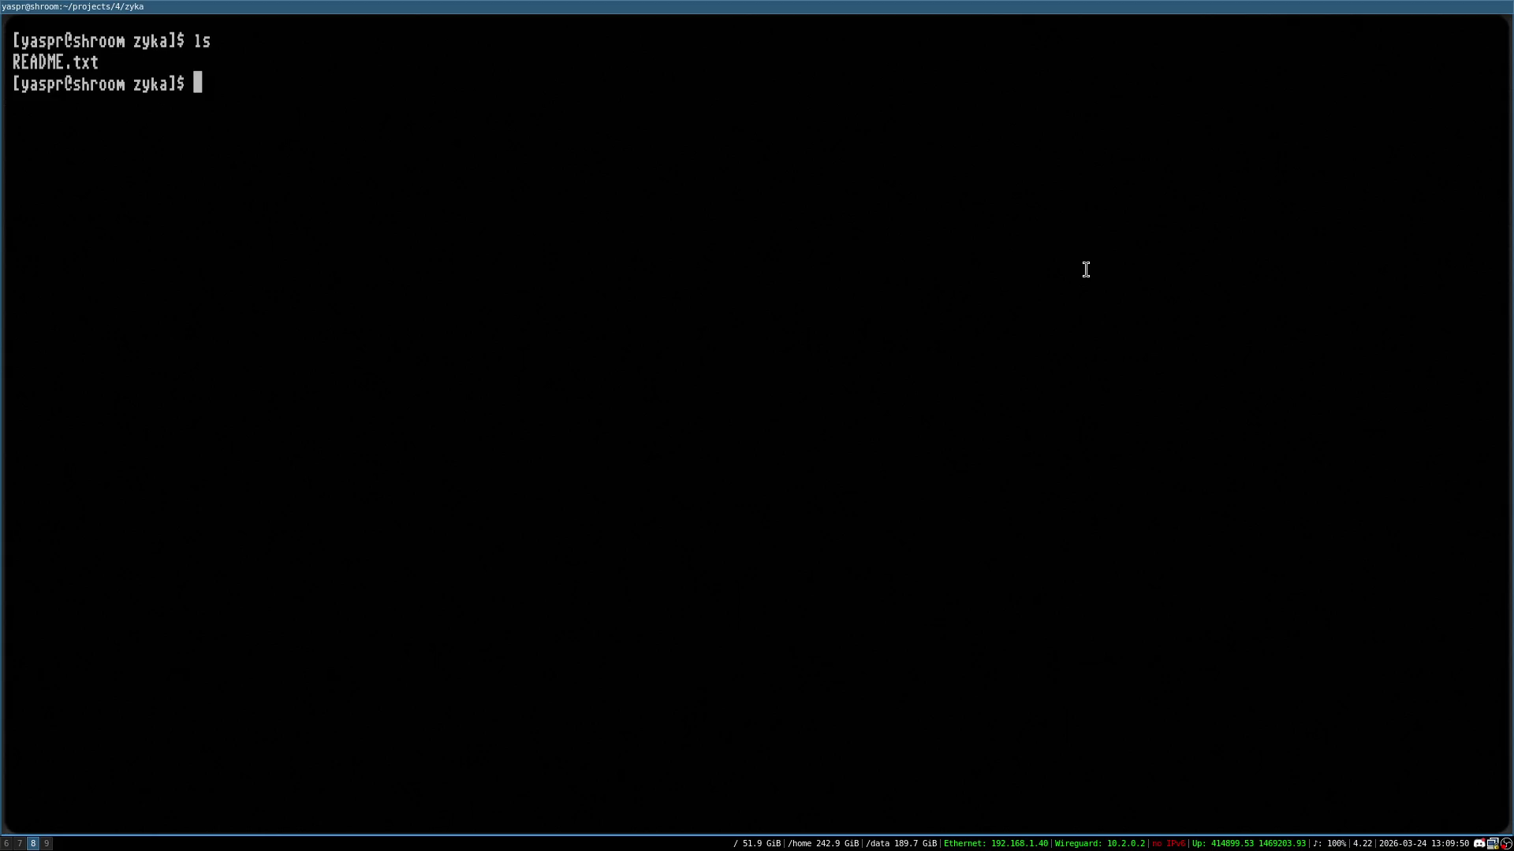
# Clear the terminal and run ps and ls in the zyka folder
pyautogui.hotkey('ctrl', 'l')
pyautogui.write('ps')
pyautogui.press('Return')
pyautogui.hotkey('ctrl', 'l')
pyautogui.write('ls')
pyautogui.press('Return')
# Go up to the projects folder and into ylib/, listing each folder's contents
pyautogui.write('cd ..')
pyautogui.press('Return')
pyautogui.hotkey('ctrl', 'l')
pyautogui.write('ls')
pyautogui.press('Return')
pyautogui.write('cd yl')
pyautogui.press('Tab')
pyautogui.press('Return')
pyautogui.hotkey('ctrl', 'l')
pyautogui.write('ls')
pyautogui.press('Return')
# Open ylib_crypto.c in Emacs and move past its random, hash and MAC functions to line 20
pyautogui.write('emacs ylib_cr')
pyautogui.press('Tab')
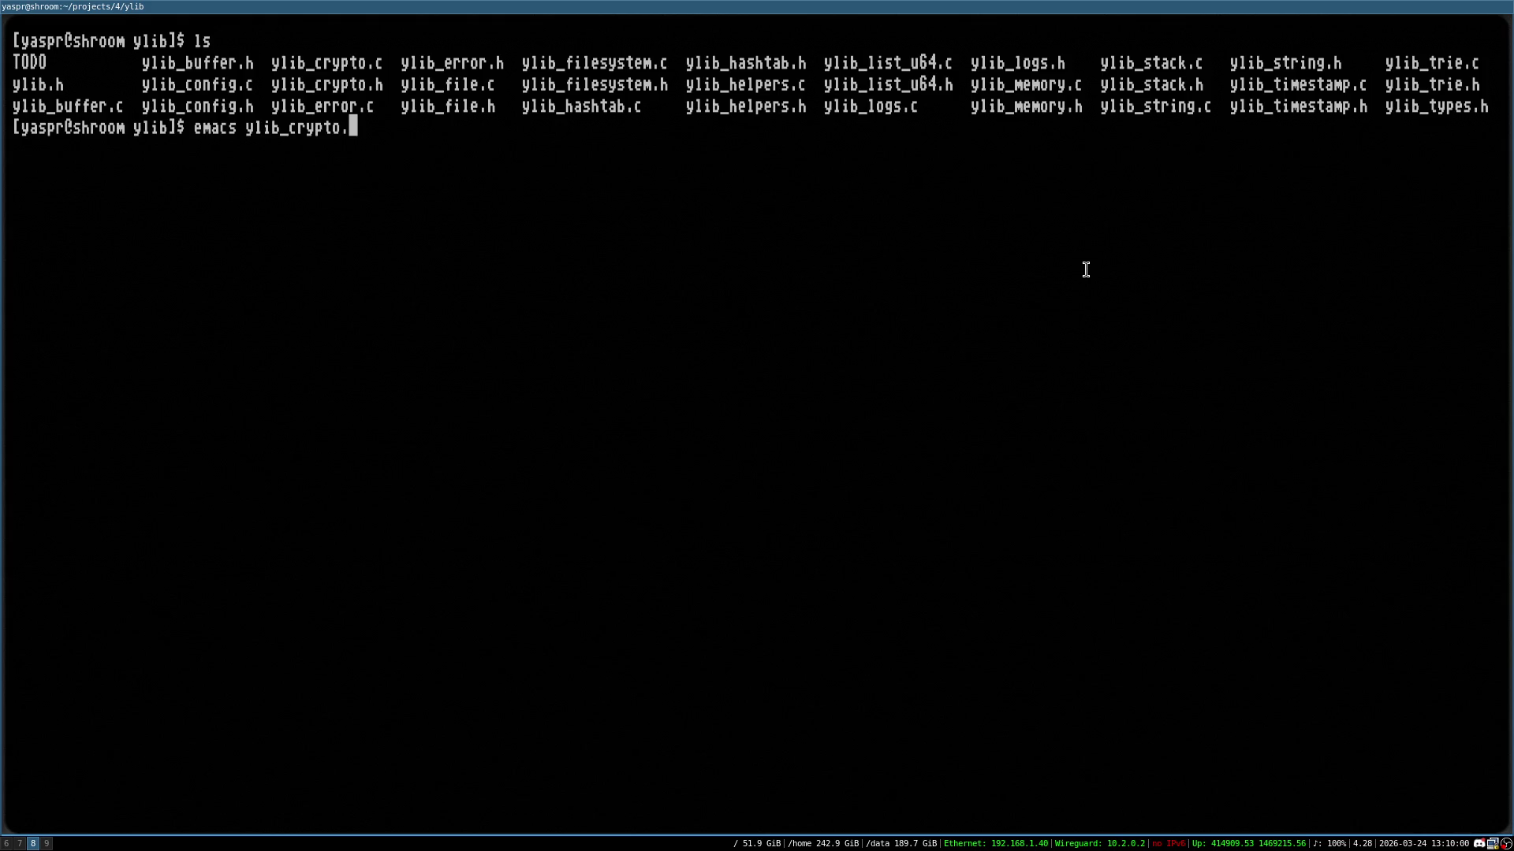
pyautogui.write('c')
pyautogui.press('Return')
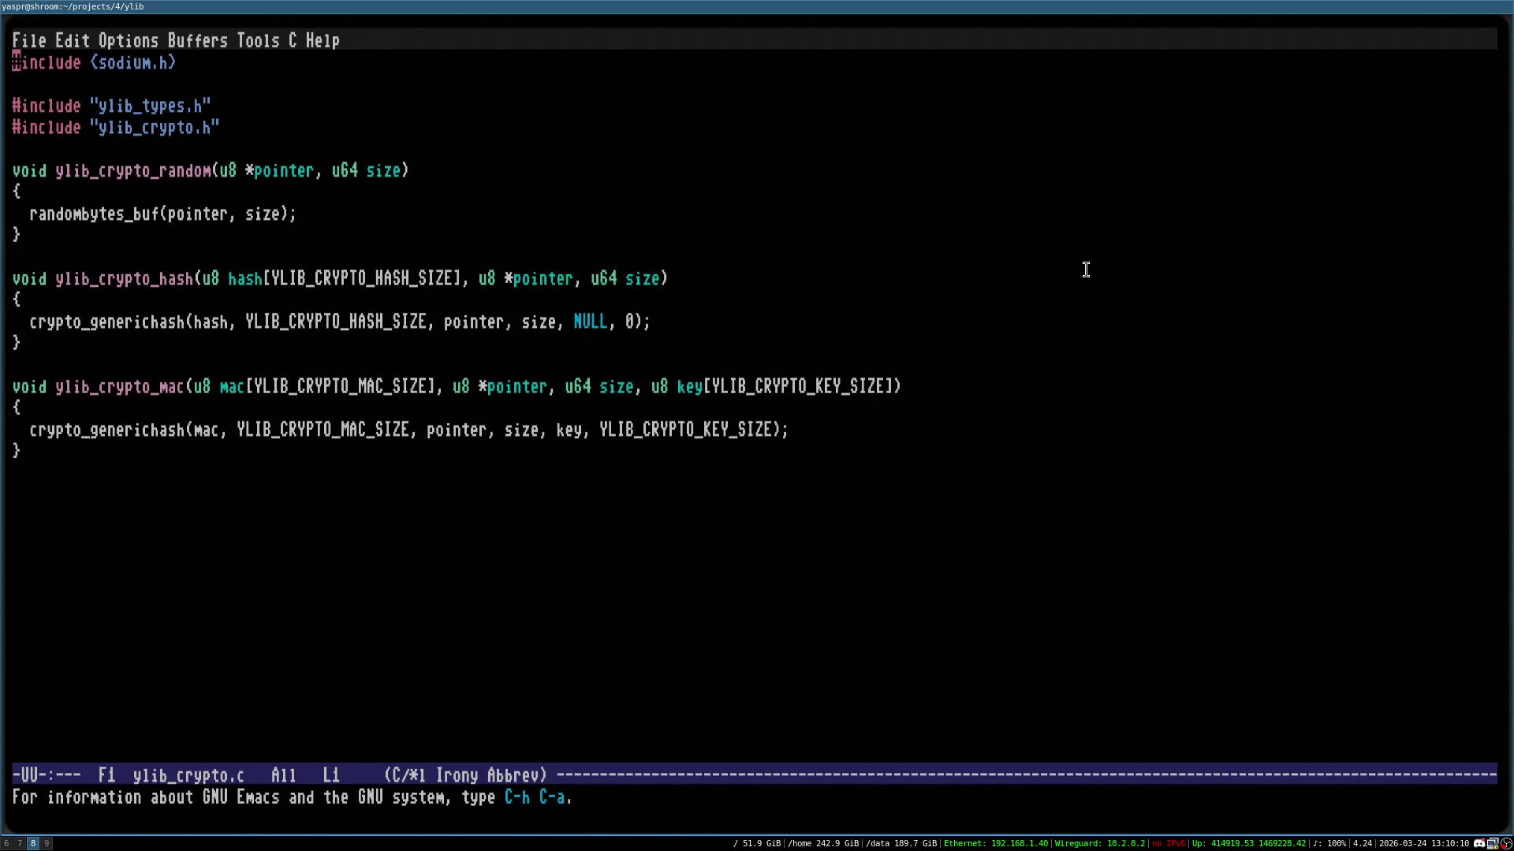
pyautogui.press('Down')
pyautogui.press('Down')
pyautogui.press('Down')
pyautogui.hotkey('ctrl', 'x')
pyautogui.hotkey('ctrl', 's')
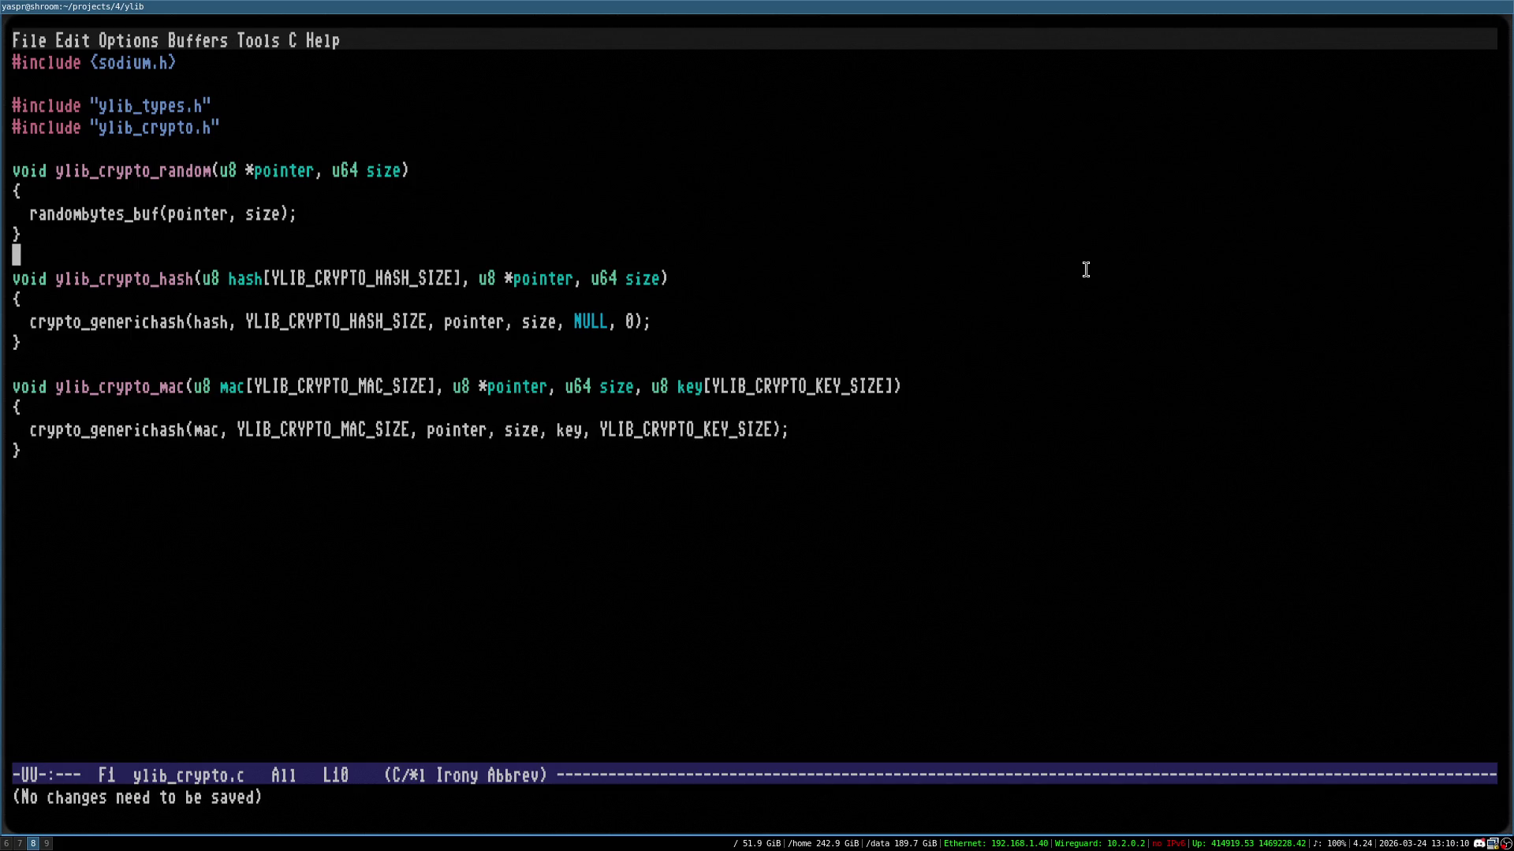
pyautogui.hotkey('ctrl', 'Down')
pyautogui.hotkey('ctrl', 'Down')
pyautogui.hotkey('ctrl', 'x')
pyautogui.hotkey('ctrl', 's')
pyautogui.press('super+6')
# Read the Key derivation guide's crypto_kdf example, briefly comparing it with the ylib_crypto.c code
pyautogui.click(1436, 37)
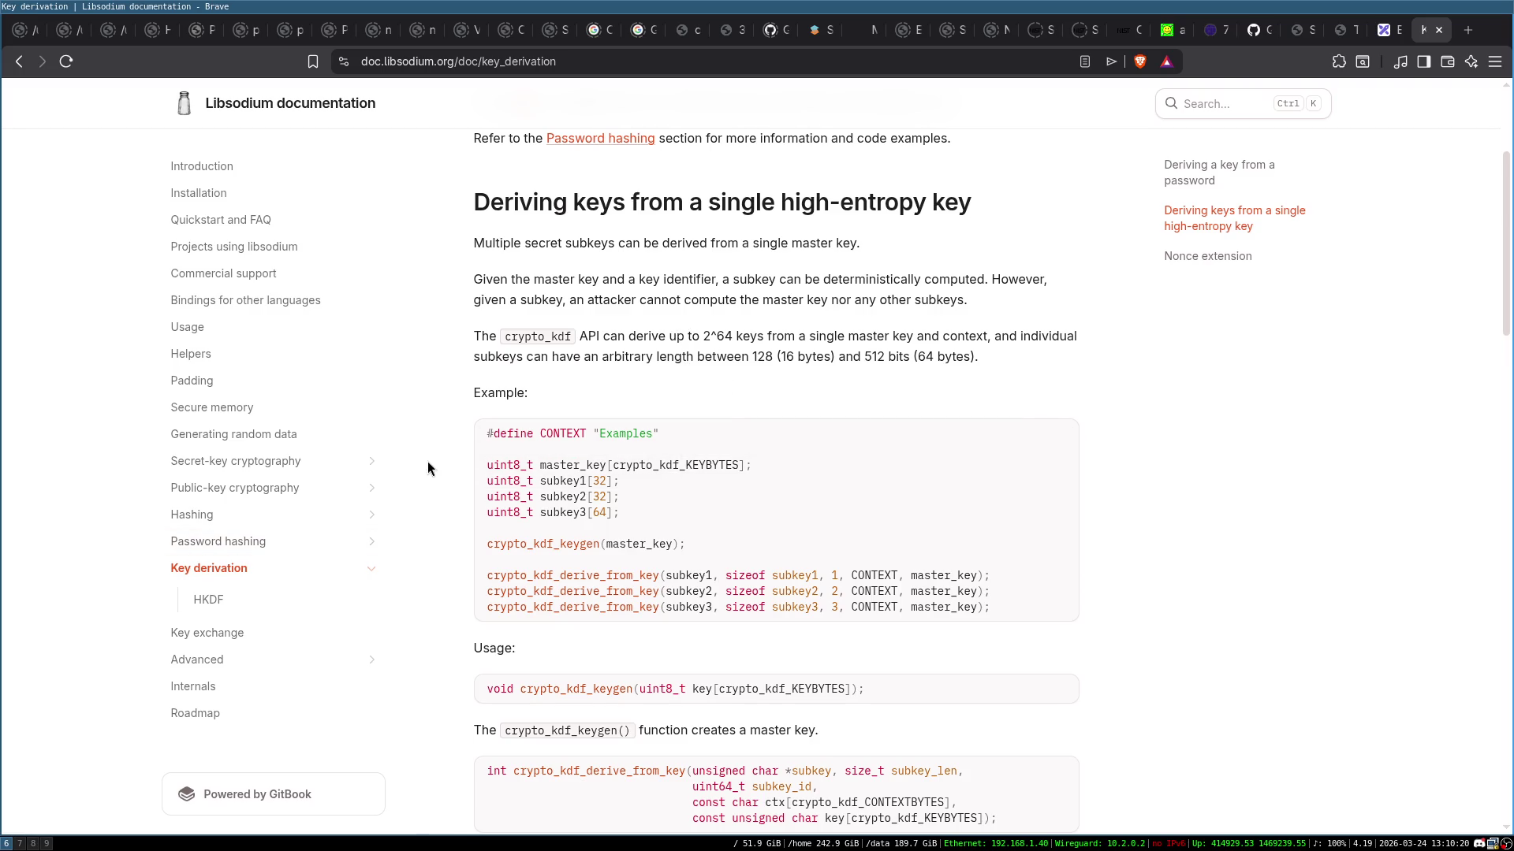
pyautogui.scroll(-3, 594, 512)
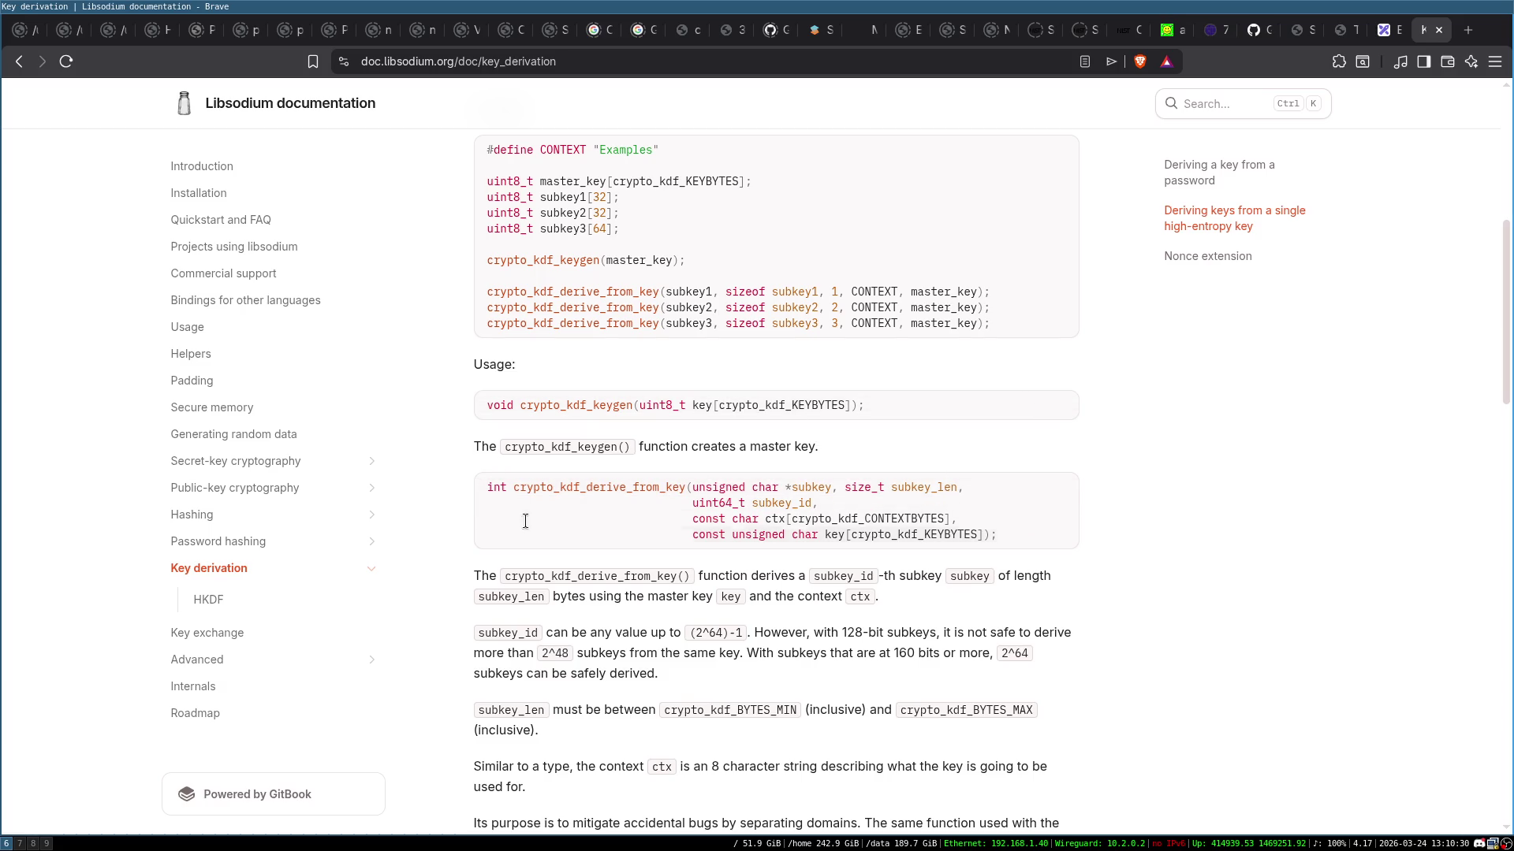
pyautogui.scroll(-3, 813, 482)
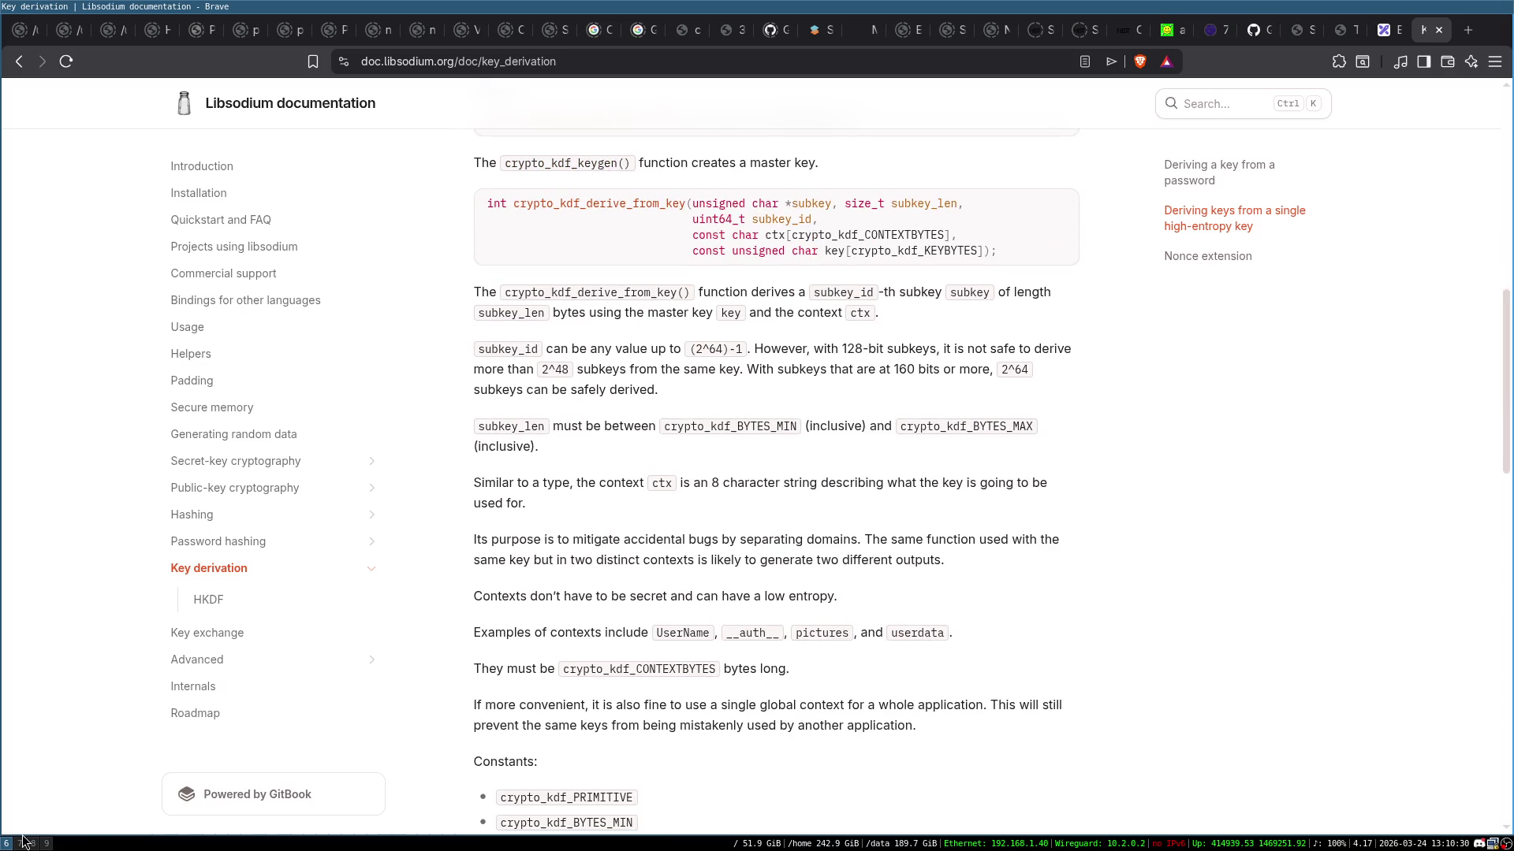
pyautogui.click(34, 844)
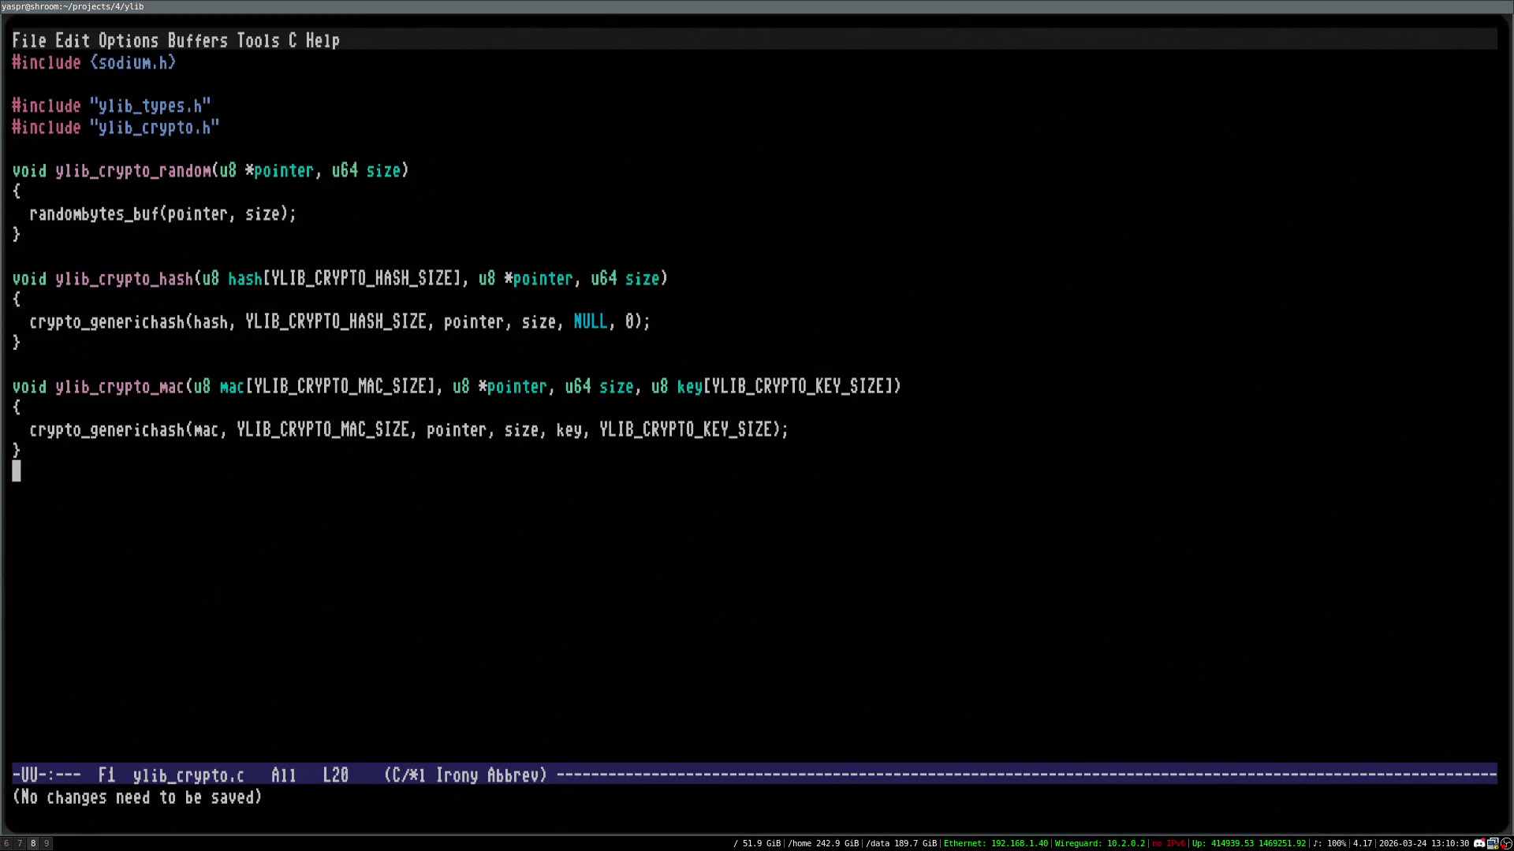
pyautogui.click(7, 843)
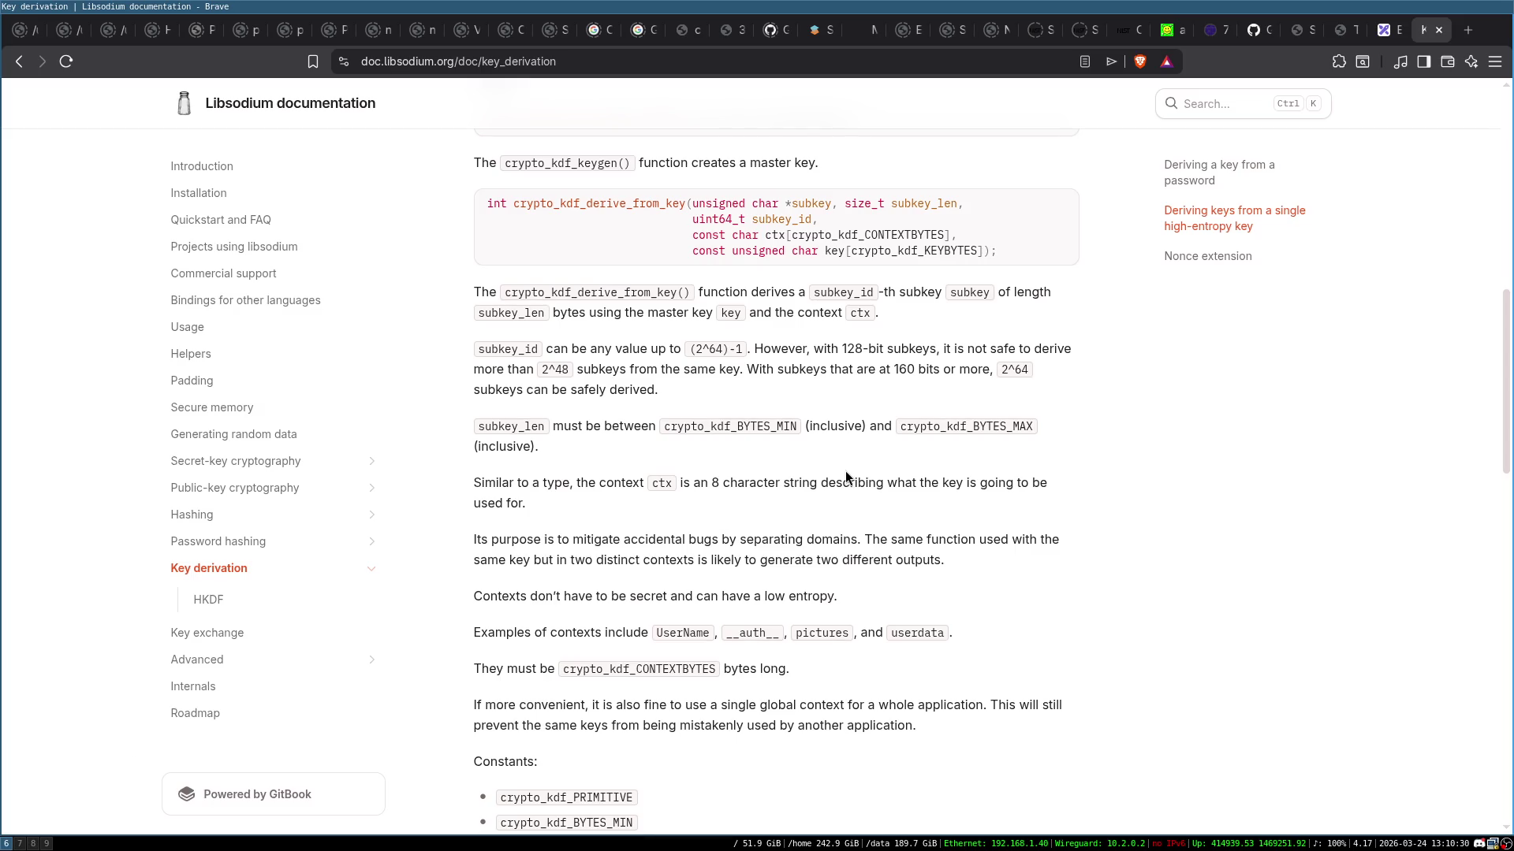
pyautogui.scroll(-1, 845, 473)
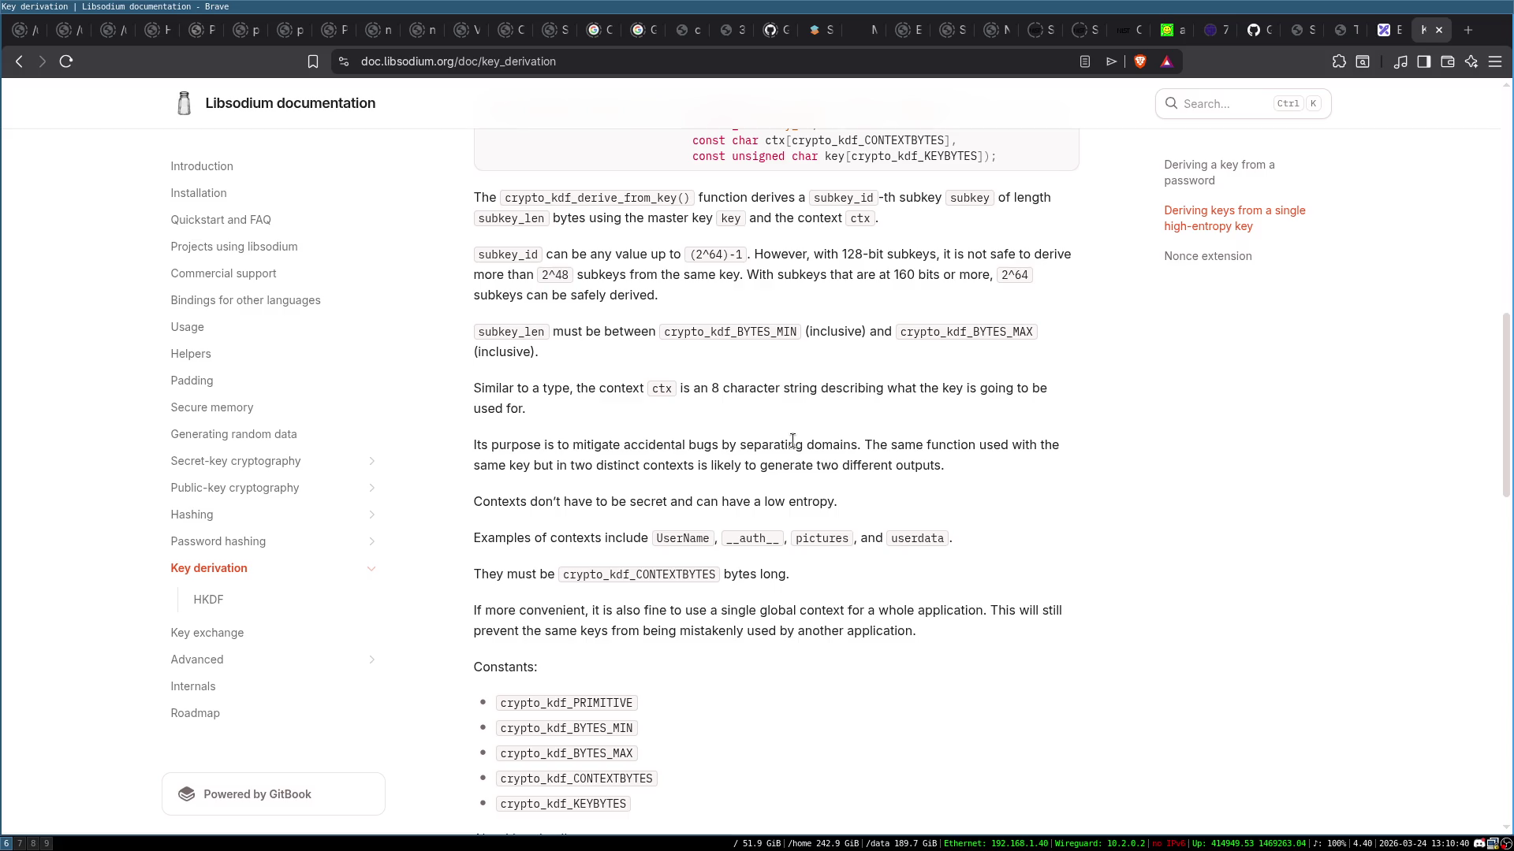
pyautogui.scroll(10, 793, 442)
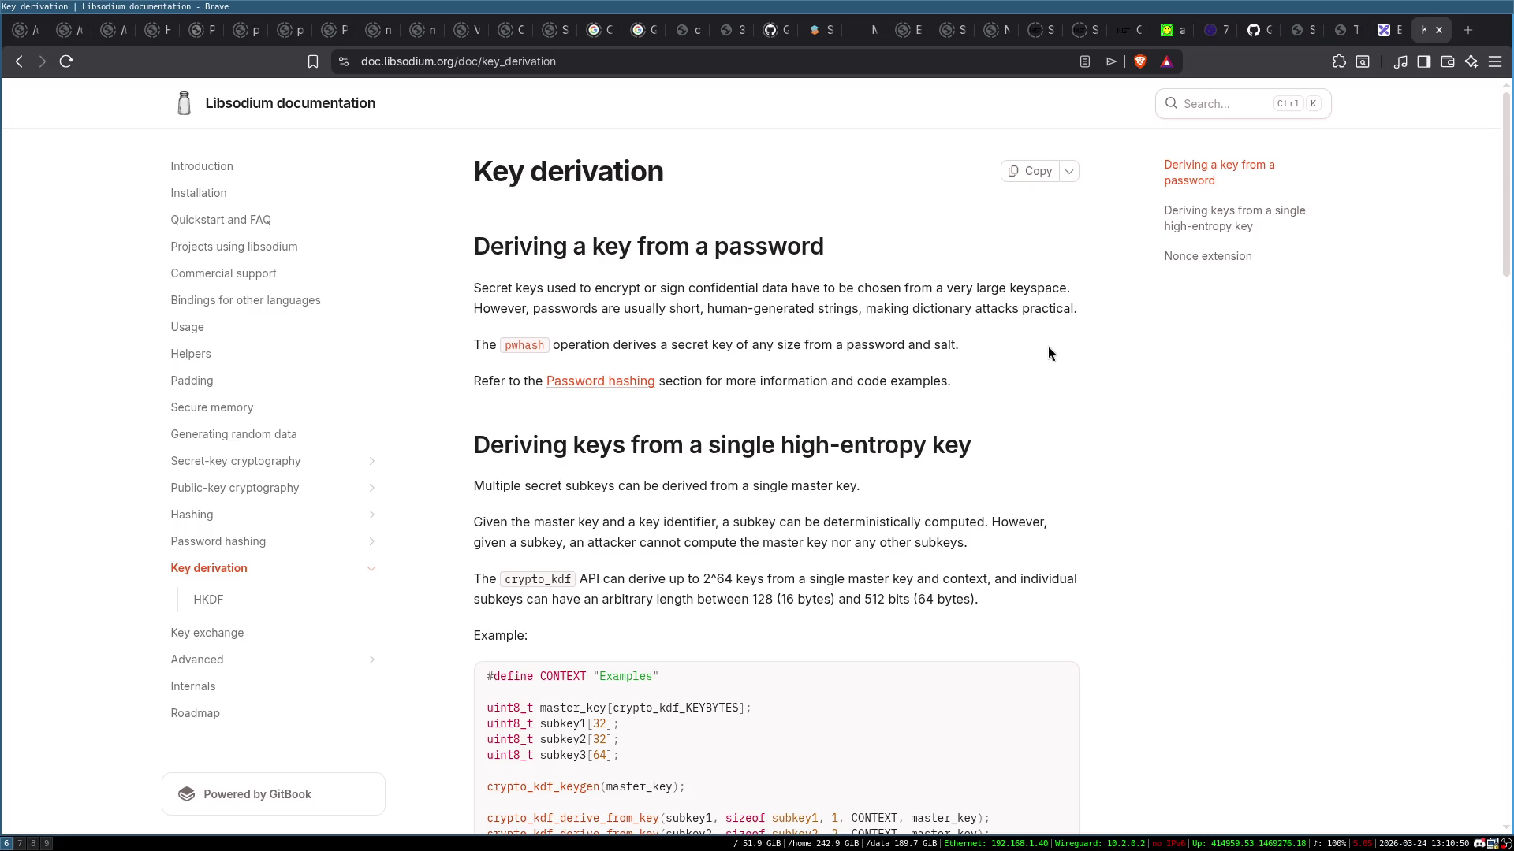
pyautogui.scroll(-2, 1040, 363)
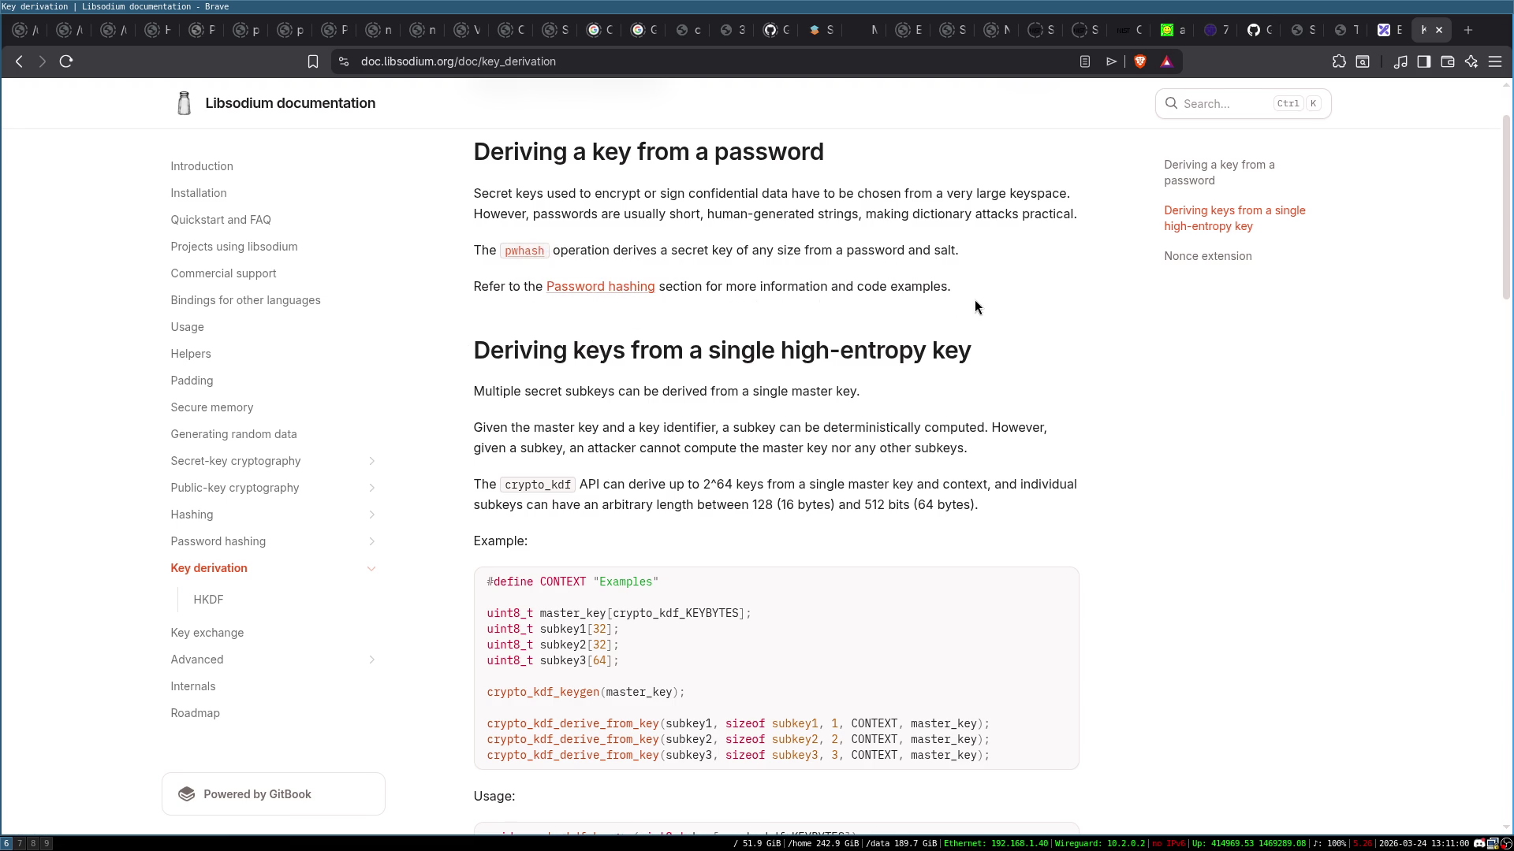
# Skim the linked Password hashing page, return to Key derivation, and open HKDF
pyautogui.click(608, 289)
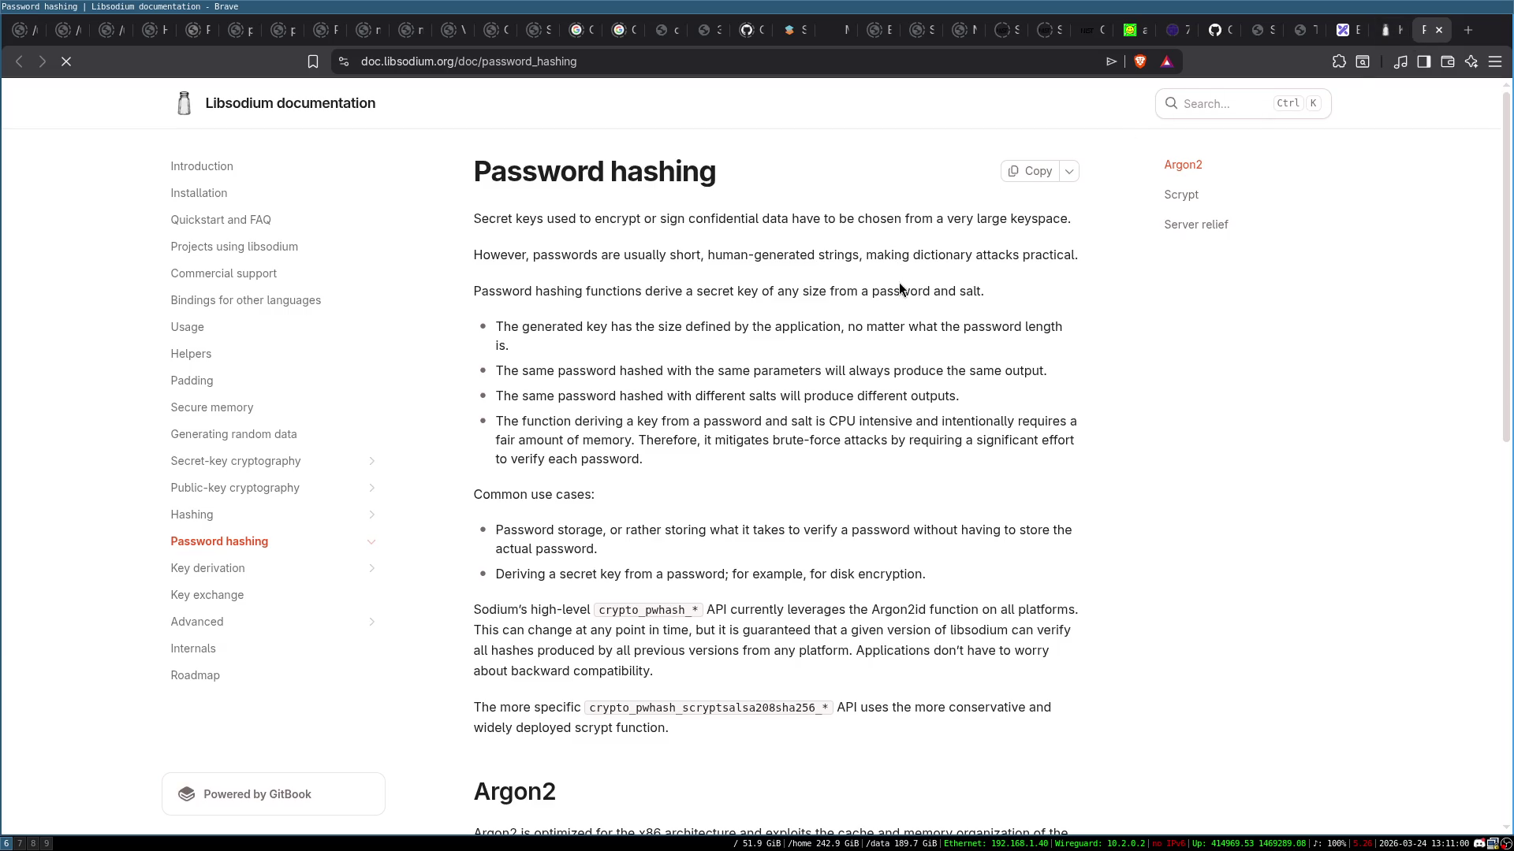
pyautogui.scroll(-10, 899, 285)
pyautogui.scroll(10, 898, 288)
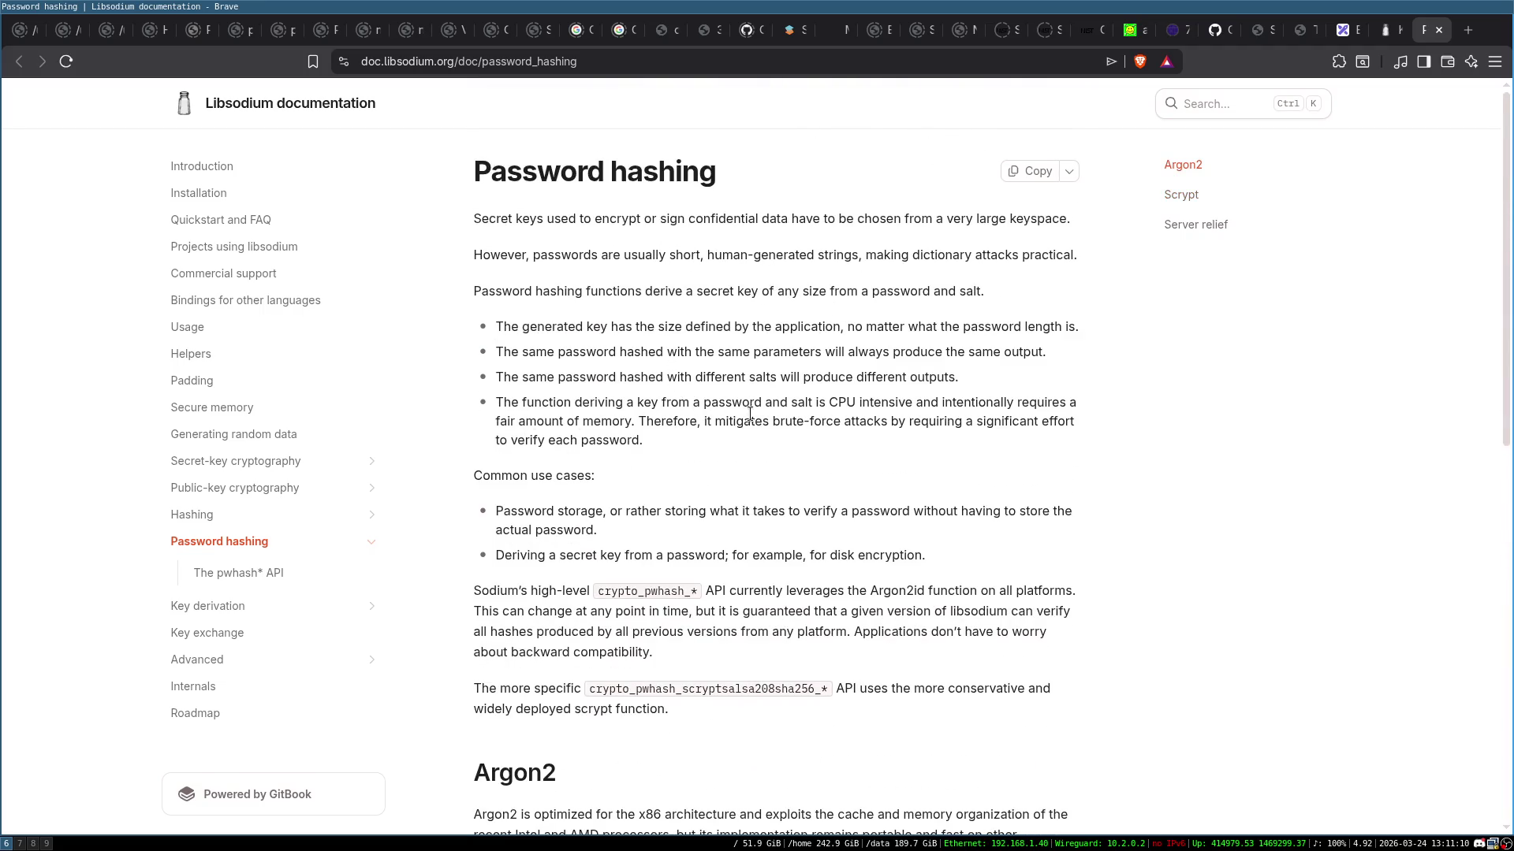
pyautogui.scroll(-1, 701, 511)
pyautogui.scroll(-3, 578, 525)
pyautogui.hotkey('alt', 'Left')
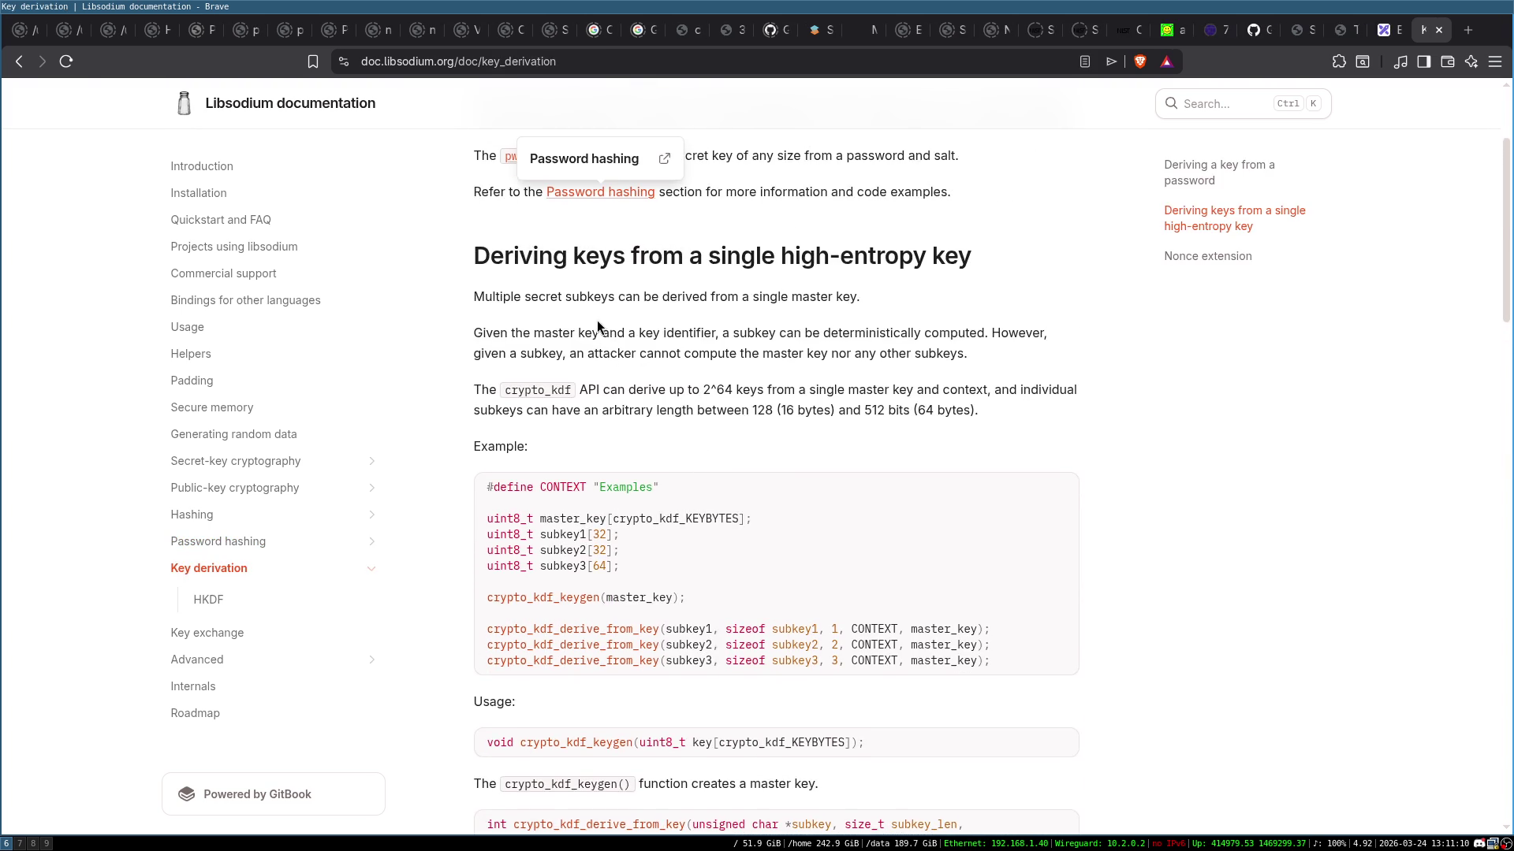
pyautogui.scroll(1, 545, 320)
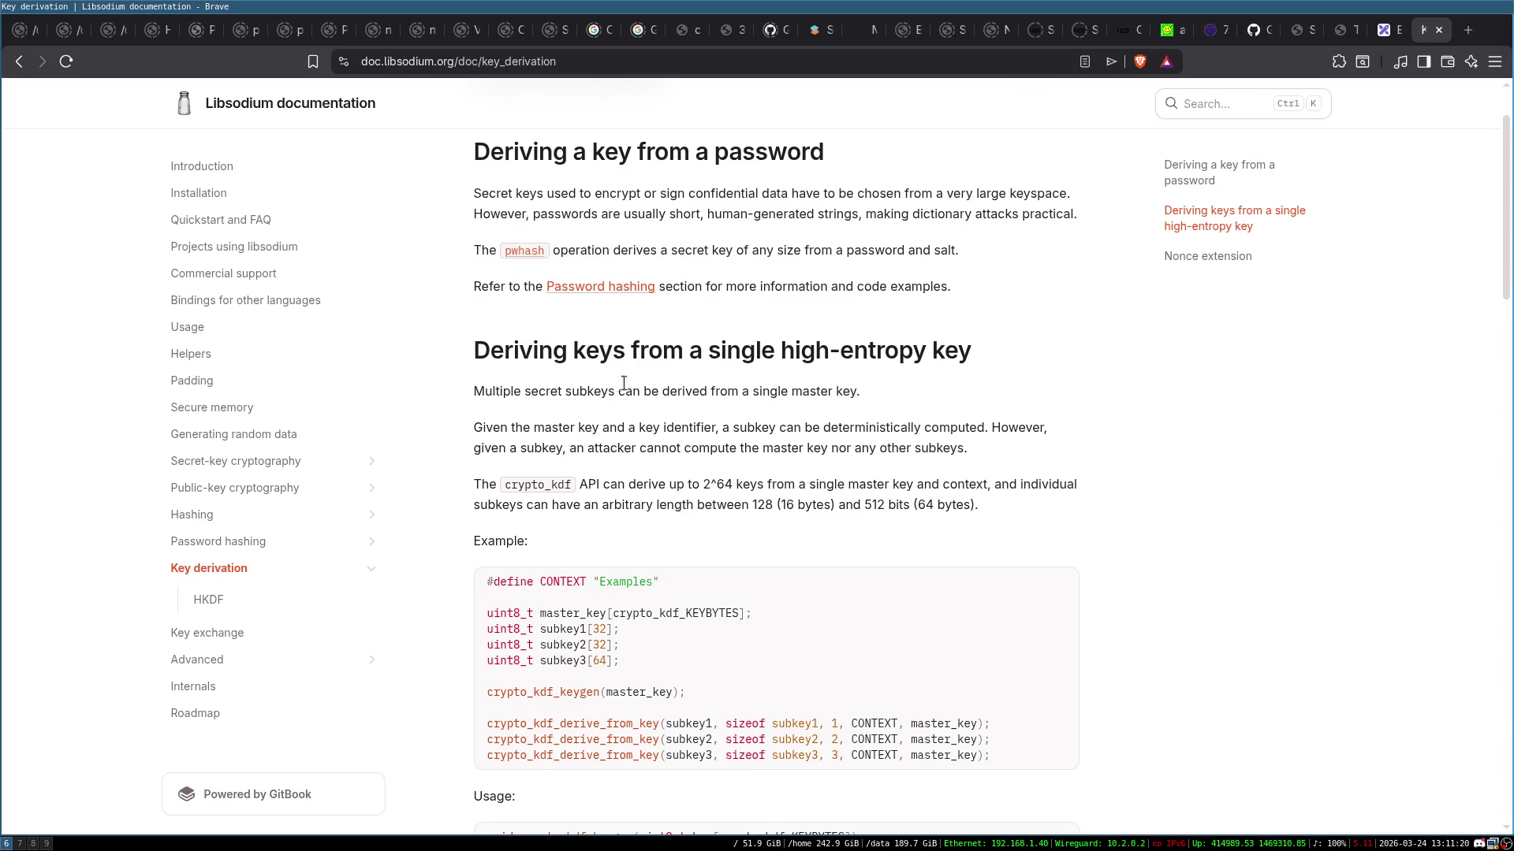
pyautogui.scroll(-2, 957, 416)
pyautogui.scroll(1, 957, 416)
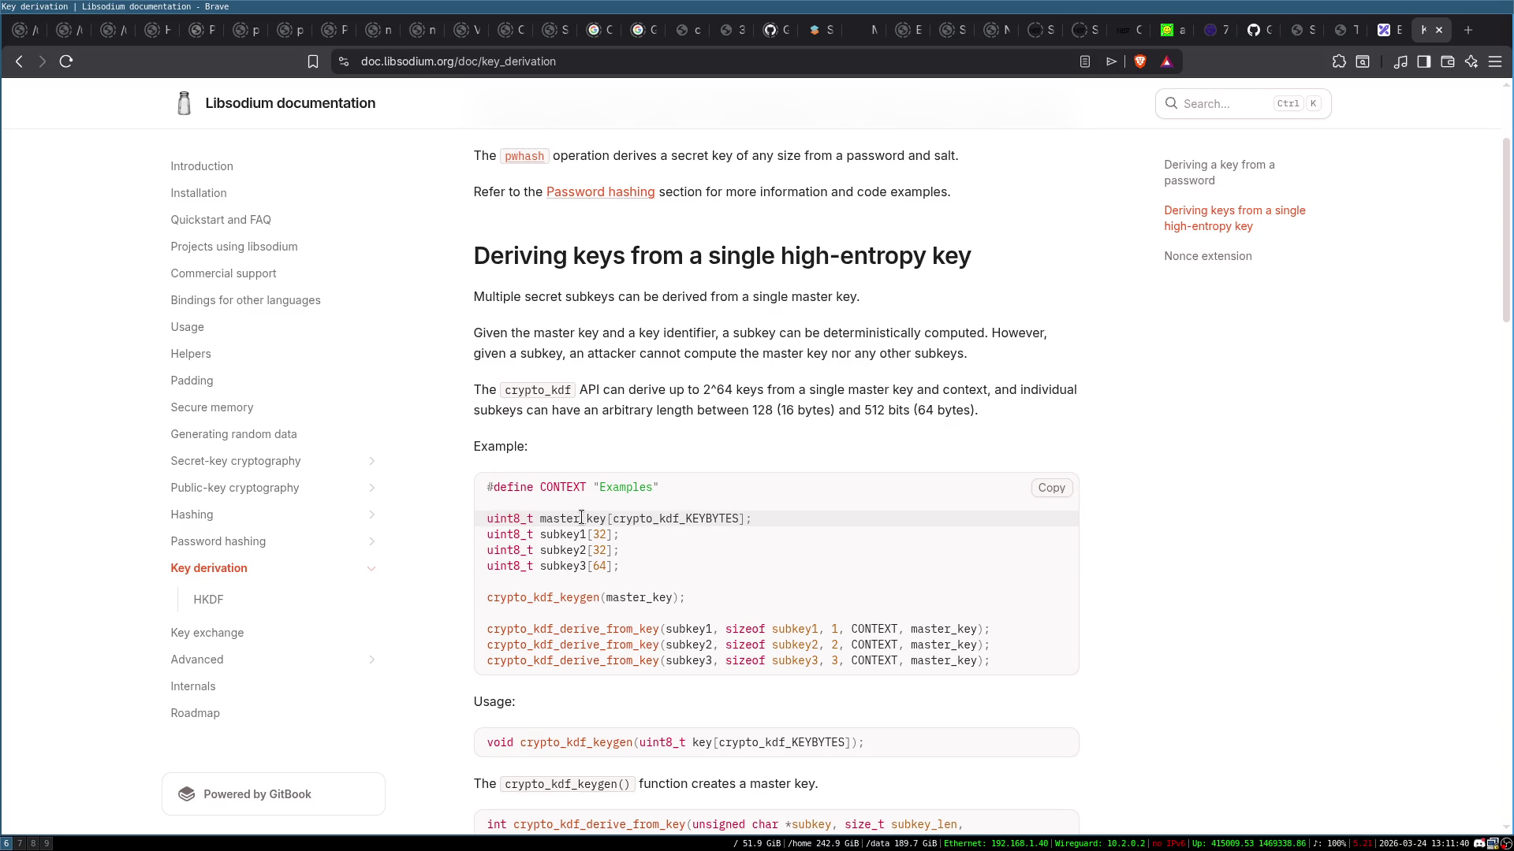
pyautogui.click(246, 602)
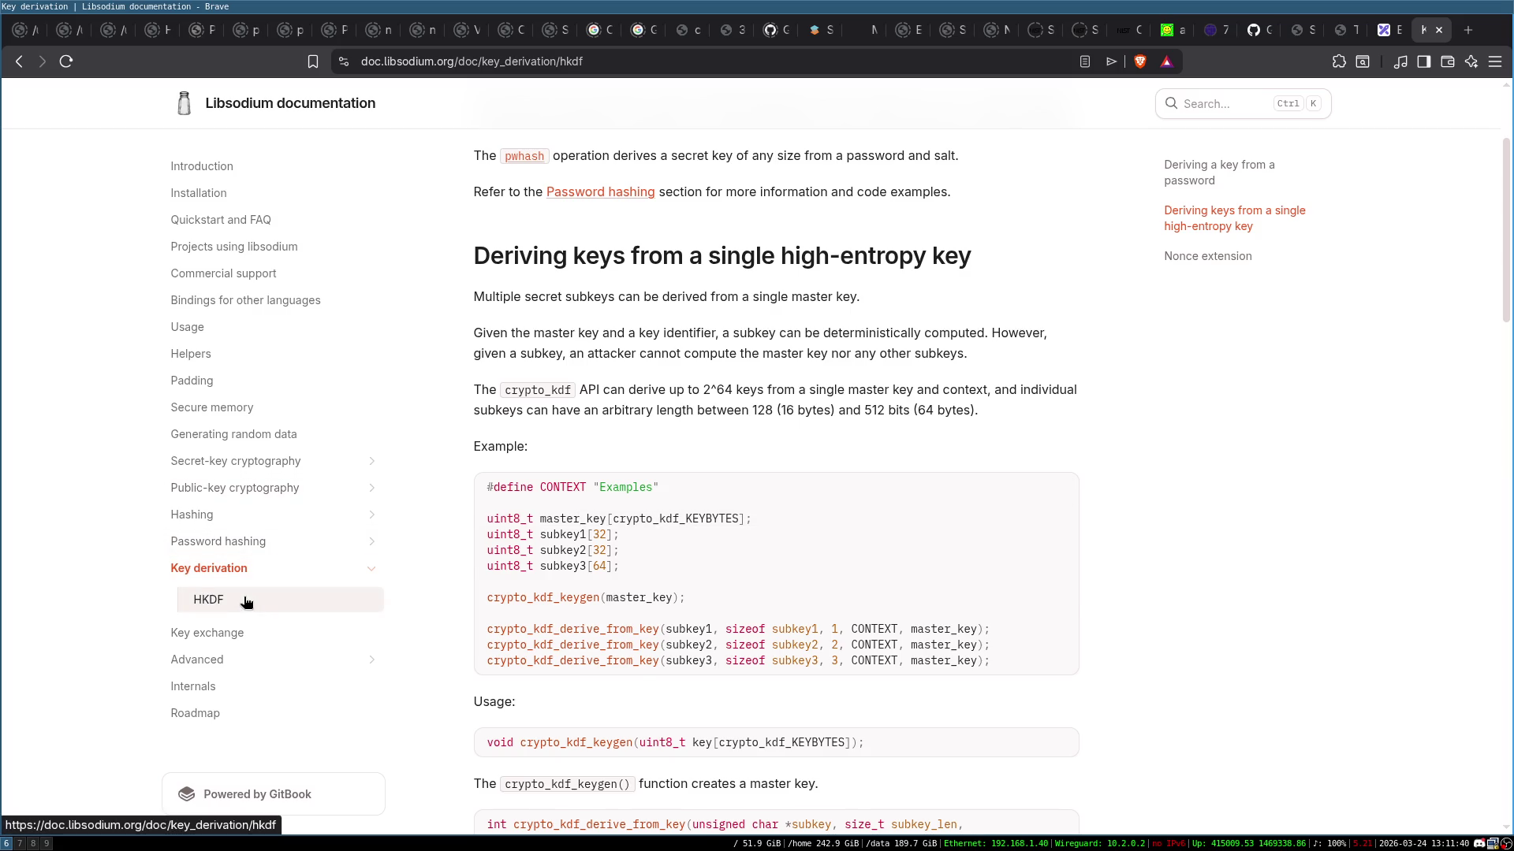
# Skim the HKDF page, then return to the Key derivation page
pyautogui.scroll(-4, 673, 419)
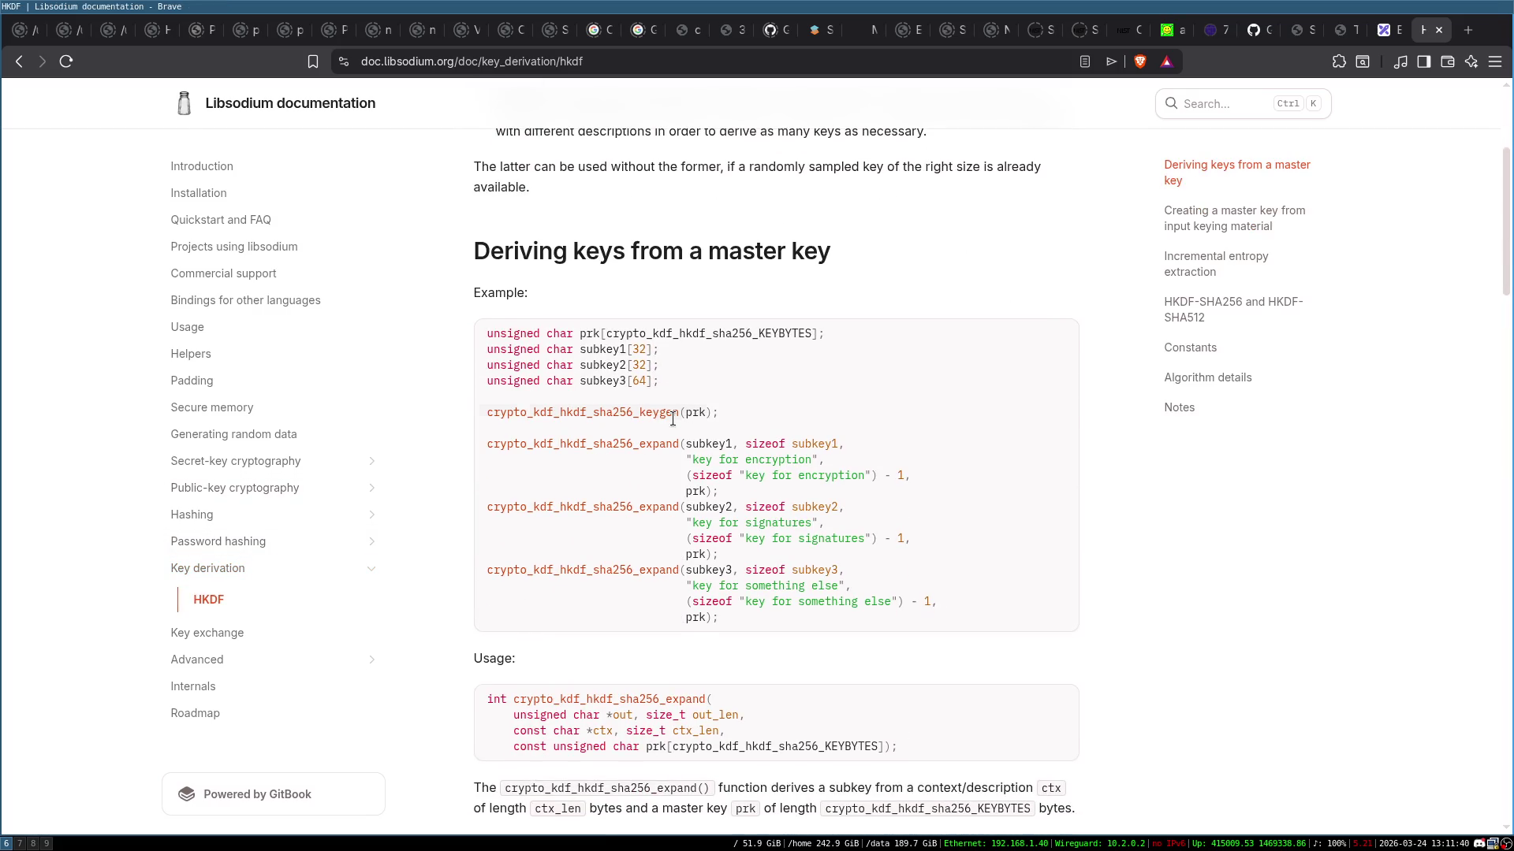
pyautogui.scroll(3, 672, 418)
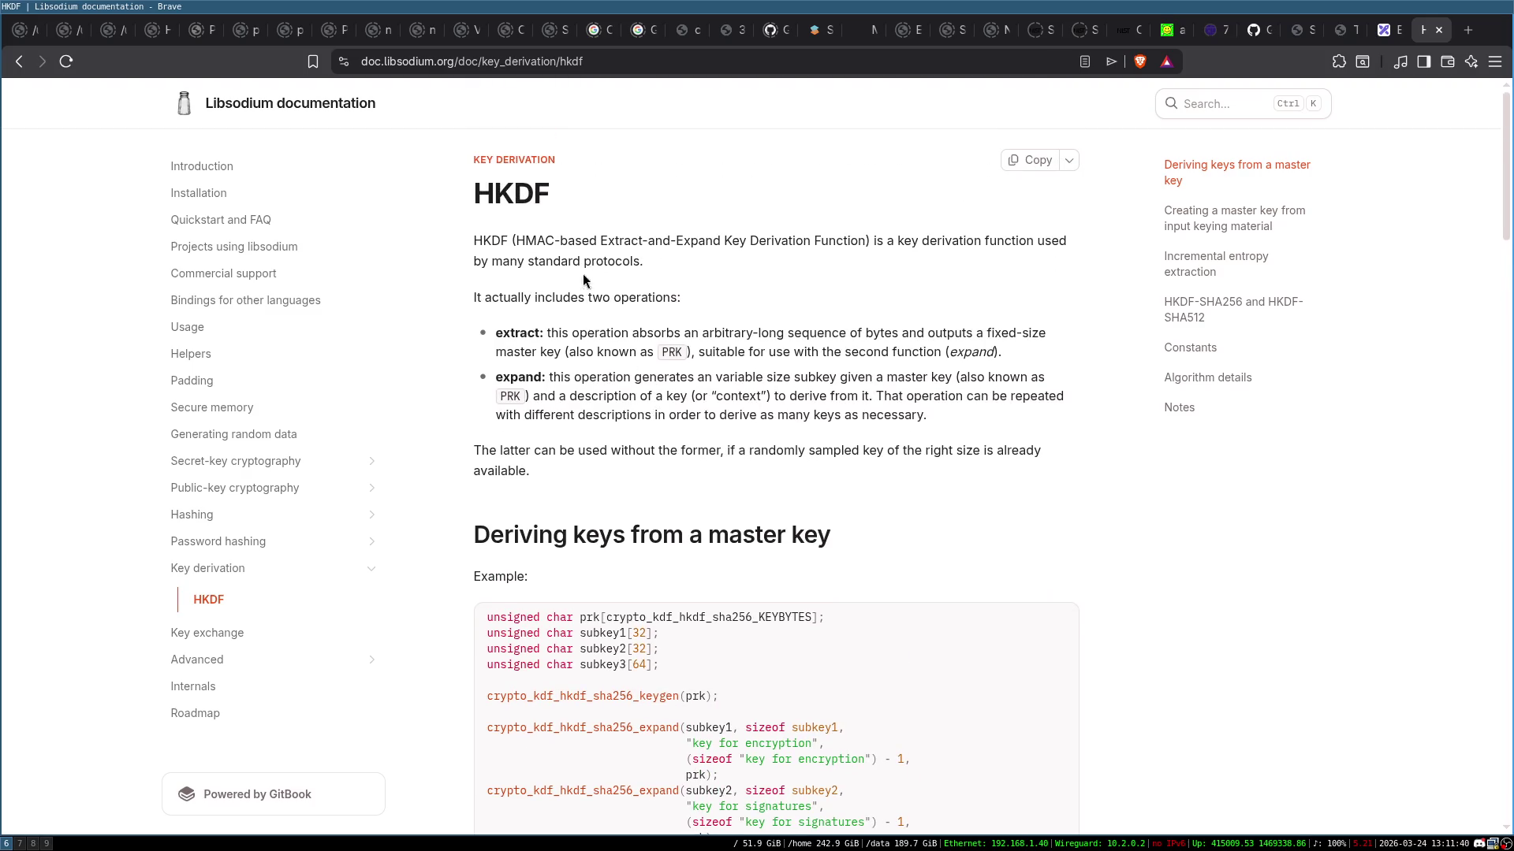
pyautogui.scroll(-5, 816, 322)
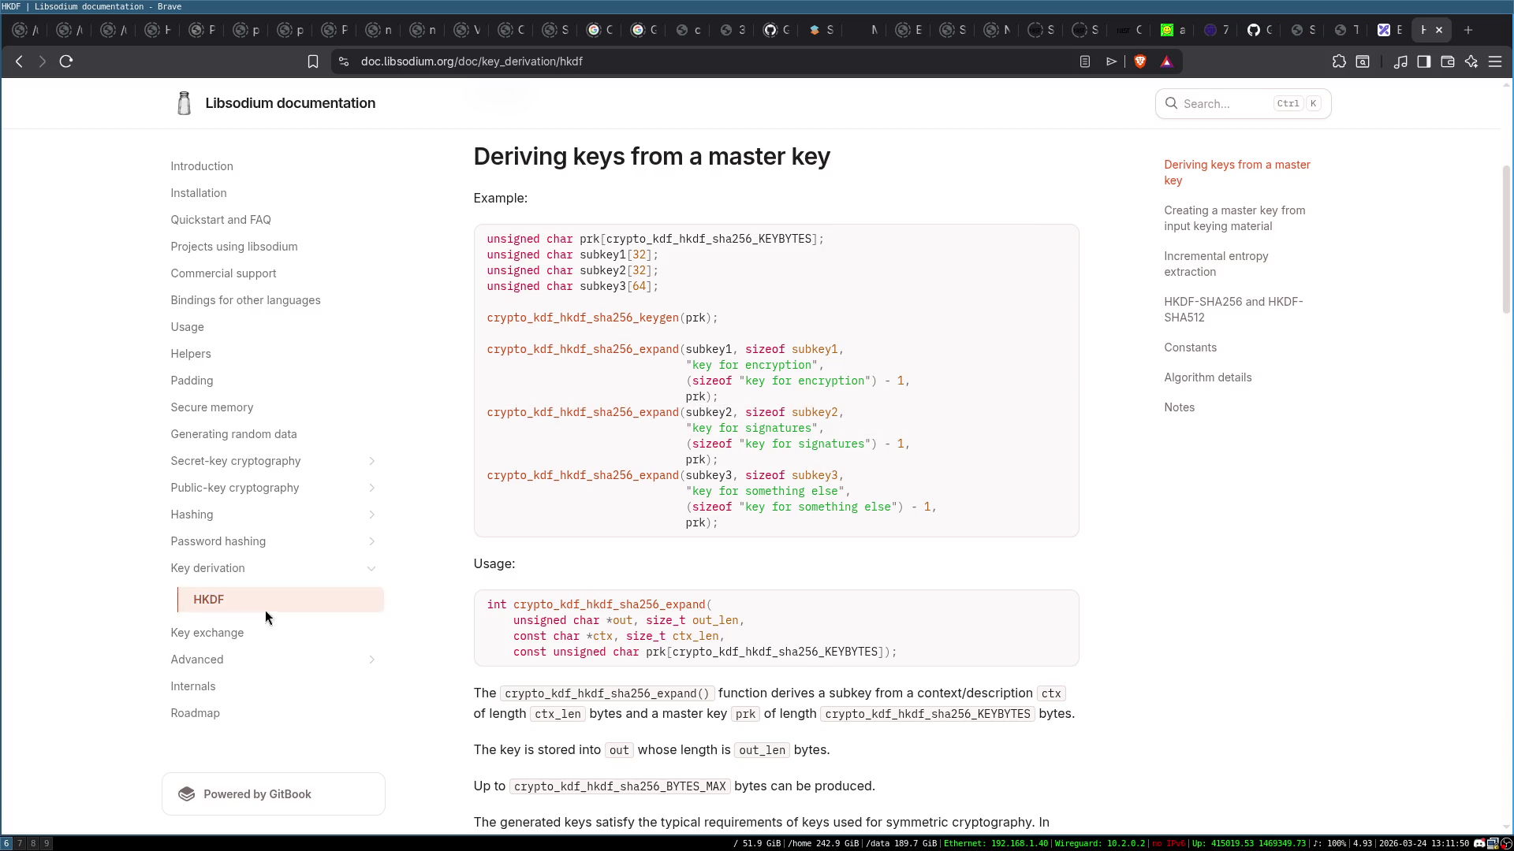
pyautogui.click(253, 567)
pyautogui.scroll(-3, 839, 428)
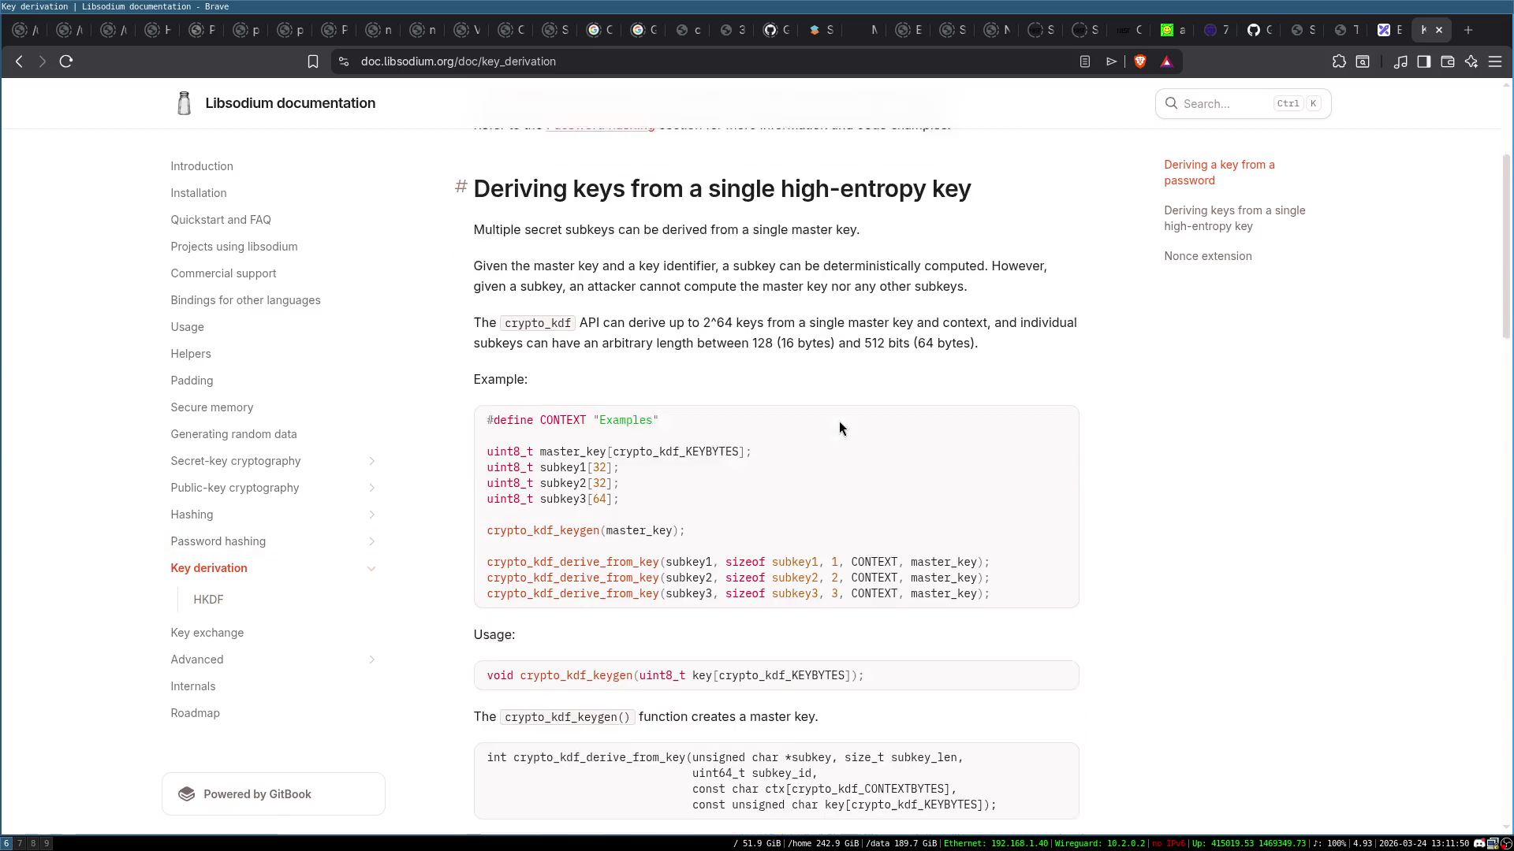
pyautogui.scroll(-2, 839, 428)
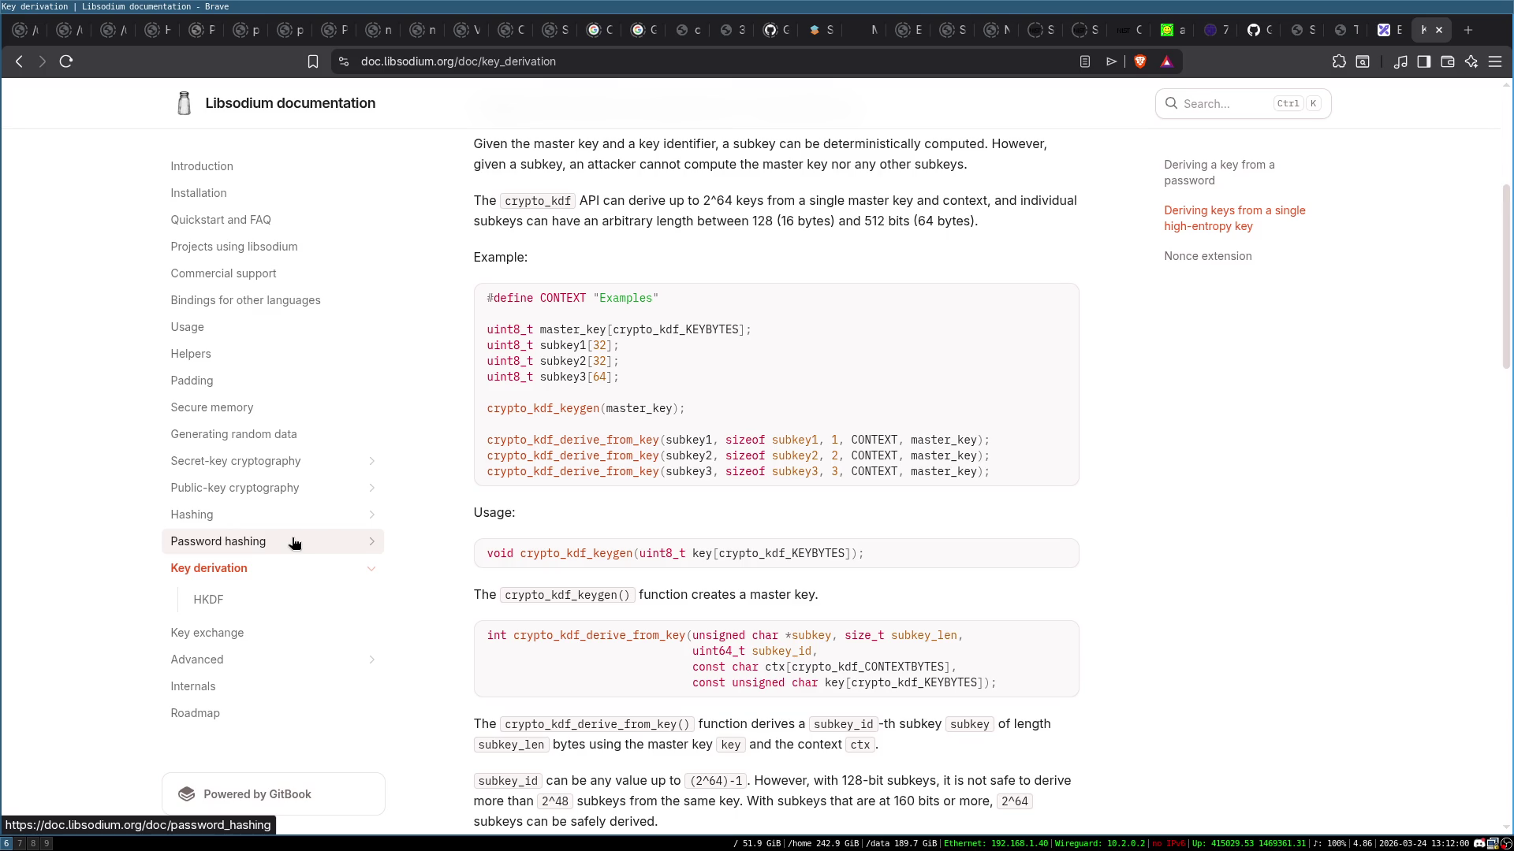
# Read the pwhash* API reference under Password hashing, then open Secret-key cryptography
pyautogui.click(371, 542)
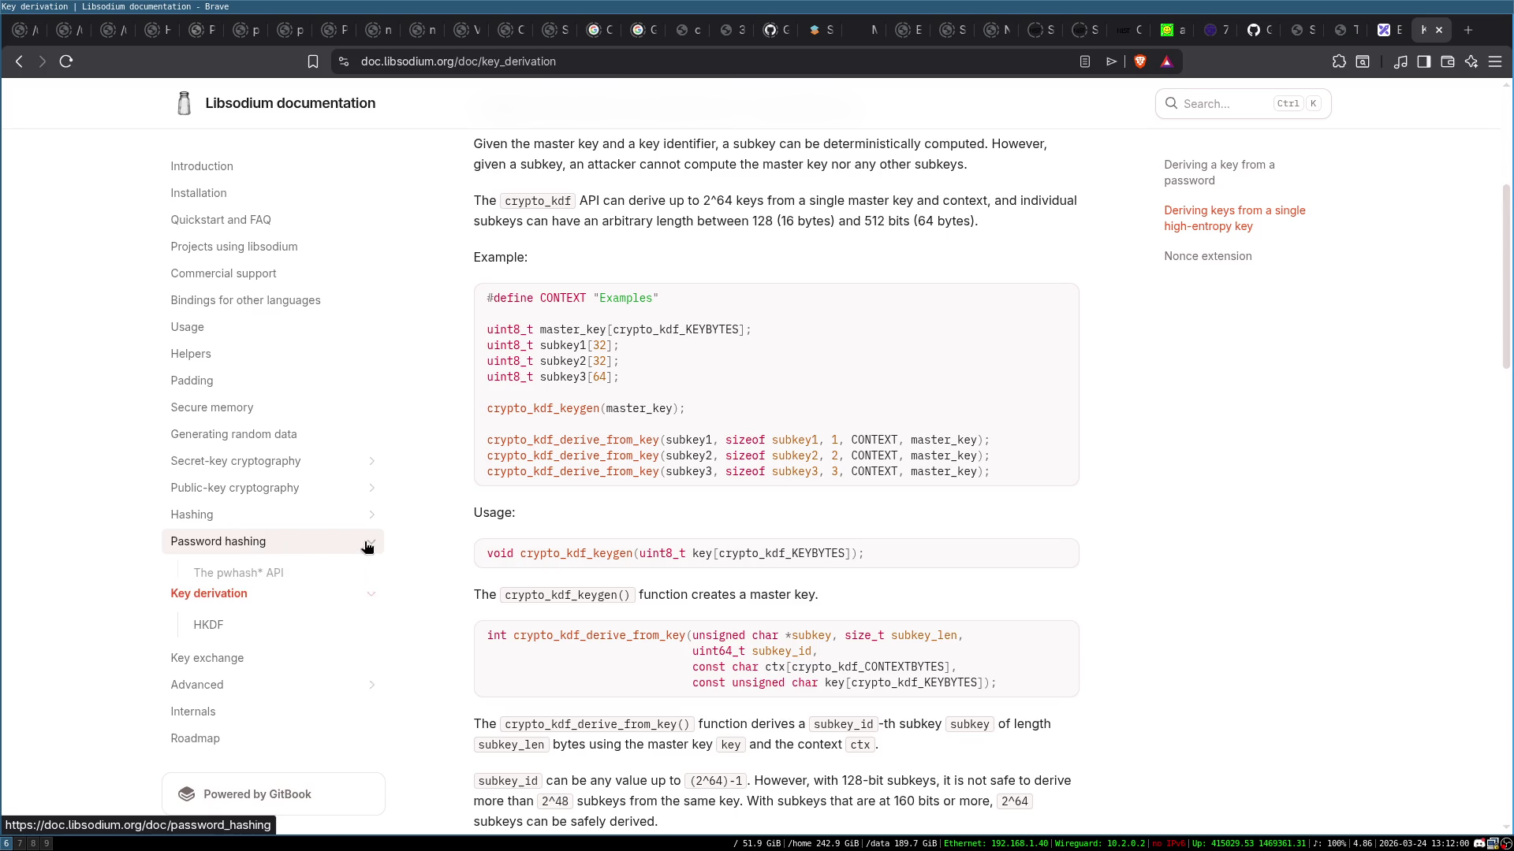
pyautogui.click(273, 574)
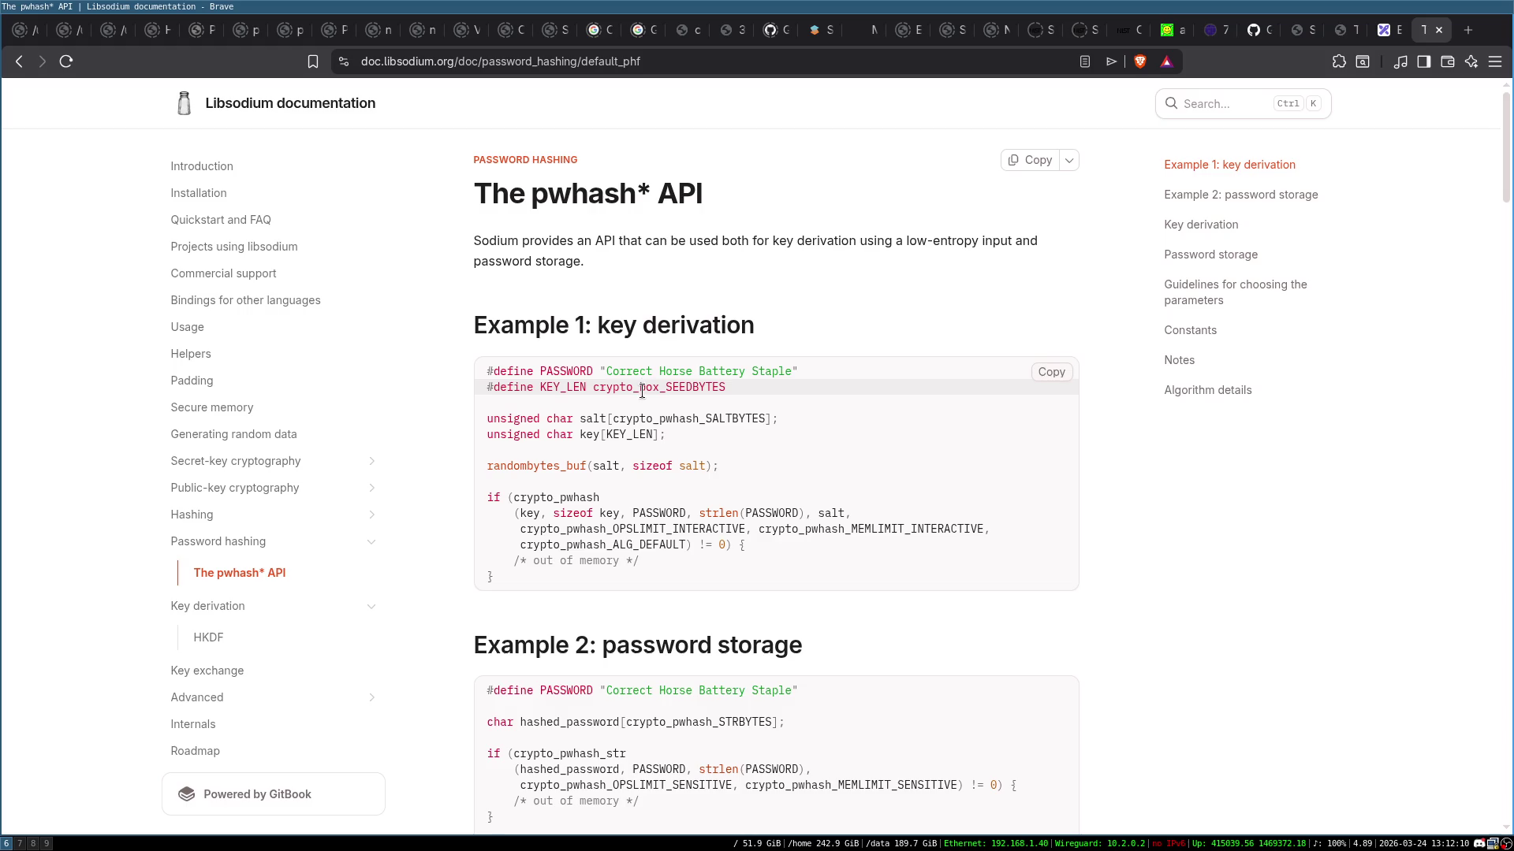
pyautogui.scroll(-3, 645, 403)
pyautogui.scroll(-3, 670, 410)
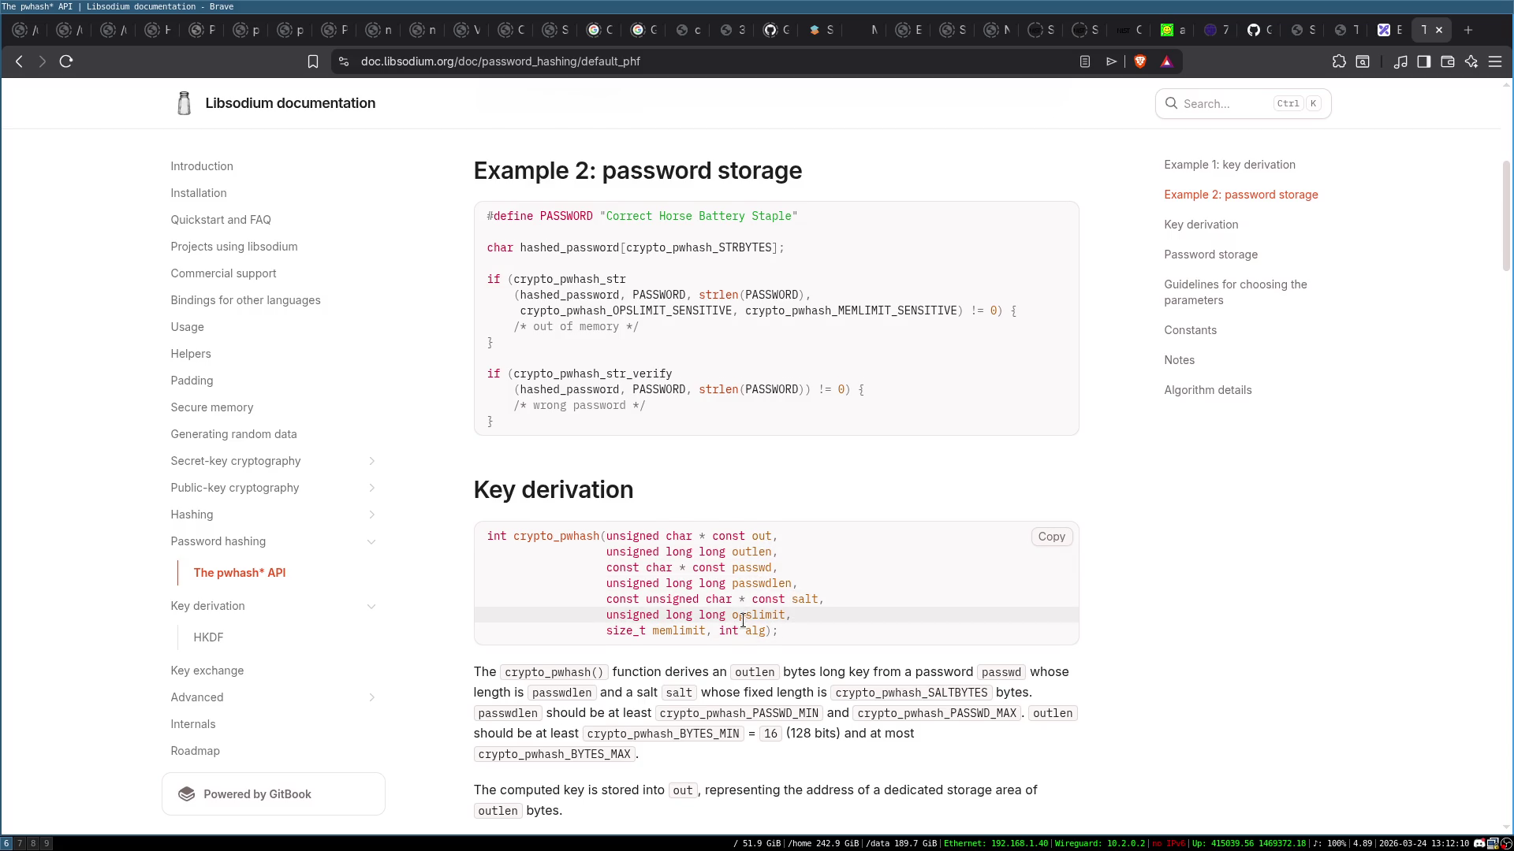
pyautogui.scroll(-3, 745, 628)
pyautogui.scroll(-4, 741, 621)
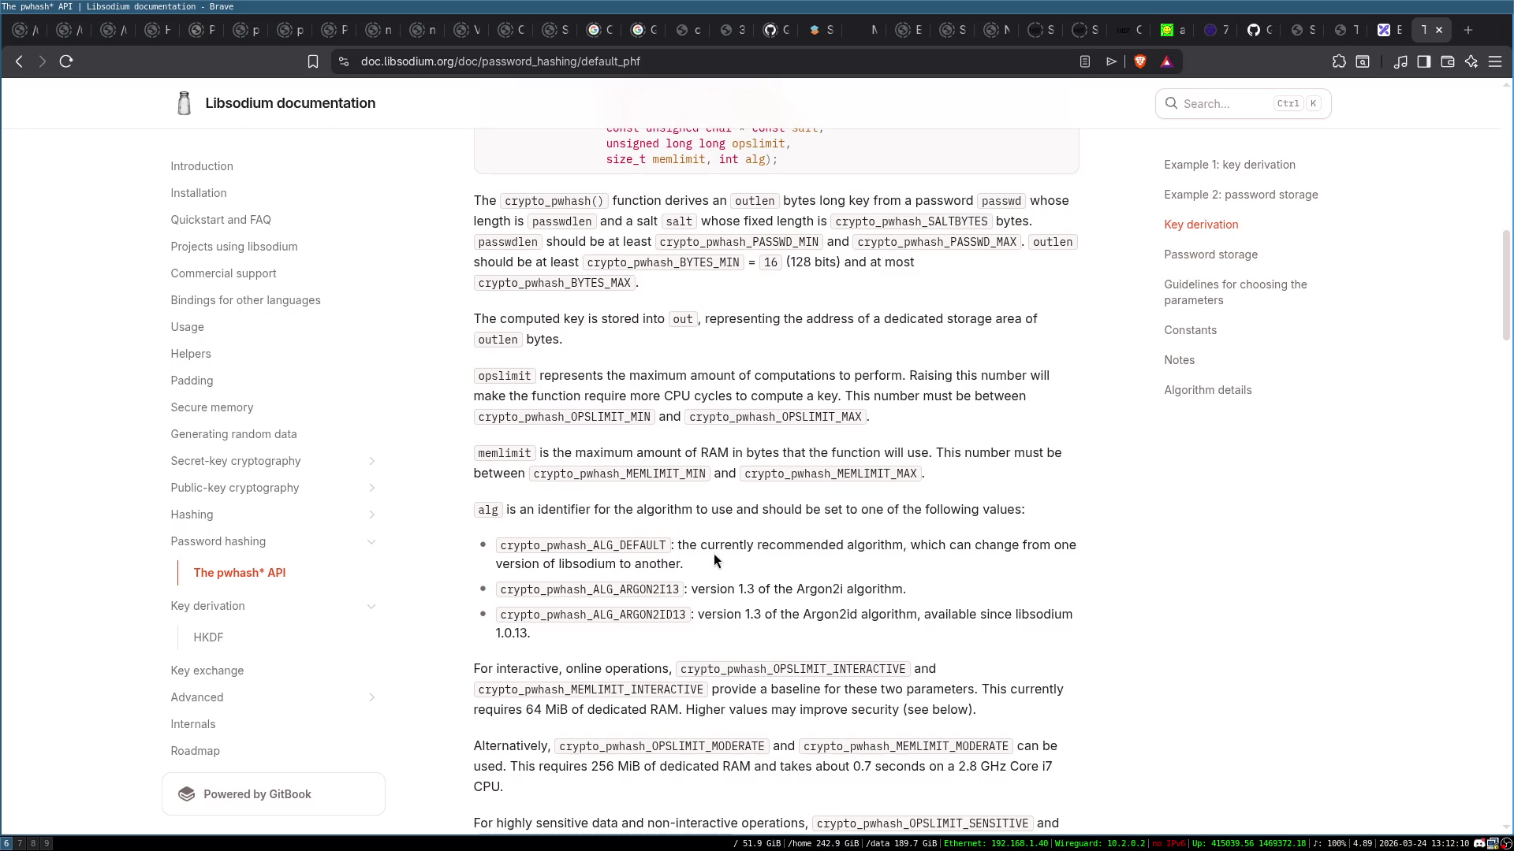
pyautogui.scroll(3, 712, 553)
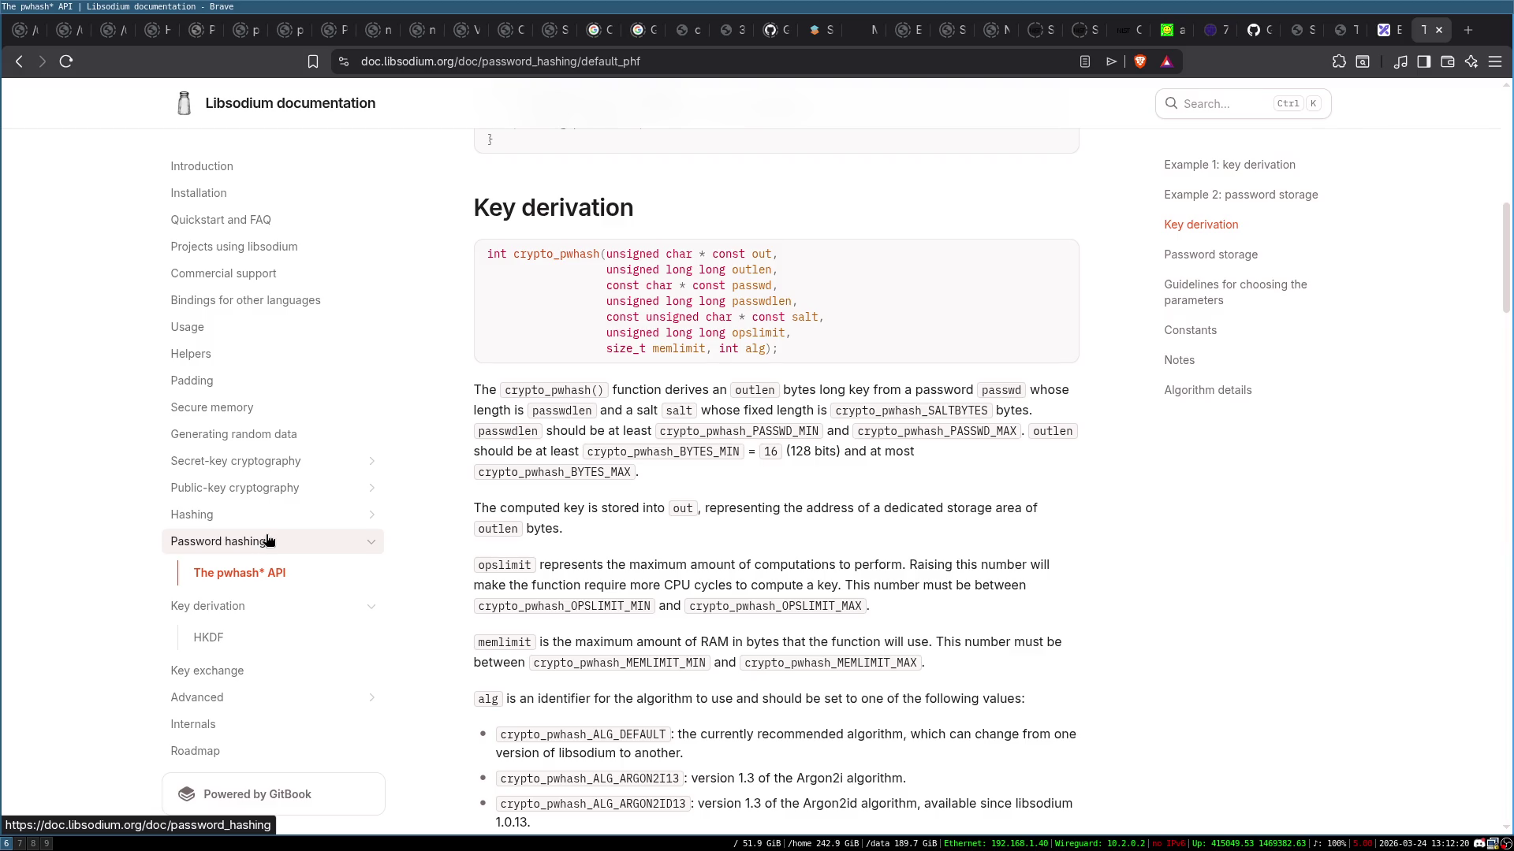
pyautogui.scroll(4, 270, 532)
pyautogui.scroll(2, 271, 532)
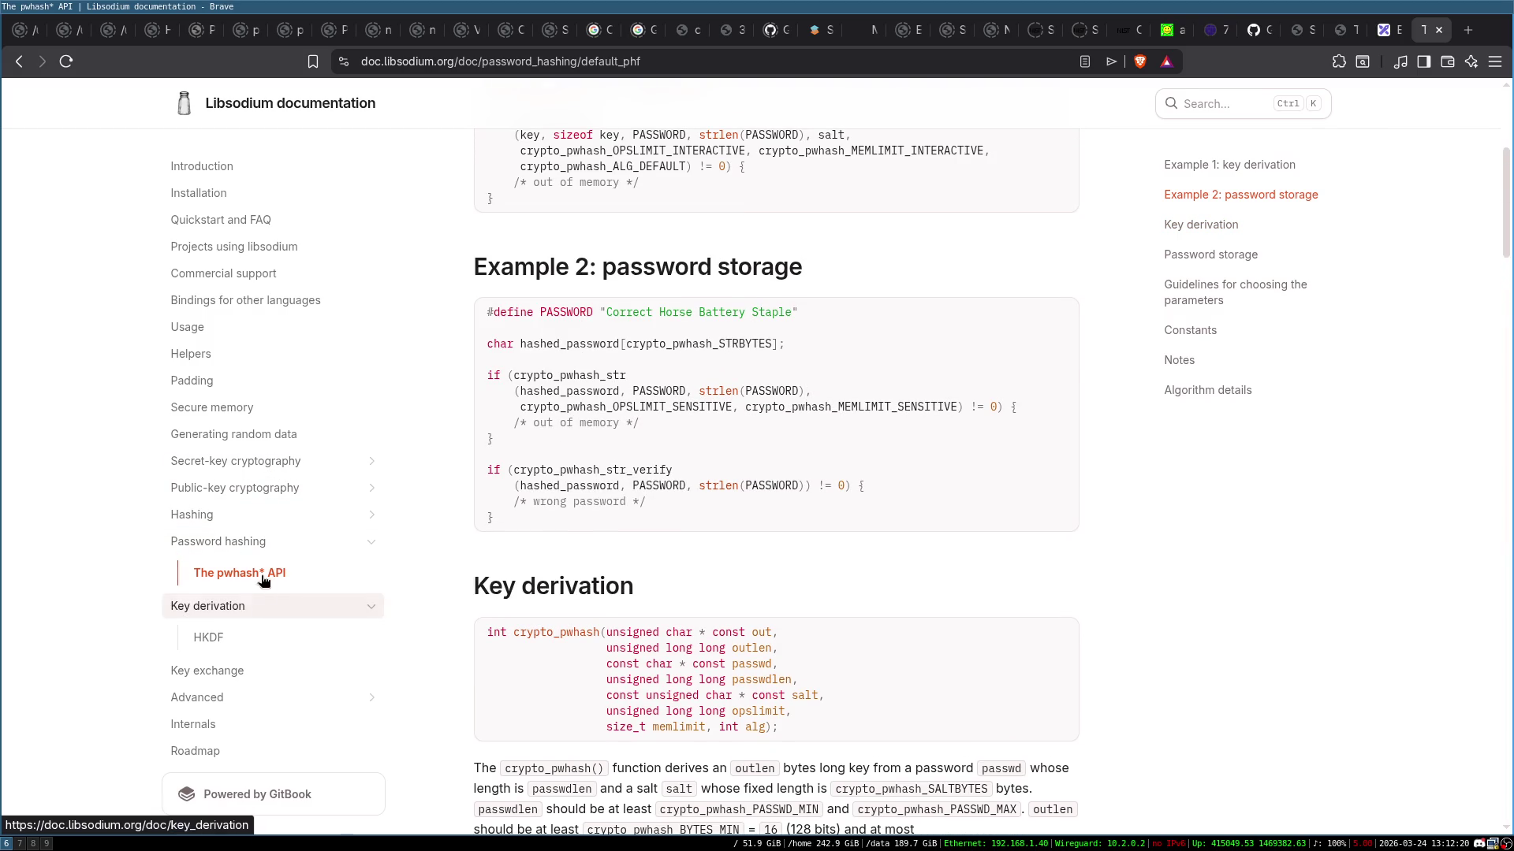
pyautogui.click(278, 461)
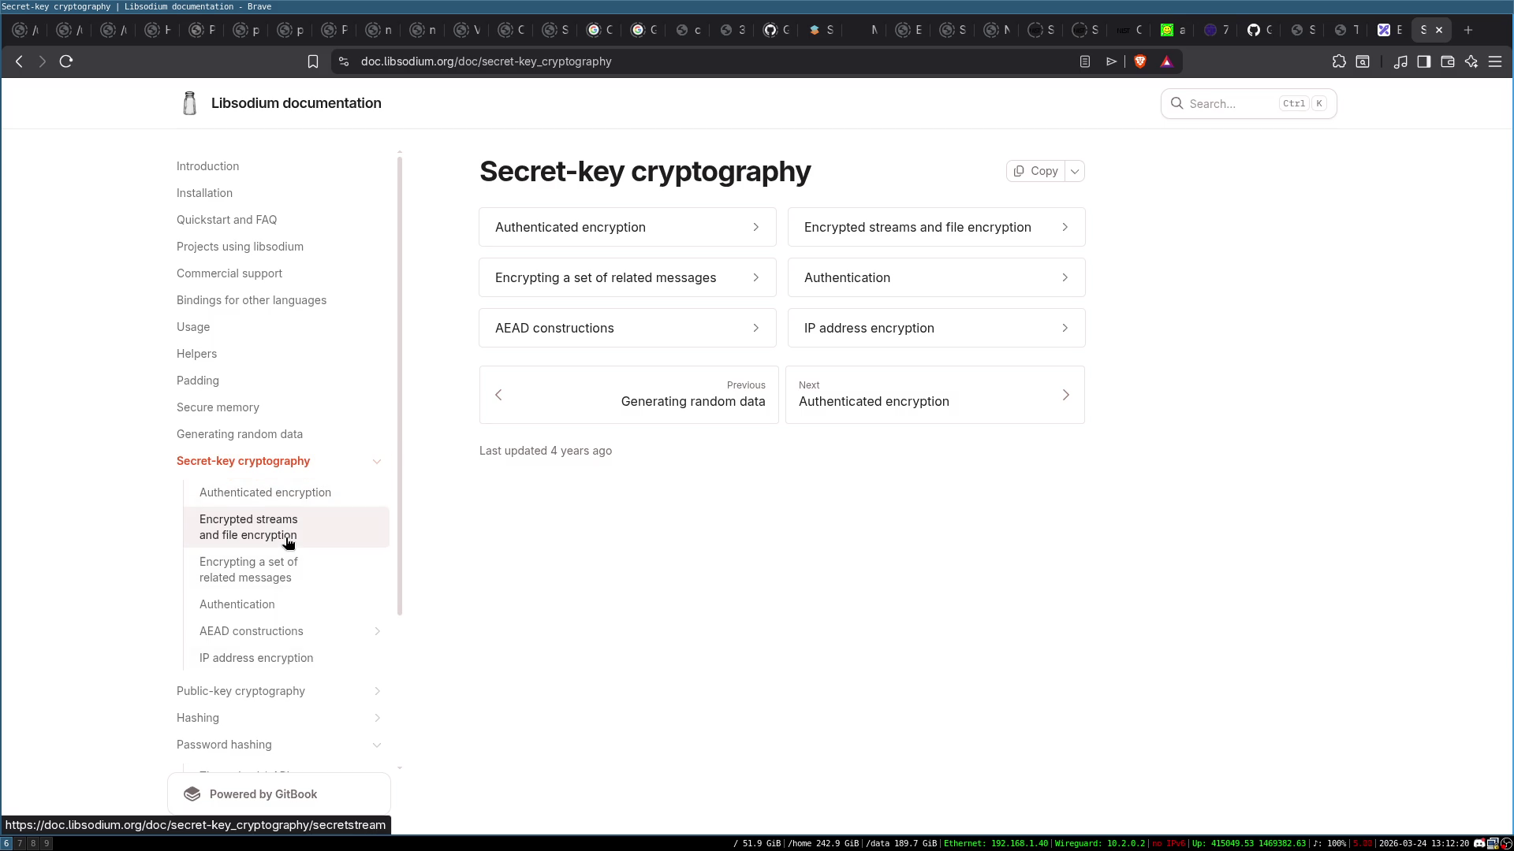
# Skim Generating random data, then go via AEAD constructions > ChaCha20-Poly1305 to the XChaCha20-Poly1305 construction
pyautogui.click(295, 436)
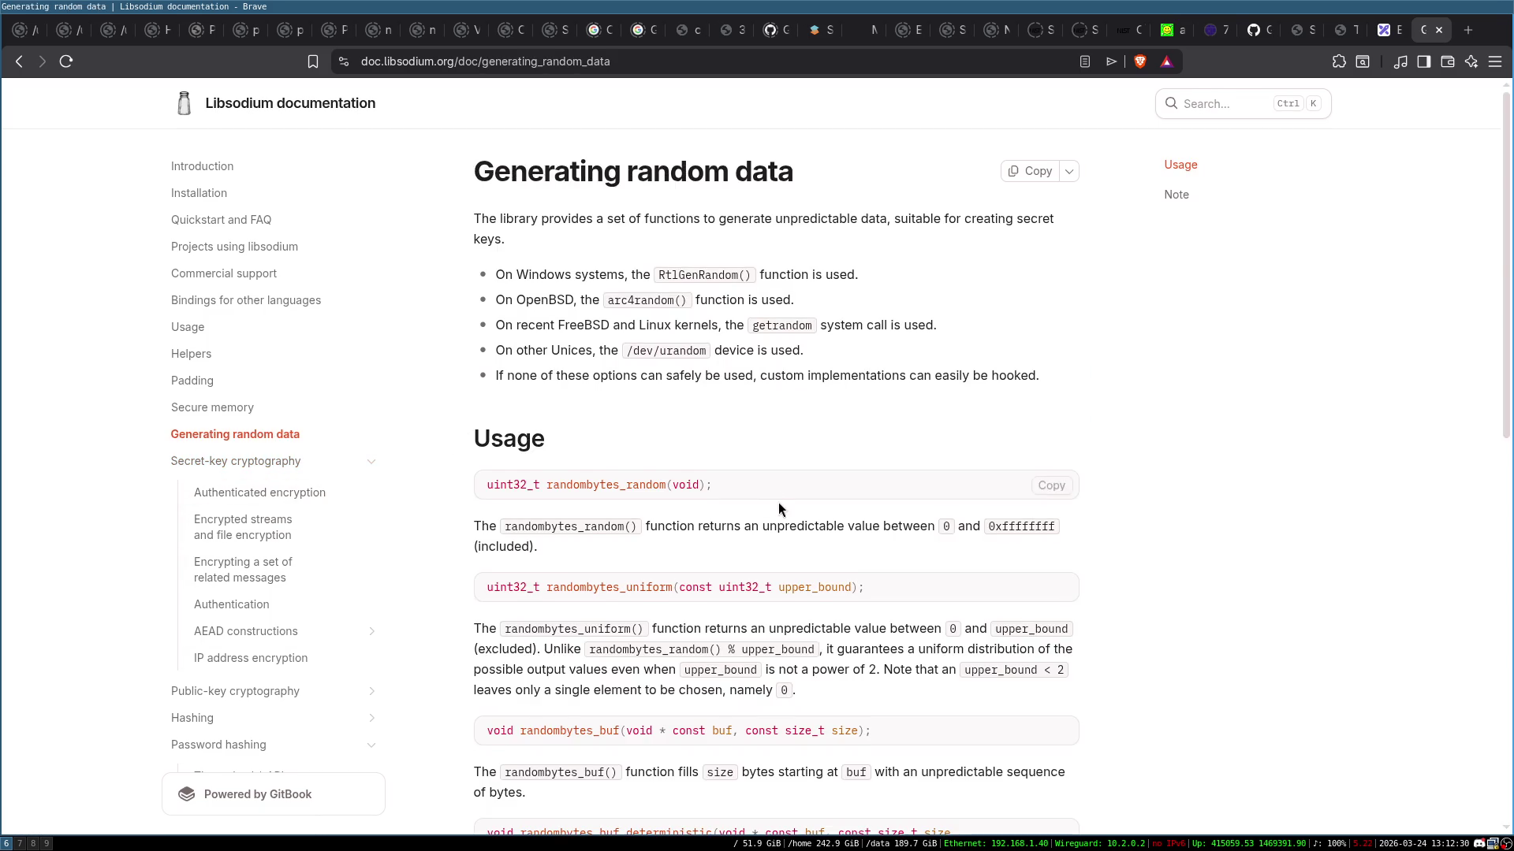
pyautogui.scroll(-4, 778, 502)
pyautogui.scroll(-3, 718, 463)
pyautogui.scroll(-2, 715, 465)
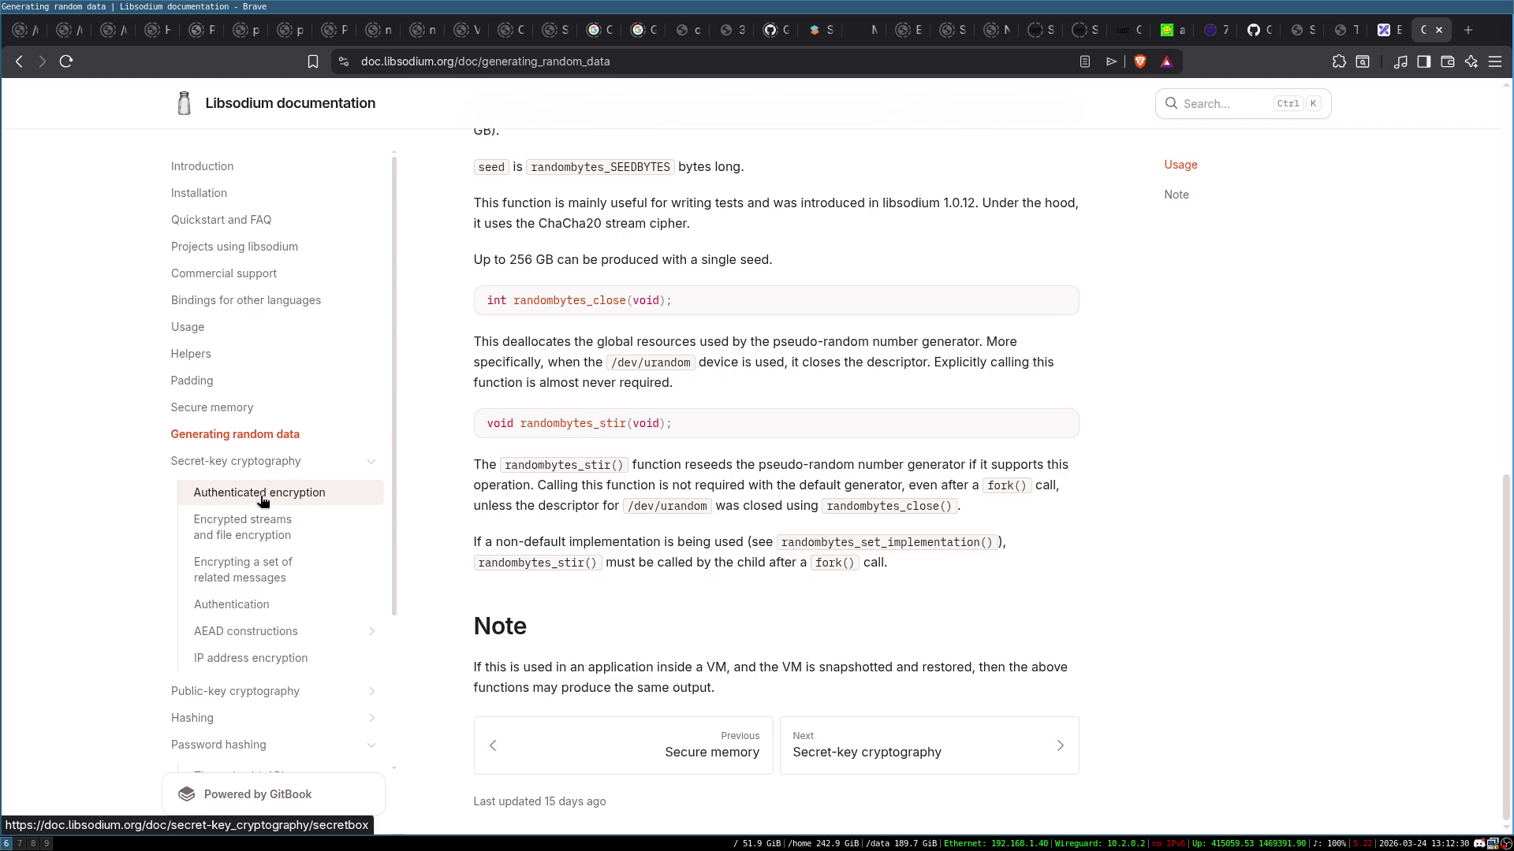
pyautogui.click(263, 630)
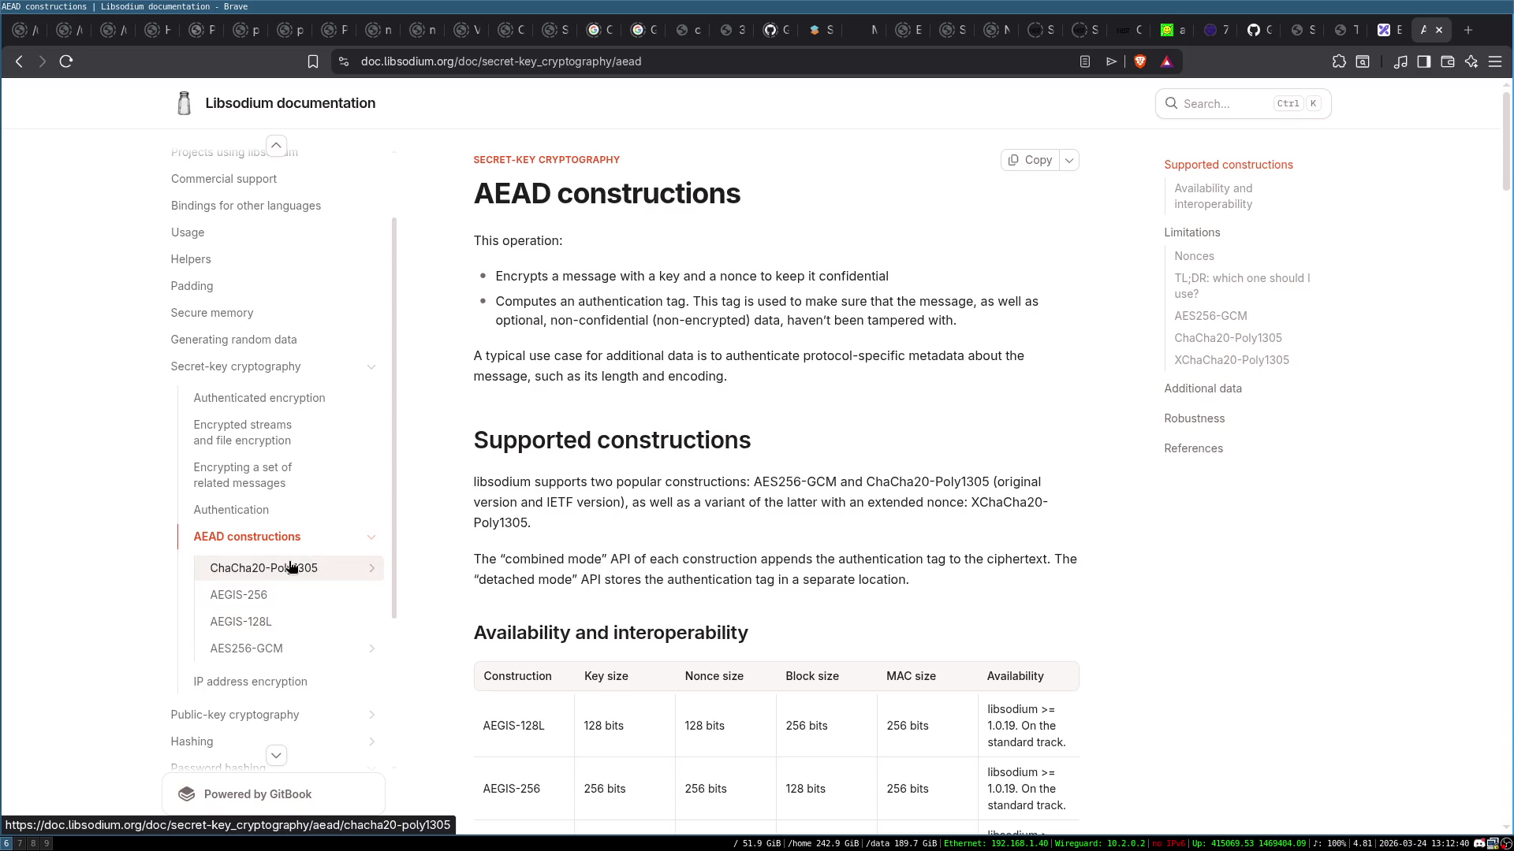
pyautogui.click(283, 567)
pyautogui.scroll(-2, 751, 511)
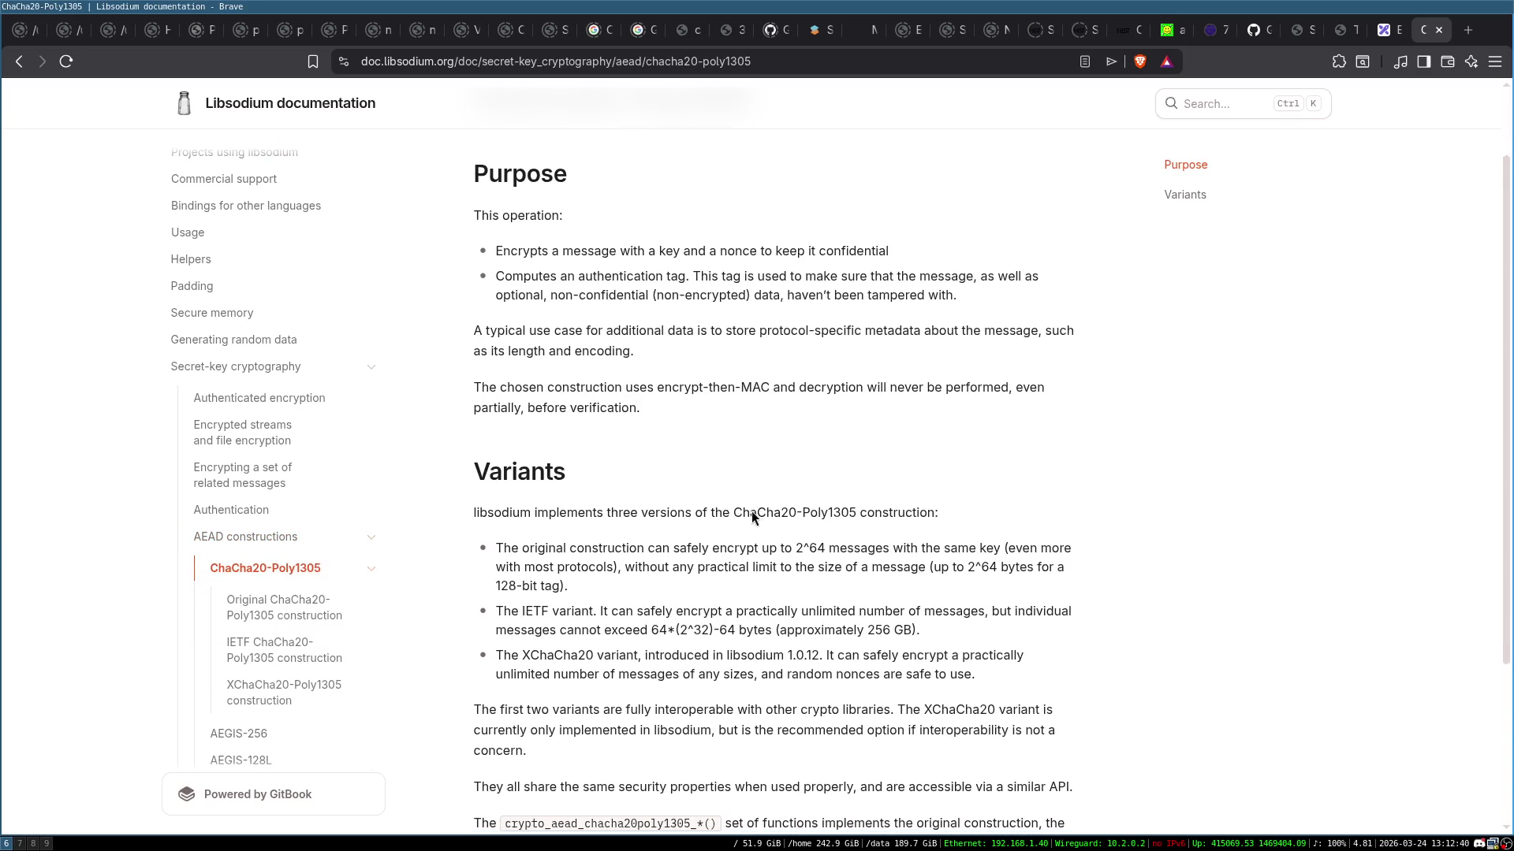
pyautogui.click(264, 693)
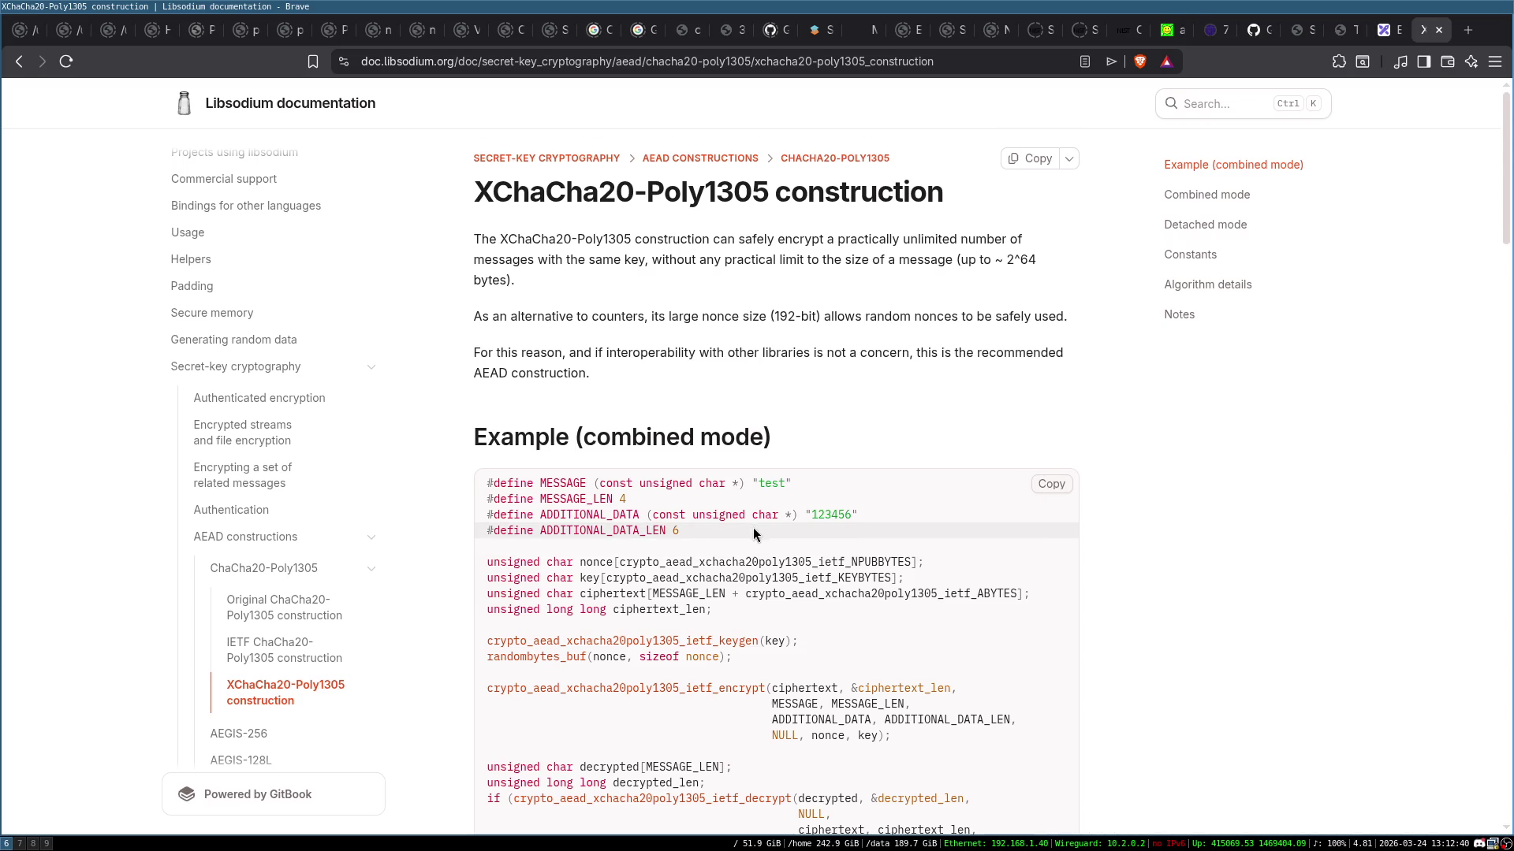
# Scroll through the XChaCha20-Poly1305 page to study its Combined mode encrypt and decrypt functions
pyautogui.scroll(-5, 754, 528)
pyautogui.scroll(-3, 752, 526)
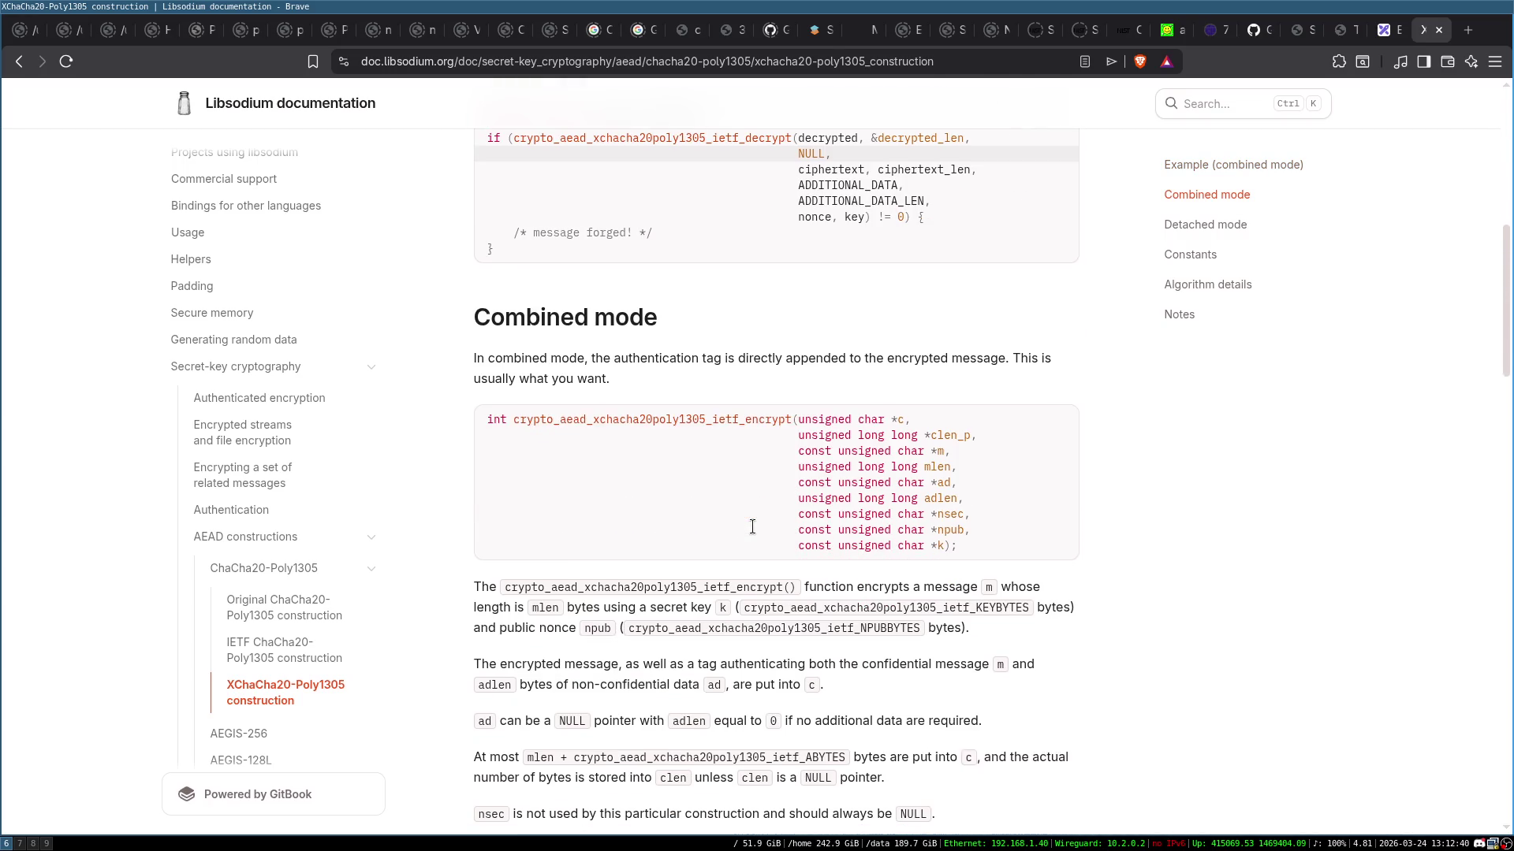
pyautogui.scroll(-1, 144, 492)
pyautogui.scroll(-3, 275, 692)
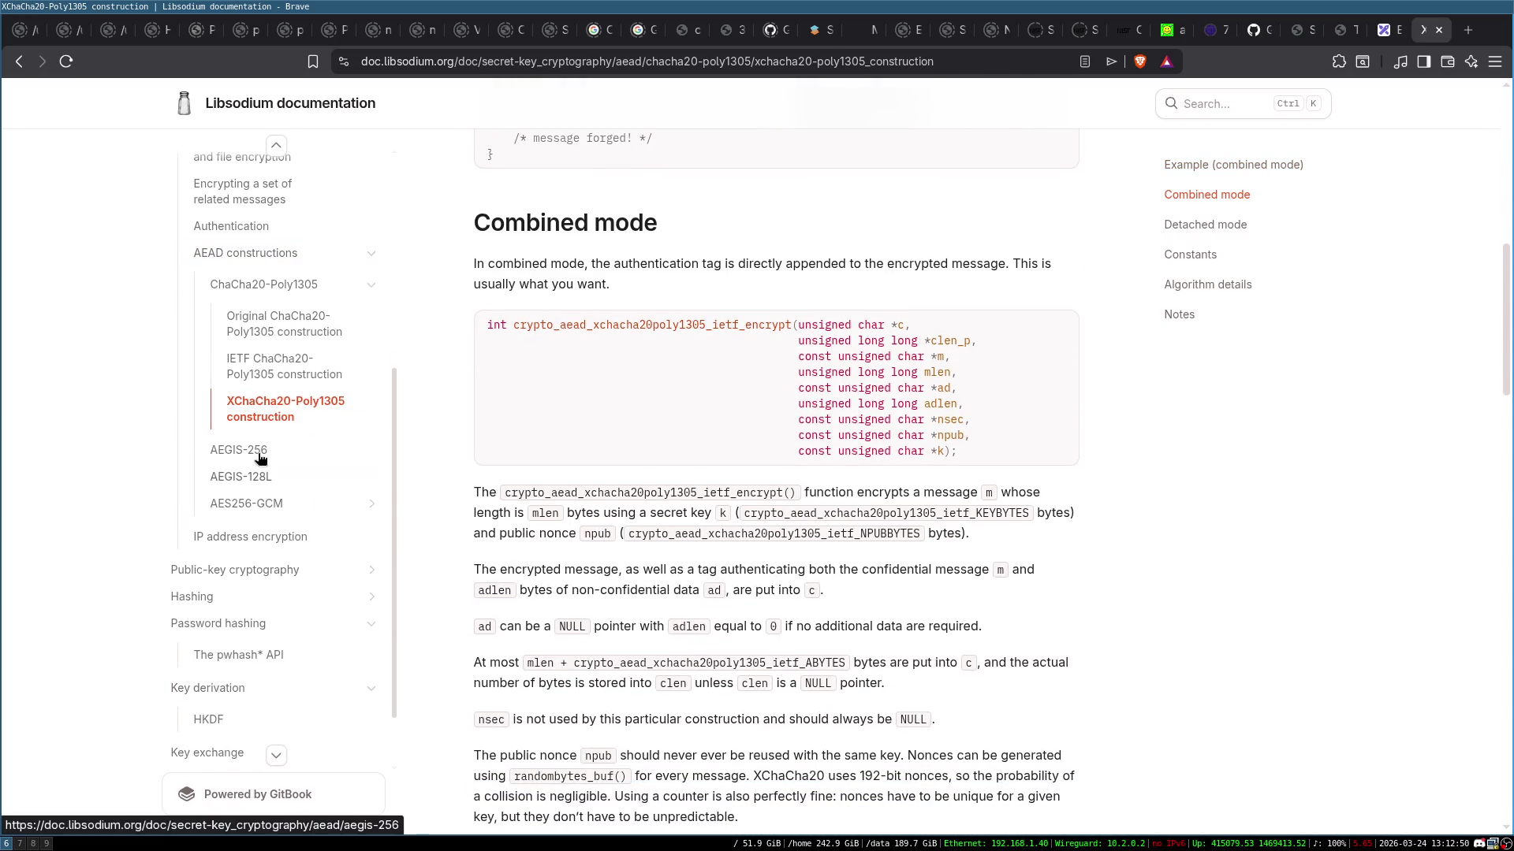
pyautogui.scroll(2, 692, 519)
pyautogui.scroll(1, 692, 519)
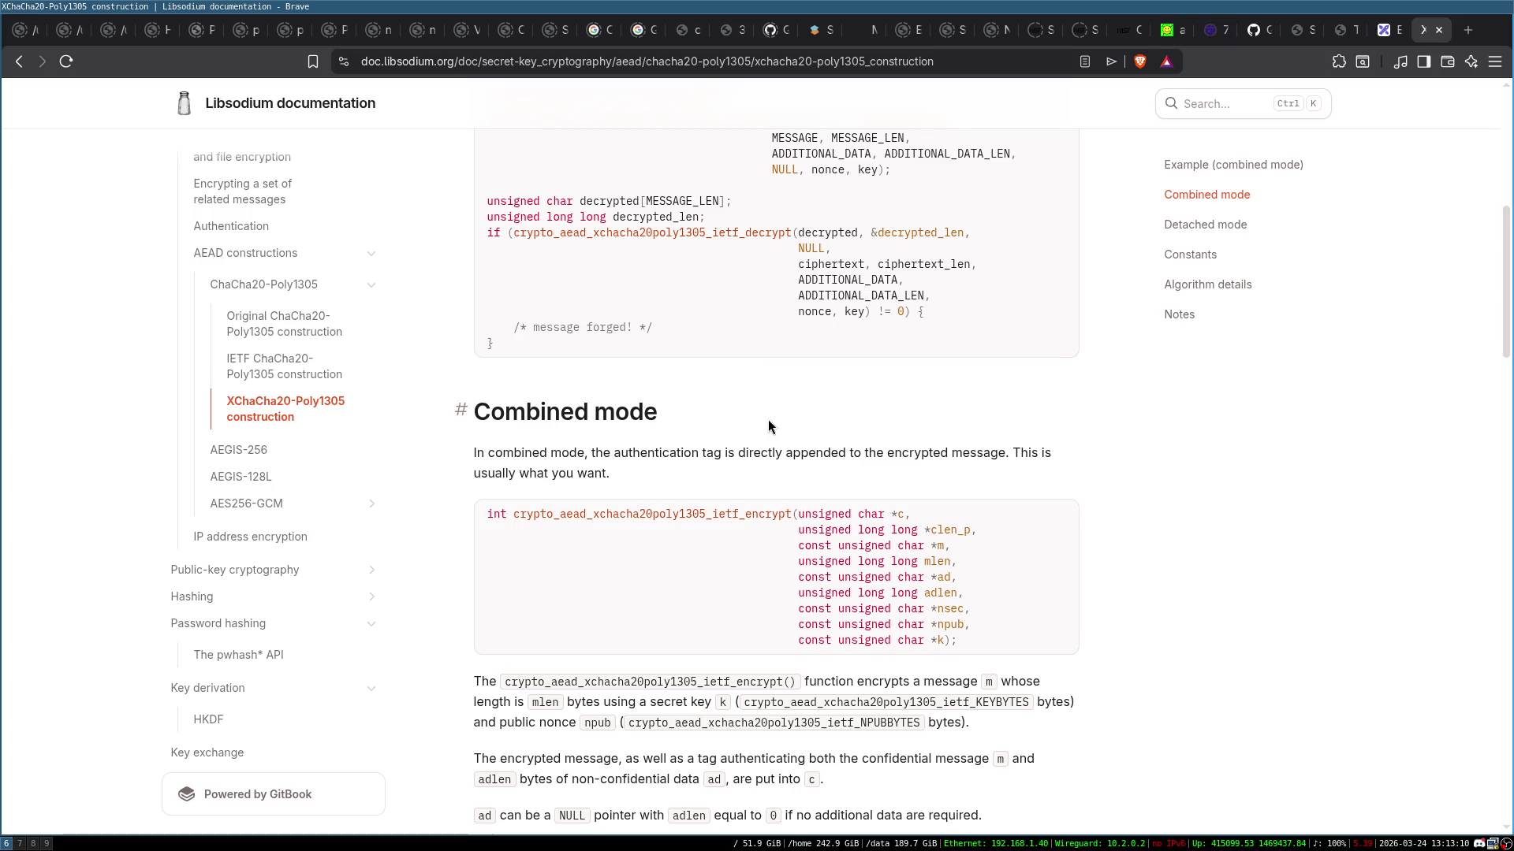
pyautogui.scroll(-3, 767, 419)
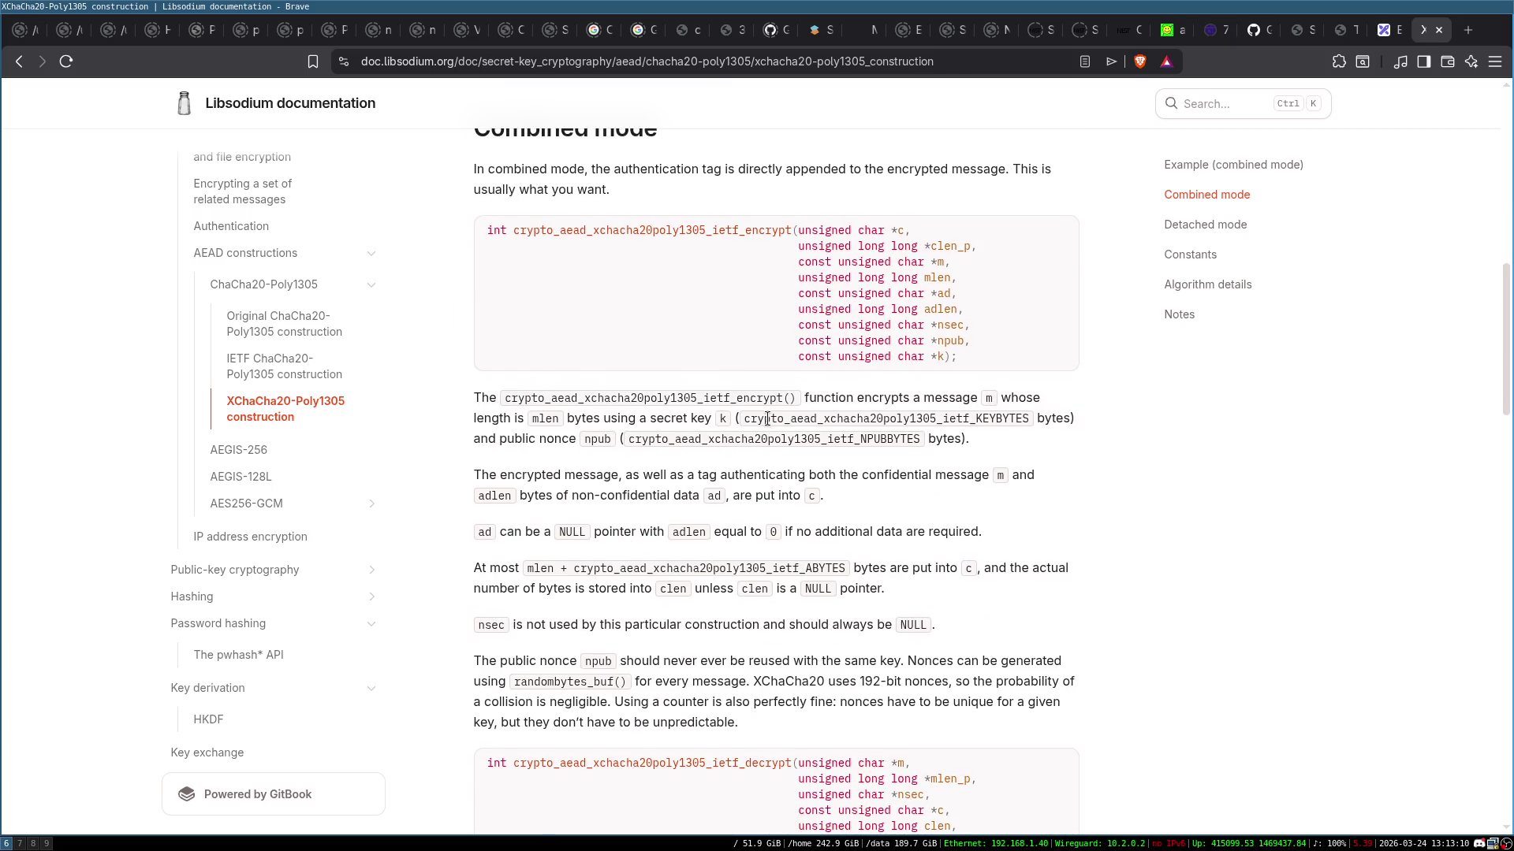
pyautogui.scroll(-1, 768, 419)
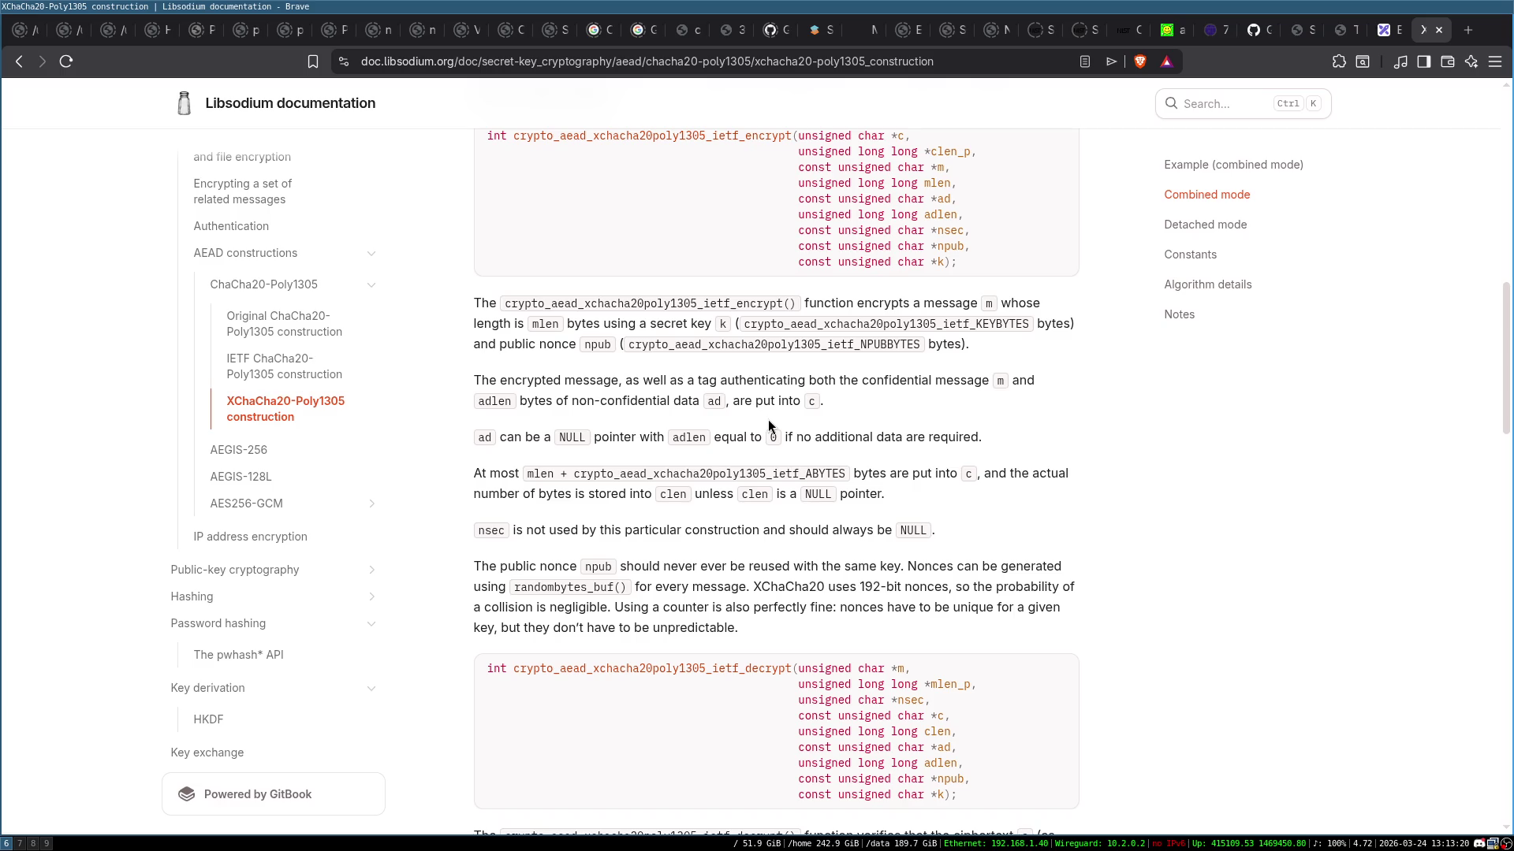
pyautogui.scroll(-2, 689, 390)
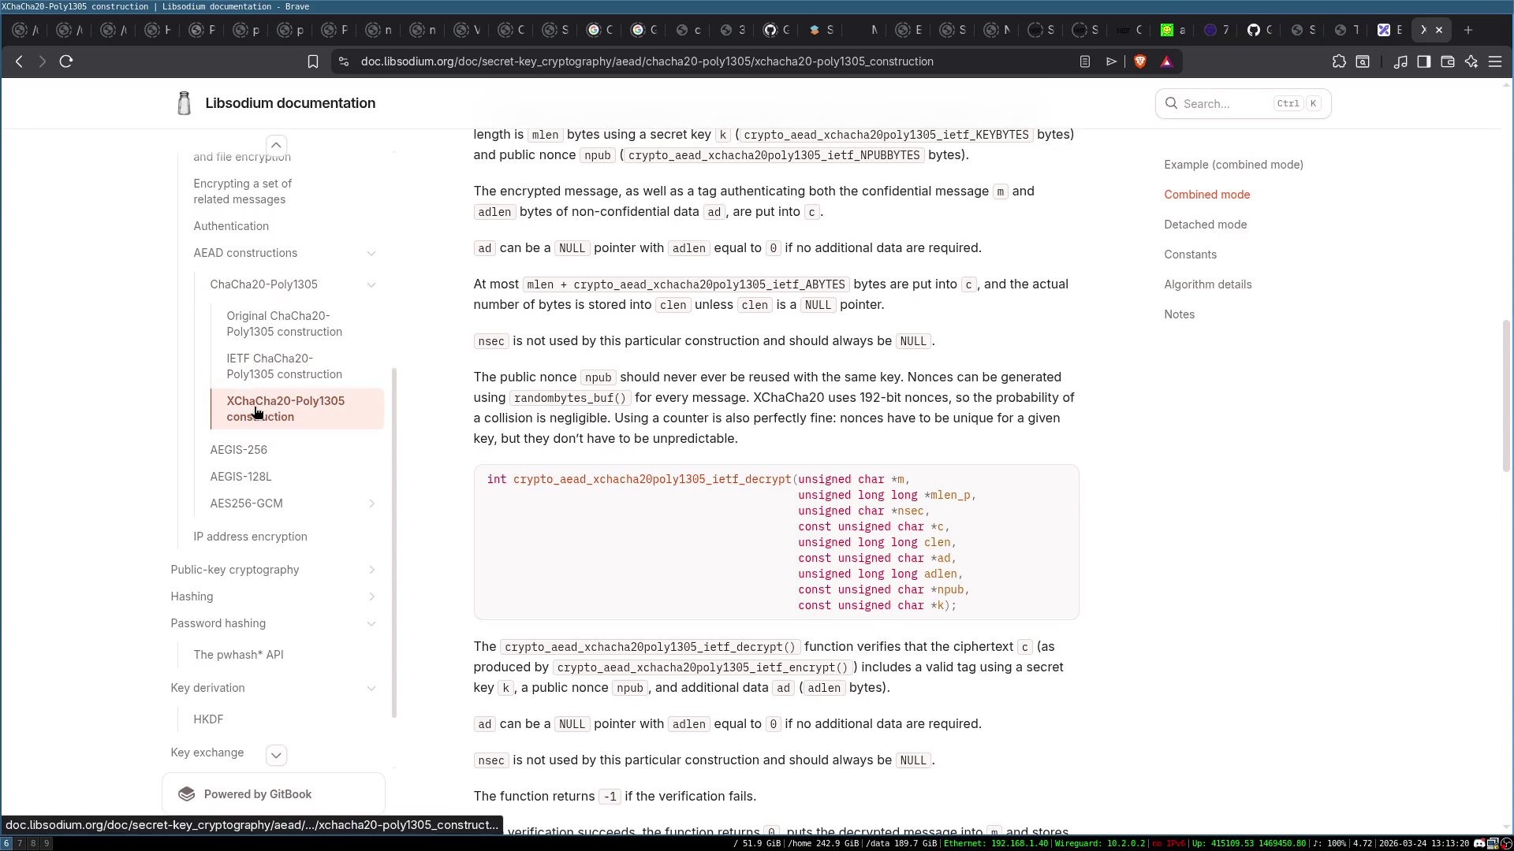
pyautogui.scroll(-2, 793, 394)
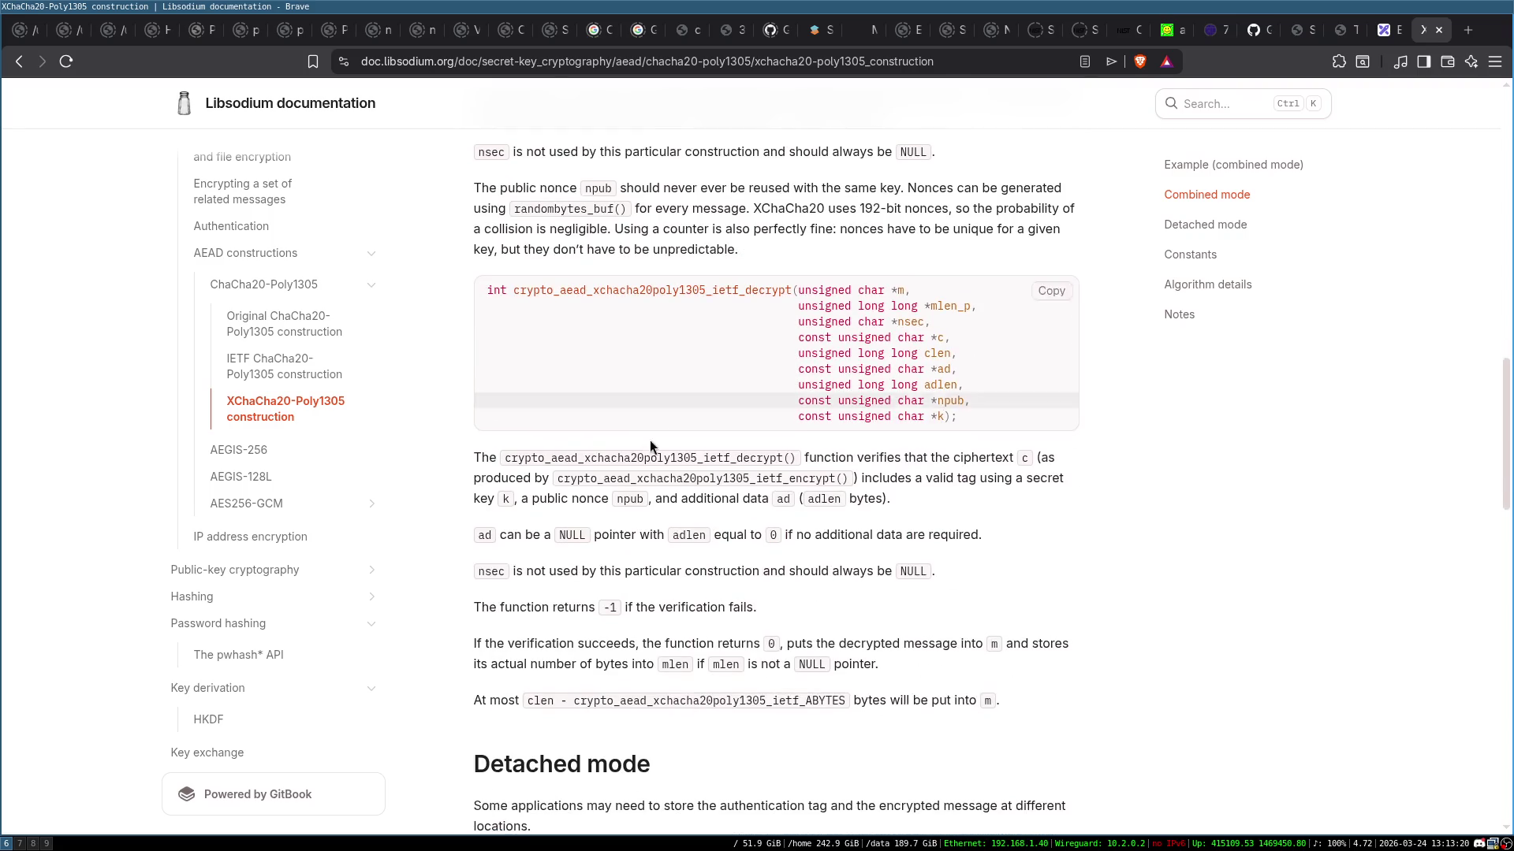
pyautogui.scroll(-2, 726, 486)
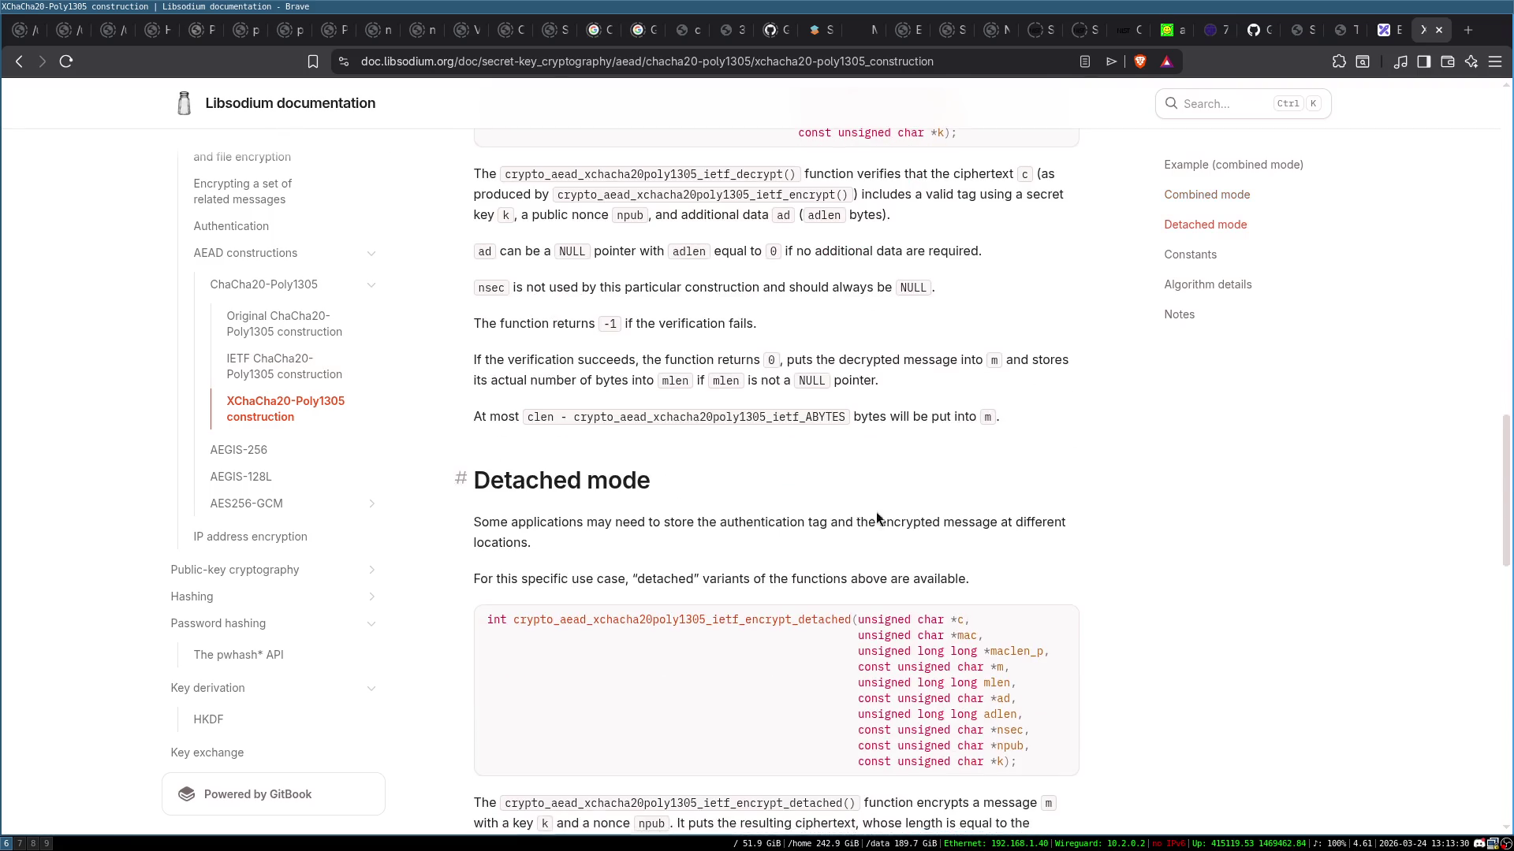
pyautogui.scroll(-3, 707, 446)
pyautogui.scroll(-3, 698, 444)
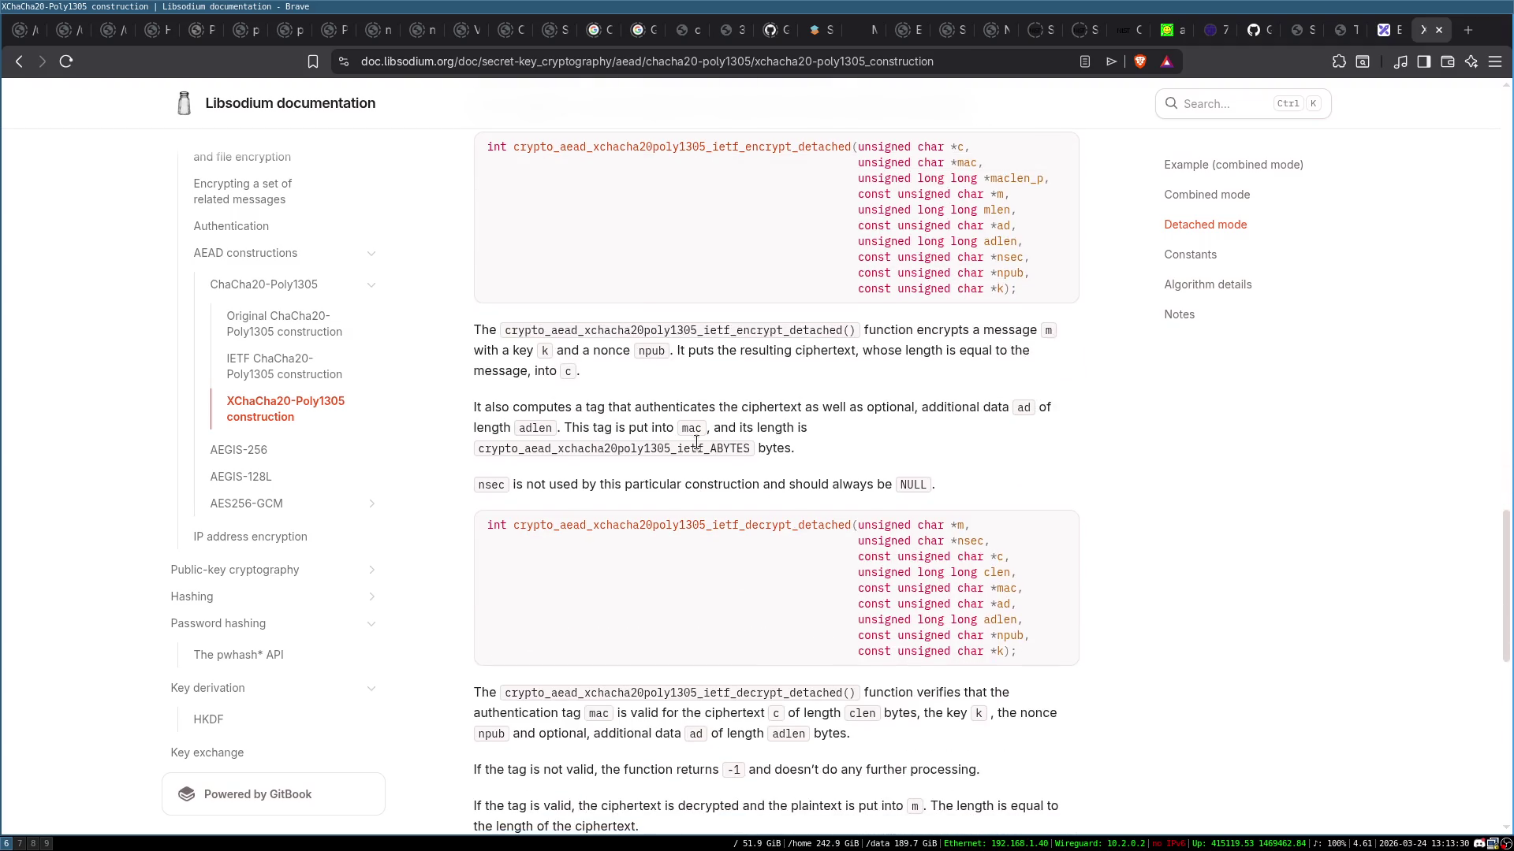
pyautogui.scroll(15, 883, 484)
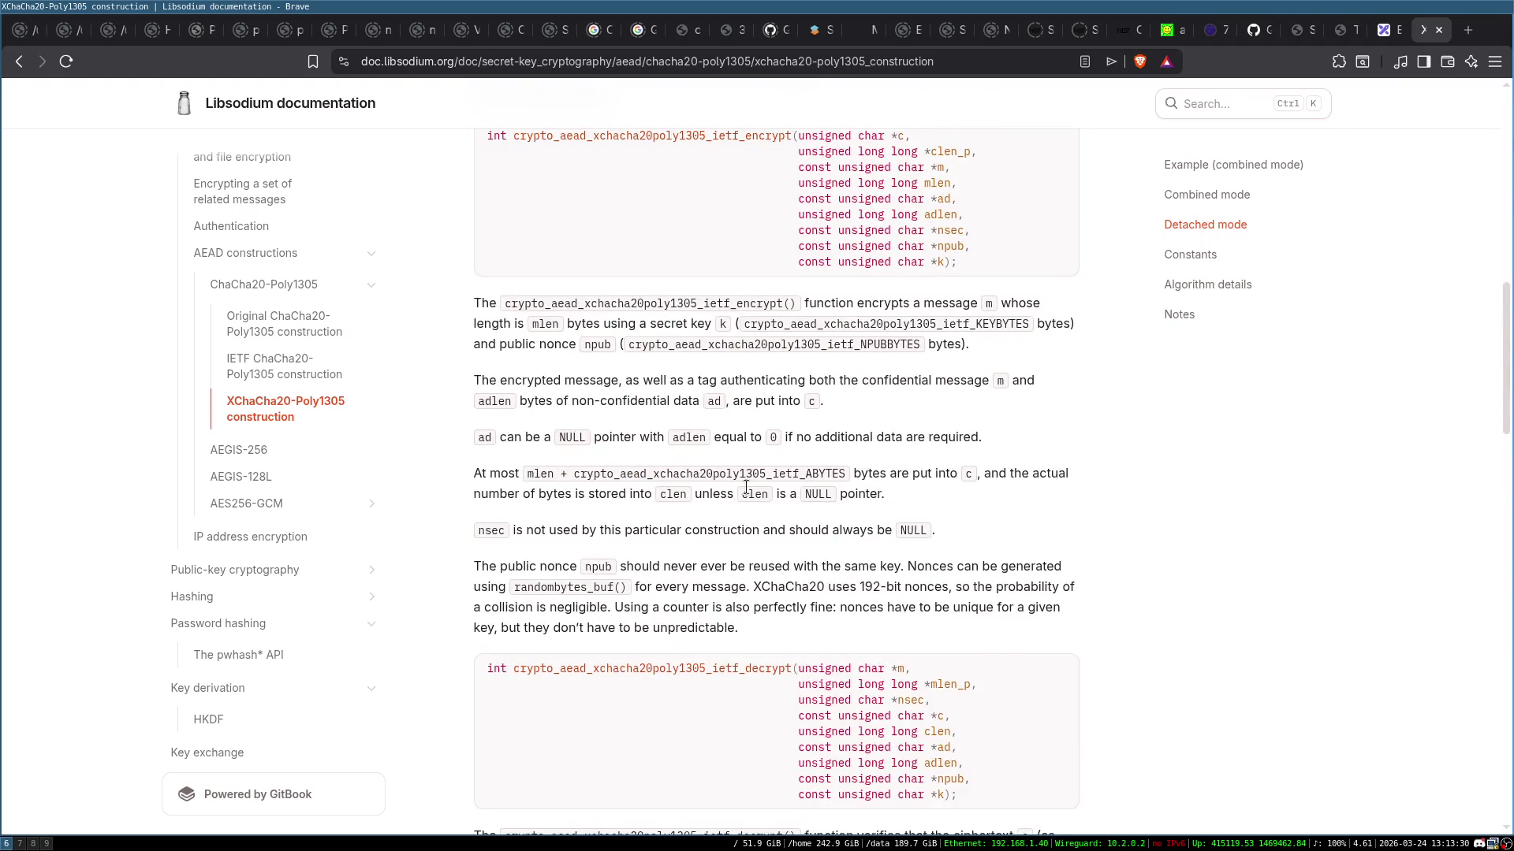
pyautogui.scroll(5, 775, 509)
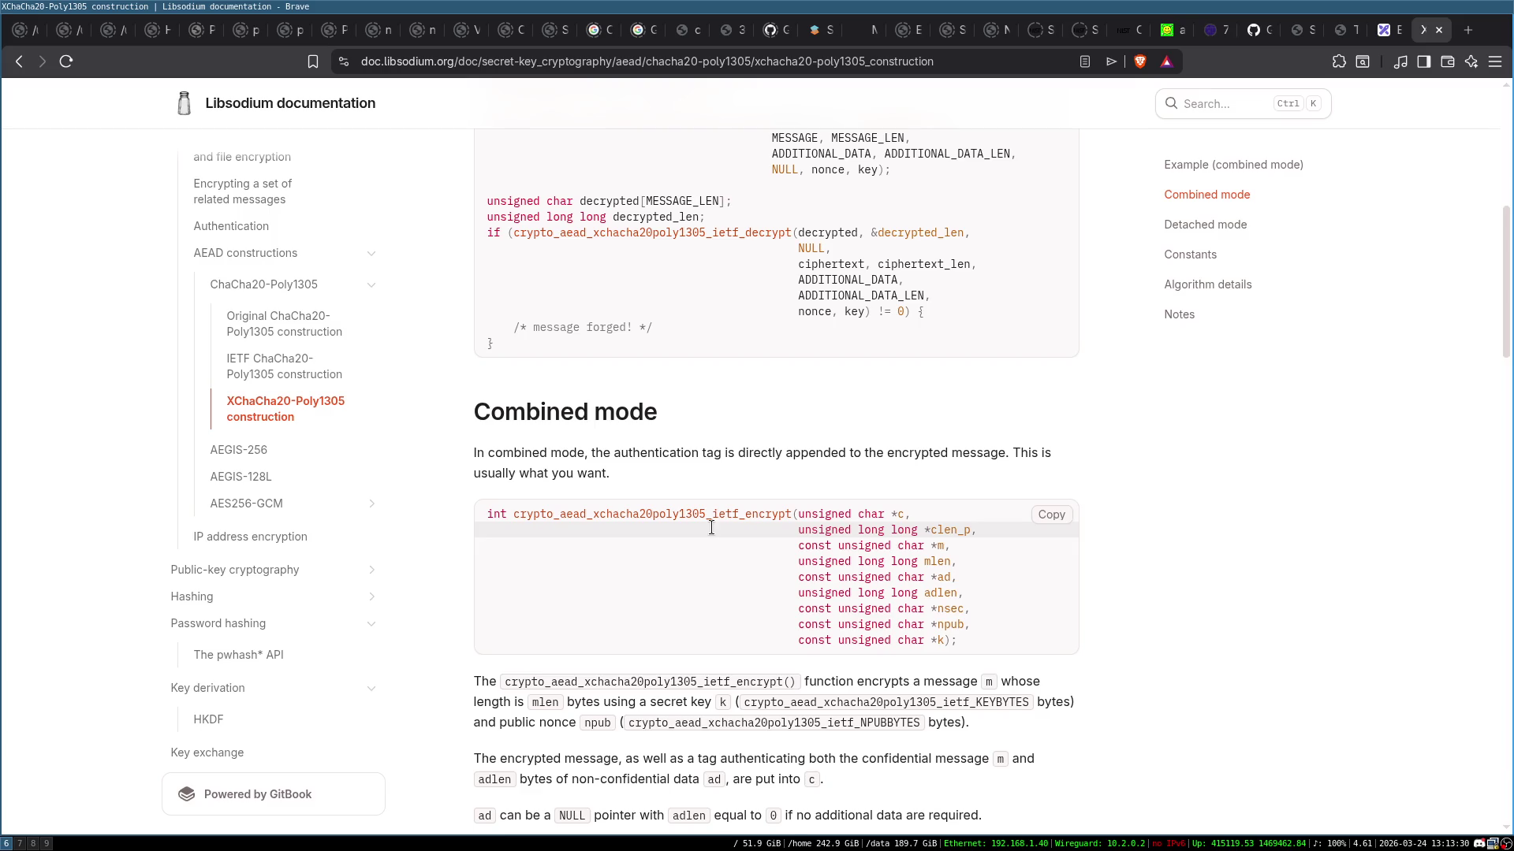
pyautogui.scroll(-1, 841, 481)
pyautogui.scroll(-7, 846, 476)
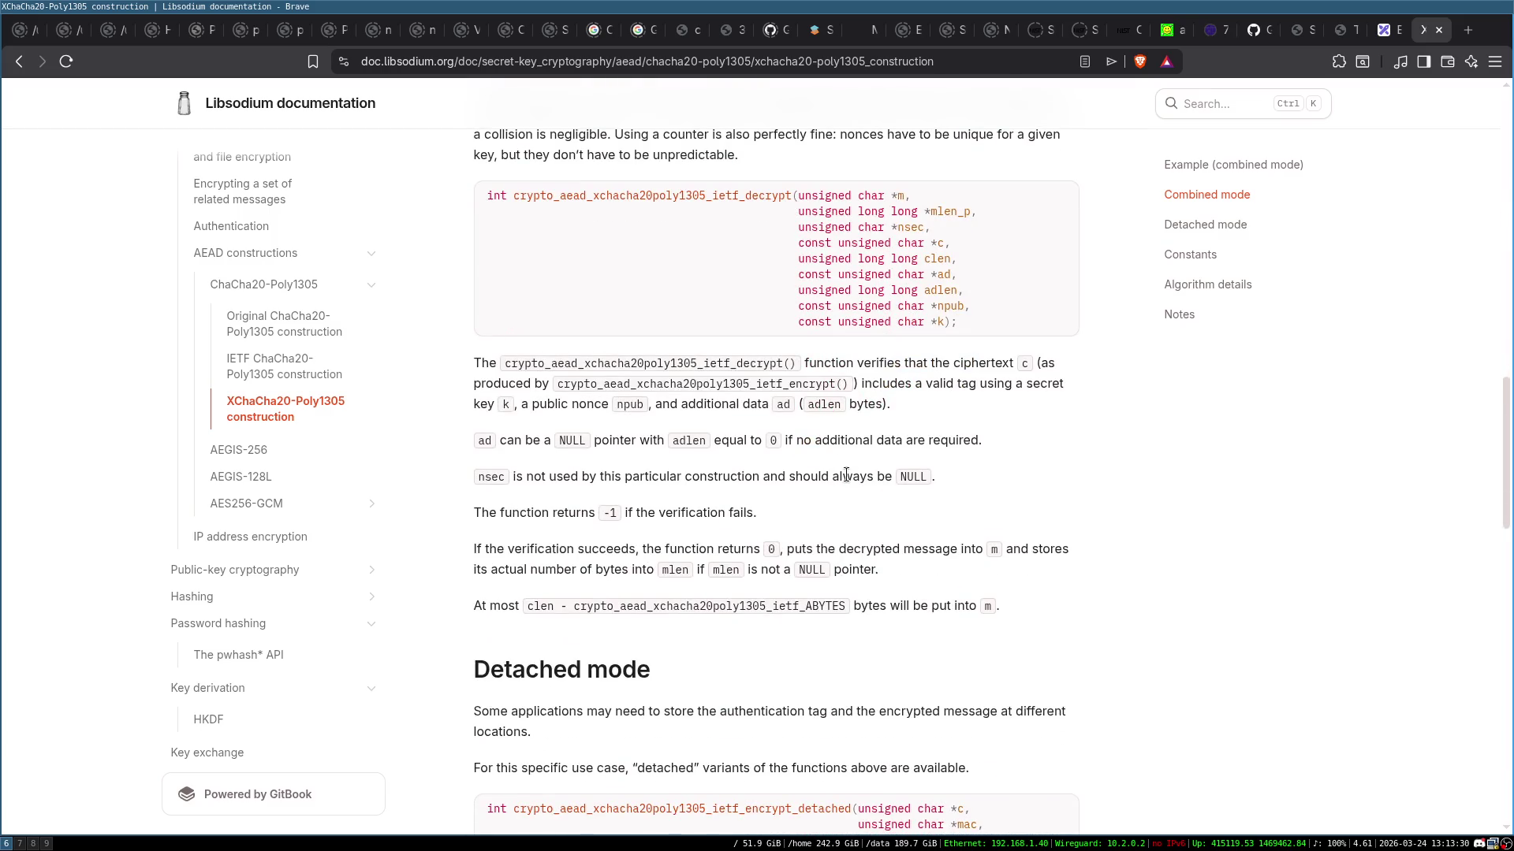
pyautogui.scroll(-4, 846, 475)
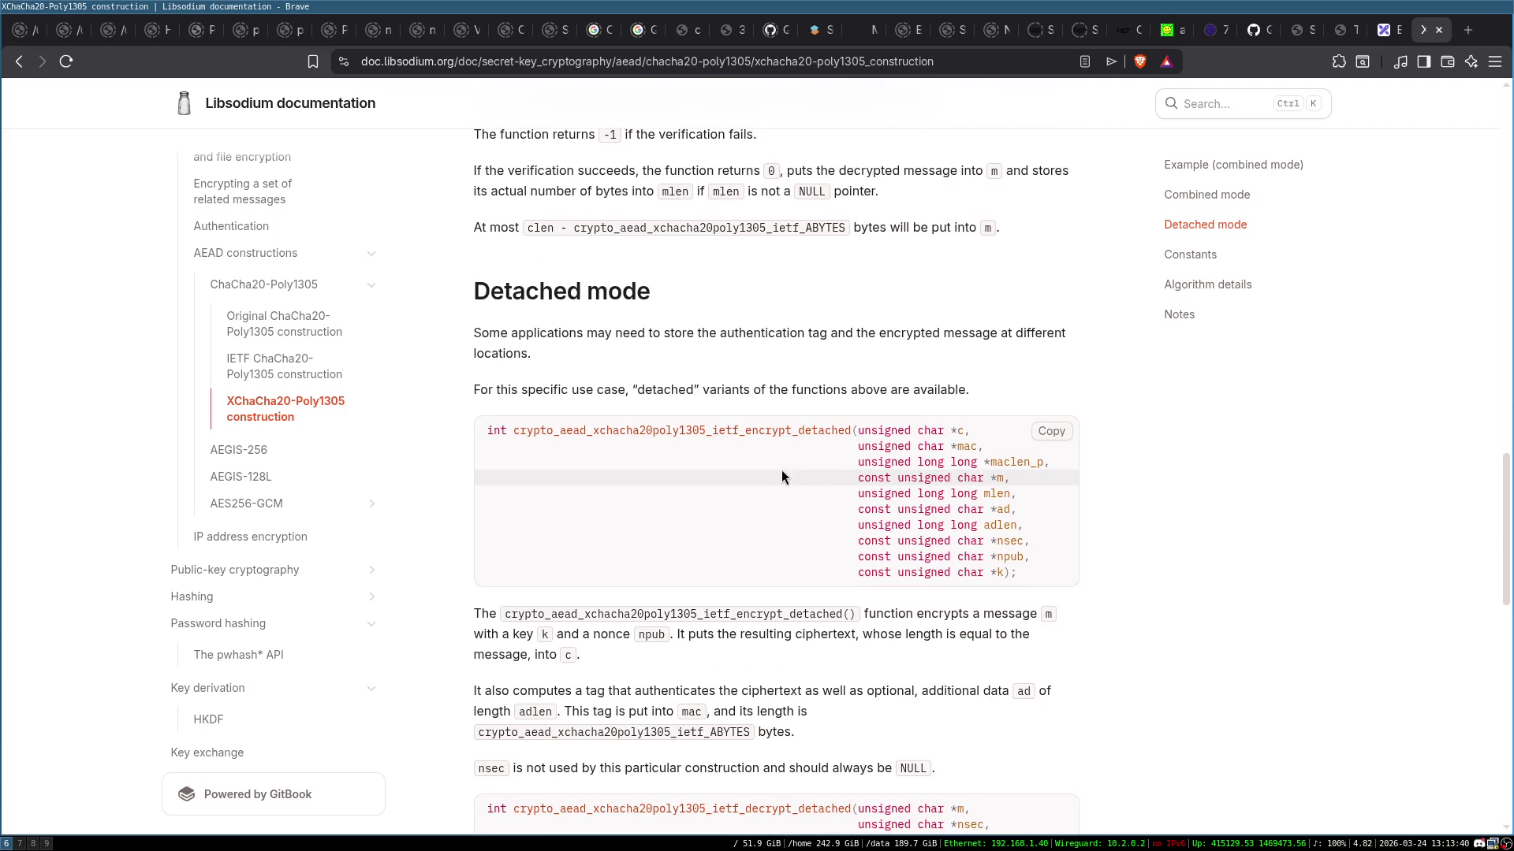
pyautogui.scroll(10, 782, 470)
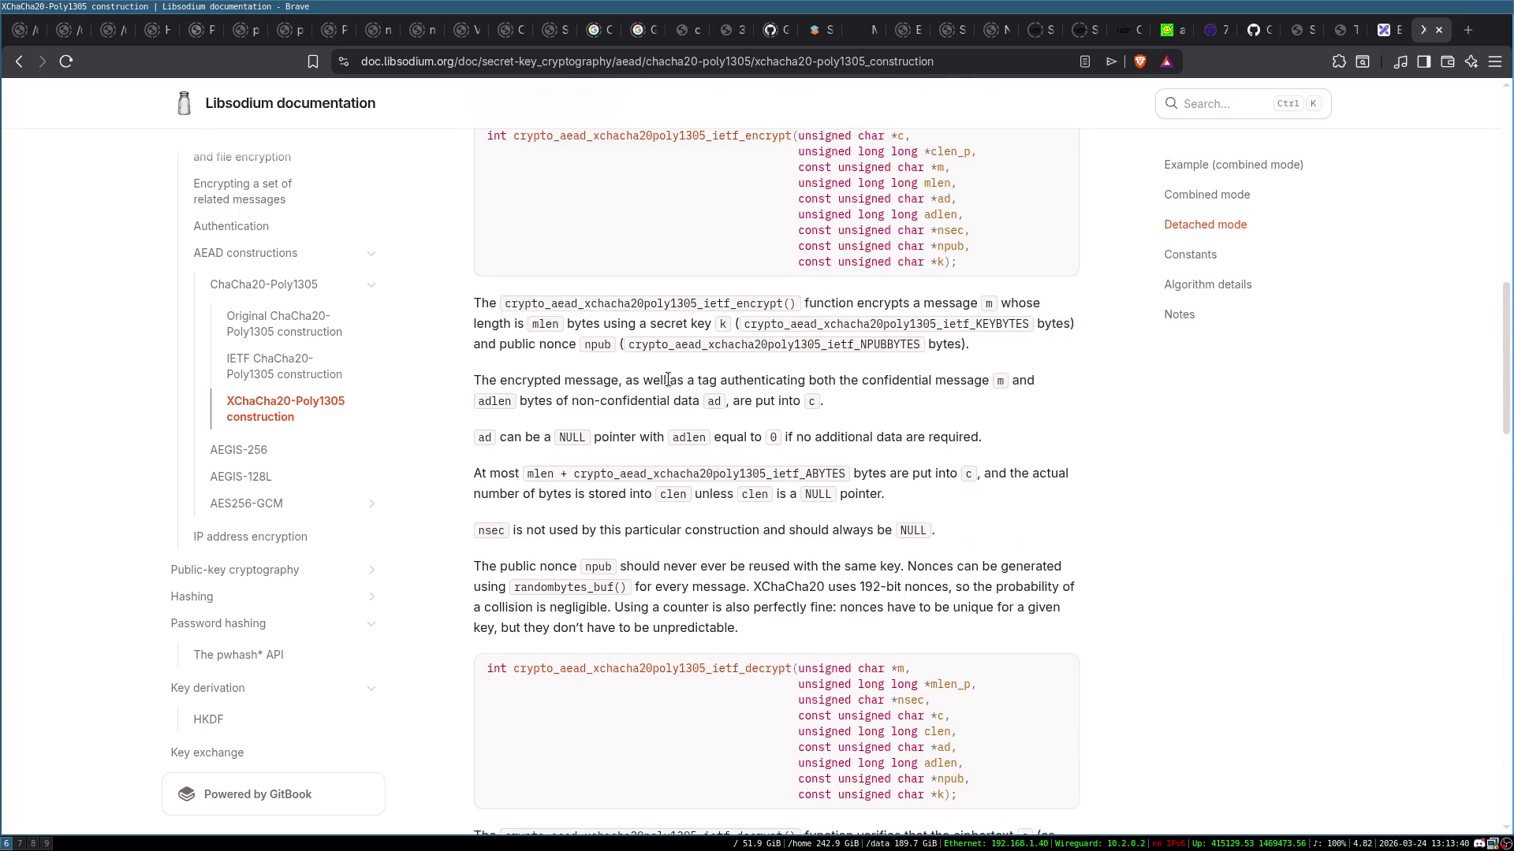
pyautogui.scroll(2, 670, 347)
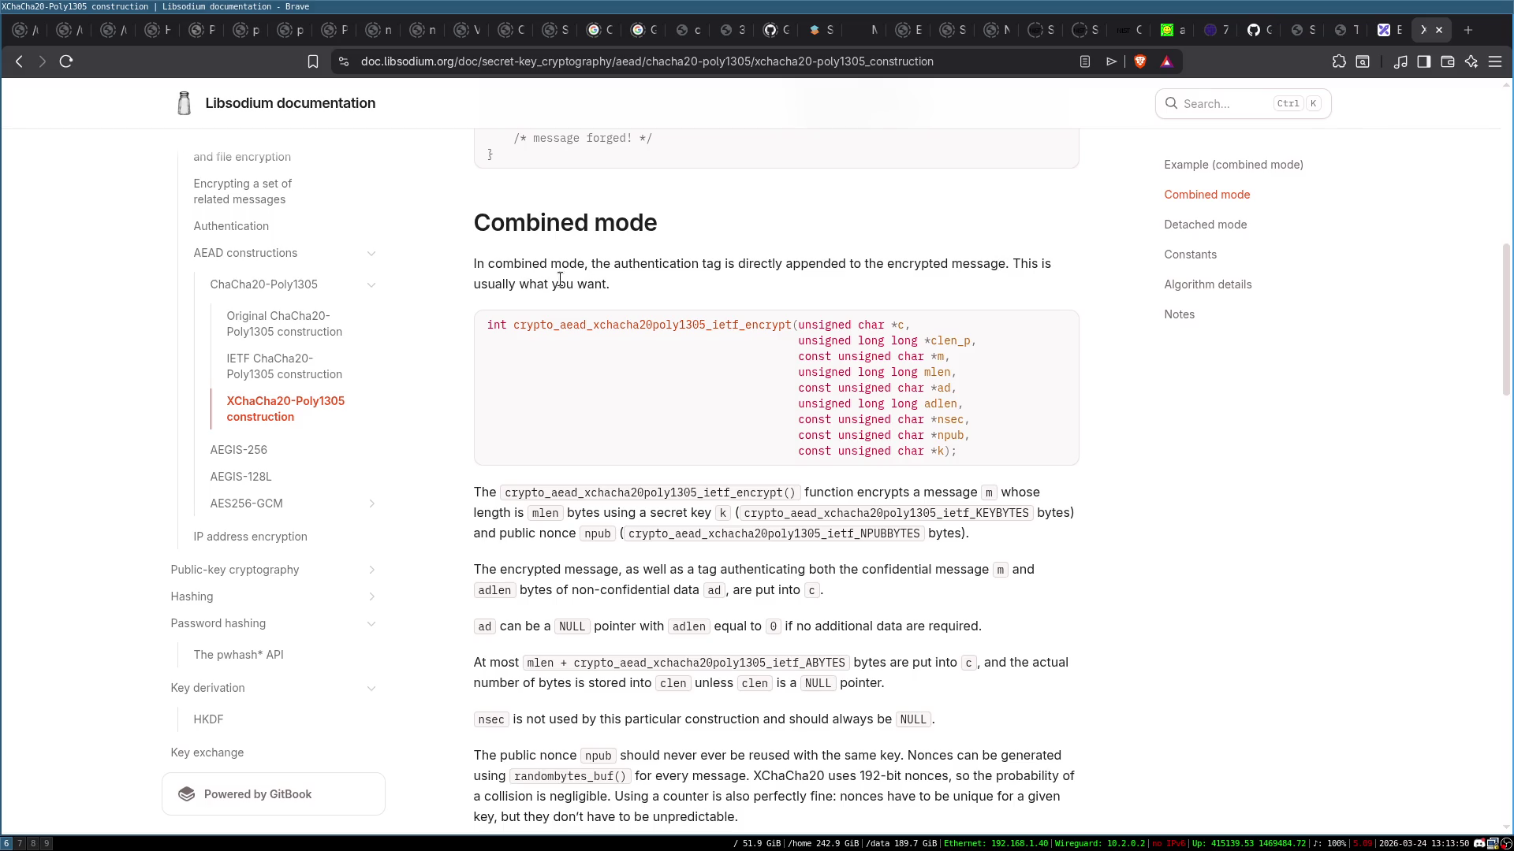
pyautogui.scroll(-10, 806, 286)
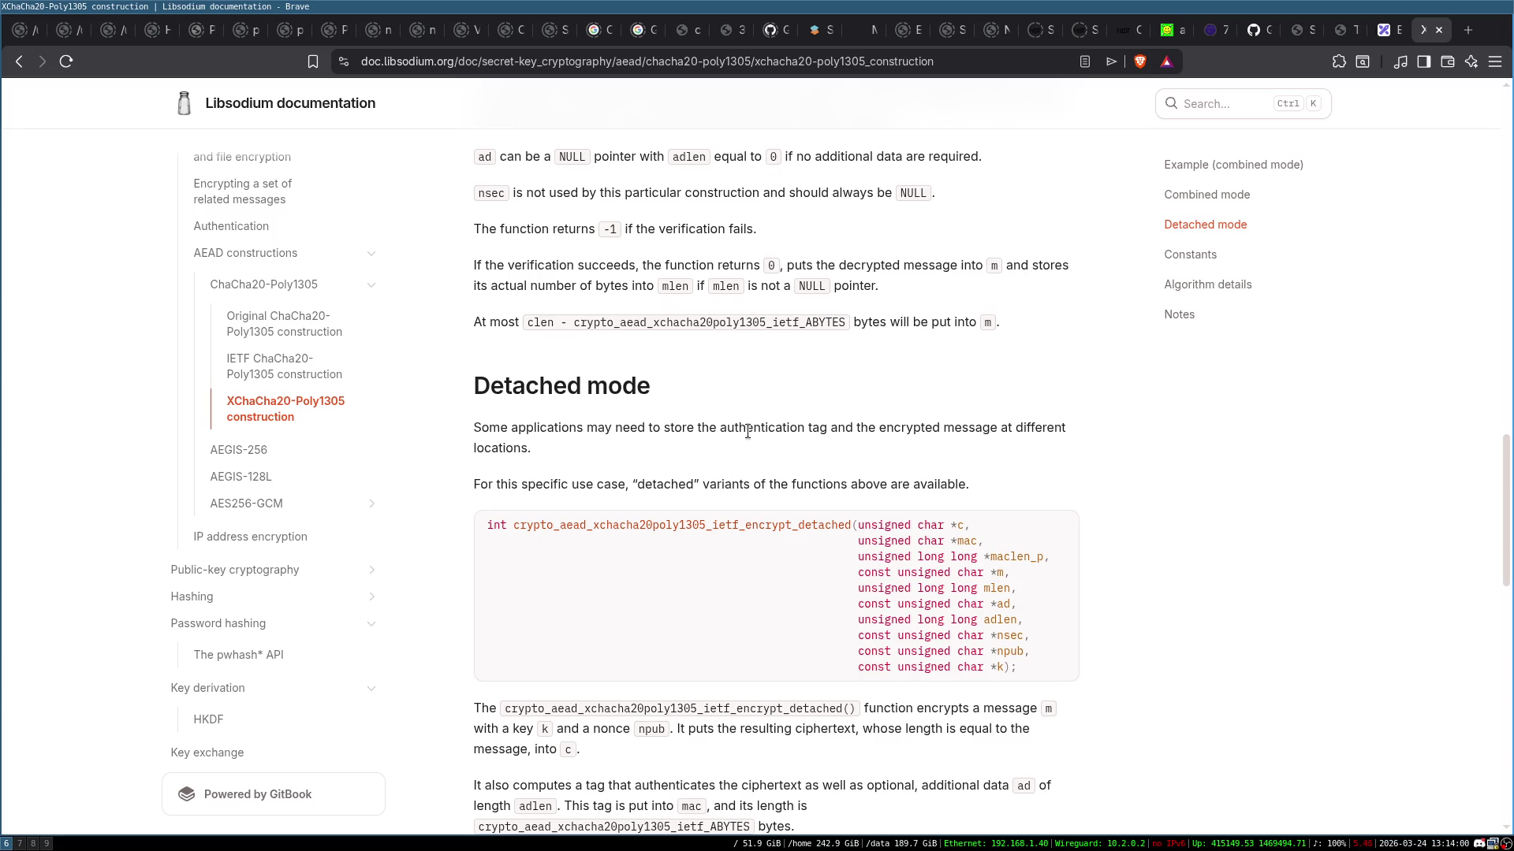
# Scroll past Constants and Notes, then back up to the encrypt_detached and decrypt_detached signatures
pyautogui.scroll(10, 748, 432)
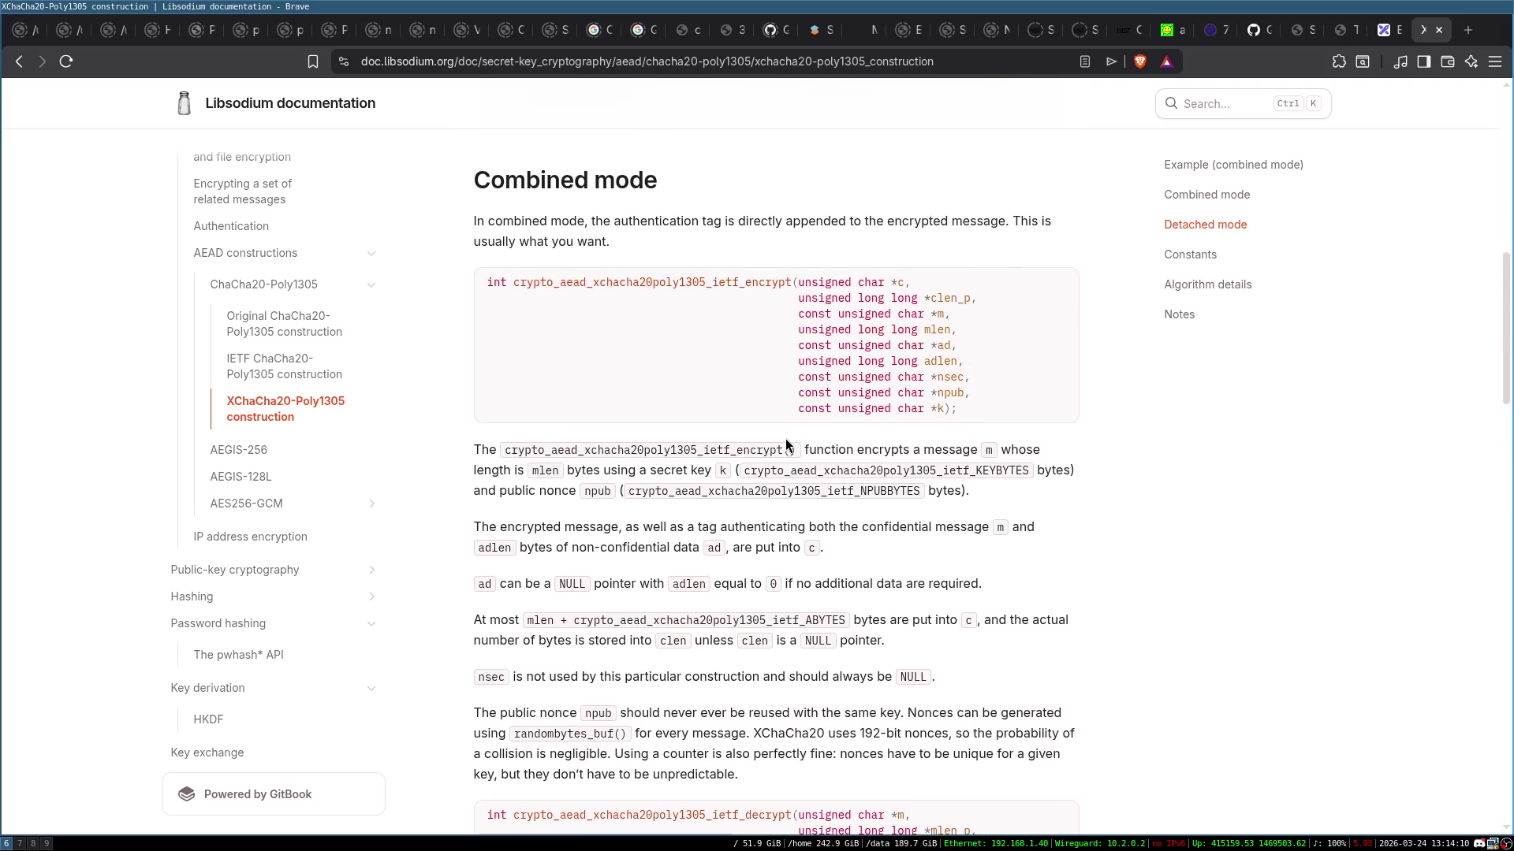
pyautogui.scroll(1, 785, 439)
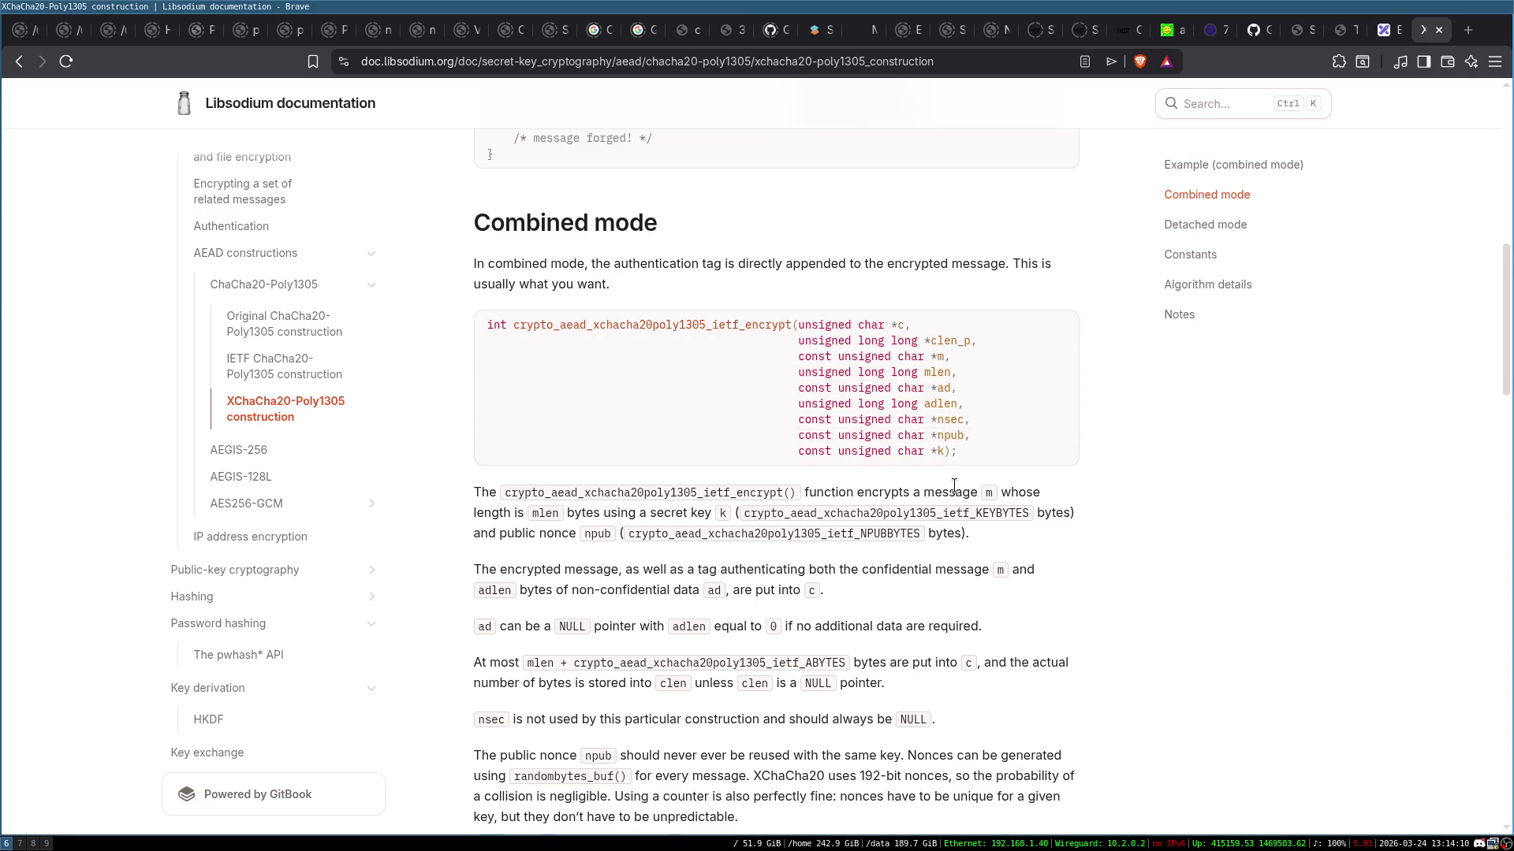
pyautogui.scroll(-1, 954, 485)
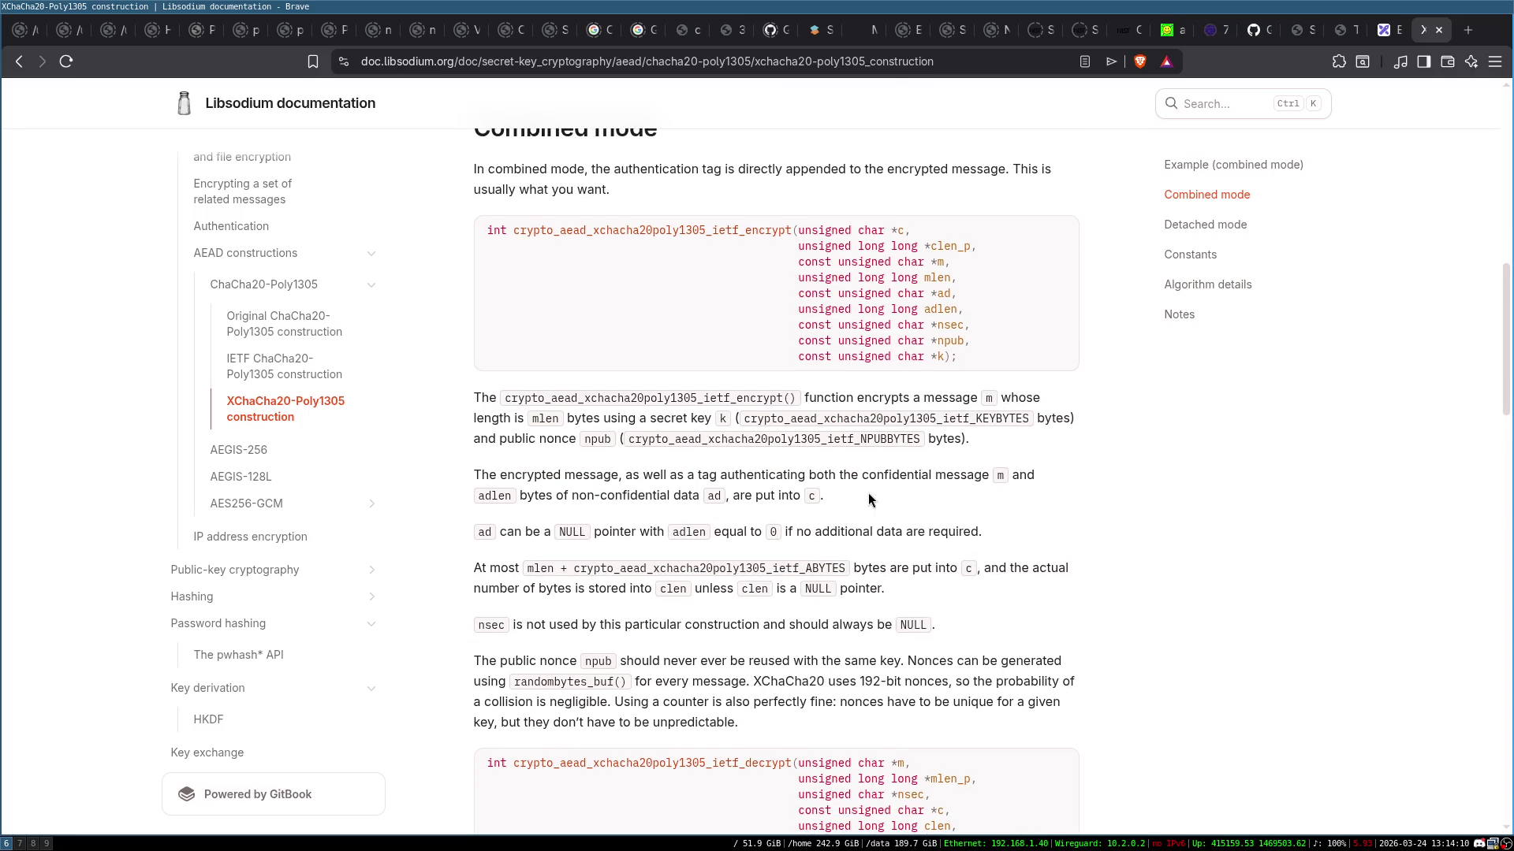
pyautogui.scroll(-1, 868, 493)
pyautogui.scroll(2, 609, 370)
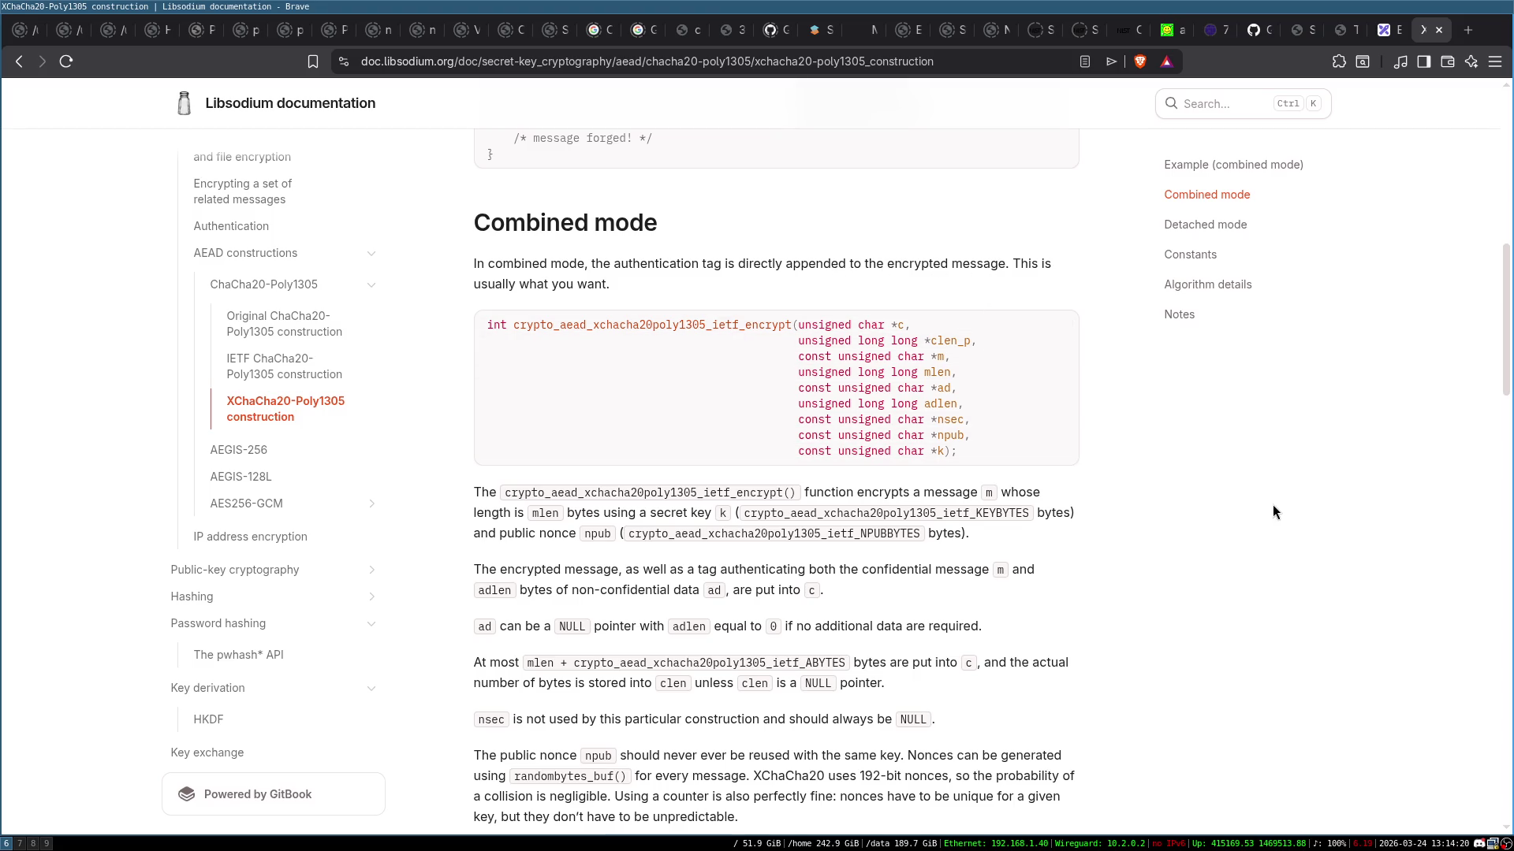
pyautogui.scroll(2, 1166, 518)
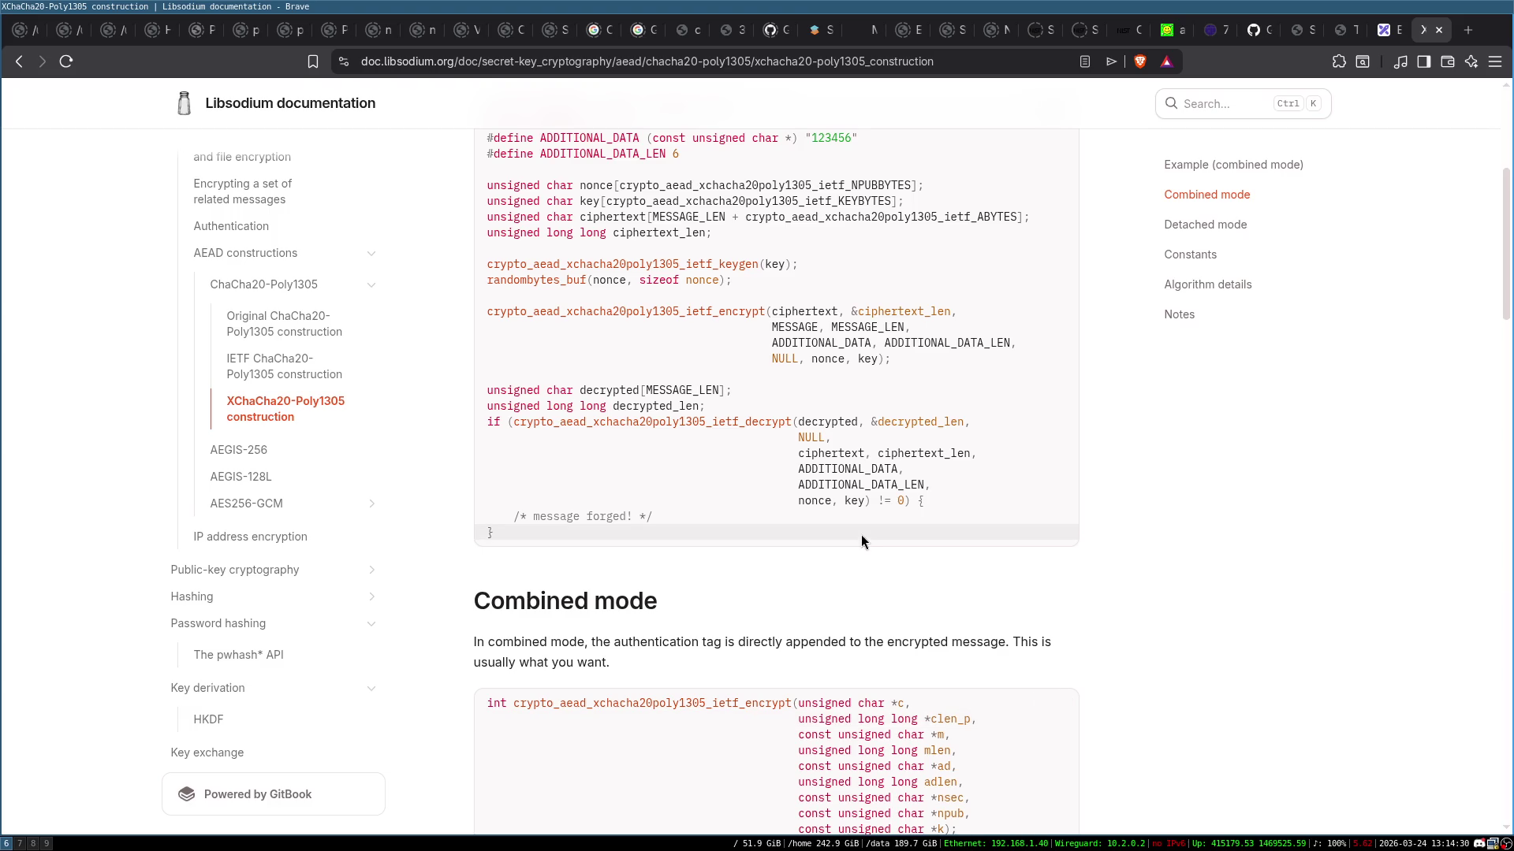
pyautogui.scroll(-7, 1145, 590)
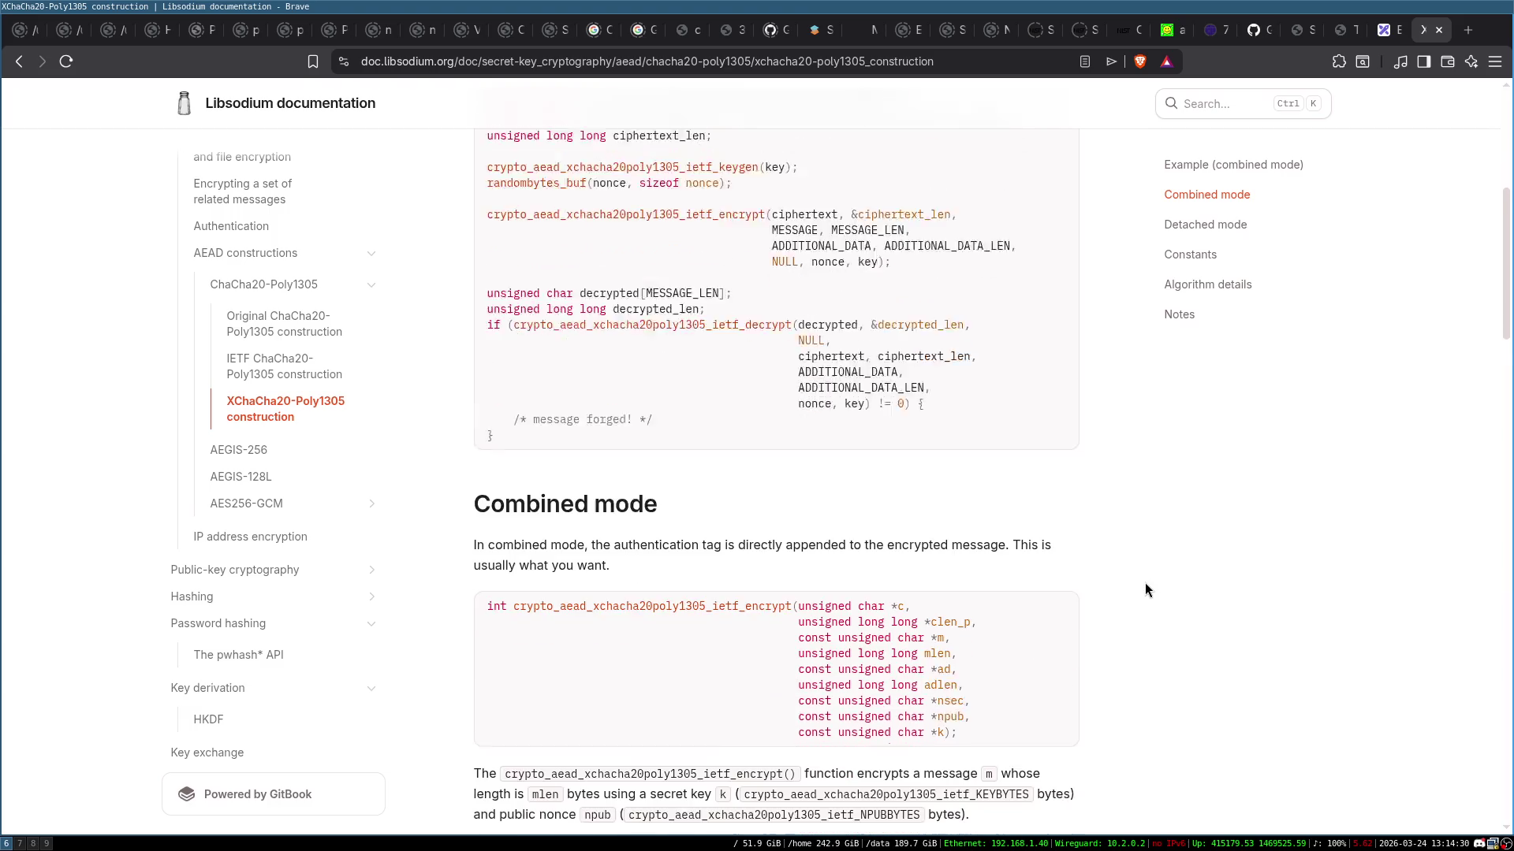
pyautogui.scroll(-4, 701, 399)
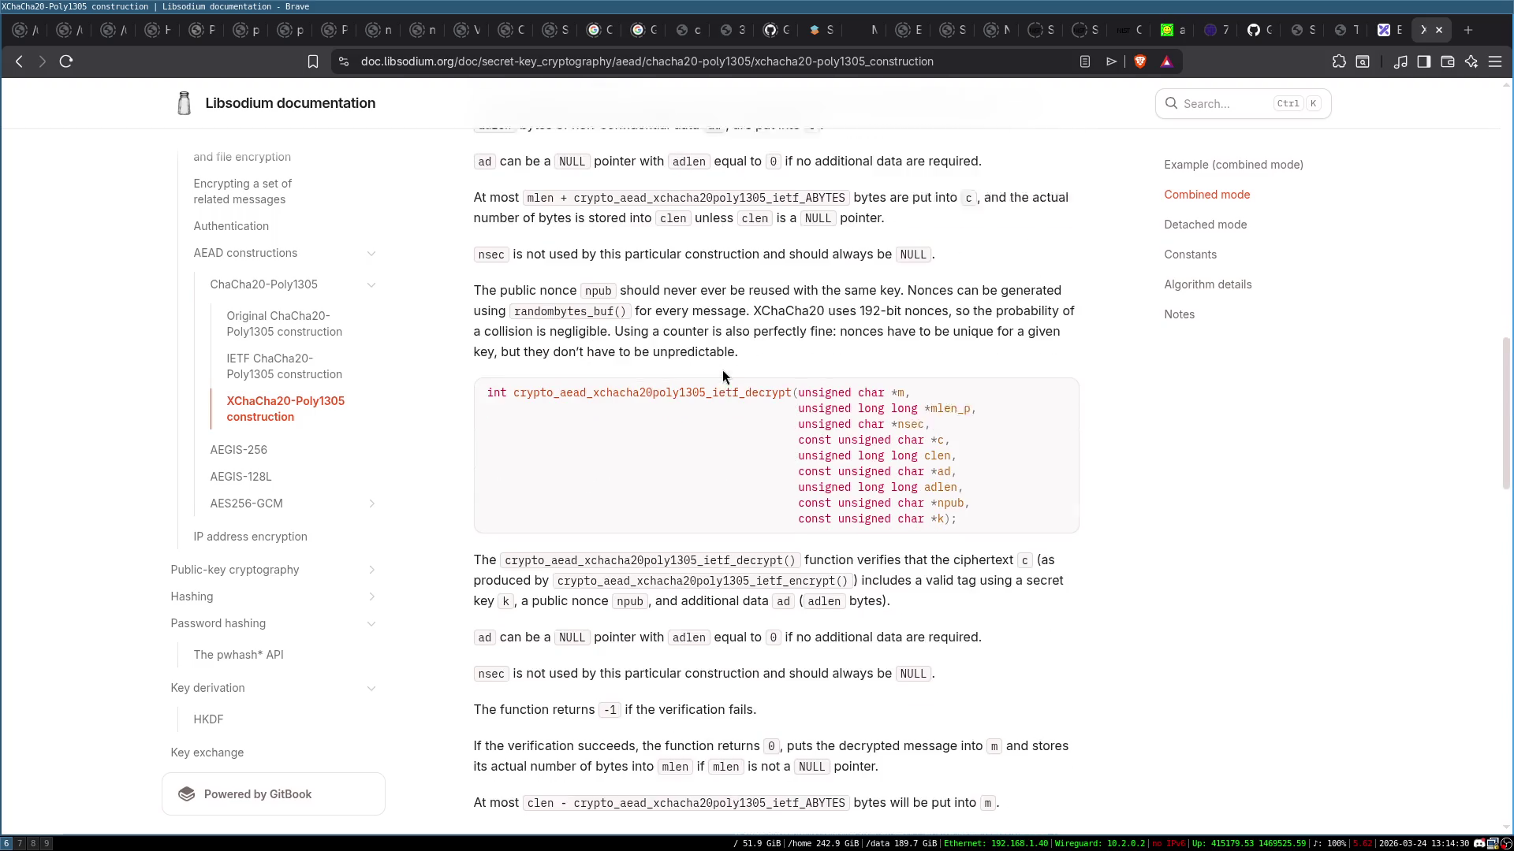
pyautogui.scroll(-6, 707, 527)
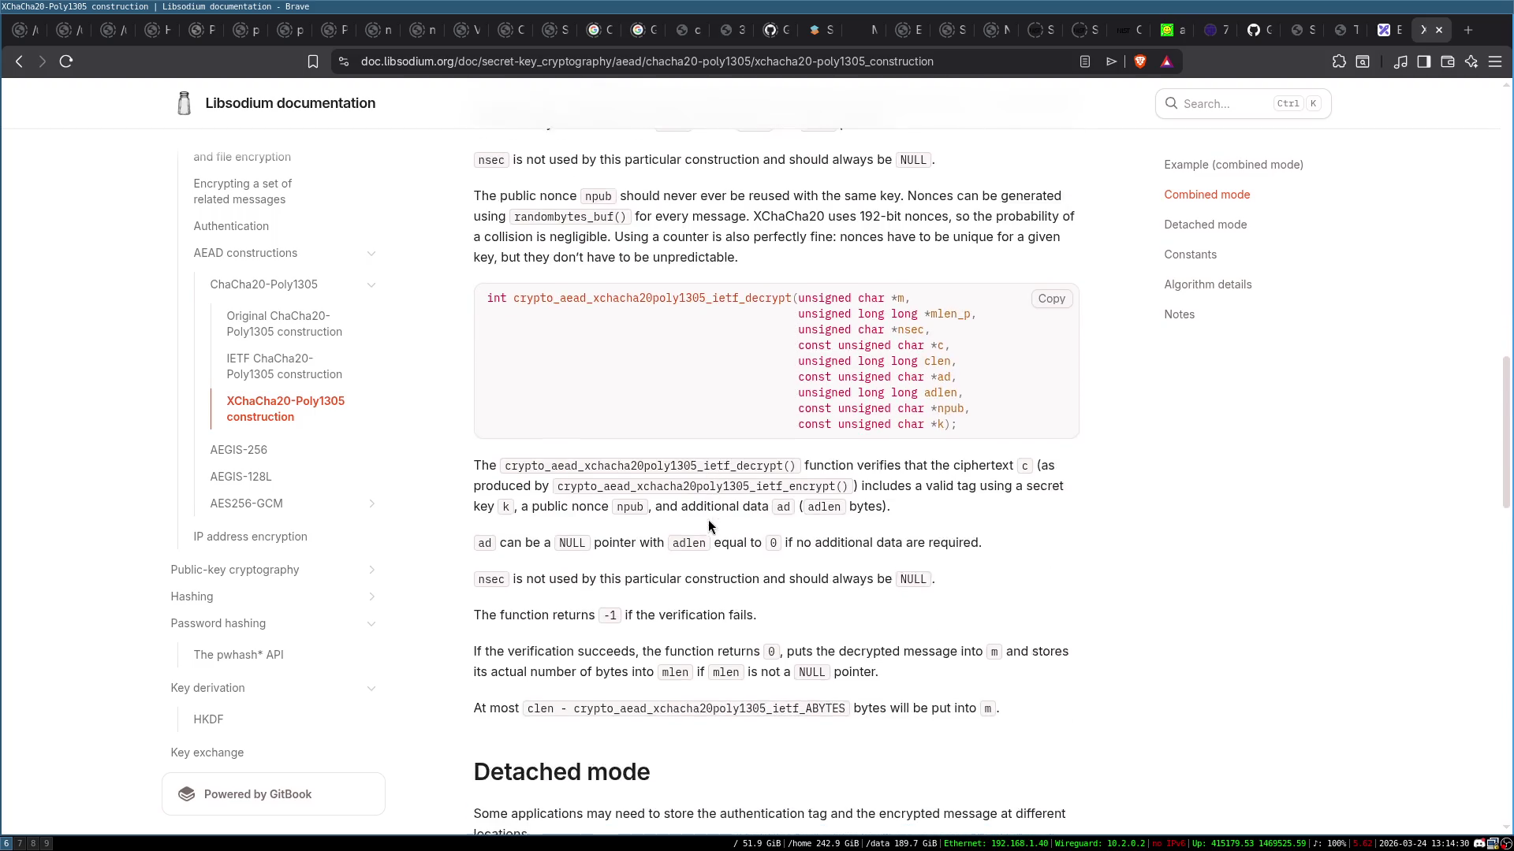
pyautogui.scroll(-2, 465, 521)
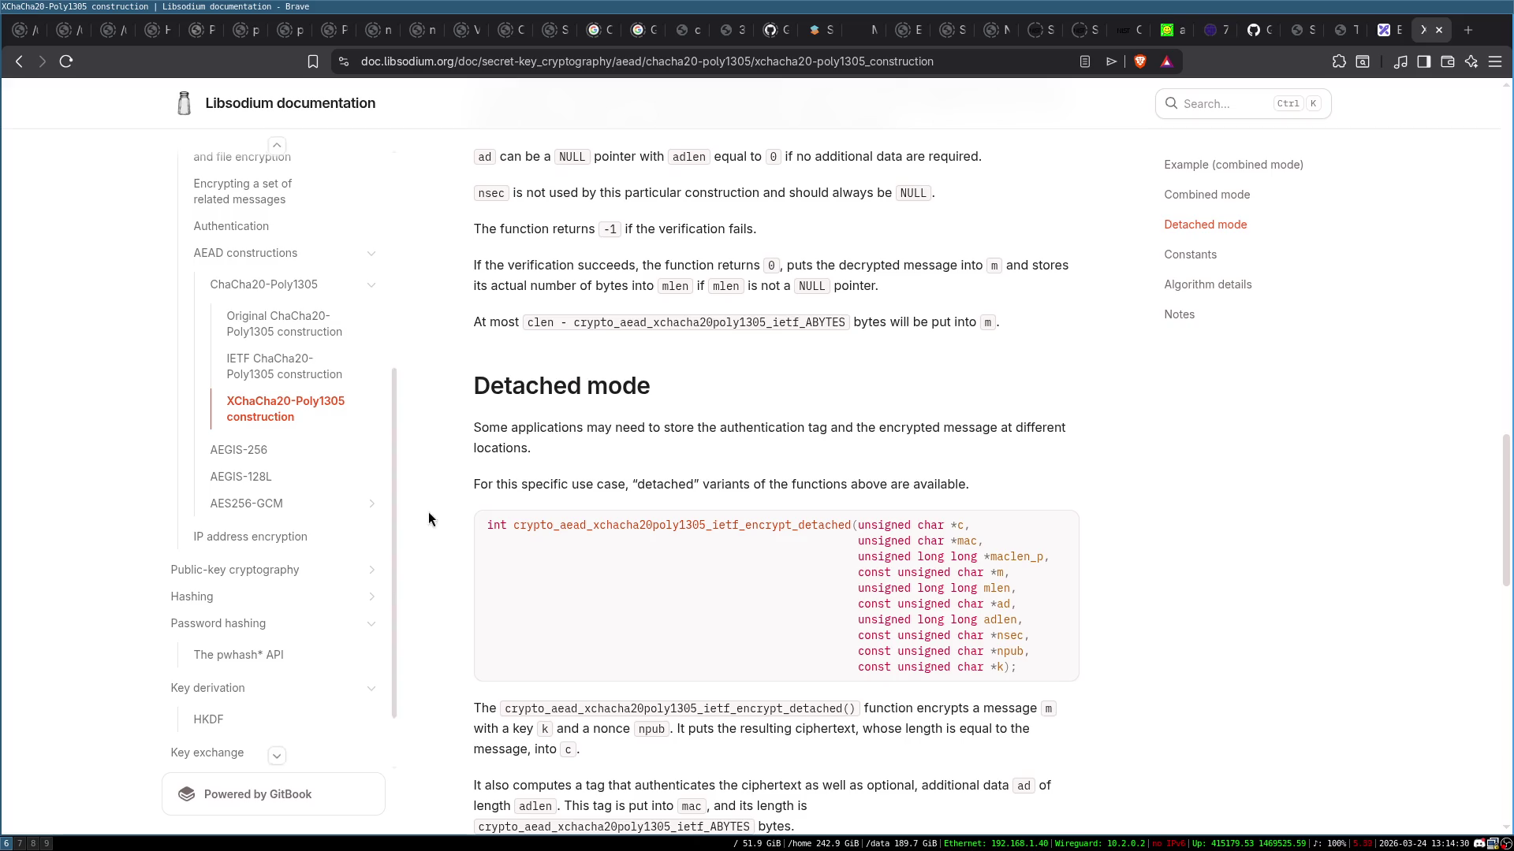
pyautogui.scroll(-10, 650, 595)
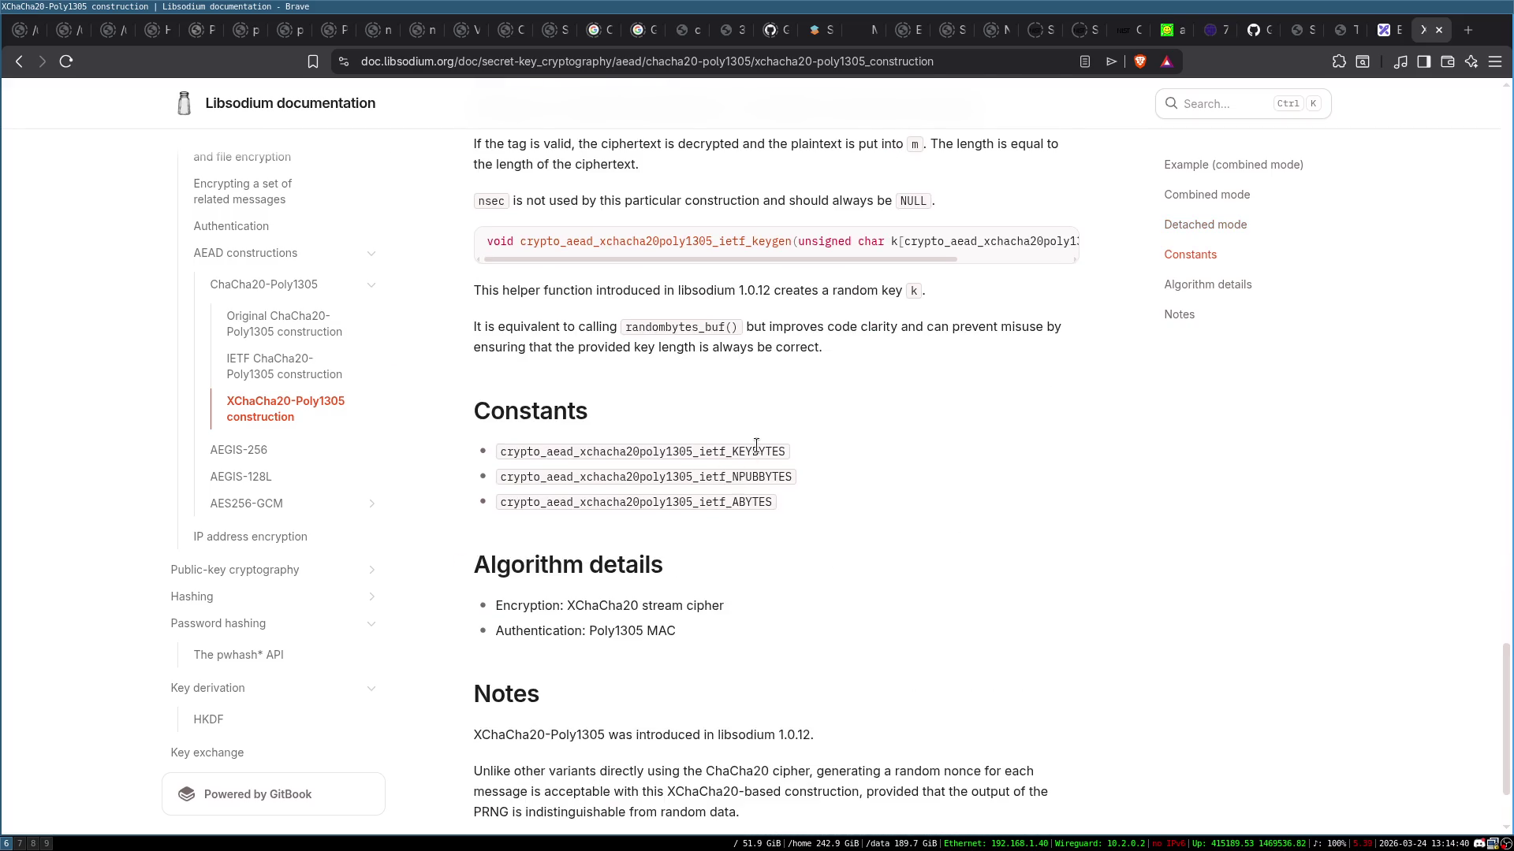
pyautogui.scroll(-2, 864, 622)
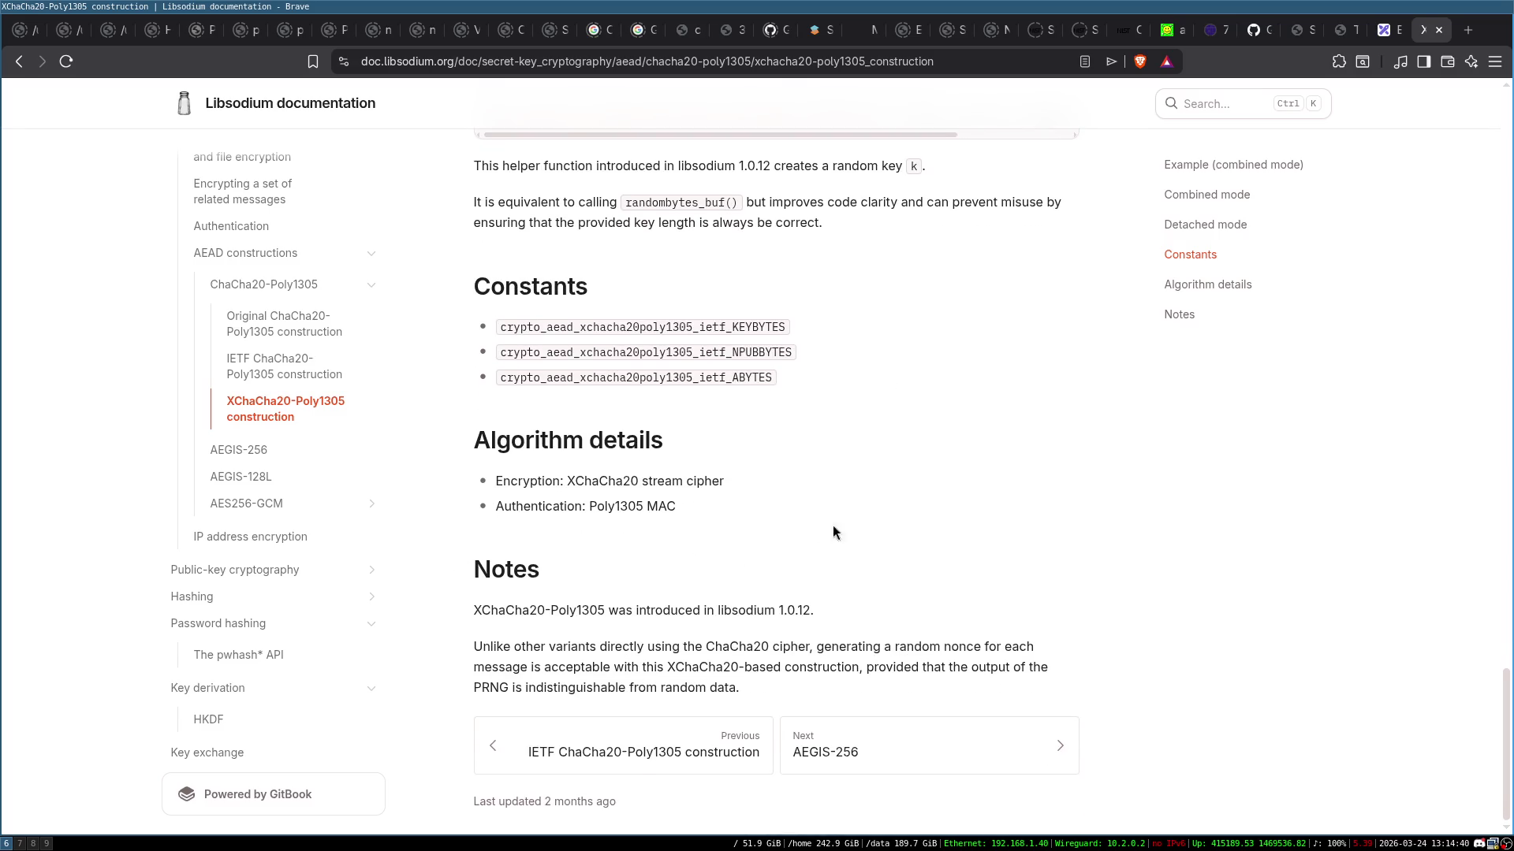
pyautogui.scroll(3, 960, 538)
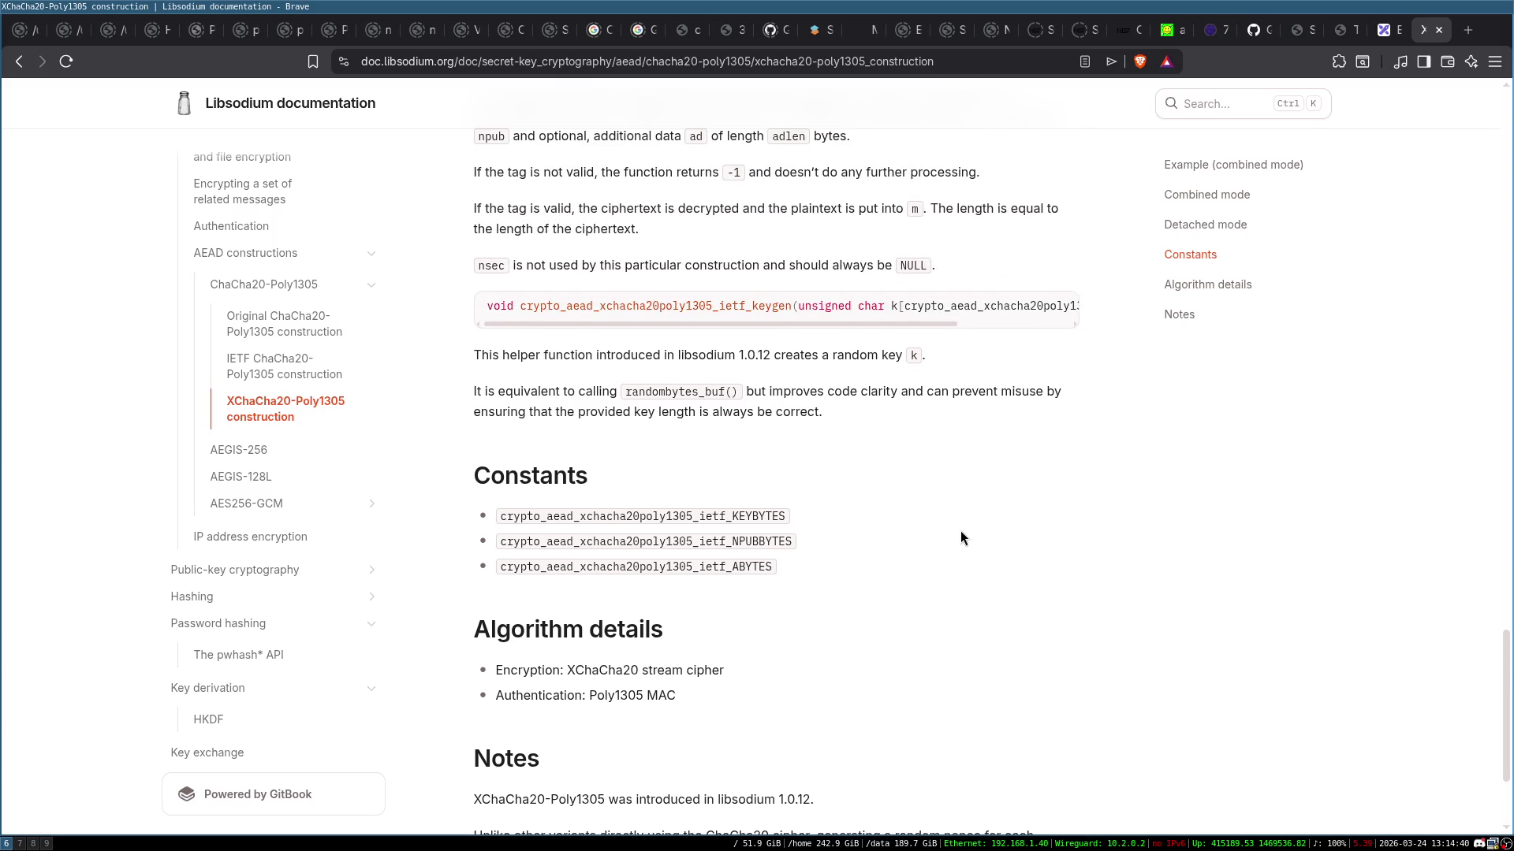
pyautogui.scroll(5, 867, 543)
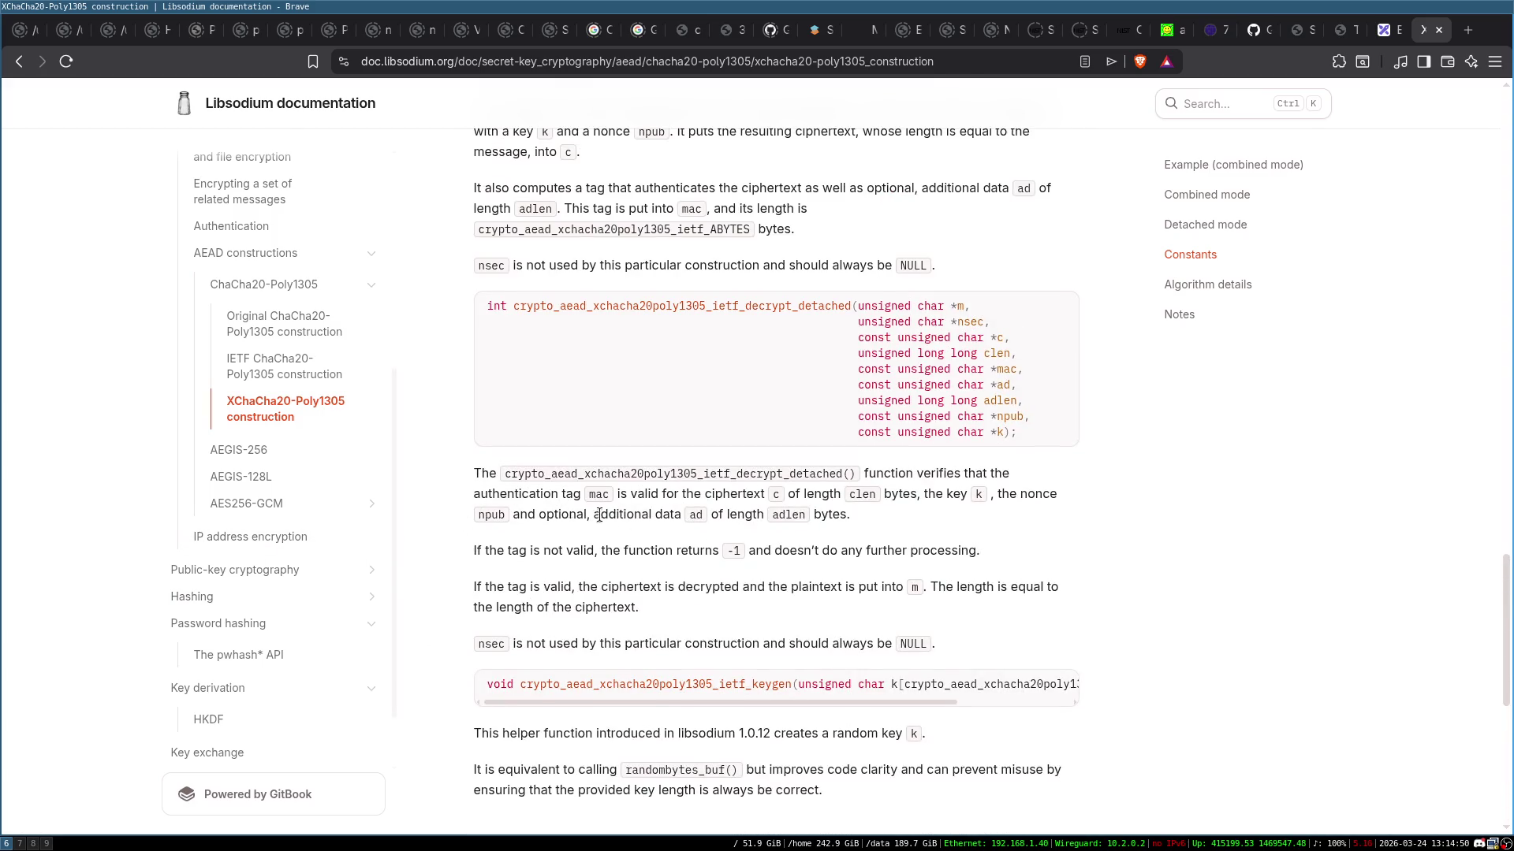
pyautogui.scroll(5, 627, 526)
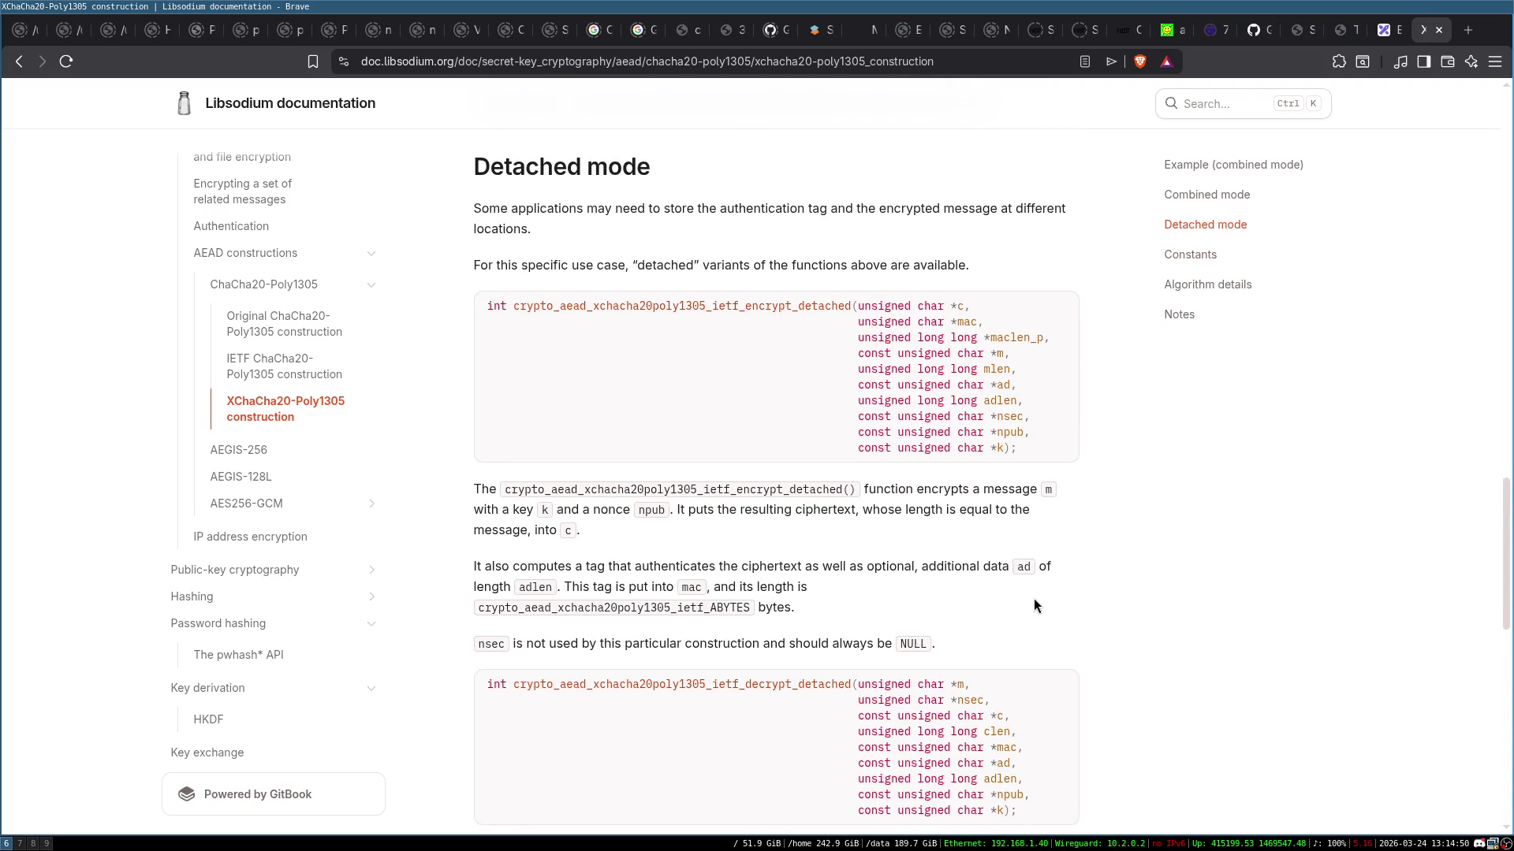
pyautogui.scroll(2, 1033, 601)
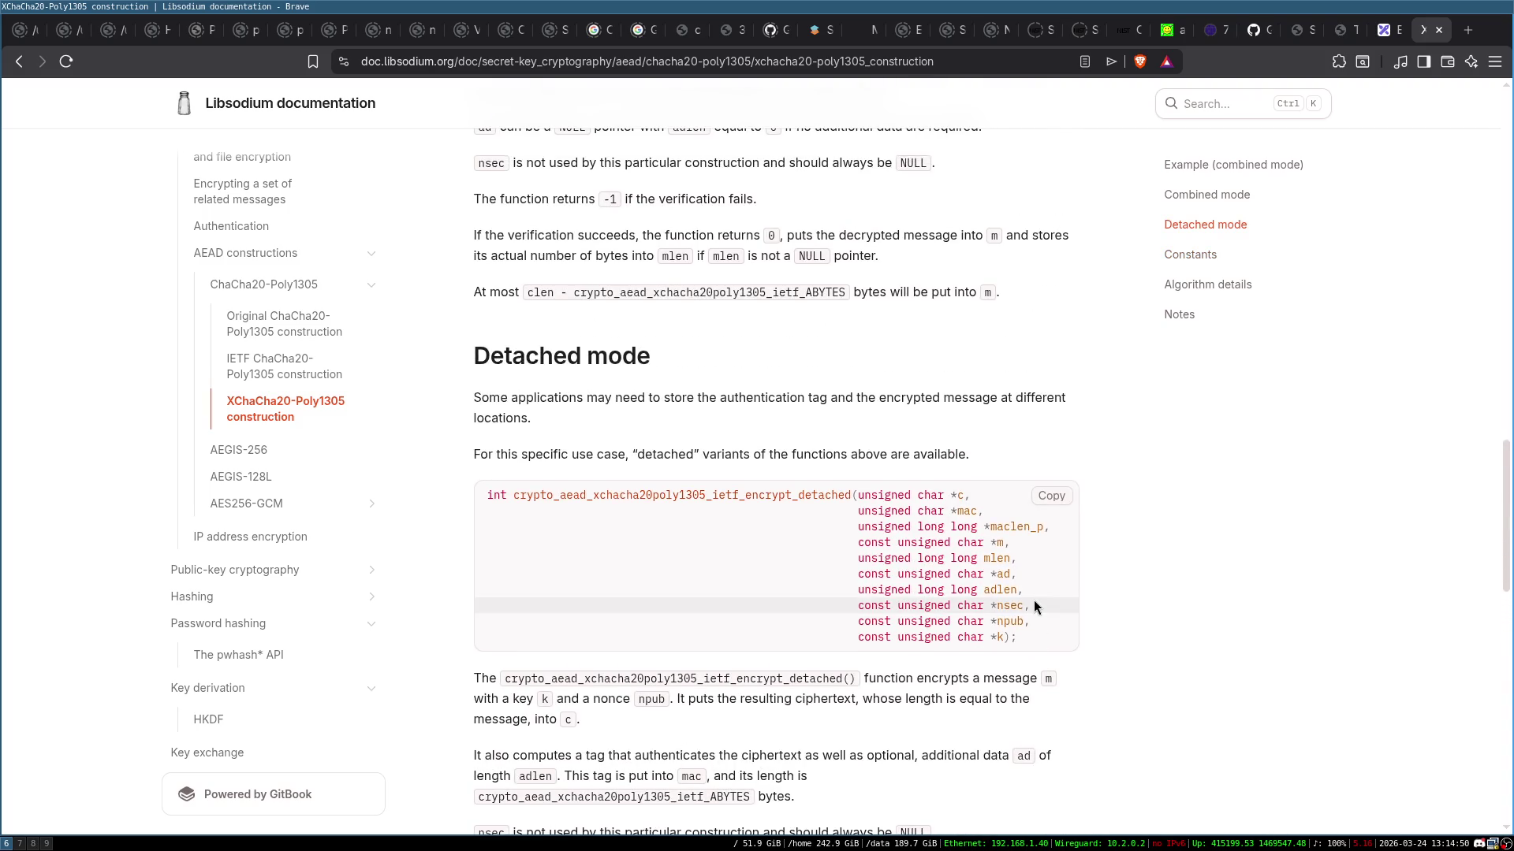
pyautogui.scroll(1, 956, 486)
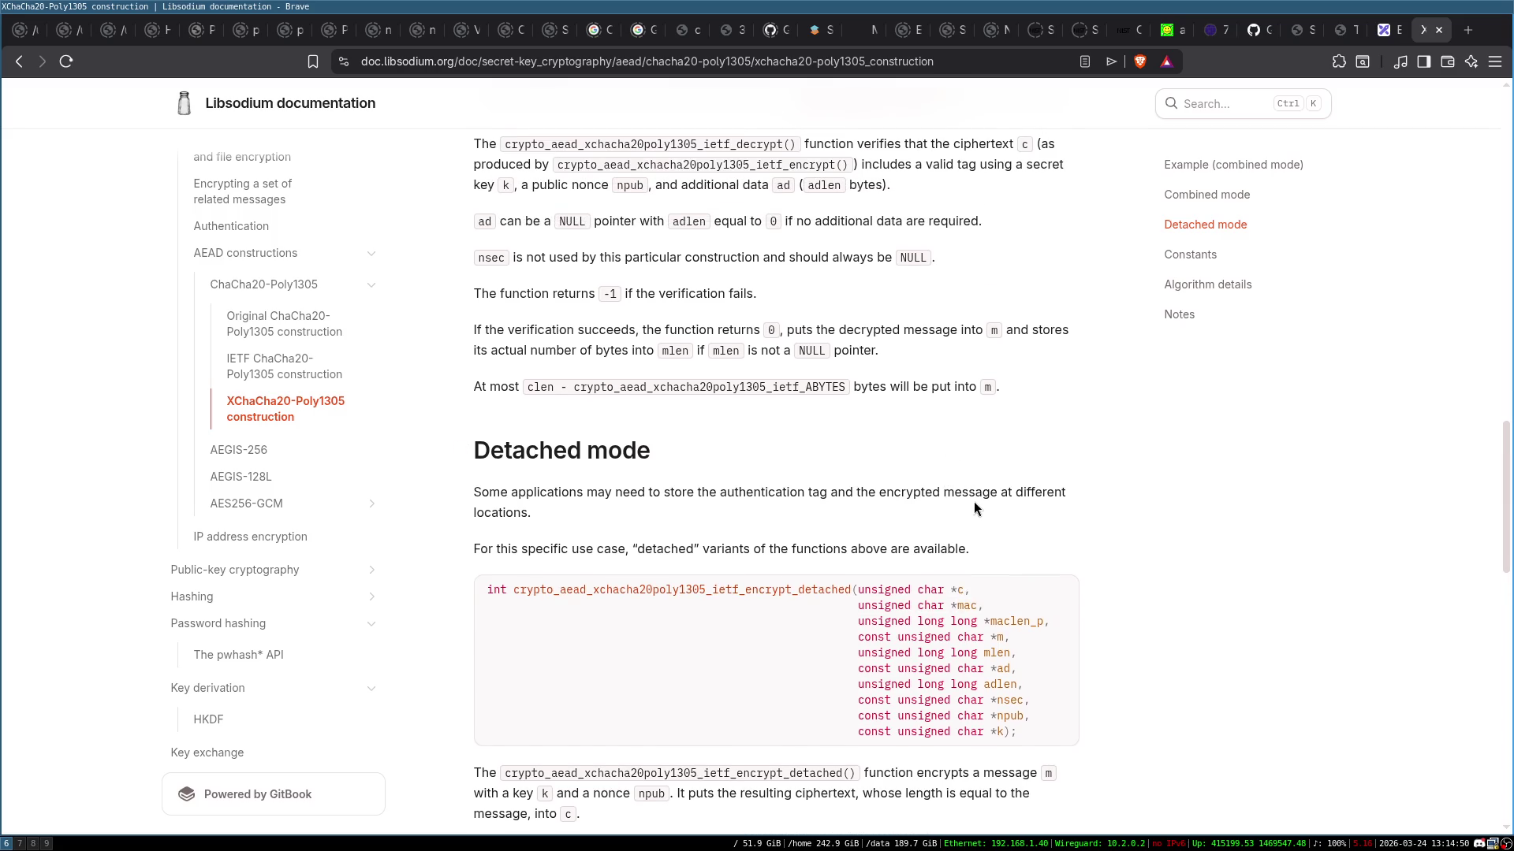
pyautogui.scroll(-1, 887, 514)
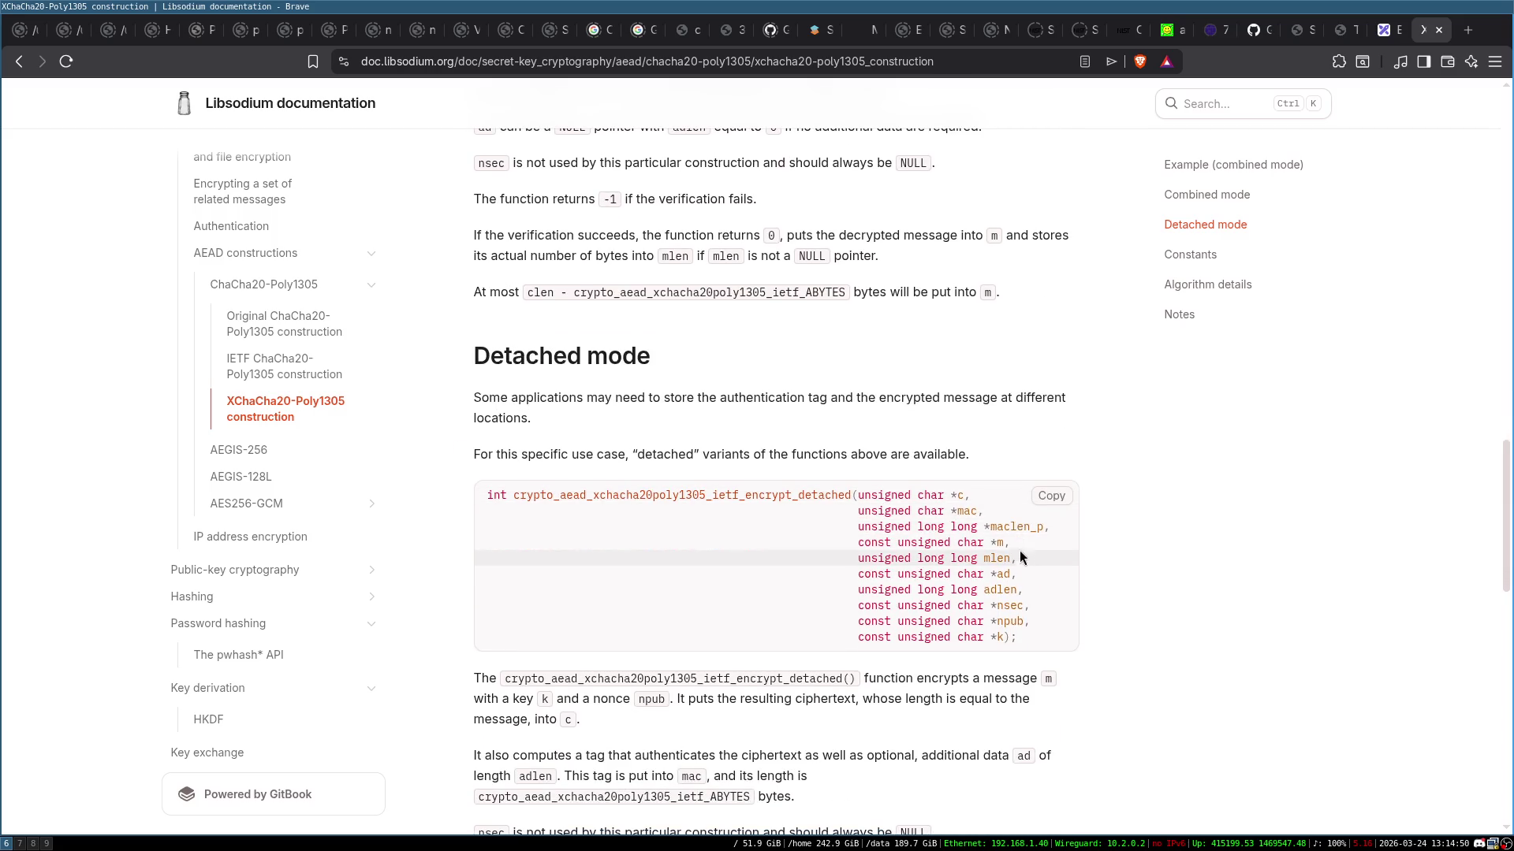
pyautogui.scroll(-2, 953, 502)
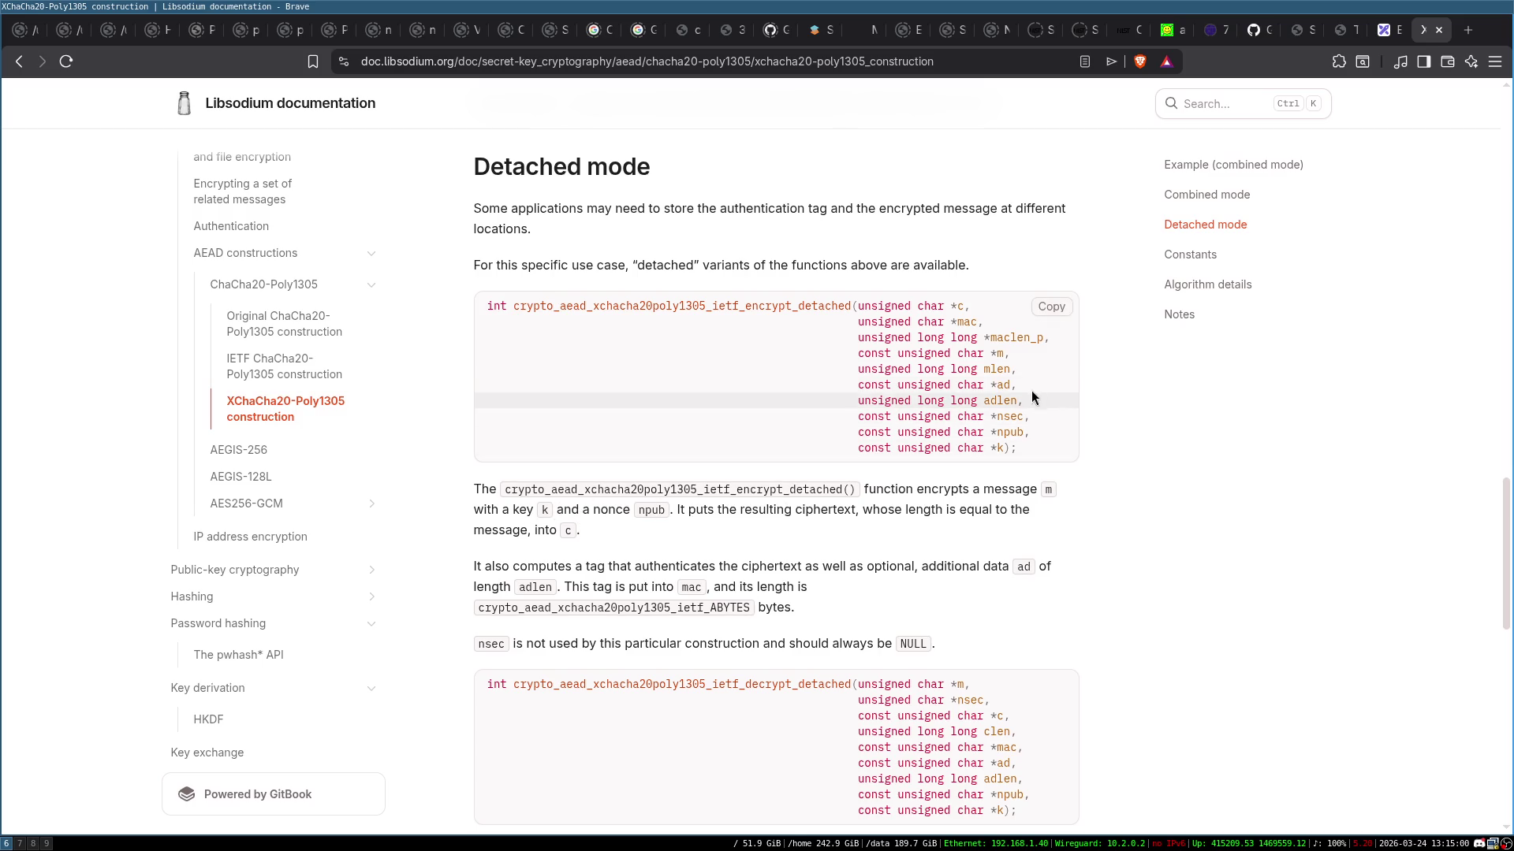
pyautogui.tripleClick(1010, 418)
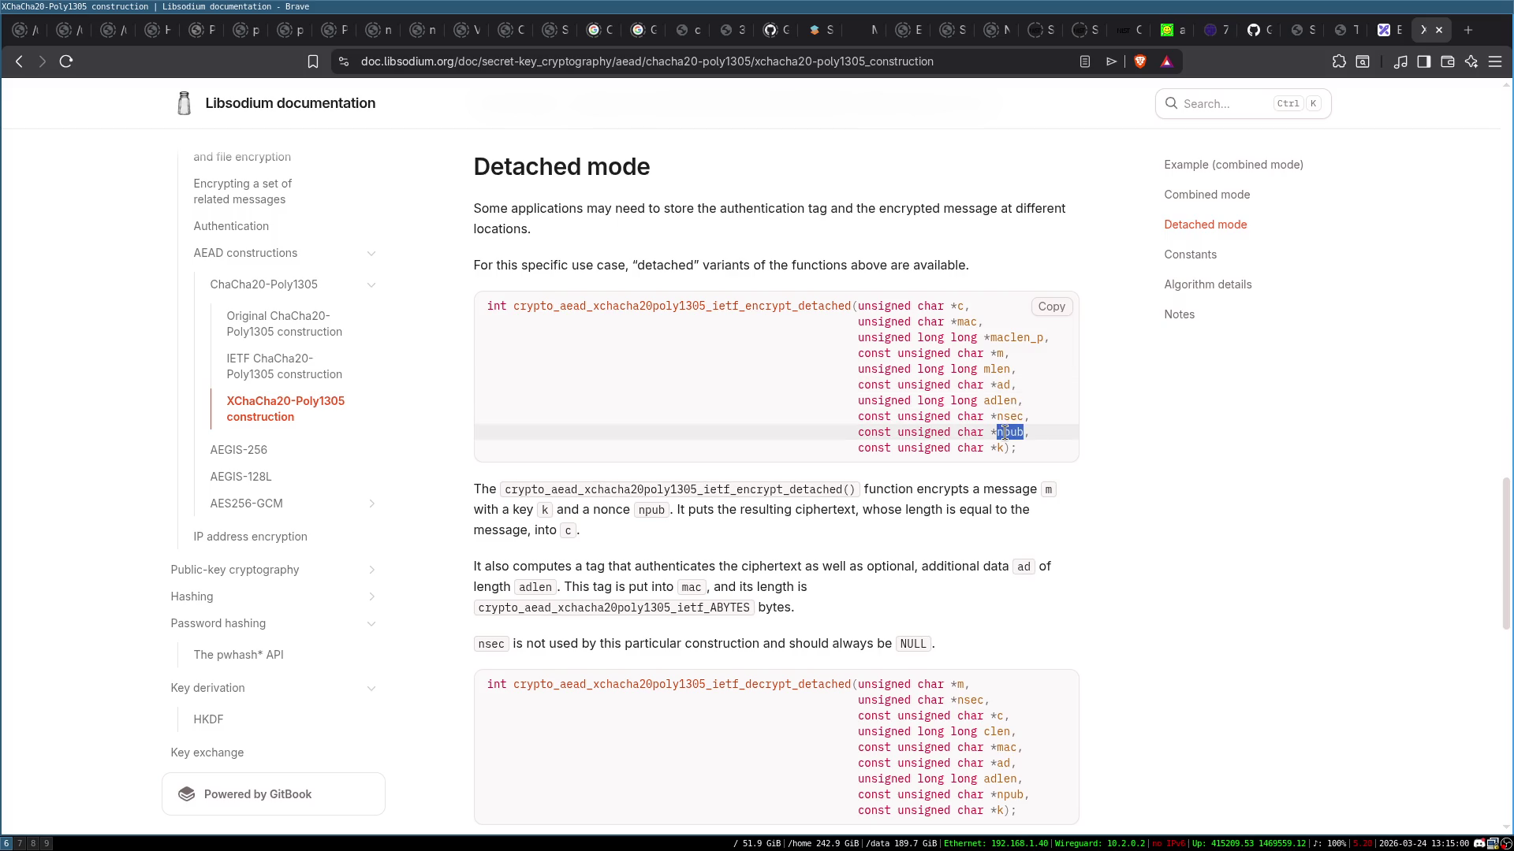
pyautogui.click(730, 536)
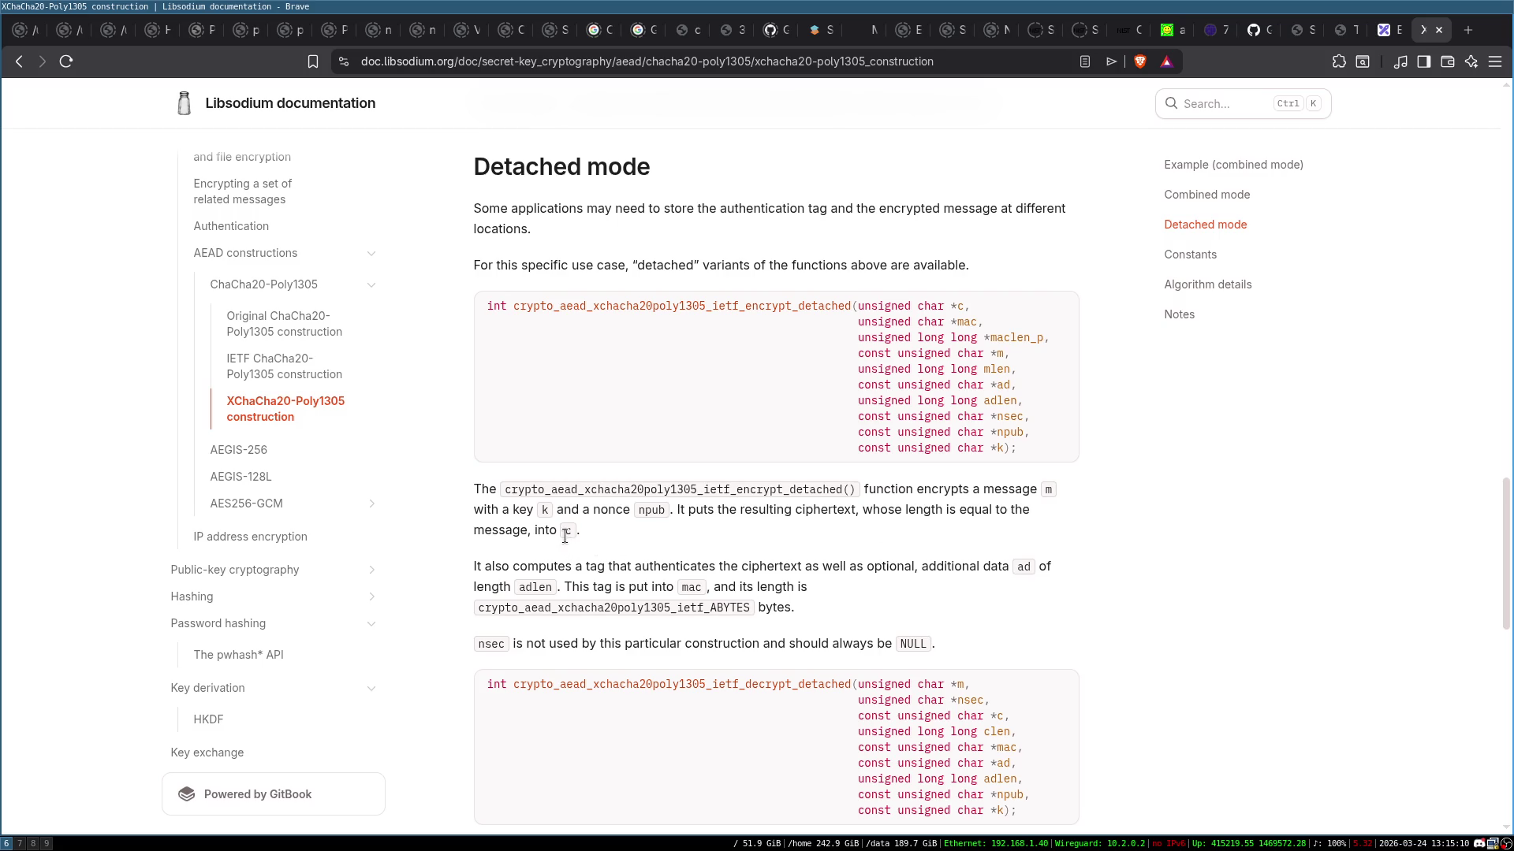
pyautogui.scroll(-1, 780, 538)
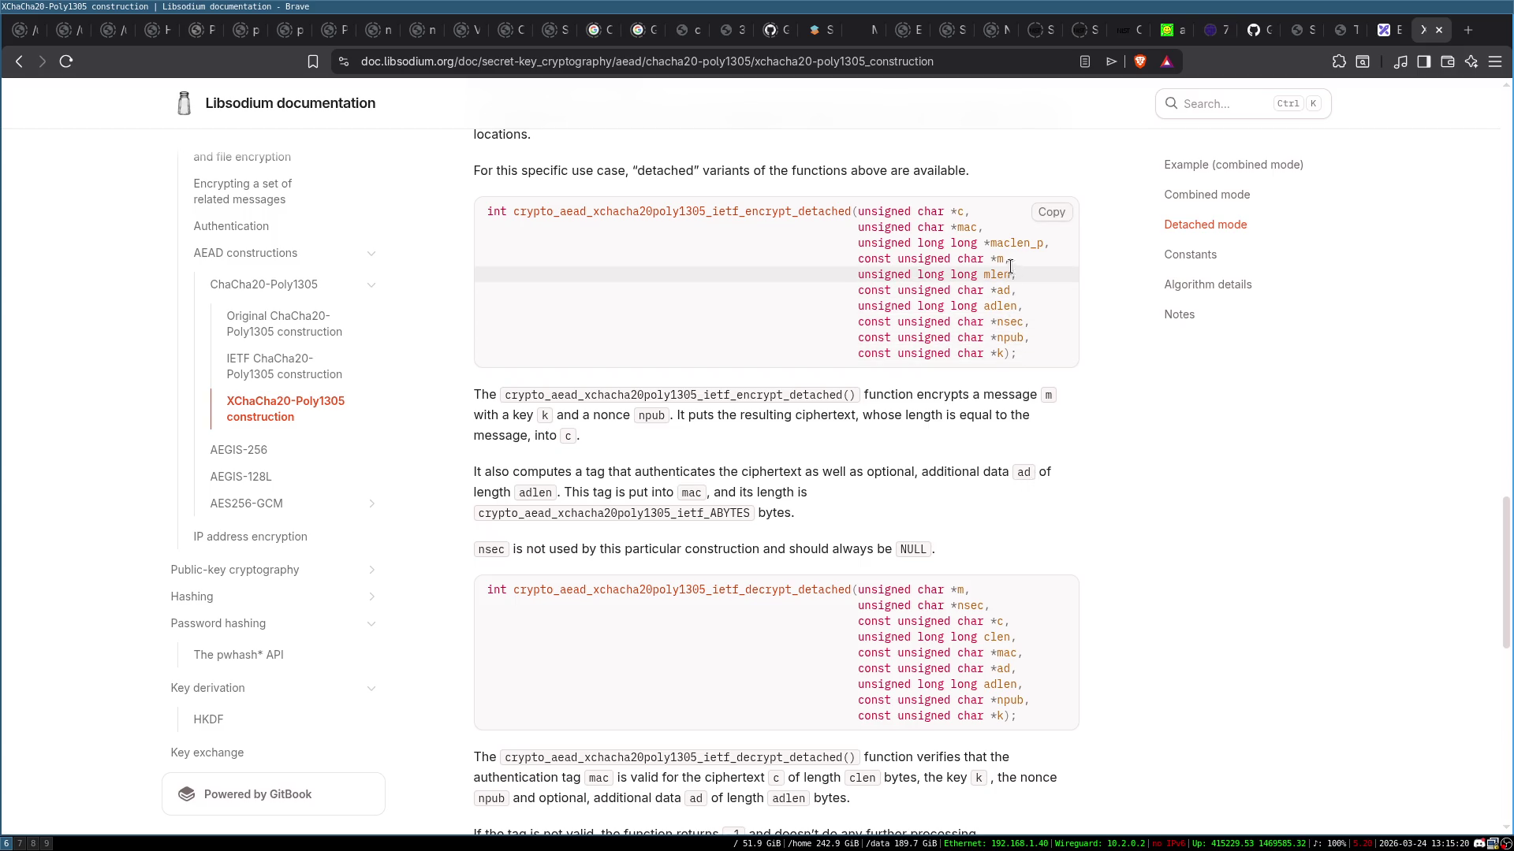
pyautogui.tripleClick(1007, 289)
pyautogui.click(1005, 288)
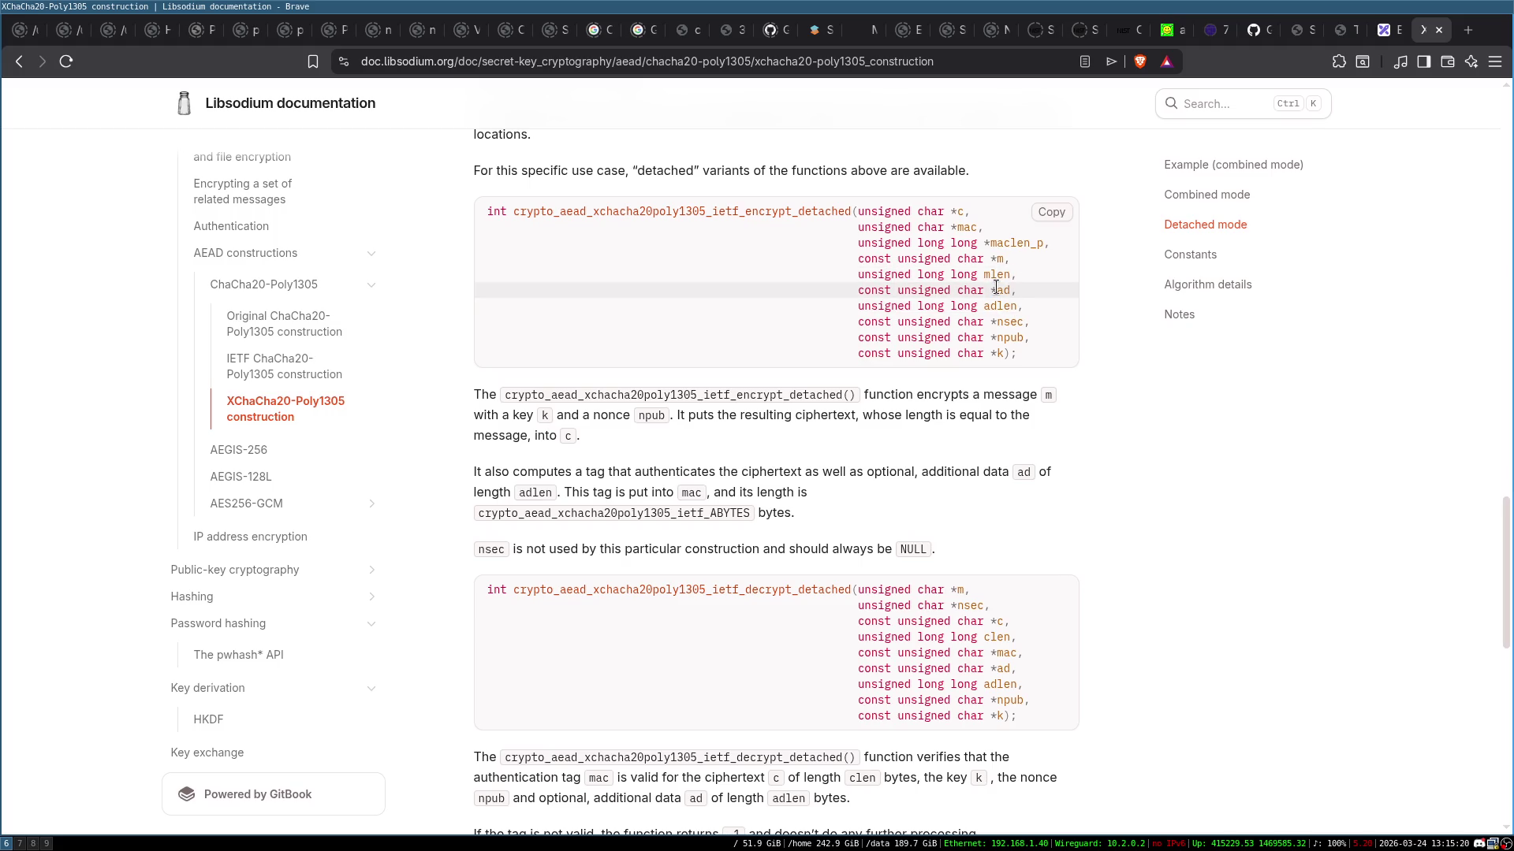
pyautogui.tripleClick(996, 289)
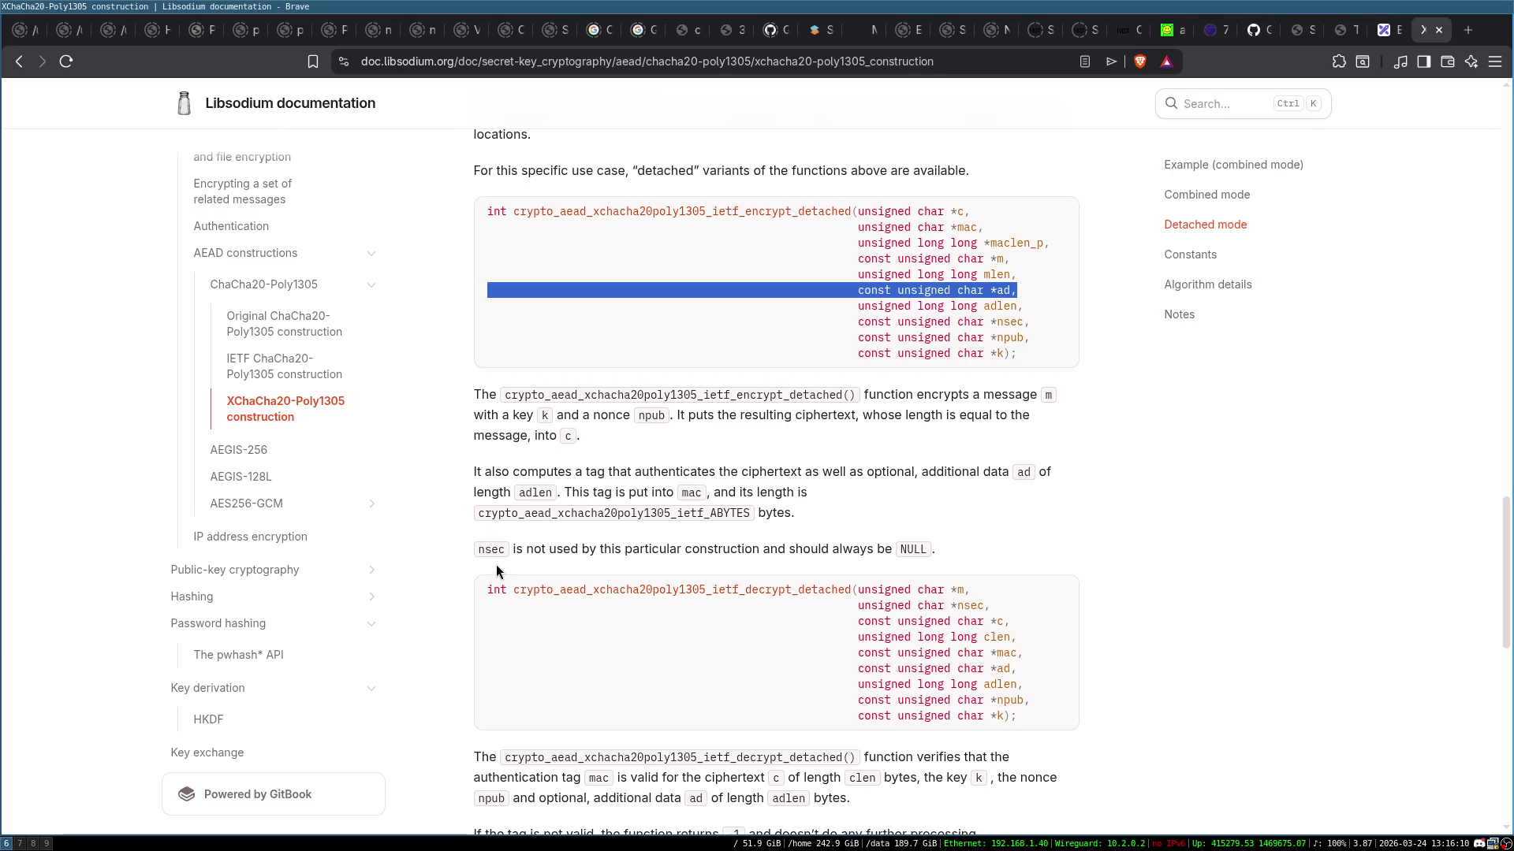
pyautogui.click(1010, 400)
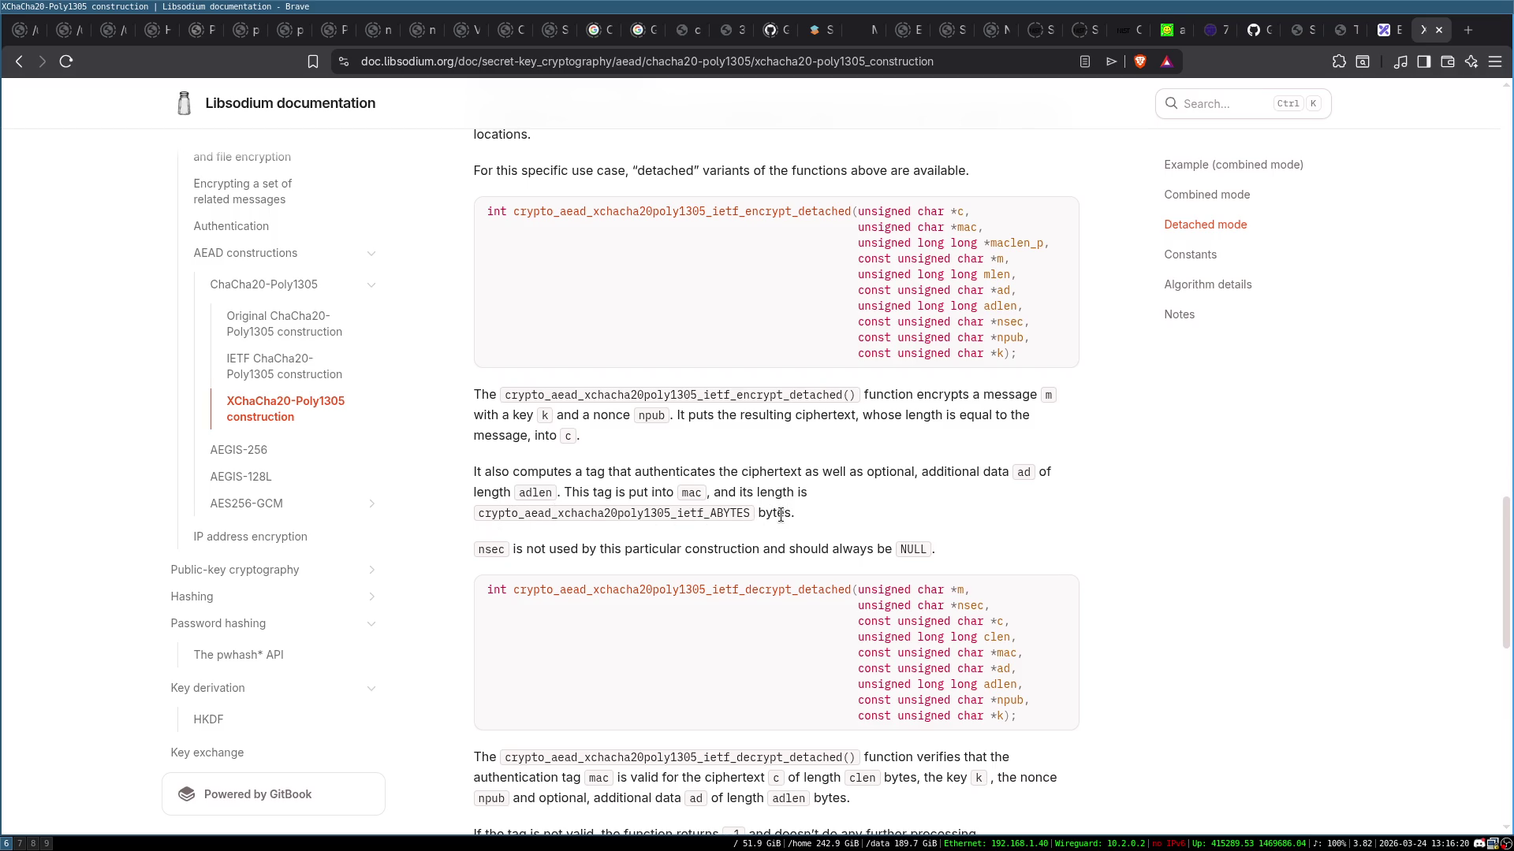
pyautogui.scroll(-2, 671, 525)
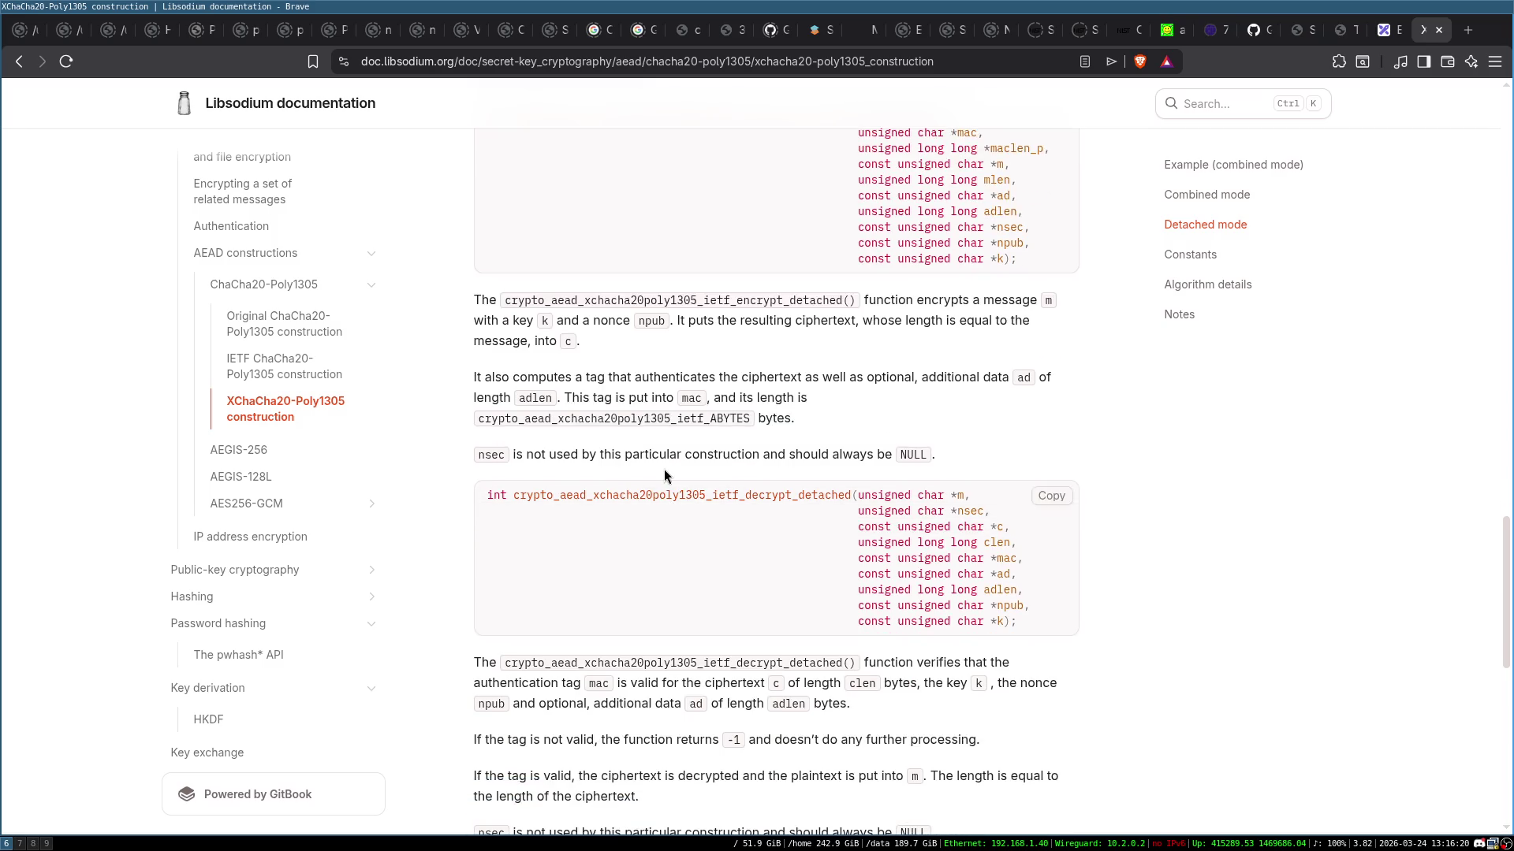
pyautogui.doubleClick(701, 419)
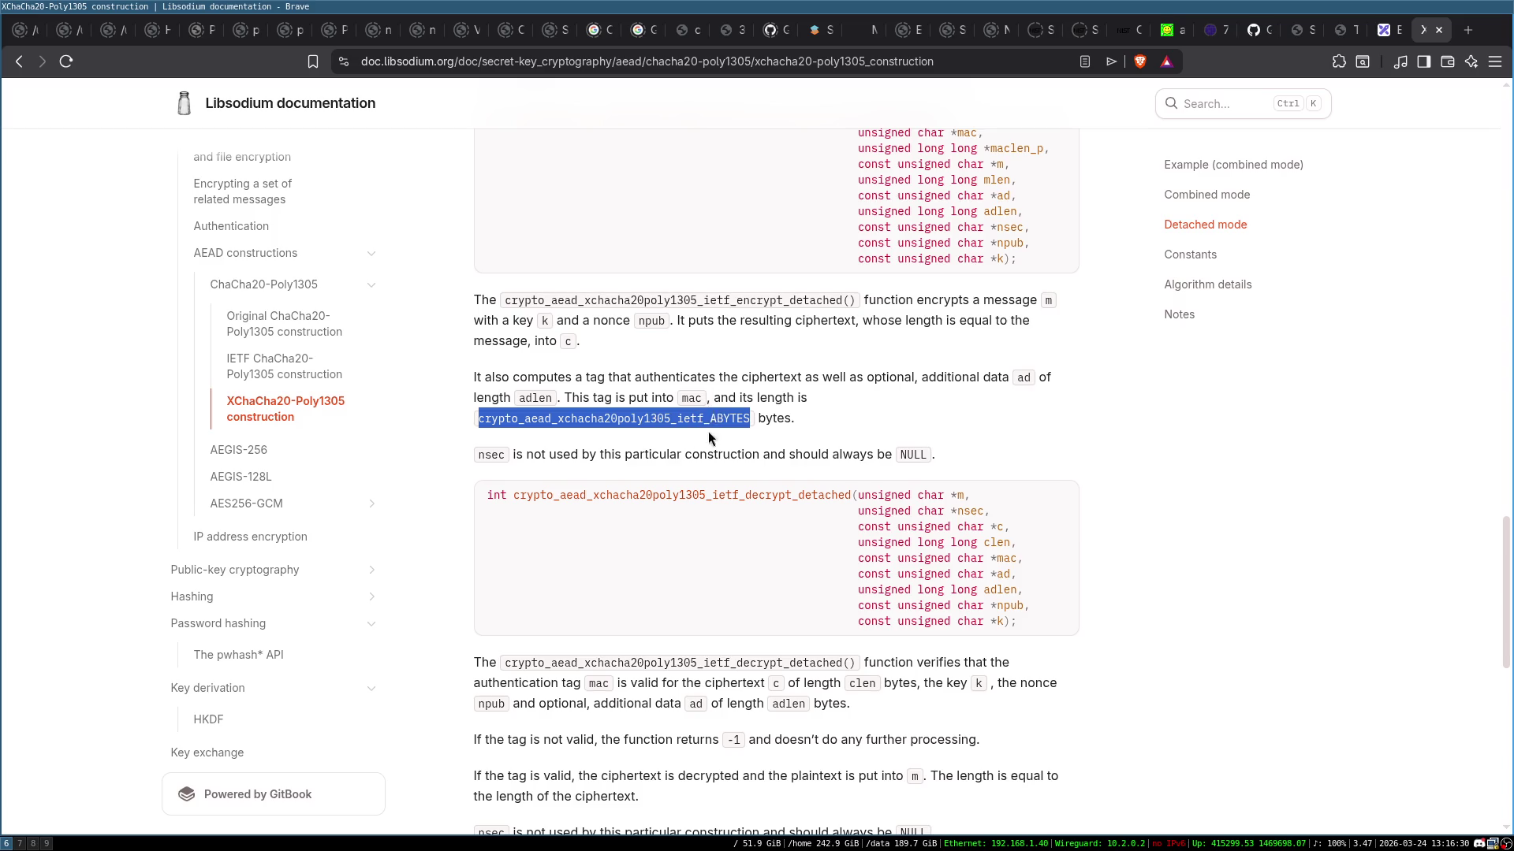
pyautogui.click(710, 418)
pyautogui.doubleClick(691, 397)
pyautogui.click(606, 392)
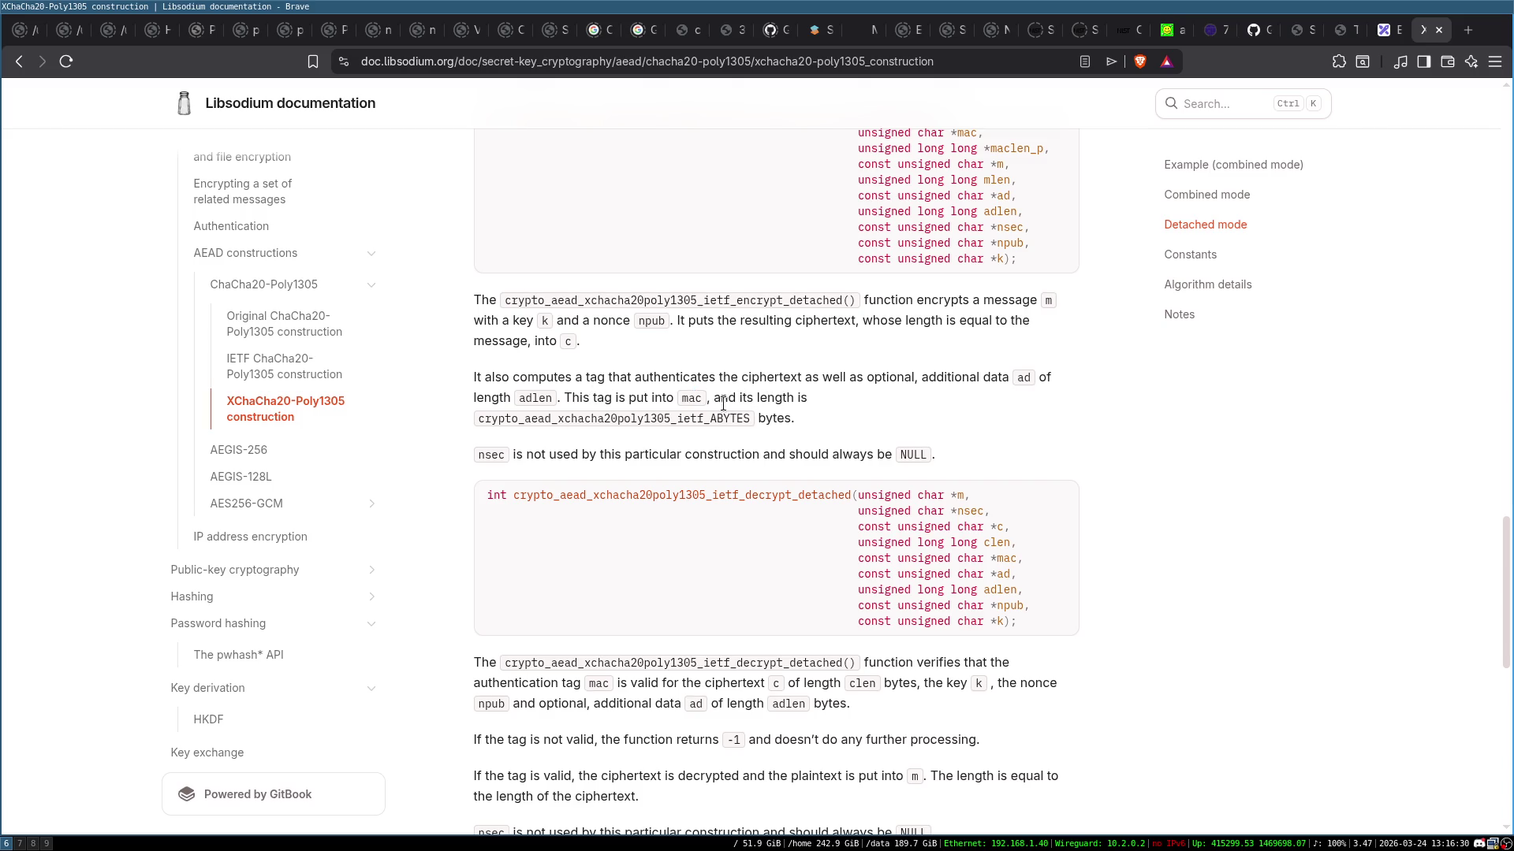
pyautogui.scroll(-2, 714, 414)
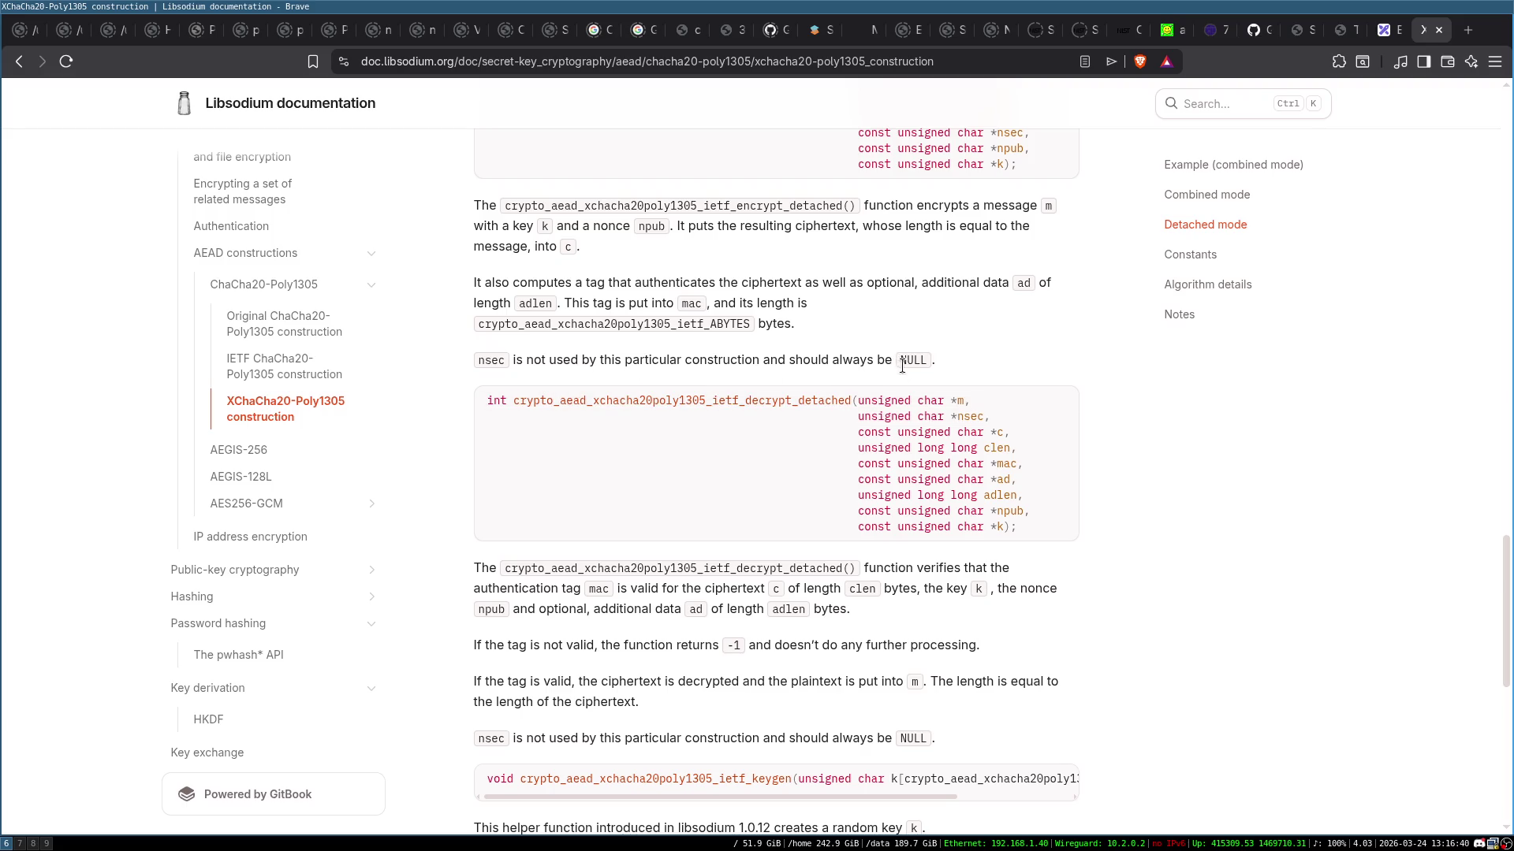
pyautogui.scroll(4, 946, 387)
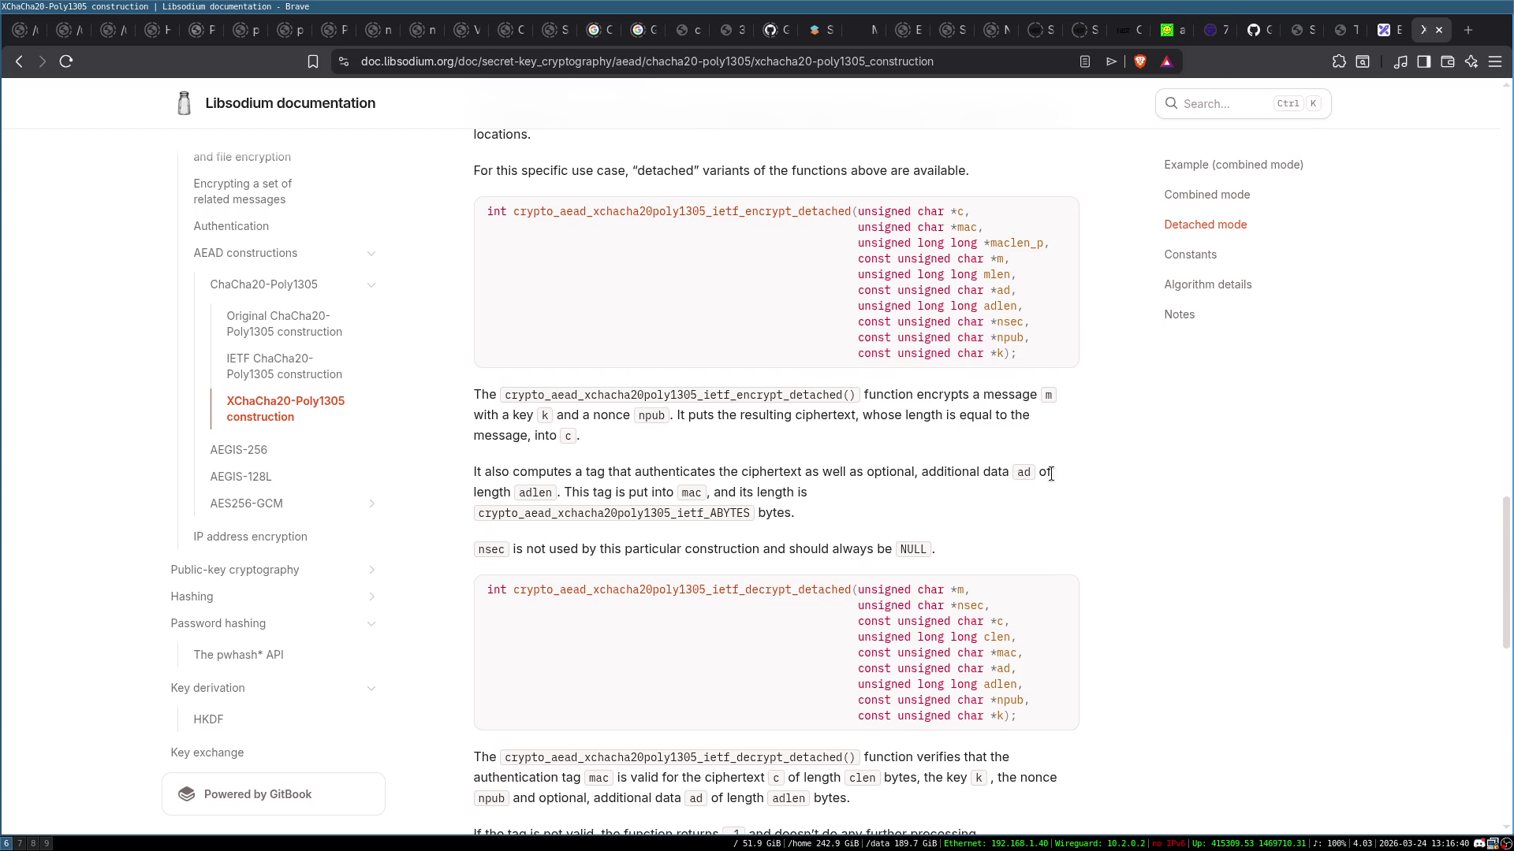
pyautogui.scroll(-3, 818, 497)
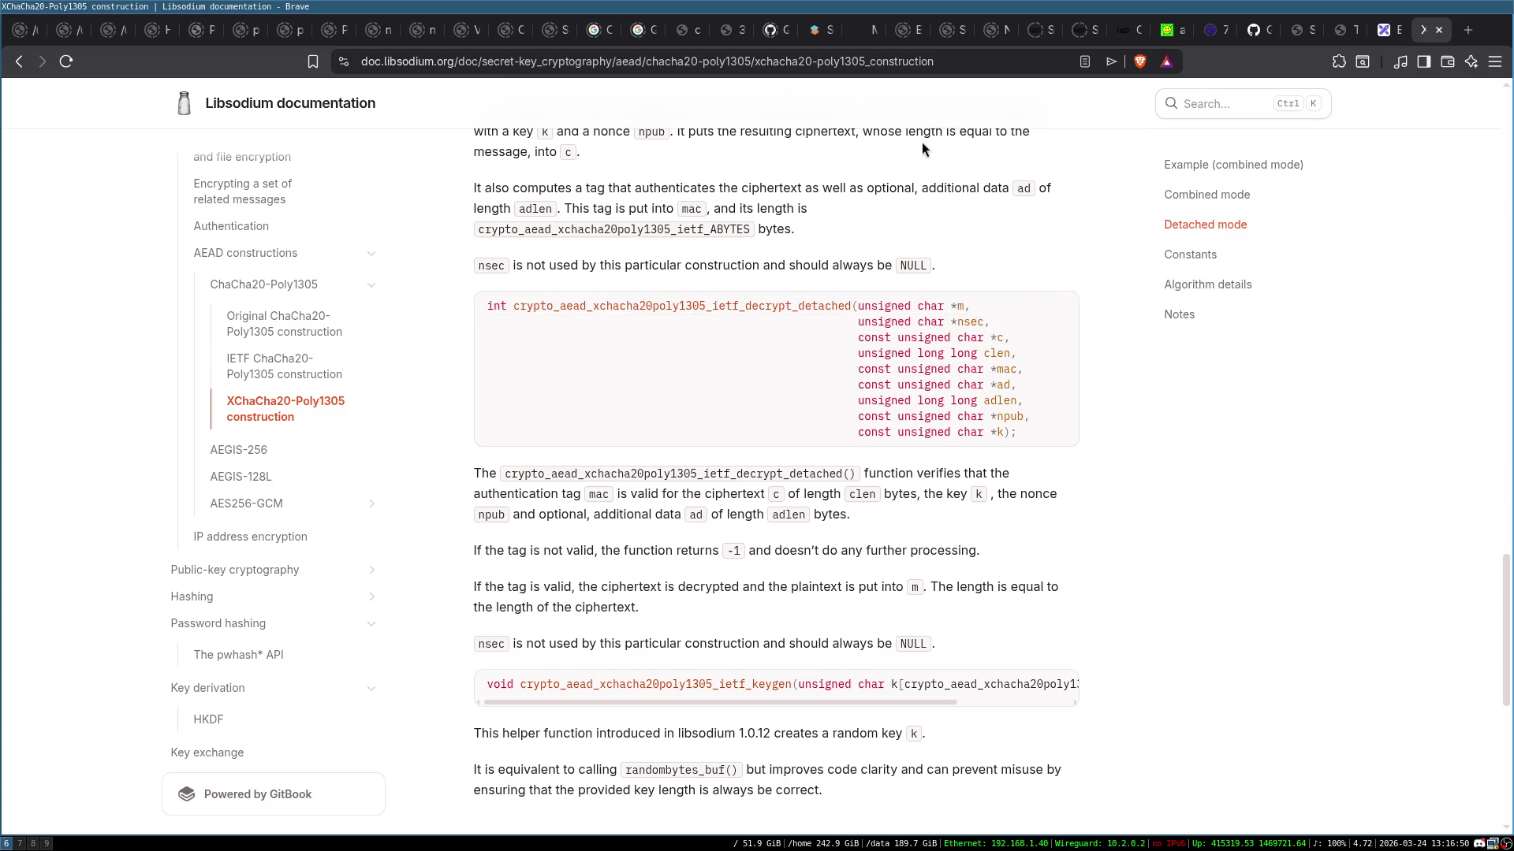
pyautogui.scroll(1, 986, 504)
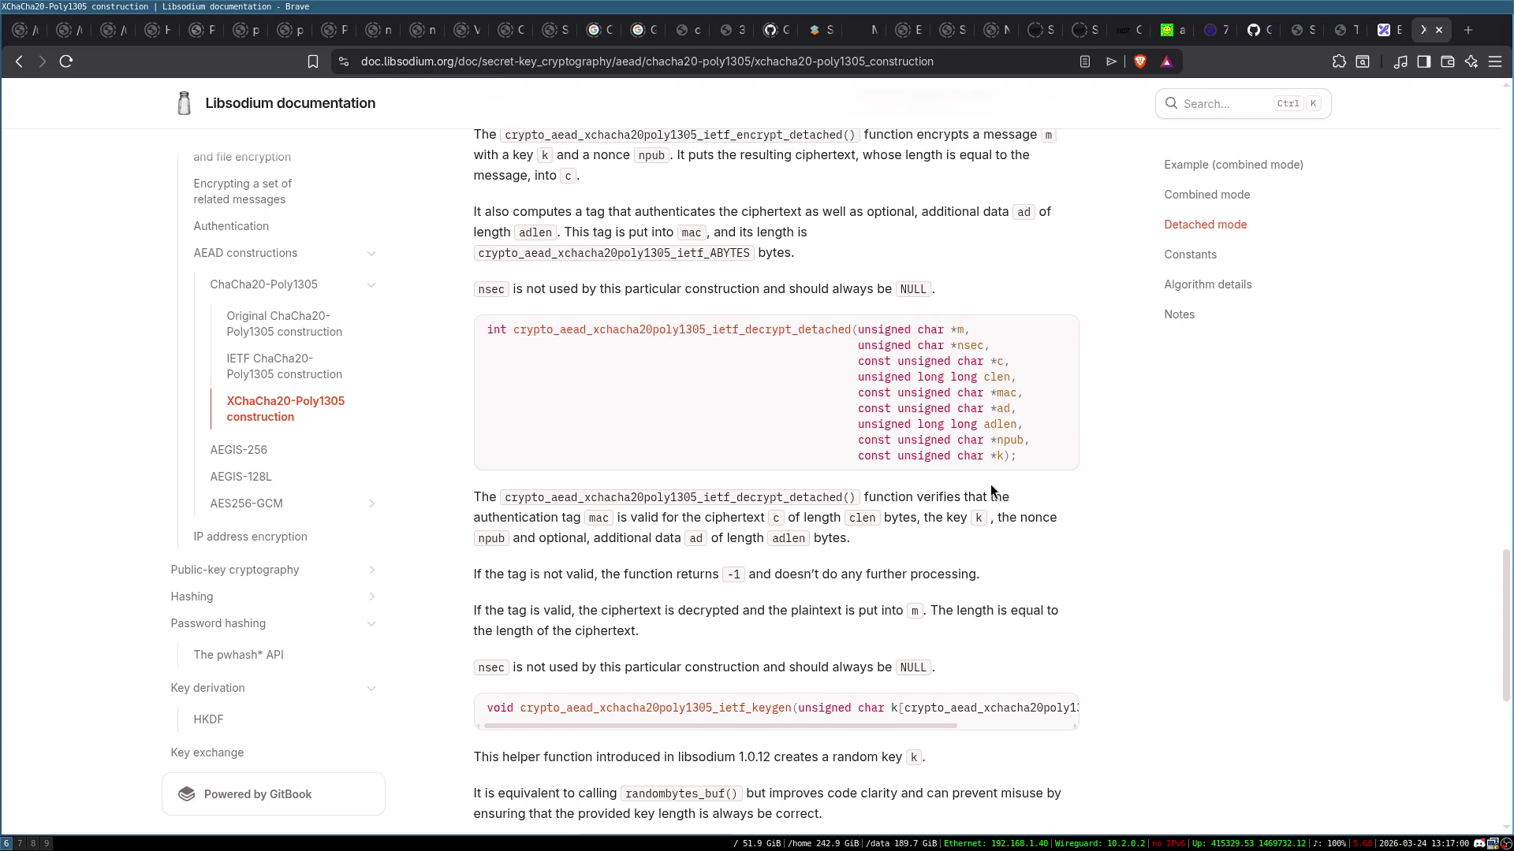
pyautogui.scroll(2, 943, 409)
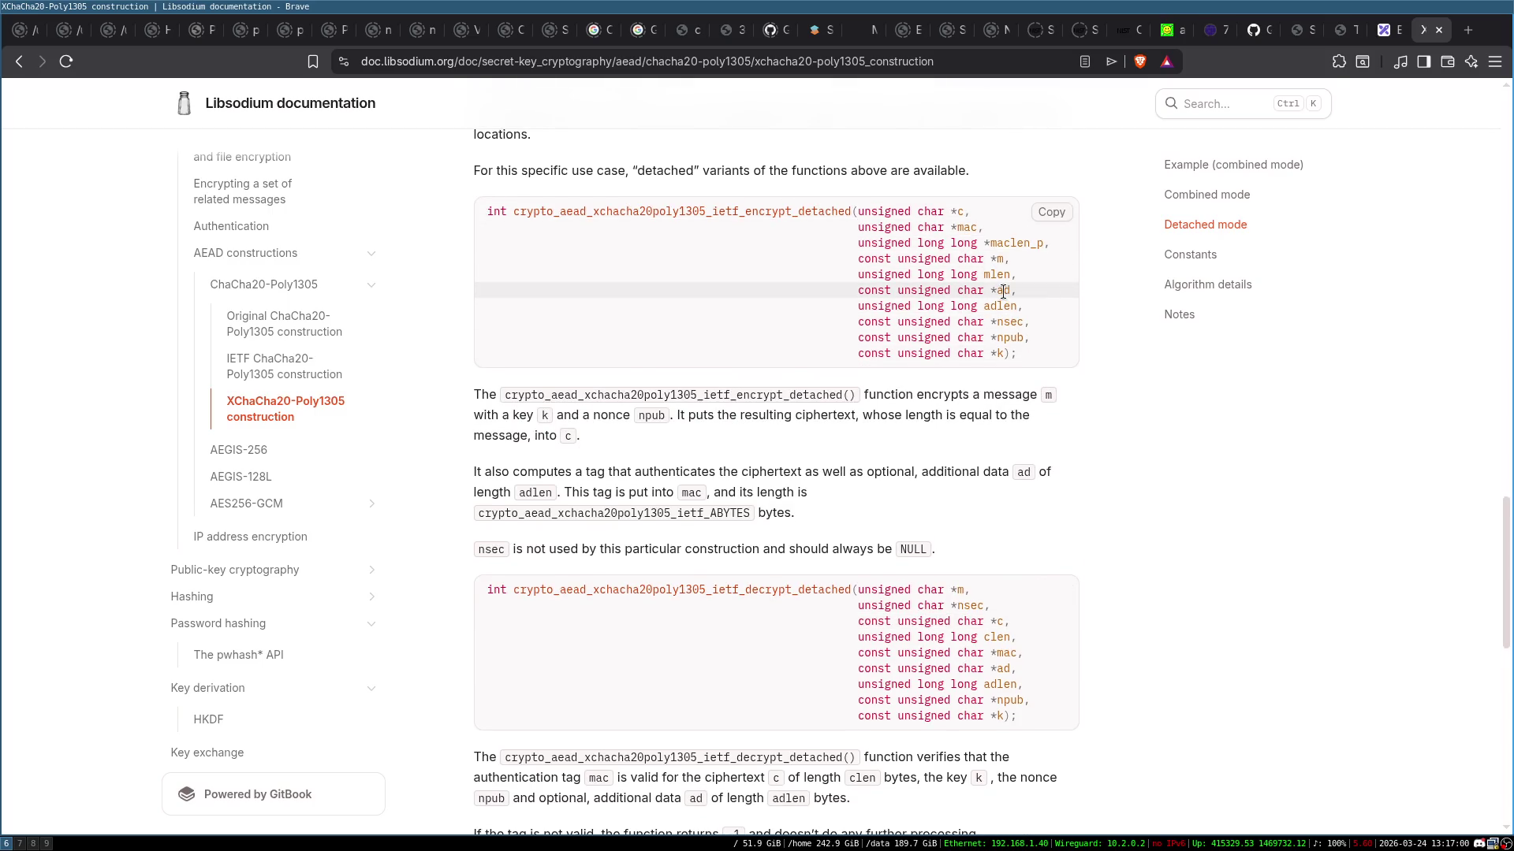
pyautogui.doubleClick(1008, 338)
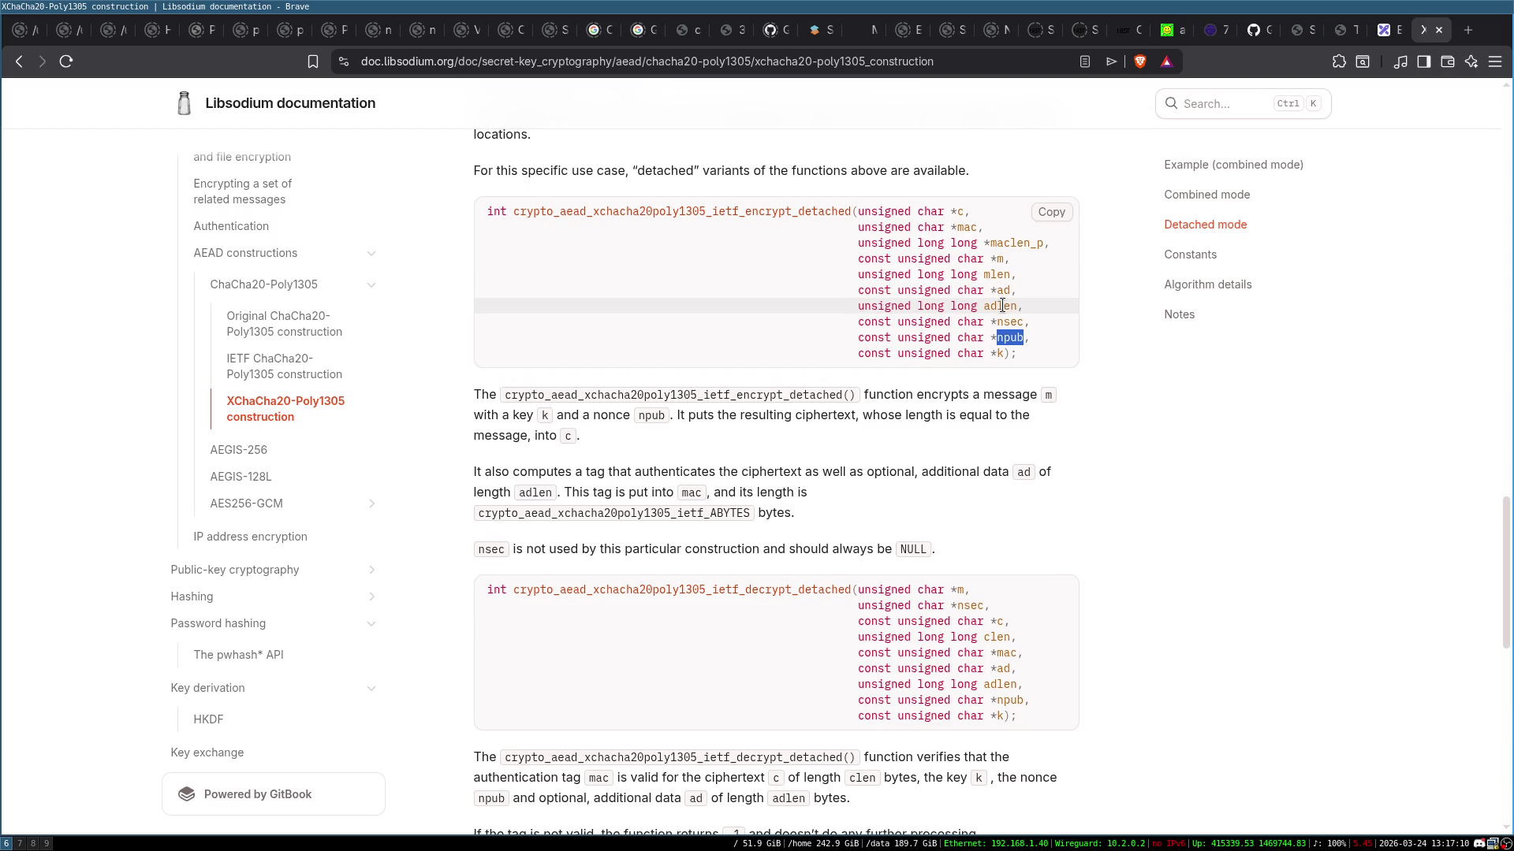
pyautogui.doubleClick(1001, 306)
pyautogui.click(1002, 305)
pyautogui.doubleClick(1001, 306)
pyautogui.click(1002, 306)
pyautogui.doubleClick(1006, 308)
pyautogui.click(1007, 309)
pyautogui.doubleClick(1003, 290)
pyautogui.click(986, 289)
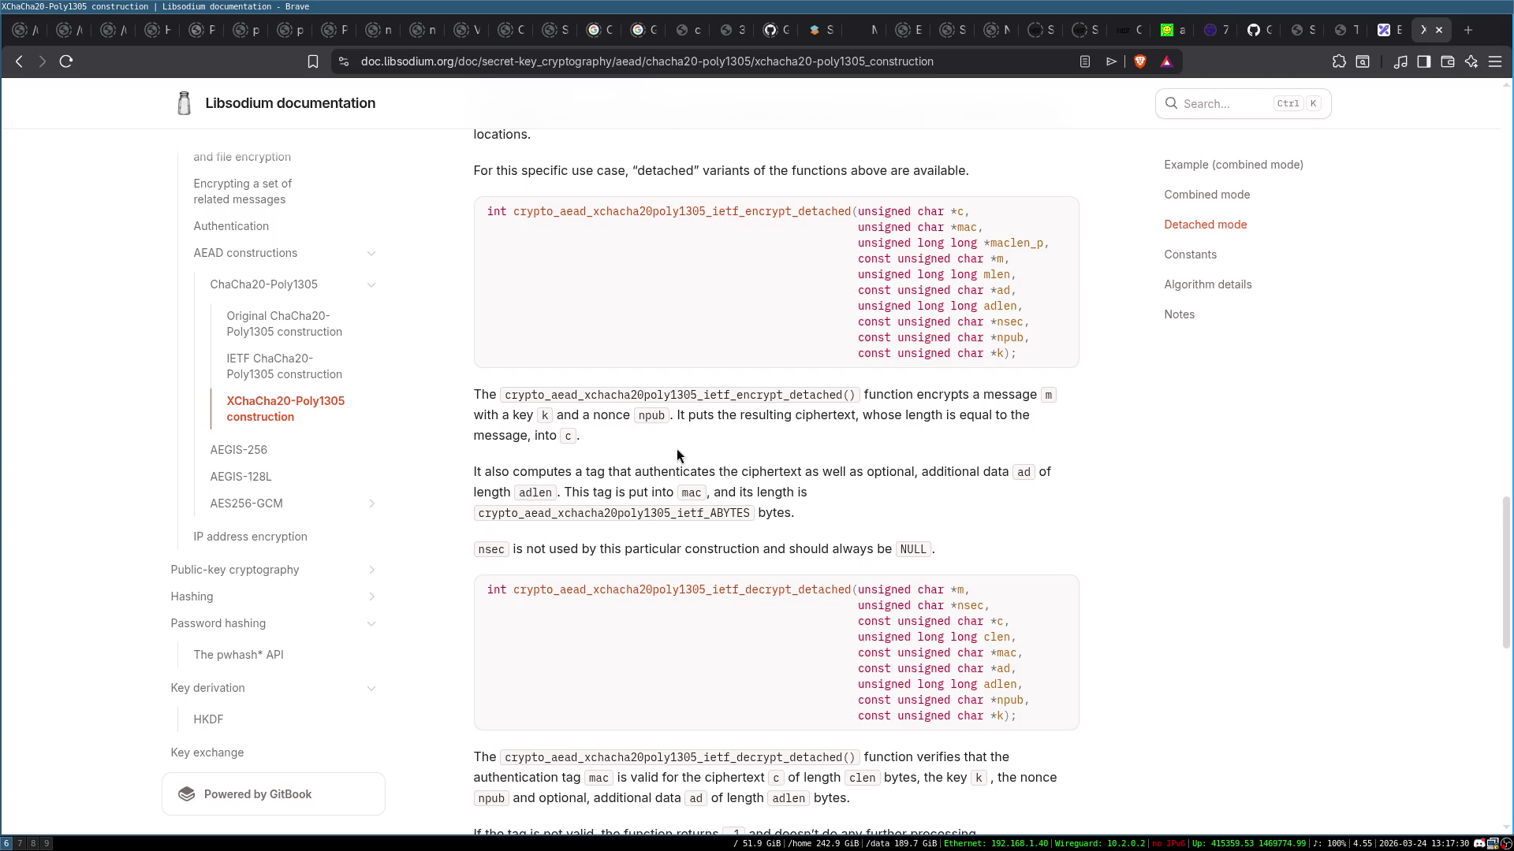
pyautogui.scroll(-2, 678, 448)
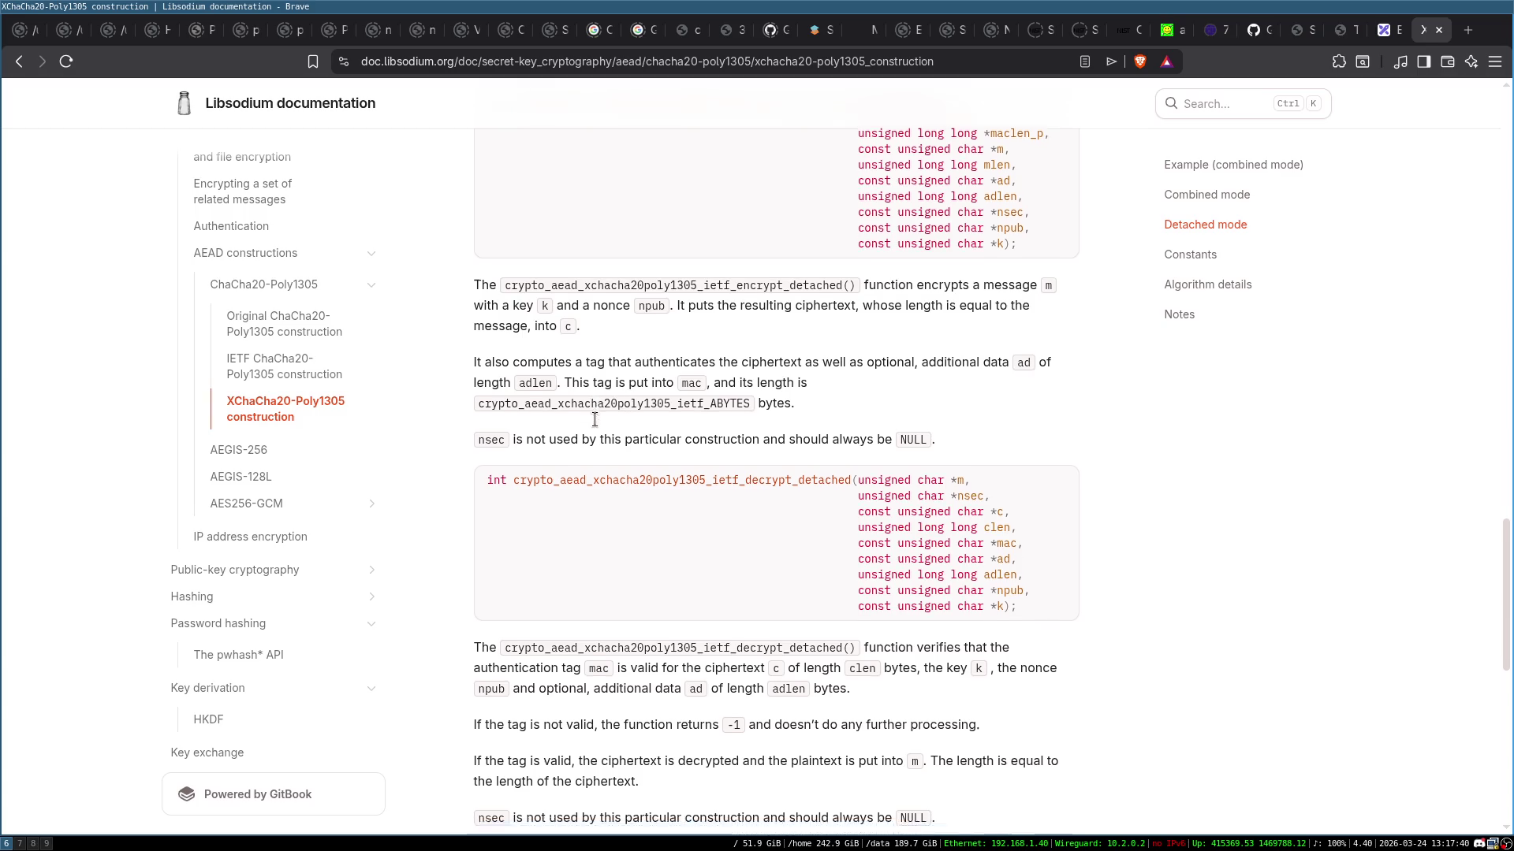
pyautogui.scroll(-5, 594, 420)
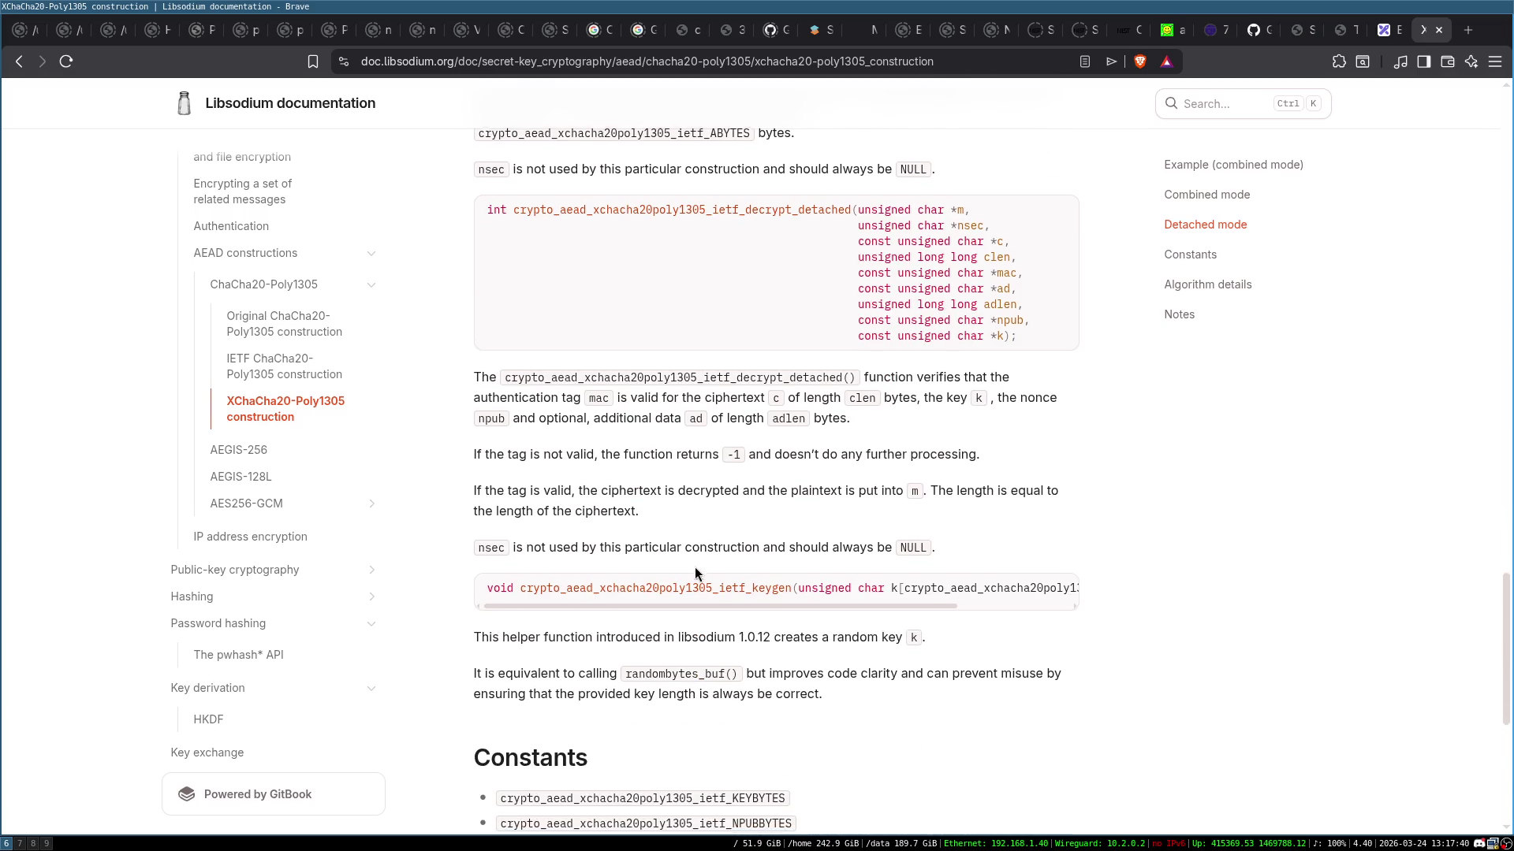
pyautogui.scroll(-3, 694, 566)
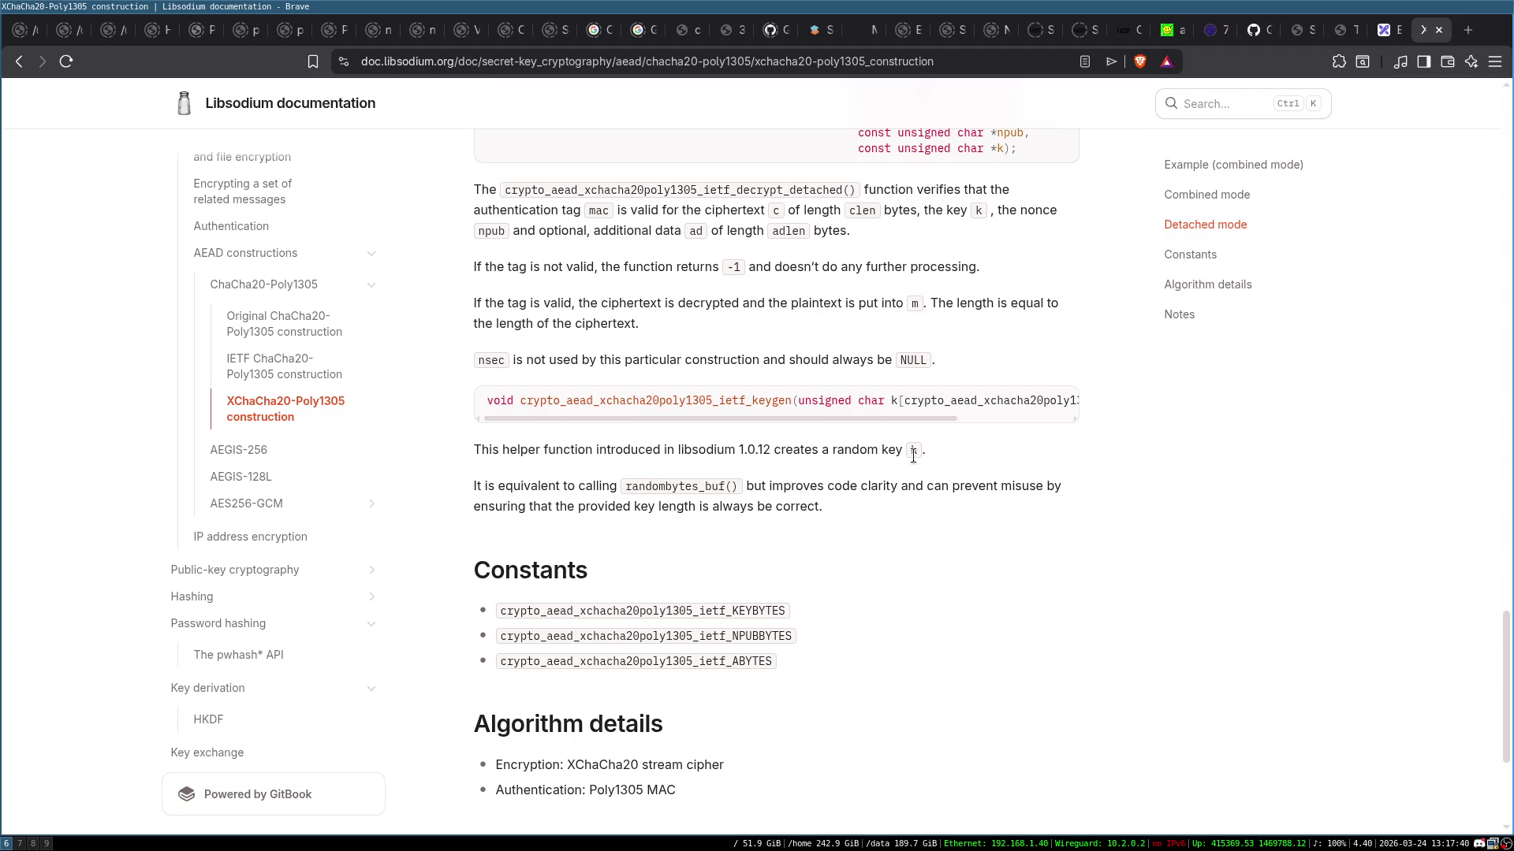
pyautogui.doubleClick(747, 400)
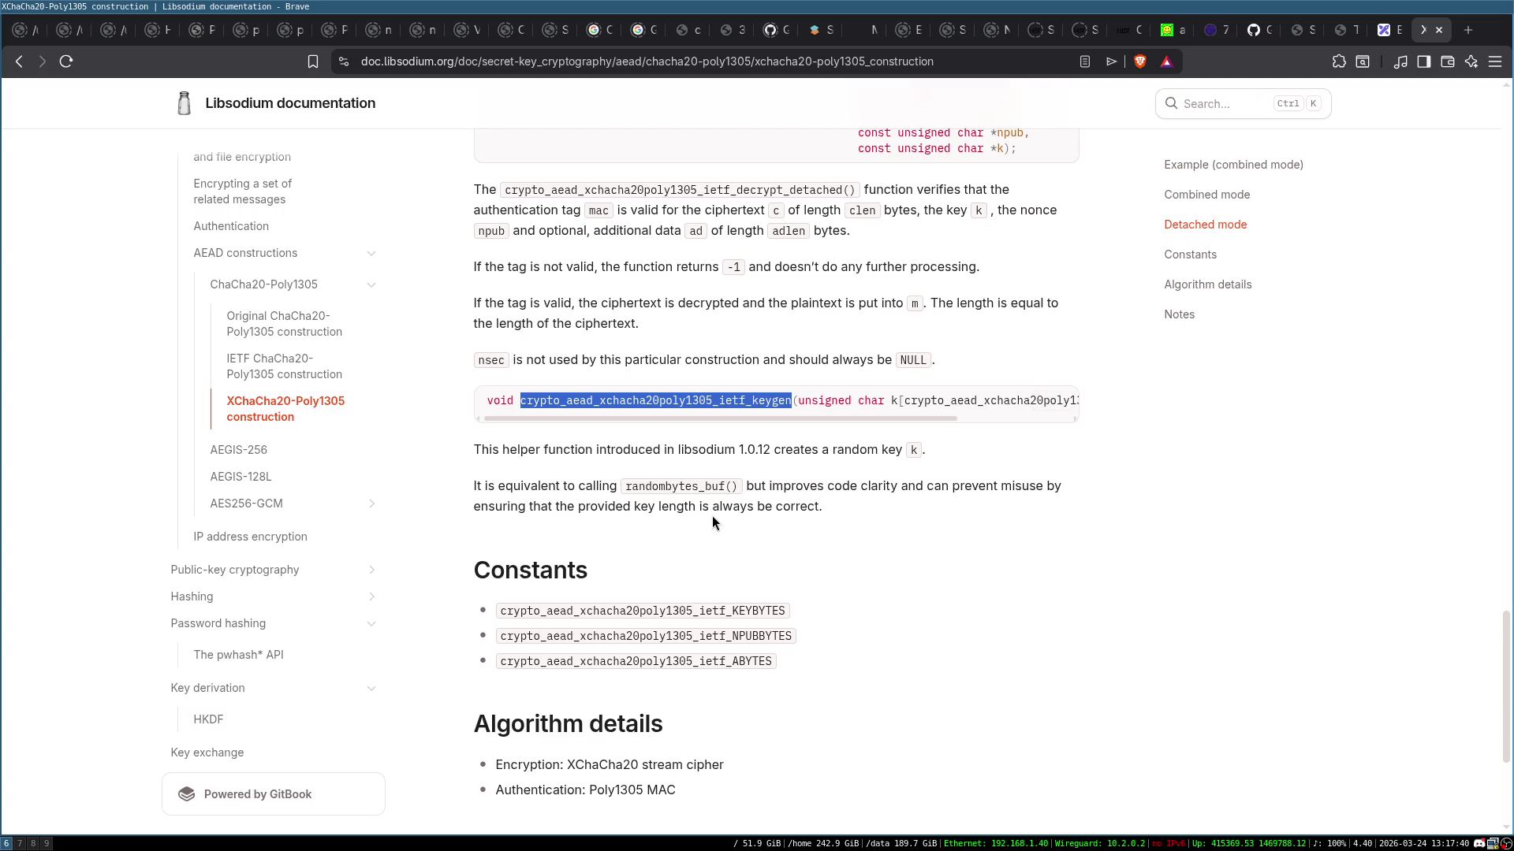
pyautogui.click(1021, 462)
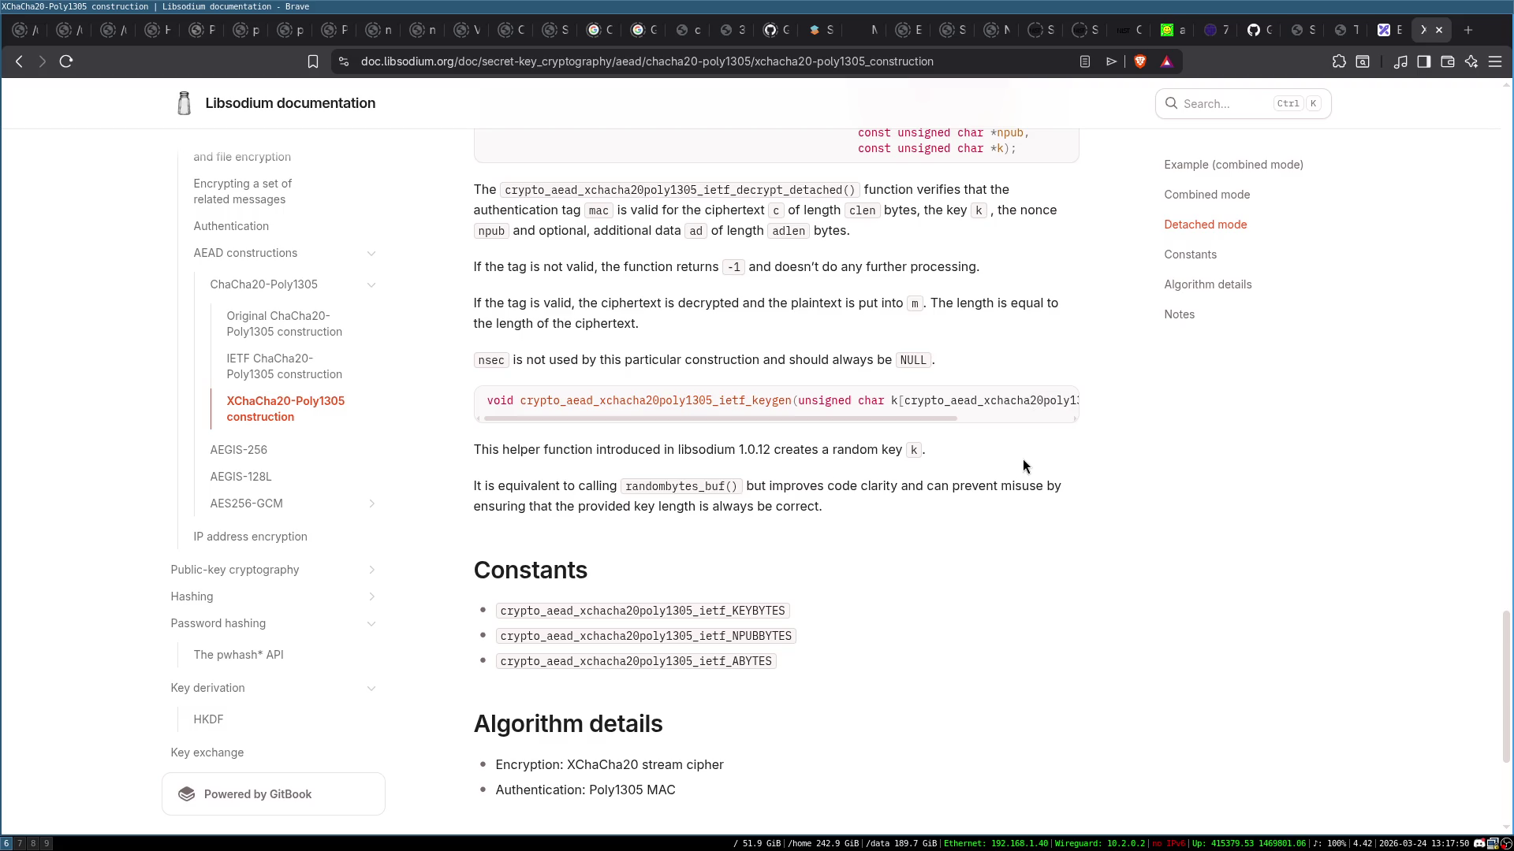
pyautogui.doubleClick(748, 400)
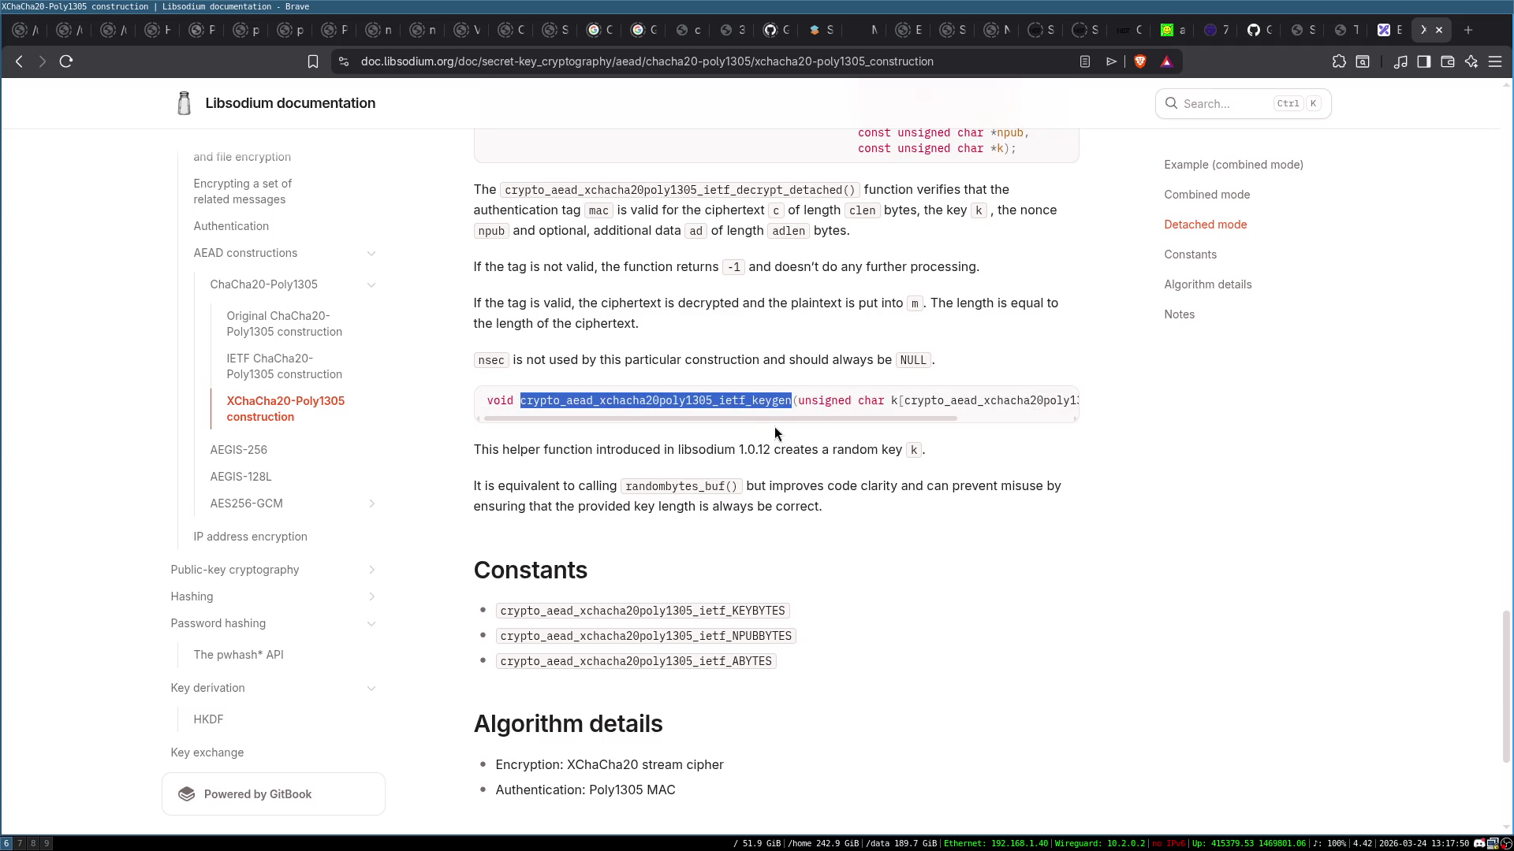
pyautogui.moveTo(780, 416); pyautogui.dragTo(967, 433)
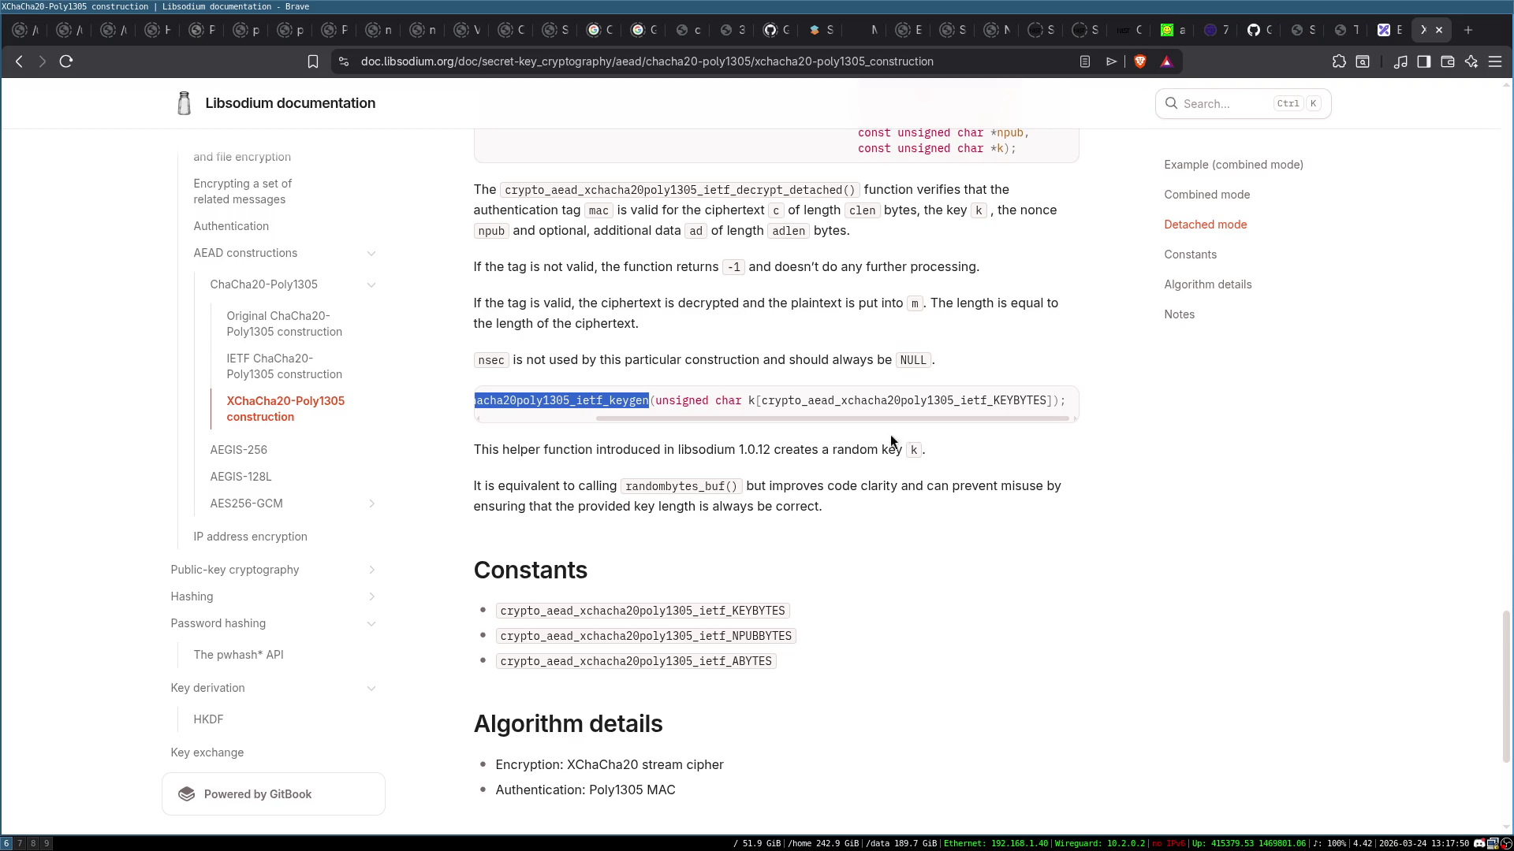
pyautogui.moveTo(808, 419); pyautogui.dragTo(631, 419)
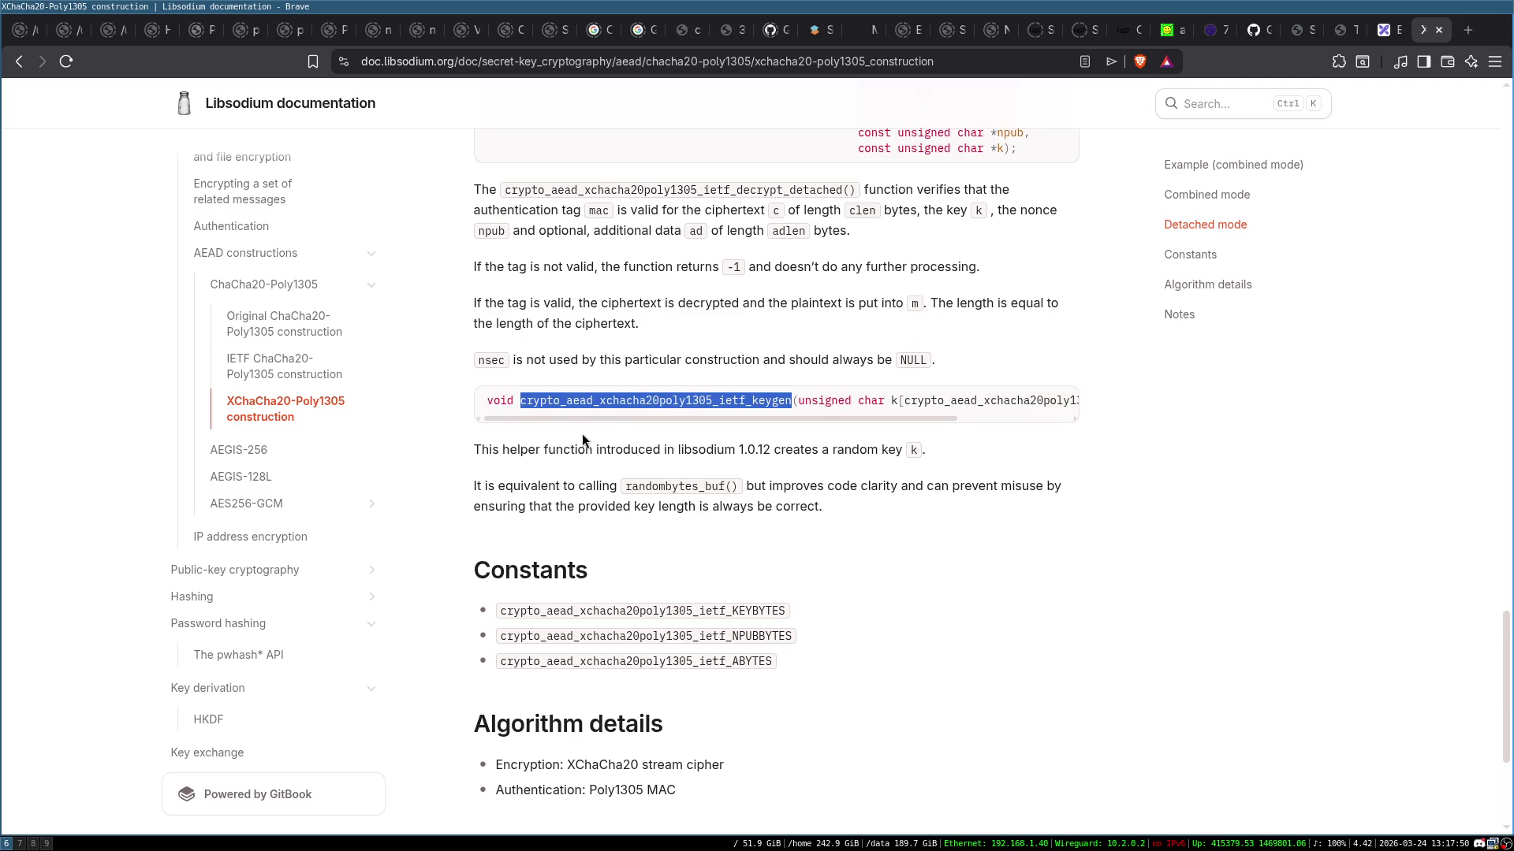
pyautogui.click(538, 436)
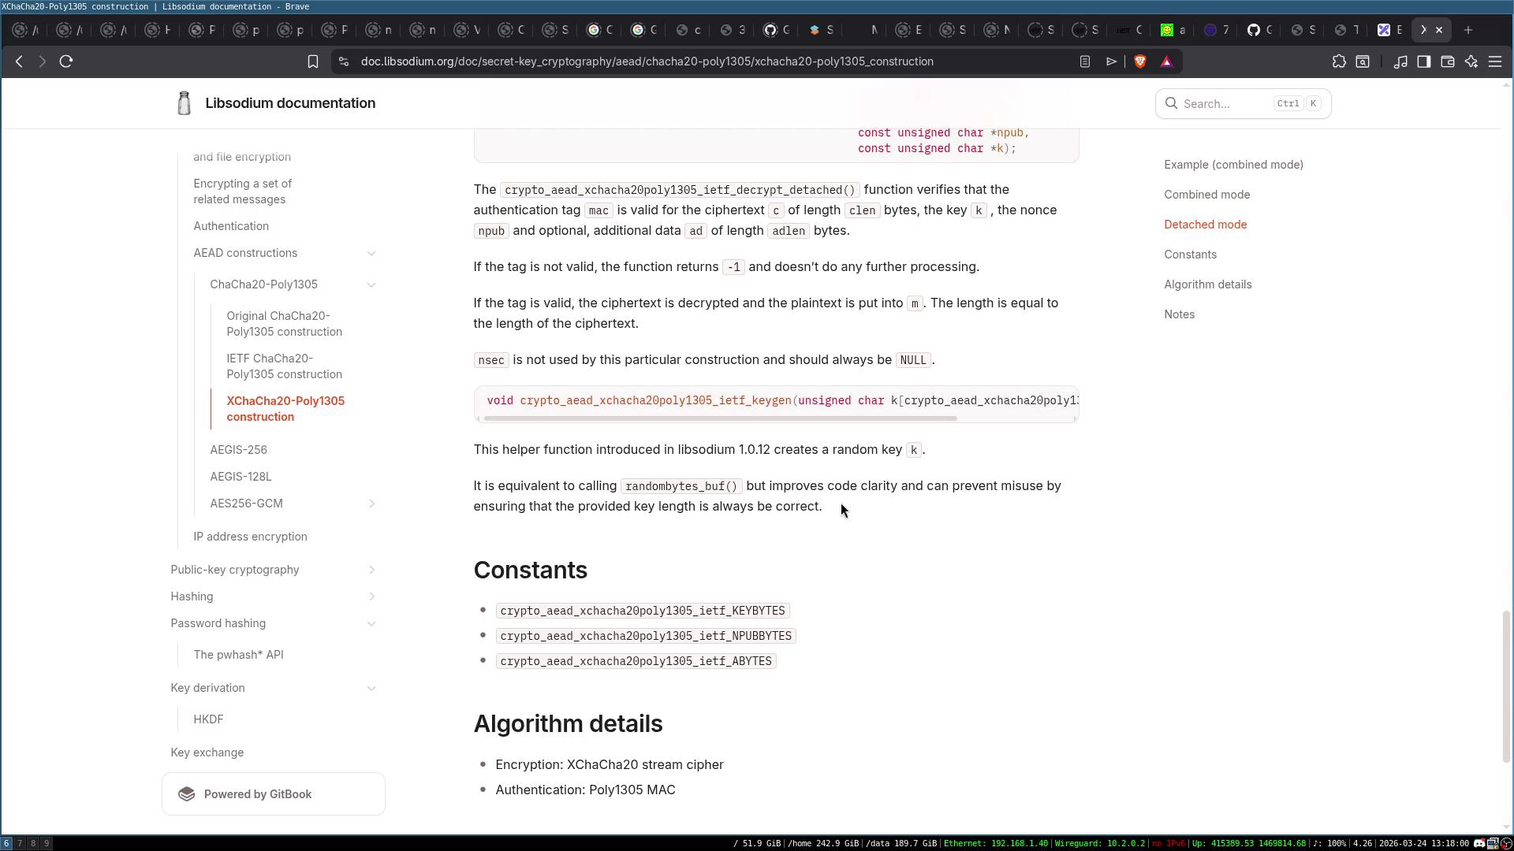
pyautogui.scroll(-3, 840, 504)
pyautogui.scroll(-1, 840, 503)
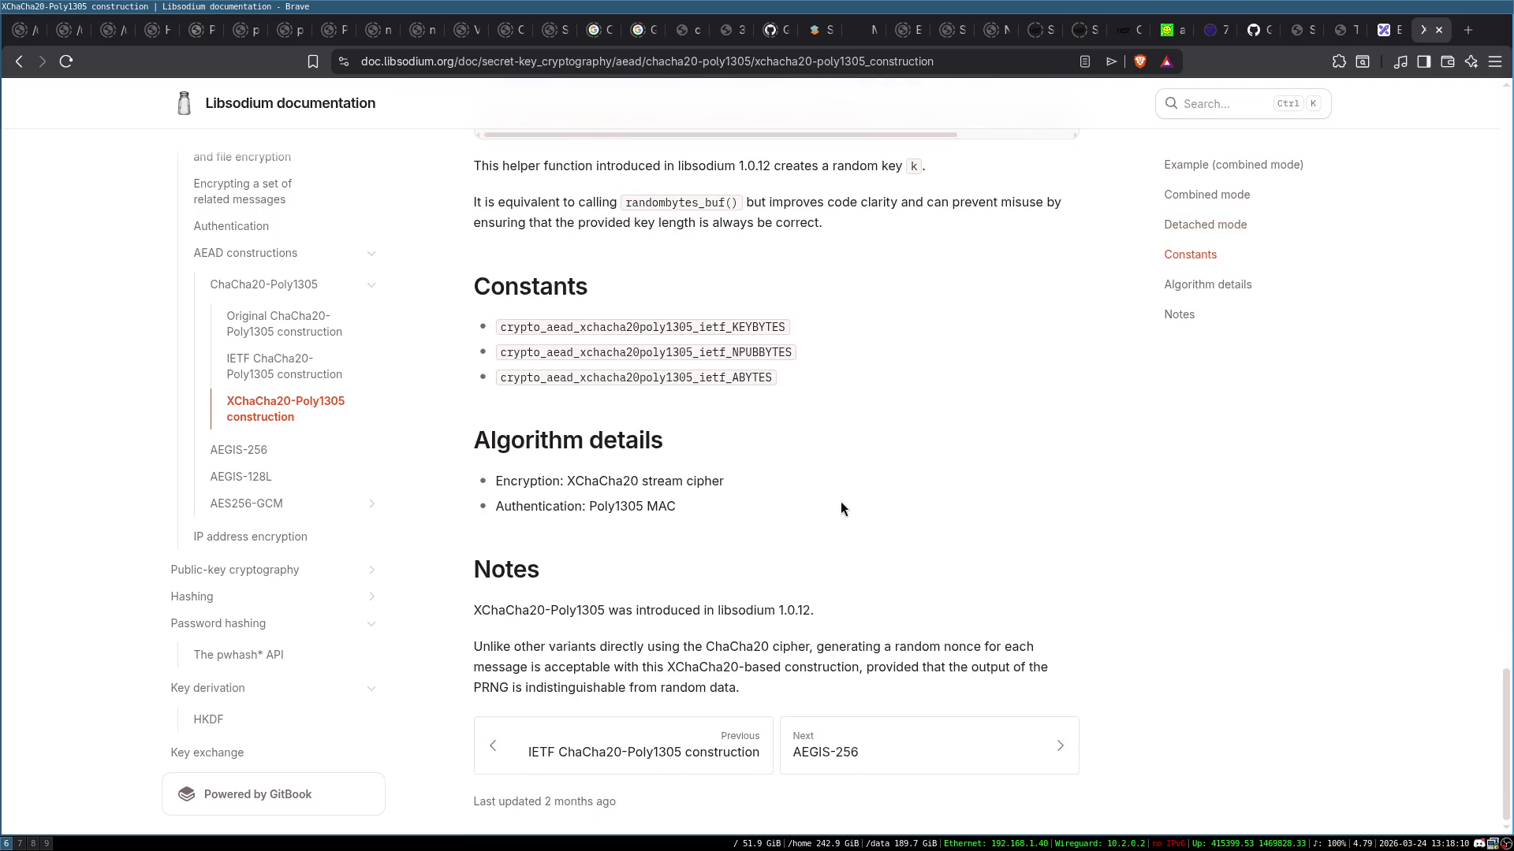
# Skim the HKDF, Password hashing and Public-key cryptography pages
pyautogui.click(207, 719)
pyautogui.scroll(-3, 916, 529)
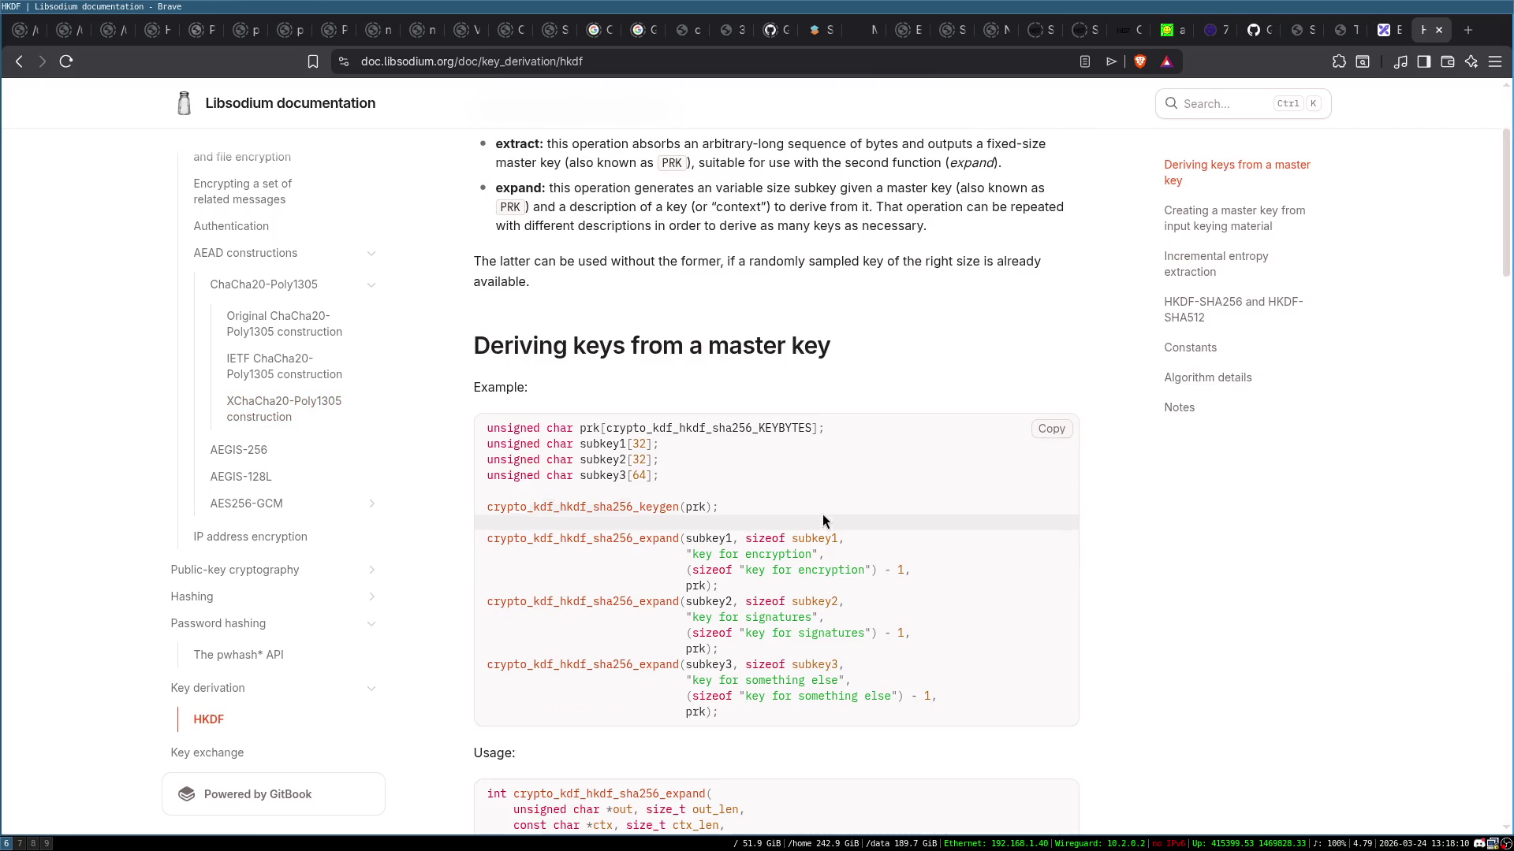
pyautogui.scroll(-1, 708, 375)
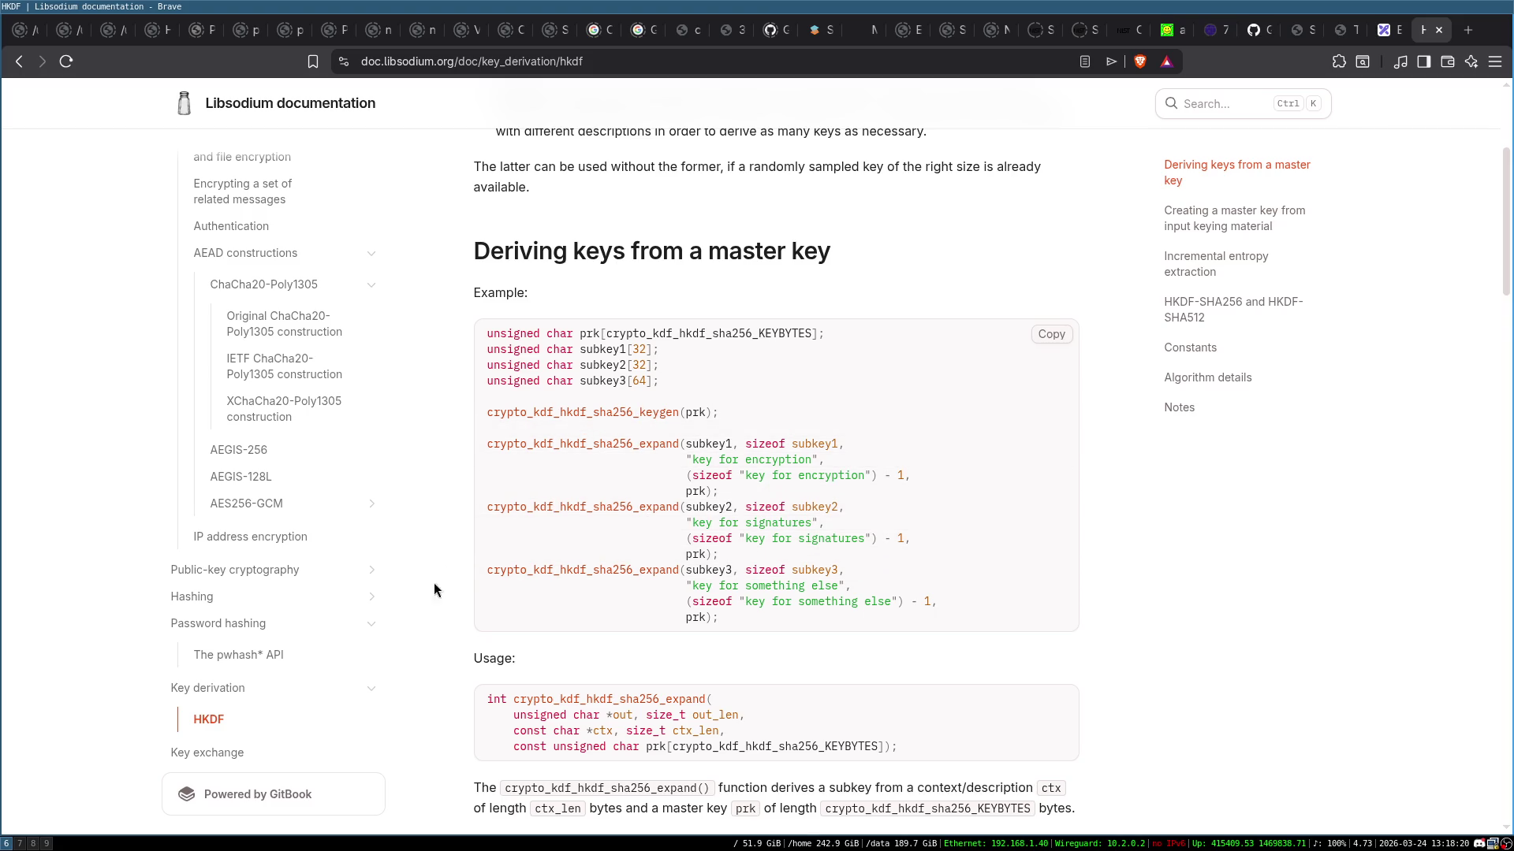
pyautogui.click(254, 631)
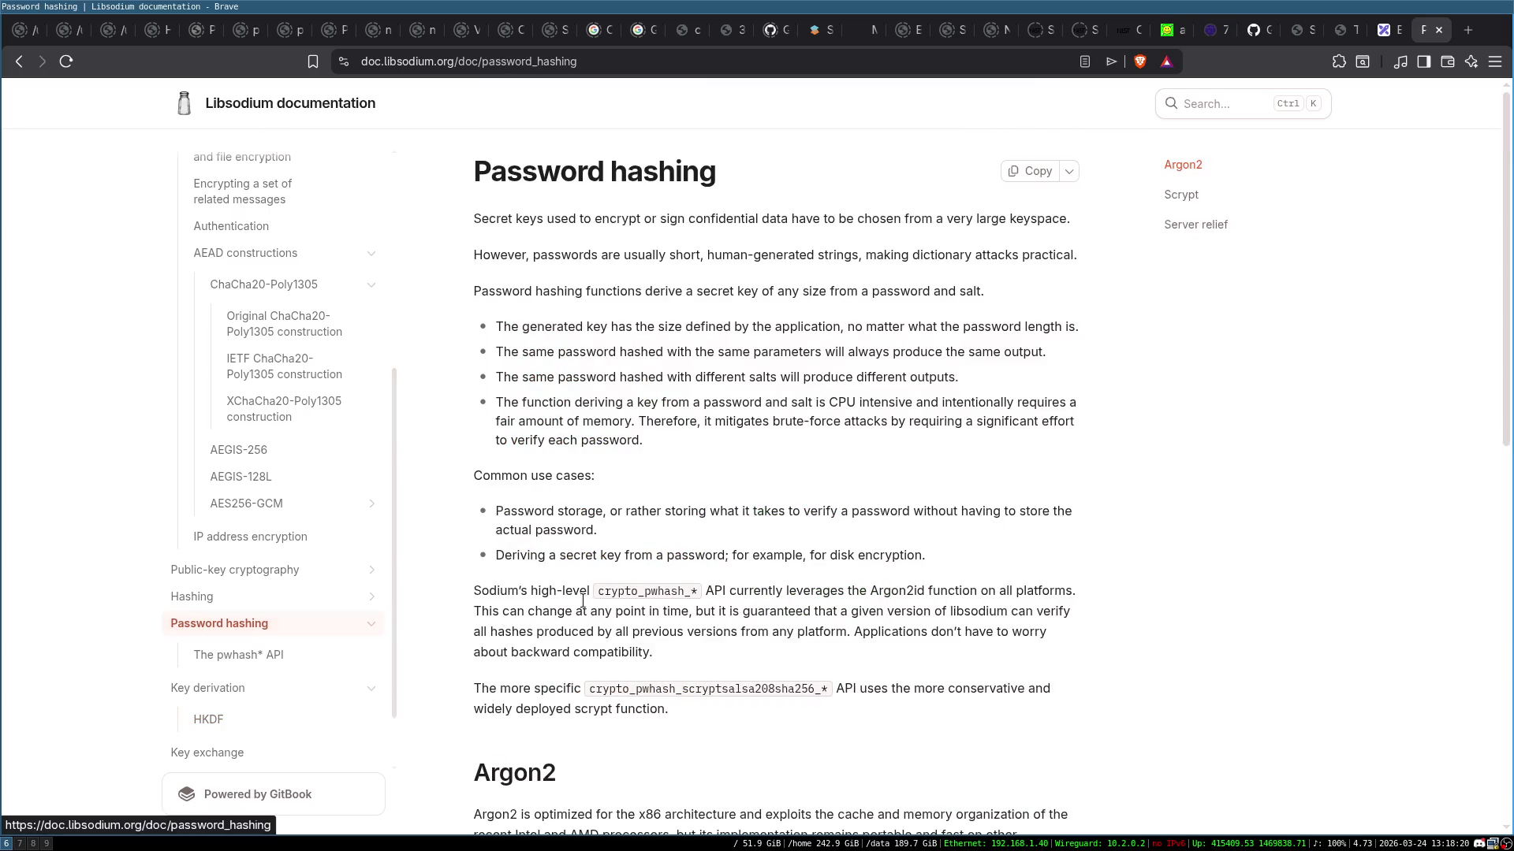
pyautogui.click(268, 574)
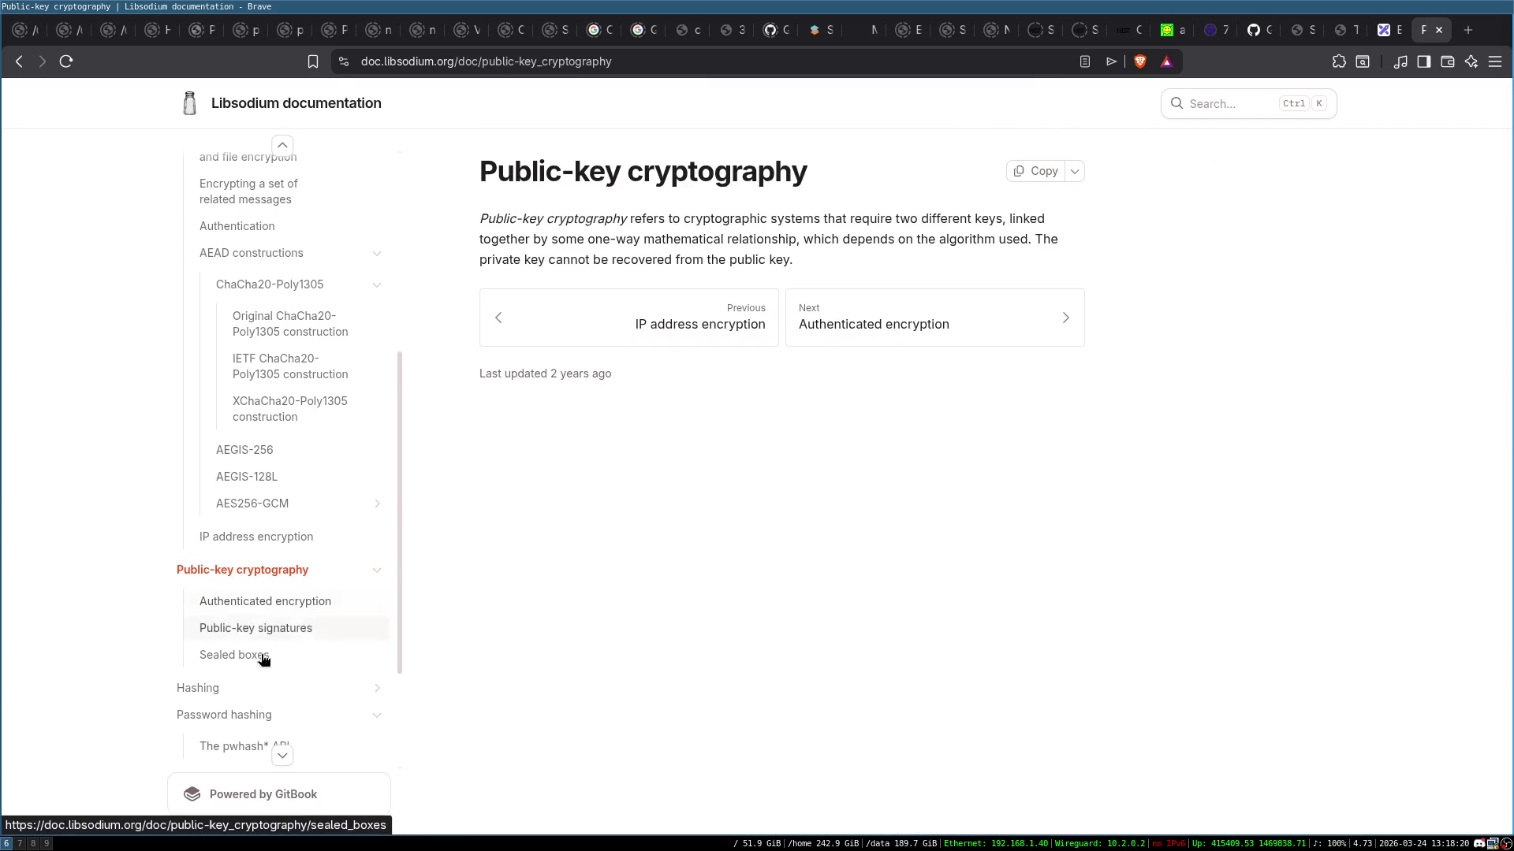
pyautogui.scroll(-3, 244, 781)
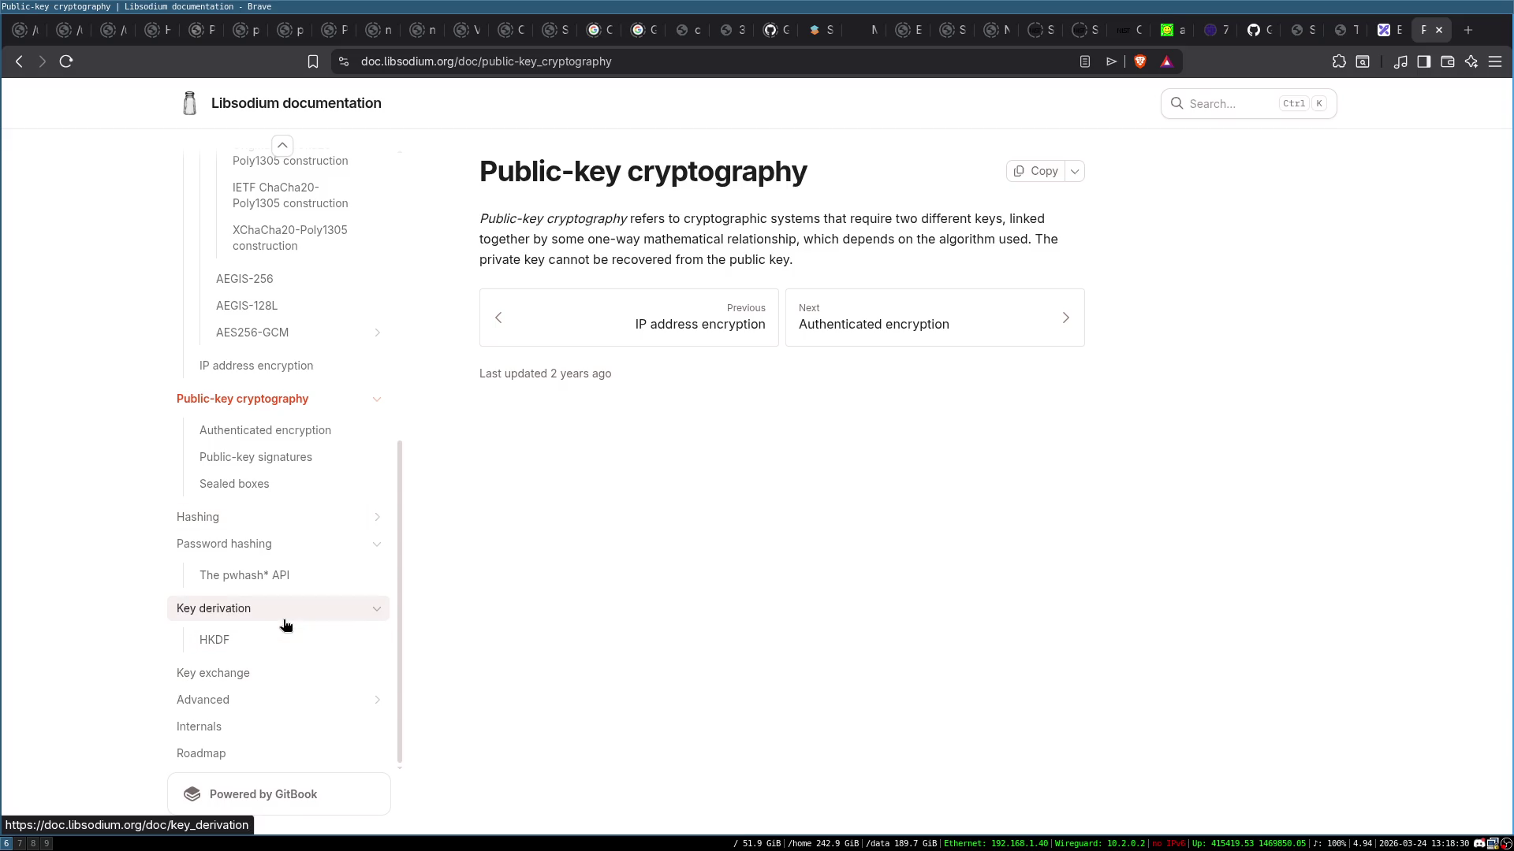
# Open Key derivation and scroll down to its Nonce extension section
pyautogui.click(287, 613)
pyautogui.scroll(-2, 854, 476)
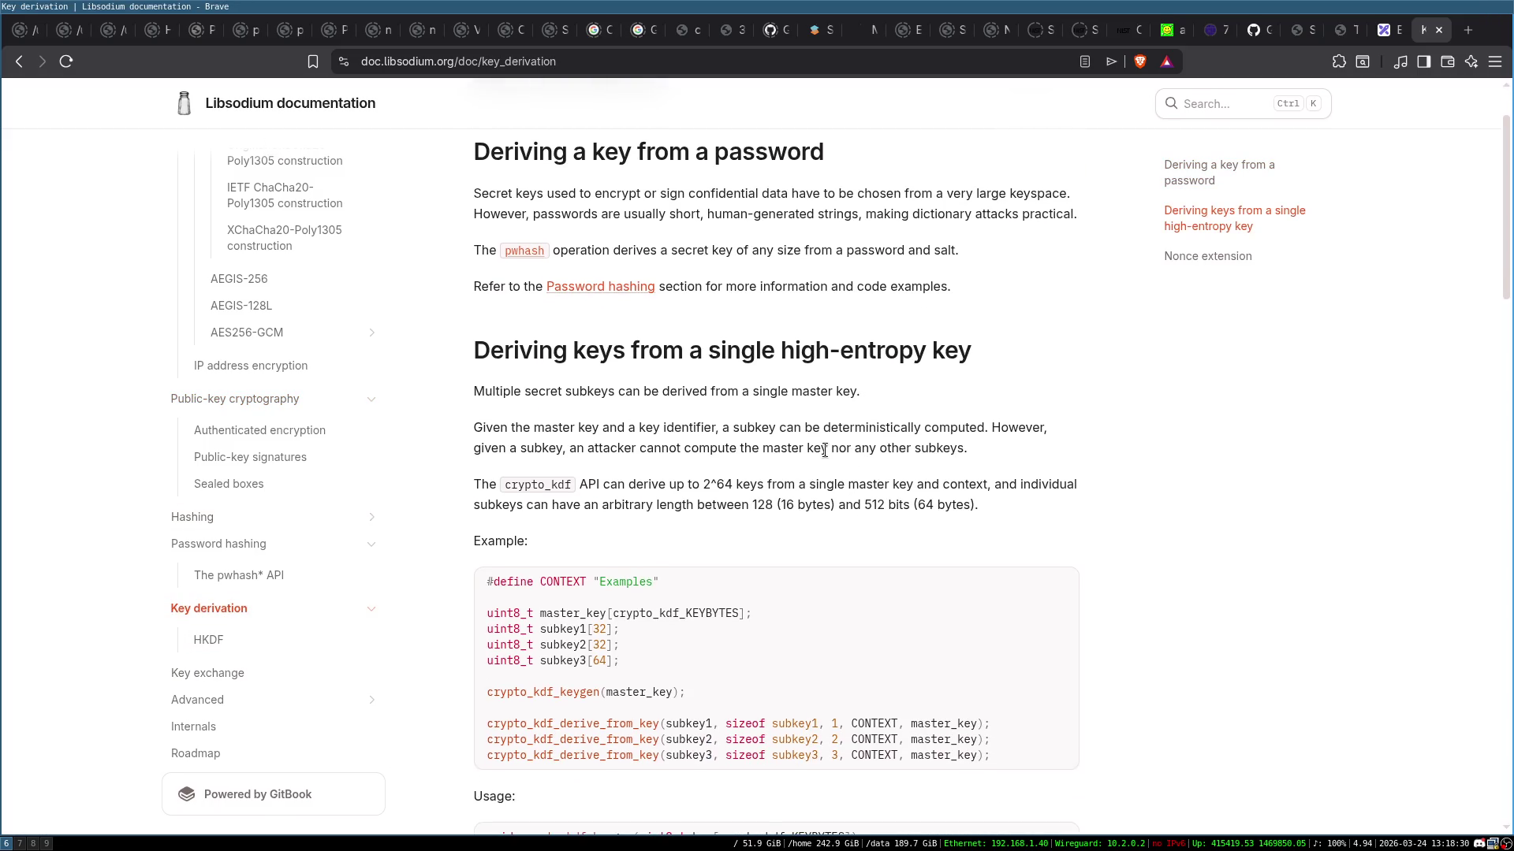
pyautogui.scroll(-15, 825, 449)
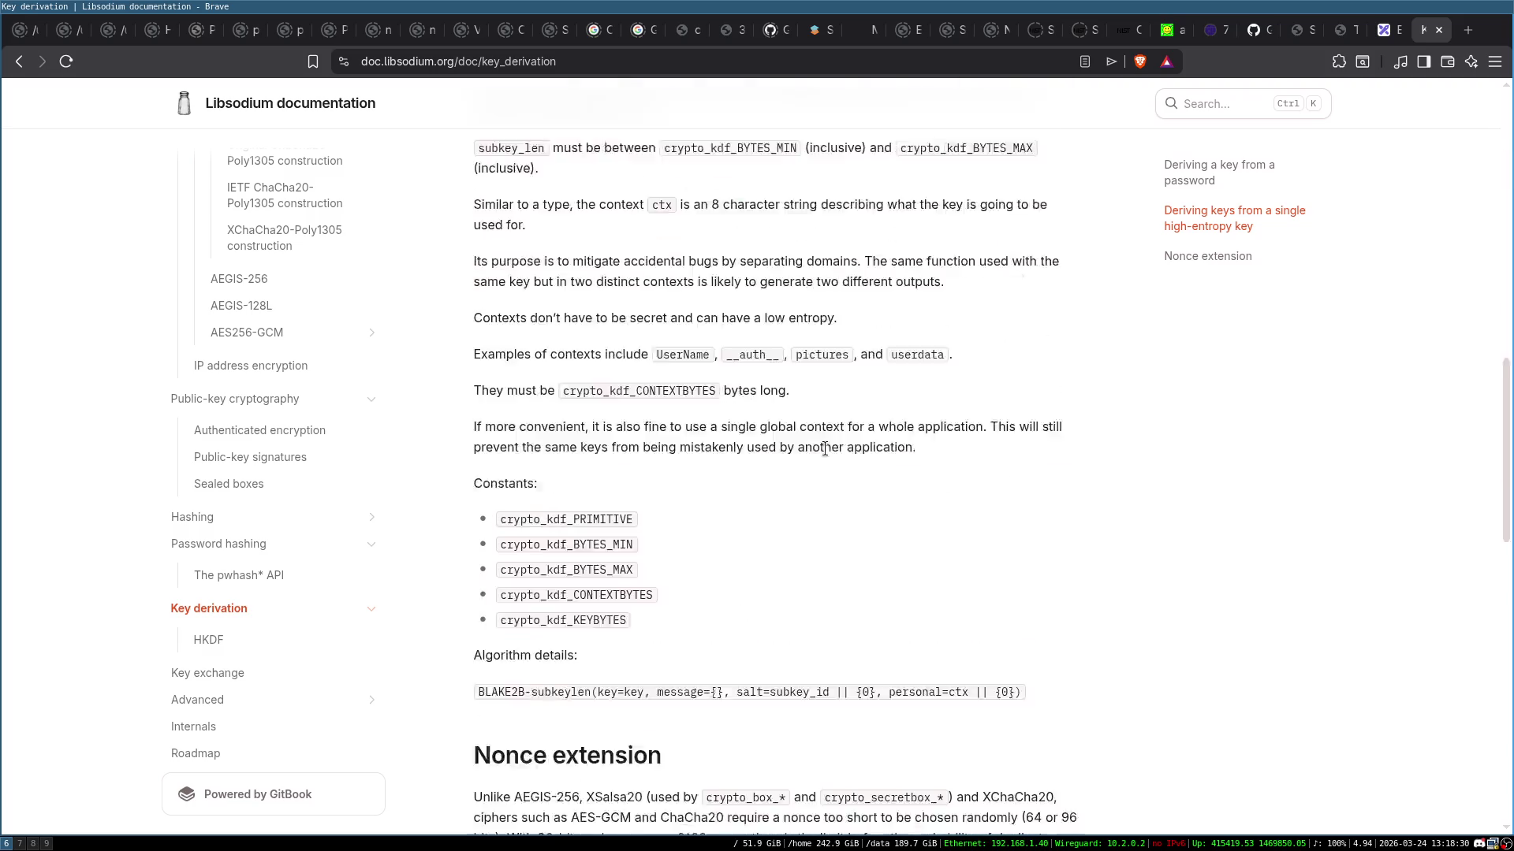
pyautogui.scroll(-5, 804, 455)
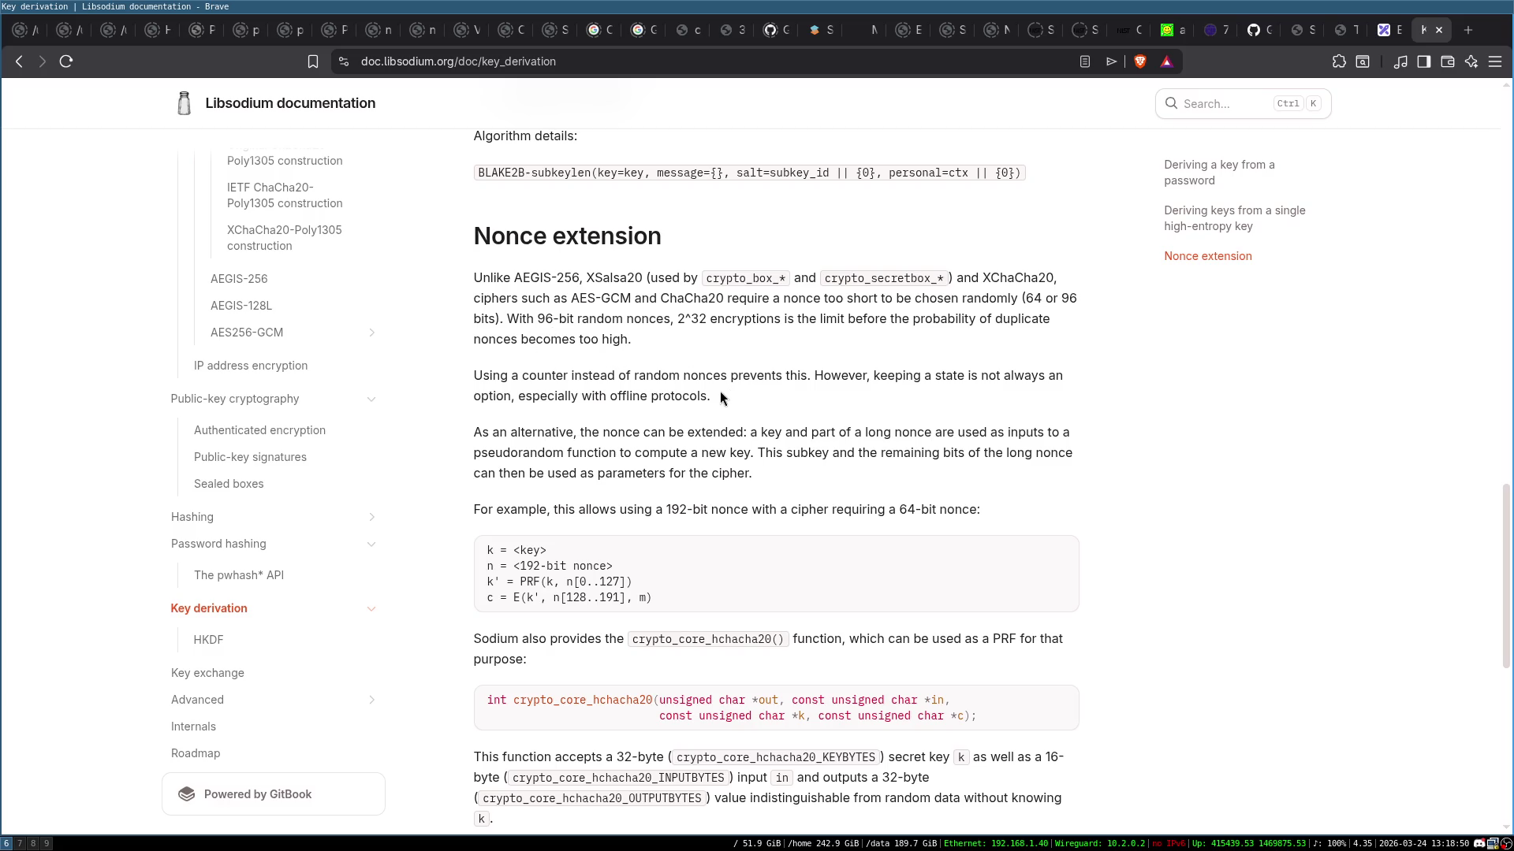
pyautogui.doubleClick(718, 319)
pyautogui.click(729, 316)
pyautogui.tripleClick(991, 280)
pyautogui.click(991, 281)
pyautogui.doubleClick(619, 298)
pyautogui.click(649, 312)
pyautogui.doubleClick(1025, 321)
pyautogui.click(753, 328)
pyautogui.scroll(-2, 769, 482)
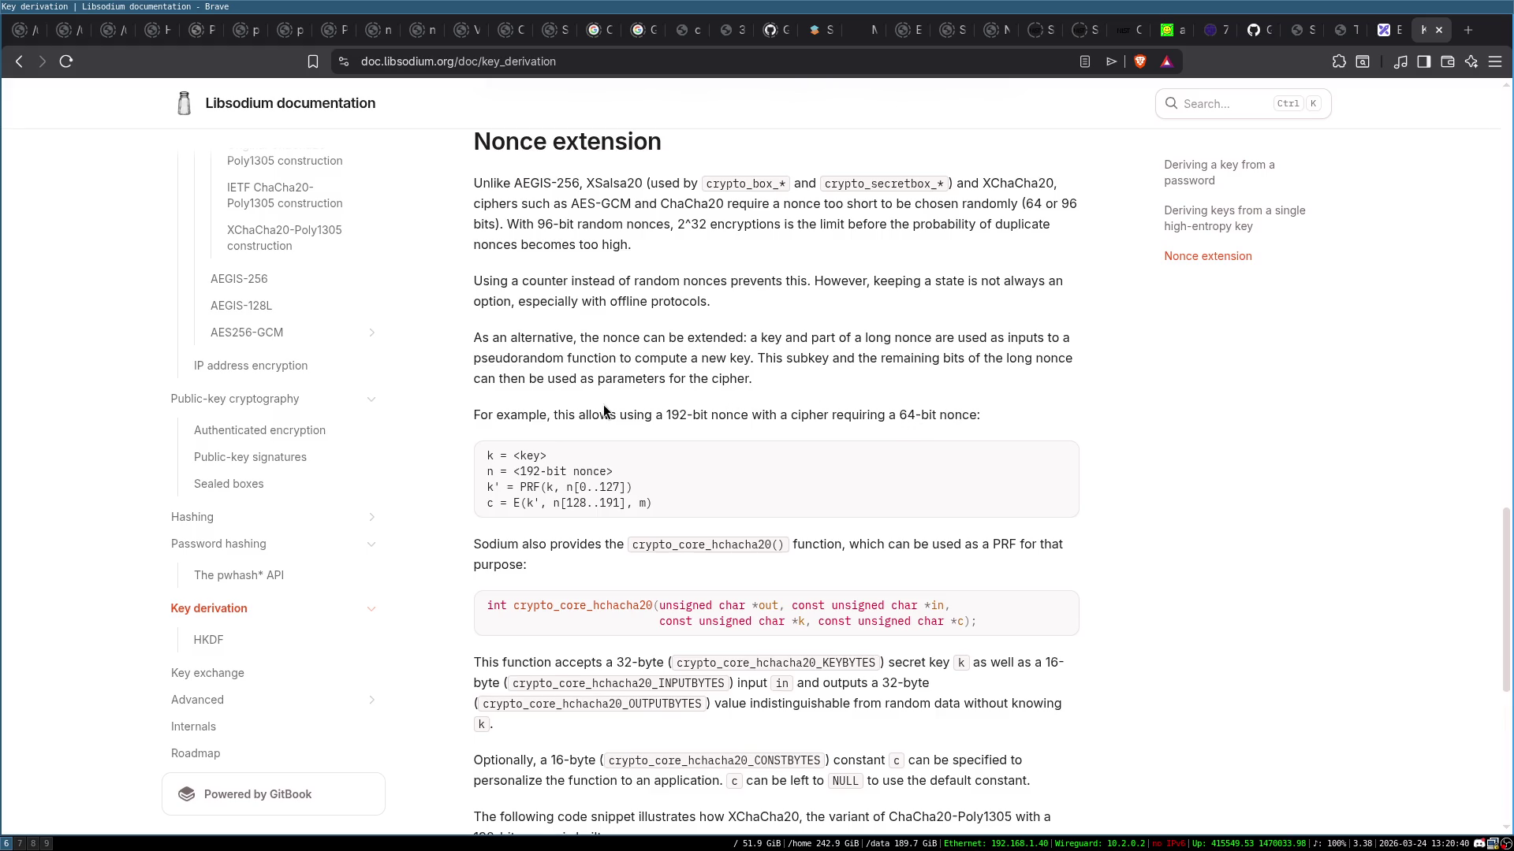
pyautogui.scroll(-3, 605, 410)
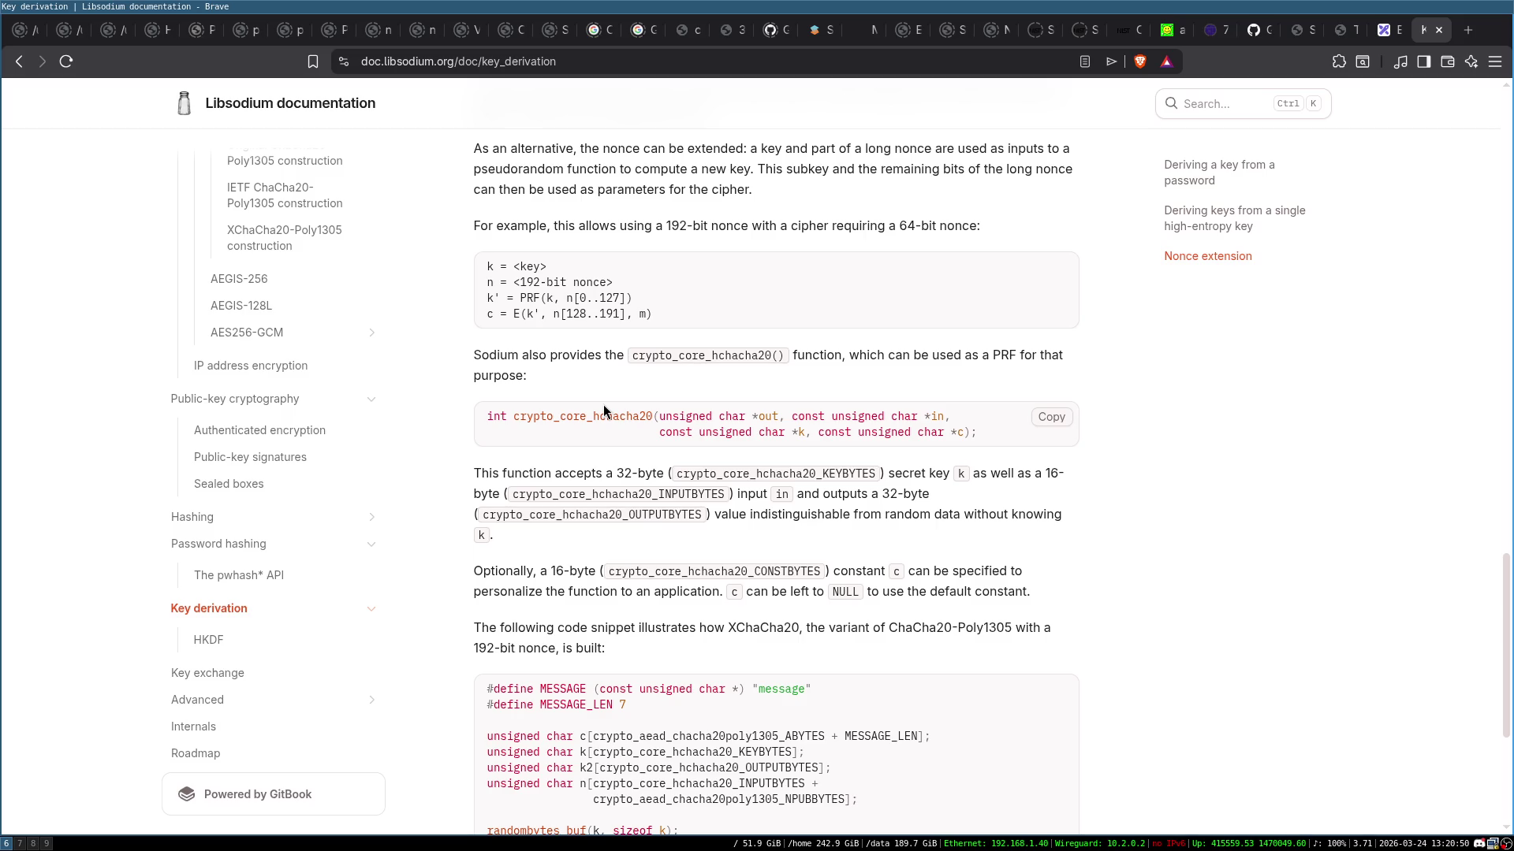
pyautogui.doubleClick(1003, 356)
pyautogui.click(1003, 355)
pyautogui.moveTo(1048, 442)
pyautogui.doubleClick(1000, 354)
pyautogui.click(996, 354)
pyautogui.scroll(-2, 792, 383)
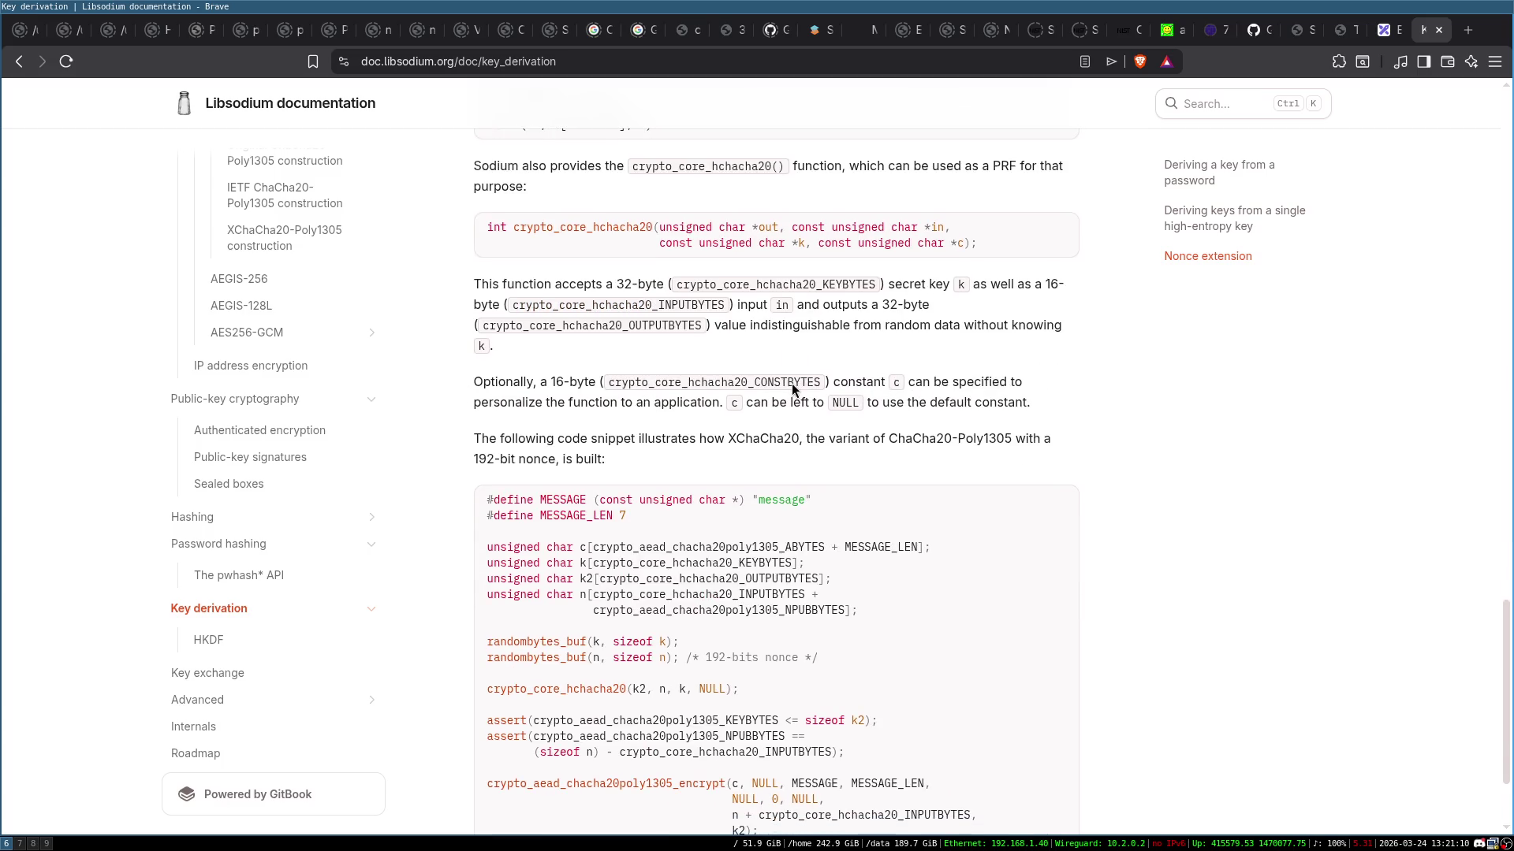
pyautogui.scroll(1, 684, 402)
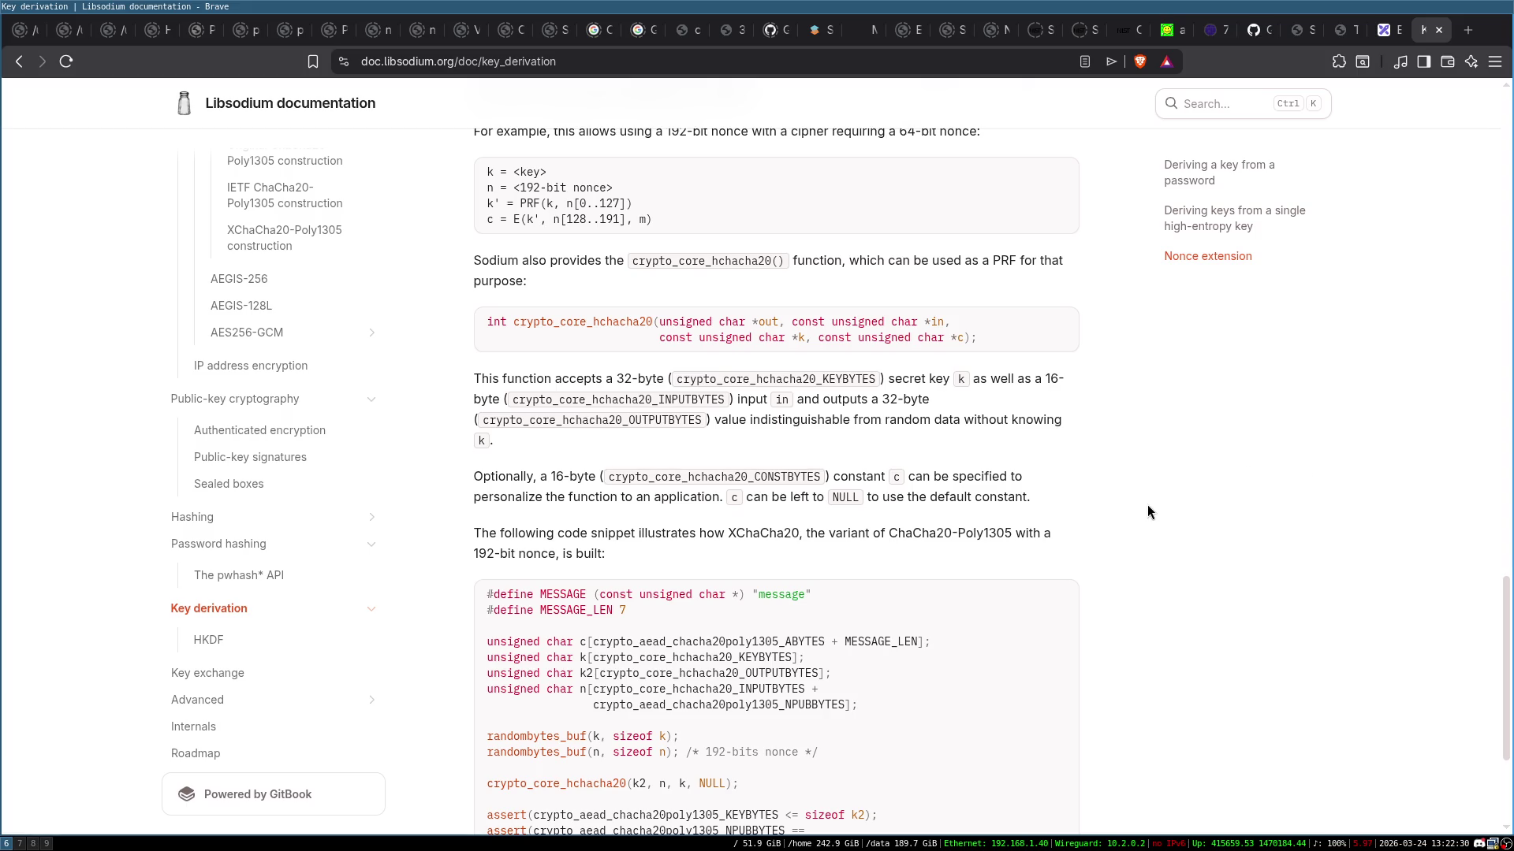
pyautogui.press('super+7')
# Switch to the terminal workspace, make the shiva pane full screen, and list the home directory
pyautogui.press('super+8')
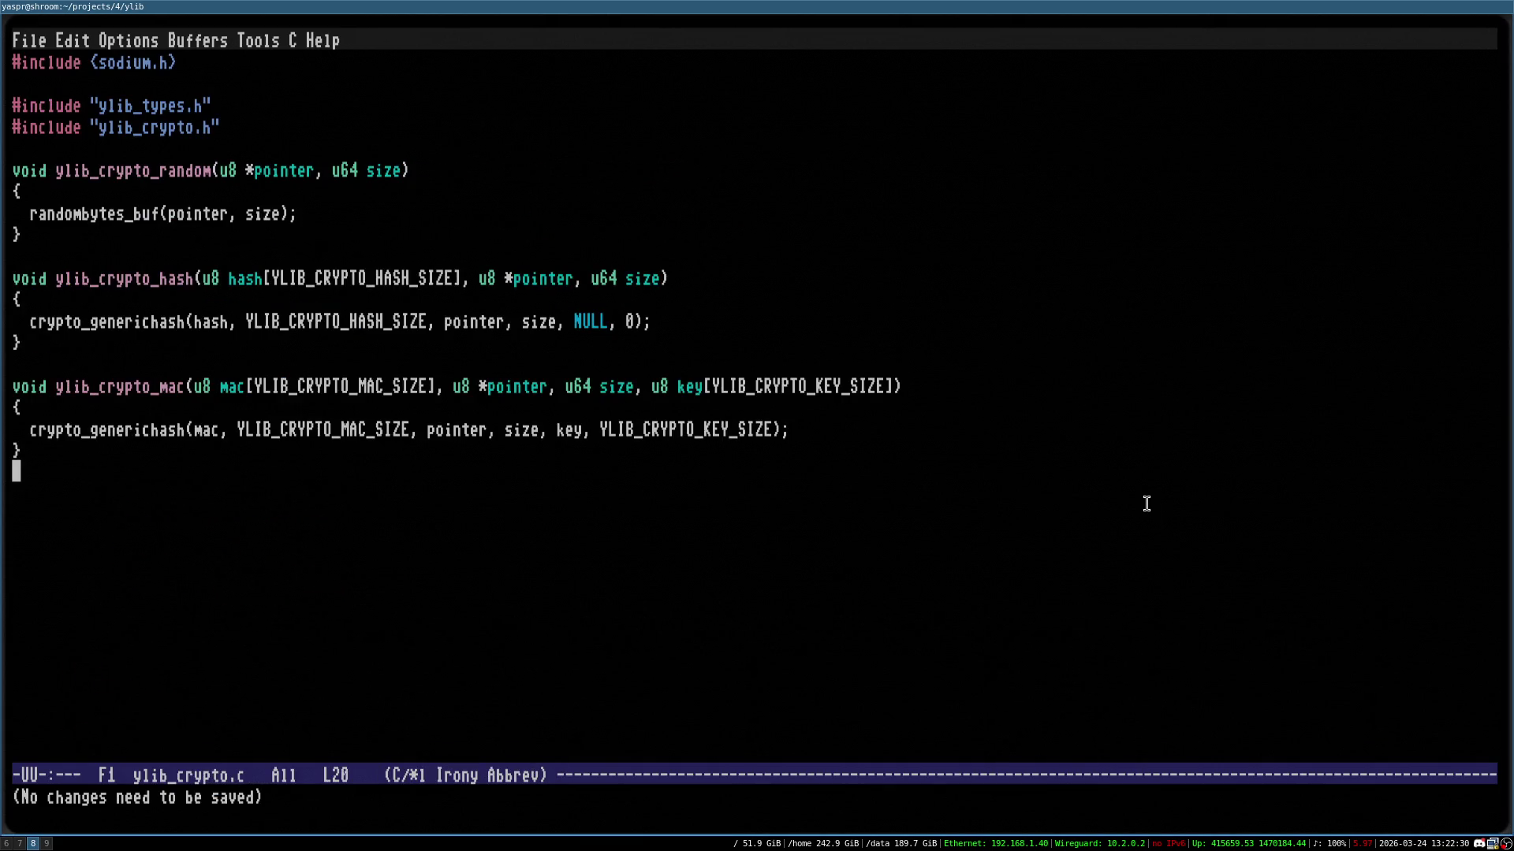
pyautogui.press('super+9')
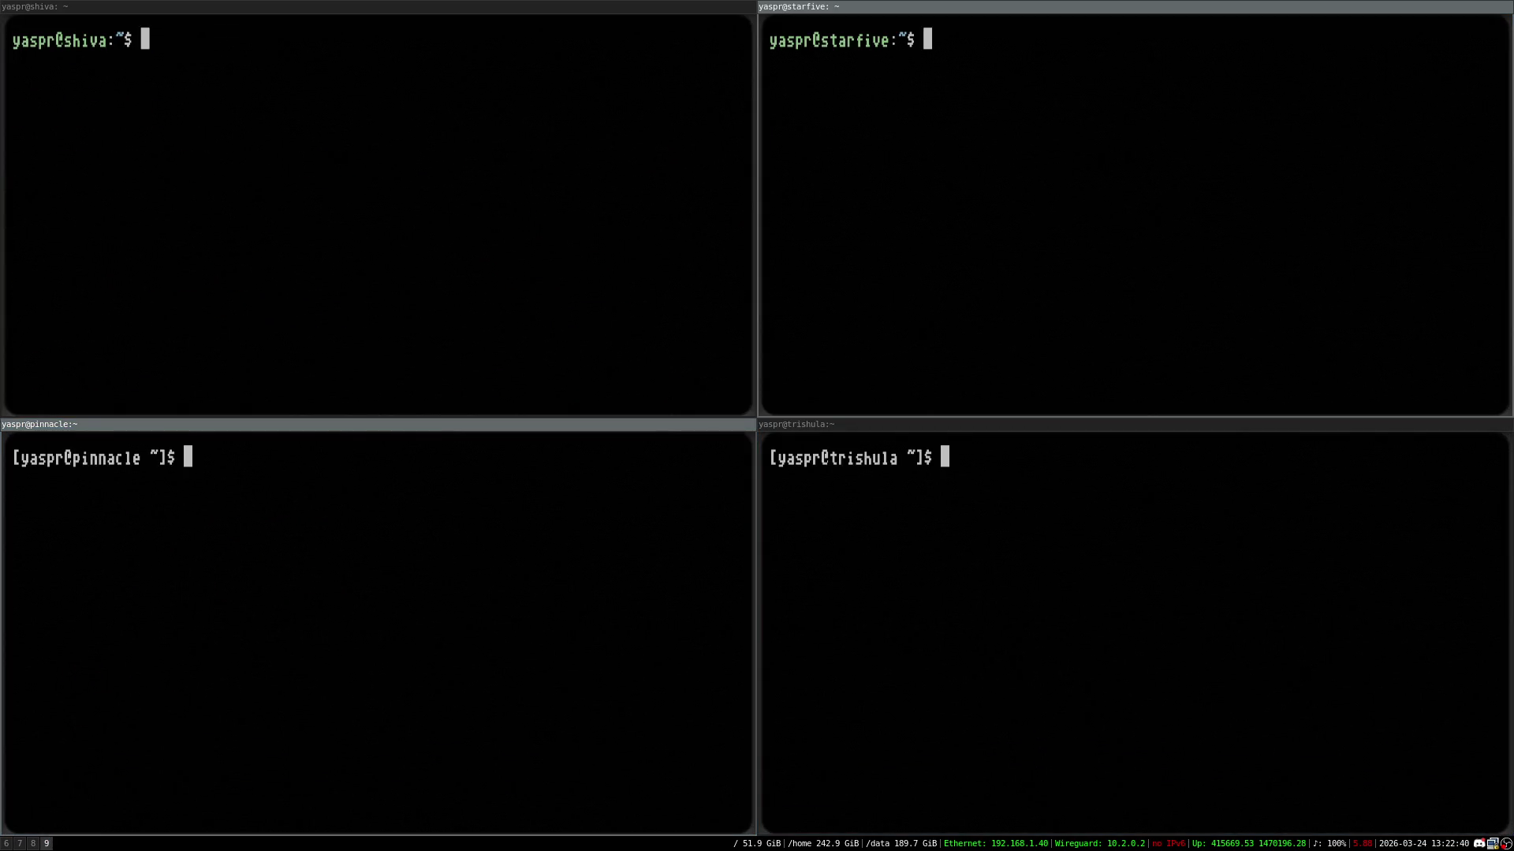
pyautogui.press('super+Up')
pyautogui.press('super+f')
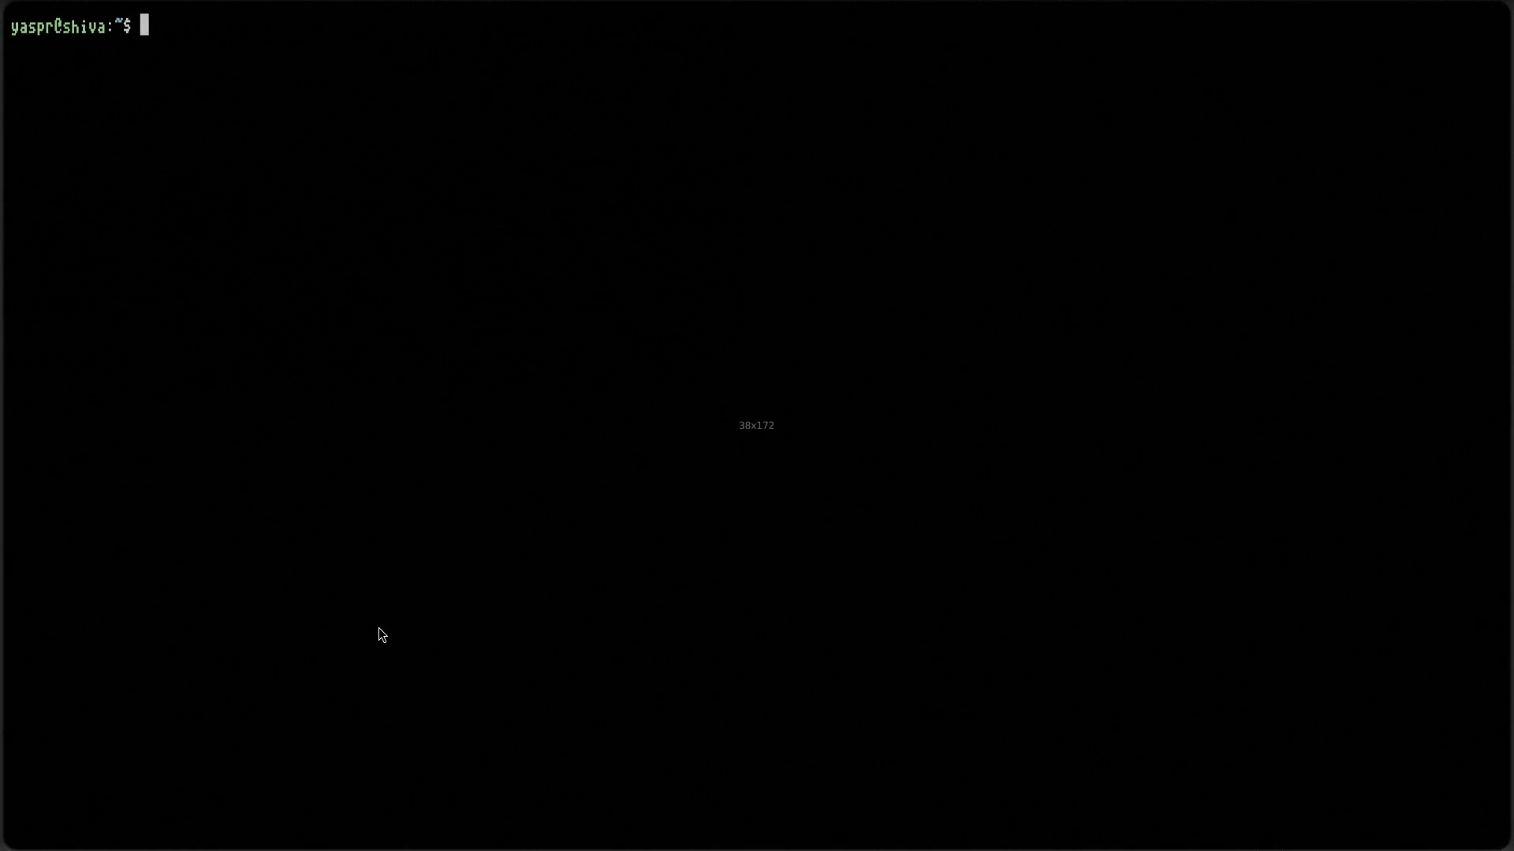
pyautogui.write('cd')
pyautogui.press('BackSpace')
pyautogui.press('BackSpace')
pyautogui.press('BackSpace')
pyautogui.write('ls')
pyautogui.press('Return')
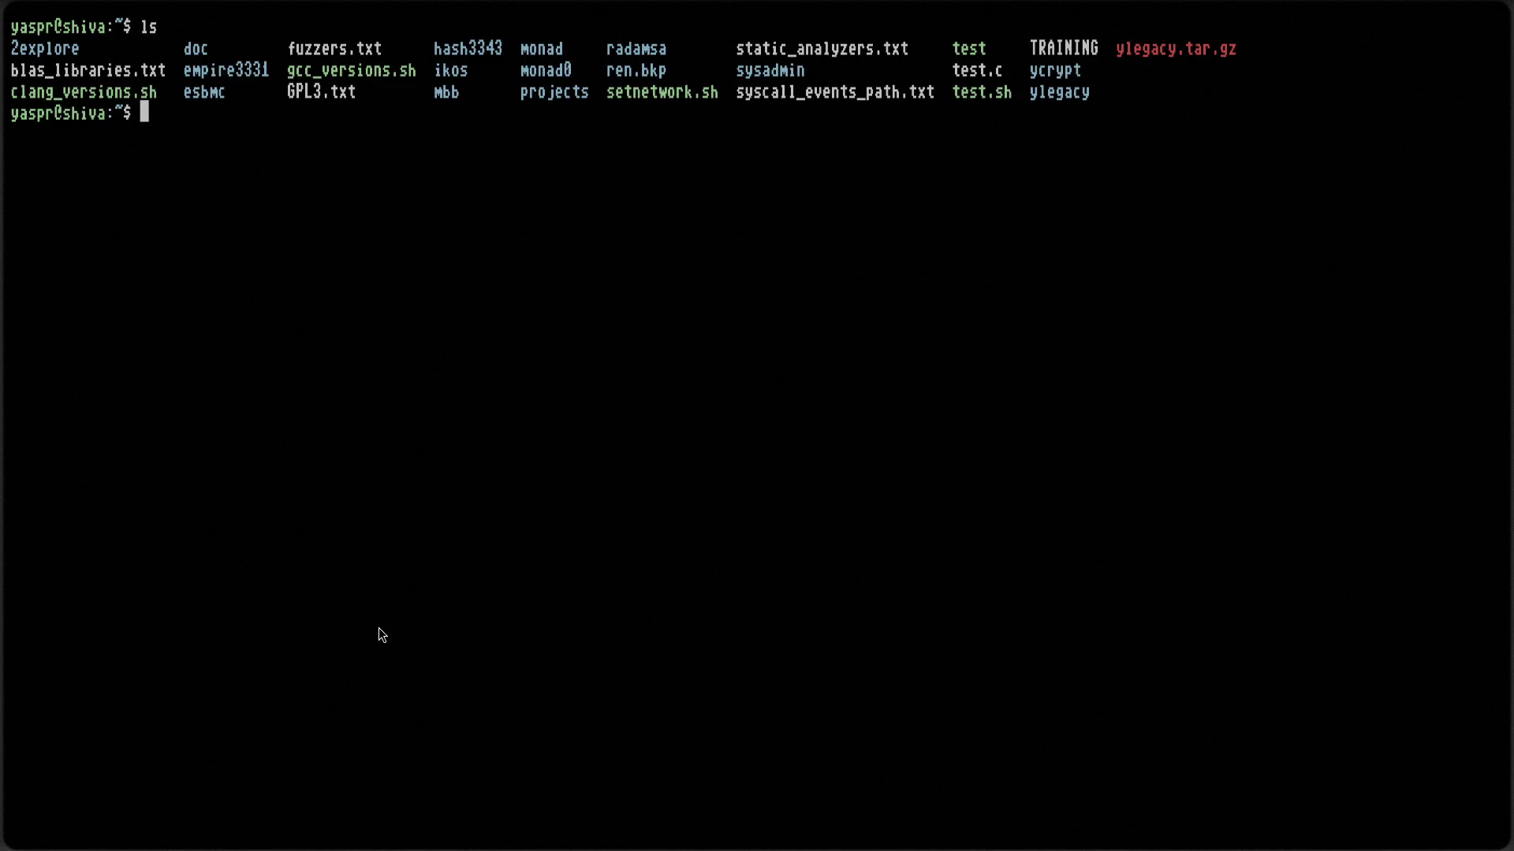
# Enter hash3343, then its src folder, and show a detailed ls -l listing of the source files
pyautogui.write('cd hash')
pyautogui.press('Tab')
pyautogui.press('Return')
pyautogui.hotkey('ctrl', 'l')
pyautogui.write('ls')
pyautogui.press('Return')
pyautogui.write('cd src')
pyautogui.press('Return')
pyautogui.write('ls')
pyautogui.press('Return')
pyautogui.write('ls -l')
pyautogui.press('Return')
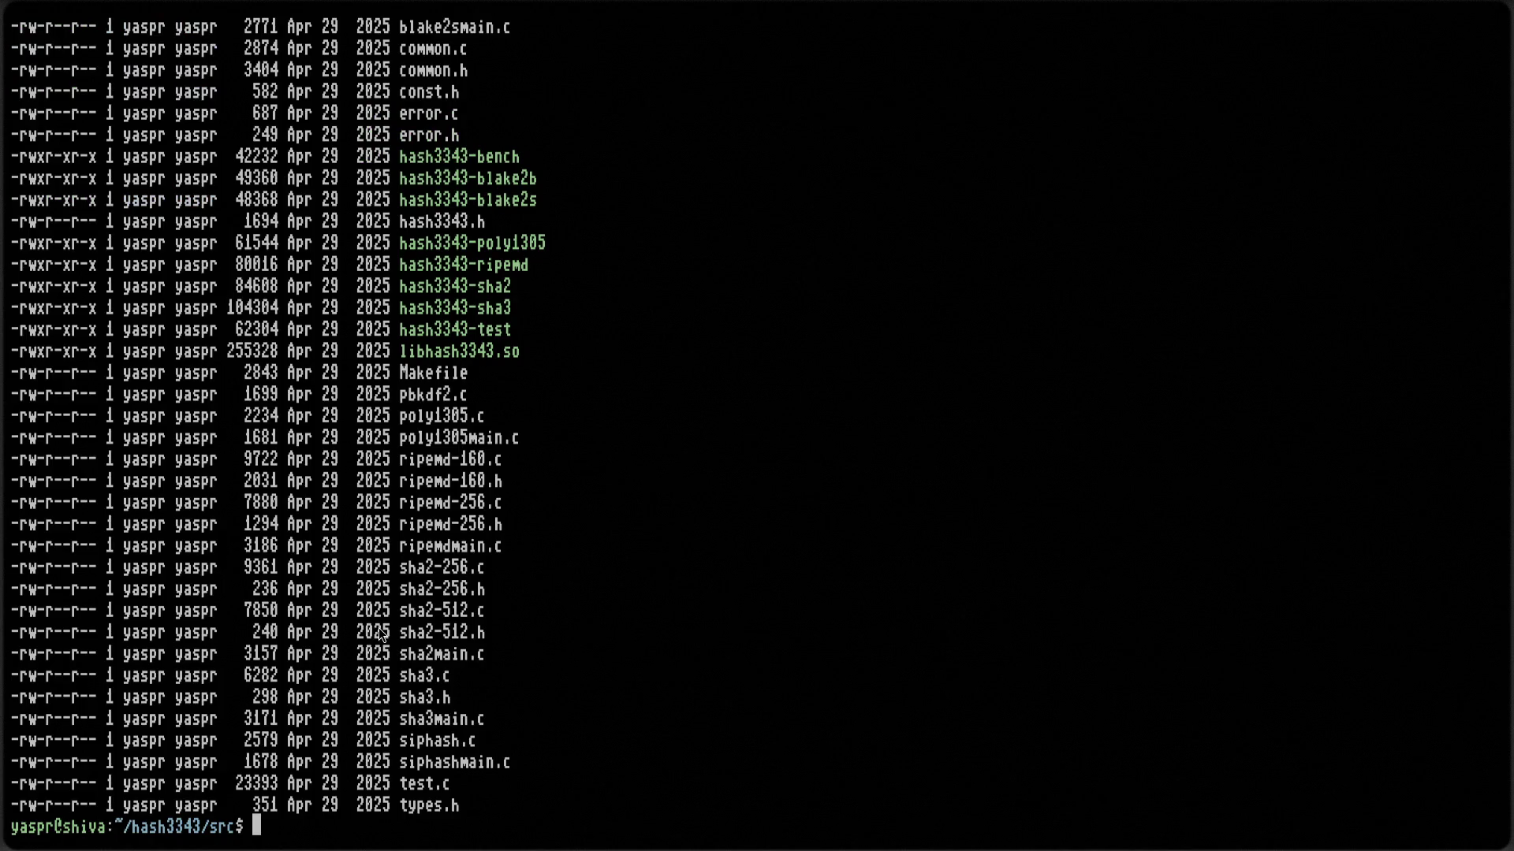
# Go back up through hash3343 to the home directory, listing each
pyautogui.write('cd ..')
pyautogui.press('Return')
pyautogui.hotkey('ctrl', 'l')
pyautogui.write('ls')
pyautogui.press('Return')
pyautogui.write('cd ..')
pyautogui.press('Return')
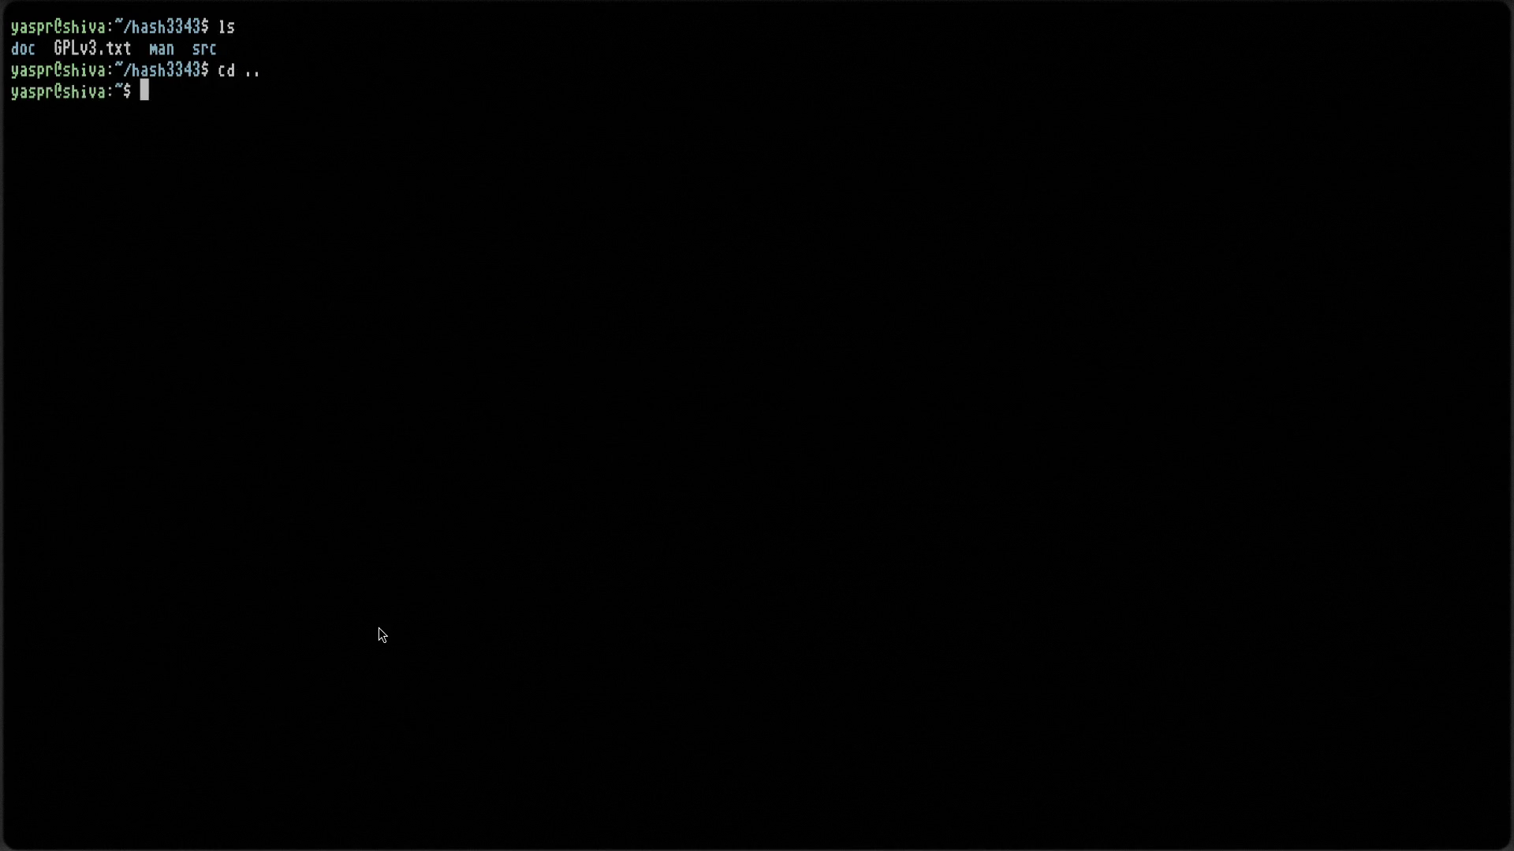
pyautogui.hotkey('ctrl', 'l')
pyautogui.write('ls')
pyautogui.press('Return')
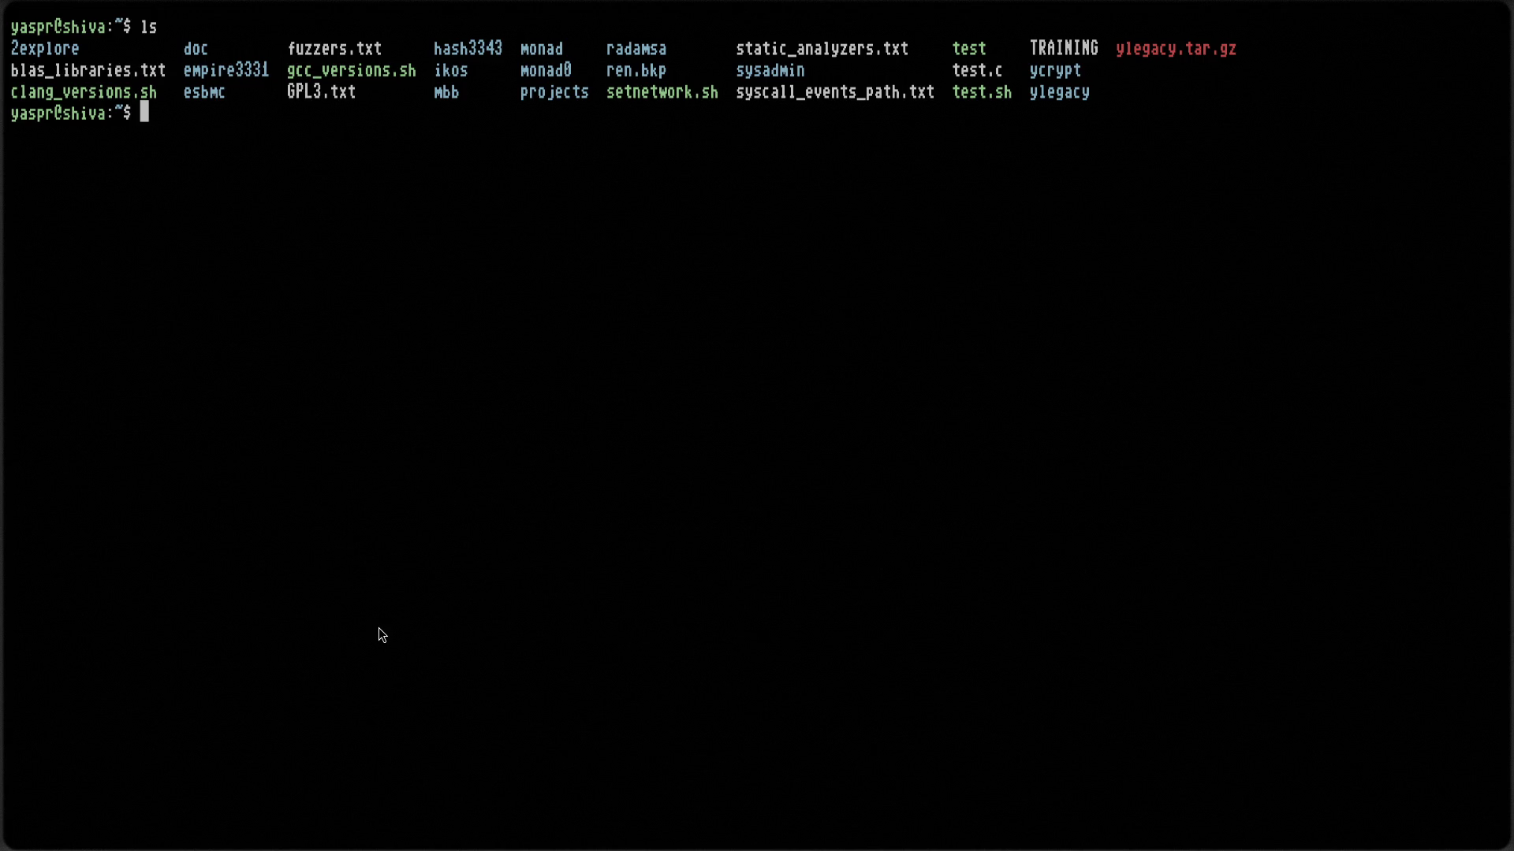
# Enter the empire3331 folder and list its contents
pyautogui.write('cd em')
pyautogui.press('Tab')
pyautogui.press('Return')
pyautogui.write('ls')
pyautogui.press('Return')
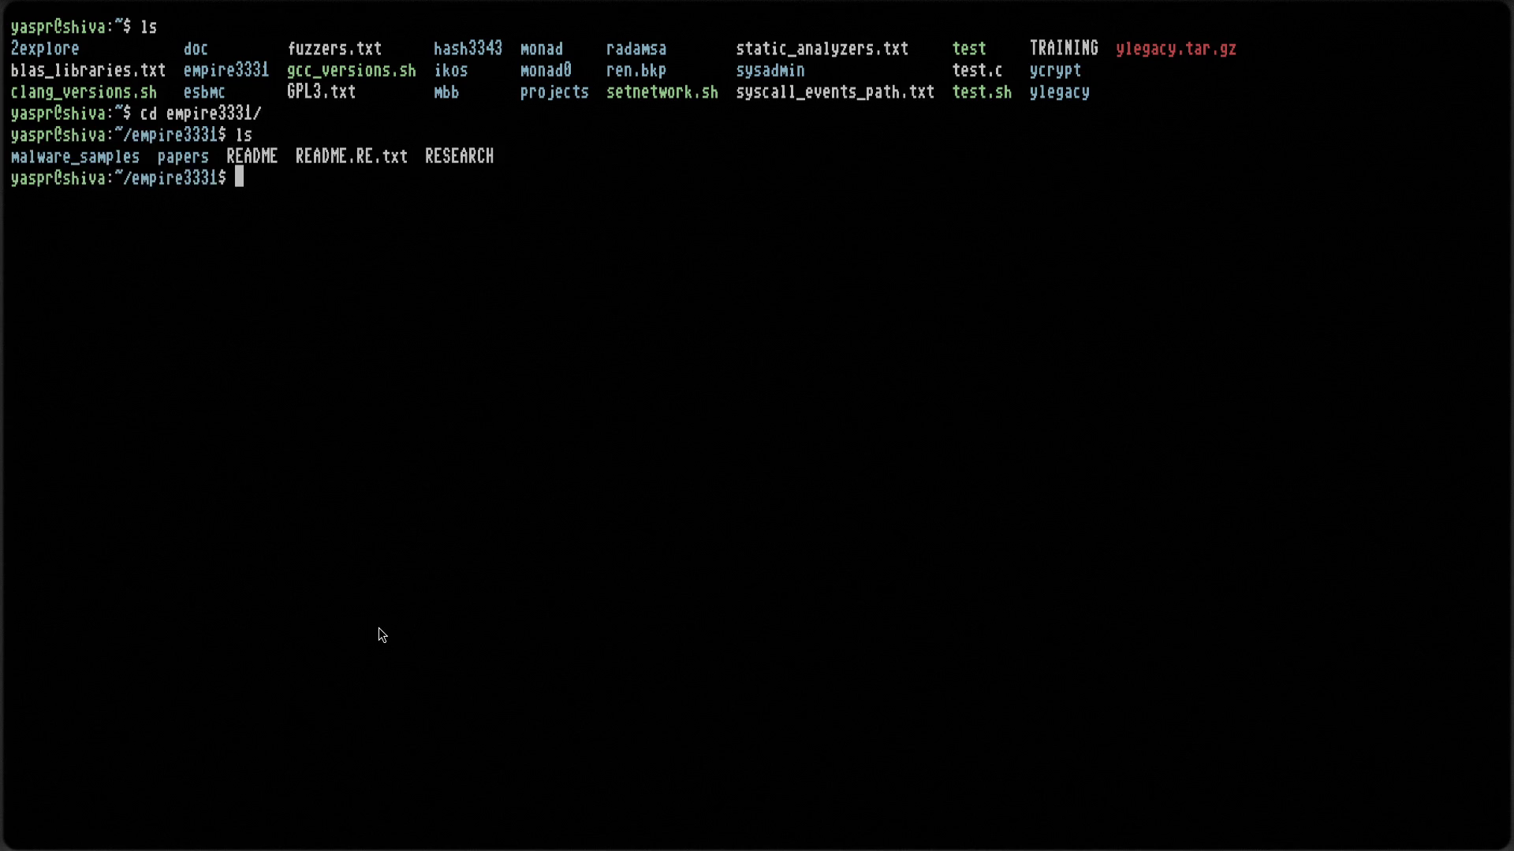
pyautogui.write('cd ..')
pyautogui.press('Return')
pyautogui.write('cd -')
pyautogui.press('Return')
pyautogui.write('ls')
pyautogui.press('Return')
# Enter malware_samples and list the sample collections
pyautogui.write('cd mal')
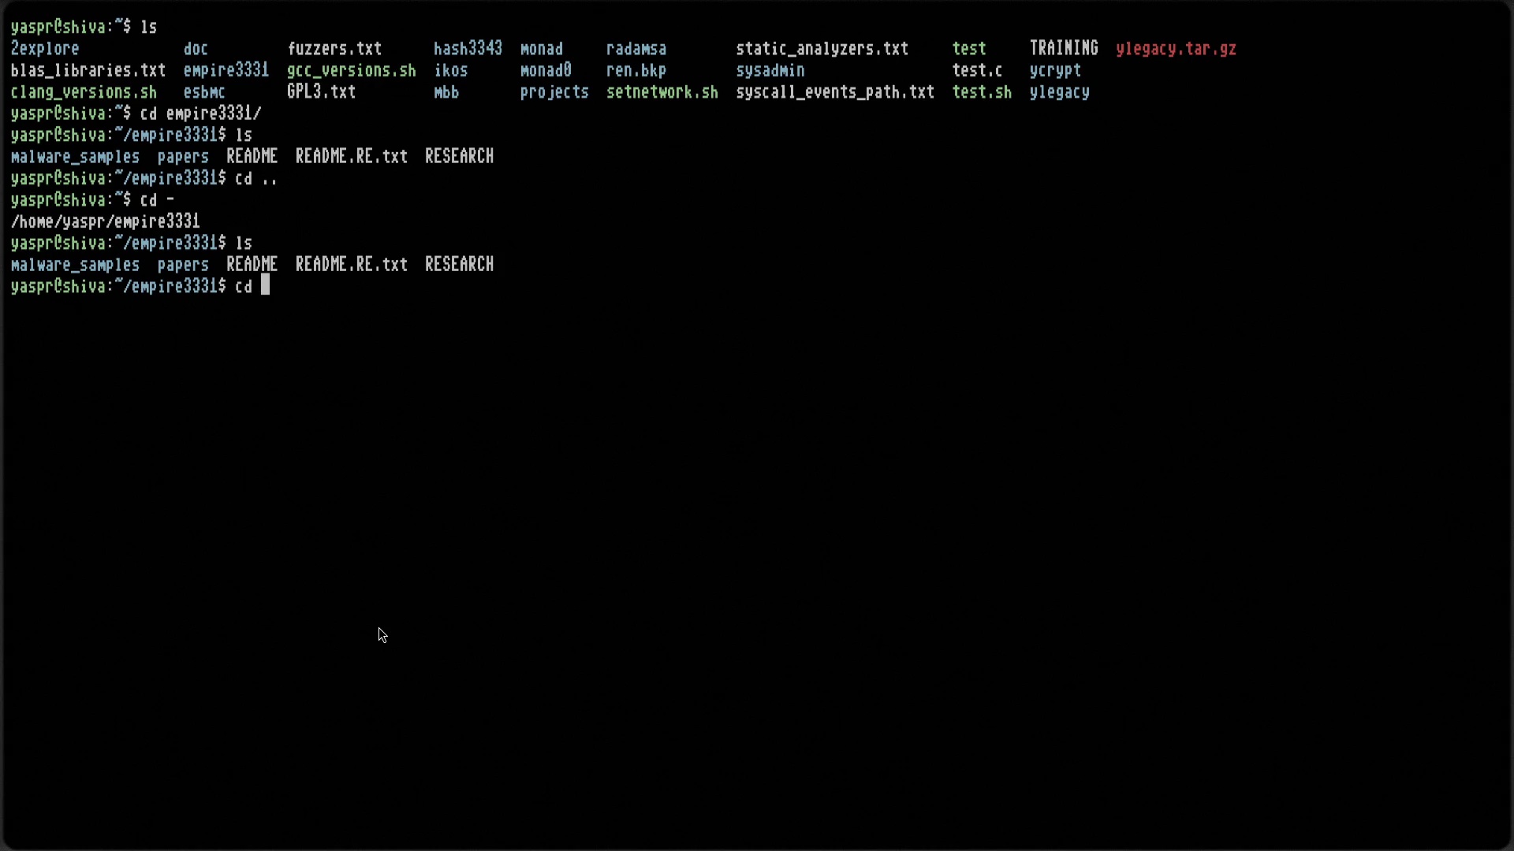
pyautogui.press('Tab')
pyautogui.press('Return')
pyautogui.write('ls')
pyautogui.press('Return')
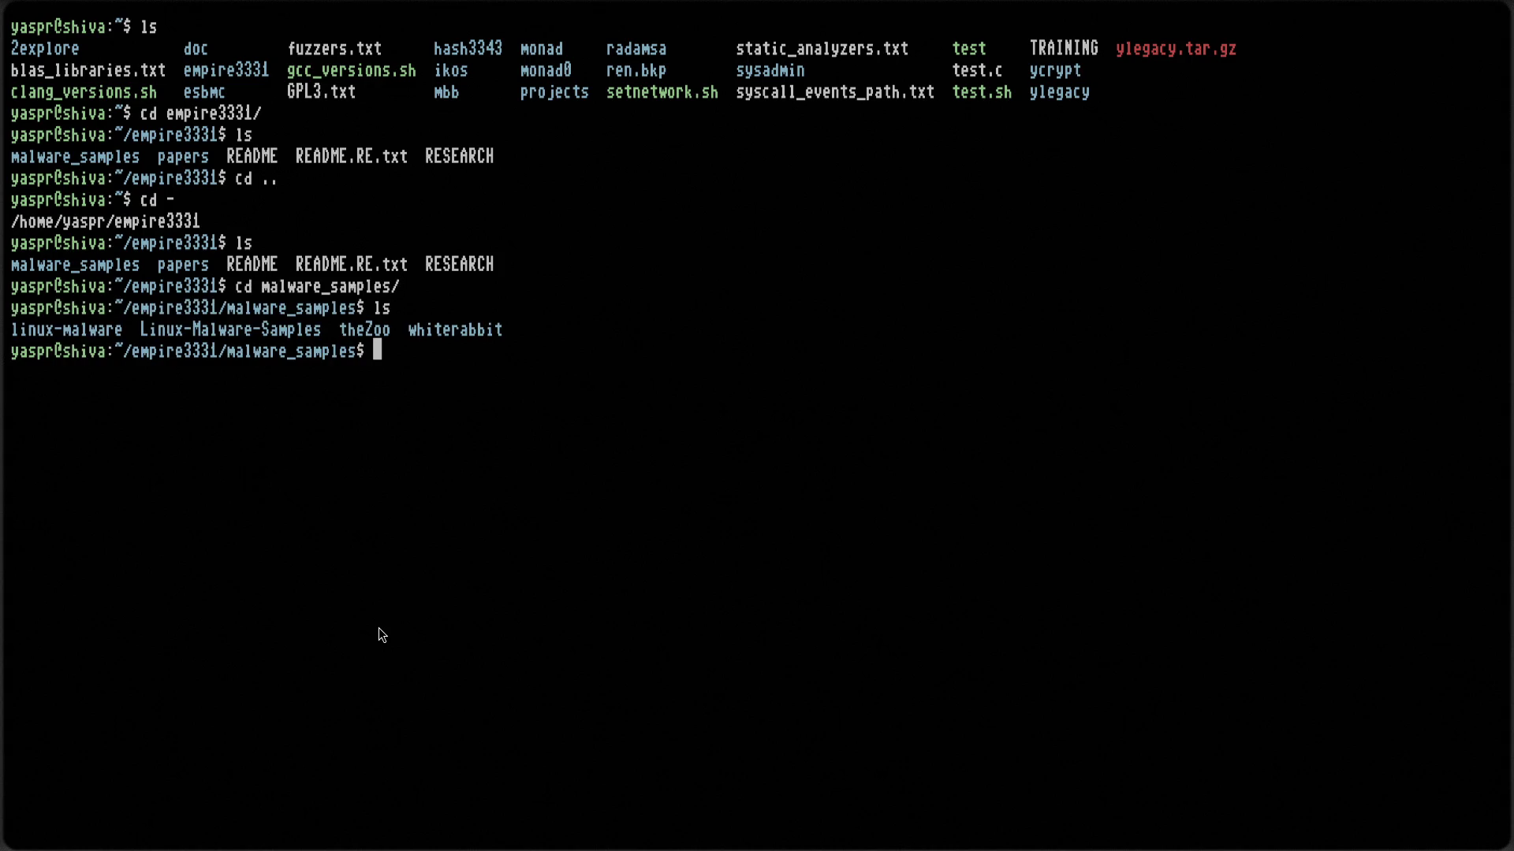
# Return to empire3331 and then to the home directory, listing each
pyautogui.hotkey('ctrl', 'l')
pyautogui.write('cd ..')
pyautogui.press('Return')
pyautogui.hotkey('ctrl', 'l')
pyautogui.write('ls')
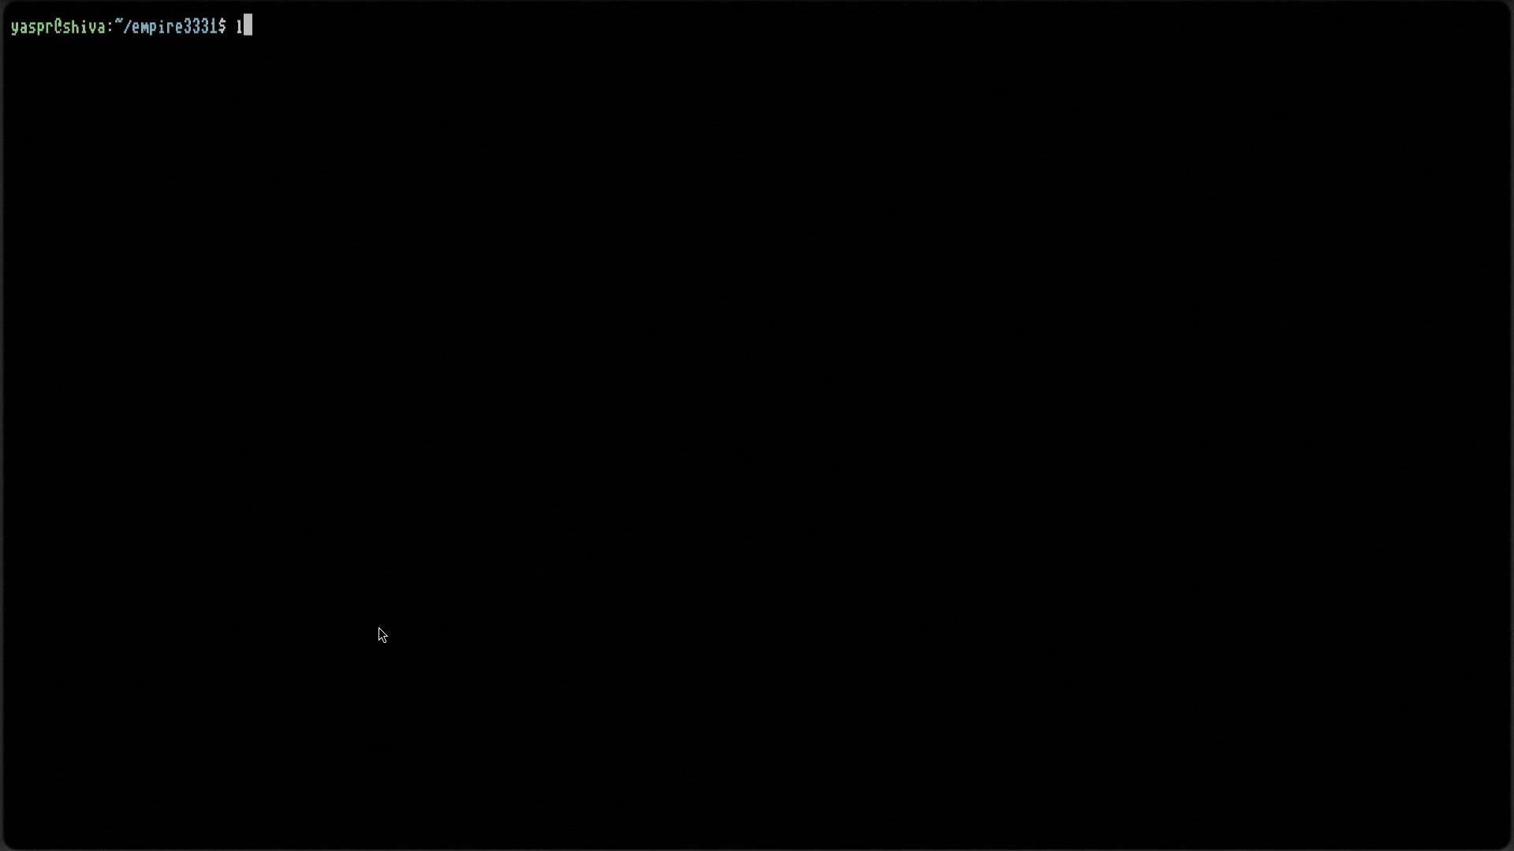
pyautogui.press('Return')
pyautogui.write('cd ..')
pyautogui.press('Return')
pyautogui.hotkey('ctrl', 'l')
pyautogui.write('ls')
pyautogui.press('Return')
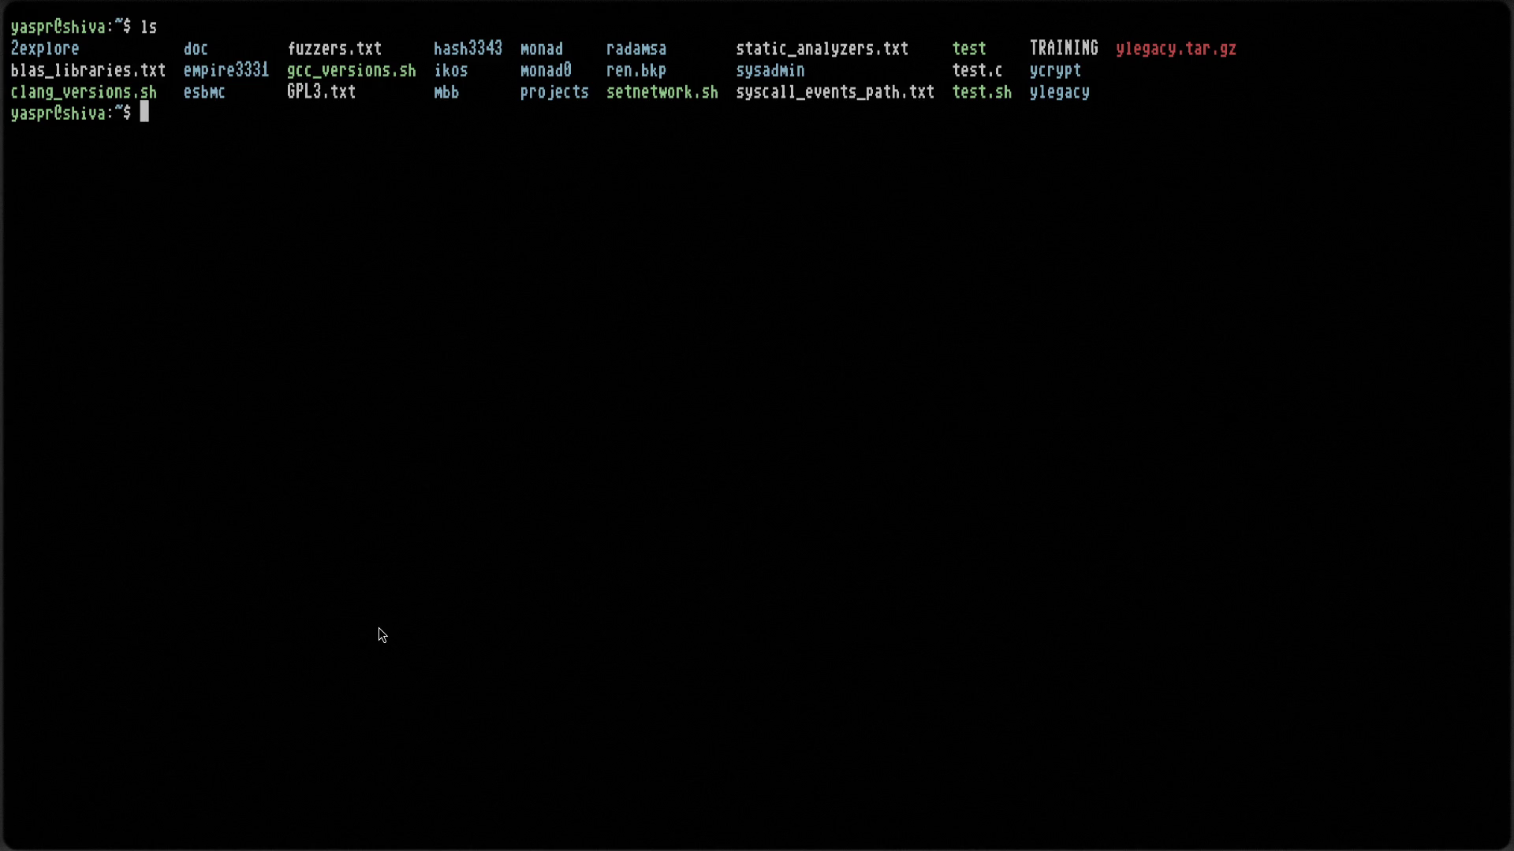
# Enter the projects folder and list the project folders
pyautogui.write('cd')
pyautogui.press('BackSpace')
pyautogui.press('BackSpace')
pyautogui.press('BackSpace')
pyautogui.write('cd ')
pyautogui.write('proj')
pyautogui.press('BackSpace')
pyautogui.press('BackSpace')
pyautogui.press('BackSpace')
pyautogui.write('ro')
pyautogui.press('Tab')
pyautogui.press('Return')
pyautogui.write('ls')
pyautogui.press('Return')
# Look inside cryptolibs, then return to projects and list it again
pyautogui.write('cd c')
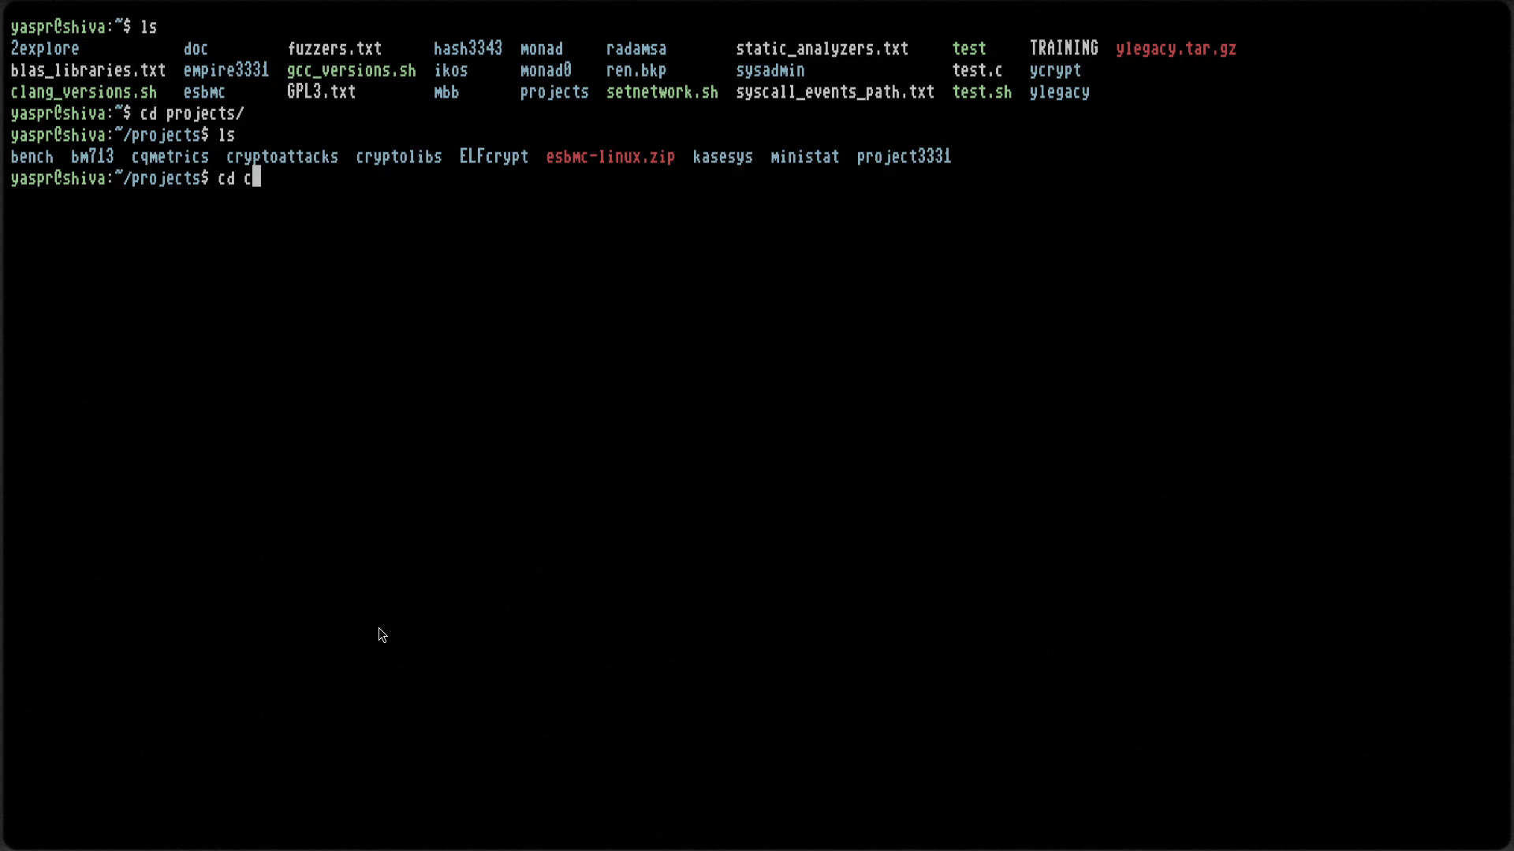
pyautogui.write('ryptoli')
pyautogui.press('Tab')
pyautogui.press('Return')
pyautogui.write('ls')
pyautogui.press('Return')
pyautogui.write('cd ..')
pyautogui.press('Return')
pyautogui.write('ls')
pyautogui.press('Return')
# Browse bench and bench/performance, then go back up to projects
pyautogui.write('cd ')
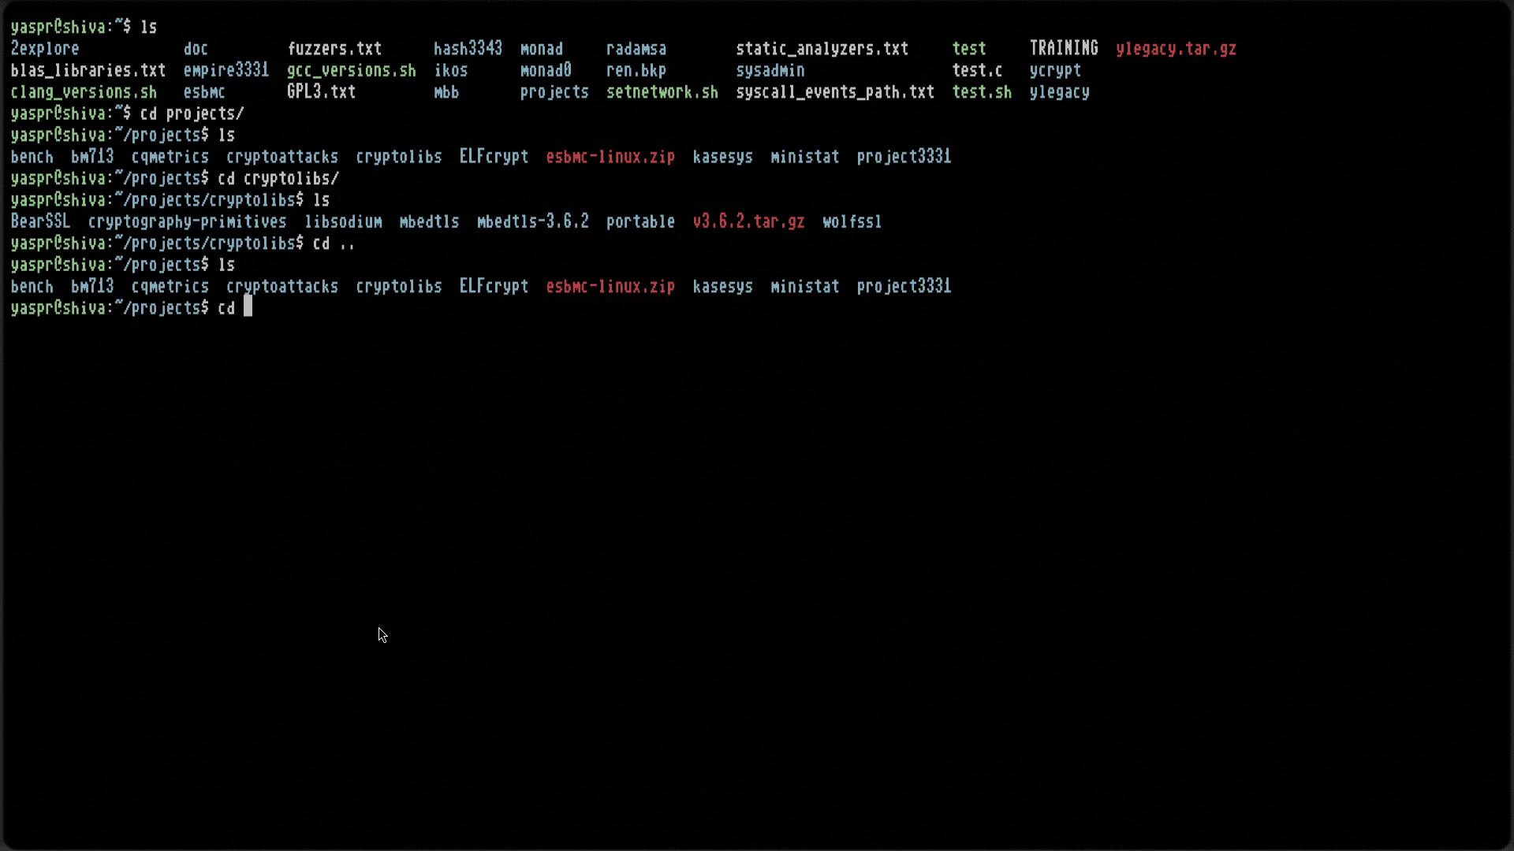
pyautogui.write('be')
pyautogui.press('Tab')
pyautogui.press('Return')
pyautogui.write('ls')
pyautogui.press('Return')
pyautogui.write('cd p')
pyautogui.press('Tab')
pyautogui.press('Return')
pyautogui.write('ls')
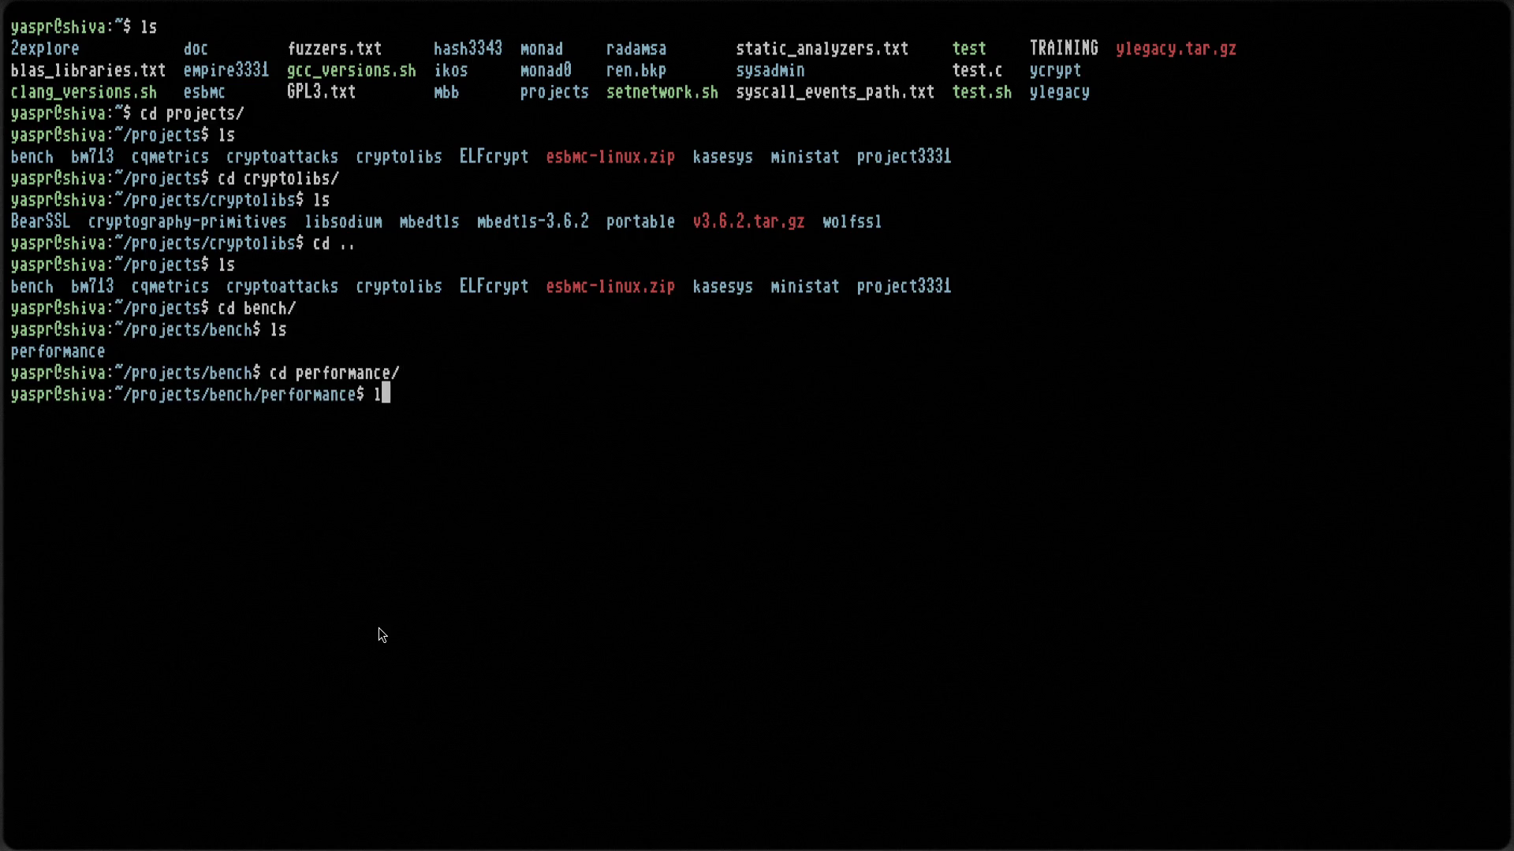
pyautogui.press('Return')
pyautogui.write('cd ..')
pyautogui.press('Return')
pyautogui.write('cd ..')
pyautogui.press('Return')
pyautogui.hotkey('ctrl', 'l')
pyautogui.write('ls')
# Enter cryptoattacks and list it, then return to projects and list the folders
pyautogui.press('Return')
pyautogui.write('cd cry')
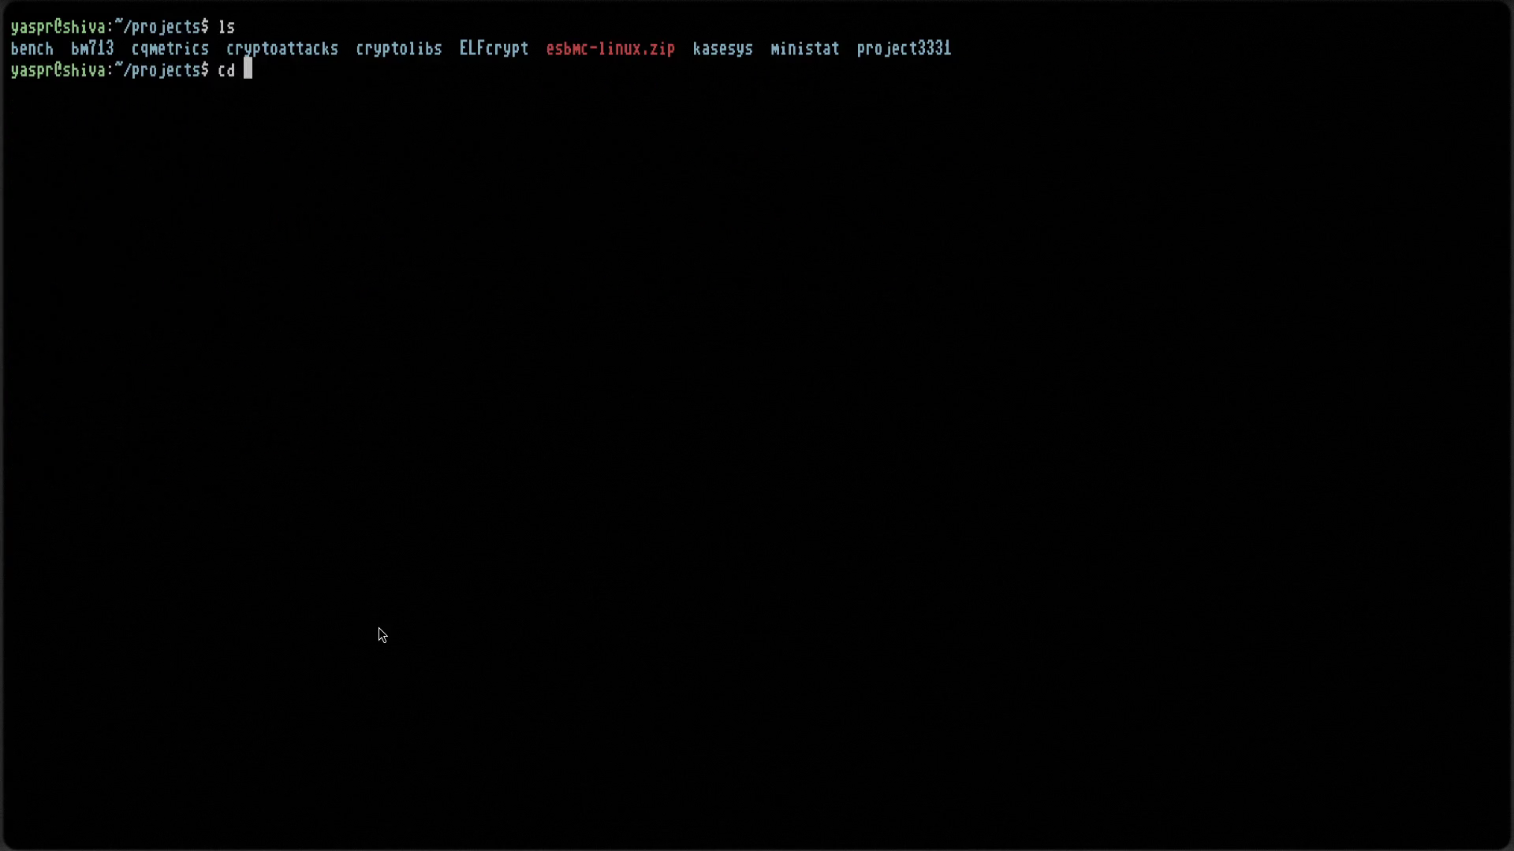
pyautogui.press('Tab')
pyautogui.press('Return')
pyautogui.press('Up')
pyautogui.write('at')
pyautogui.press('Tab')
pyautogui.press('Return')
pyautogui.write('ls')
pyautogui.press('Return')
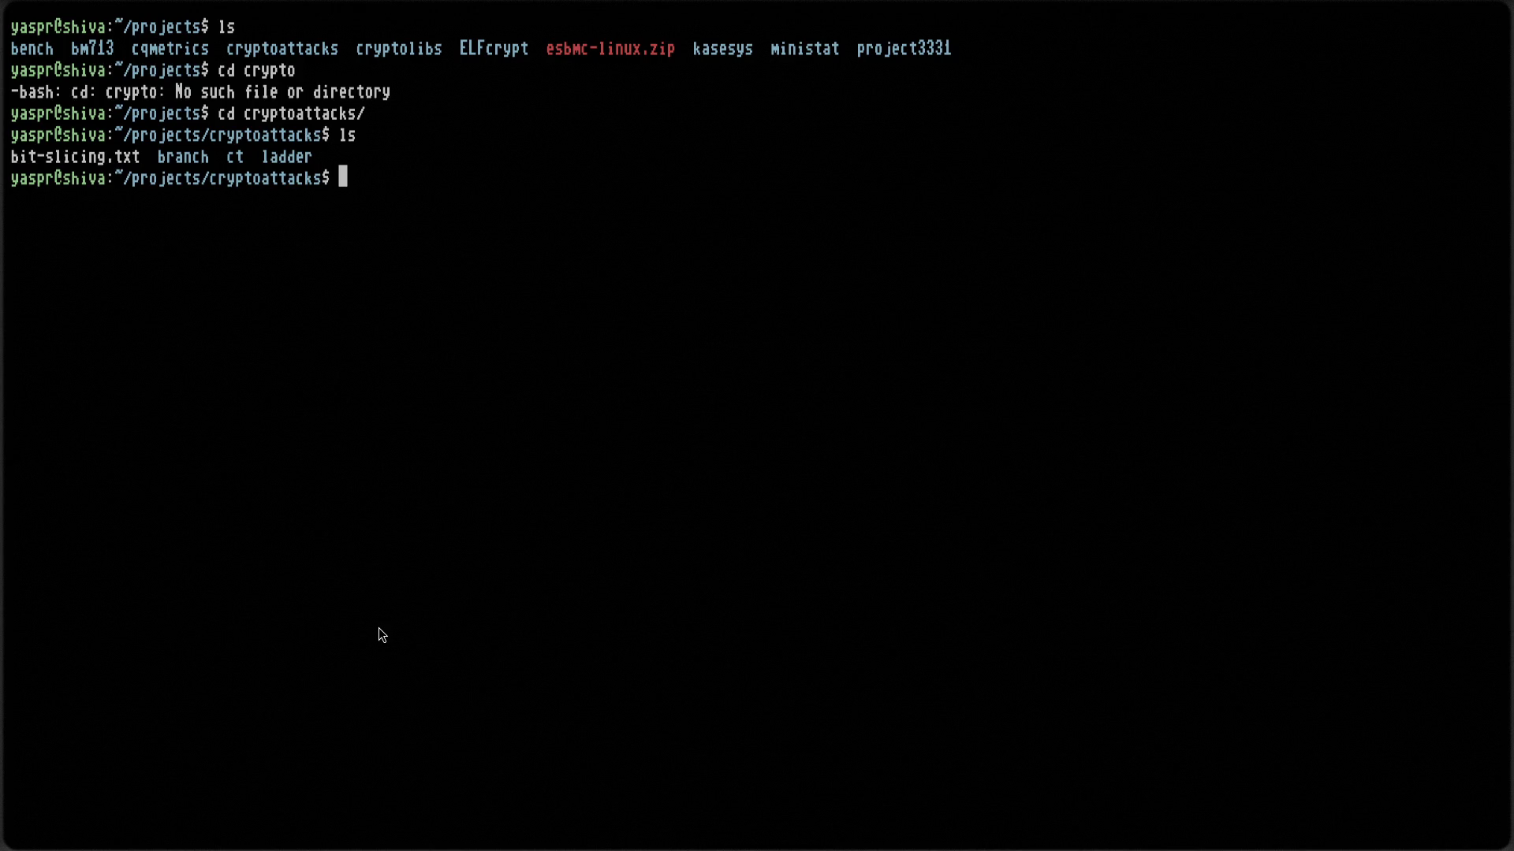
pyautogui.write('cd ..')
pyautogui.press('Return')
pyautogui.hotkey('ctrl', 'l')
pyautogui.write('ls')
pyautogui.press('Return')
# Enter project3331, list it, then enter cliff and list its contents
pyautogui.write('cd ')
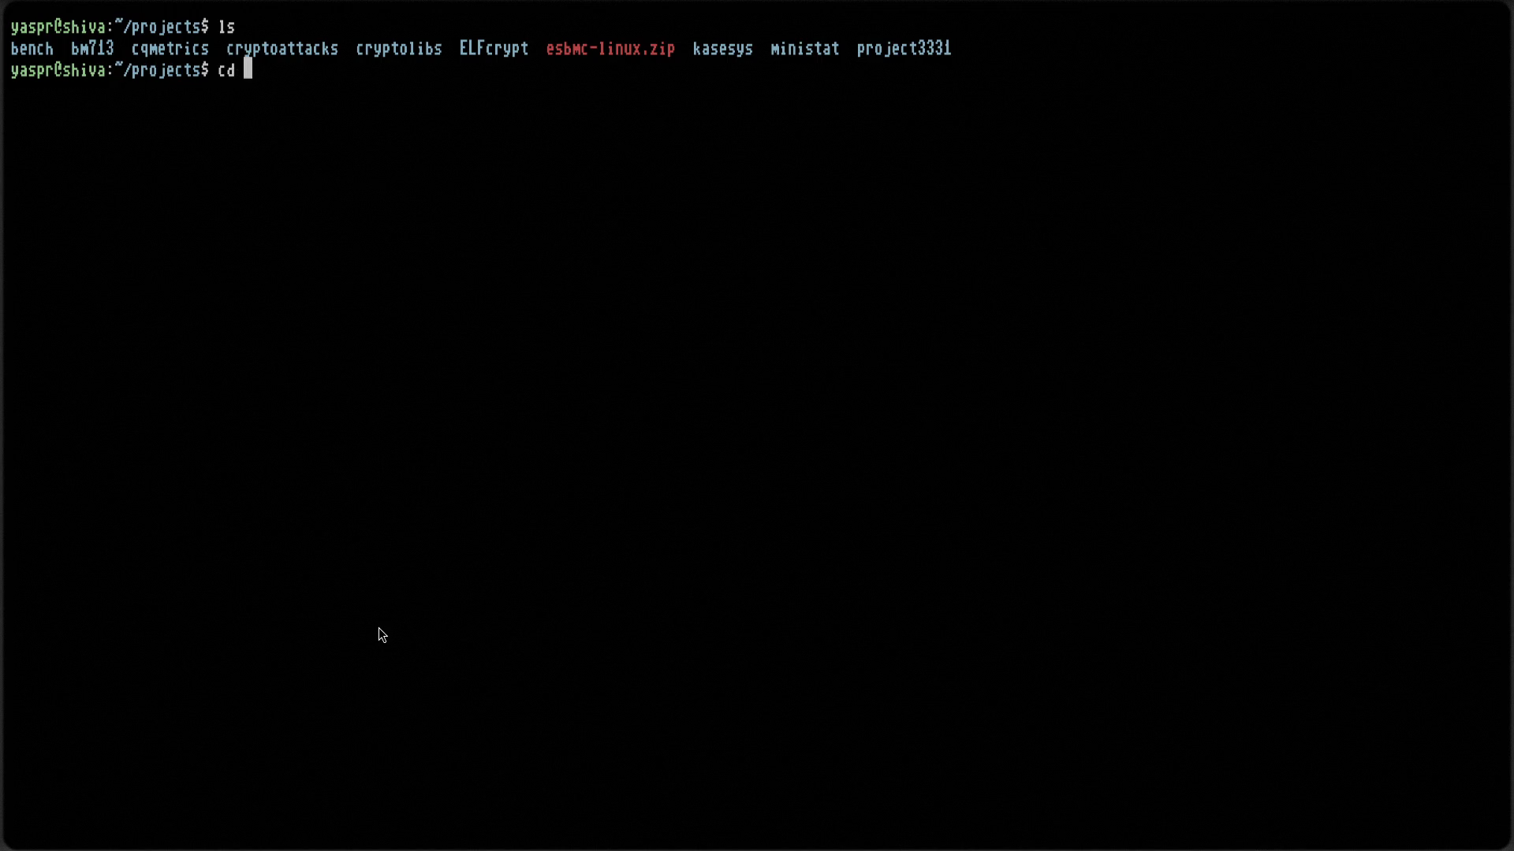
pyautogui.write('p')
pyautogui.press('Tab')
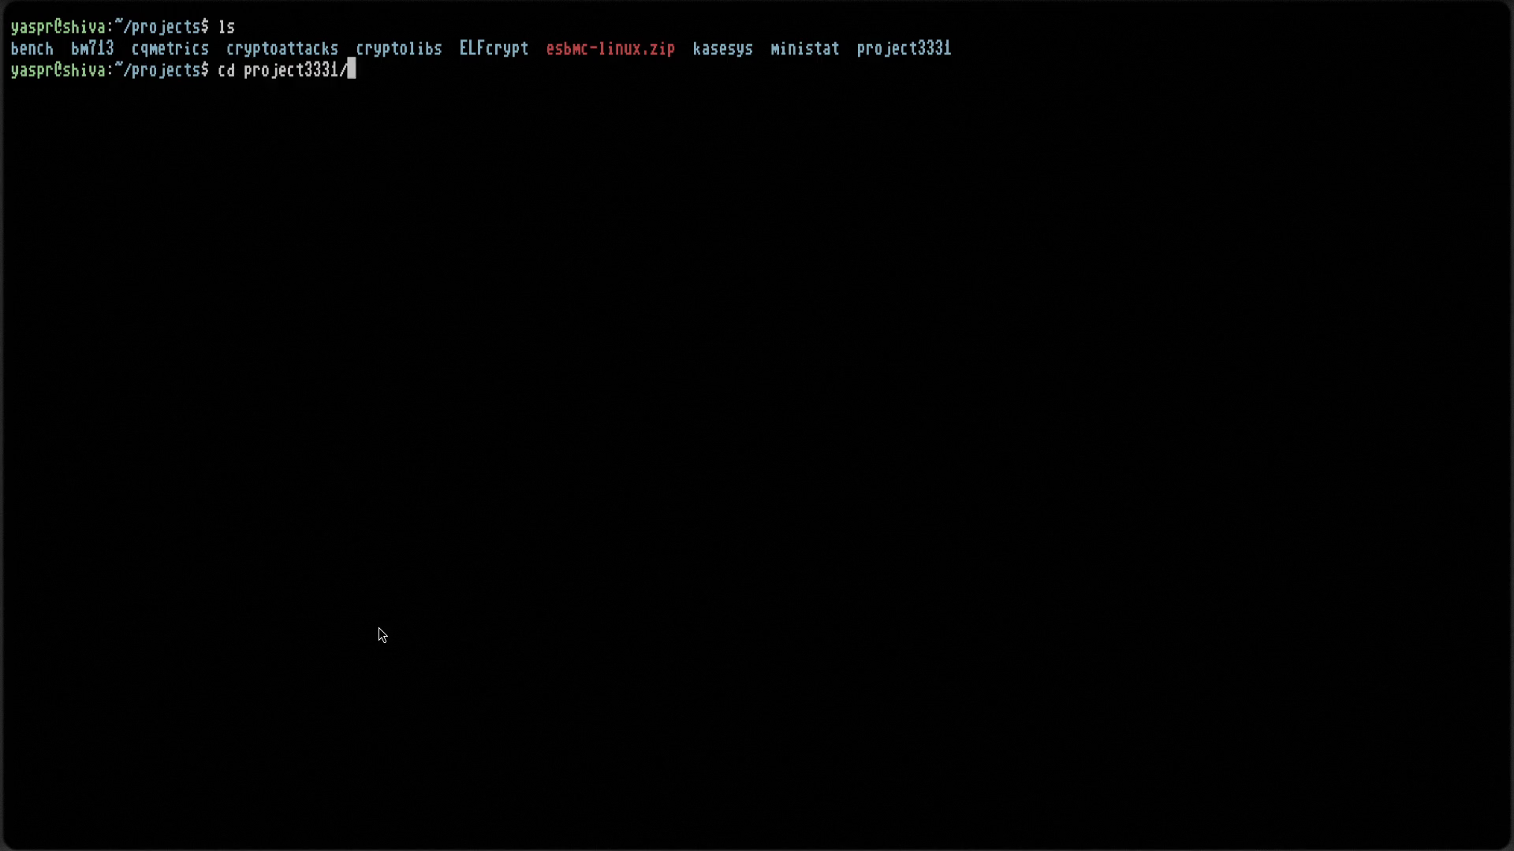
pyautogui.press('Return')
pyautogui.write('ls')
pyautogui.press('Return')
pyautogui.write('cd cliff/')
pyautogui.press('Tab')
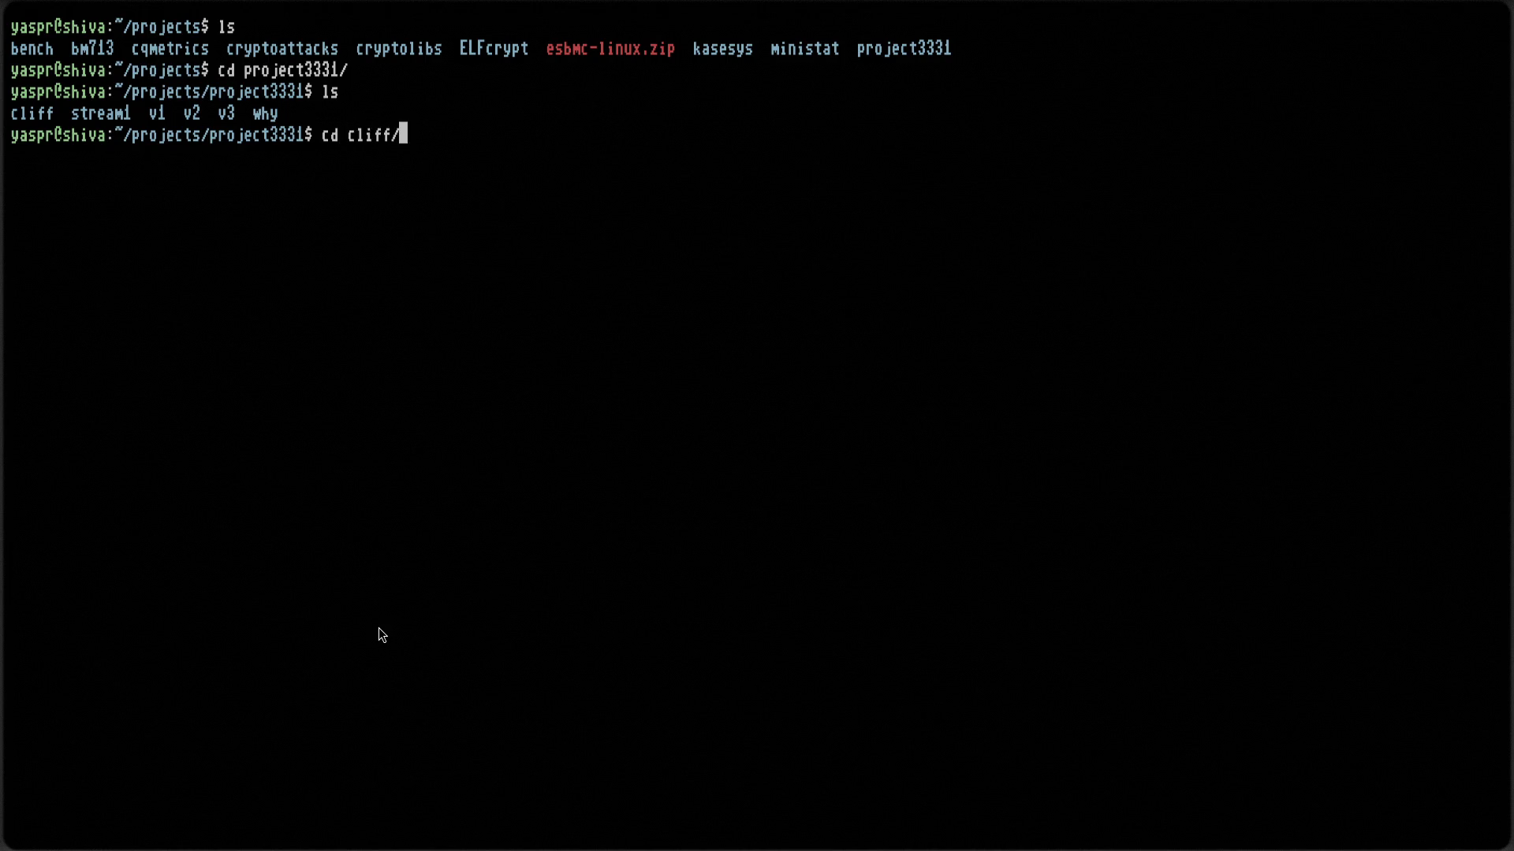
pyautogui.press('Return')
pyautogui.write('ls')
pyautogui.press('Return')
# Enter cliff's src folder, list its files and build cliff with make
pyautogui.write('cd src')
pyautogui.press('Return')
pyautogui.hotkey('ctrl', 'l')
pyautogui.write('ls')
pyautogui.press('Return')
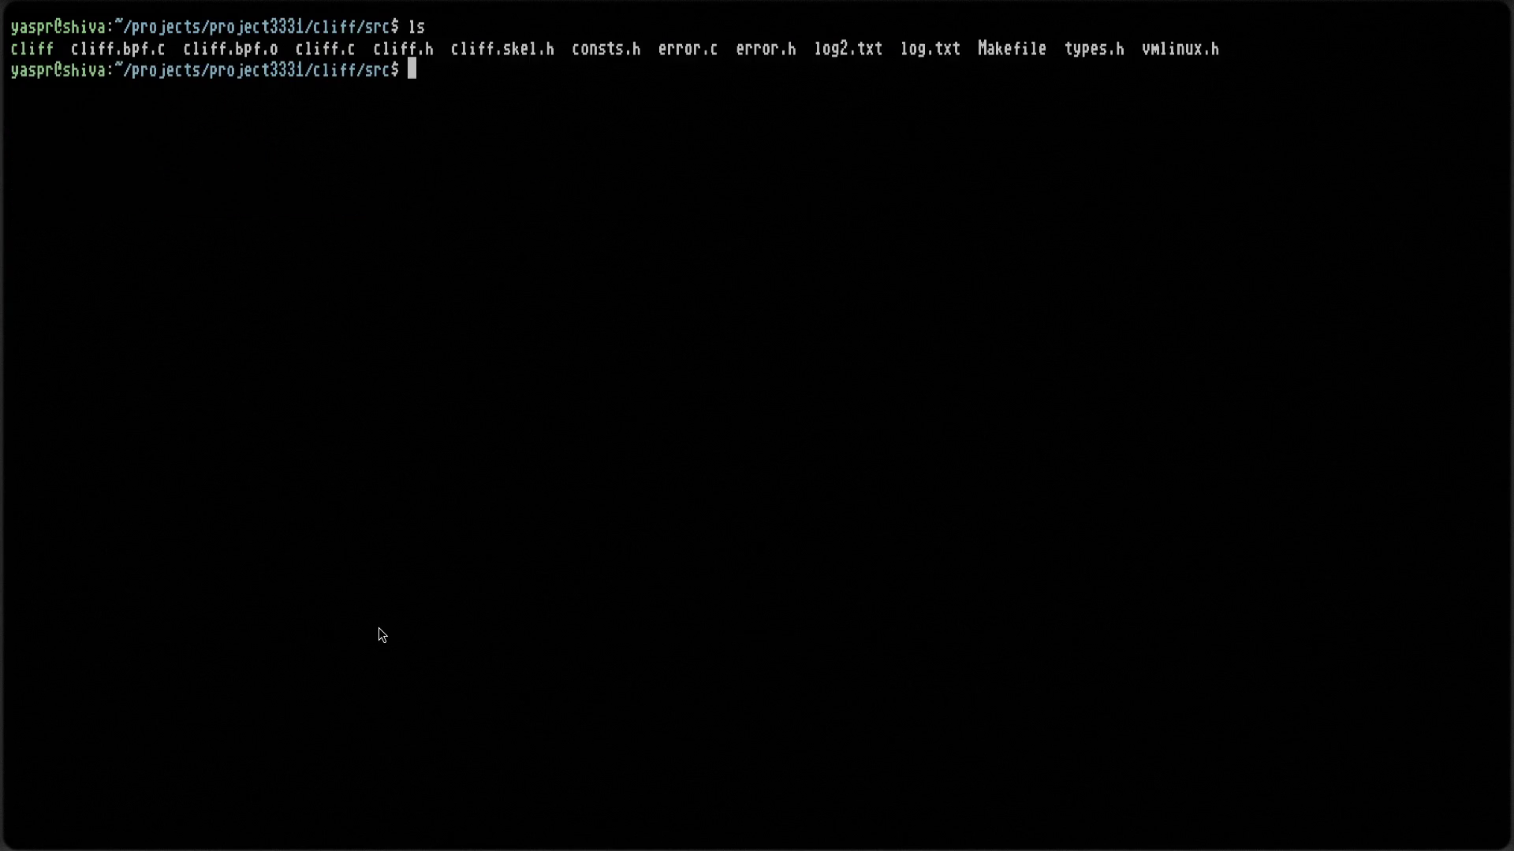
pyautogui.write('make')
pyautogui.press('Return')
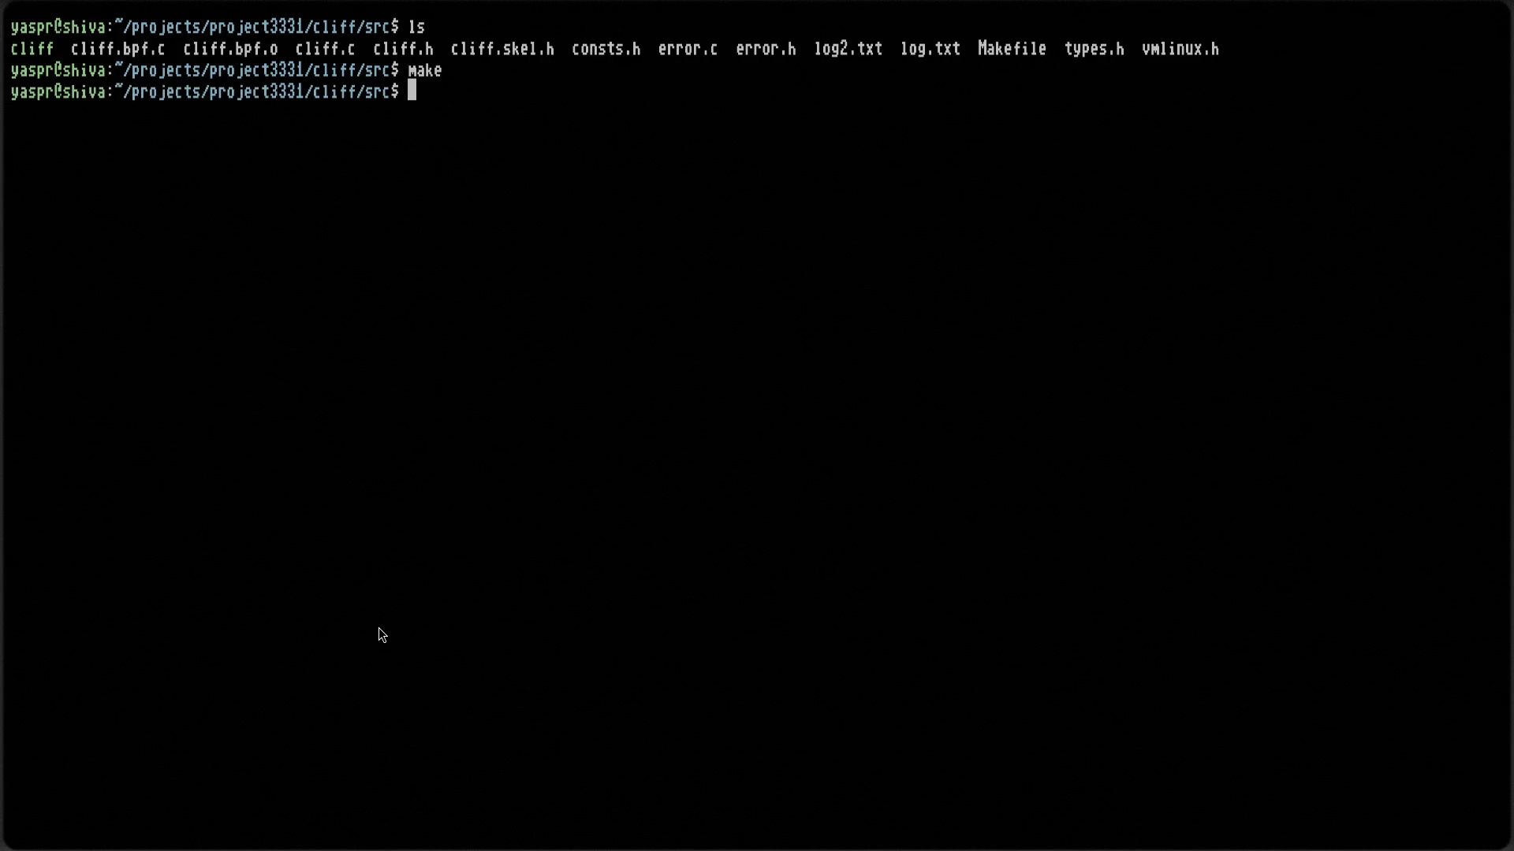
pyautogui.hotkey('ctrl', 'l')
# Run ./cliff as a normal user, then rerun it with sudo
pyautogui.write('sudo .')
pyautogui.hotkey('ctrl', 'u')
pyautogui.write('./c')
pyautogui.press('Tab')
pyautogui.press('Return')
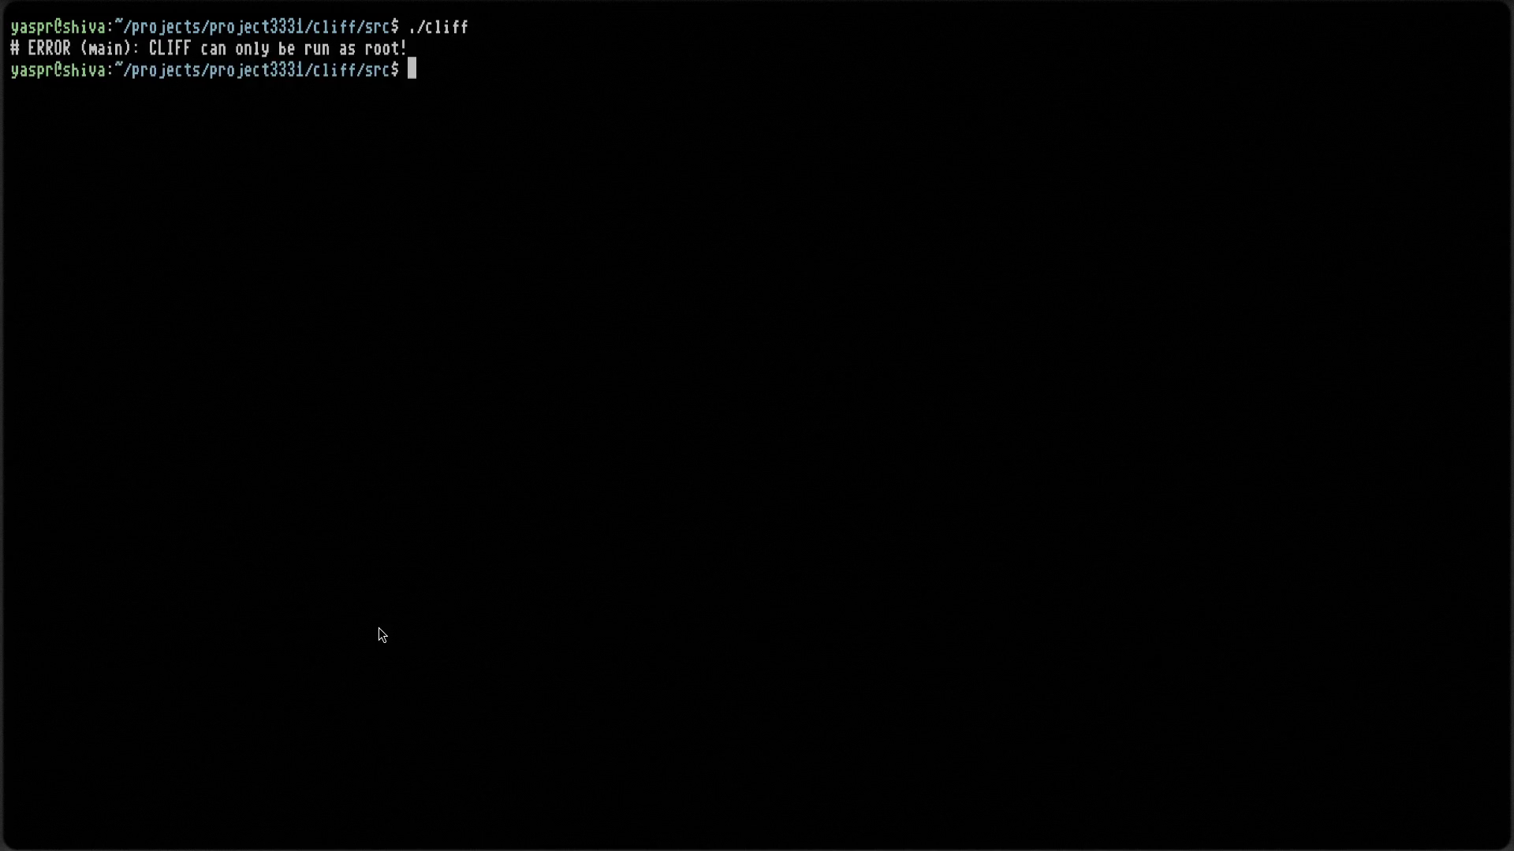
pyautogui.press('Up')
pyautogui.write('sudo')
pyautogui.press('Return')
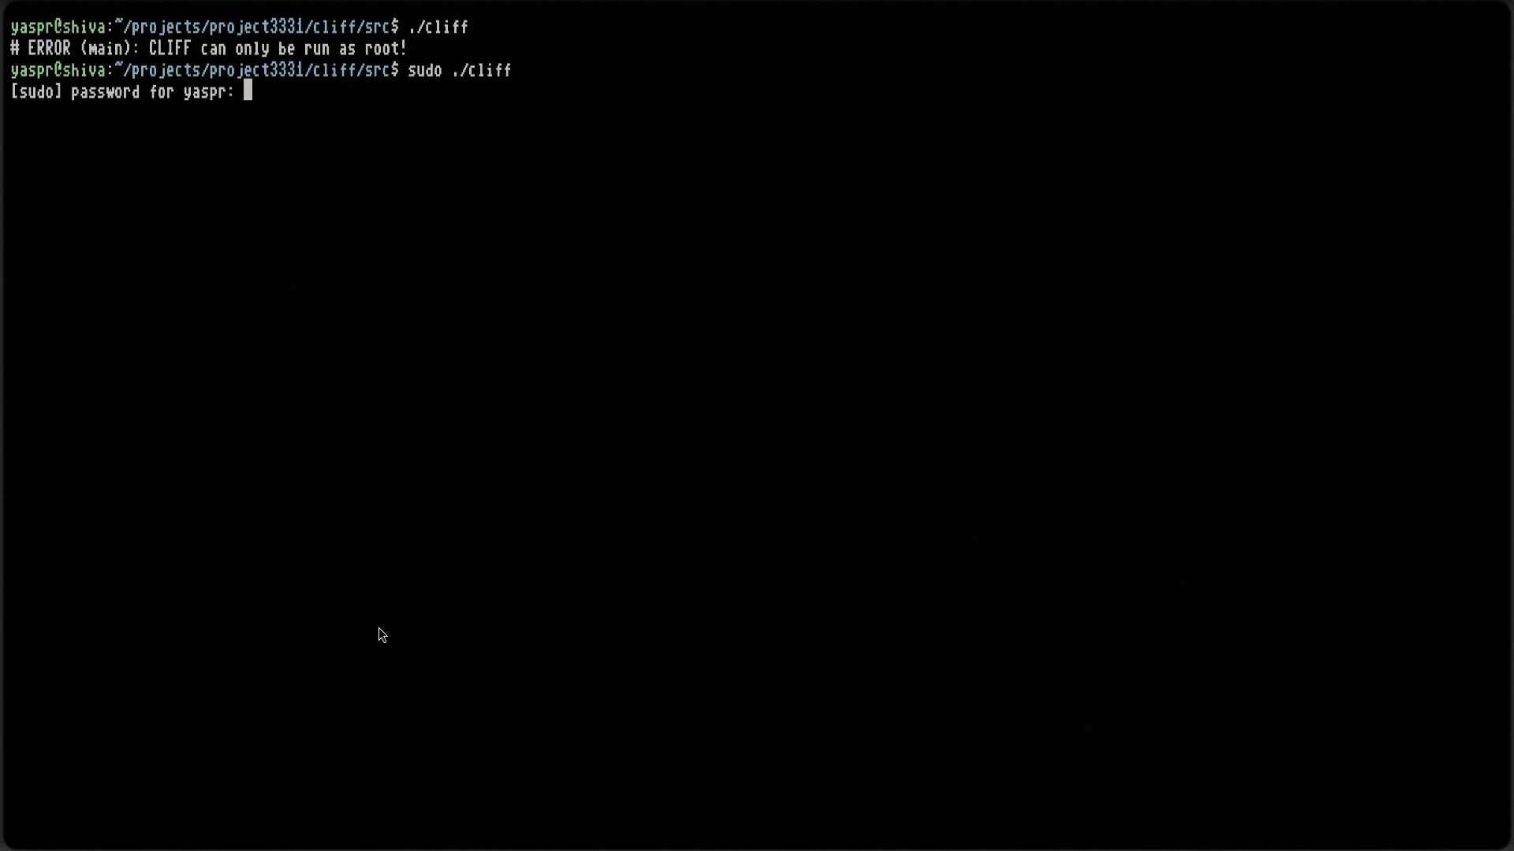
pyautogui.press('Return')
# Start verbose cliff logging to log3.txt with sudo ./cliff -v log3.txt
pyautogui.press('Up')
pyautogui.write('-v log')
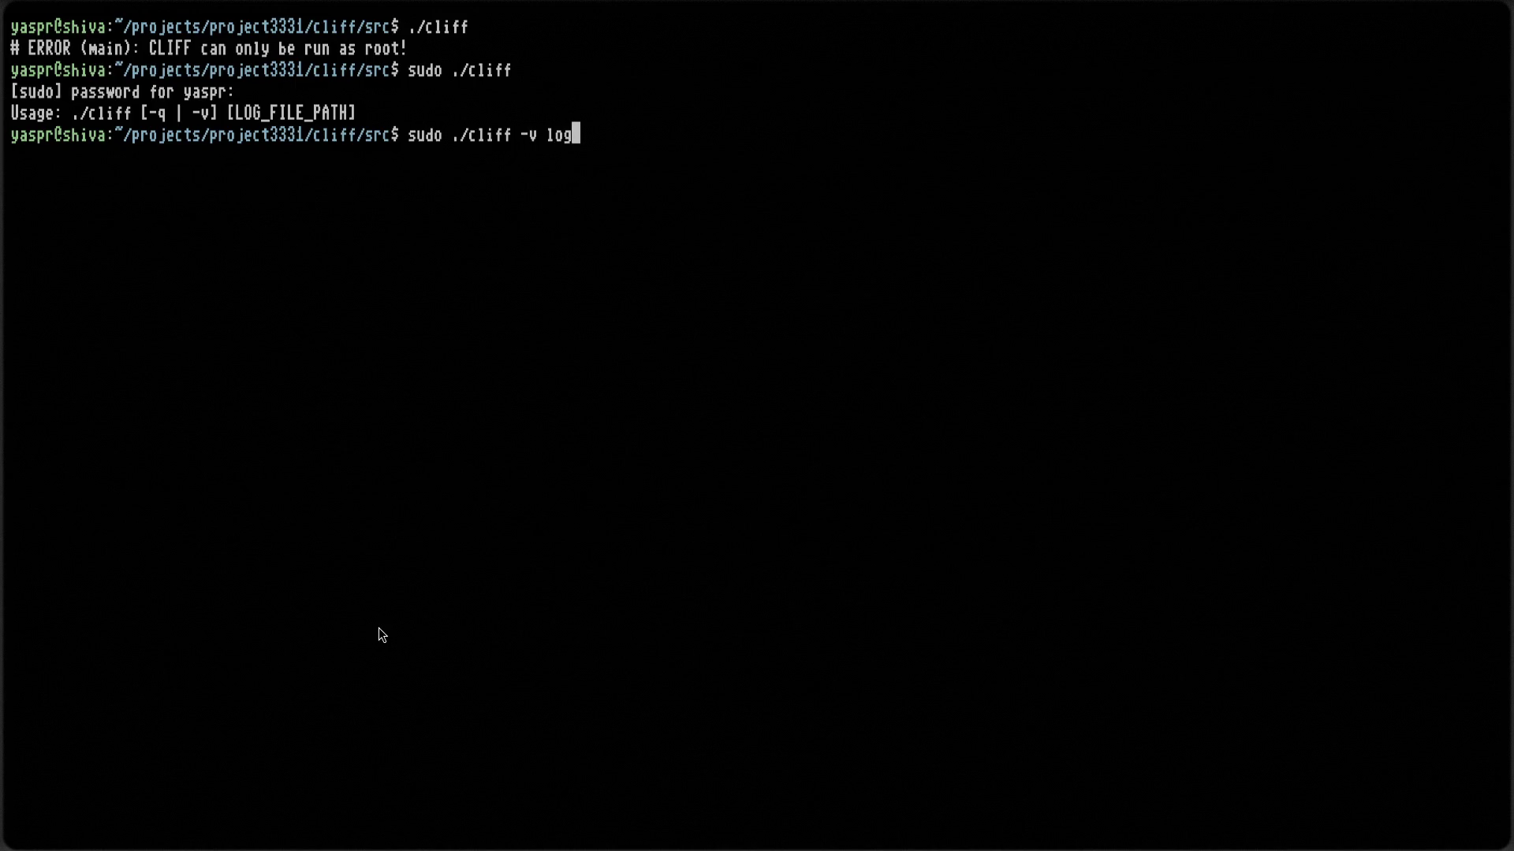
pyautogui.press('Tab')
pyautogui.press('Tab')
pyautogui.write('3.txt')
pyautogui.hotkey('ctrl', 'l')
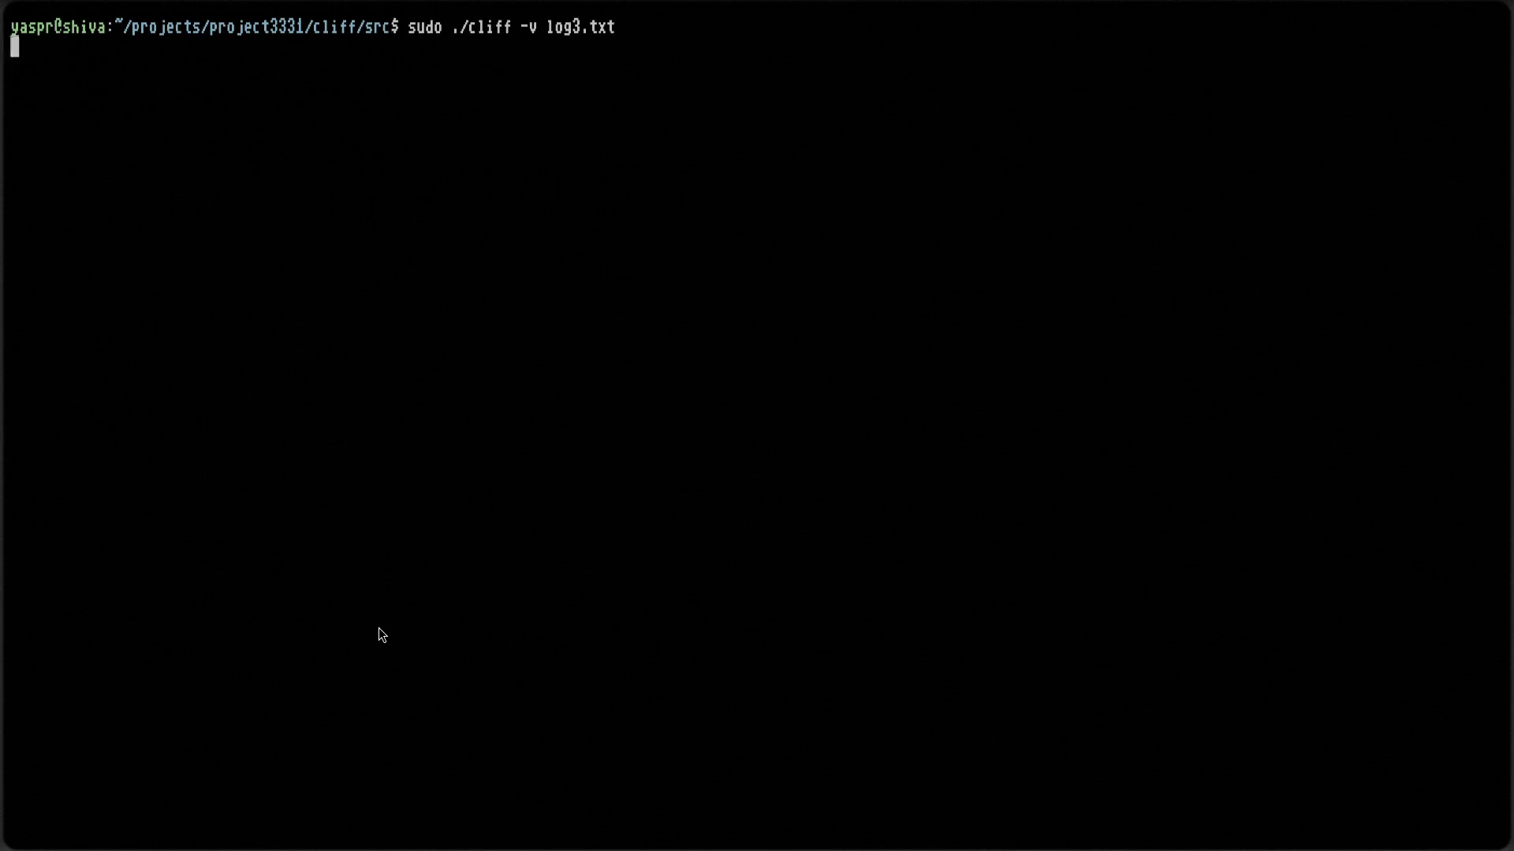
pyautogui.press('Return')
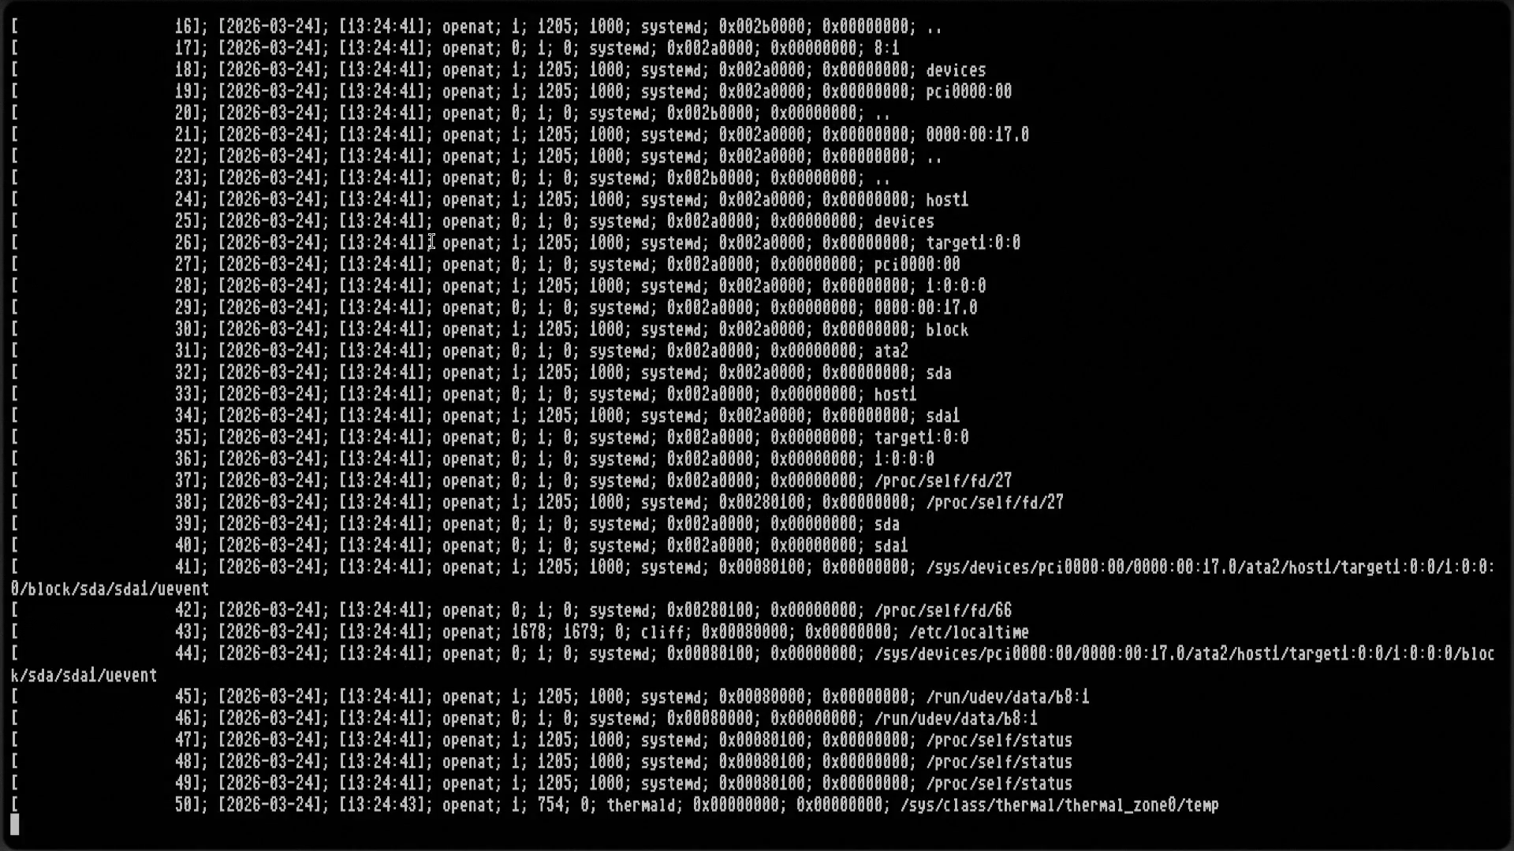
pyautogui.scroll(3, 454, 406)
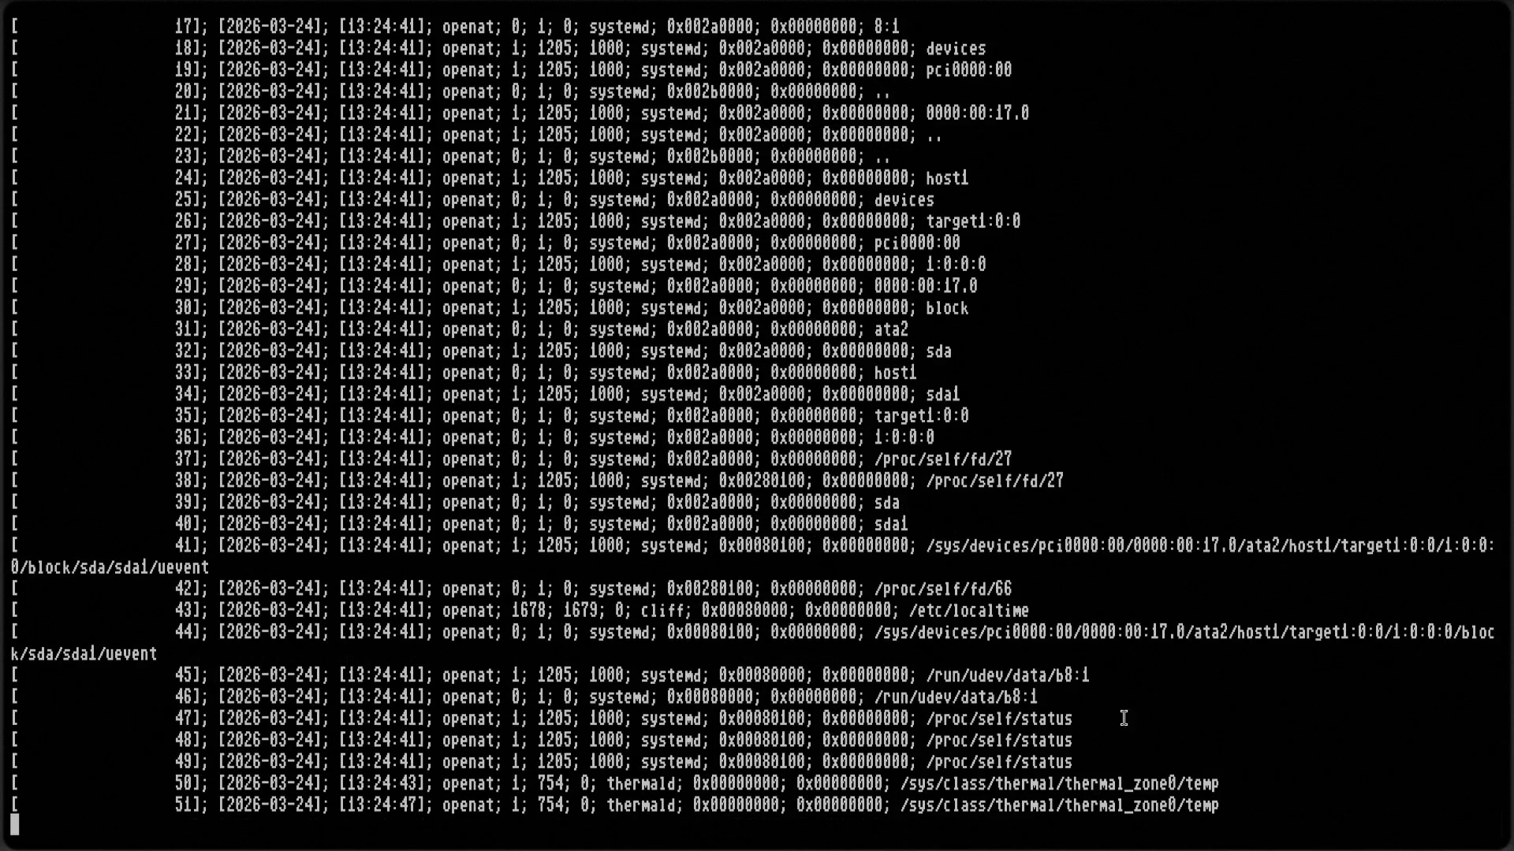
# Stop the running cliff log with Ctrl+C and list the src folder
pyautogui.hotkey('ctrl', 'c')
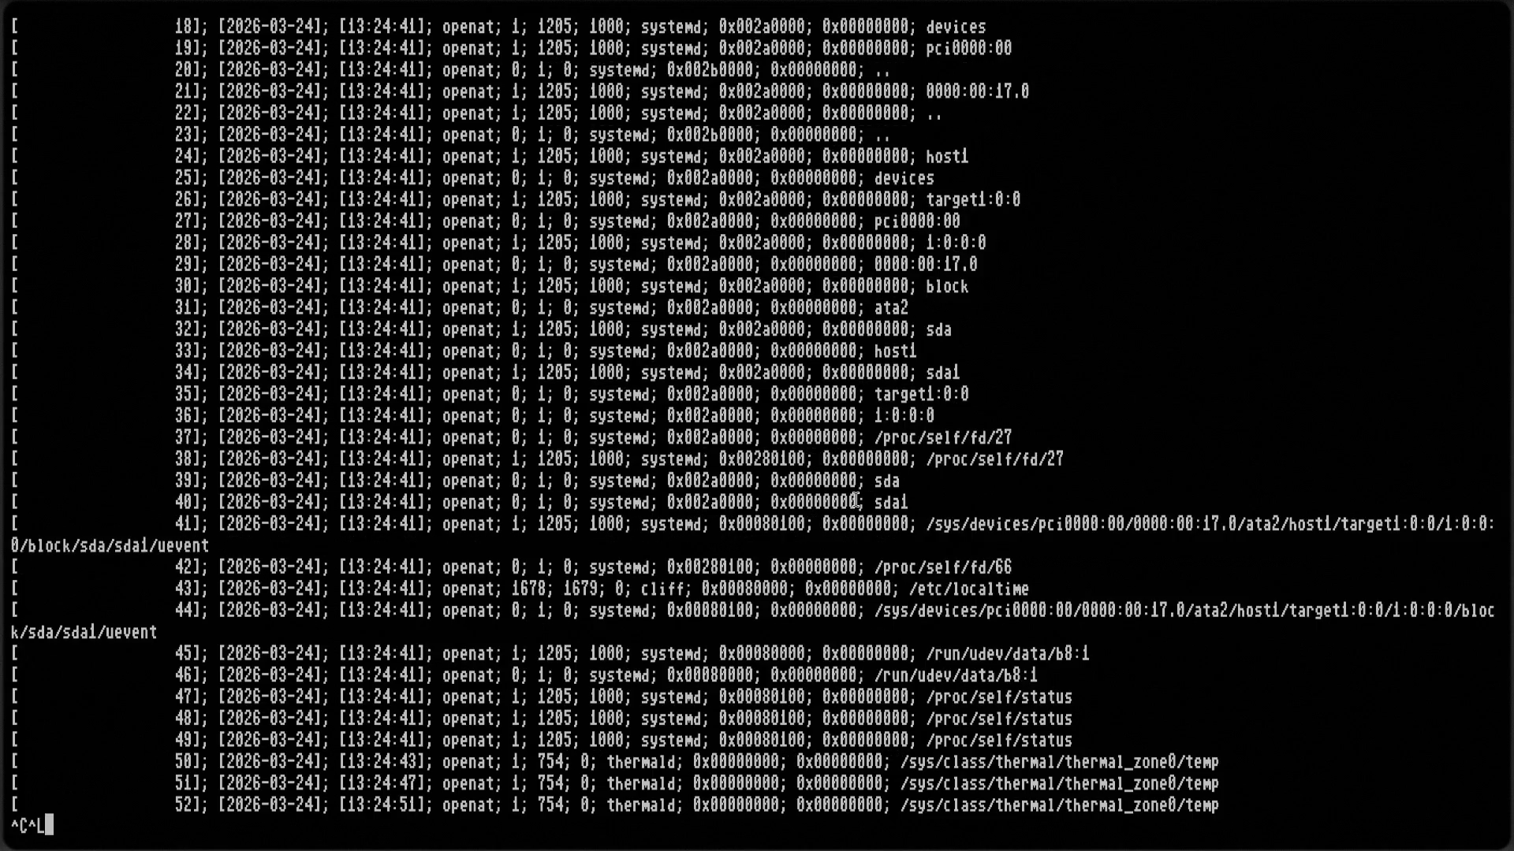
pyautogui.hotkey('ctrl', 'l')
pyautogui.write('ls')
pyautogui.press('Return')
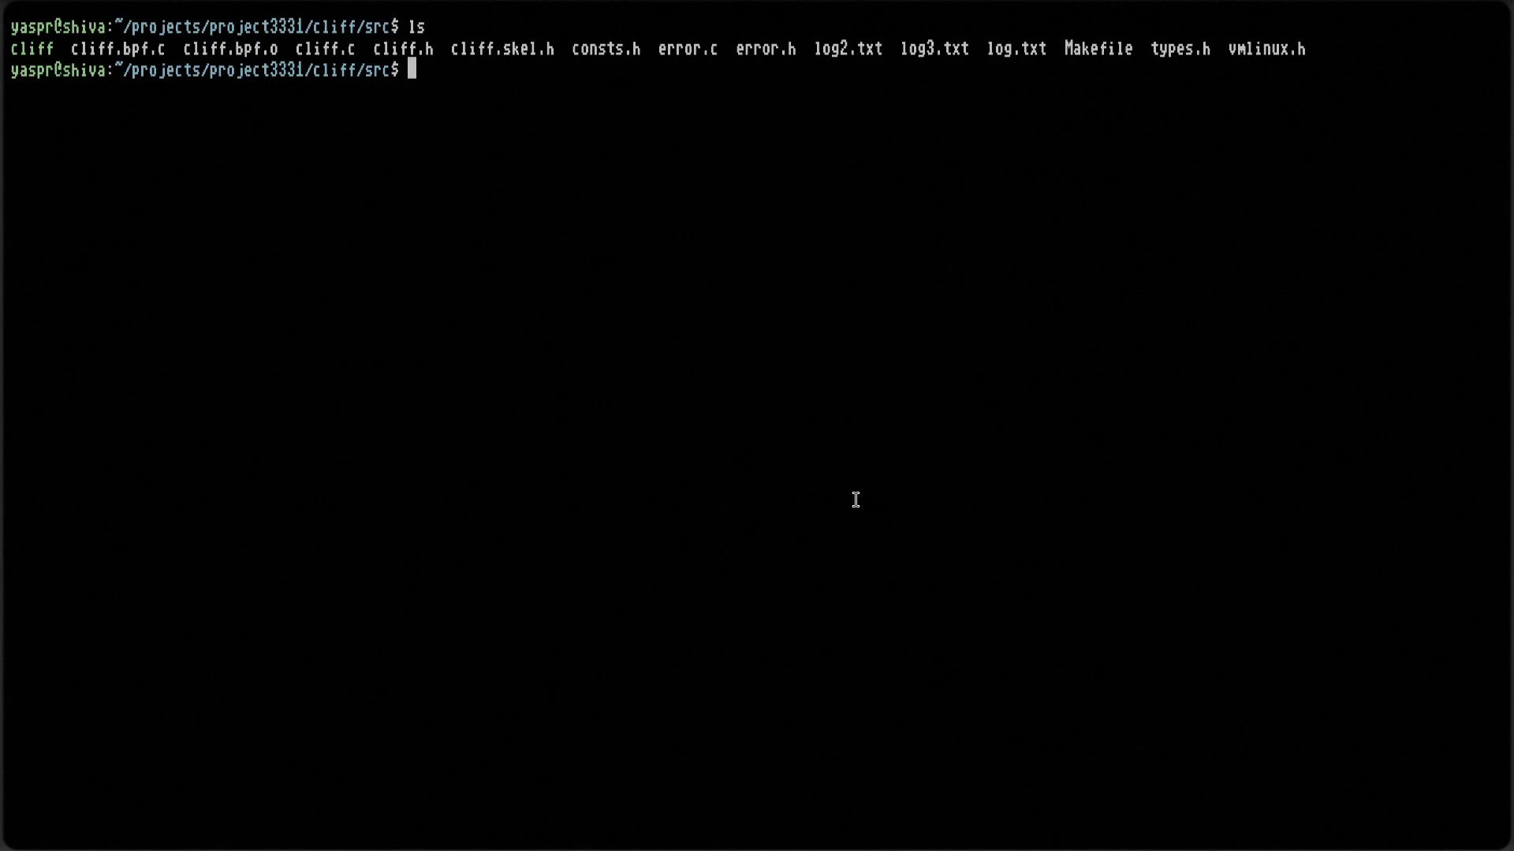
pyautogui.hotkey('ctrl', 'c')
pyautogui.hotkey('ctrl', 'l')
pyautogui.write('ps')
pyautogui.press('BackSpace')
pyautogui.press('BackSpace')
pyautogui.write('ls')
pyautogui.press('Return')
# Display log3.txt with cat, scroll to its start, then relist src
pyautogui.write('cat log')
pyautogui.write('3.txt')
pyautogui.press('Return')
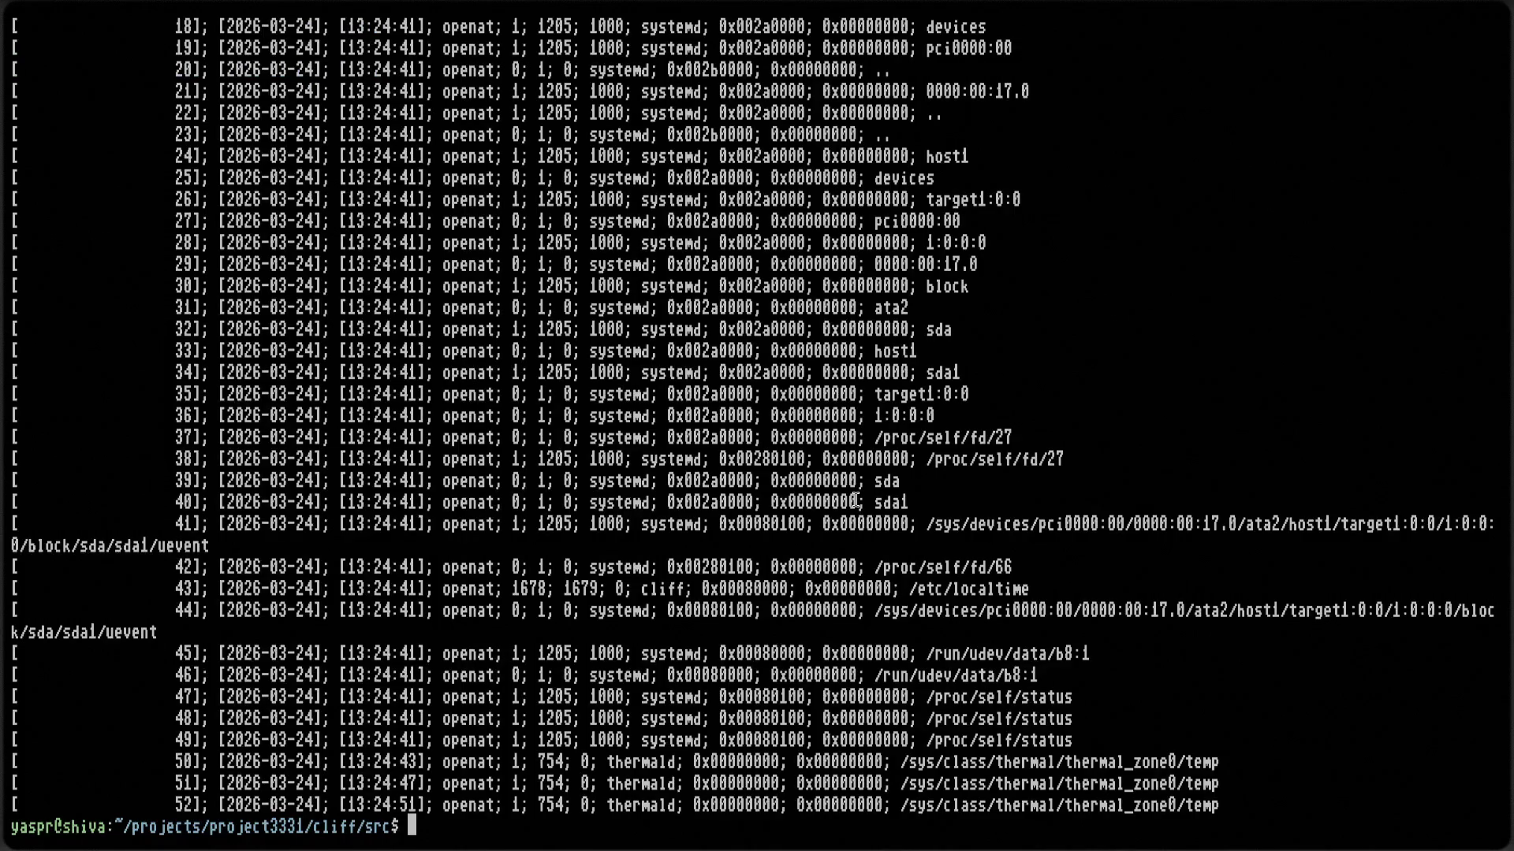
pyautogui.scroll(6, 855, 500)
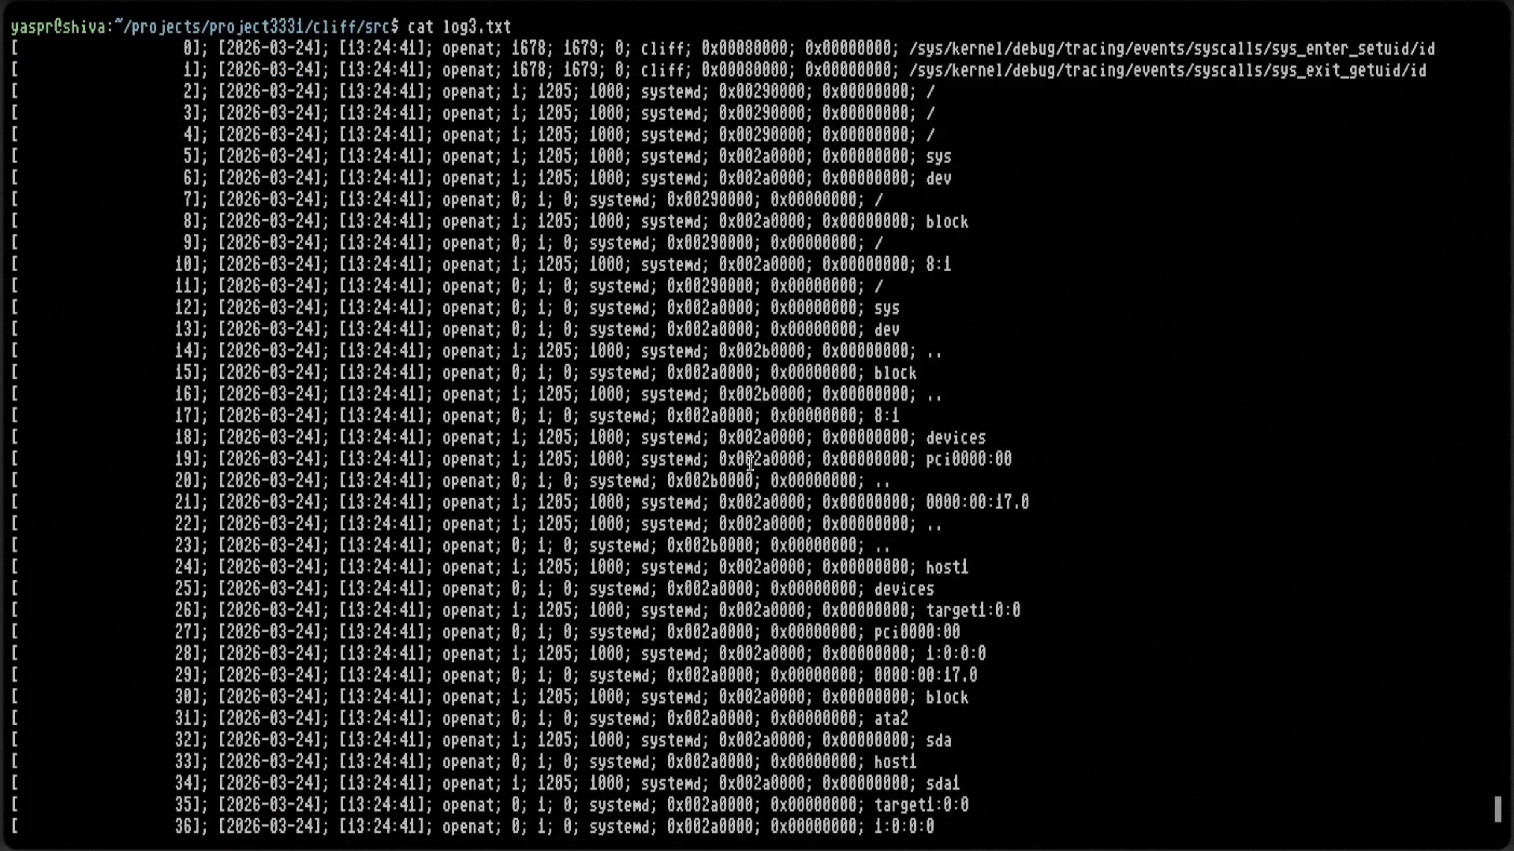
pyautogui.hotkey('ctrl', 'l')
pyautogui.write('ls')
pyautogui.press('Return')
# Move up to the cliff folder, then project3331, listing each
pyautogui.write('cd ..')
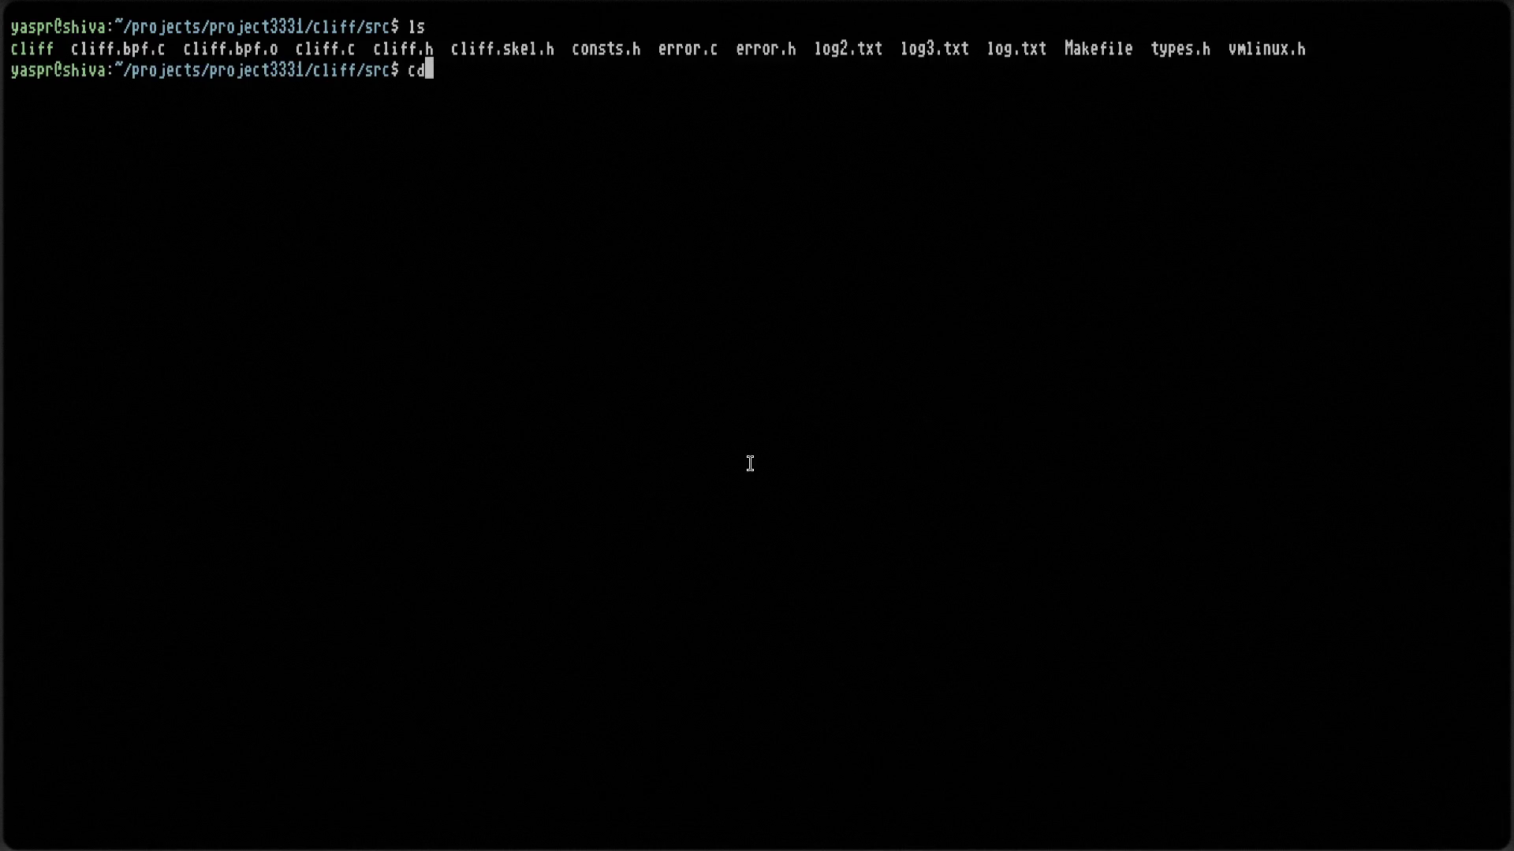
pyautogui.press('Return')
pyautogui.hotkey('ctrl', 'l')
pyautogui.write('ls')
pyautogui.press('Return')
pyautogui.write('cd ..')
pyautogui.press('Return')
pyautogui.hotkey('ctrl', 'l')
pyautogui.write('ls')
pyautogui.press('Return')
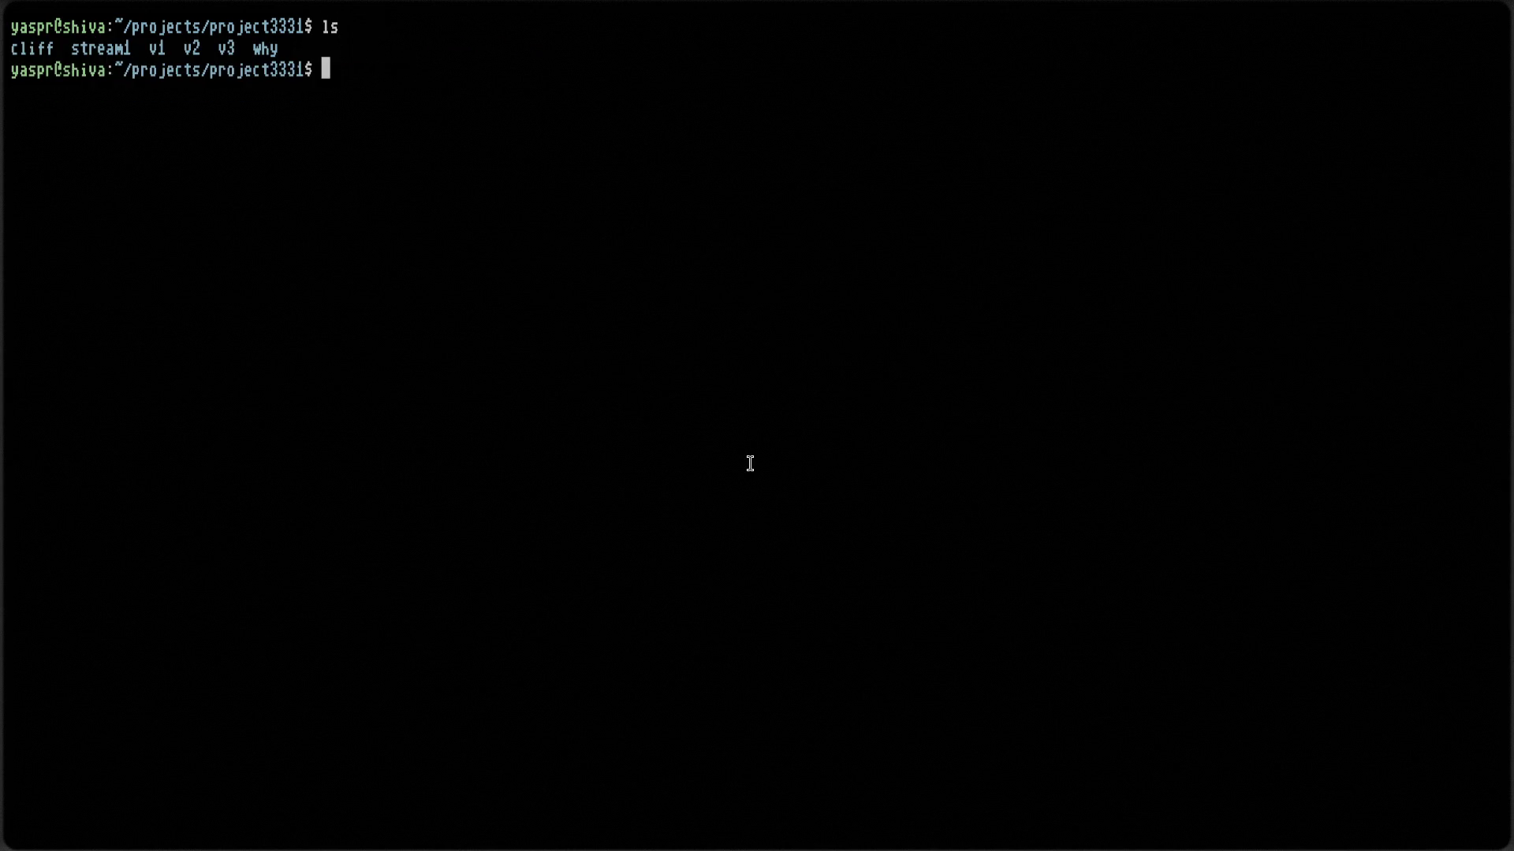
# Enter stream1 and then its cybersecurity folder, listing each
pyautogui.write('cd ')
pyautogui.write('str')
pyautogui.press('Tab')
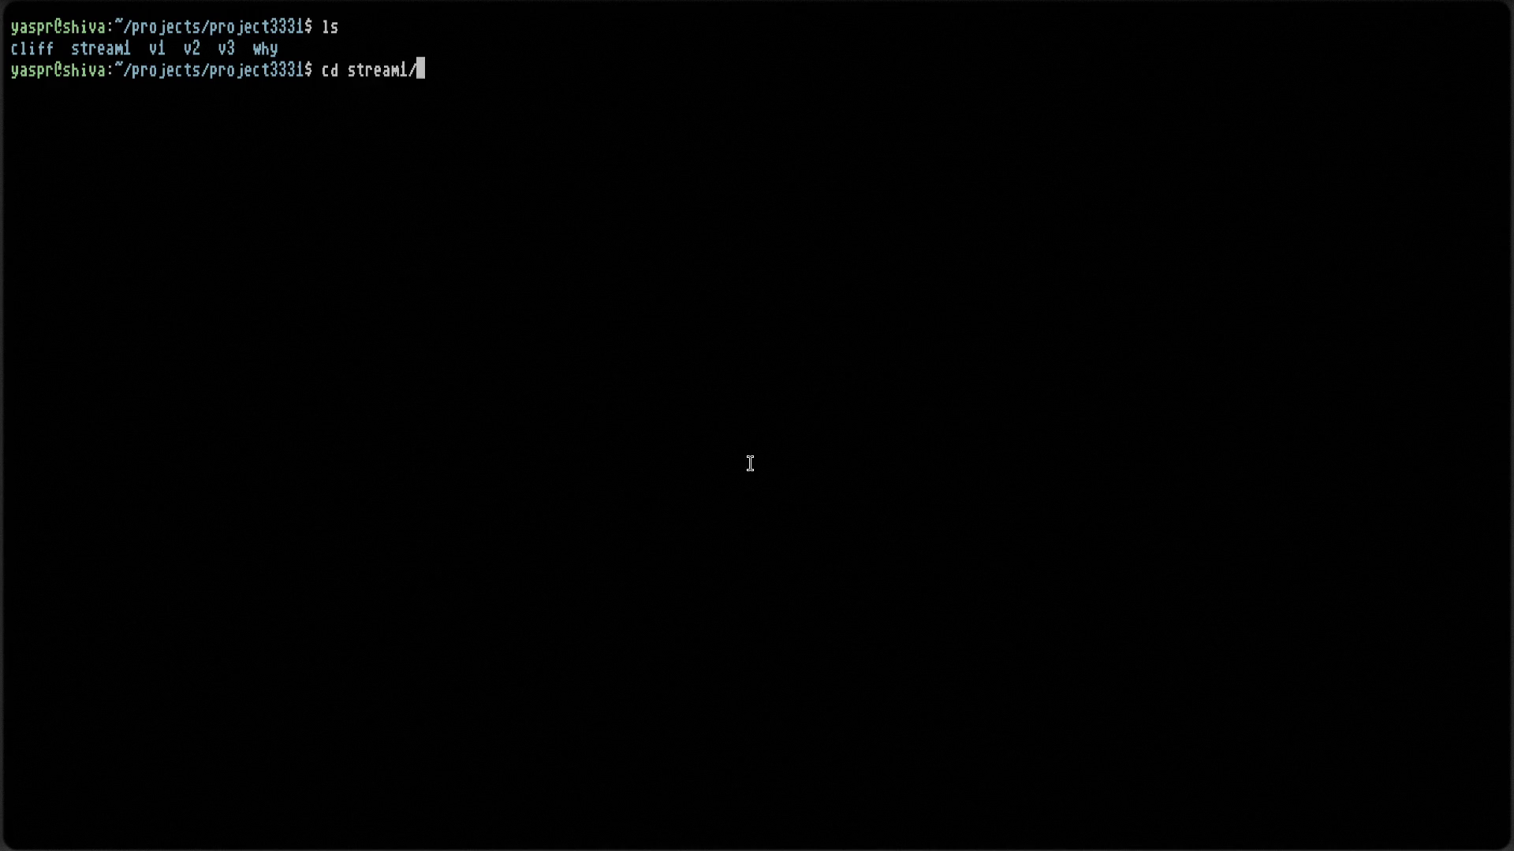
pyautogui.press('Return')
pyautogui.write('ls')
pyautogui.press('Return')
pyautogui.write('cd cy')
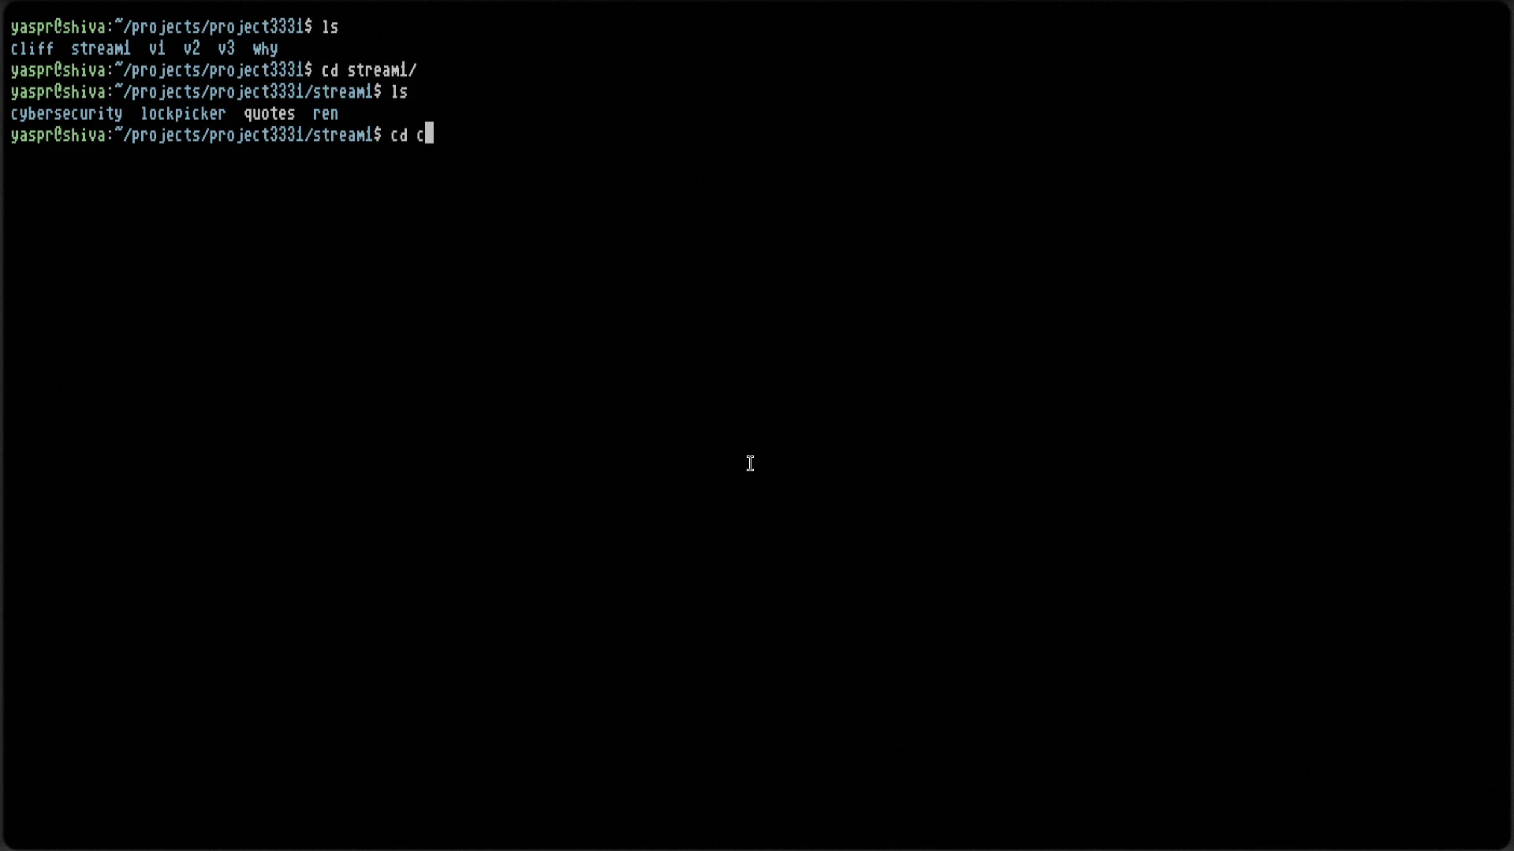
pyautogui.press('Tab')
pyautogui.press('Return')
pyautogui.write('ls')
pyautogui.press('Return')
# Go back up through stream1 to project3331 and the projects folder, listing them
pyautogui.write('cd ..')
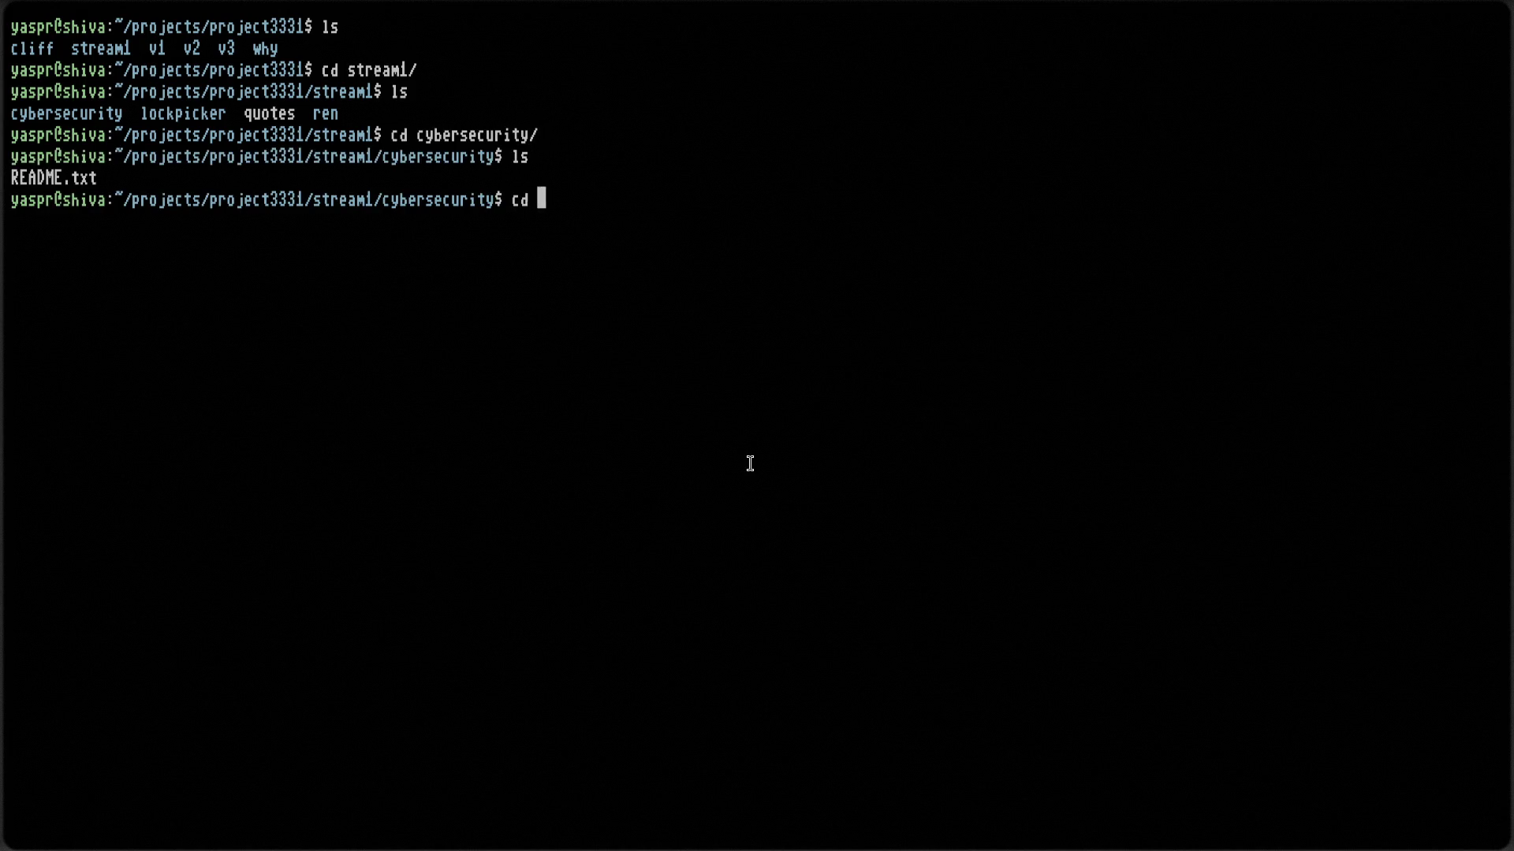
pyautogui.press('Return')
pyautogui.write('cd ..')
pyautogui.press('Return')
pyautogui.hotkey('ctrl', 'l')
pyautogui.write('ls')
pyautogui.press('Return')
pyautogui.write('cd ..')
pyautogui.press('Return')
pyautogui.hotkey('ctrl', 'l')
pyautogui.write('ls')
pyautogui.press('Return')
# Return to the home folder and exit the SSH session to shiva
pyautogui.write('cd')
pyautogui.press('Return')
pyautogui.hotkey('ctrl', 'l')
pyautogui.write('exit')
pyautogui.press('Return')
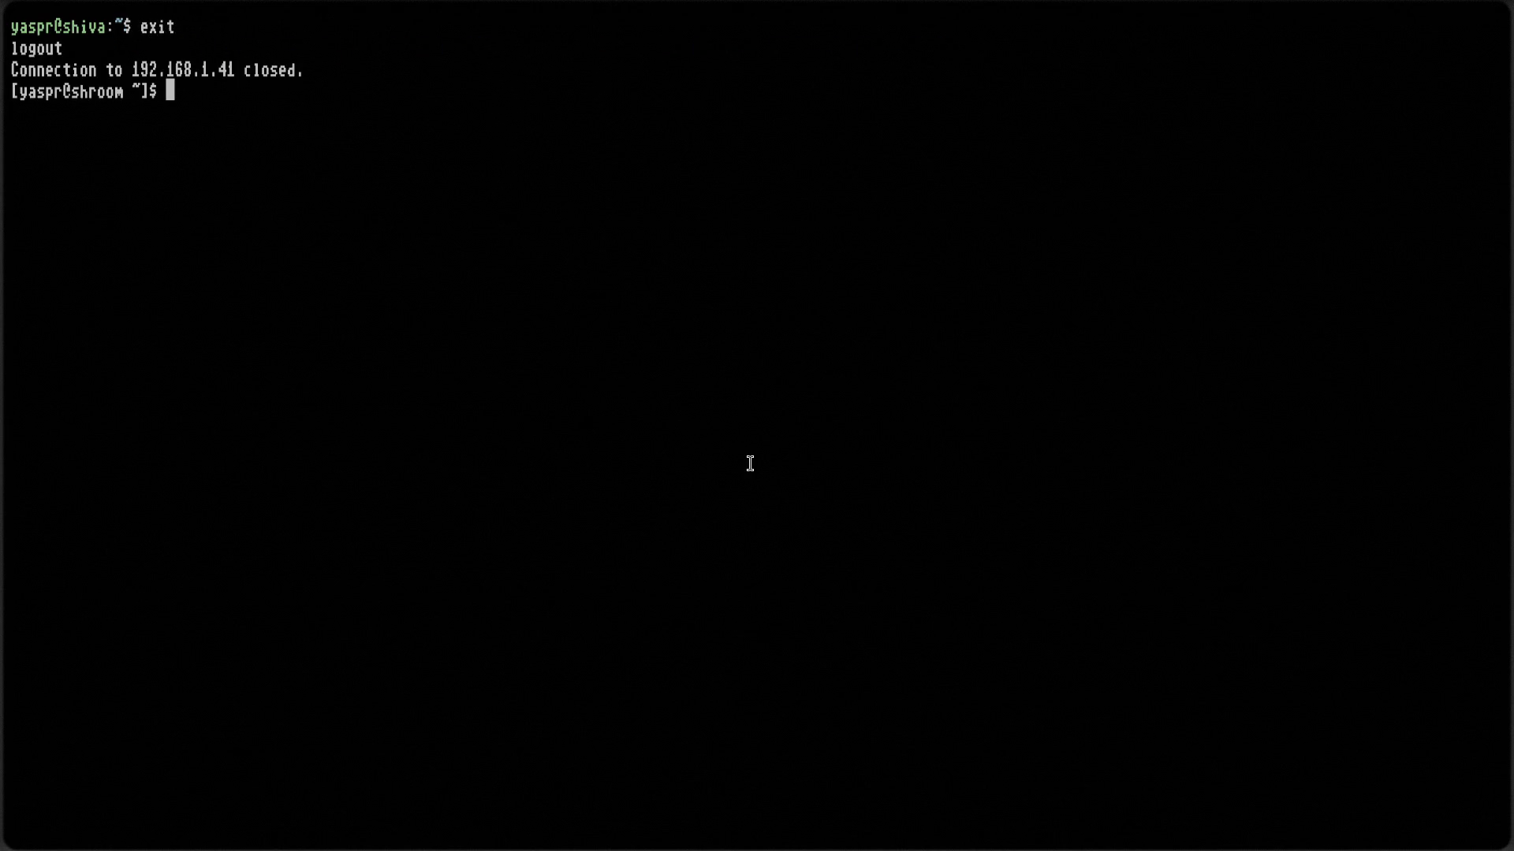
pyautogui.hotkey('ctrl', 'l')
# Enter the local explorations folder and list its contents
pyautogui.write('cd expl')
pyautogui.press('Tab')
pyautogui.press('Return')
pyautogui.hotkey('ctrl', 'l')
pyautogui.write('l')
pyautogui.press('BackSpace')
pyautogui.write('cd has')
pyautogui.press('BackSpace')
pyautogui.press('BackSpace')
pyautogui.press('BackSpace')
pyautogui.write('ls')
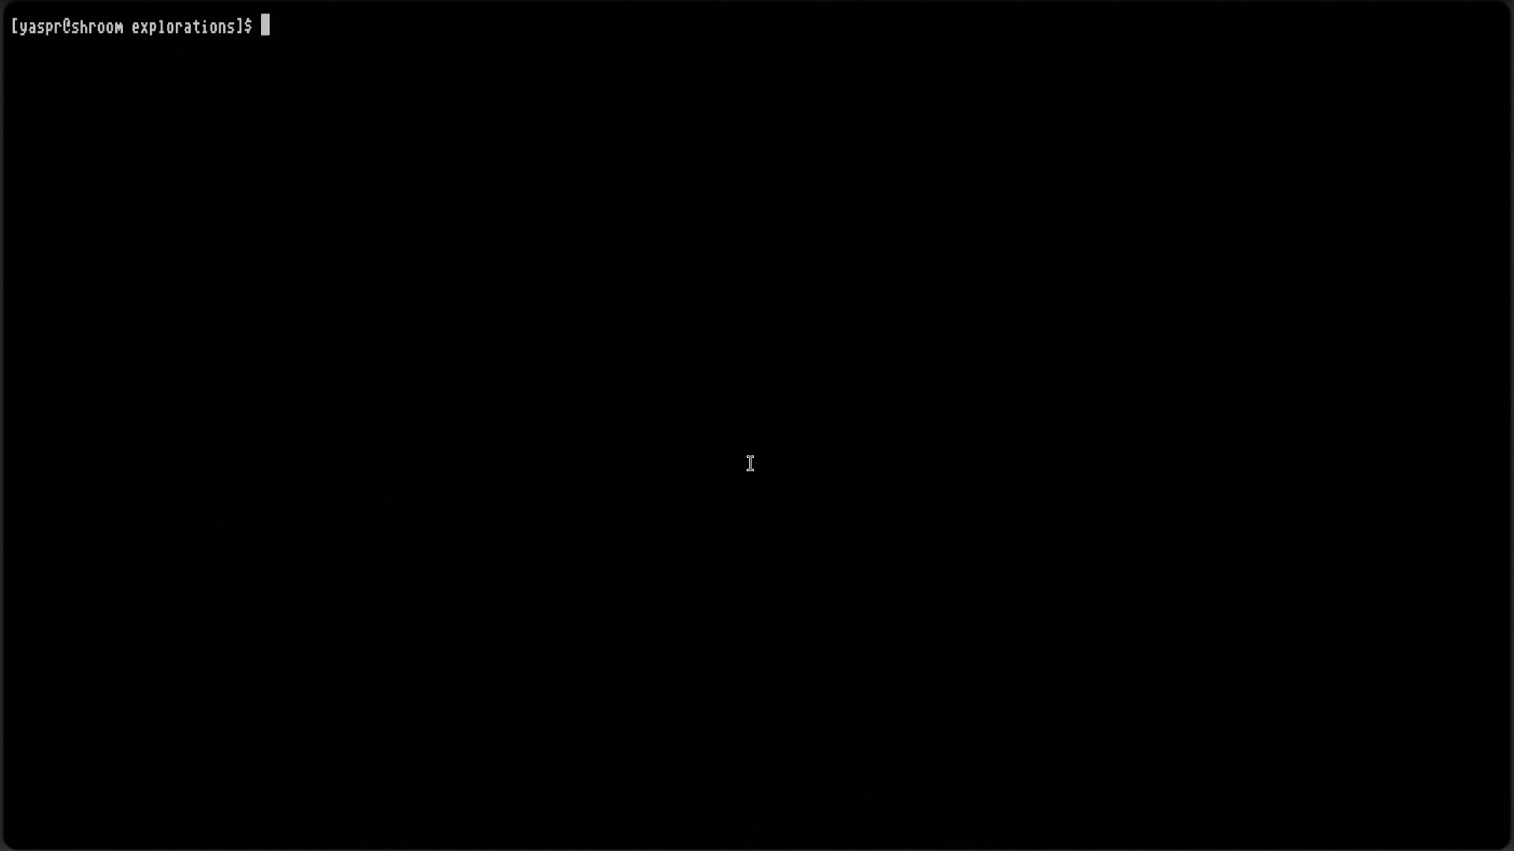
pyautogui.press('Return')
# Enter the crypto folder and its implems subfolder, listing each
pyautogui.write('cd crypt')
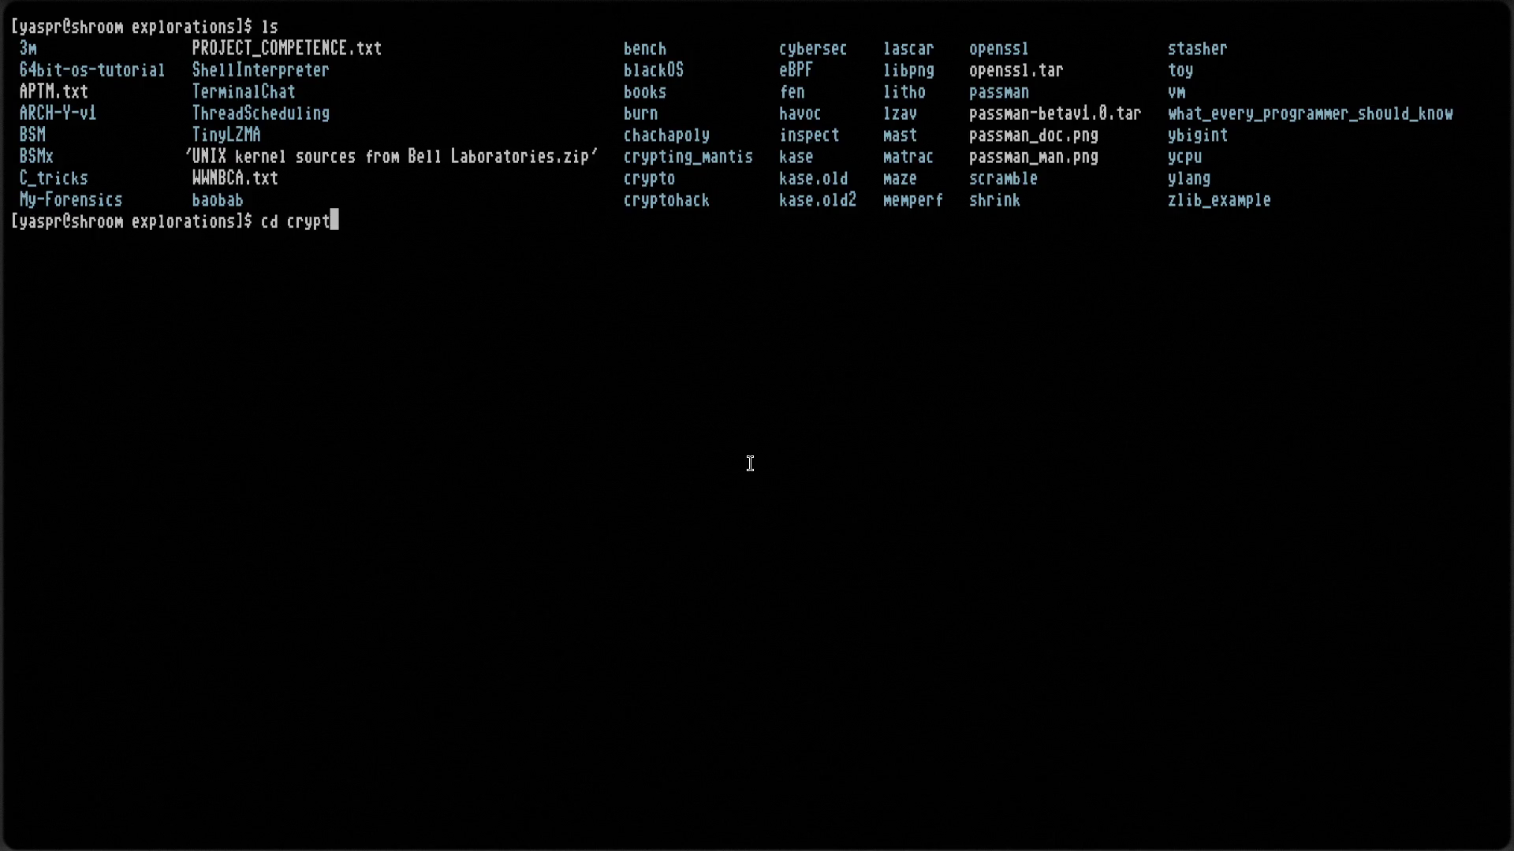
pyautogui.press('Tab')
pyautogui.press('Tab')
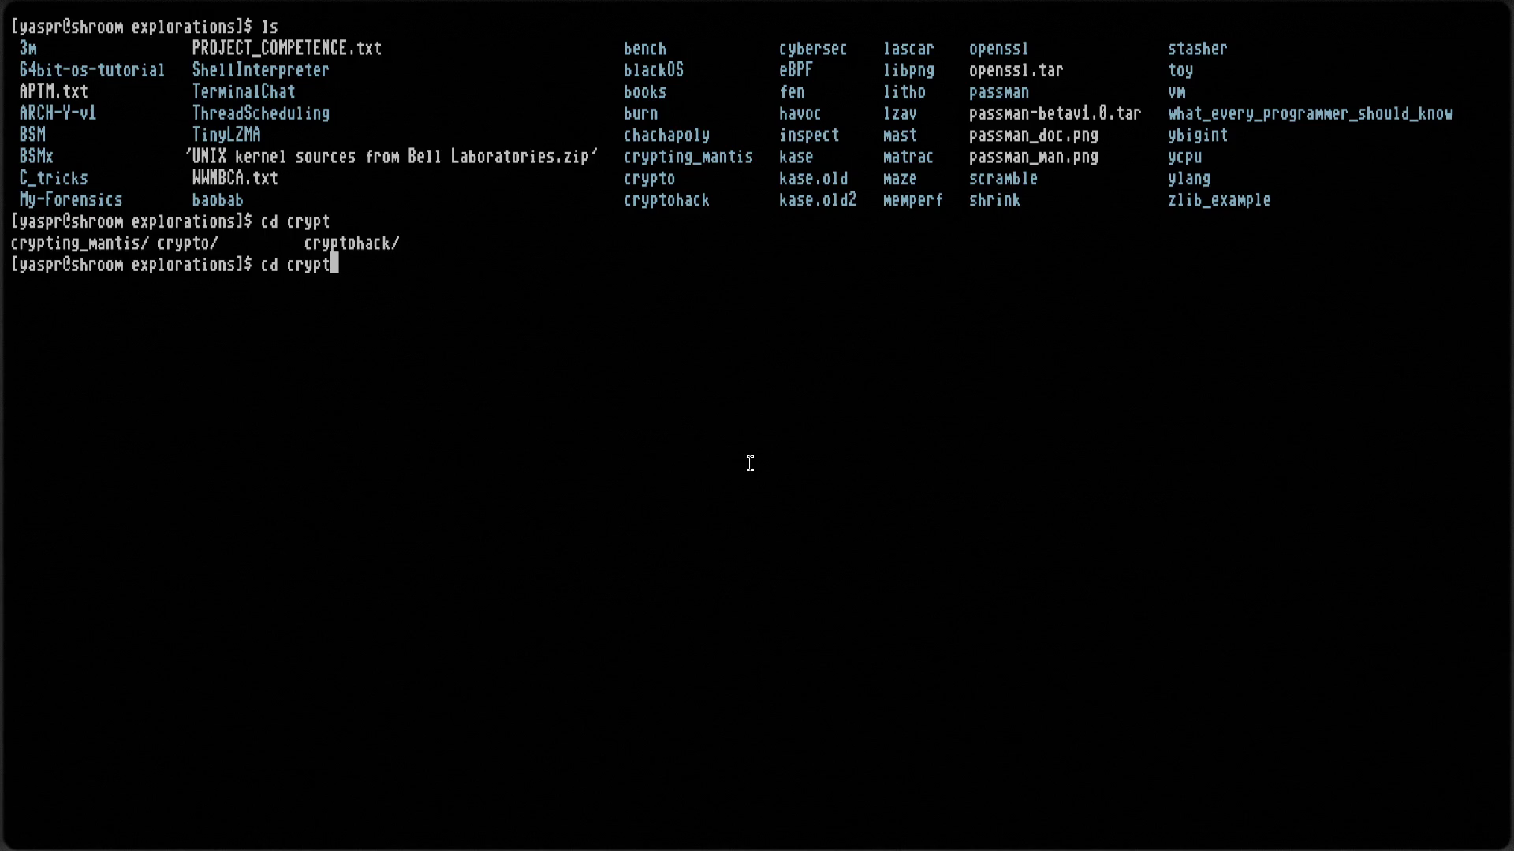
pyautogui.write('o')
pyautogui.press('Return')
pyautogui.hotkey('ctrl', 'l')
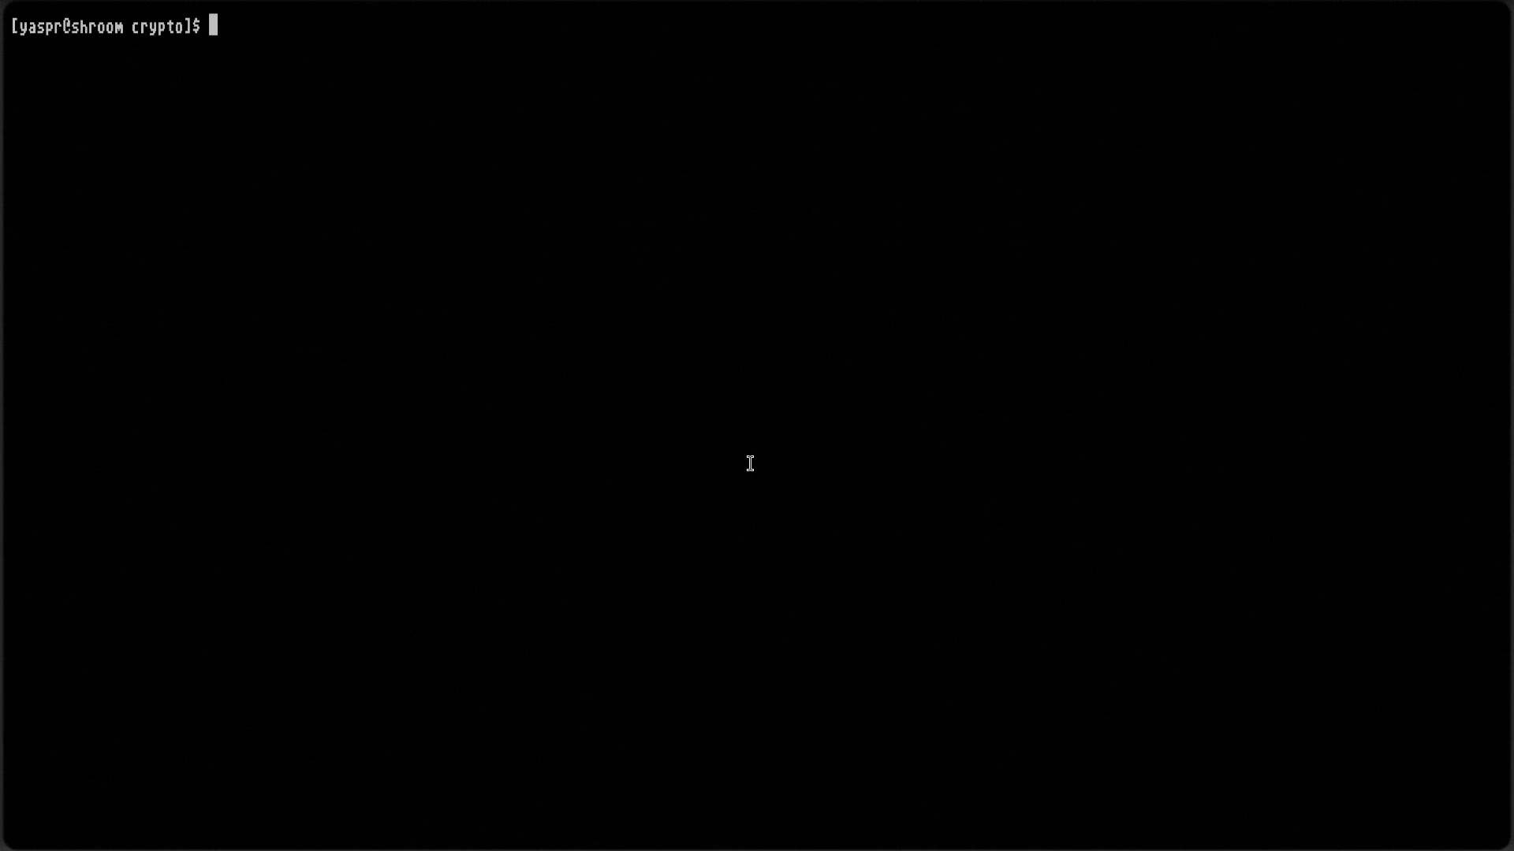
pyautogui.write('ls')
pyautogui.press('Return')
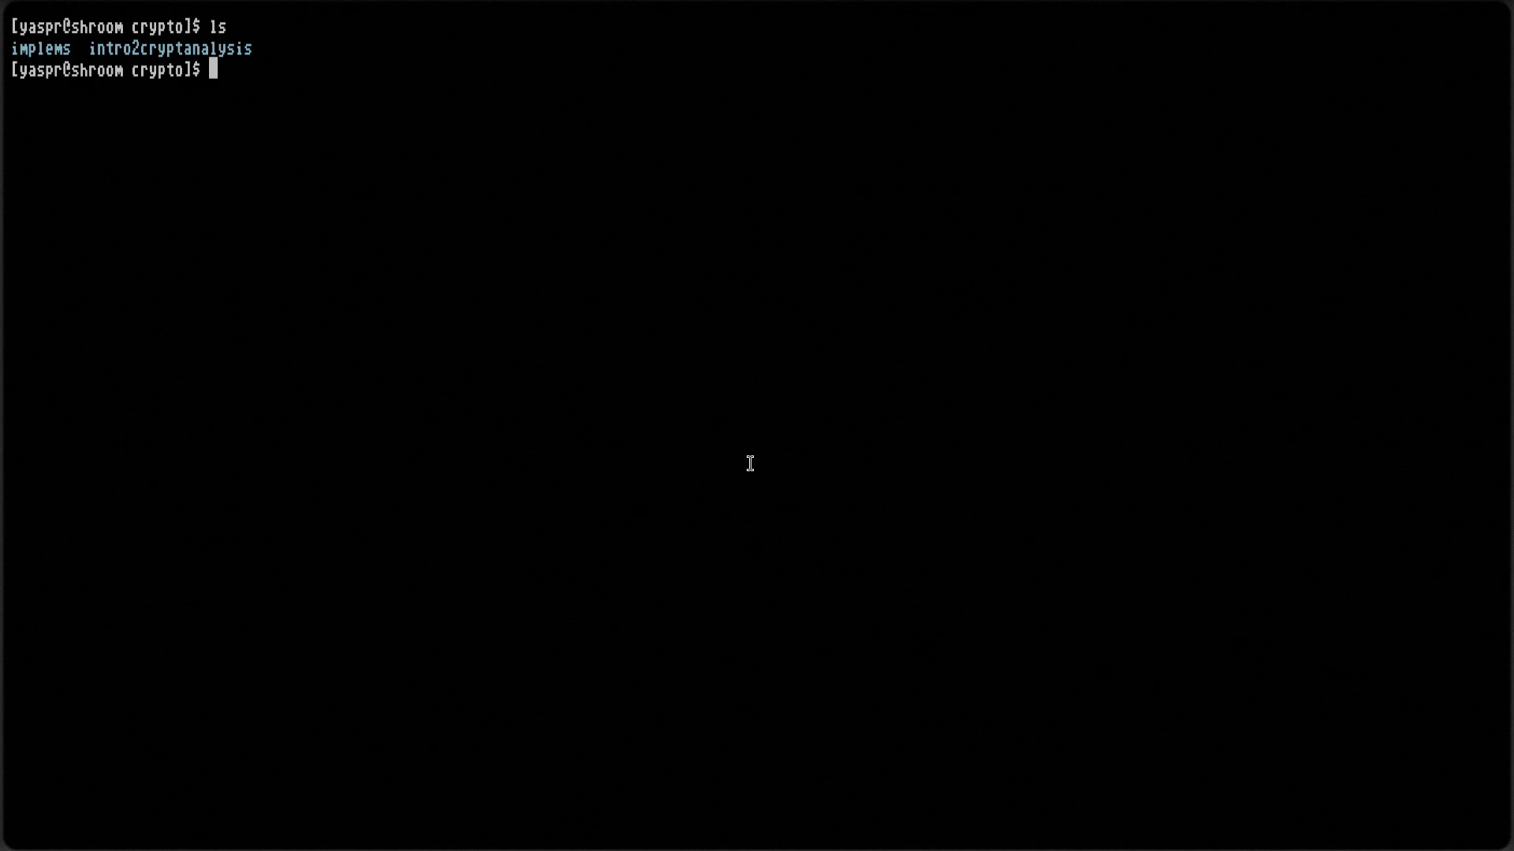
pyautogui.write('cd ')
pyautogui.write('im')
pyautogui.press('Tab')
pyautogui.press('Return')
pyautogui.write('ls')
pyautogui.press('Return')
# Go back up to crypto and then explorations, listing both
pyautogui.write('cd ..')
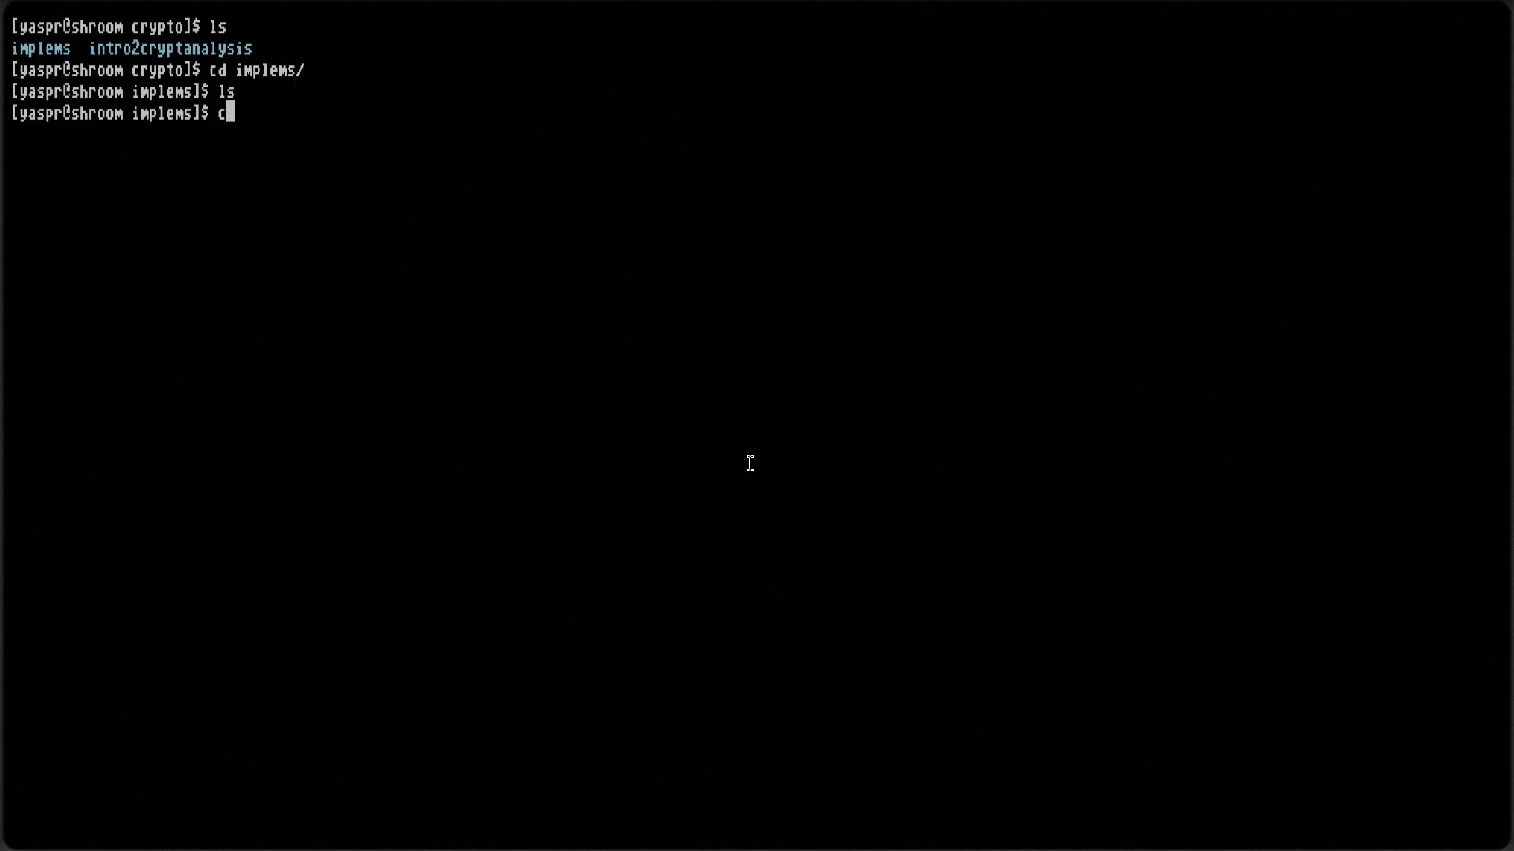
pyautogui.press('Return')
pyautogui.hotkey('ctrl', 'l')
pyautogui.write('ls')
pyautogui.press('Return')
pyautogui.write('cd ..')
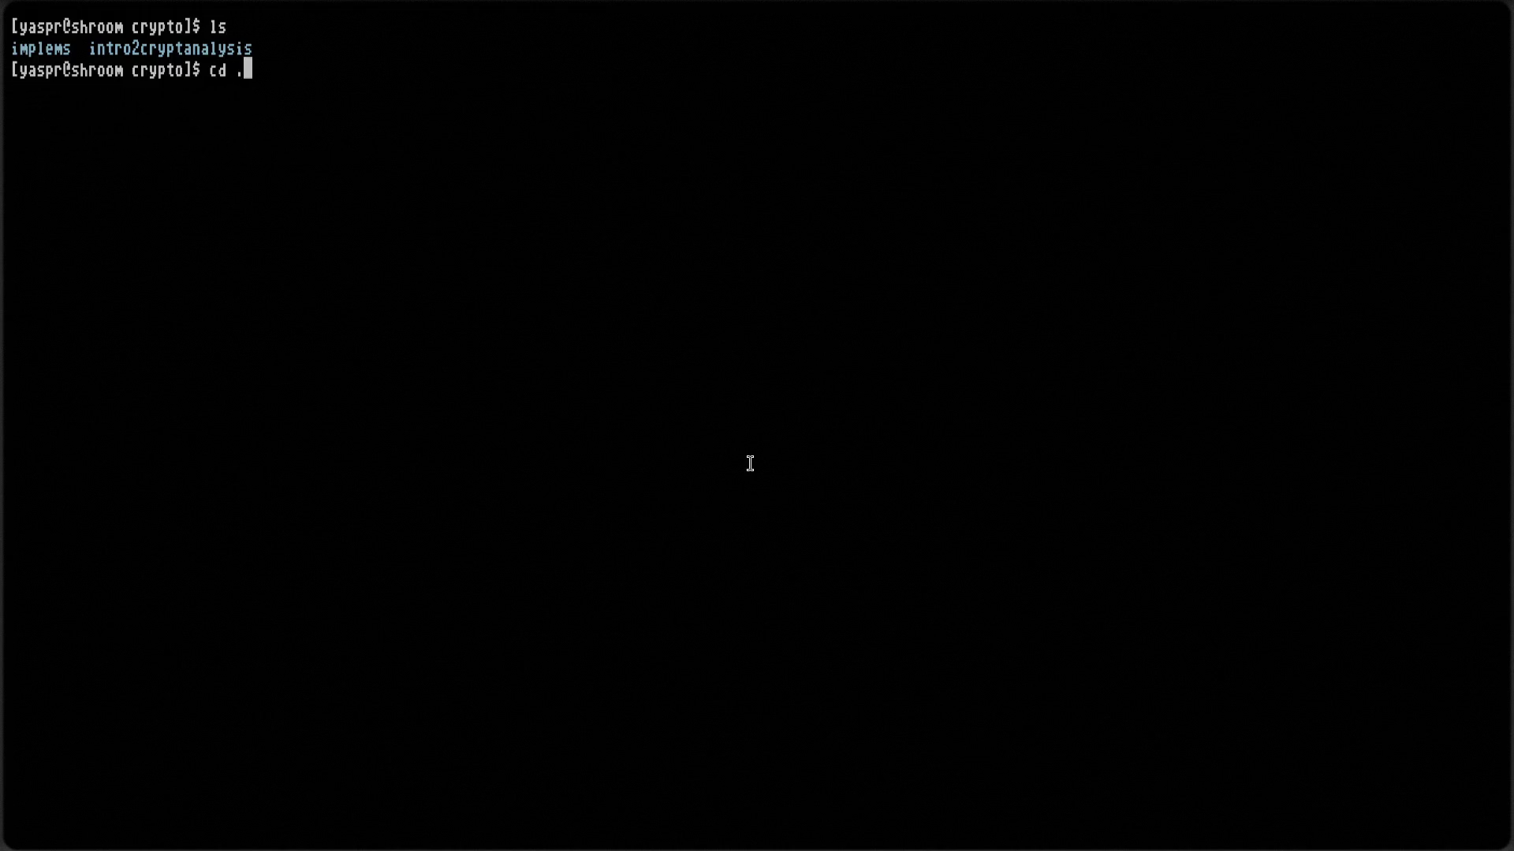
pyautogui.press('Return')
pyautogui.hotkey('ctrl', 'l')
pyautogui.write('ls')
pyautogui.press('Return')
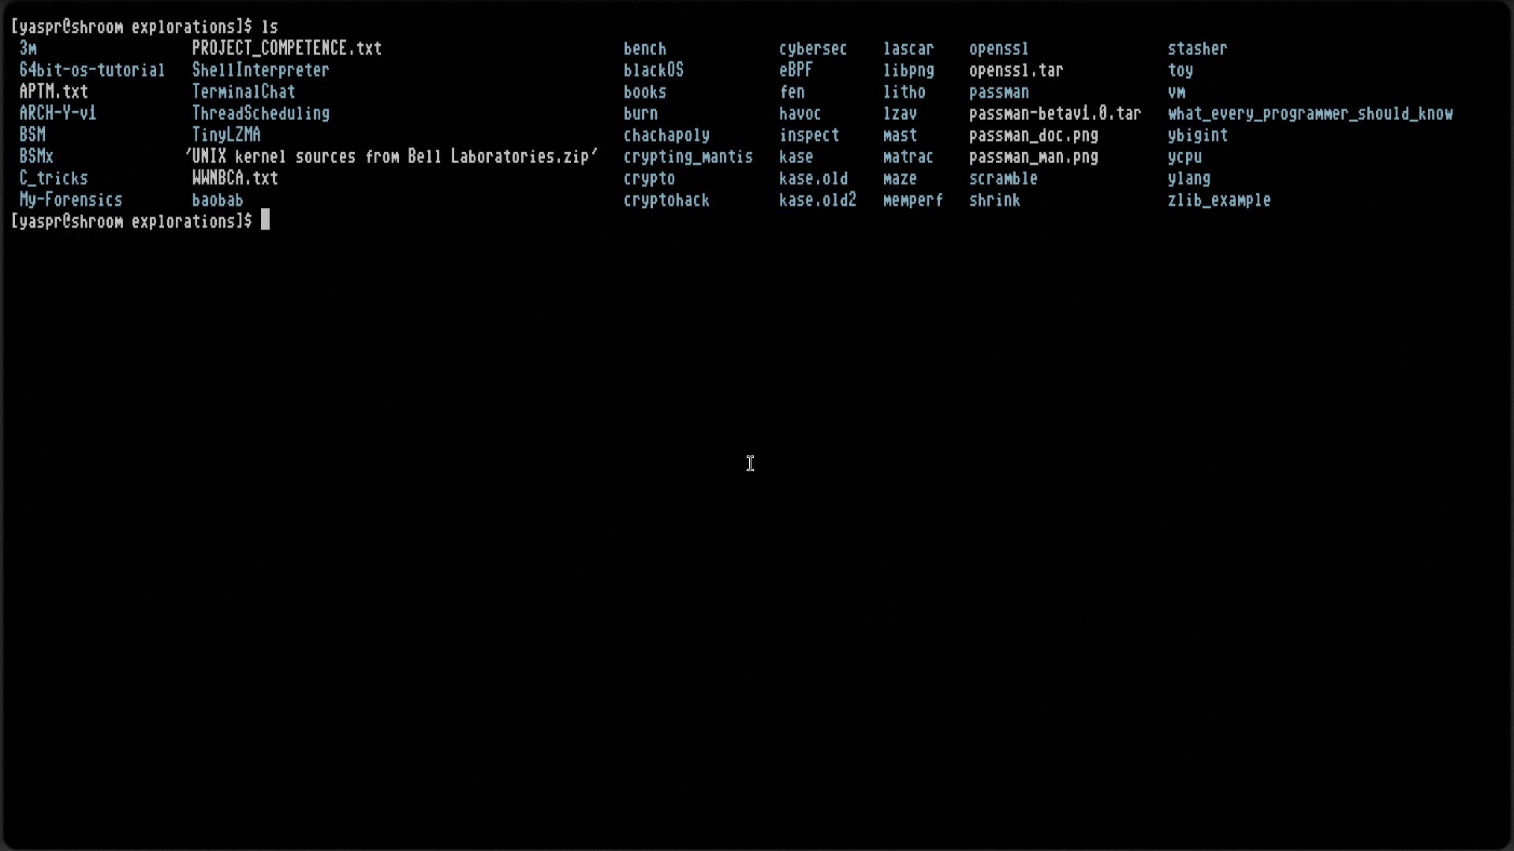
# List the openssl folder, then return to explorations and list it
pyautogui.write('cd openssl')
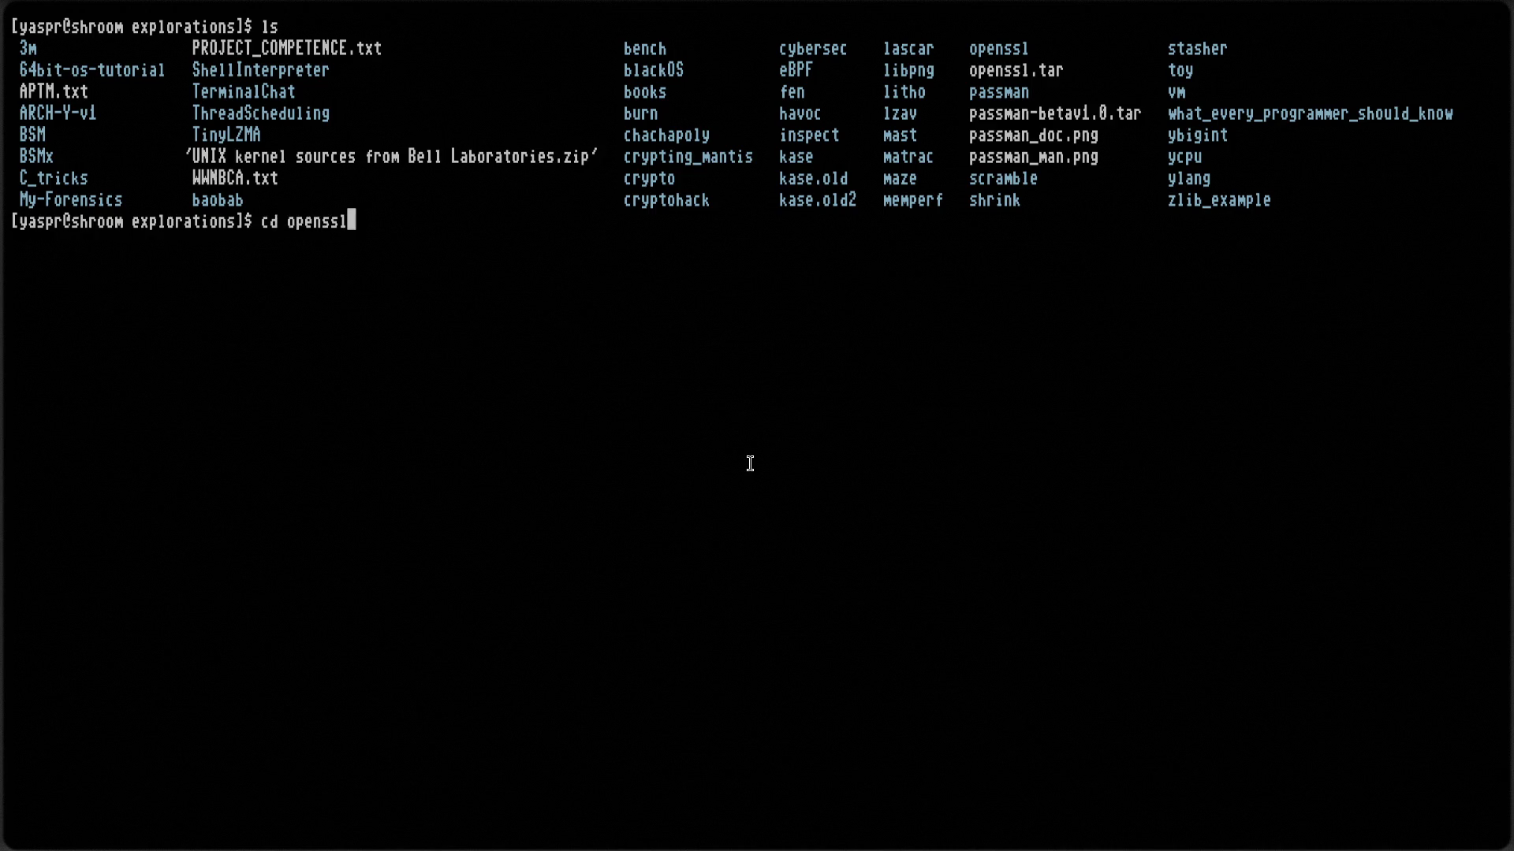
pyautogui.press('Return')
pyautogui.hotkey('ctrl', 'l')
pyautogui.write('ls')
pyautogui.press('Return')
pyautogui.write('cd ..')
pyautogui.press('Return')
pyautogui.hotkey('ctrl', 'l')
pyautogui.write('ls')
pyautogui.press('Return')
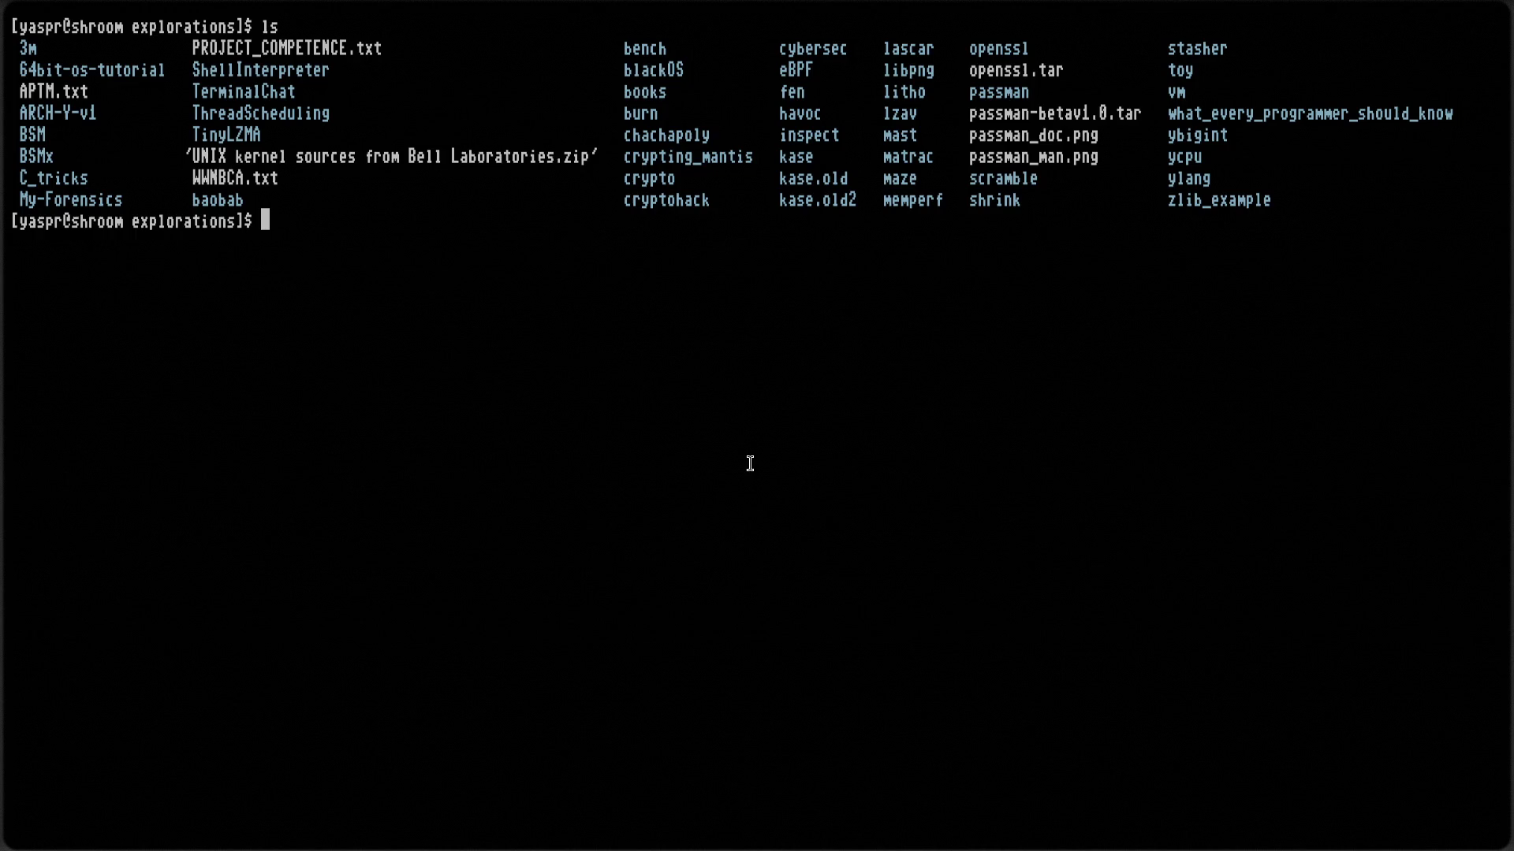
pyautogui.write('cd bench/')
pyautogui.press('Return')
pyautogui.hotkey('ctrl', 'l')
pyautogui.write('ls')
pyautogui.press('Return')
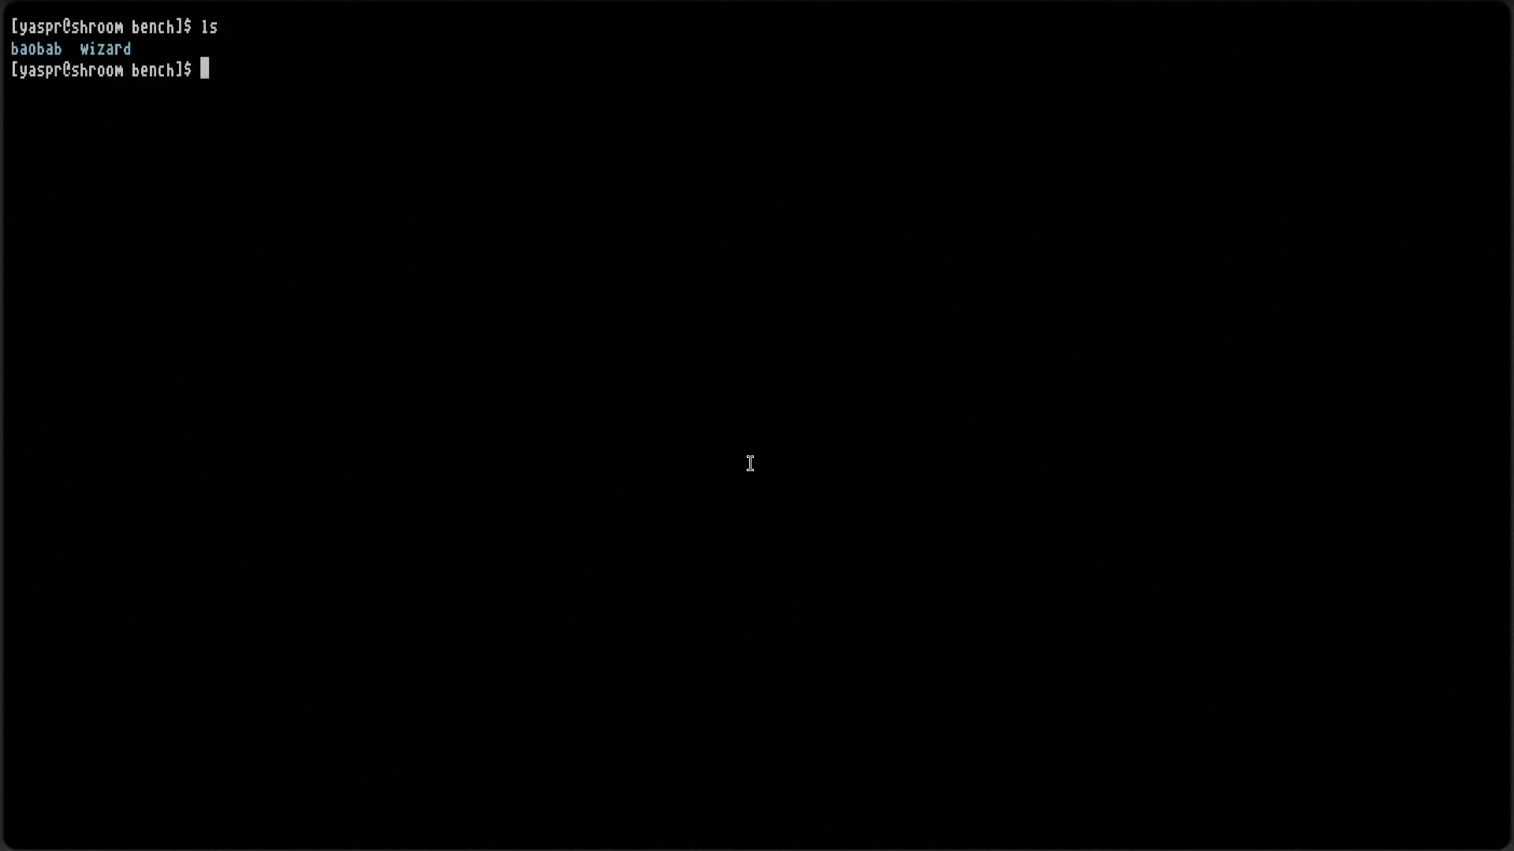
pyautogui.write('cd ..')
pyautogui.press('Return')
pyautogui.hotkey('ctrl', 'l')
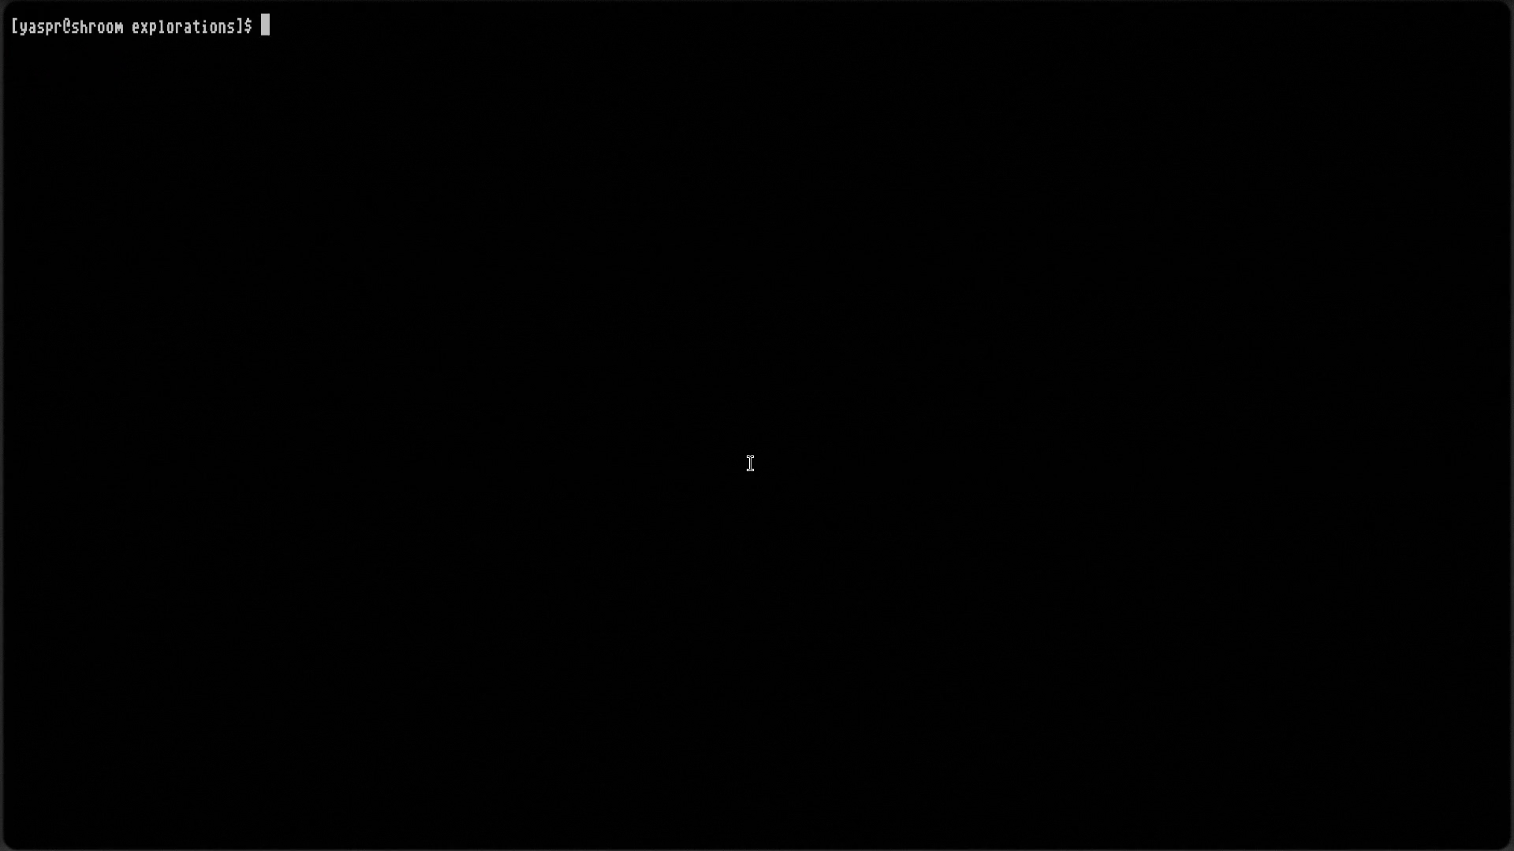
pyautogui.write('ls')
pyautogui.press('Return')
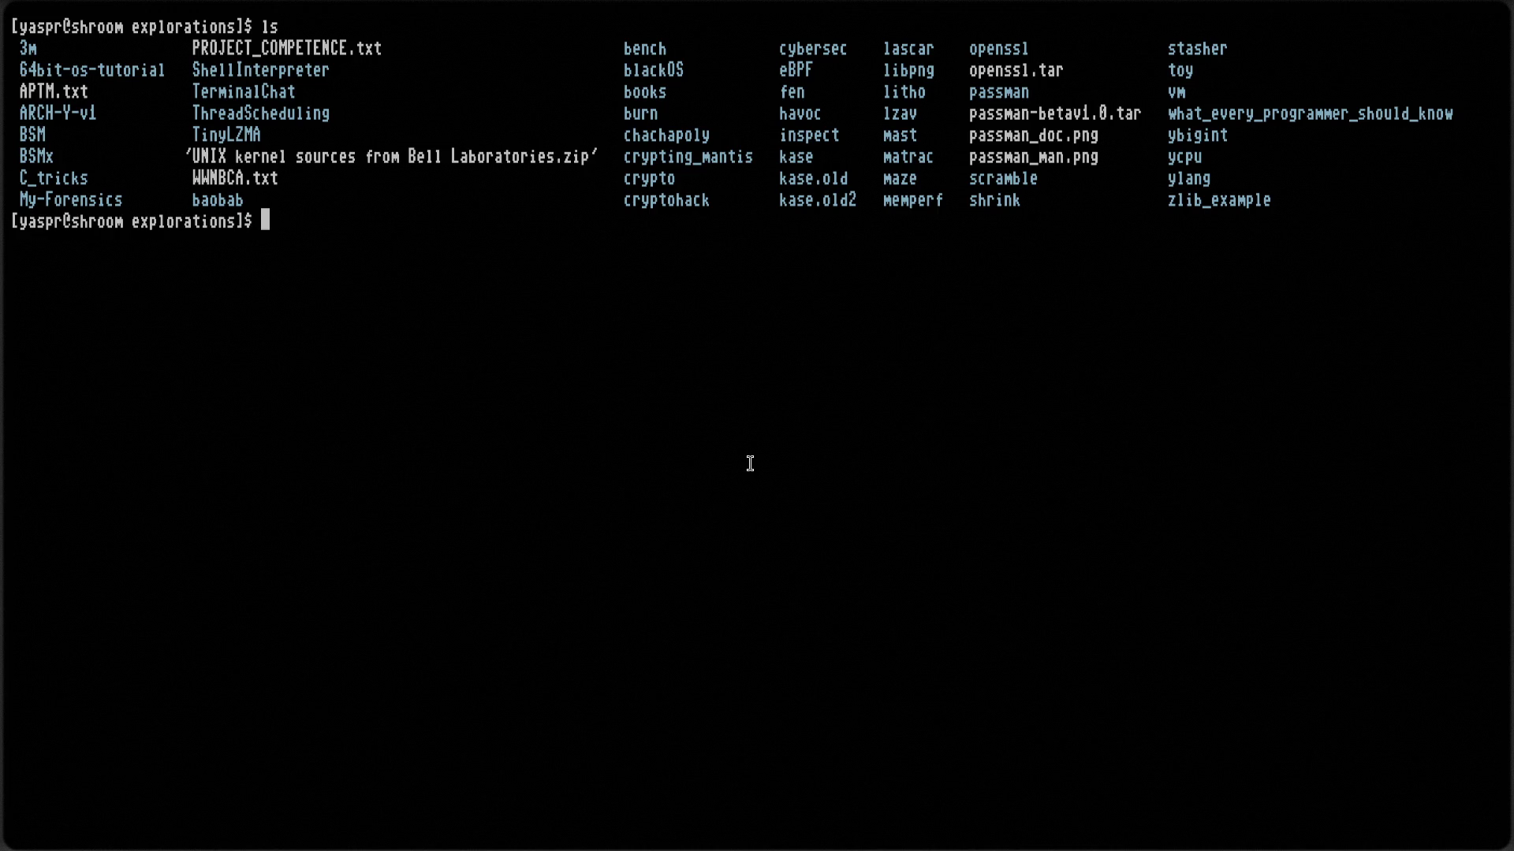
pyautogui.hotkey('ctrl', 'l')
pyautogui.write('ps')
pyautogui.press('Return')
pyautogui.hotkey('ctrl', 'l')
pyautogui.write('ls')
pyautogui.press('Return')
# Clear the shroom shell, exit fullscreen to show all four terminals, and cd home
pyautogui.write('clear')
pyautogui.press('Return')
pyautogui.write('cd')
pyautogui.press('BackSpace')
pyautogui.press('BackSpace')
pyautogui.press('super+f')
pyautogui.write('cd')
pyautogui.press('Return')
pyautogui.hotkey('ctrl', 'l')
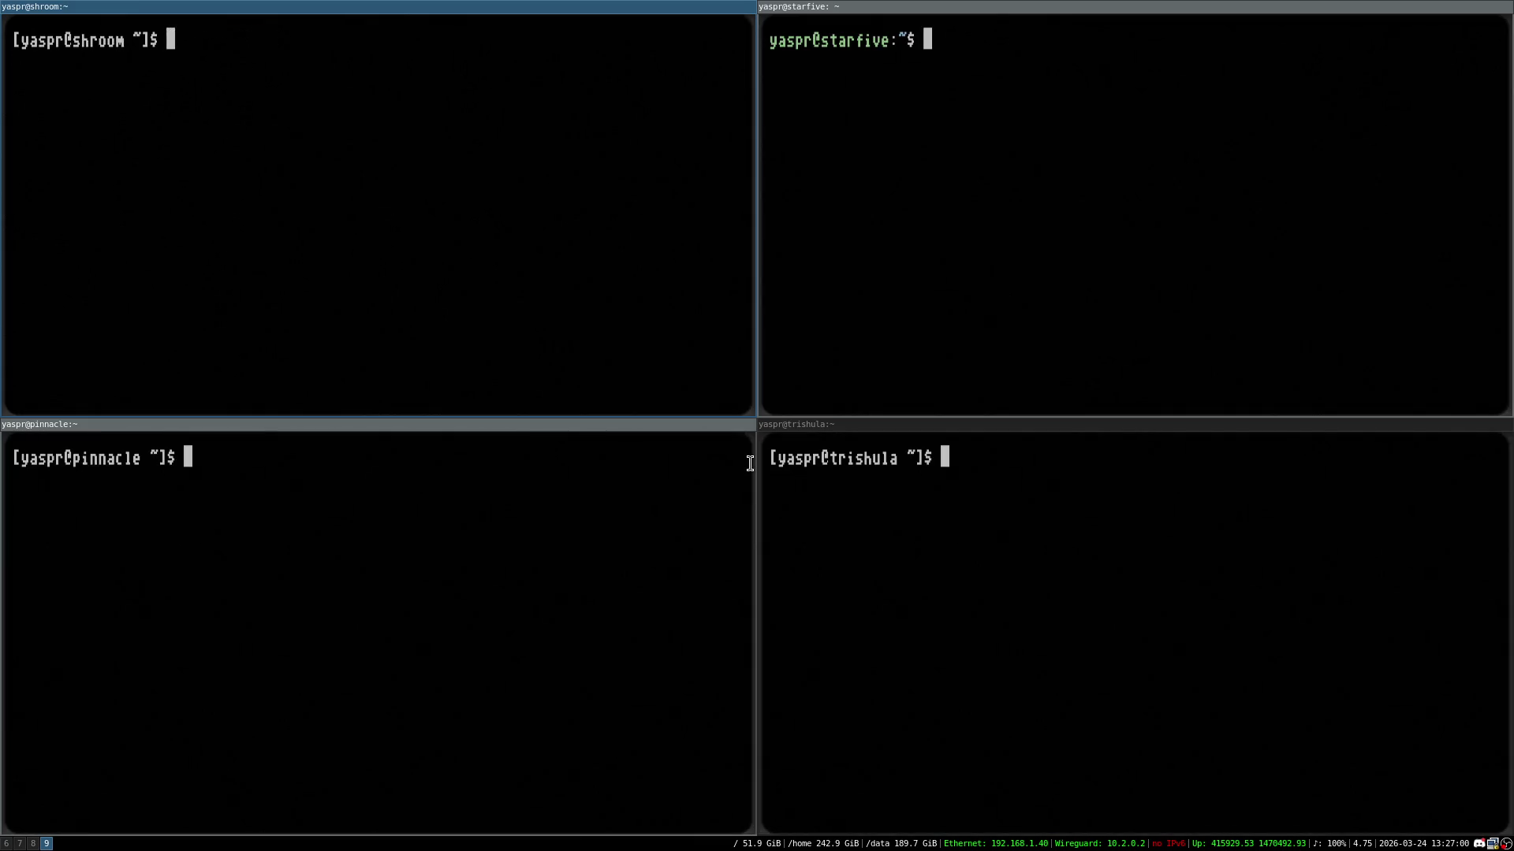